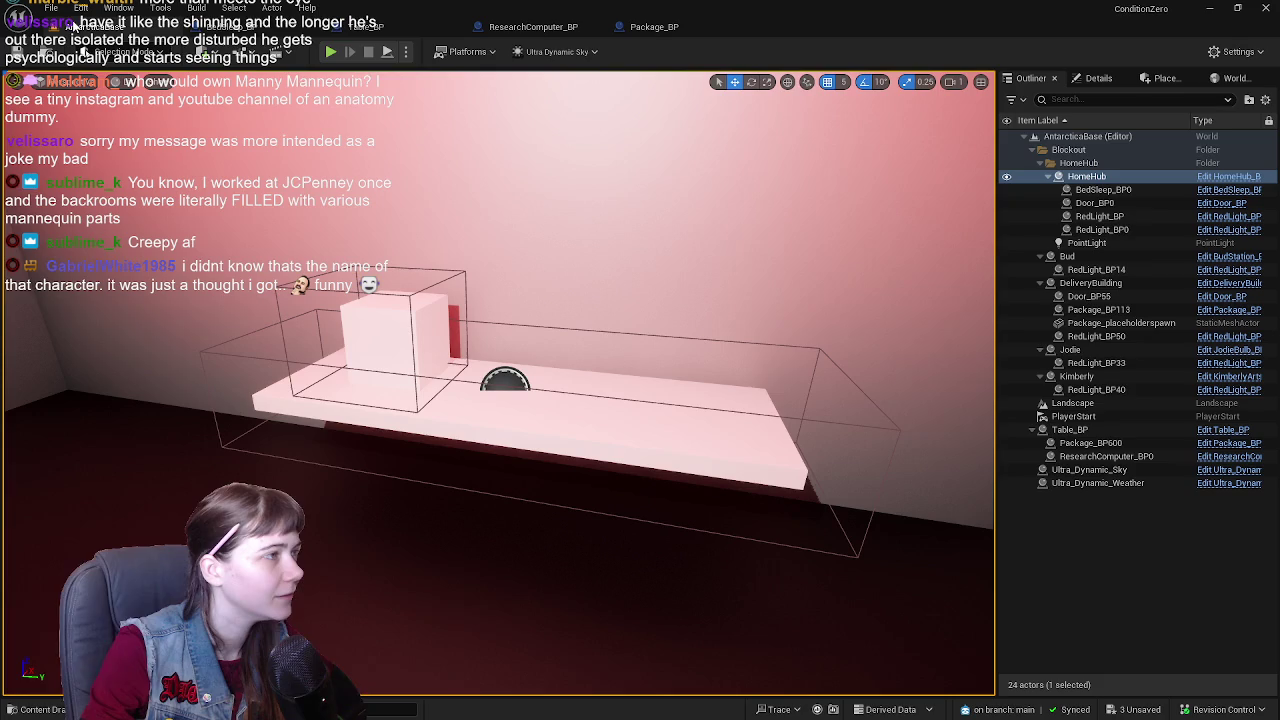
# - From the BedSleep_BP editor, open the Content Drawer on the Content/Blueprints/Package folder
pyautogui.click(70, 26)
pyautogui.click(231, 30)
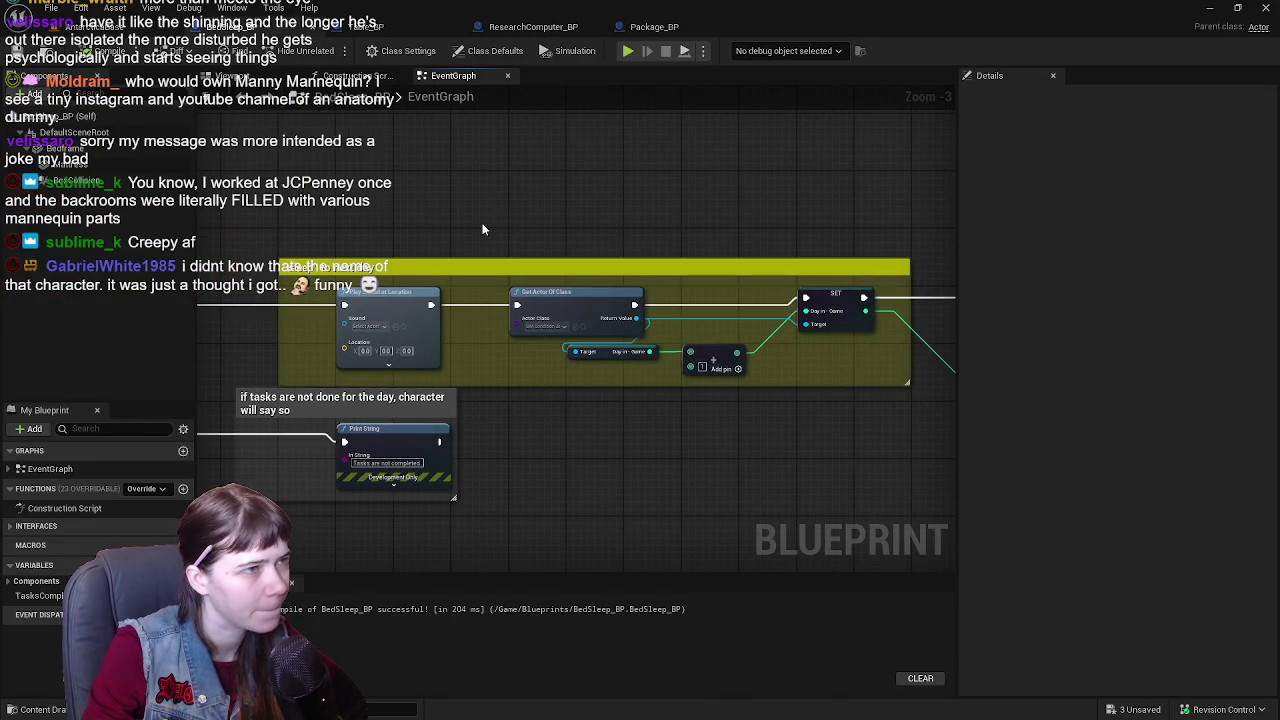
pyautogui.click(40, 709)
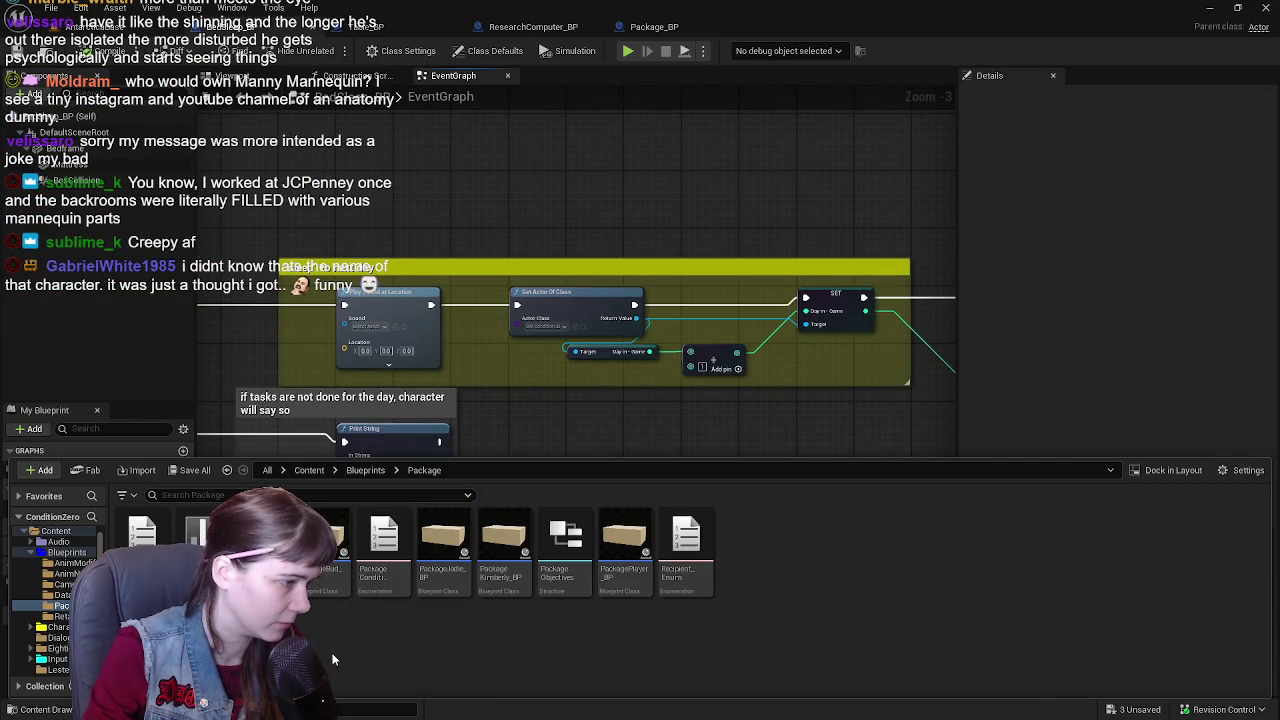
# - Open GM_ConditionZero from Content/Blueprints, look over its graph, then go back to BedSleep_BP
pyautogui.click(309, 470)
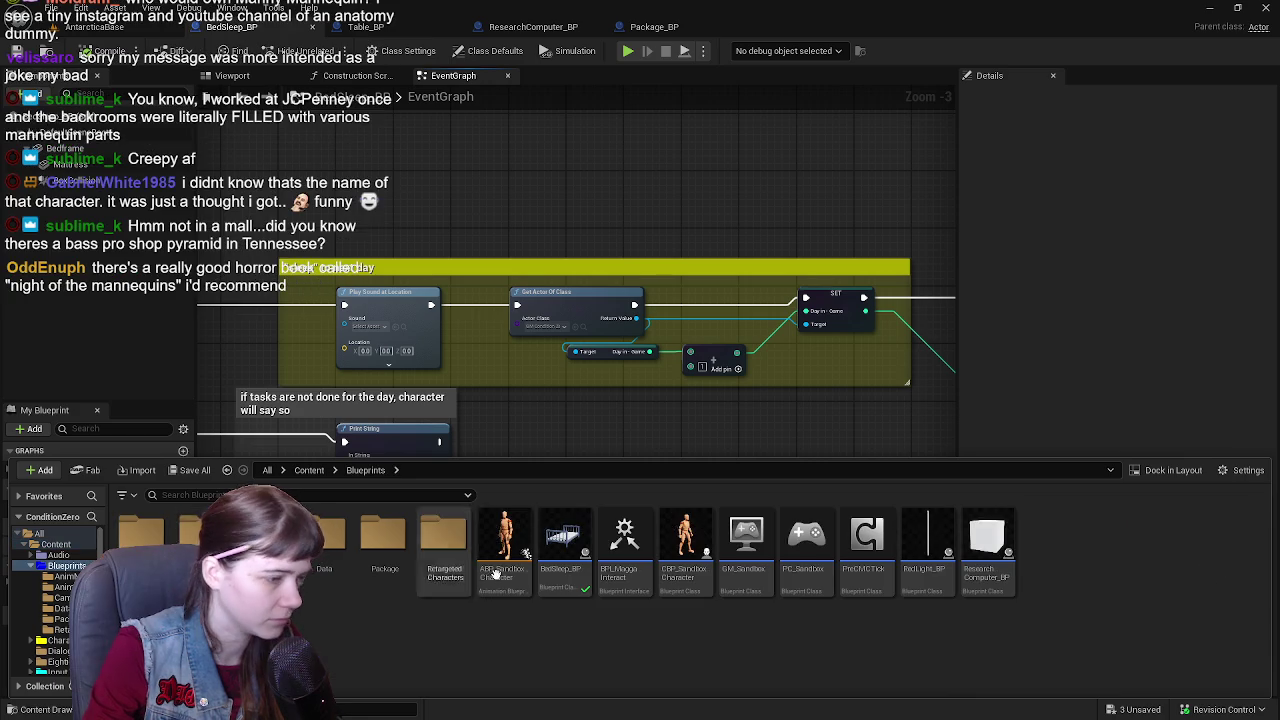
pyautogui.click(323, 477)
pyautogui.scroll(-1, 327, 632)
pyautogui.doubleClick(333, 625)
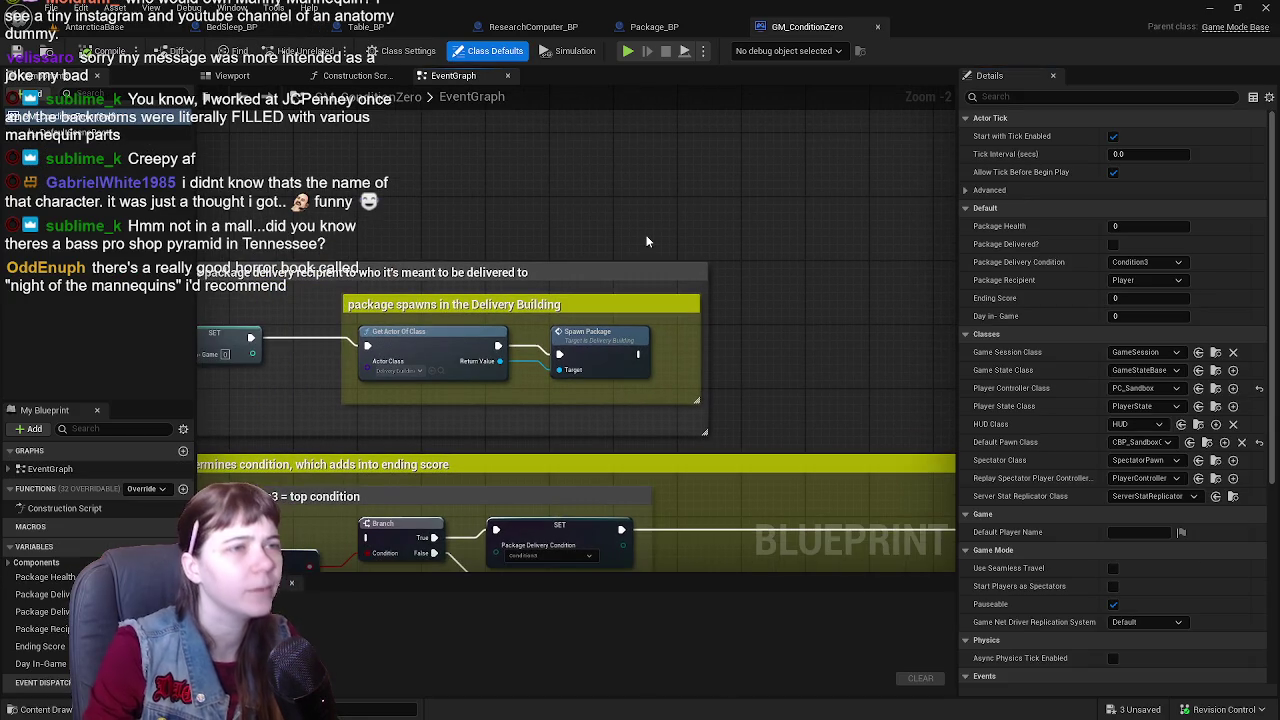
pyautogui.moveTo(712, 330)
pyautogui.mouseDown()
pyautogui.moveTo(657, 235)
pyautogui.moveTo(450, 160)
pyautogui.moveTo(504, 517)
pyautogui.mouseUp()
pyautogui.scroll(-1, 550, 195)
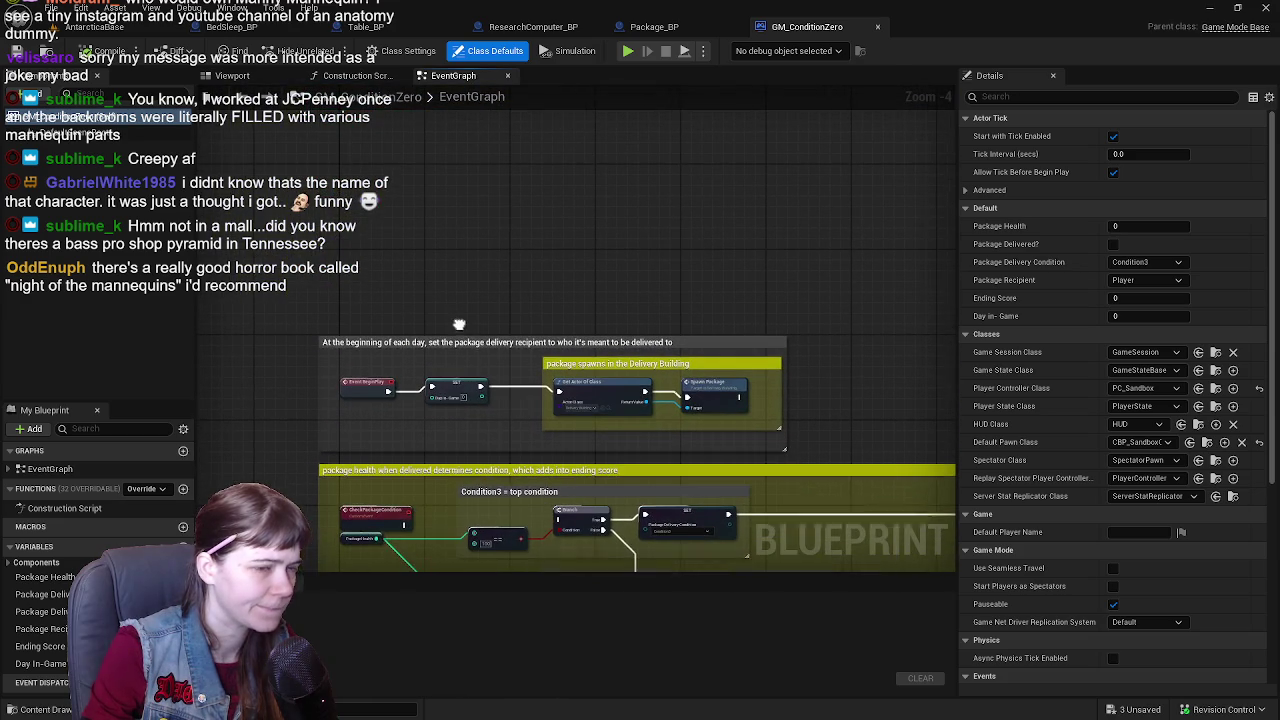
pyautogui.click(232, 27)
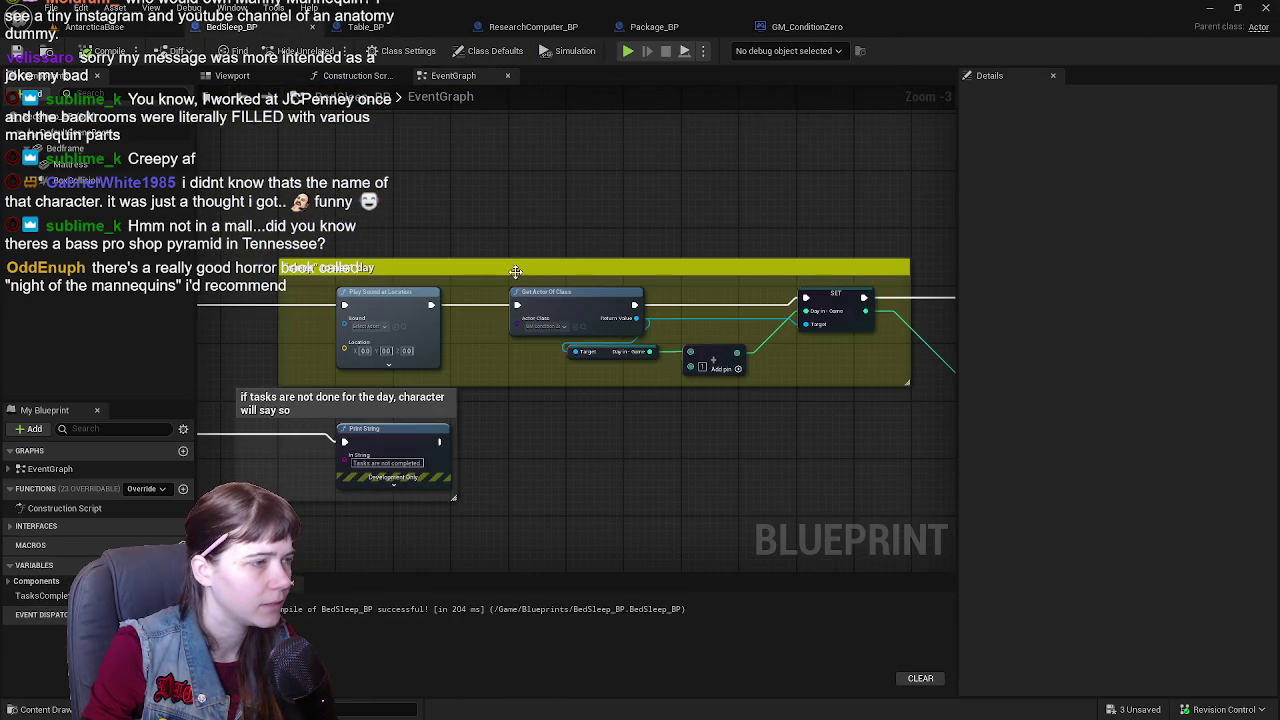
# - Pan the BedSleep_BP graph to inspect the nodes that read, add to and set Day In-Game
pyautogui.scroll(1, 696, 241)
pyautogui.moveTo(696, 241); pyautogui.dragTo(635, 264)
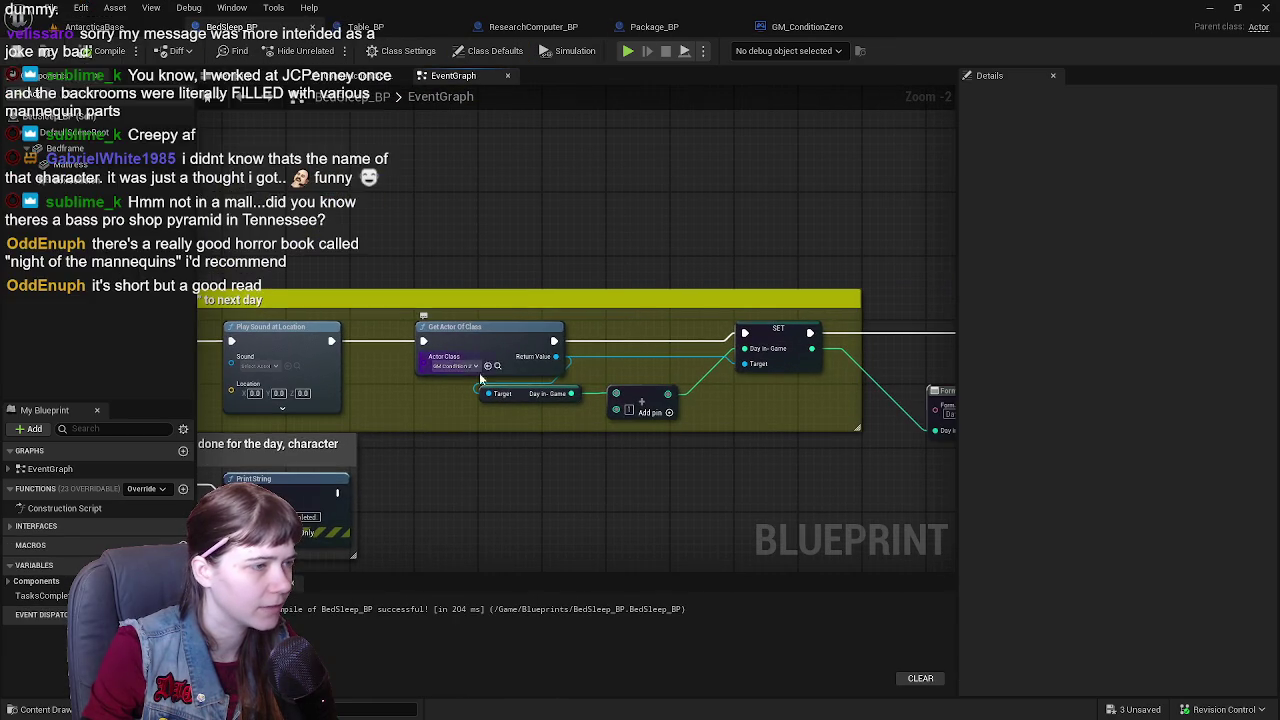
pyautogui.moveTo(487, 333); pyautogui.dragTo(563, 333)
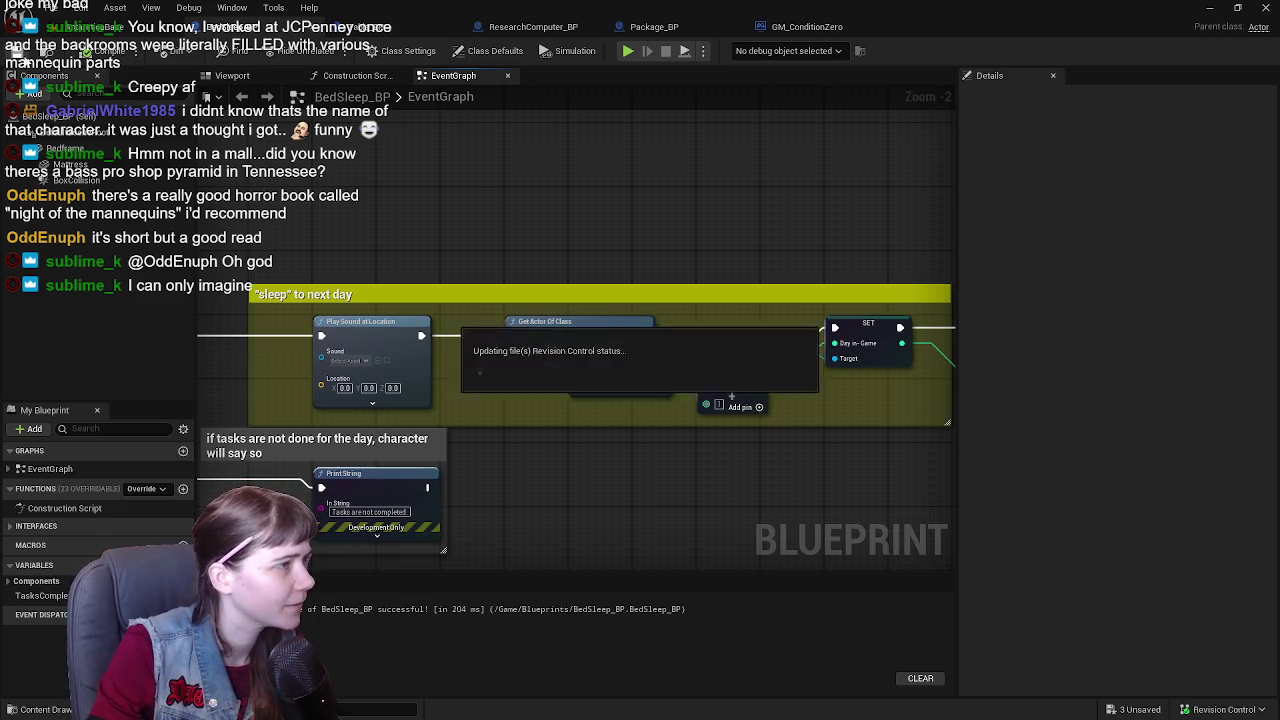
pyautogui.moveTo(700, 255)
pyautogui.mouseDown()
pyautogui.moveTo(649, 251)
pyautogui.moveTo(757, 263)
pyautogui.mouseUp()
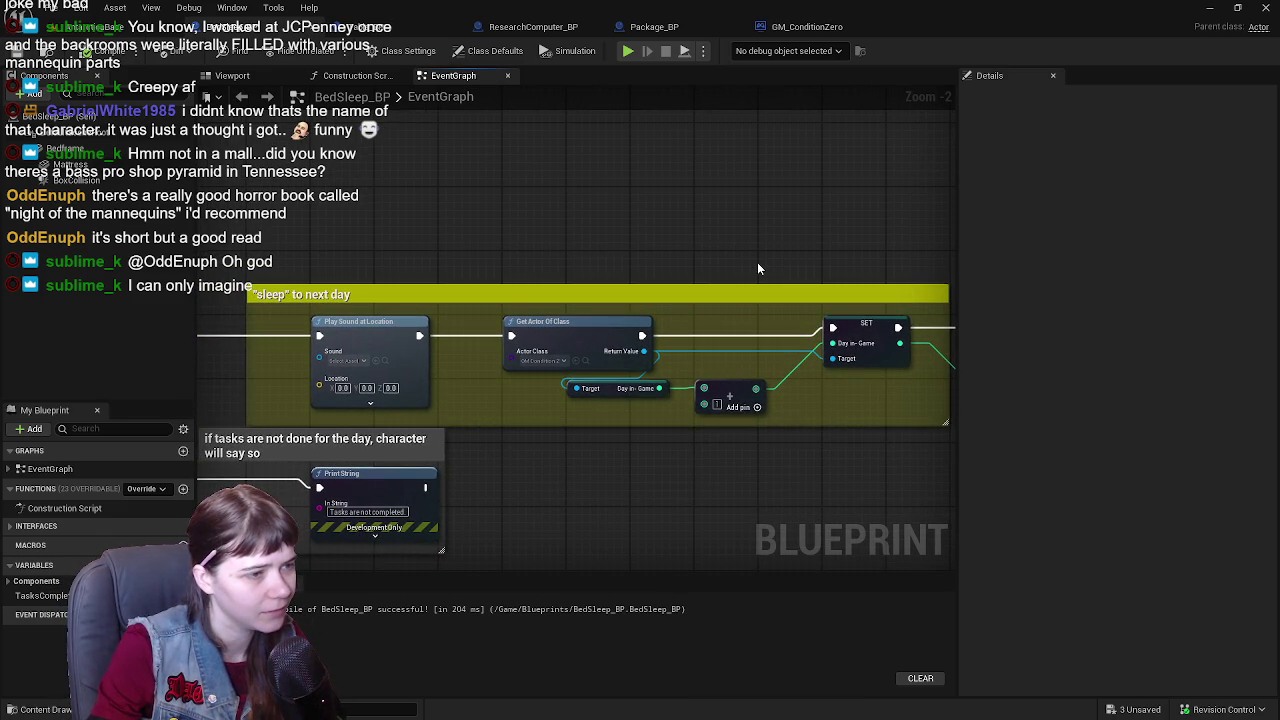
# - In GM_ConditionZero, create a custom event named DayTransition and place it above the begin-play logic
pyautogui.click(808, 27)
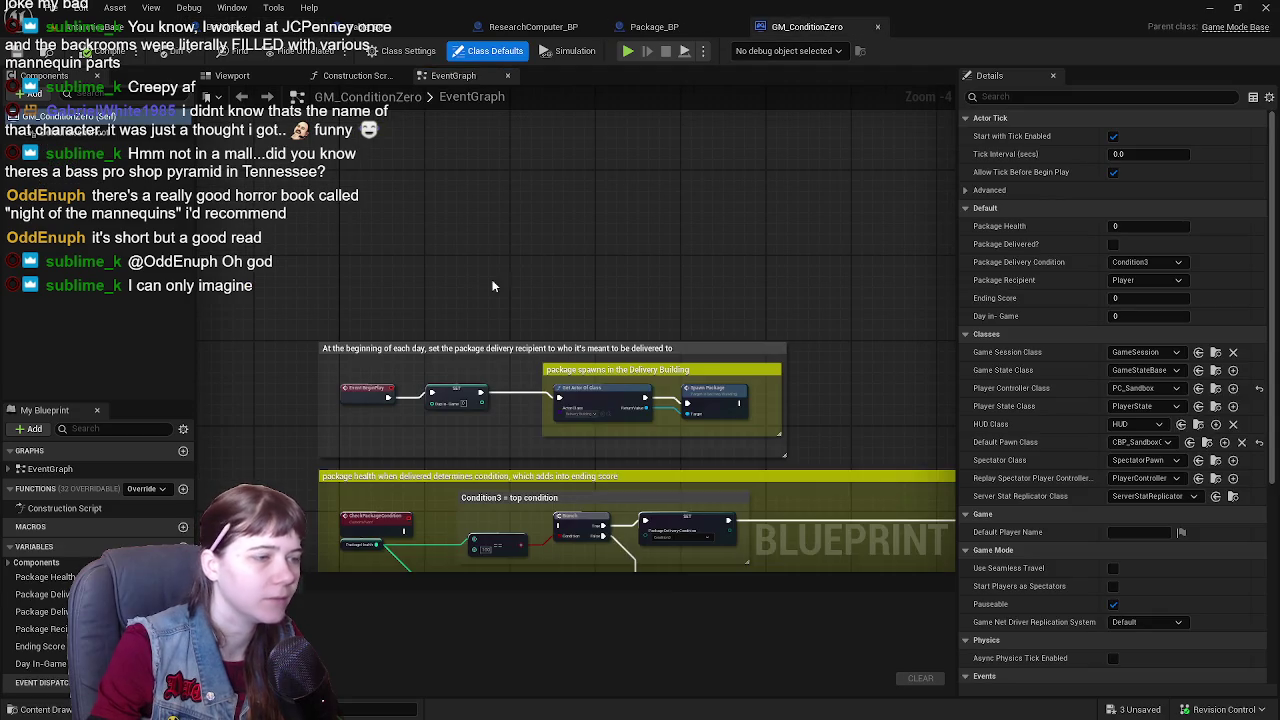
pyautogui.rightClick(390, 256)
pyautogui.write('custo')
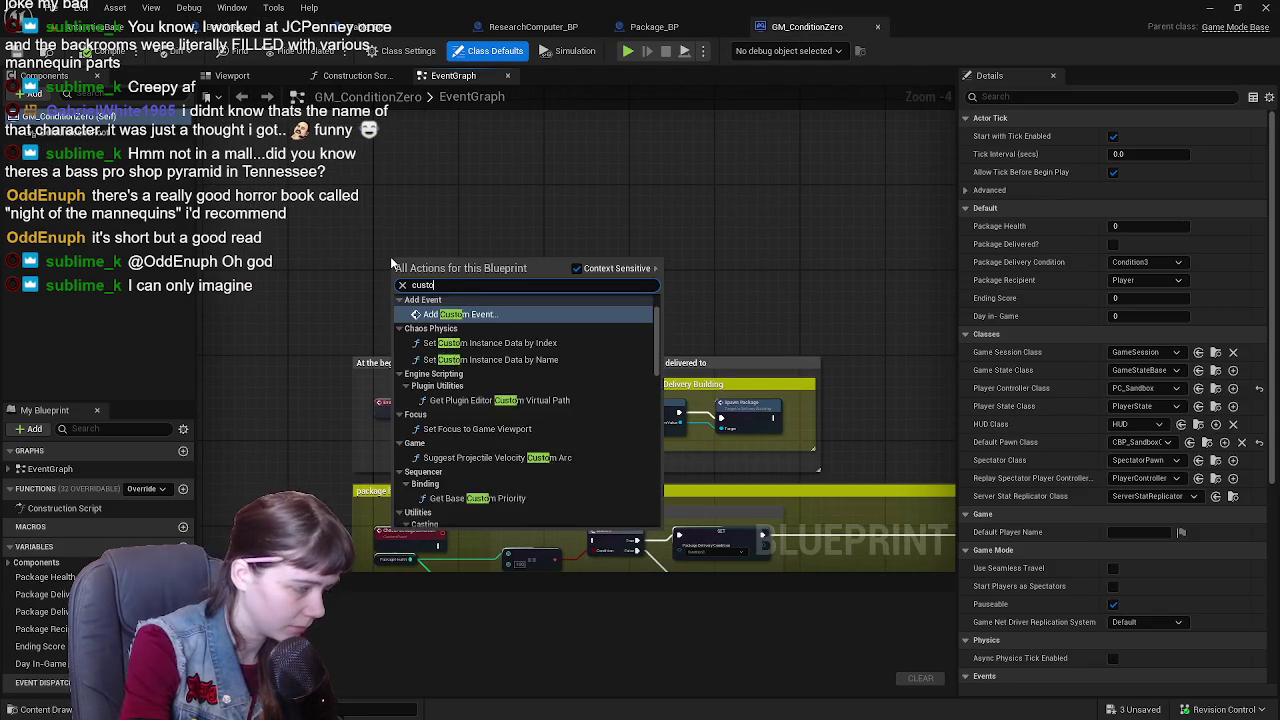
pyautogui.write('m event')
pyautogui.press('Return')
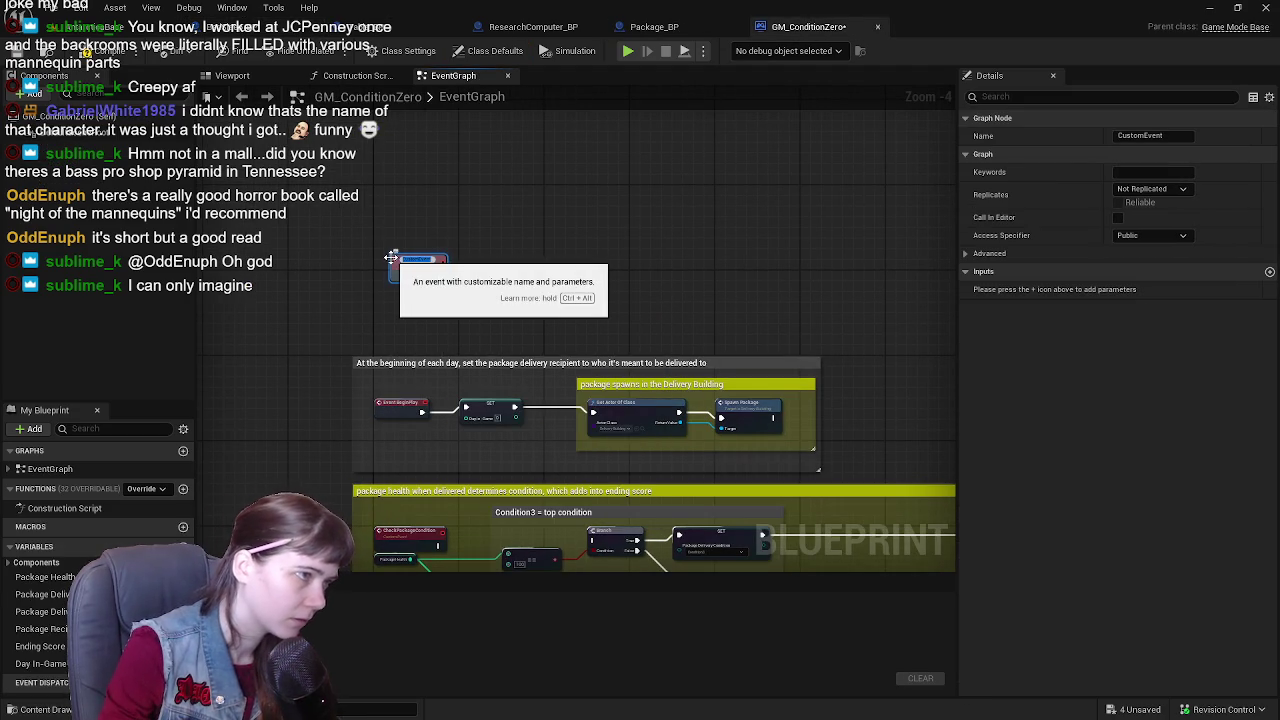
pyautogui.scroll(2, 515, 262)
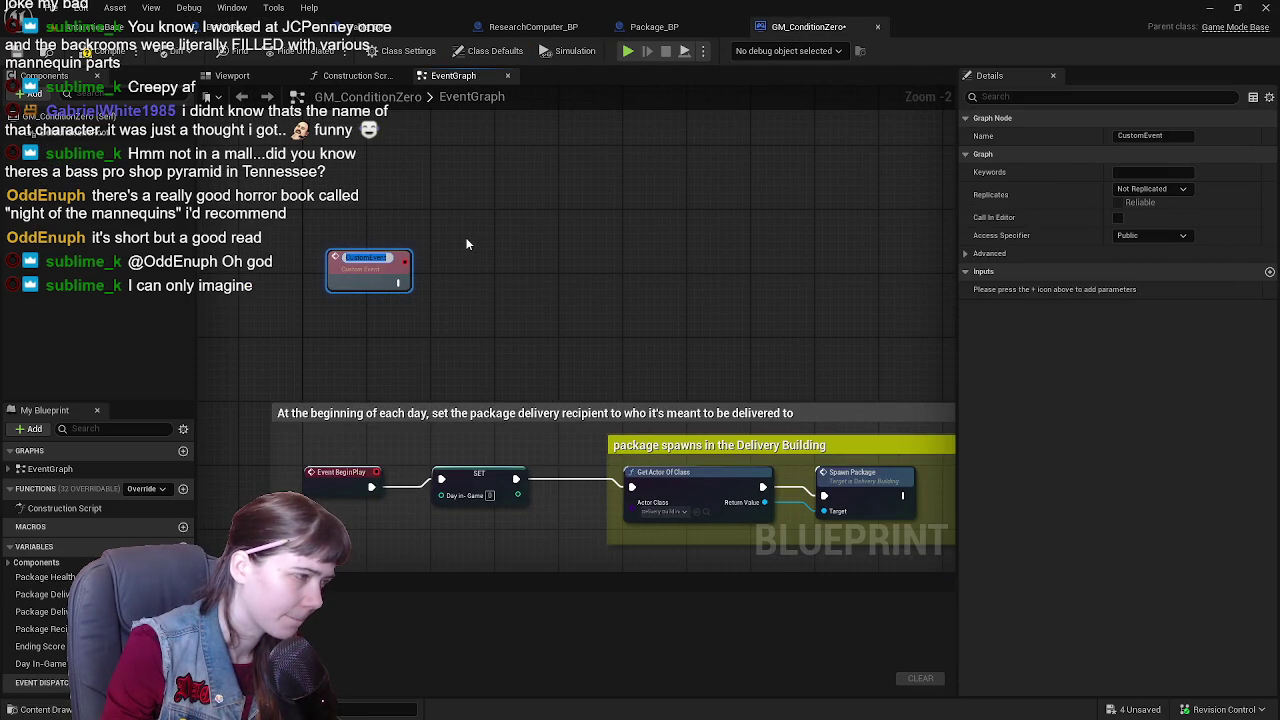
pyautogui.write('Di')
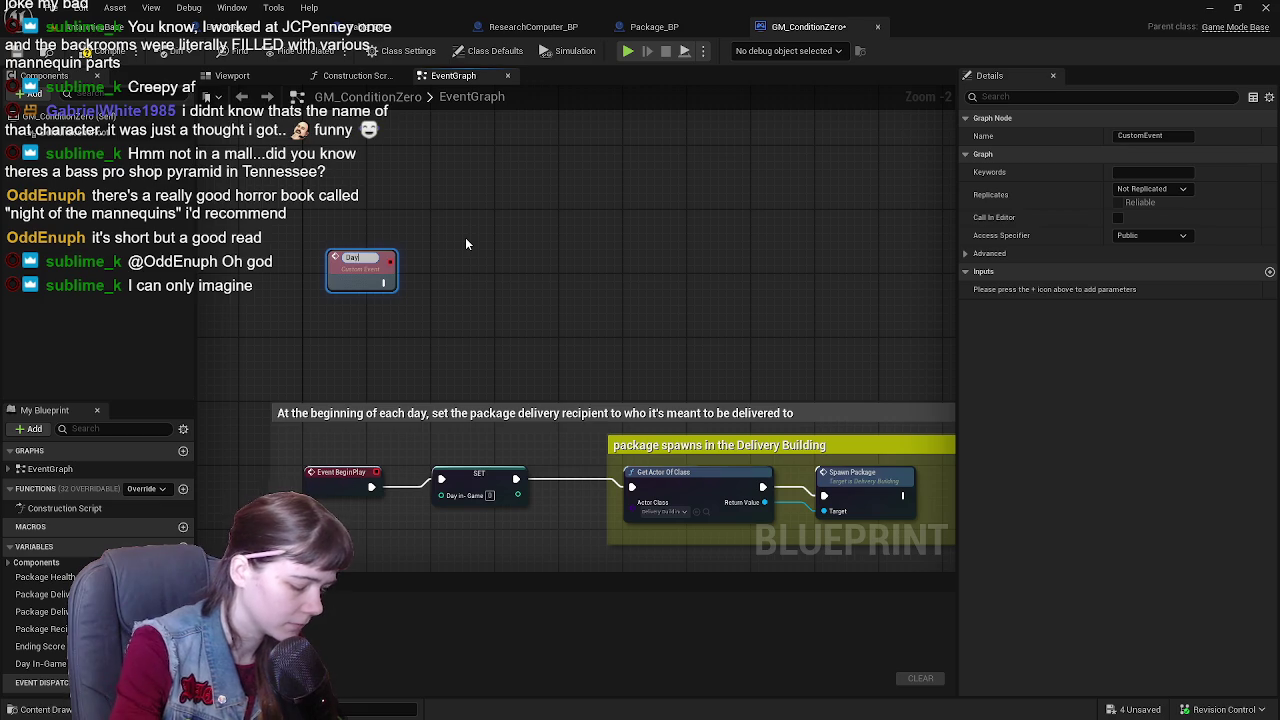
pyautogui.write('Transition')
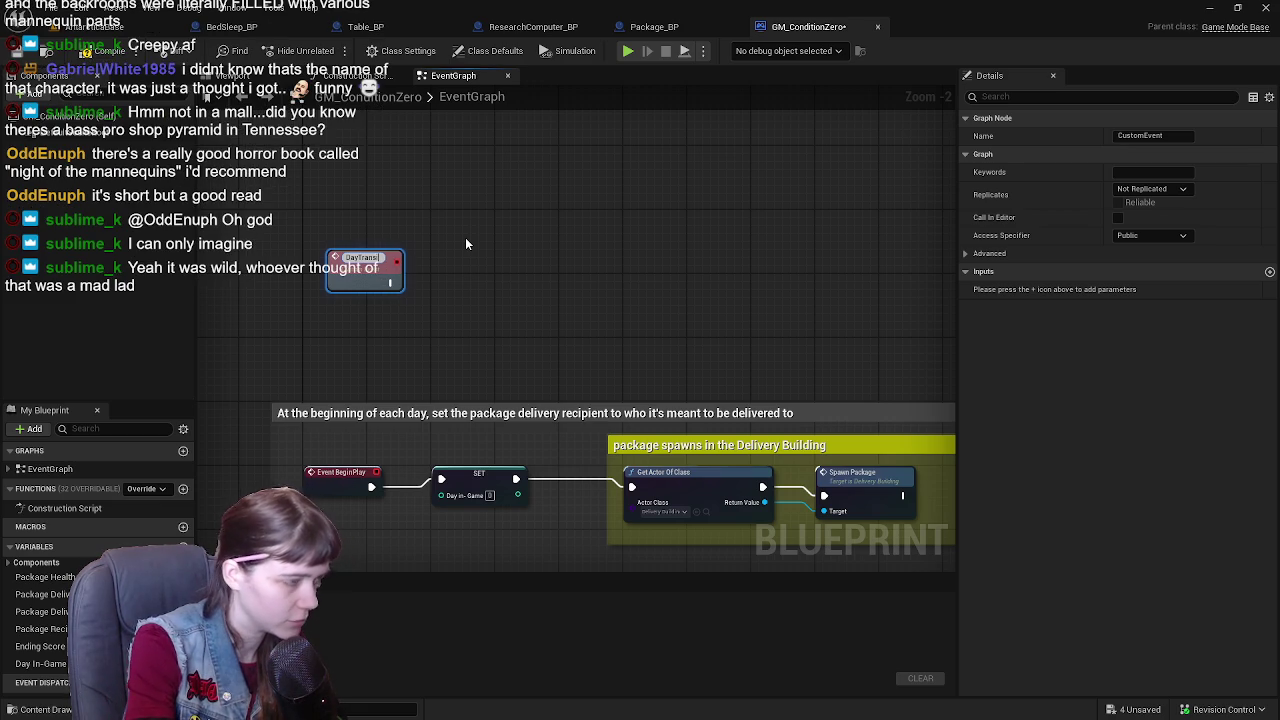
pyautogui.press('Return')
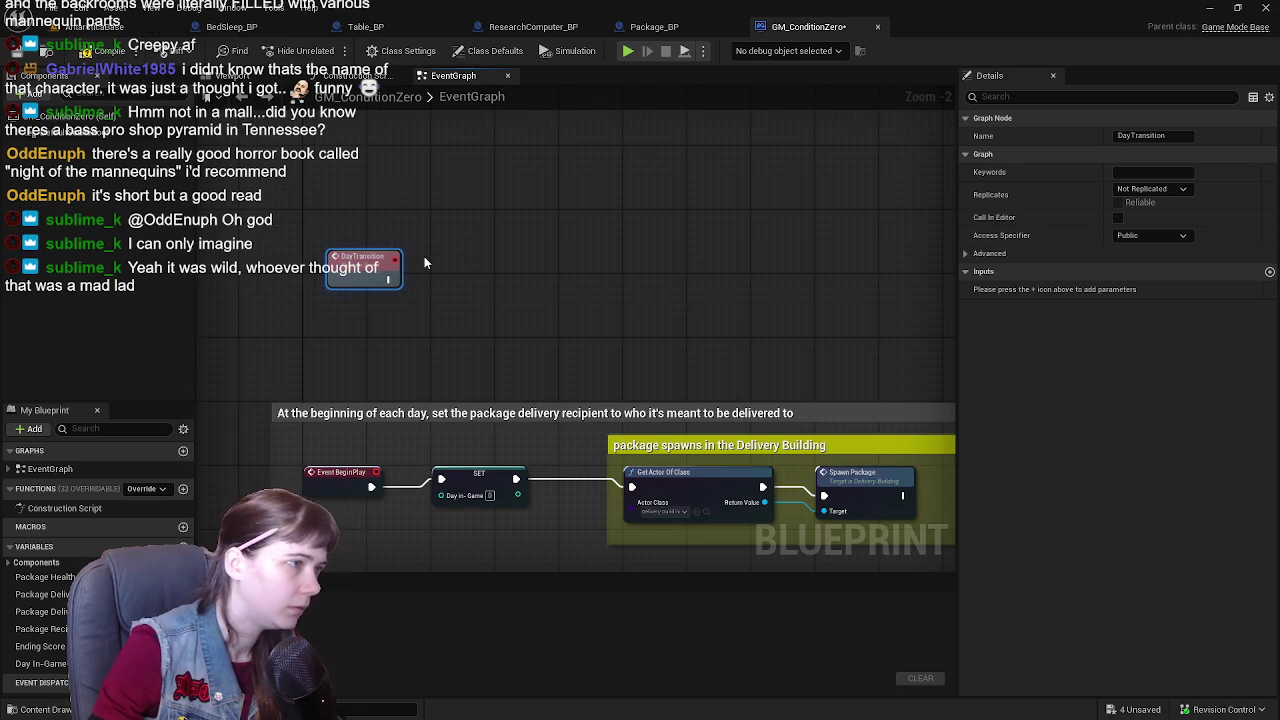
pyautogui.scroll(-2, 533, 217)
pyautogui.scroll(1, 532, 216)
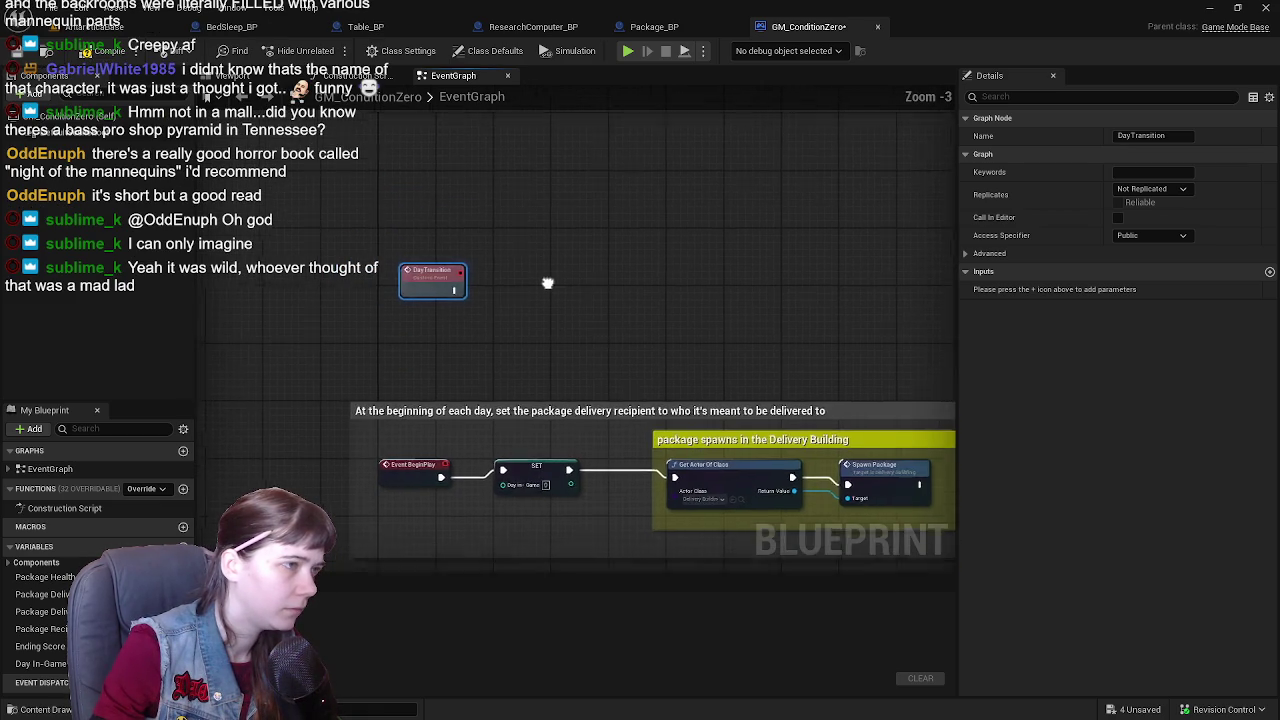
pyautogui.moveTo(424, 276); pyautogui.dragTo(400, 190)
# - Move the GM_ConditionZero tab forward and bring BedSleep_BP's sleep logic into view
pyautogui.click(232, 26)
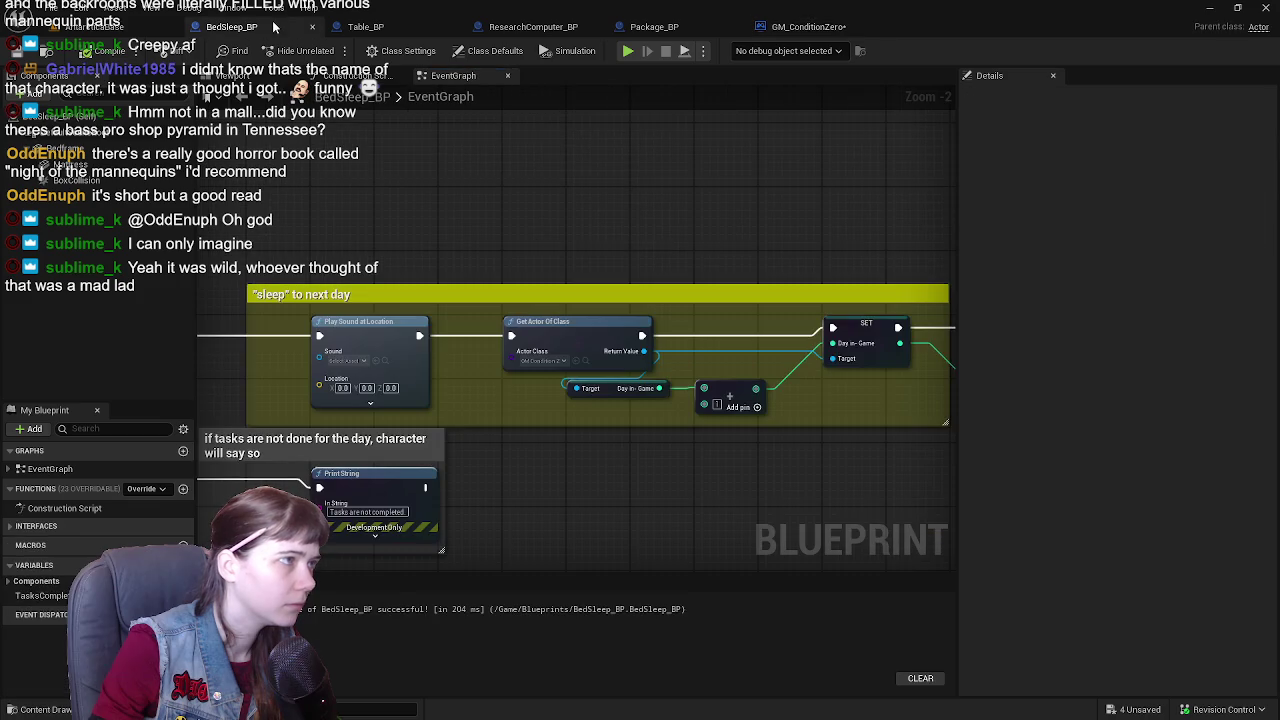
pyautogui.moveTo(808, 26); pyautogui.dragTo(270, 30)
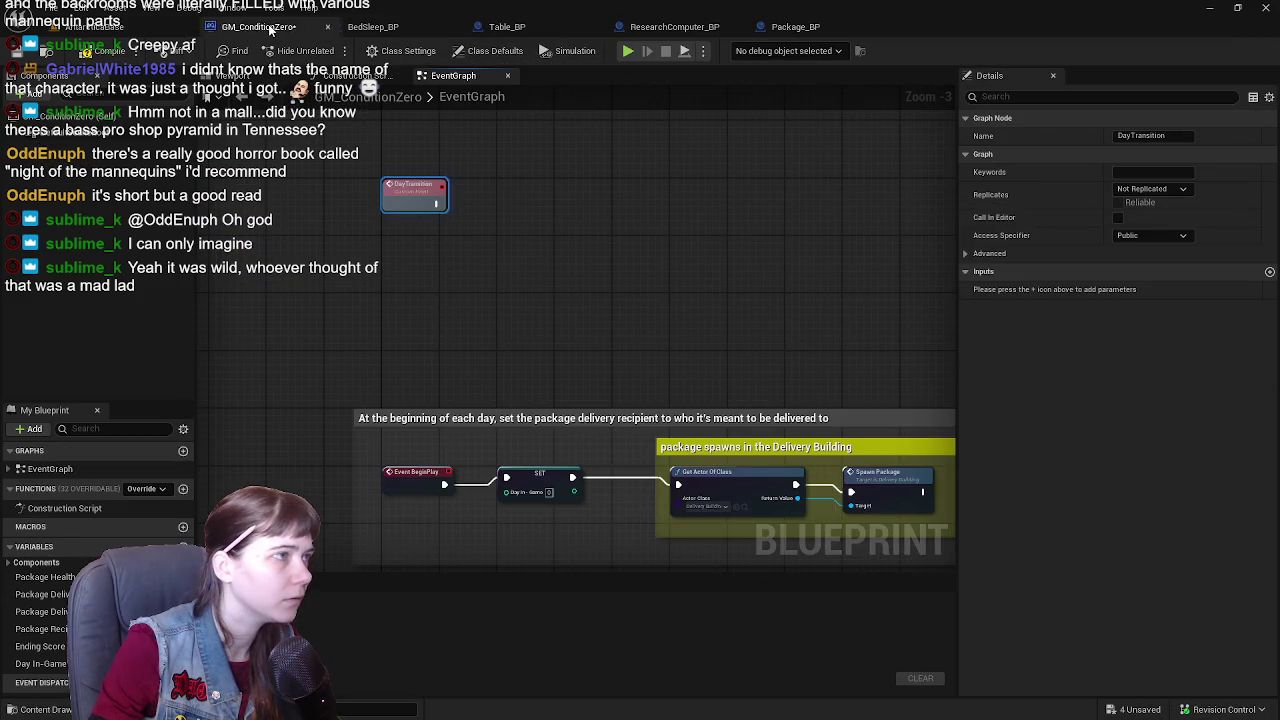
pyautogui.click(382, 26)
pyautogui.scroll(-1, 578, 252)
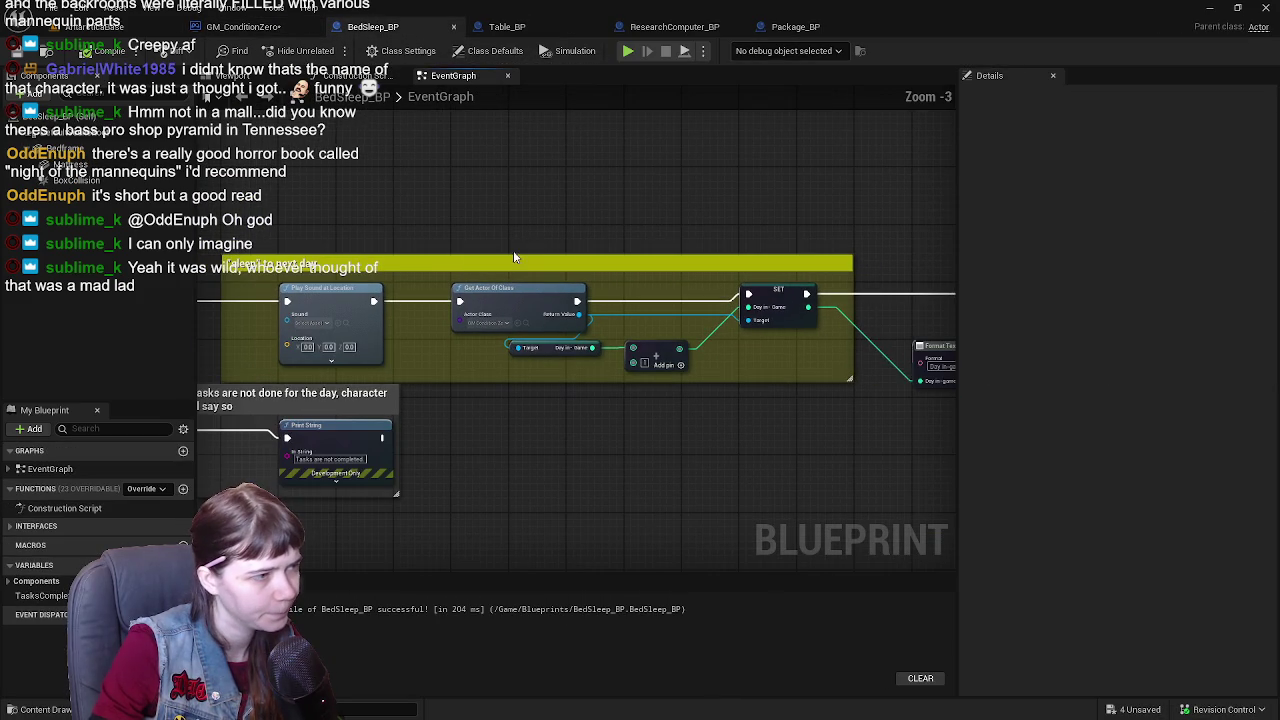
pyautogui.moveTo(469, 232)
pyautogui.mouseDown()
pyautogui.moveTo(703, 216)
pyautogui.moveTo(457, 229)
pyautogui.moveTo(479, 268)
pyautogui.moveTo(795, 384)
pyautogui.mouseUp()
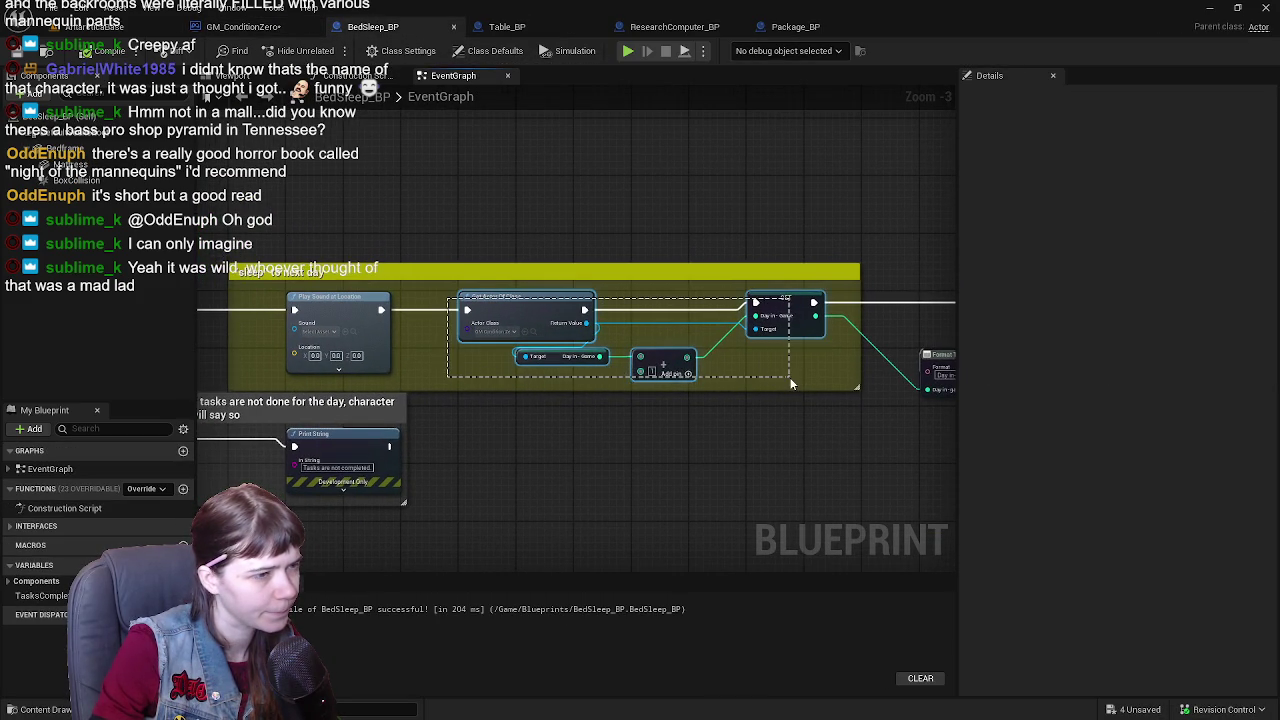
# - Select the SET Day In-Game, getter, Add, Format Text and Print String nodes and delete them
pyautogui.moveTo(680, 214)
pyautogui.mouseDown()
pyautogui.moveTo(526, 213)
pyautogui.moveTo(627, 221)
pyautogui.mouseUp()
pyautogui.scroll(1, 526, 213)
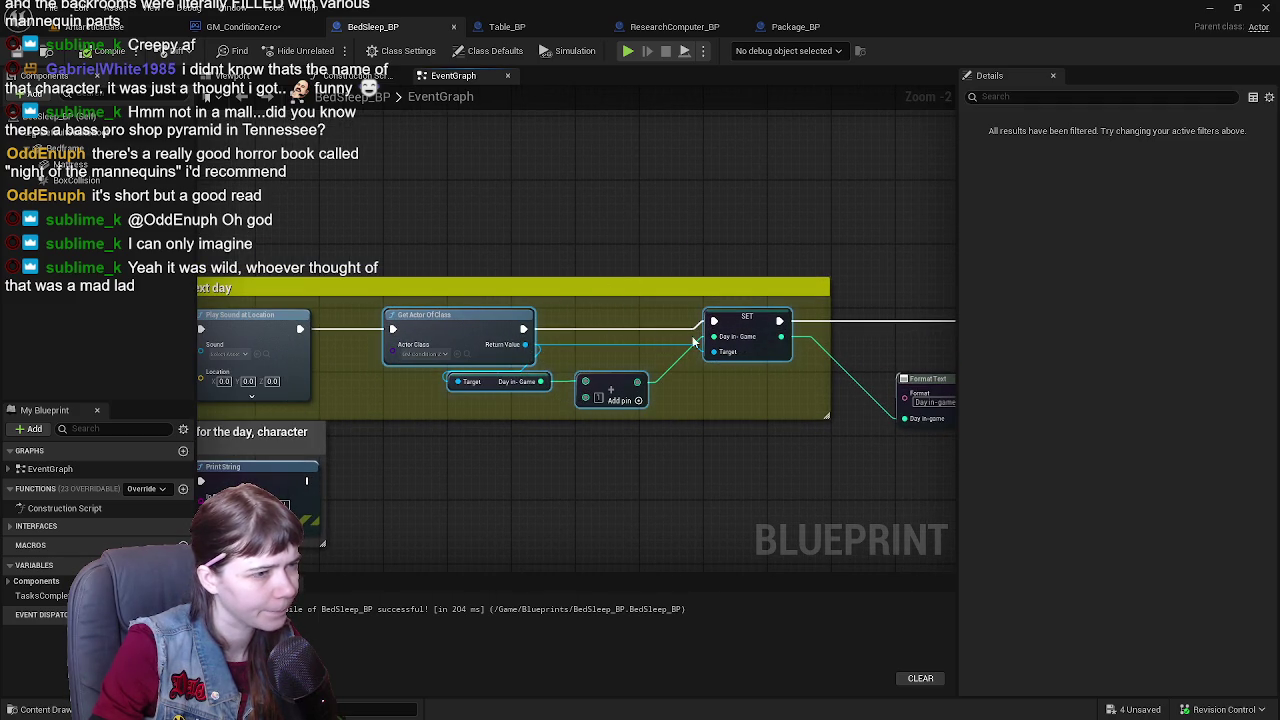
pyautogui.click(718, 335)
pyautogui.moveTo(530, 400); pyautogui.dragTo(610, 370)
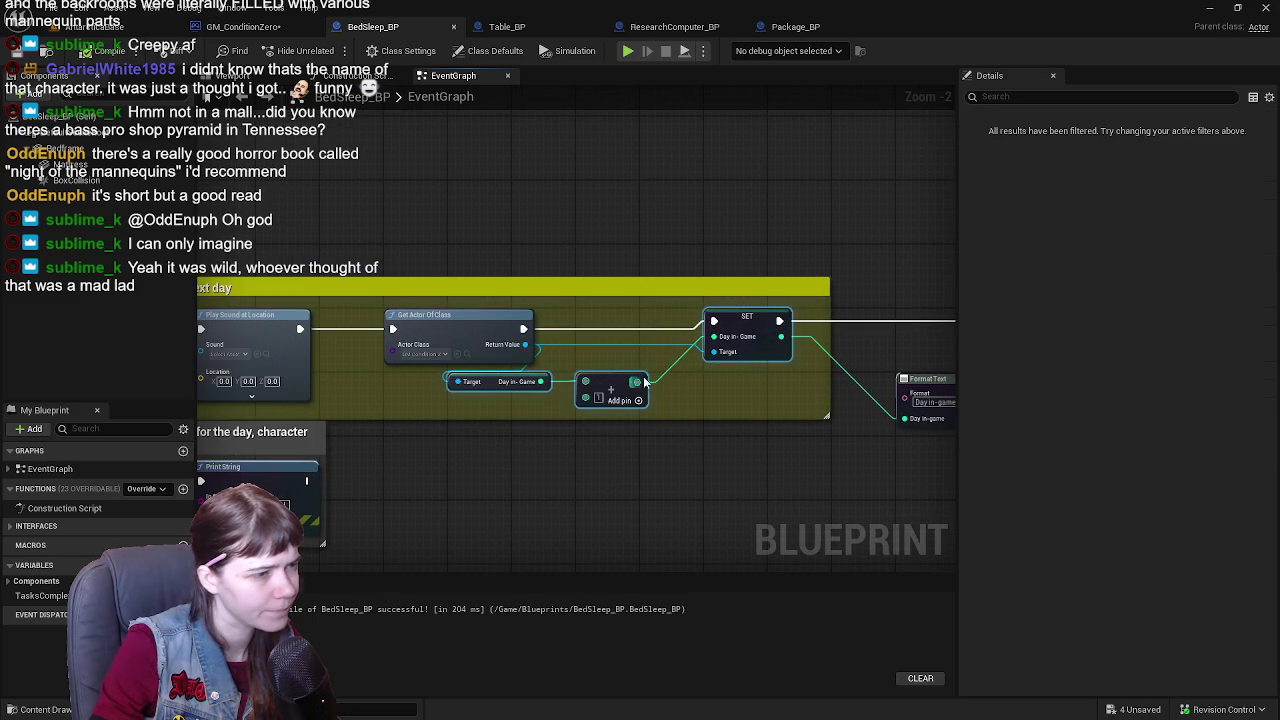
pyautogui.moveTo(615, 230); pyautogui.dragTo(487, 234)
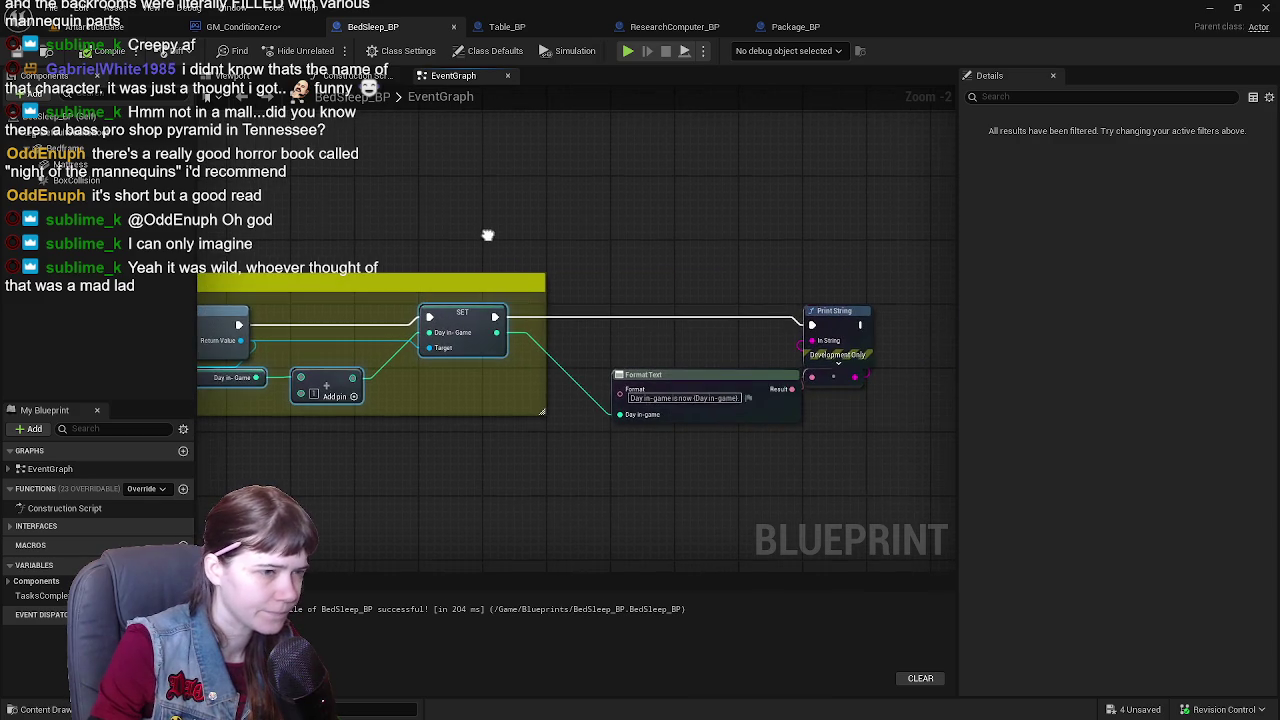
pyautogui.scroll(-1, 487, 234)
pyautogui.moveTo(745, 257); pyautogui.dragTo(894, 414)
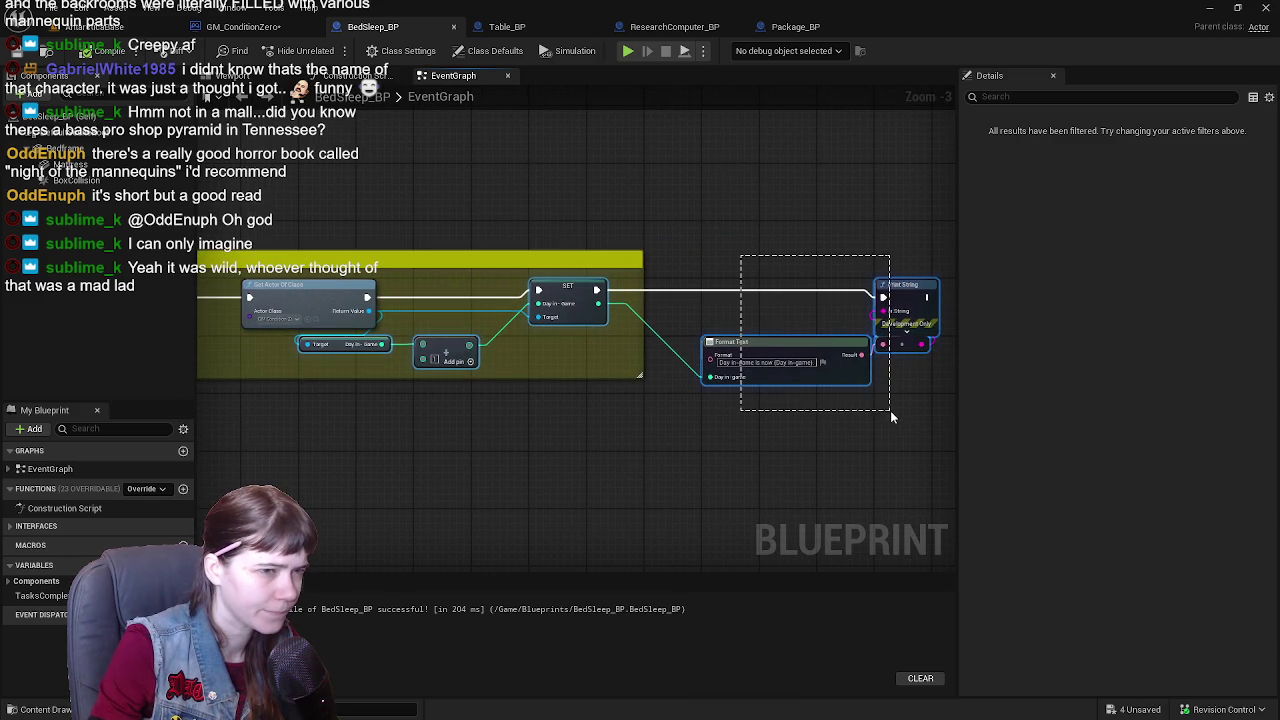
pyautogui.moveTo(594, 184); pyautogui.dragTo(640, 190)
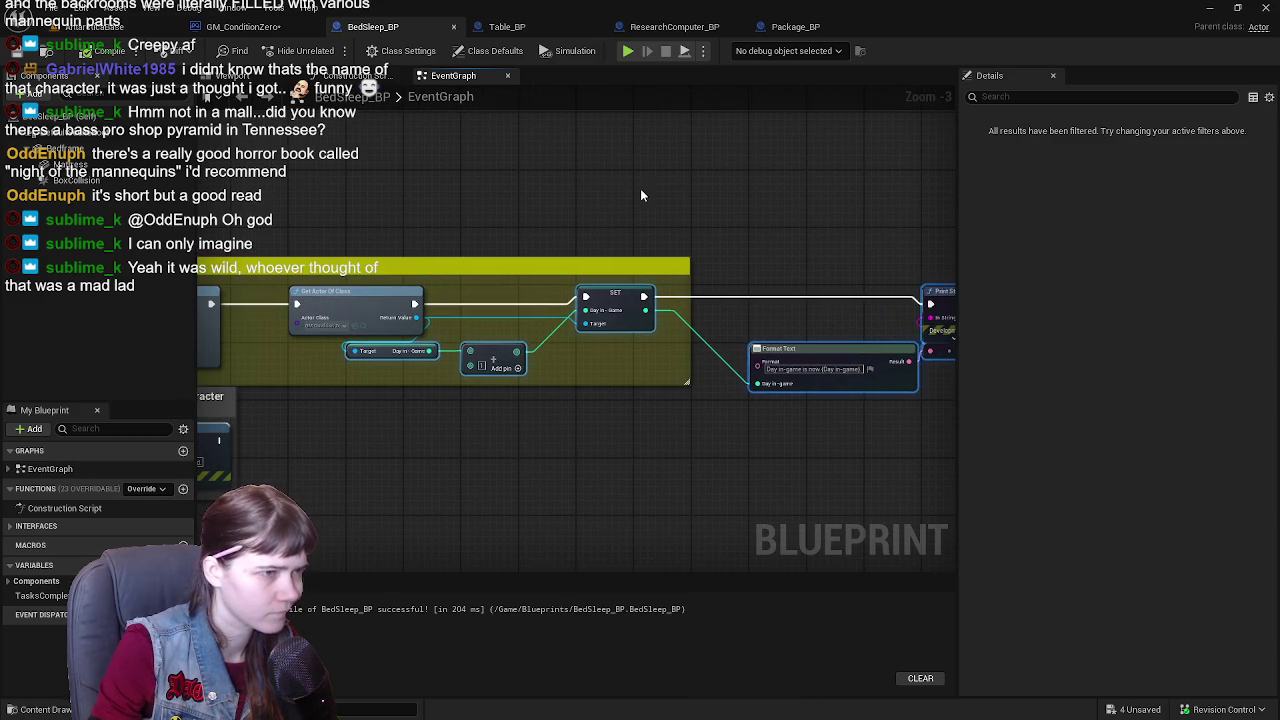
pyautogui.press('Delete')
# - Paste the day-counter nodes into GM_ConditionZero, hook DayTransition to SET, and remove the pasted getter
pyautogui.click(300, 30)
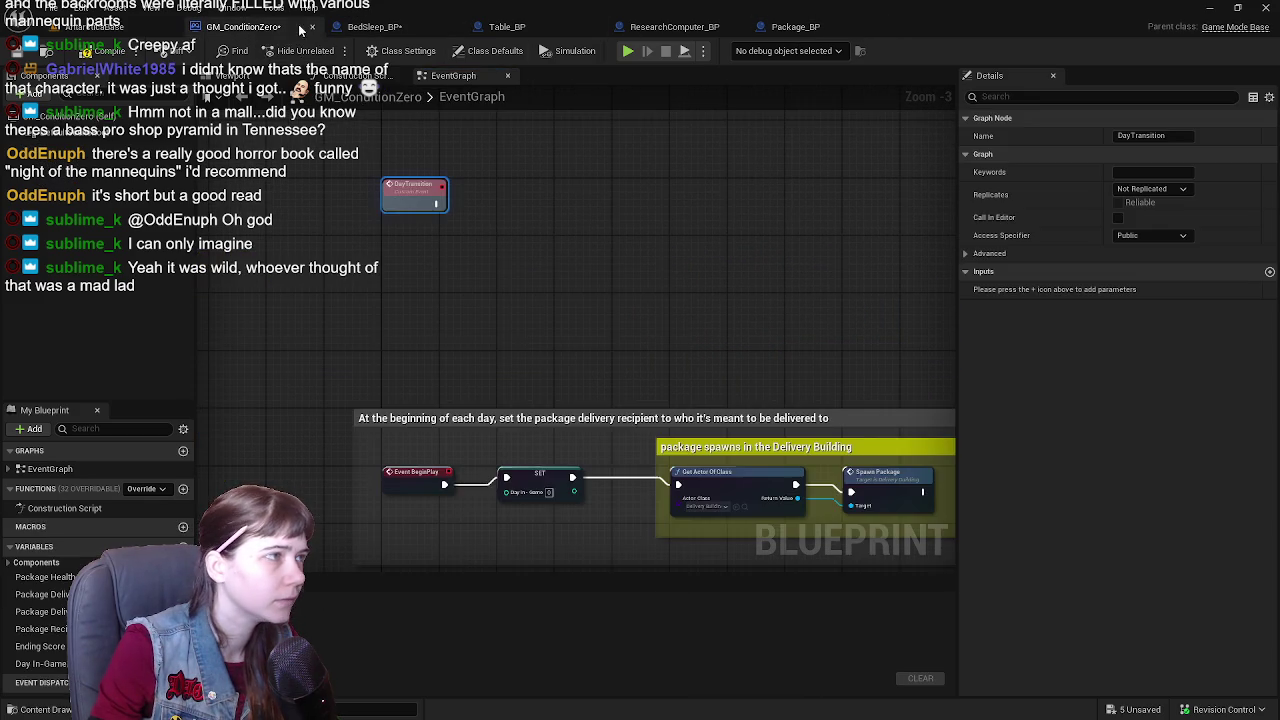
pyautogui.moveTo(731, 145)
pyautogui.mouseDown()
pyautogui.moveTo(657, 240)
pyautogui.moveTo(563, 272)
pyautogui.moveTo(557, 259)
pyautogui.mouseUp()
pyautogui.click(739, 214)
pyautogui.hotkey('ctrl', 'v')
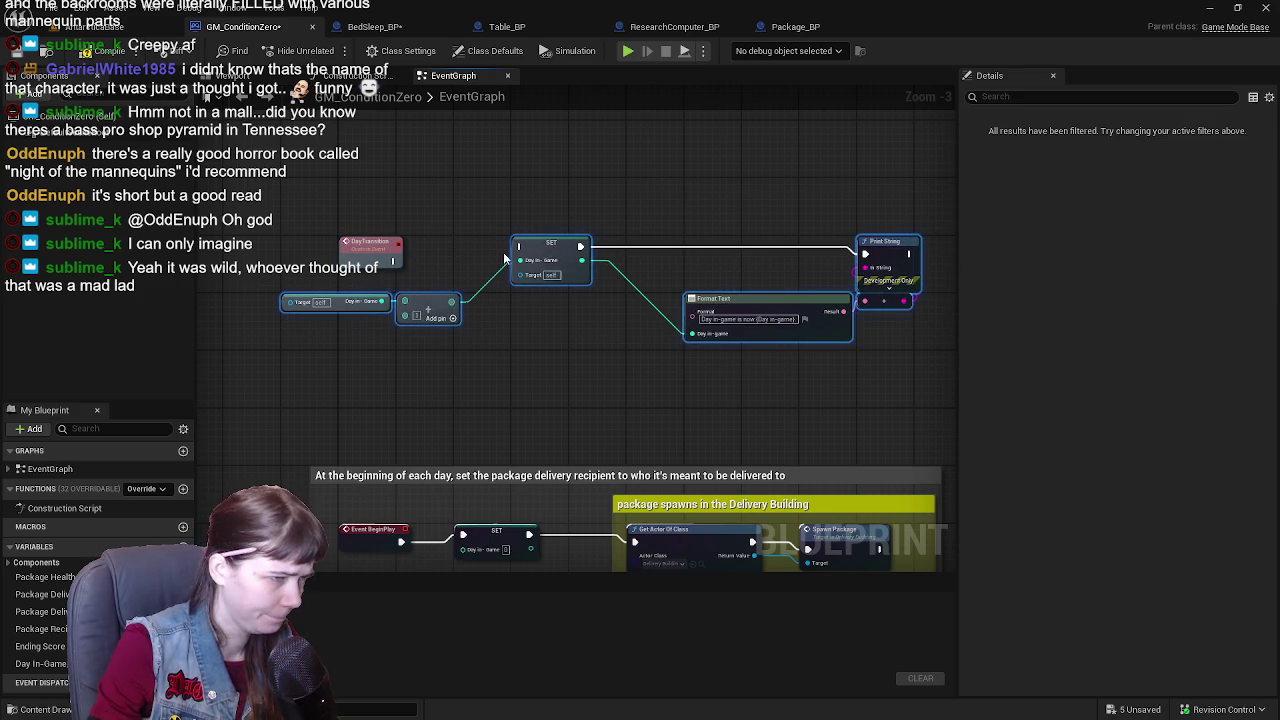
pyautogui.scroll(1, 505, 258)
pyautogui.moveTo(405, 301); pyautogui.dragTo(543, 285)
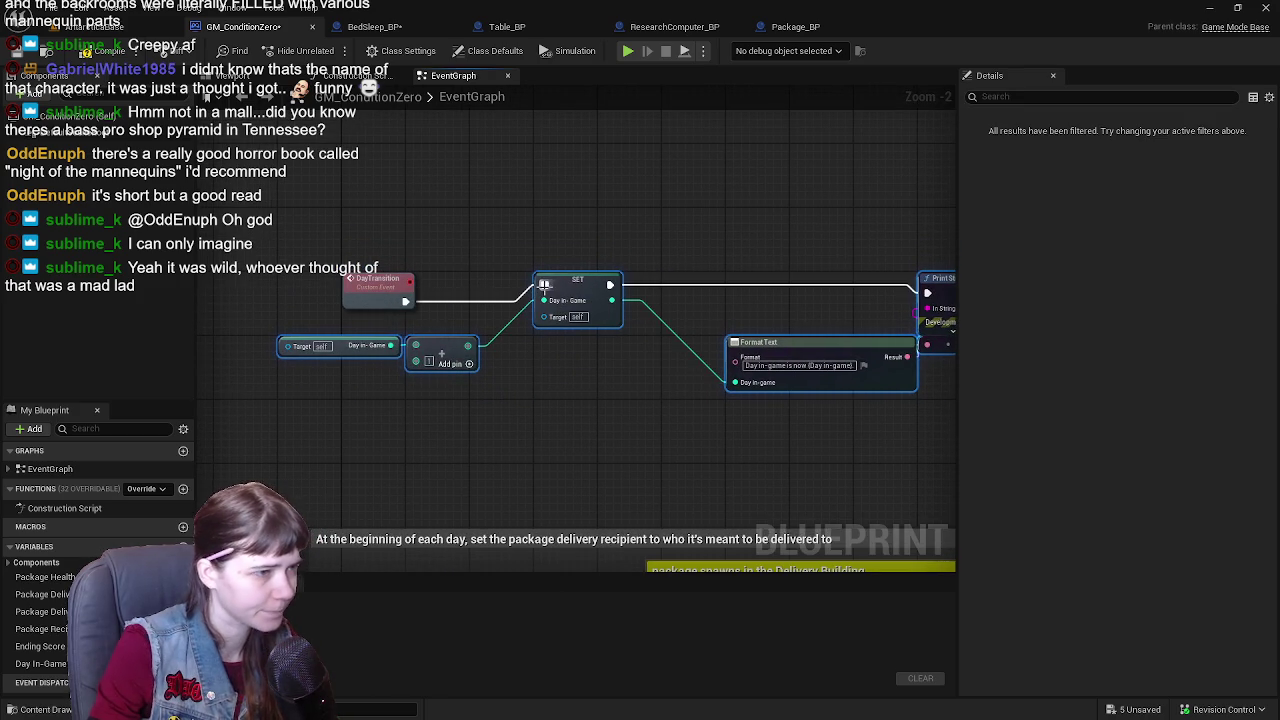
pyautogui.click(480, 386)
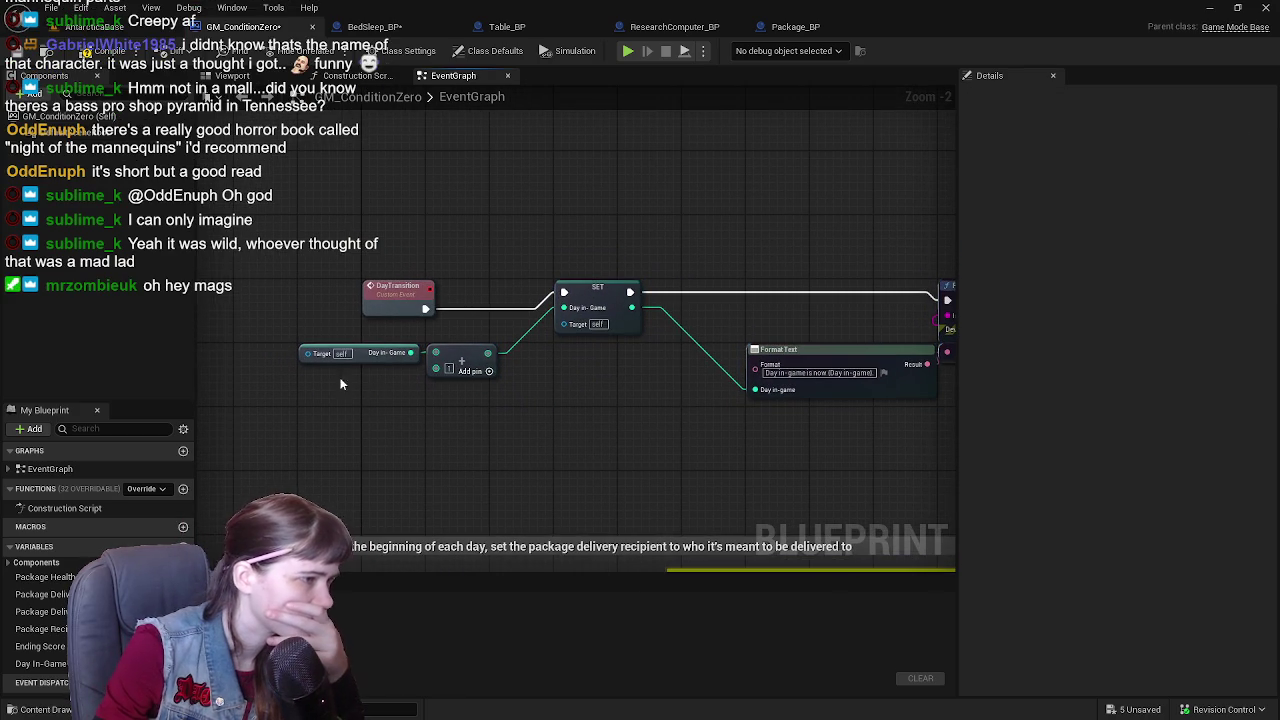
pyautogui.click(306, 345)
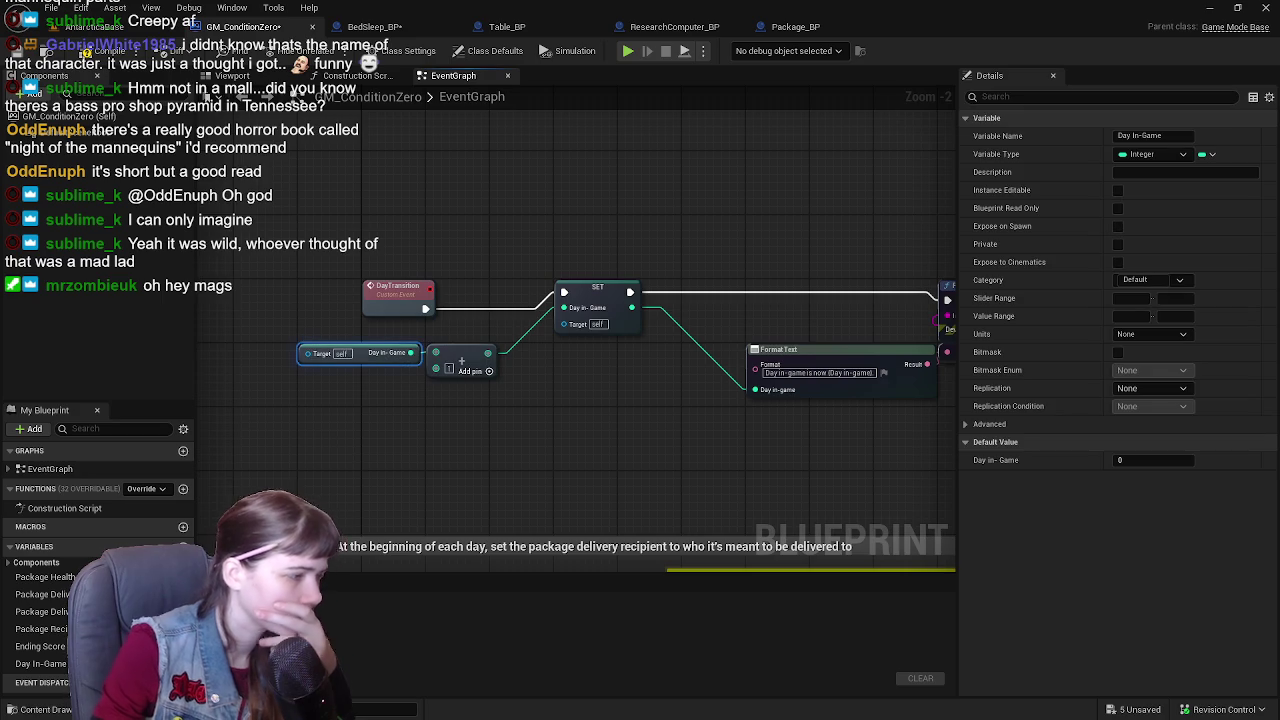
pyautogui.press('Delete')
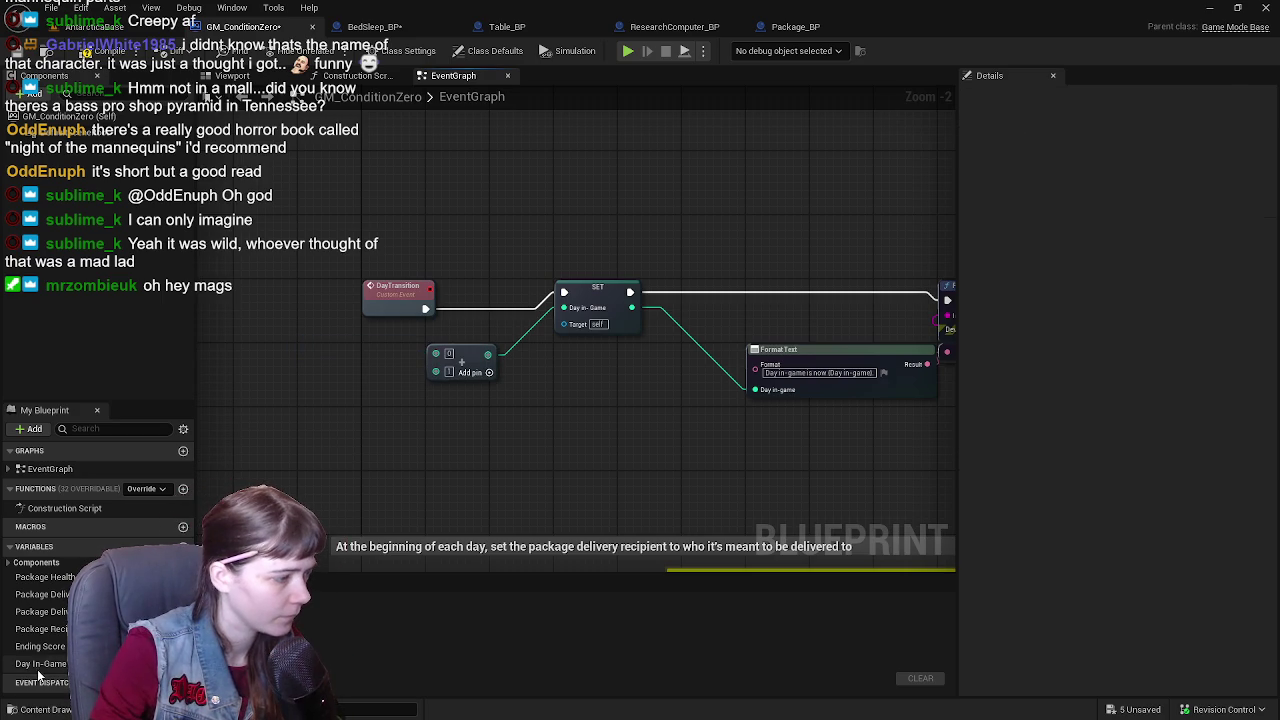
# - Replace the old SET with a new SET Day In-Game fed by Add and a fresh Day In-Game getter
pyautogui.moveTo(40, 677)
pyautogui.mouseDown()
pyautogui.moveTo(483, 437)
pyautogui.moveTo(545, 350)
pyautogui.mouseUp()
pyautogui.click(590, 384)
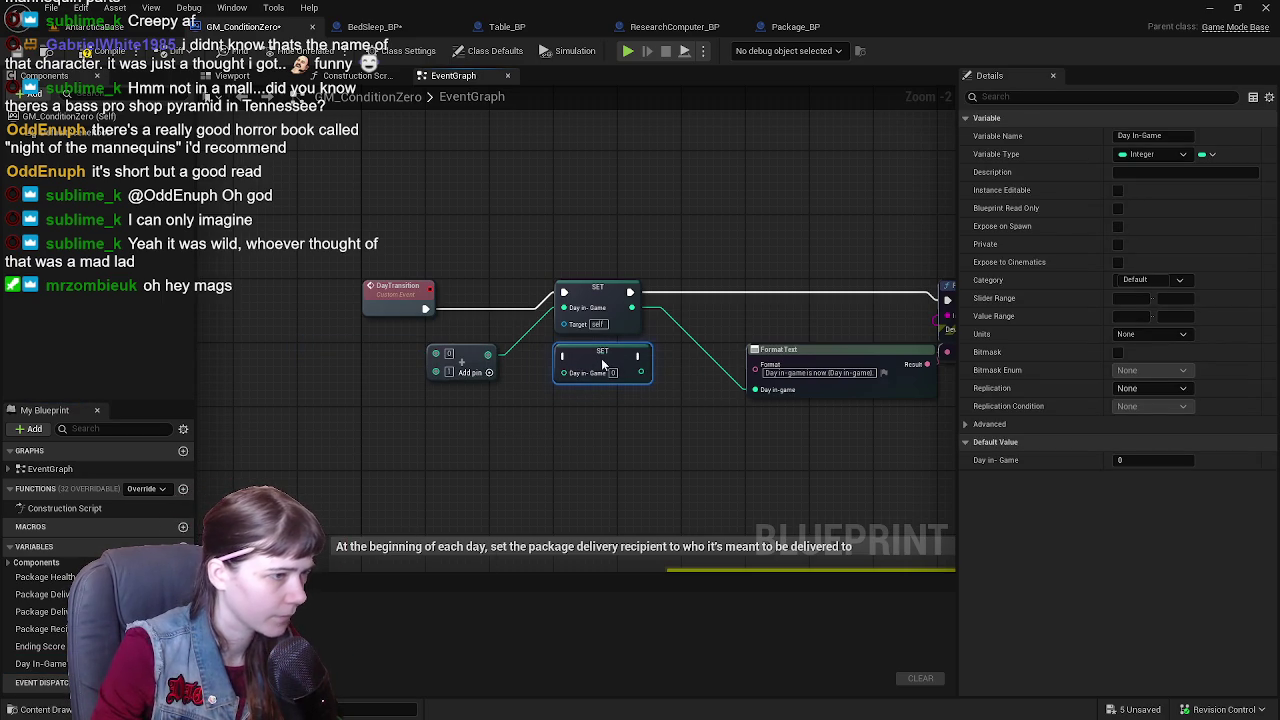
pyautogui.moveTo(563, 292); pyautogui.dragTo(567, 357)
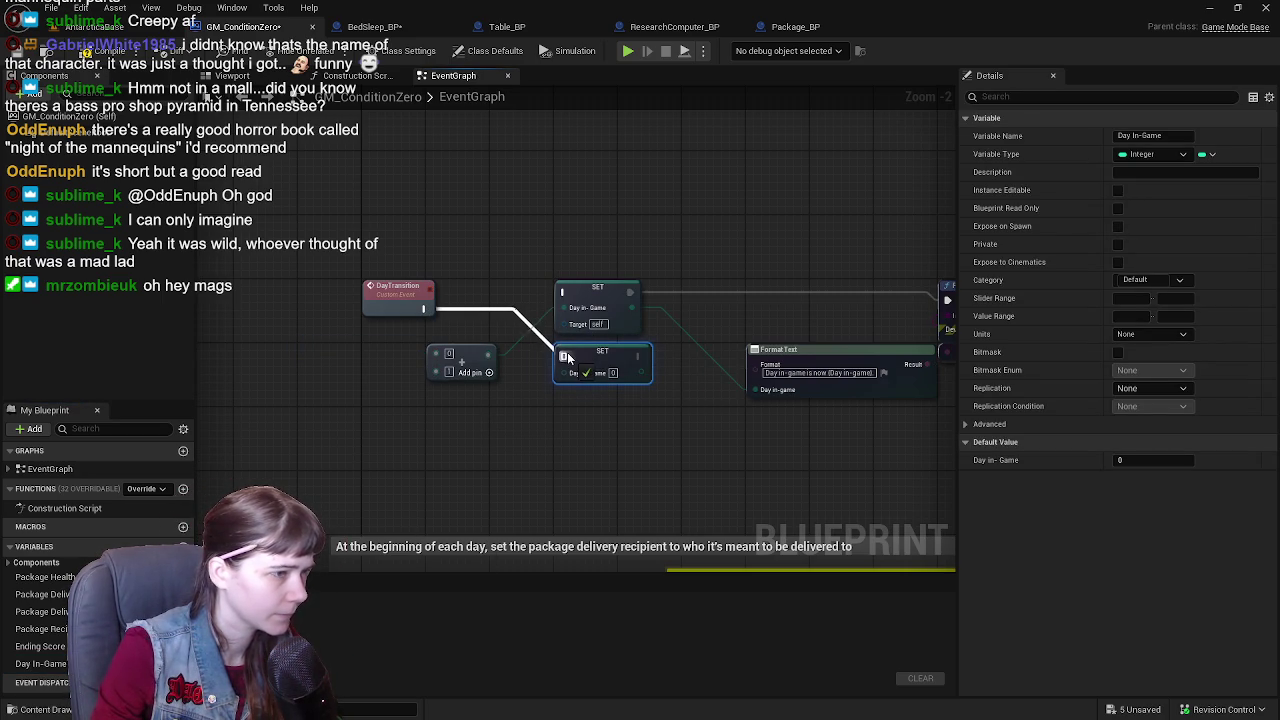
pyautogui.moveTo(565, 308)
pyautogui.mouseDown()
pyautogui.moveTo(580, 370)
pyautogui.moveTo(564, 372)
pyautogui.mouseUp()
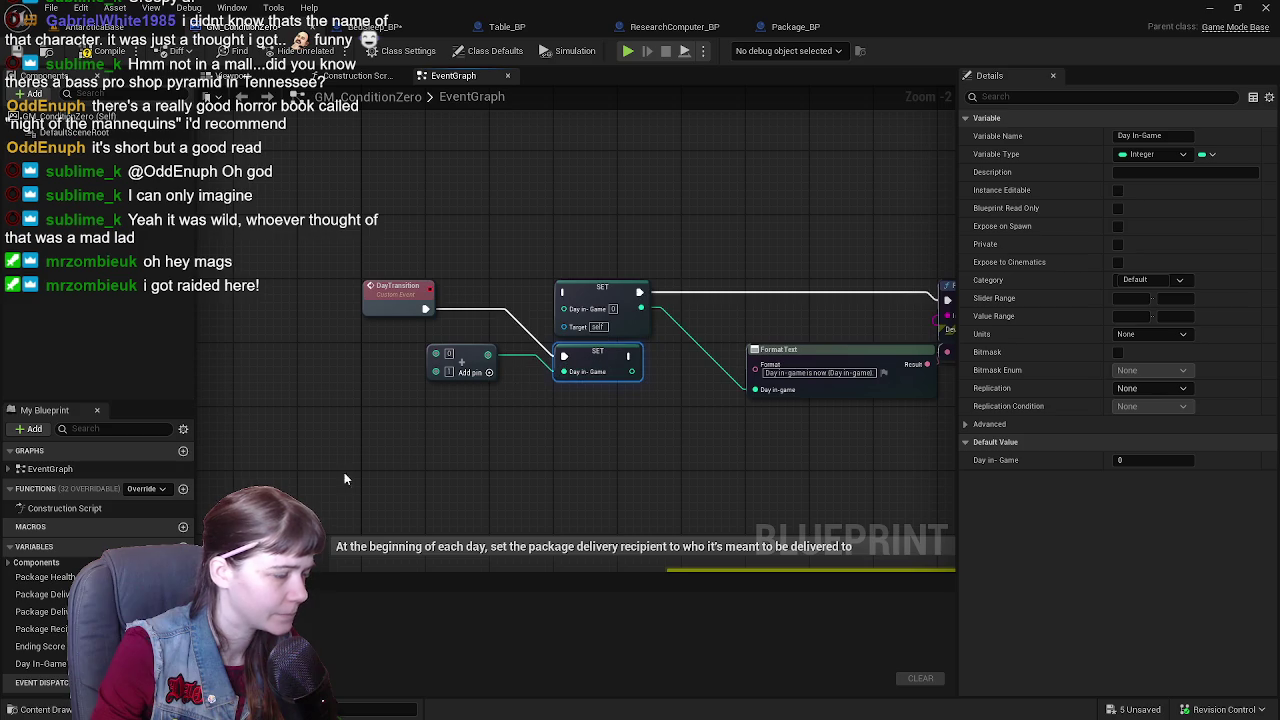
pyautogui.moveTo(40, 664)
pyautogui.mouseDown()
pyautogui.moveTo(250, 590)
pyautogui.moveTo(373, 374)
pyautogui.moveTo(365, 360)
pyautogui.moveTo(436, 353)
pyautogui.mouseUp()
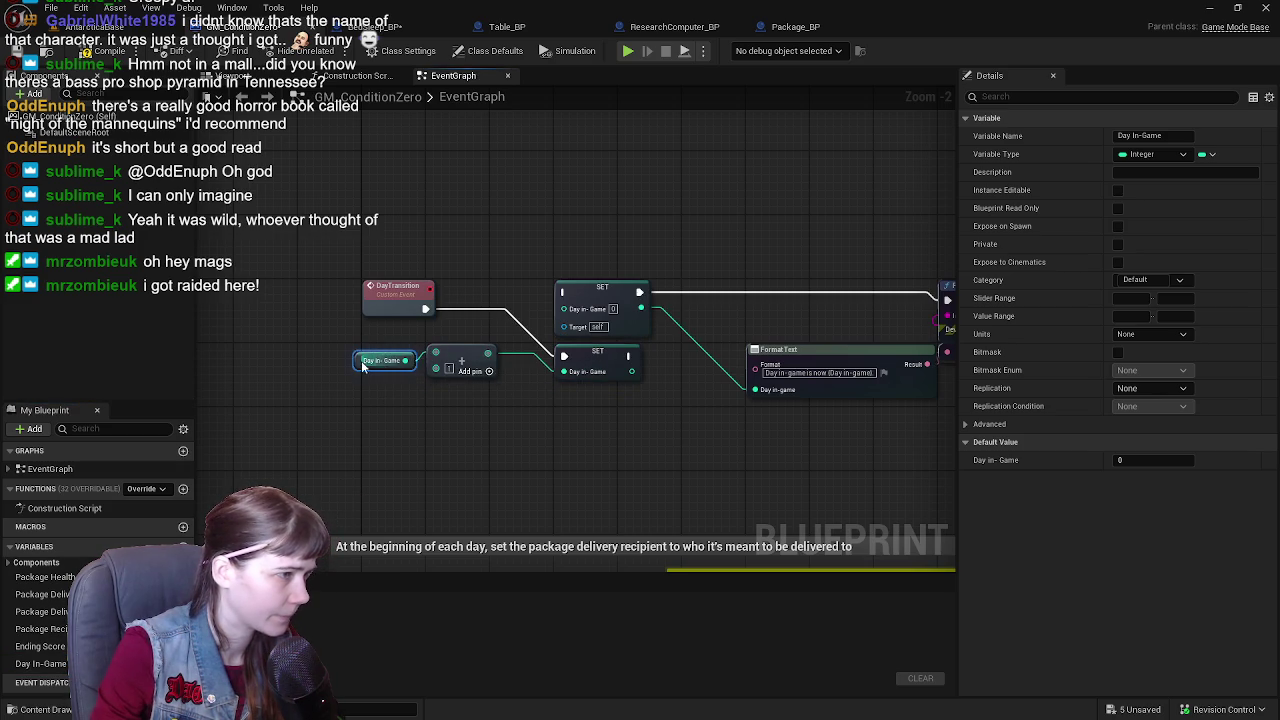
pyautogui.moveTo(362, 366); pyautogui.dragTo(367, 358)
pyautogui.moveTo(551, 319); pyautogui.dragTo(456, 326)
pyautogui.click(511, 294)
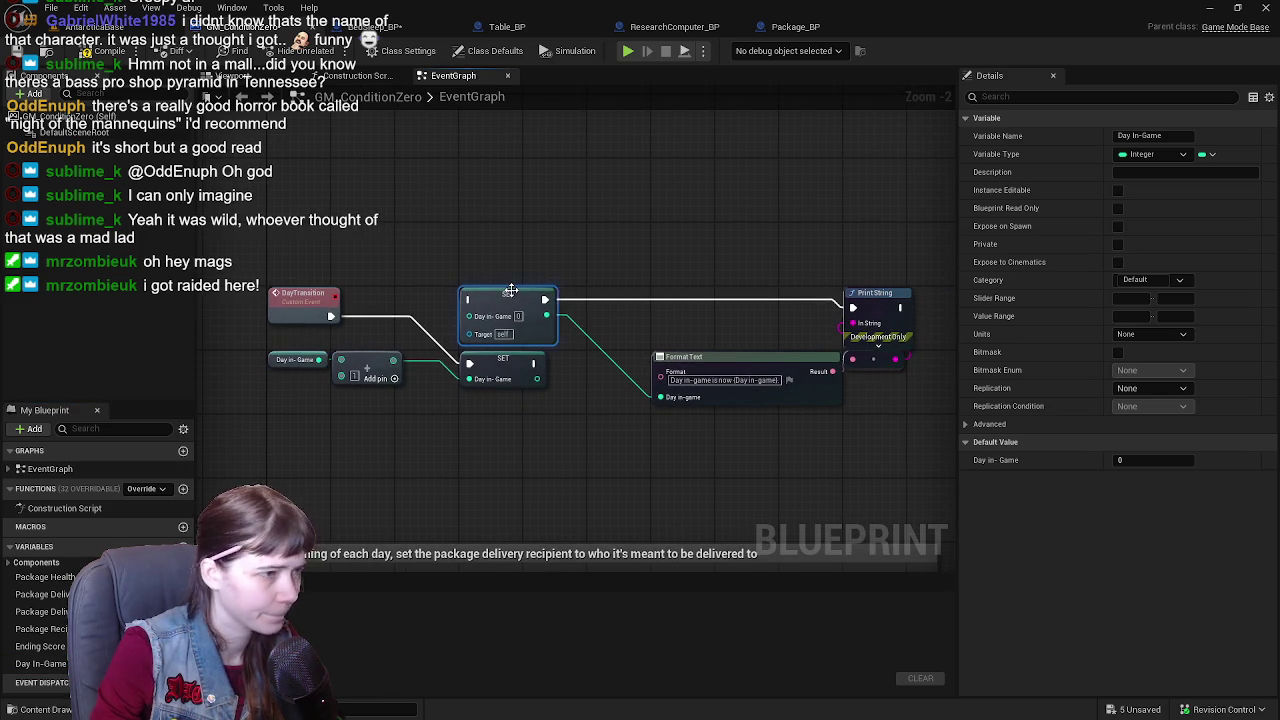
pyautogui.press('Delete')
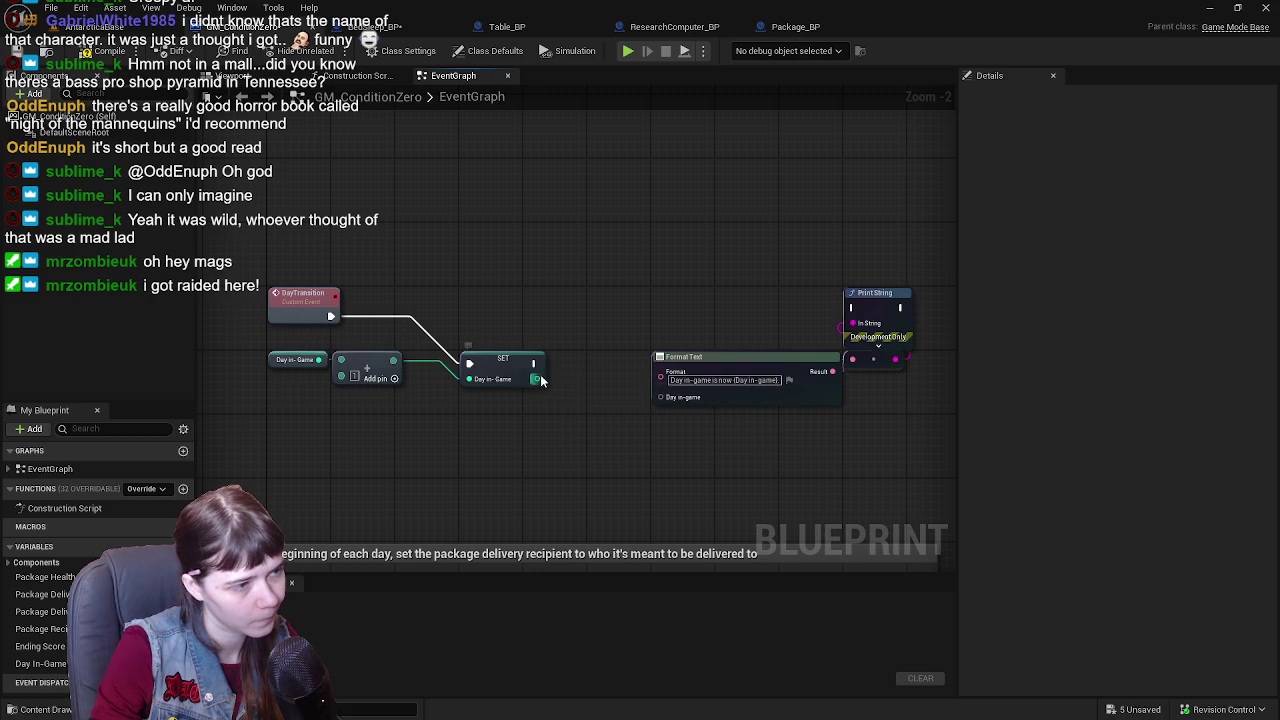
# - Wire SET's output into Format Text's Day in-game input, line up the nodes, and compile
pyautogui.moveTo(537, 378); pyautogui.dragTo(660, 397)
pyautogui.moveTo(503, 362); pyautogui.dragTo(500, 300)
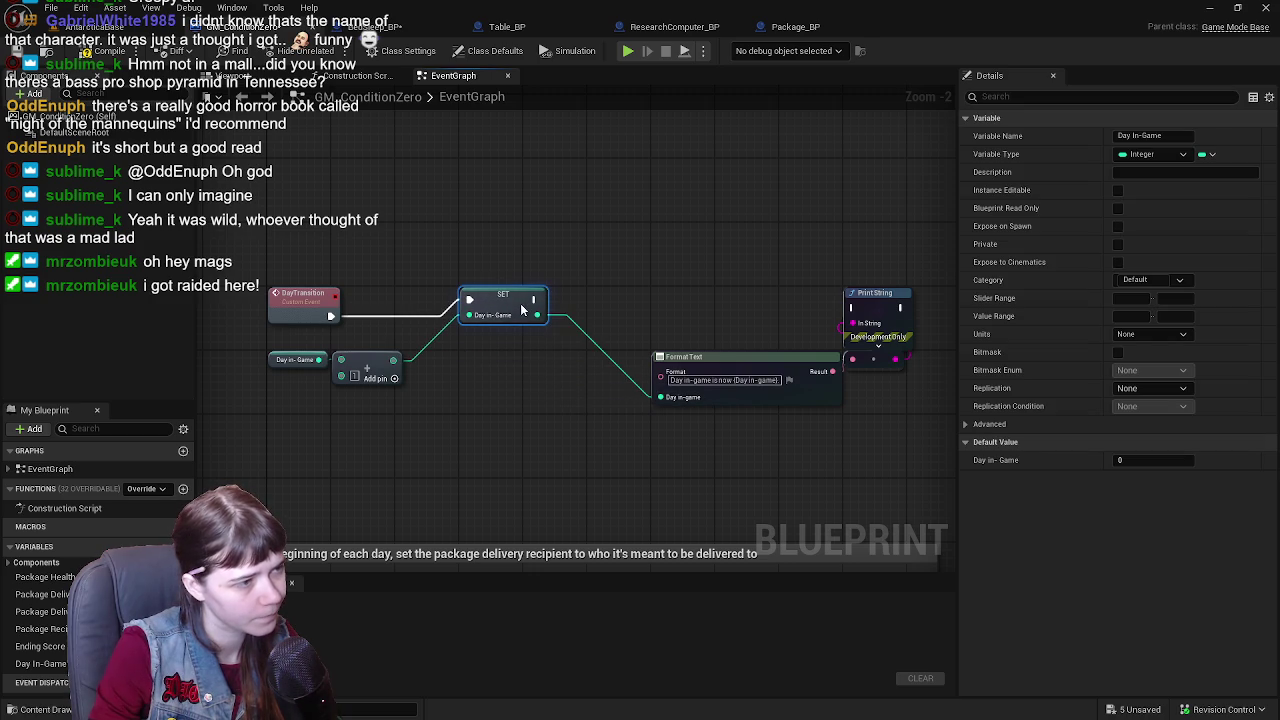
pyautogui.moveTo(800, 375)
pyautogui.mouseDown()
pyautogui.moveTo(710, 375)
pyautogui.moveTo(710, 311)
pyautogui.mouseUp()
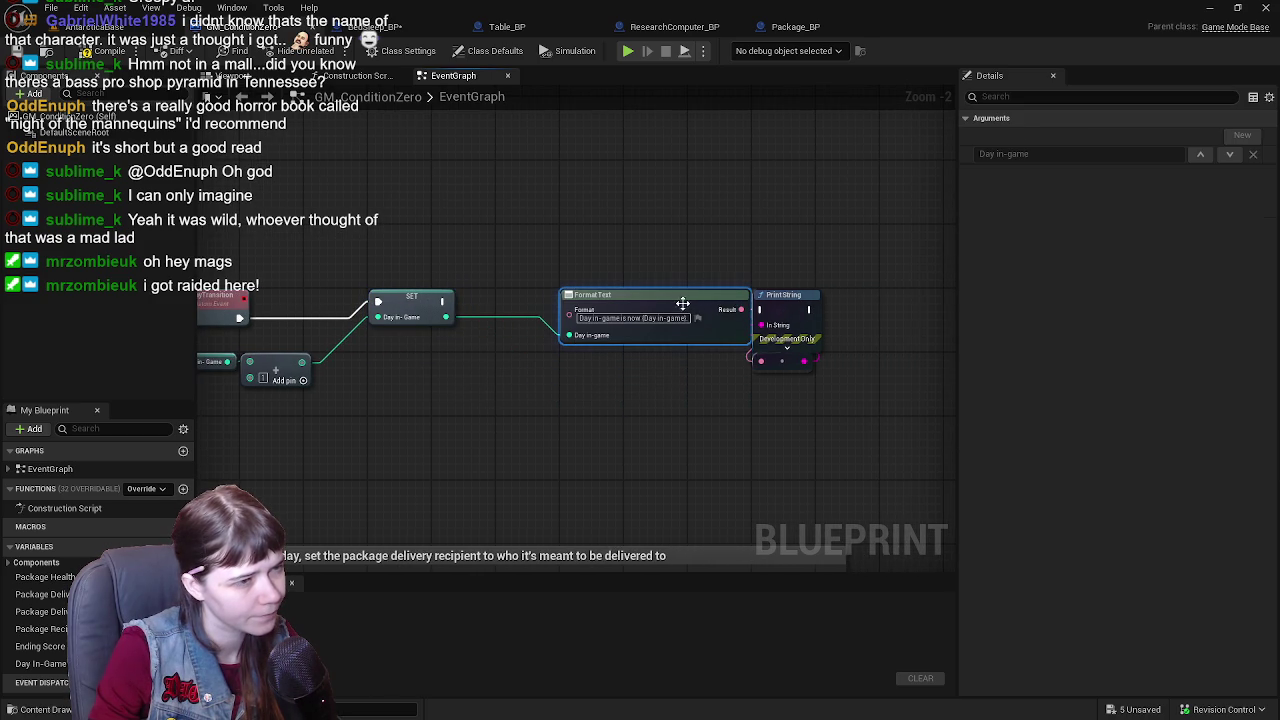
pyautogui.click(772, 300)
pyautogui.moveTo(789, 300); pyautogui.dragTo(853, 300)
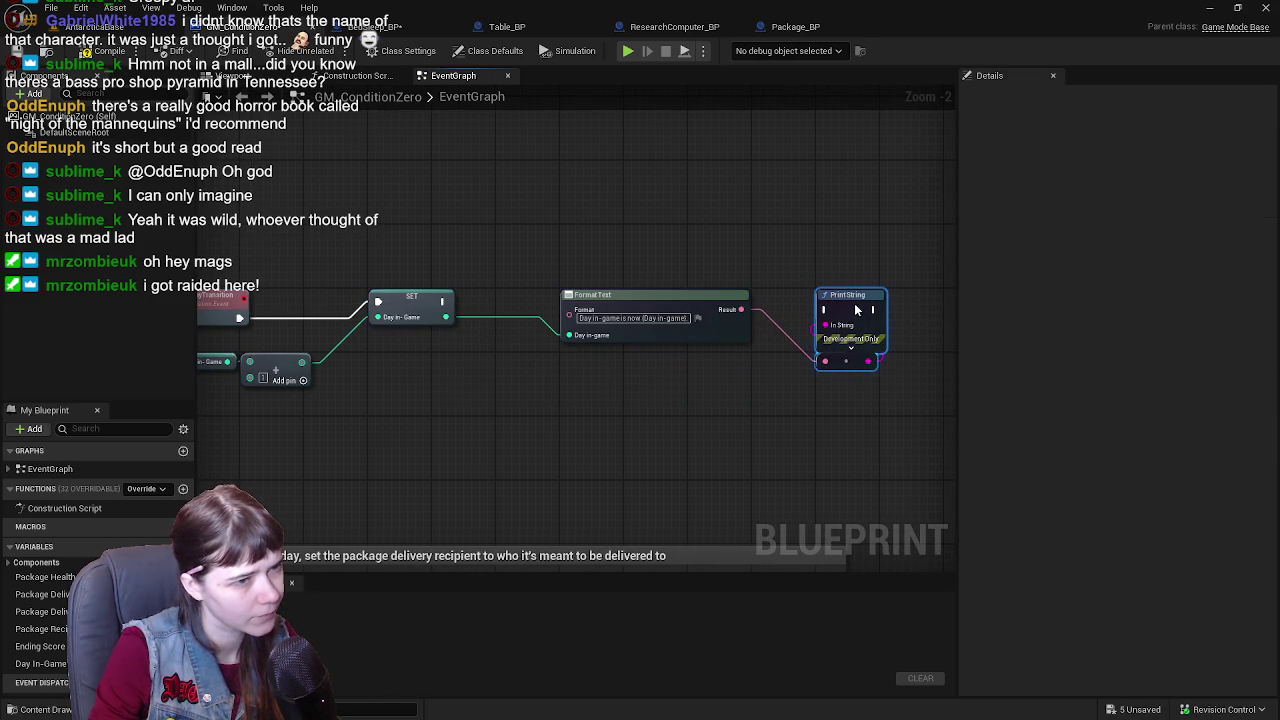
pyautogui.click(110, 51)
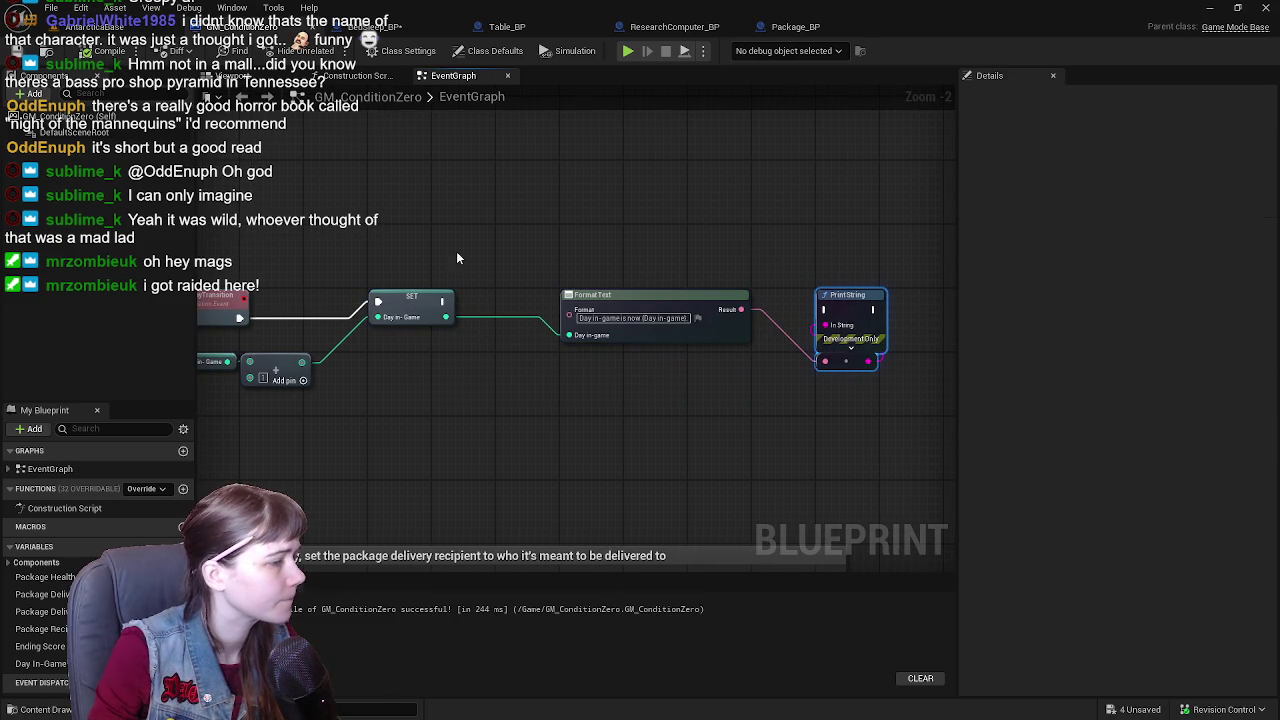
# - Reposition Format Text and Print String and connect SET's execution to Print String
pyautogui.moveTo(648, 320)
pyautogui.mouseDown()
pyautogui.moveTo(732, 316)
pyautogui.moveTo(686, 316)
pyautogui.moveTo(566, 236)
pyautogui.mouseUp()
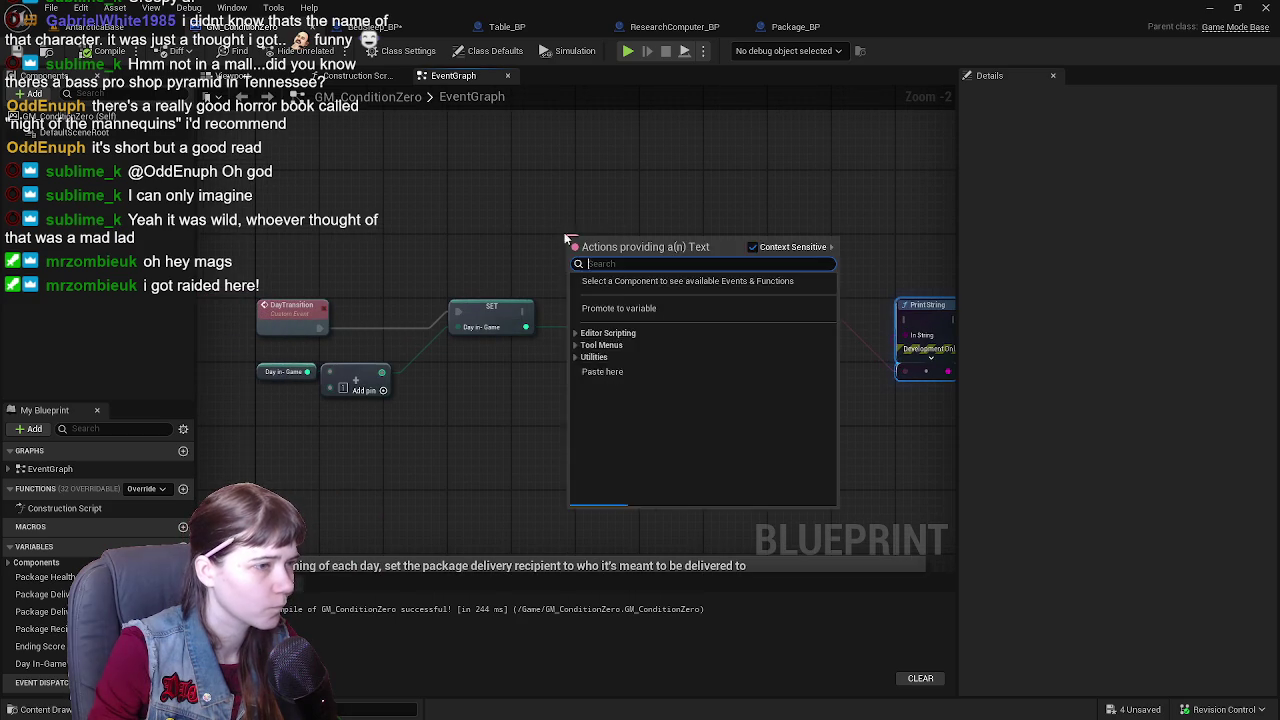
pyautogui.click(668, 228)
pyautogui.moveTo(648, 320)
pyautogui.mouseDown()
pyautogui.moveTo(714, 316)
pyautogui.moveTo(655, 313)
pyautogui.mouseUp()
pyautogui.click(770, 300)
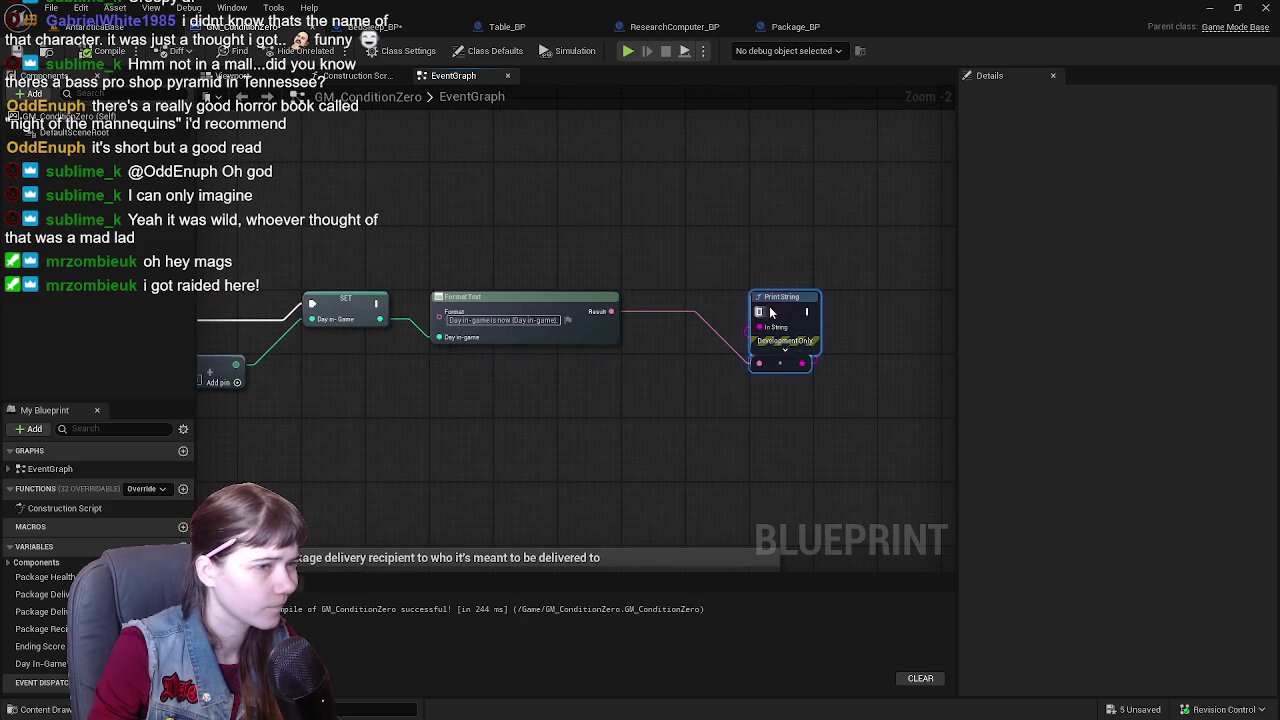
pyautogui.moveTo(770, 300); pyautogui.dragTo(704, 298)
pyautogui.moveTo(528, 296); pyautogui.dragTo(526, 362)
pyautogui.moveTo(377, 304)
pyautogui.mouseDown()
pyautogui.moveTo(705, 335)
pyautogui.moveTo(695, 311)
pyautogui.mouseUp()
# - Lay out the chain: getter and Add beside DayTransition, Format Text between SET and Print String
pyautogui.moveTo(502, 253)
pyautogui.mouseDown()
pyautogui.moveTo(700, 240)
pyautogui.moveTo(609, 251)
pyautogui.mouseUp()
pyautogui.moveTo(448, 314); pyautogui.dragTo(576, 313)
pyautogui.moveTo(322, 371); pyautogui.dragTo(437, 310)
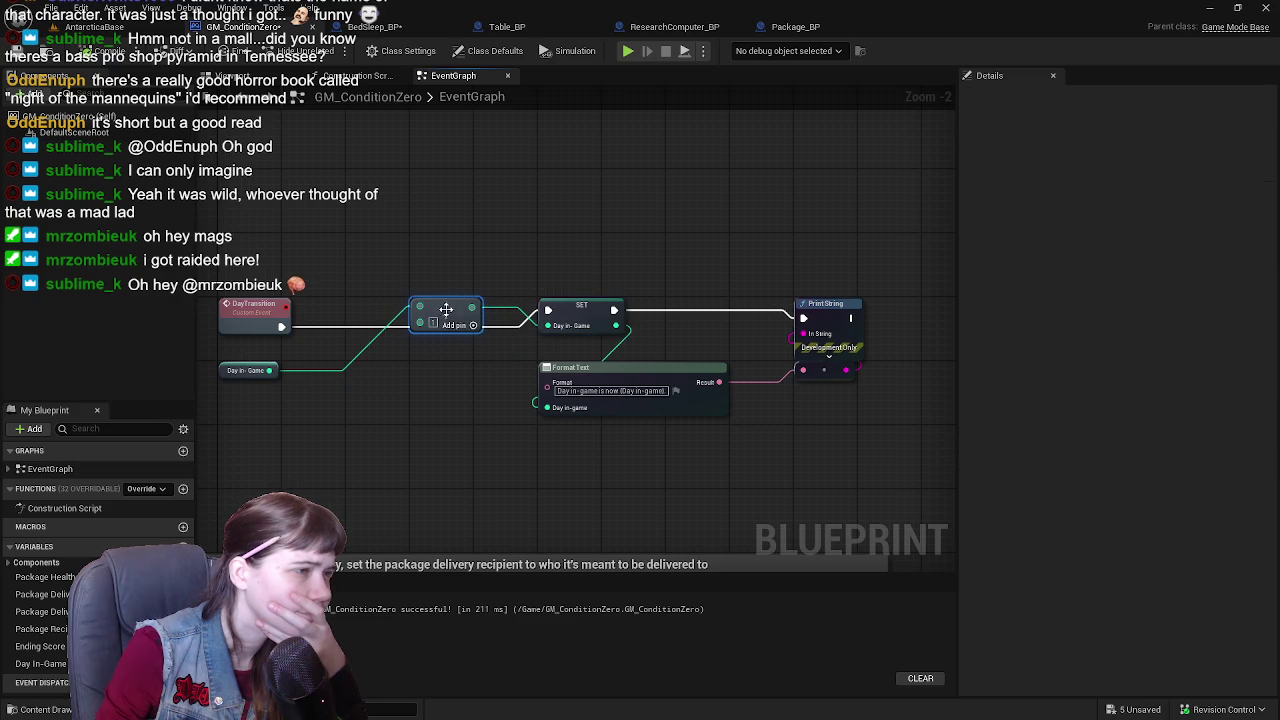
pyautogui.moveTo(226, 379)
pyautogui.mouseDown()
pyautogui.moveTo(331, 310)
pyautogui.moveTo(359, 313)
pyautogui.mouseUp()
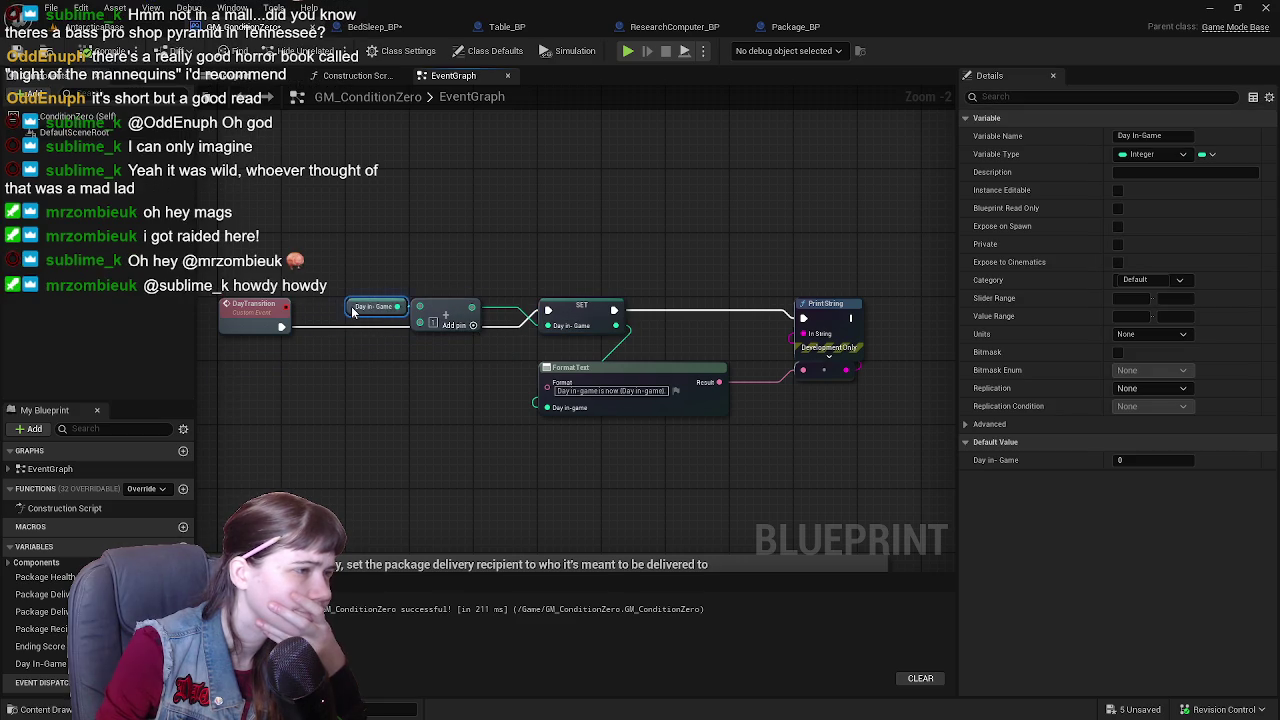
pyautogui.moveTo(597, 366); pyautogui.dragTo(499, 311)
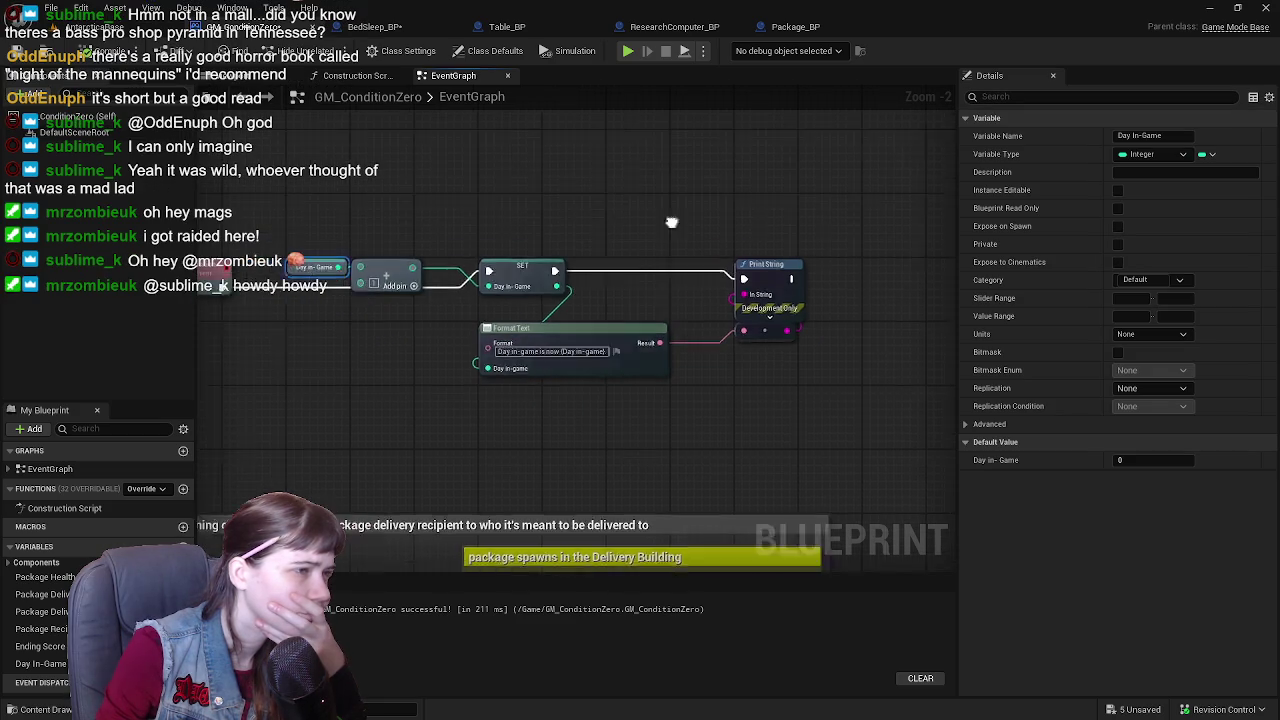
pyautogui.moveTo(671, 222)
pyautogui.mouseDown()
pyautogui.moveTo(671, 267)
pyautogui.moveTo(725, 317)
pyautogui.moveTo(853, 317)
pyautogui.mouseUp()
pyautogui.moveTo(571, 356)
pyautogui.mouseDown()
pyautogui.moveTo(684, 315)
pyautogui.moveTo(681, 294)
pyautogui.moveTo(632, 318)
pyautogui.mouseUp()
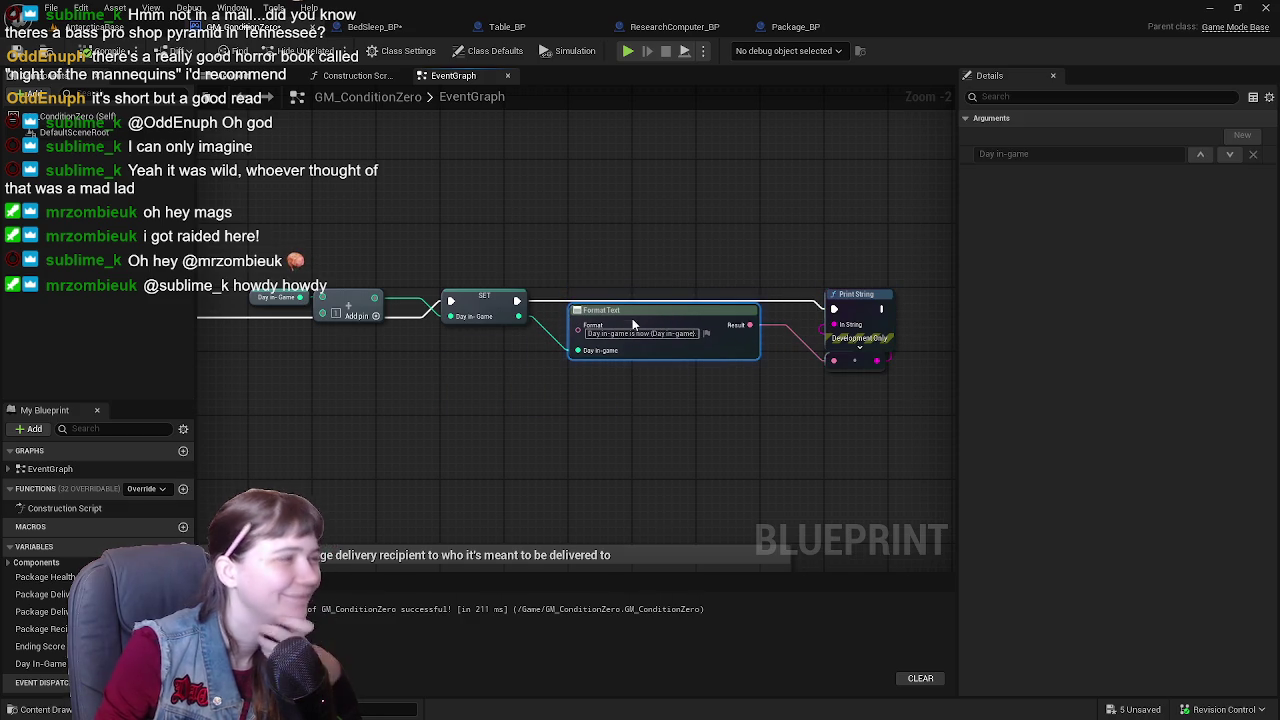
pyautogui.moveTo(265, 172); pyautogui.dragTo(577, 263)
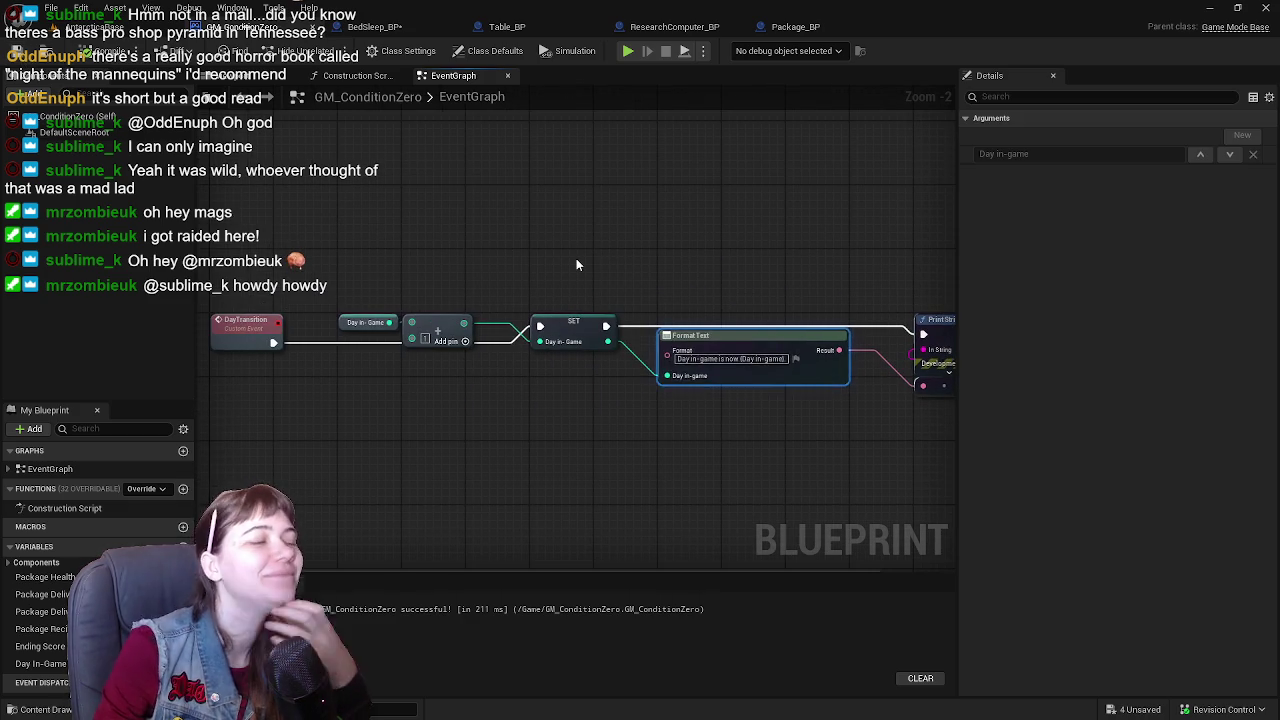
pyautogui.click(576, 264)
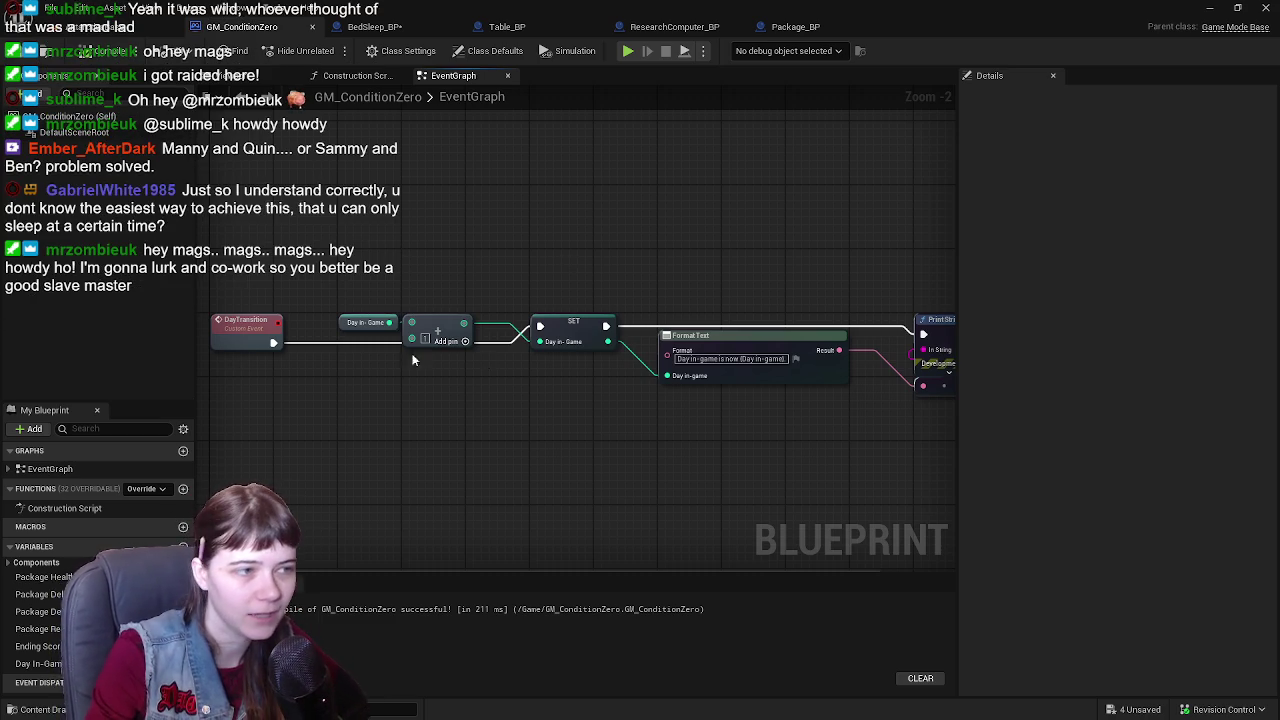
# - Move the Add node and Day In-Game getter up and left, side by side
pyautogui.moveTo(414, 357)
pyautogui.mouseDown()
pyautogui.moveTo(466, 251)
pyautogui.moveTo(707, 273)
pyautogui.mouseUp()
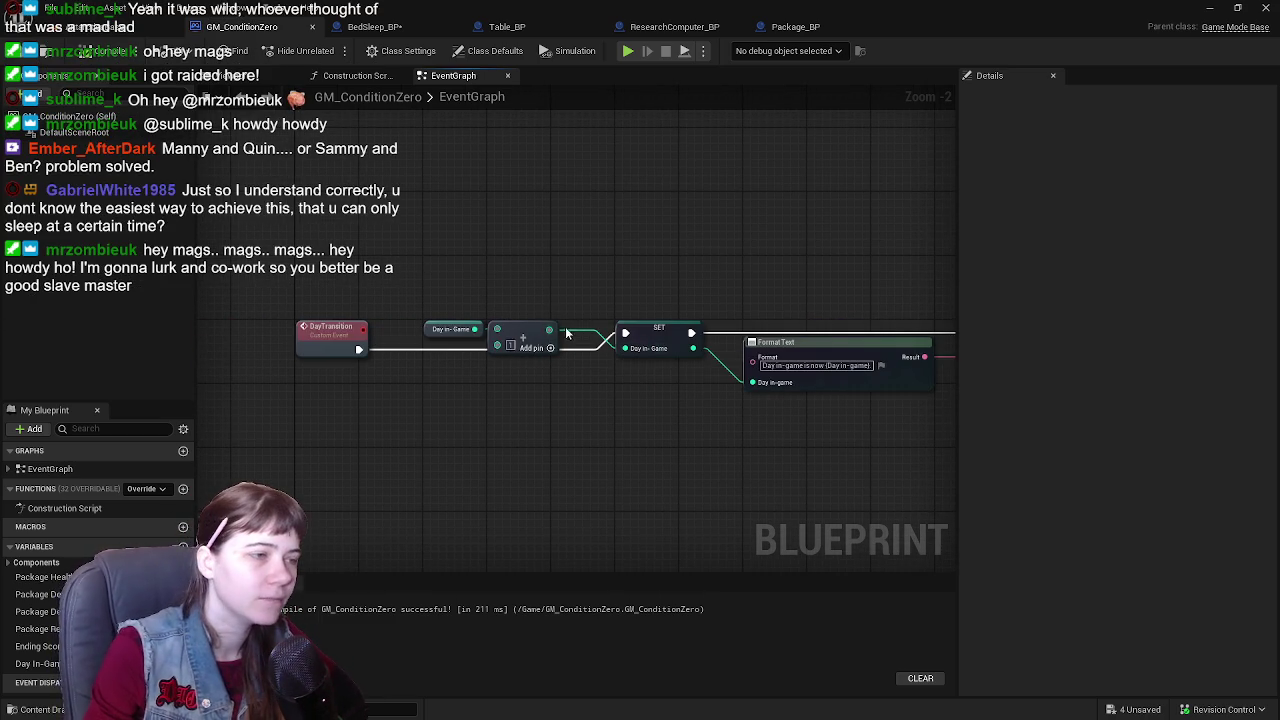
pyautogui.moveTo(531, 329); pyautogui.dragTo(534, 305)
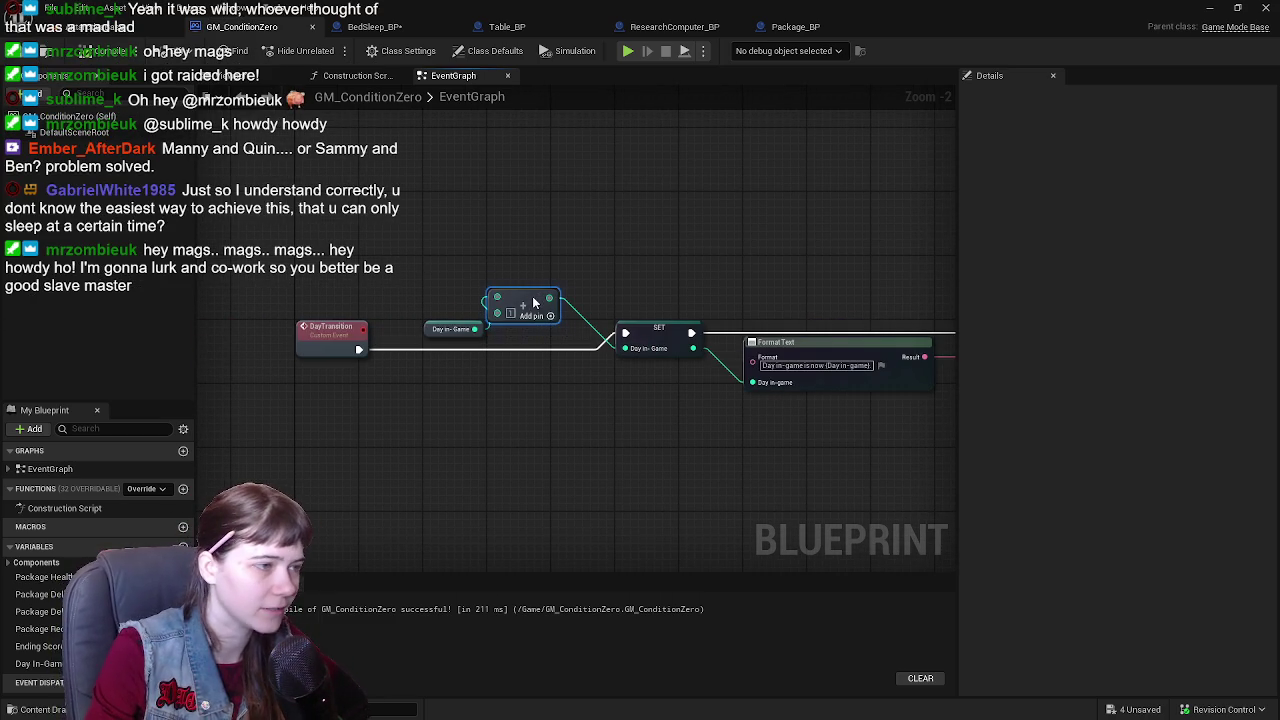
pyautogui.moveTo(435, 333); pyautogui.dragTo(489, 272)
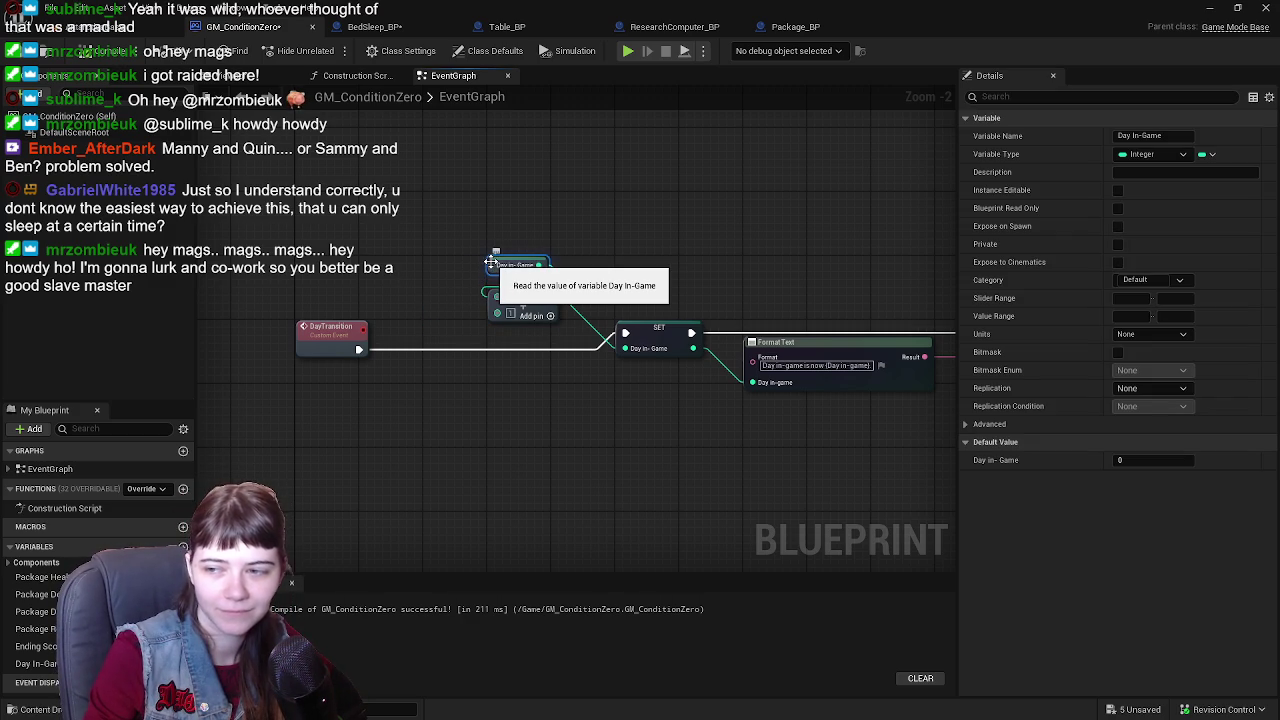
pyautogui.click(520, 294)
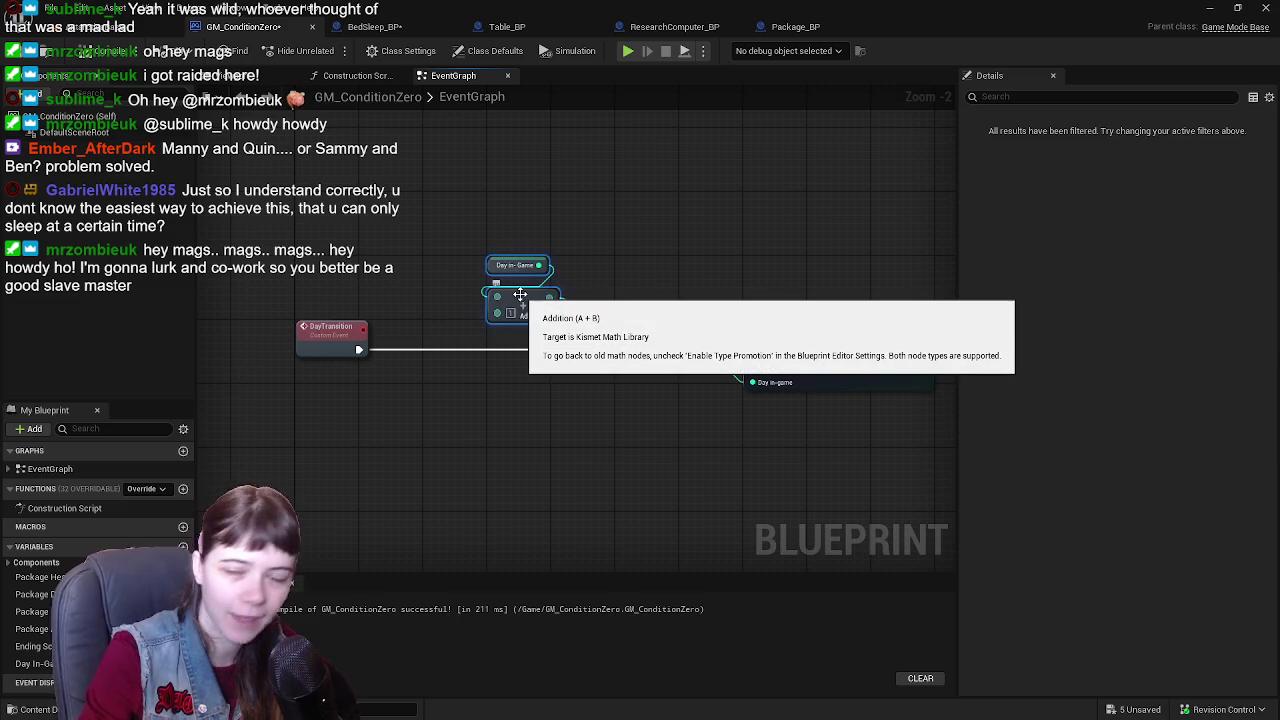
pyautogui.moveTo(520, 294); pyautogui.dragTo(457, 294)
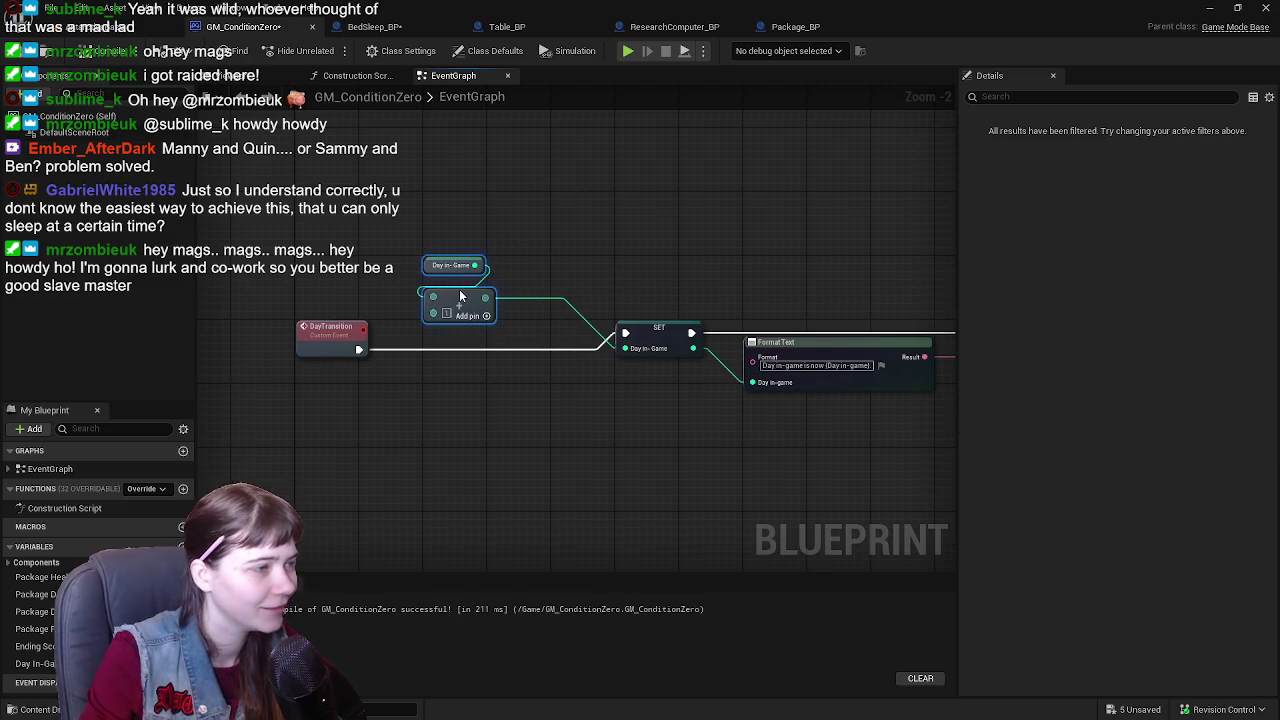
pyautogui.click(605, 195)
# - Shift the SET, Format Text and Print String nodes left to close the gaps
pyautogui.moveTo(605, 195); pyautogui.dragTo(451, 172)
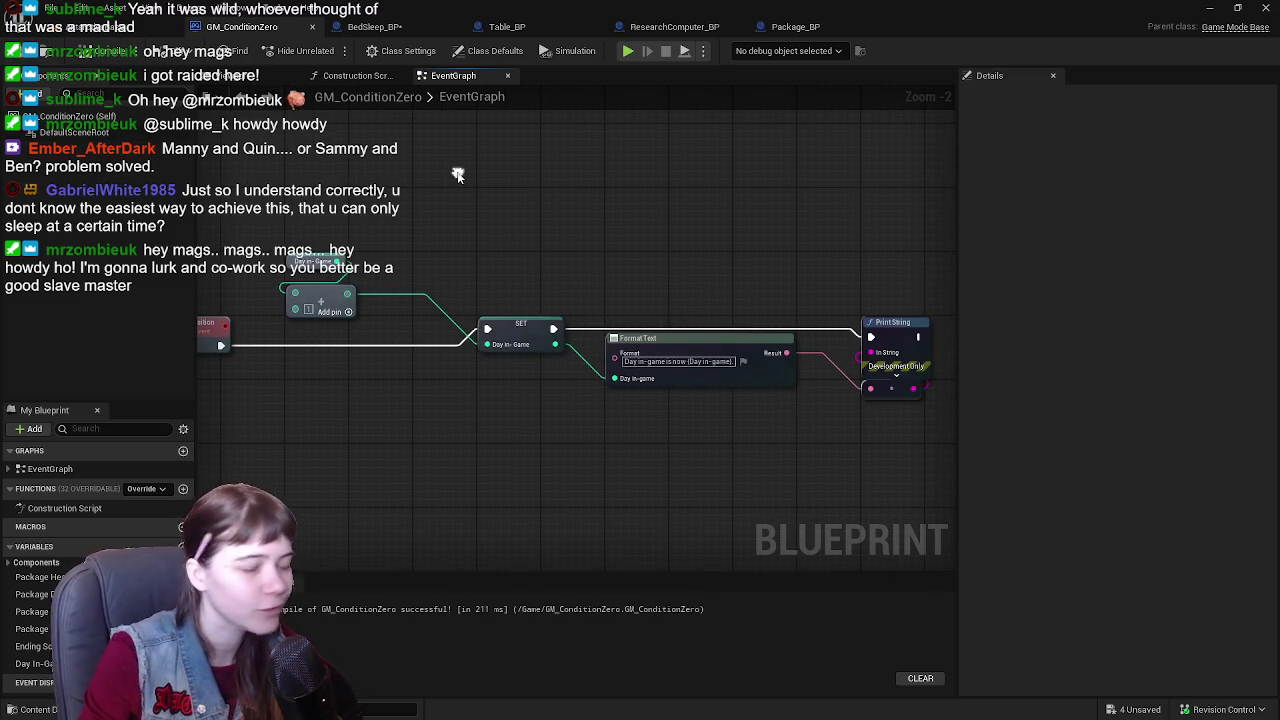
pyautogui.moveTo(508, 334); pyautogui.dragTo(444, 336)
pyautogui.moveTo(734, 300)
pyautogui.mouseDown()
pyautogui.moveTo(581, 298)
pyautogui.moveTo(790, 431)
pyautogui.mouseUp()
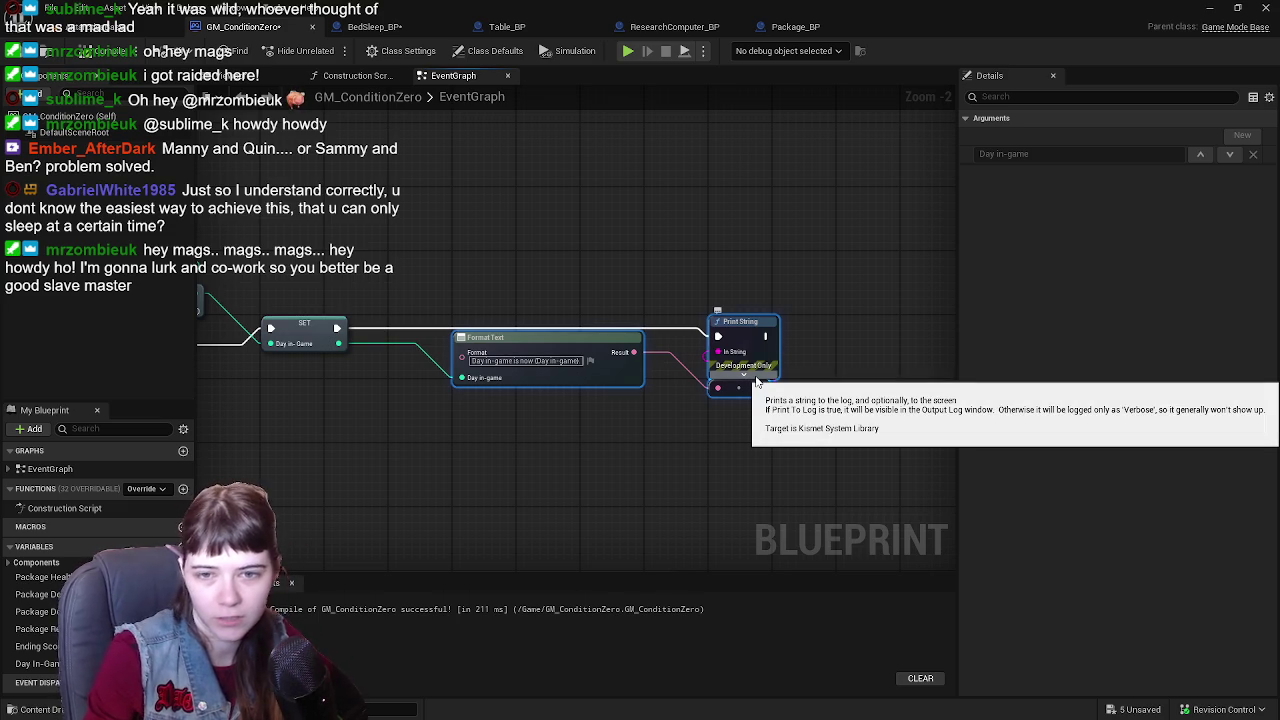
pyautogui.moveTo(599, 309); pyautogui.dragTo(651, 297)
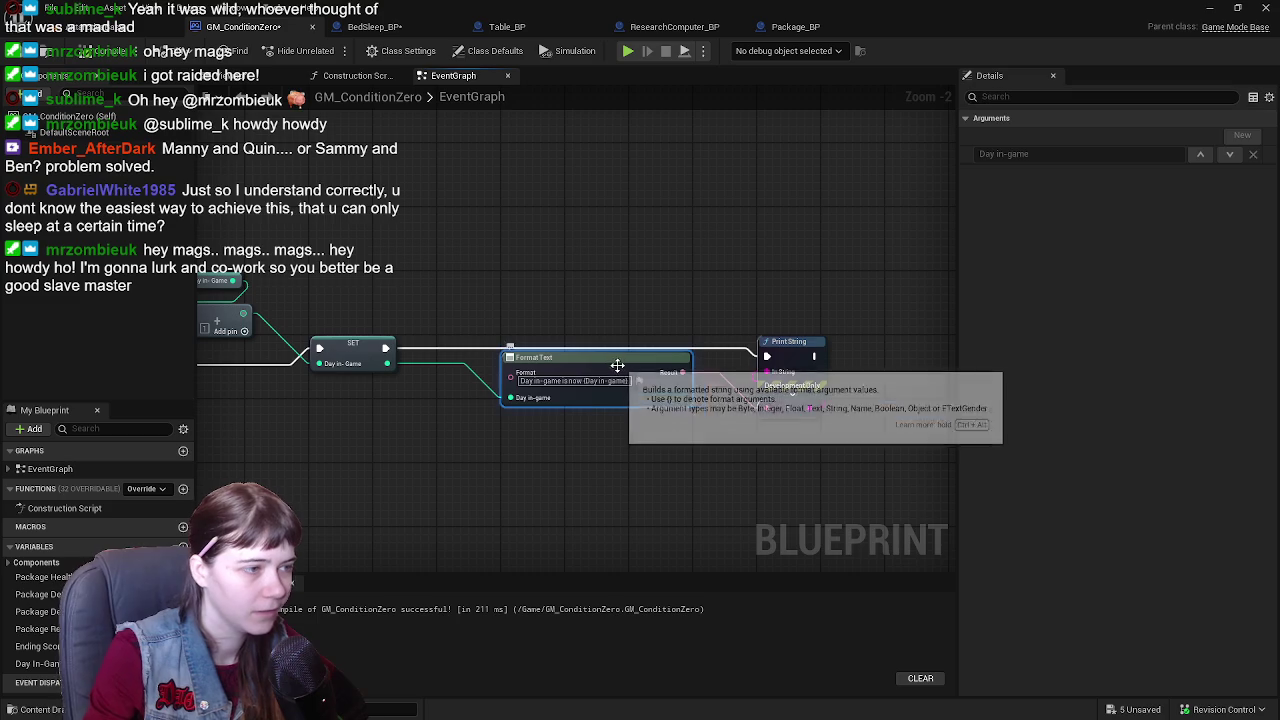
pyautogui.moveTo(618, 365); pyautogui.dragTo(556, 368)
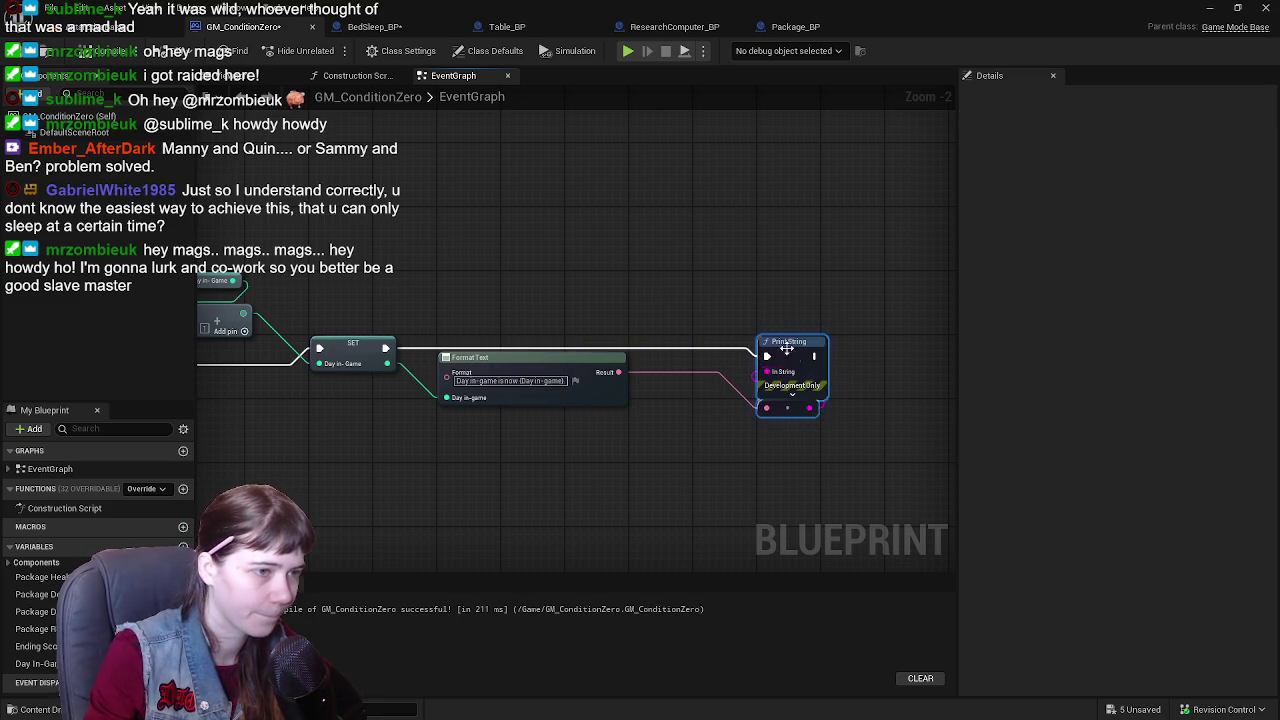
pyautogui.moveTo(770, 341); pyautogui.dragTo(704, 343)
pyautogui.moveTo(561, 276)
pyautogui.mouseDown()
pyautogui.moveTo(790, 277)
pyautogui.moveTo(603, 260)
pyautogui.moveTo(621, 263)
pyautogui.mouseUp()
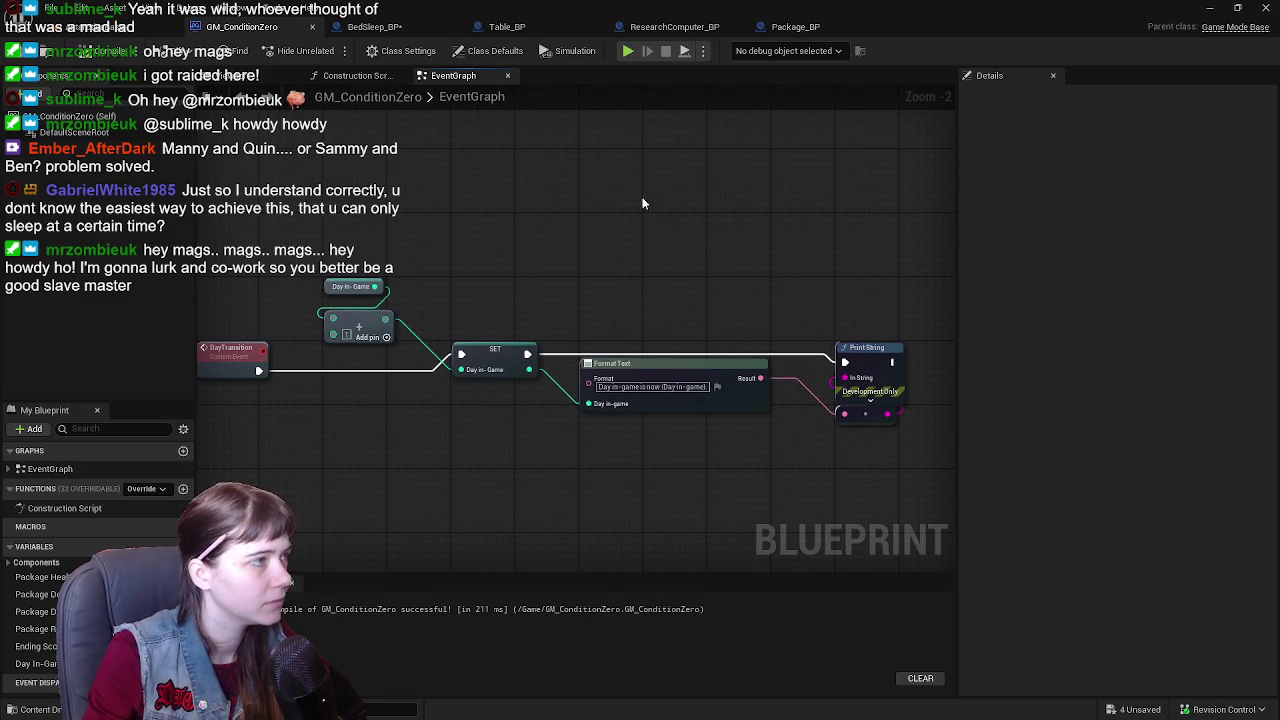
pyautogui.scroll(-1, 556, 192)
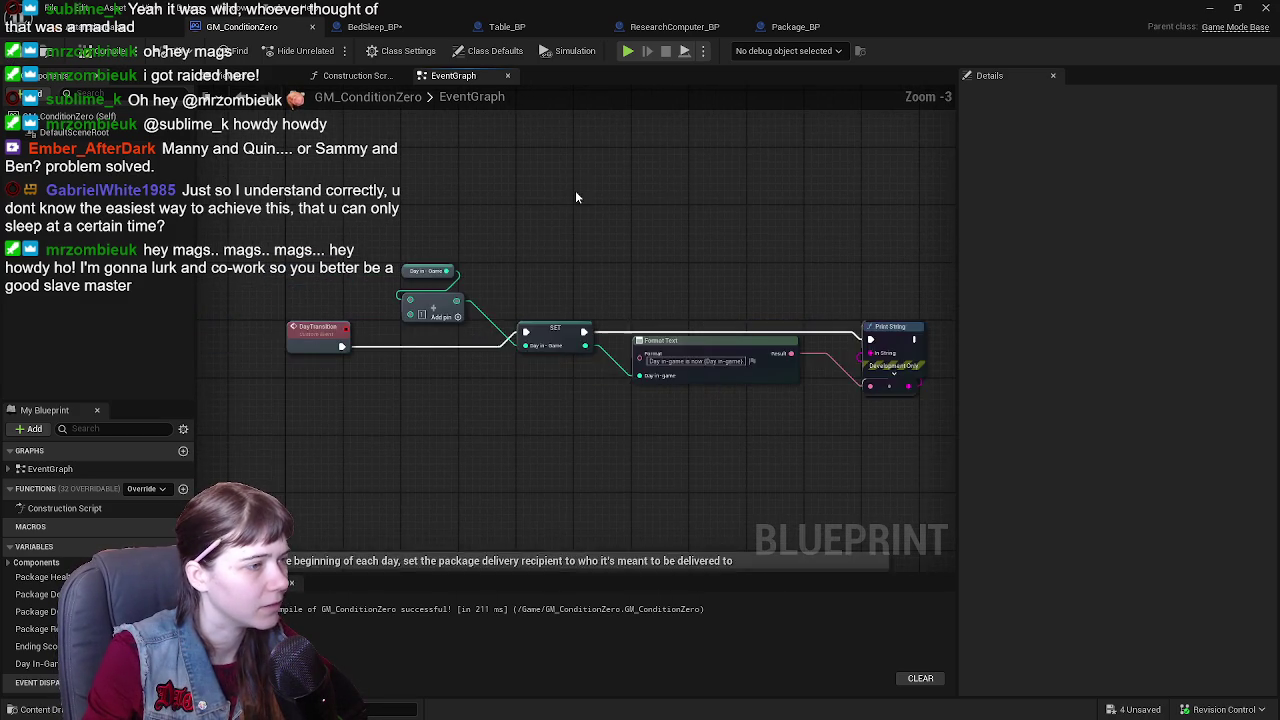
# - In BedSleep_BP, add a Day Transition call after Get Actor Of Class, targeting the found actor
pyautogui.click(374, 26)
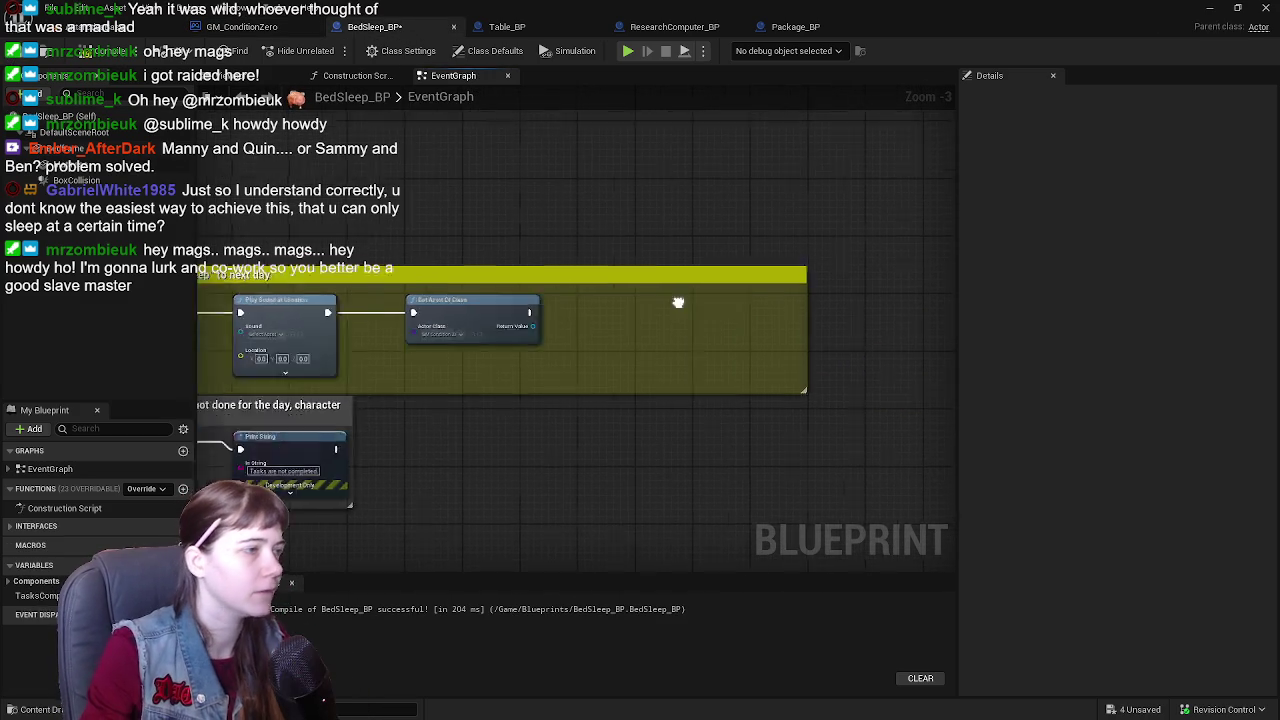
pyautogui.moveTo(547, 317); pyautogui.dragTo(635, 318)
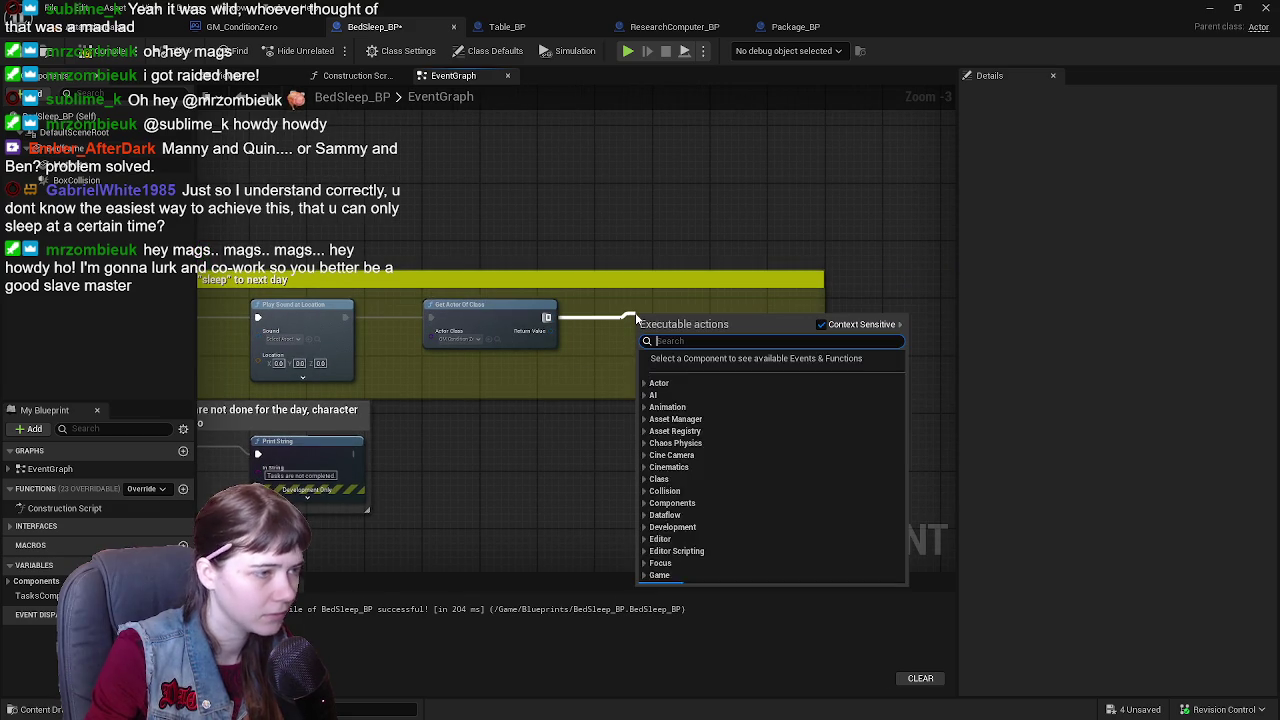
pyautogui.write('day tran')
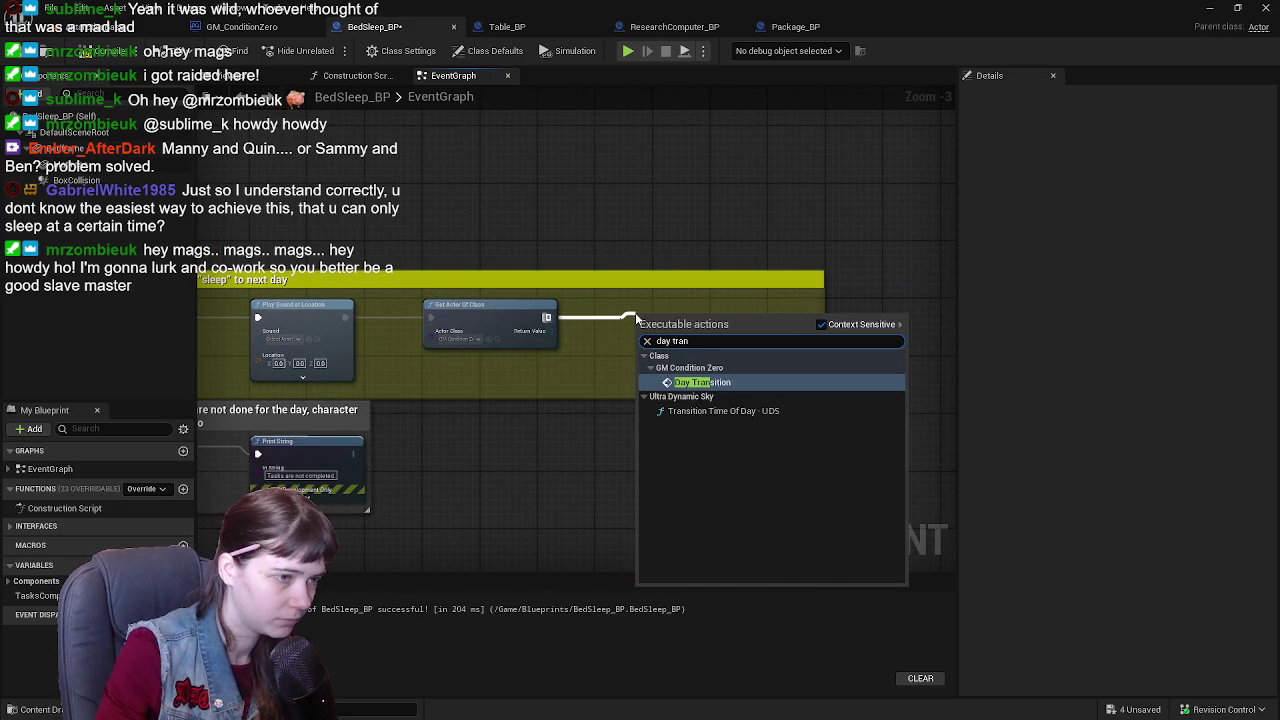
pyautogui.press('Return')
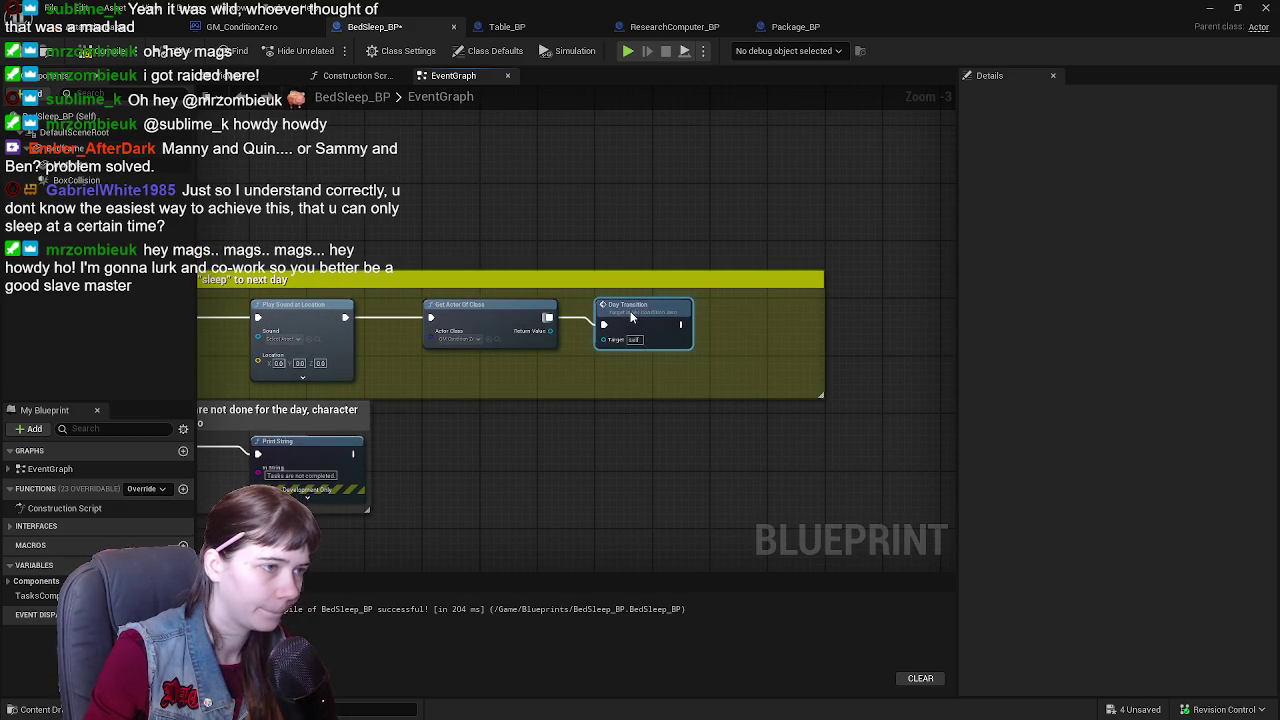
pyautogui.scroll(1, 631, 317)
pyautogui.moveTo(543, 332); pyautogui.dragTo(603, 341)
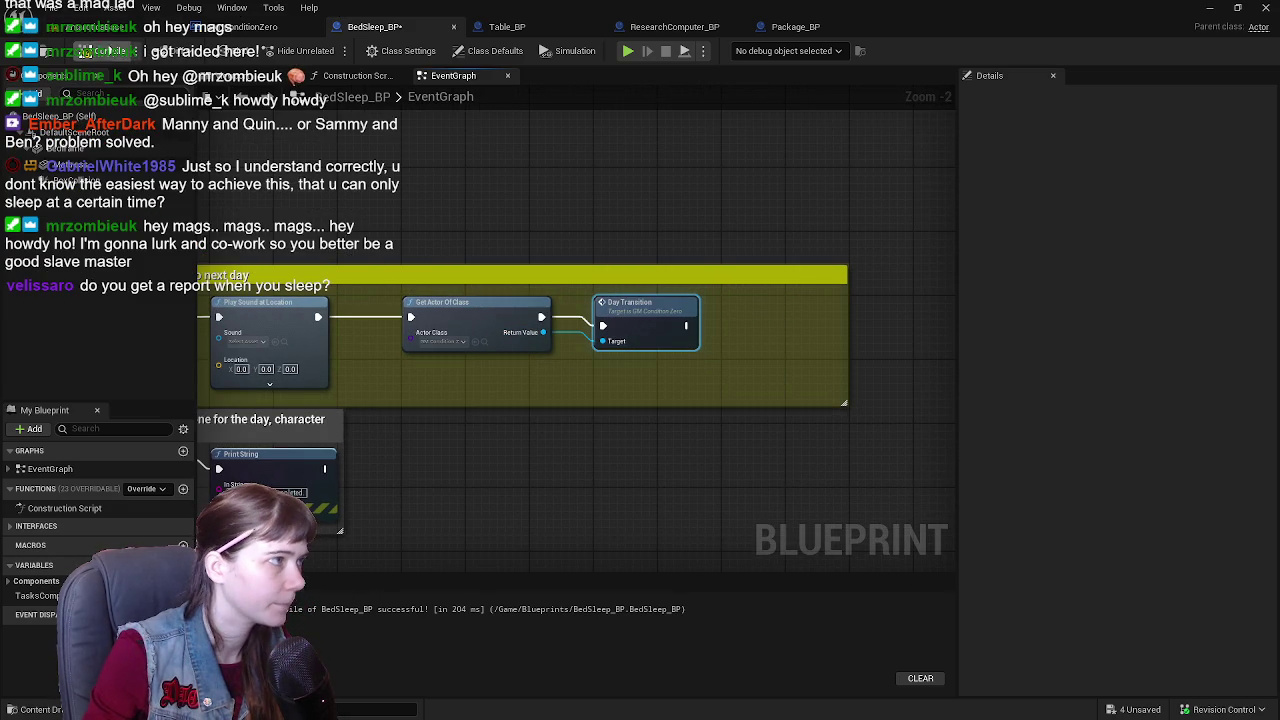
# - Compile BedSleep_BP, shrink its comment to fit, save, and return to GM_ConditionZero
pyautogui.click(90, 50)
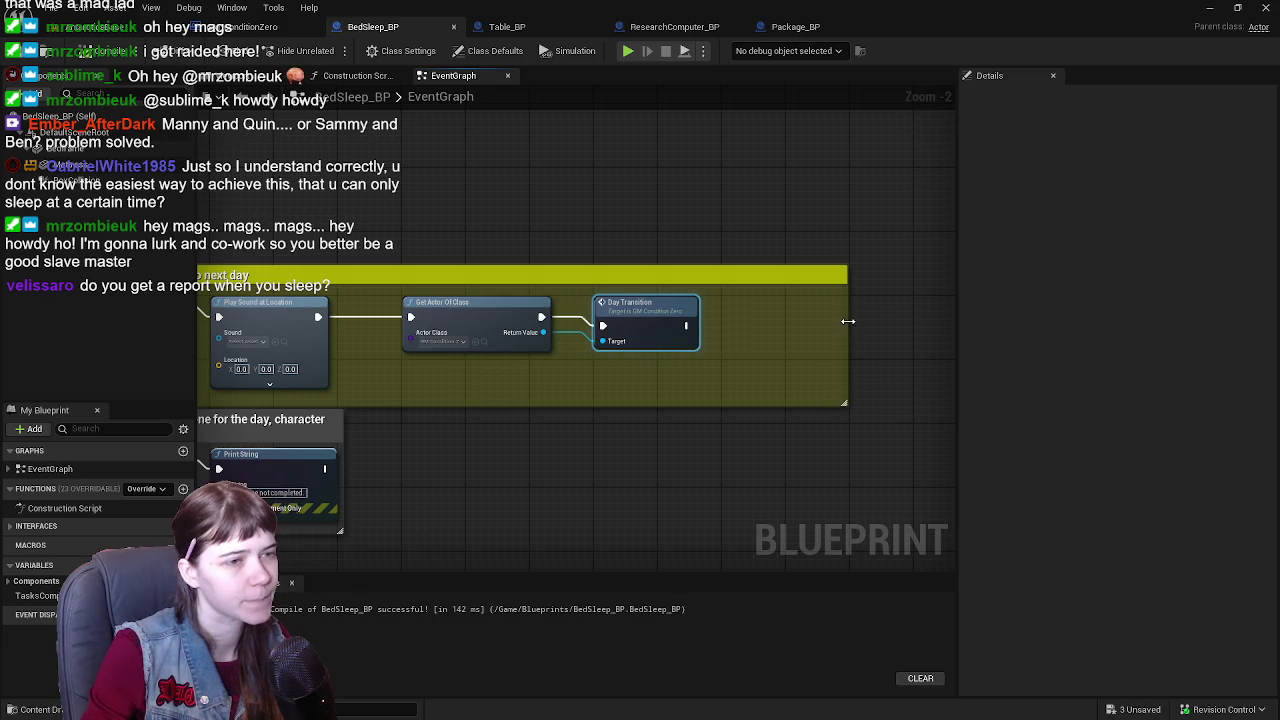
pyautogui.moveTo(847, 321); pyautogui.dragTo(695, 307)
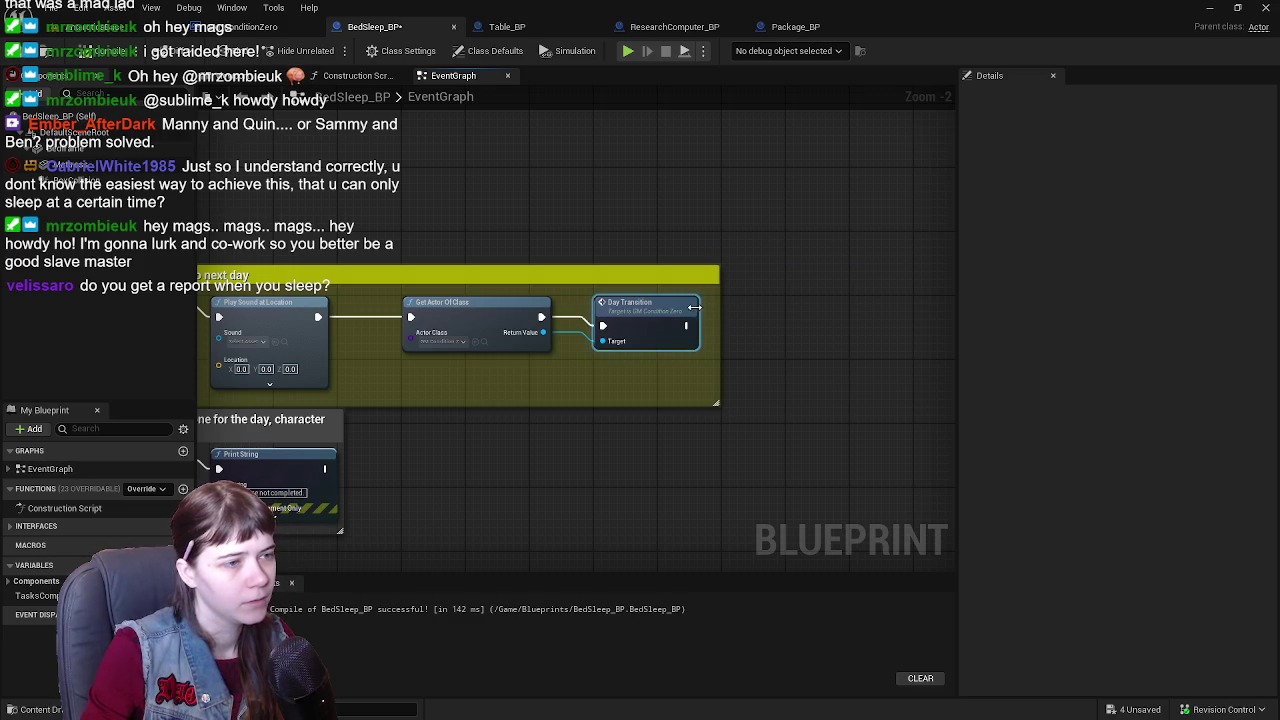
pyautogui.scroll(-1, 664, 222)
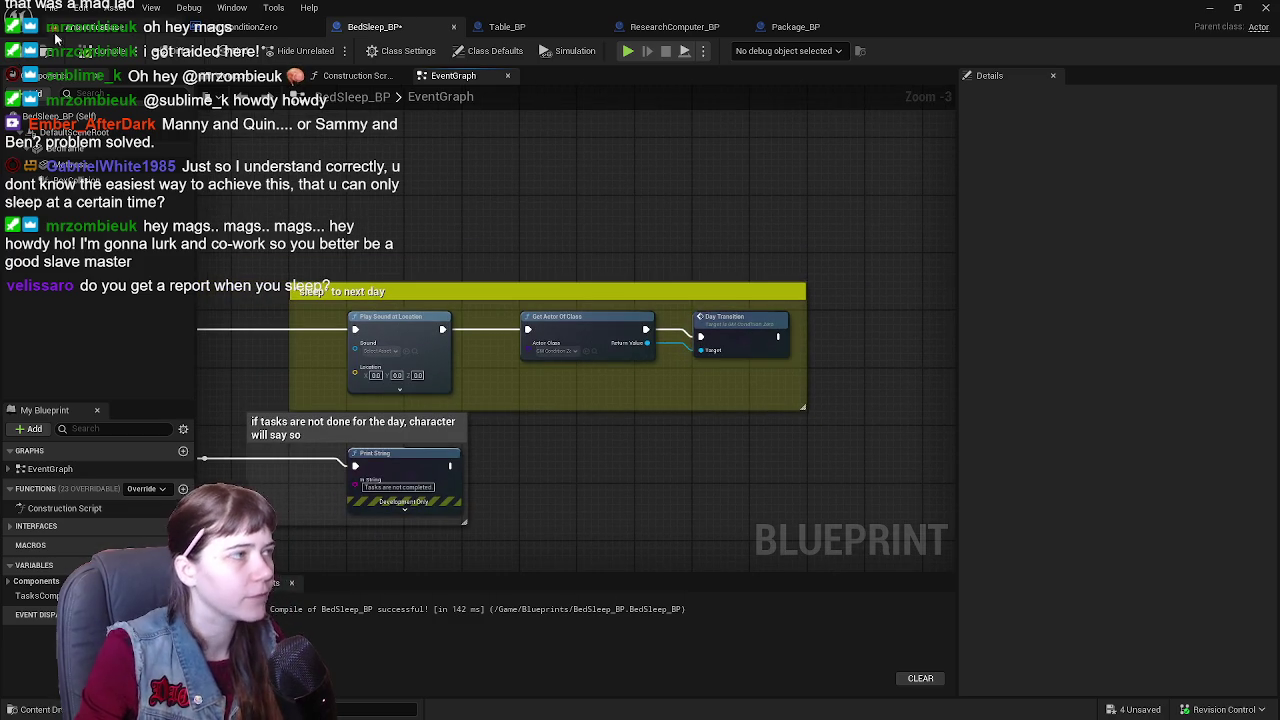
pyautogui.hotkey('ctrl', 's')
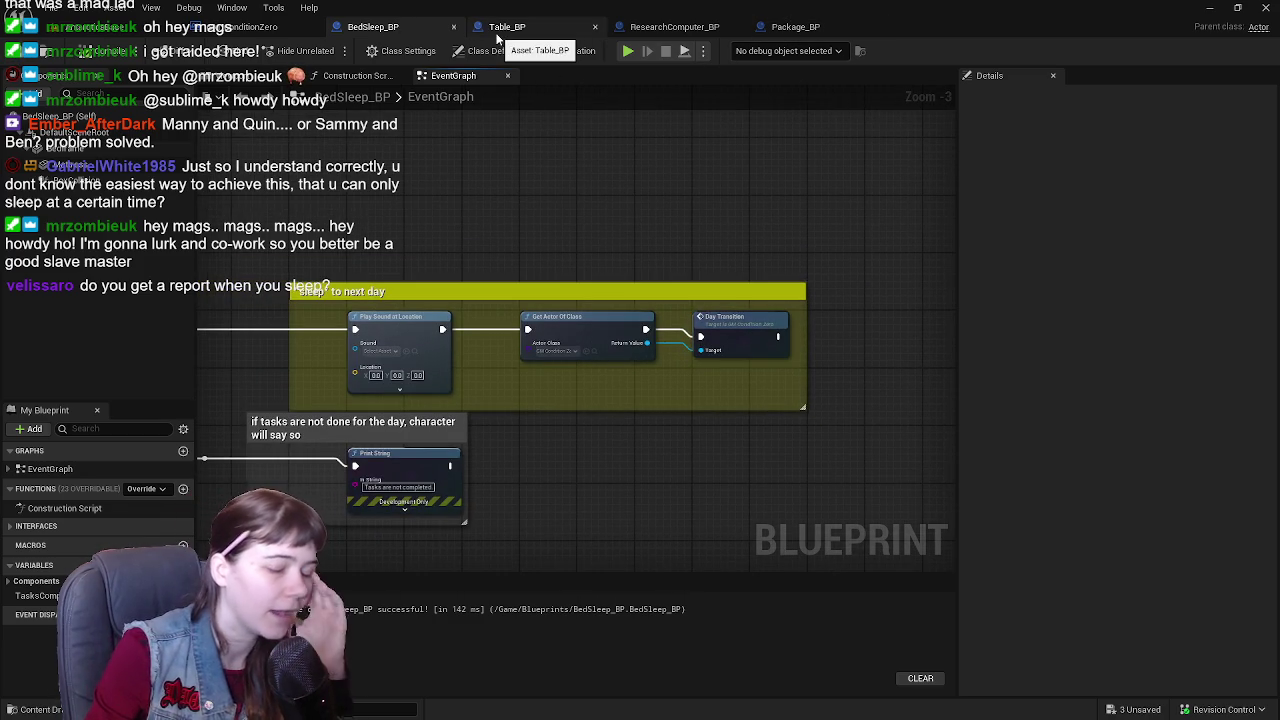
pyautogui.hotkey('ctrl', 'Tab')
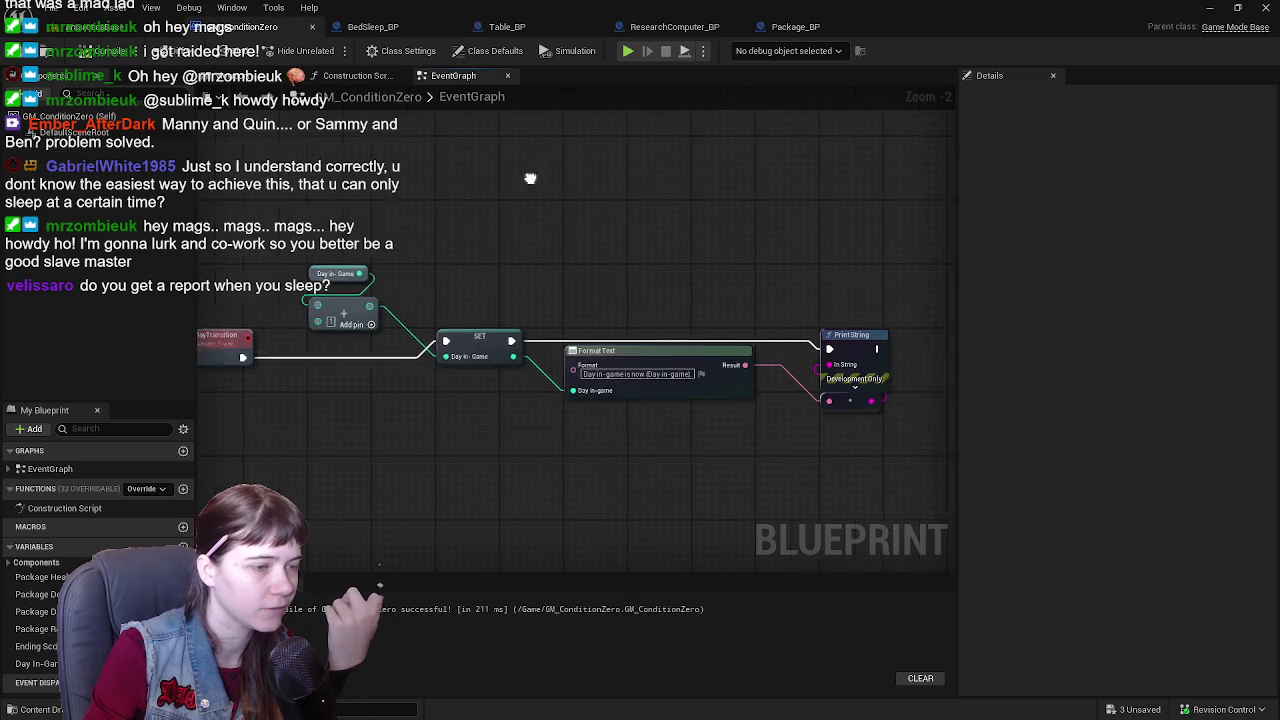
pyautogui.moveTo(530, 178); pyautogui.dragTo(463, 181)
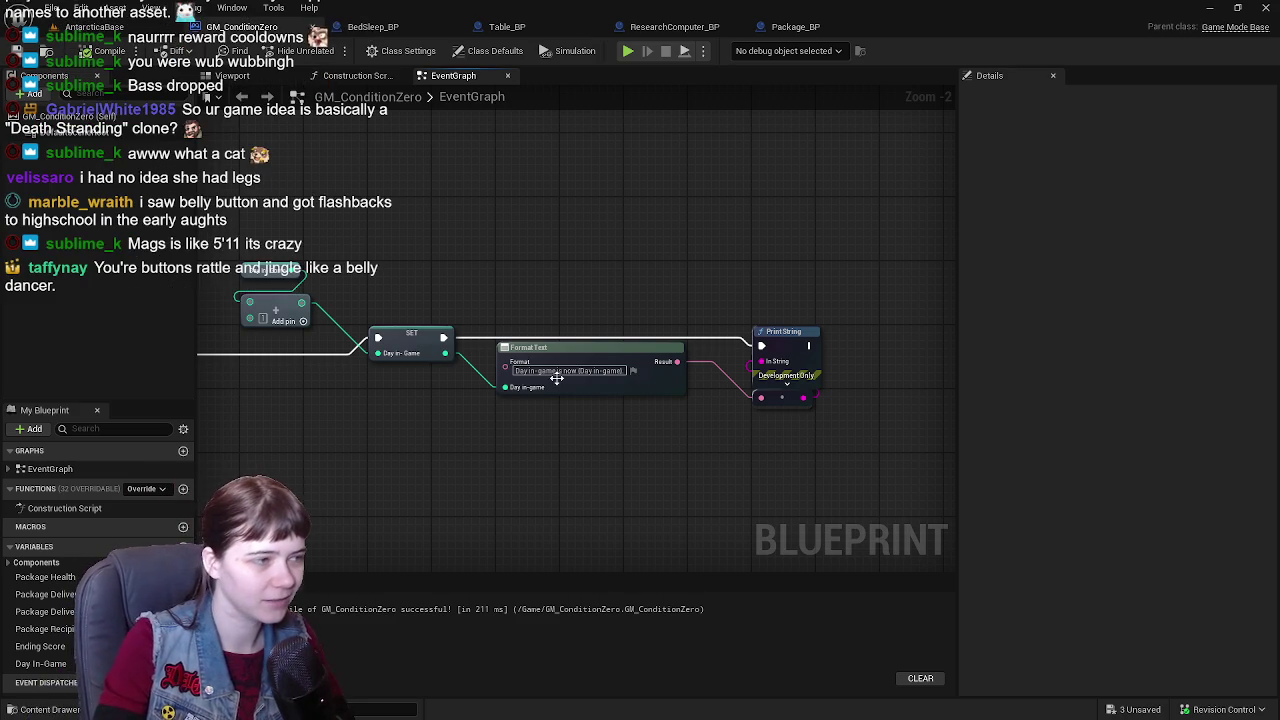
# - Rearrange the DayTransition chain: getter and Add moved right; SET, Format Text and Print String moved left
pyautogui.moveTo(509, 266); pyautogui.dragTo(557, 298)
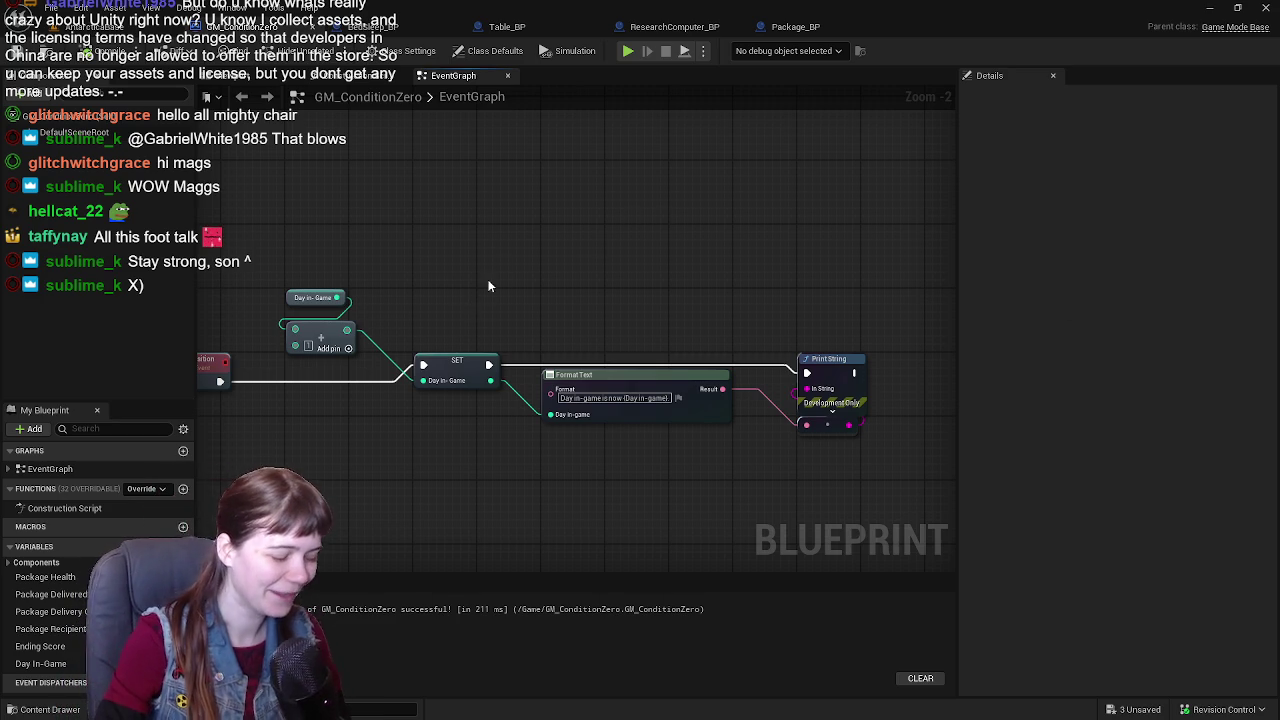
pyautogui.moveTo(489, 286); pyautogui.dragTo(602, 249)
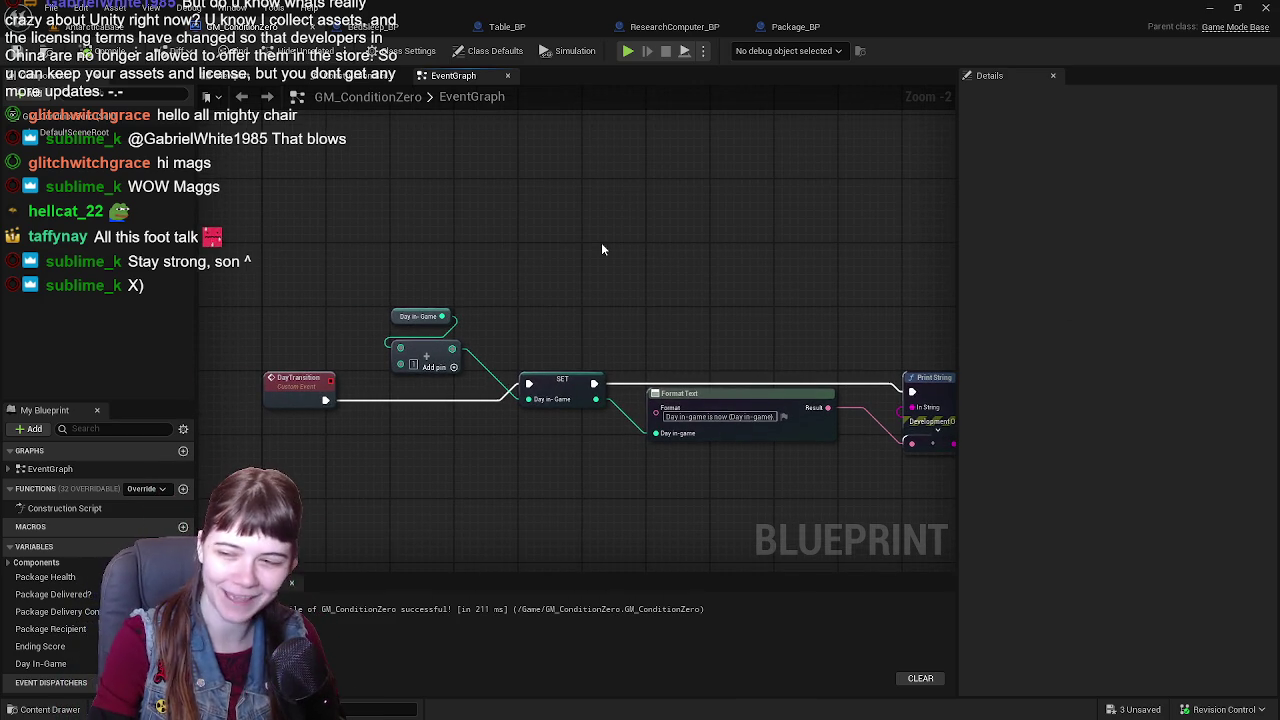
pyautogui.moveTo(402, 247)
pyautogui.mouseDown()
pyautogui.moveTo(445, 350)
pyautogui.moveTo(567, 354)
pyautogui.mouseUp()
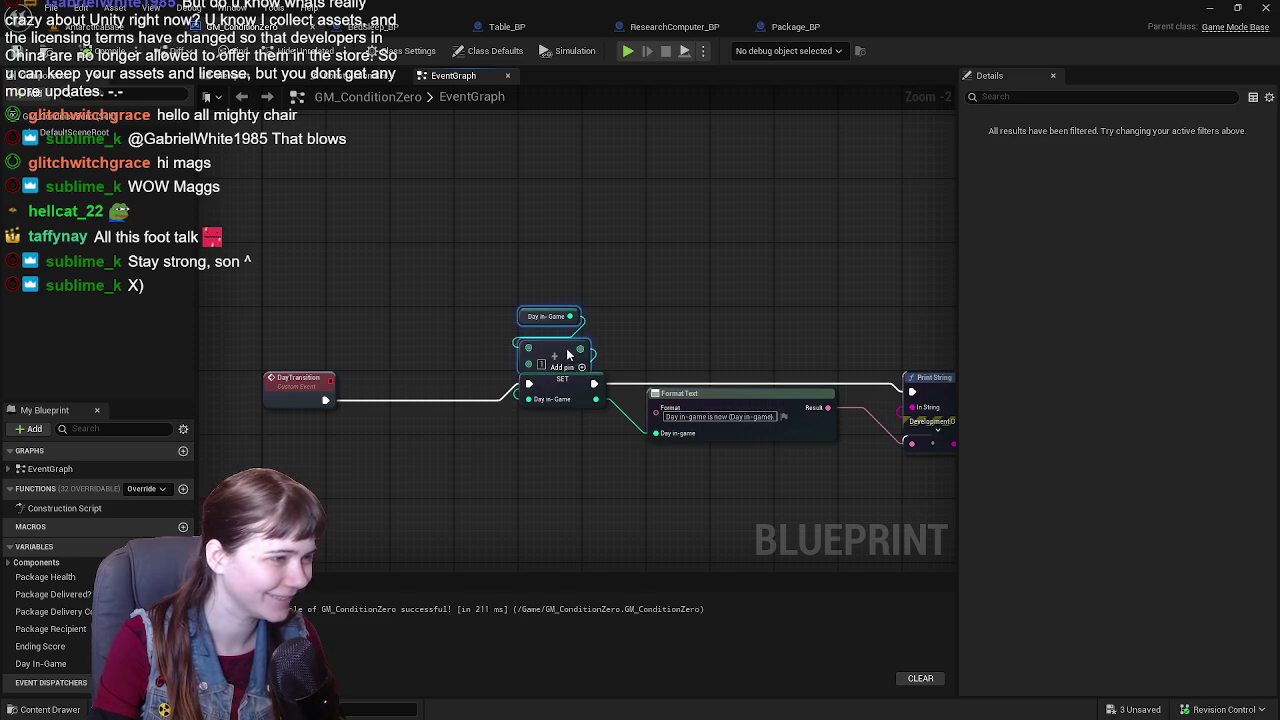
pyautogui.click(641, 292)
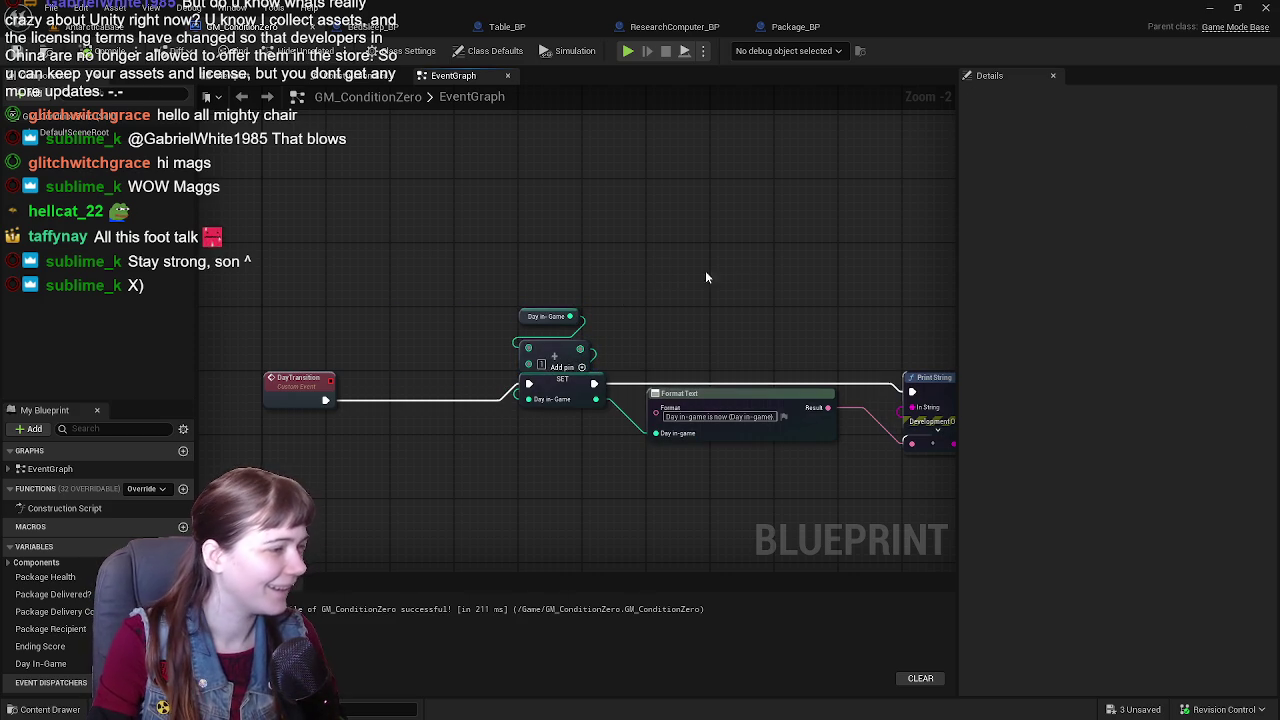
pyautogui.moveTo(630, 269); pyautogui.dragTo(517, 234)
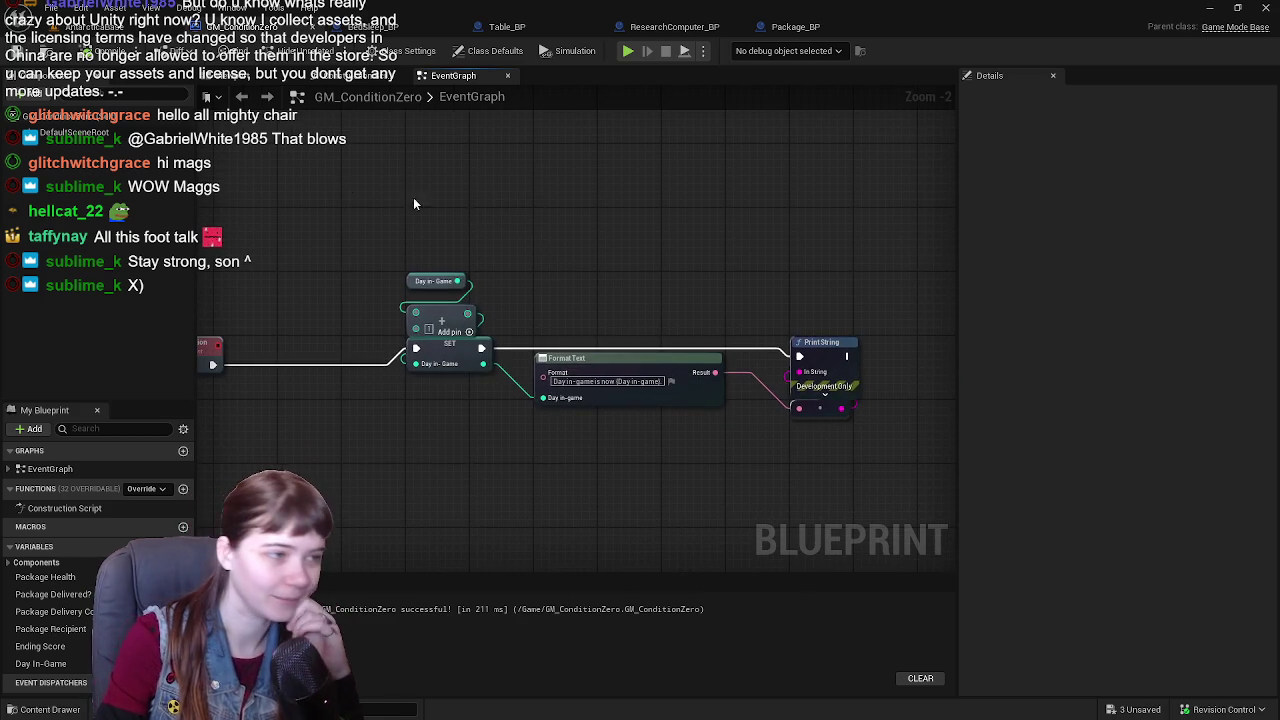
pyautogui.moveTo(349, 206); pyautogui.dragTo(845, 462)
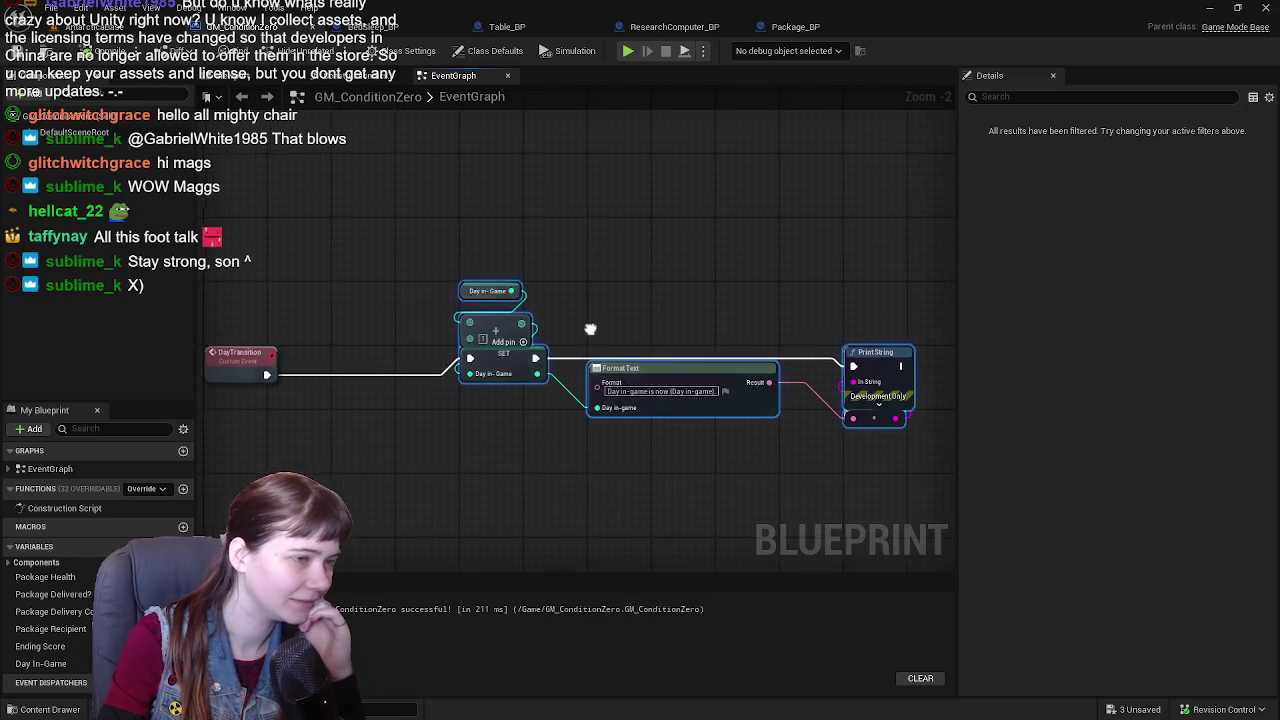
pyautogui.moveTo(533, 342); pyautogui.dragTo(593, 335)
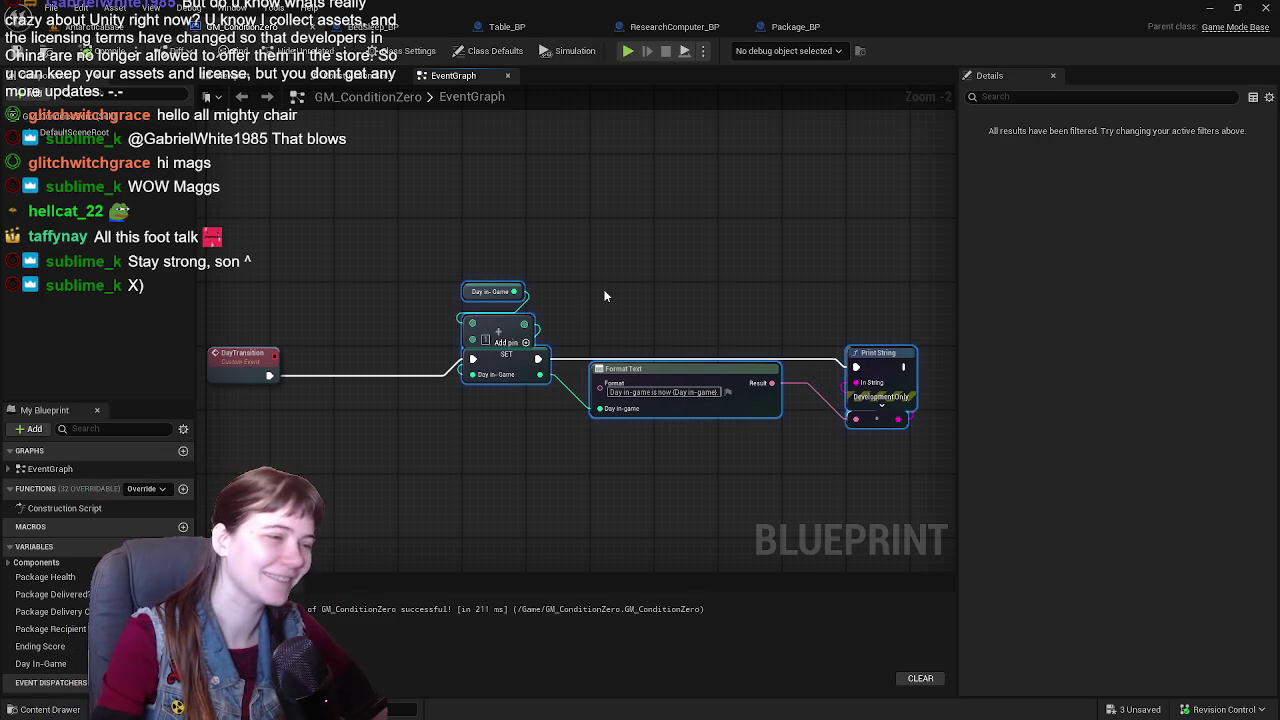
pyautogui.moveTo(590, 368); pyautogui.dragTo(469, 369)
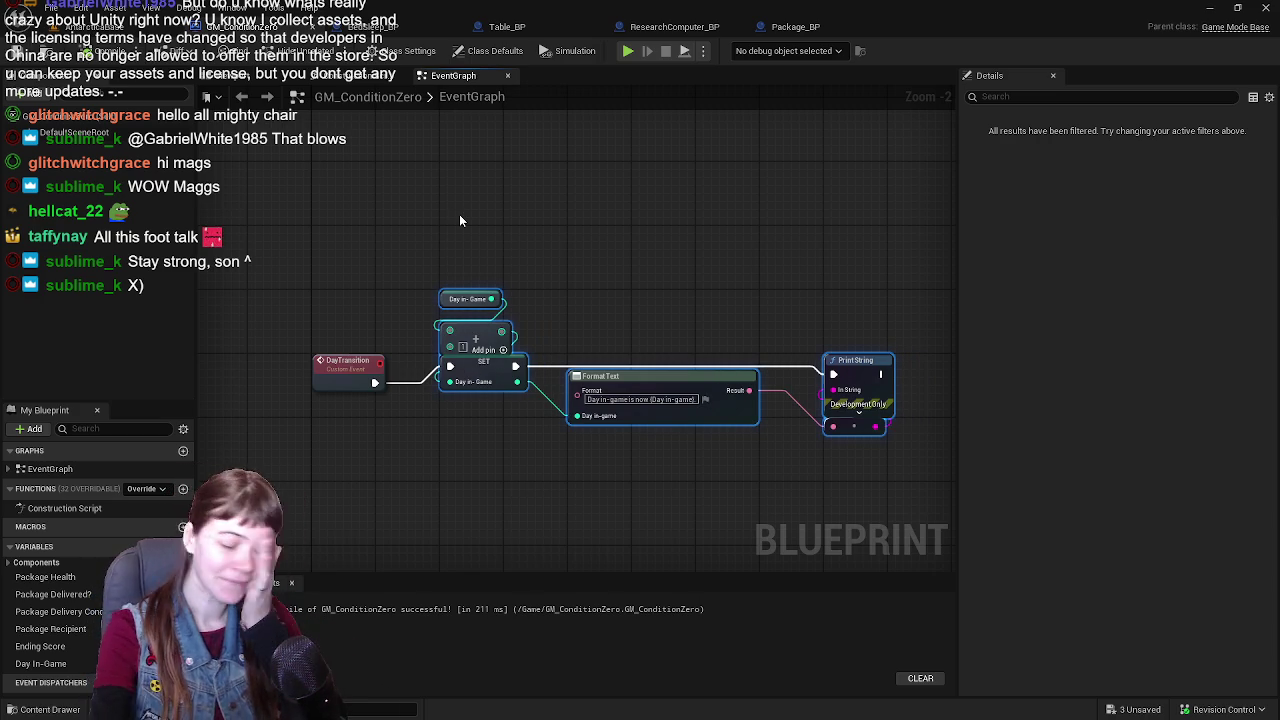
pyautogui.click(697, 307)
pyautogui.moveTo(628, 260)
pyautogui.mouseDown()
pyautogui.moveTo(595, 259)
pyautogui.moveTo(655, 281)
pyautogui.mouseUp()
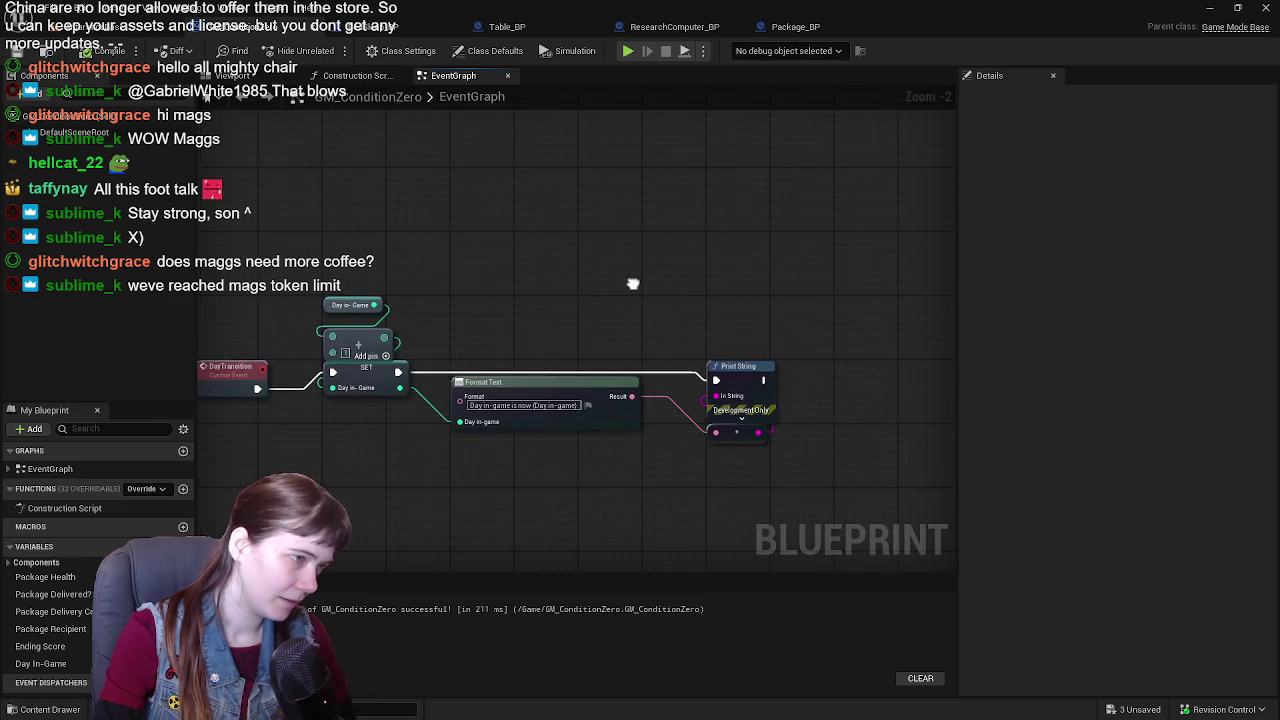
pyautogui.scroll(-1, 566, 266)
# - Wrap the day-transition nodes in a comment titled 'Sleep to next day'
pyautogui.moveTo(400, 223)
pyautogui.mouseDown()
pyautogui.moveTo(877, 432)
pyautogui.moveTo(839, 426)
pyautogui.mouseUp()
pyautogui.write('cDay')
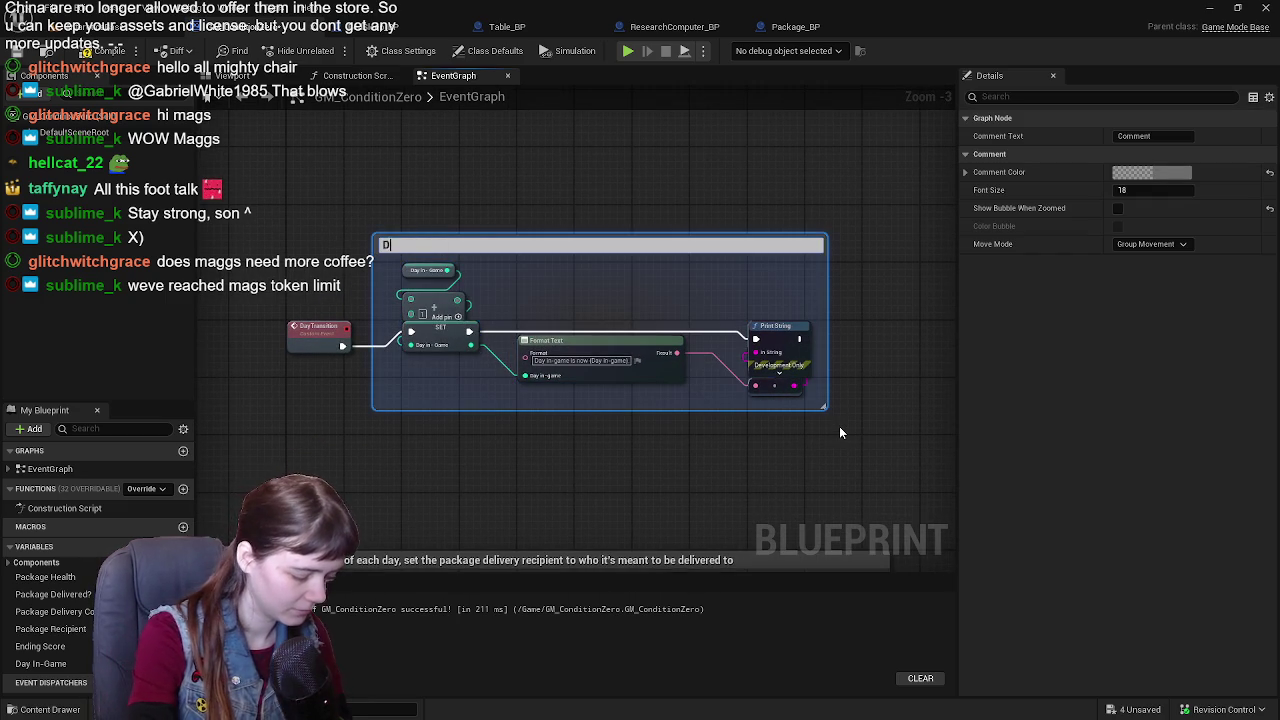
pyautogui.write('hould')
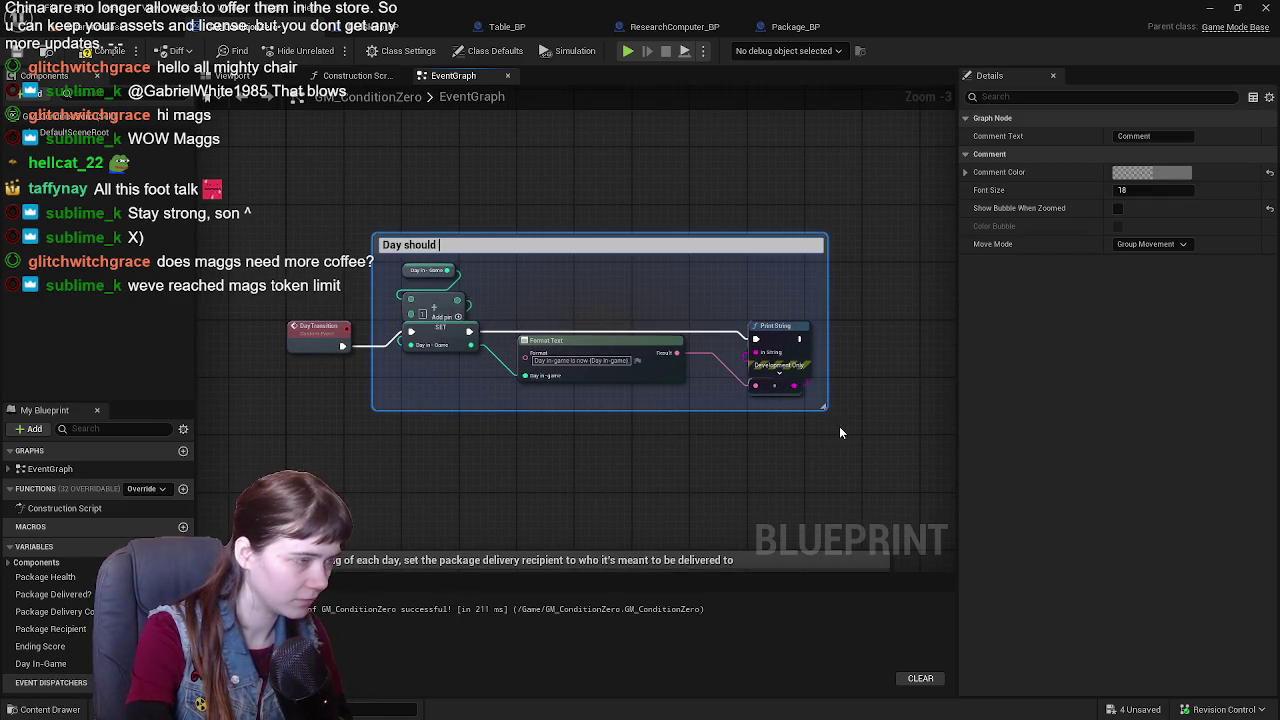
pyautogui.write(' cha')
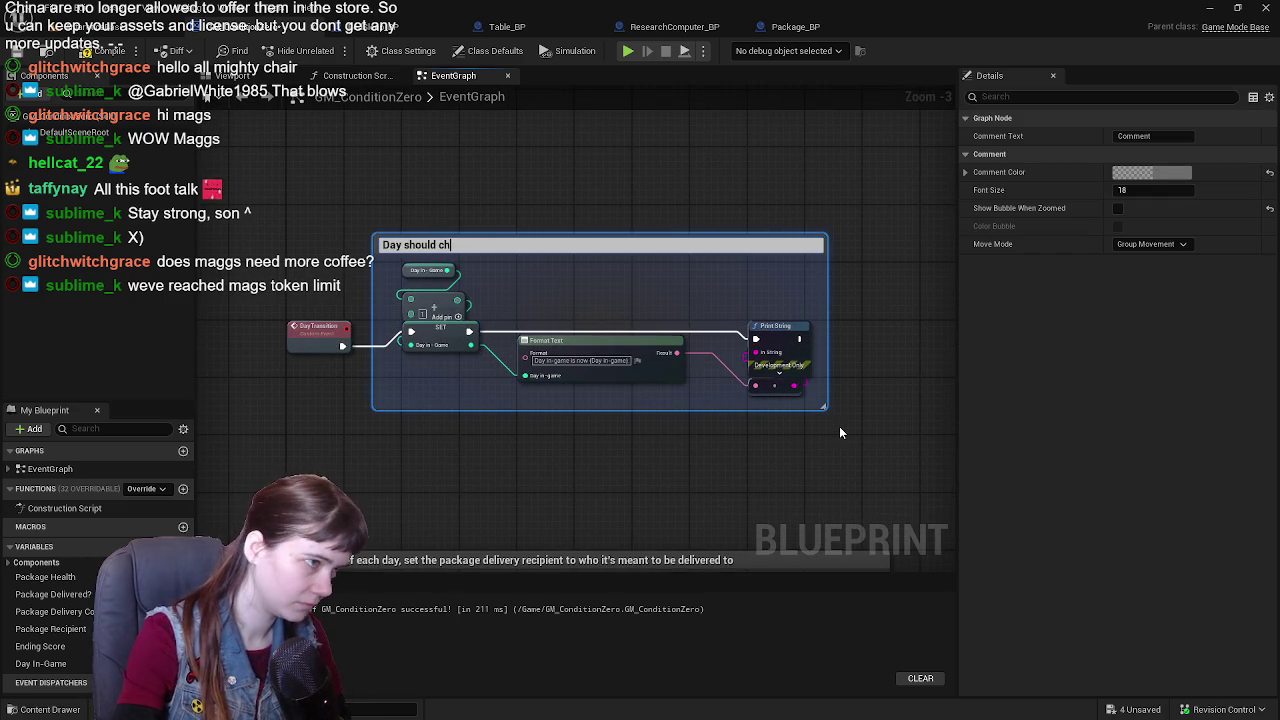
pyautogui.press('BackSpace')
pyautogui.press('BackSpace')
pyautogui.press('BackSpace')
pyautogui.write('ansition')
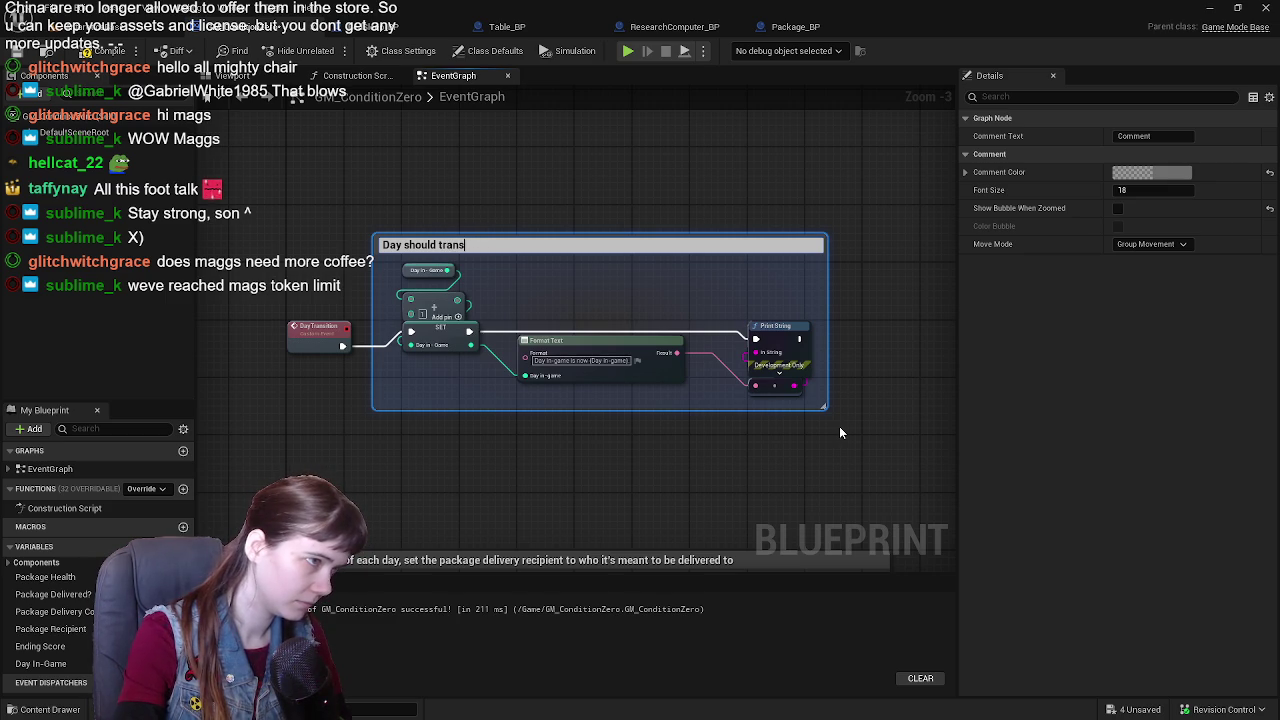
pyautogui.press('BackSpace')
pyautogui.press('BackSpace')
pyautogui.press('BackSpace')
pyautogui.press('BackSpace')
pyautogui.press('BackSpace')
pyautogui.press('BackSpace')
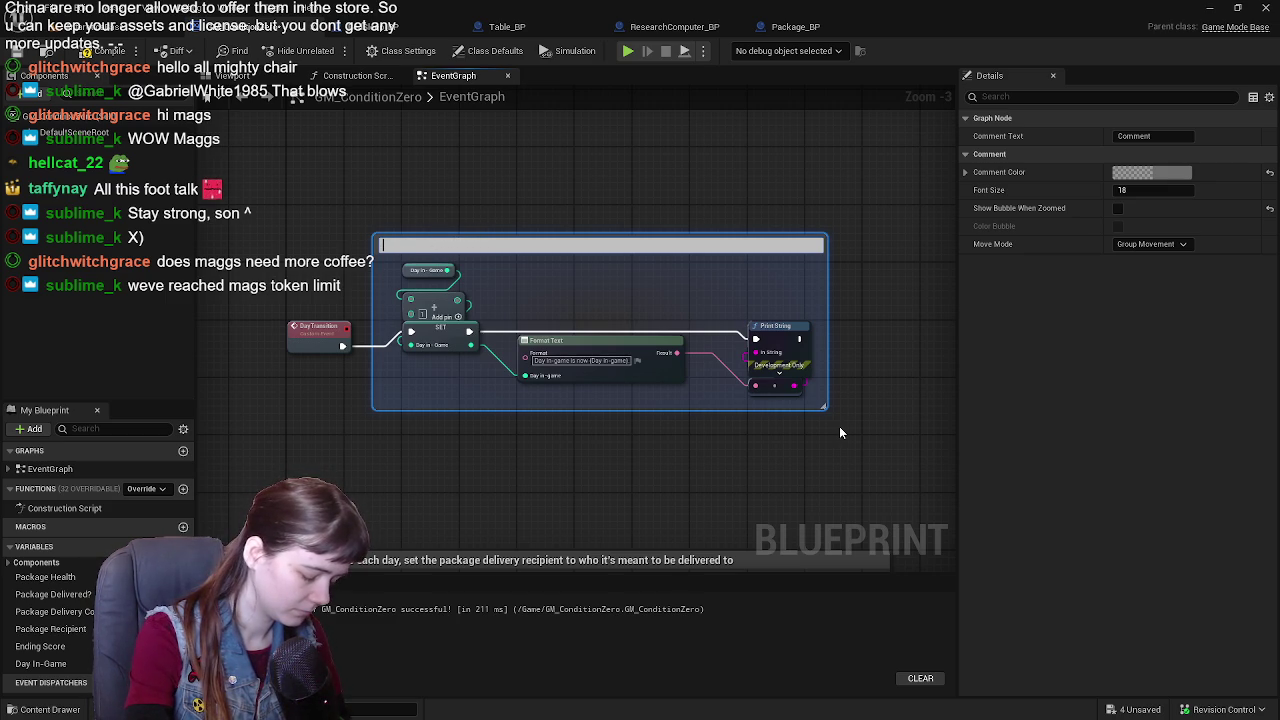
pyautogui.write('Sleep to next day')
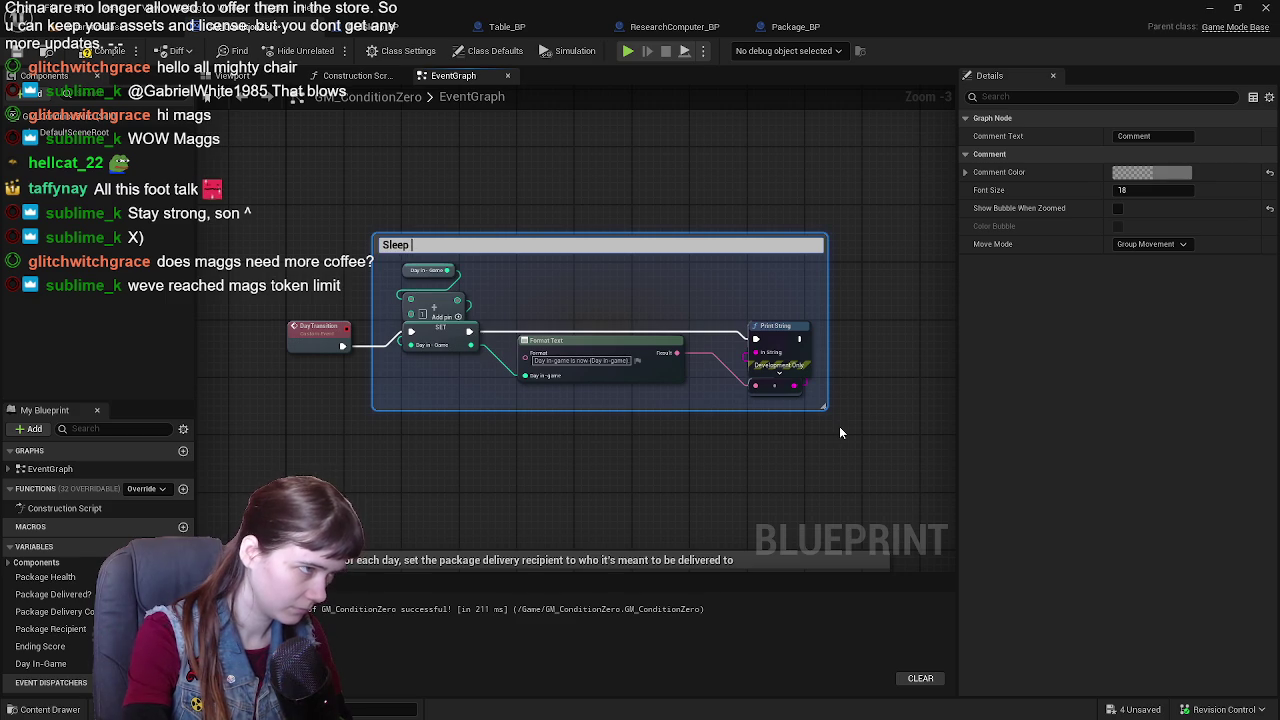
pyautogui.press('Return')
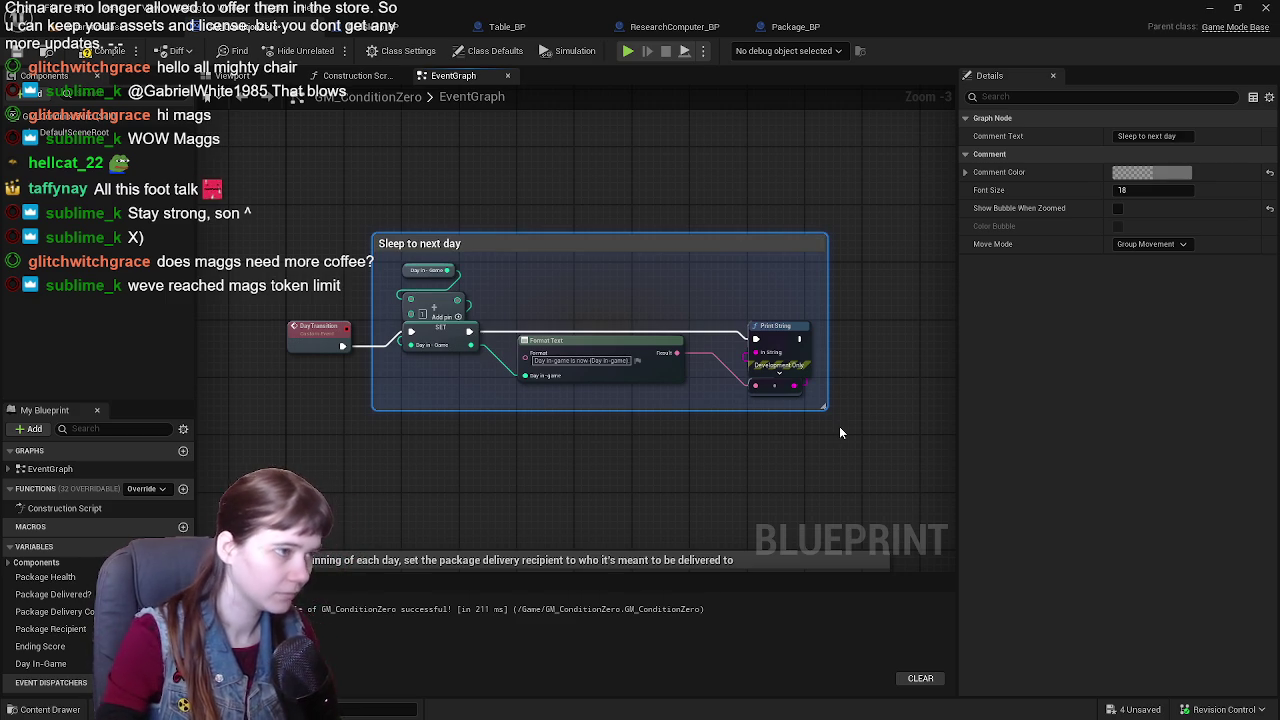
# - Recompile and save the GM_ConditionZero blueprint
pyautogui.click(84, 51)
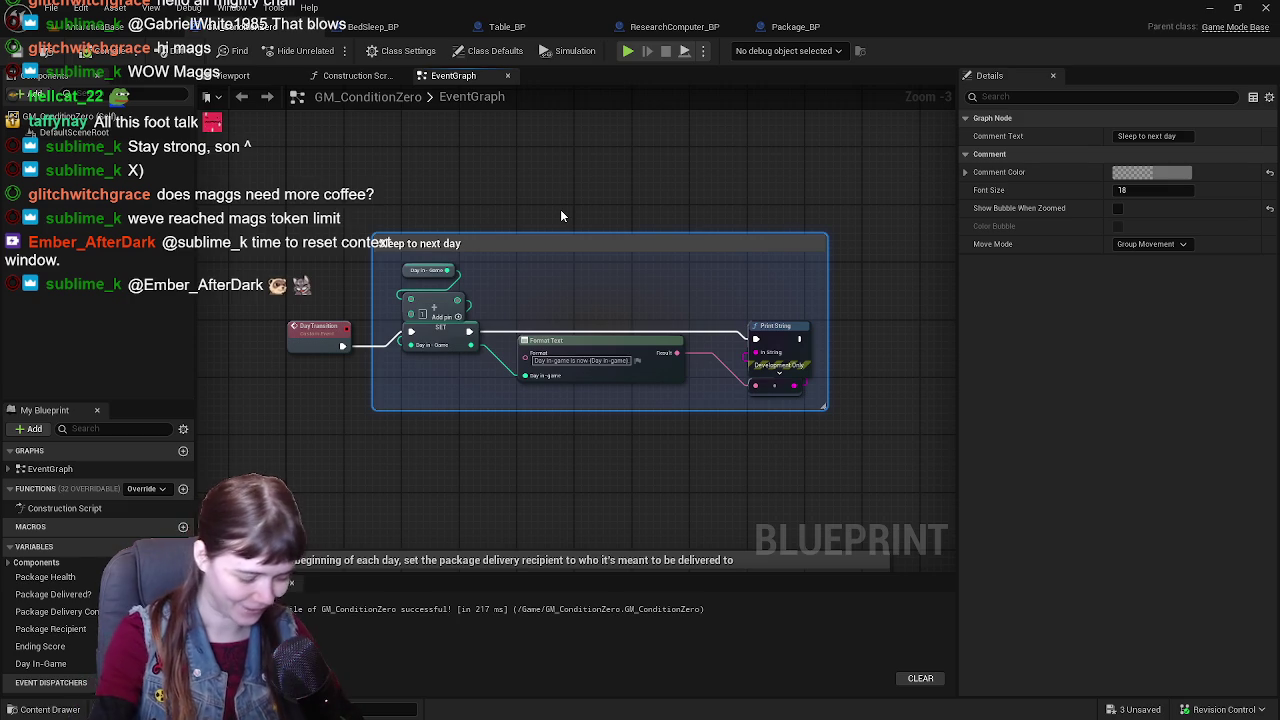
pyautogui.moveTo(560, 209); pyautogui.dragTo(477, 207)
pyautogui.click(33, 56)
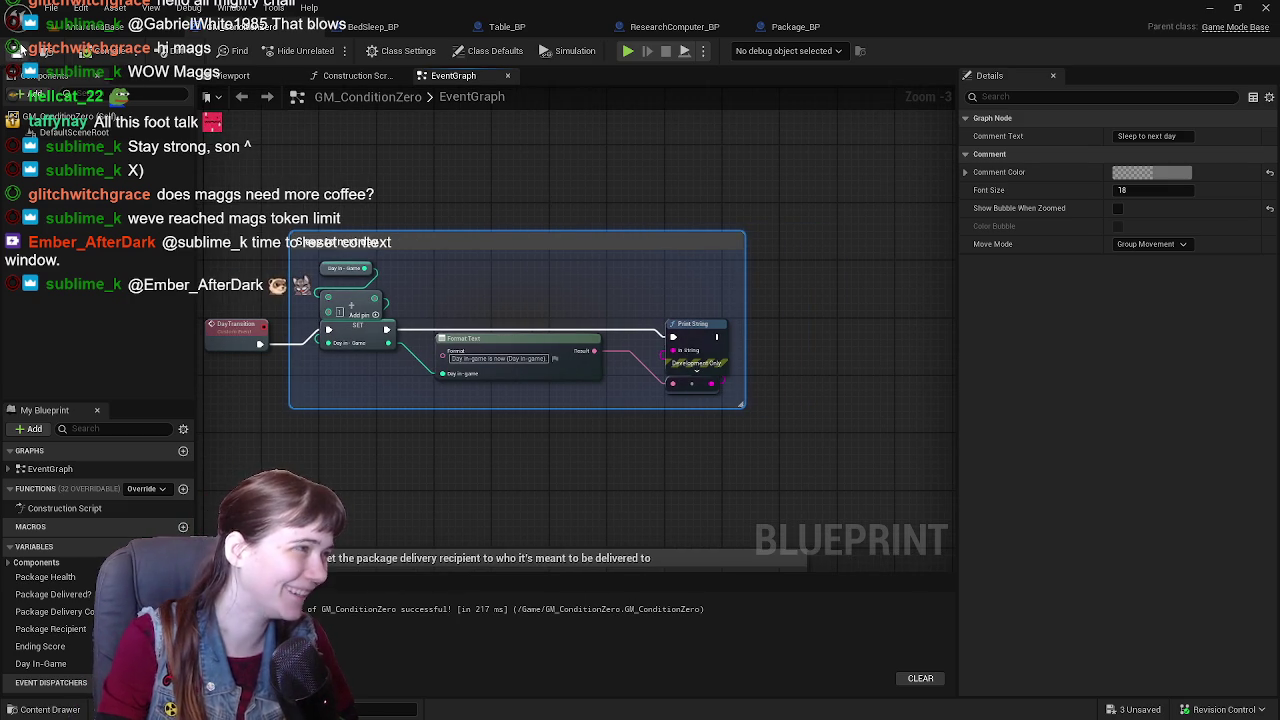
pyautogui.moveTo(707, 174)
pyautogui.mouseDown()
pyautogui.moveTo(651, 131)
pyautogui.moveTo(565, 157)
pyautogui.moveTo(754, 222)
pyautogui.moveTo(697, 217)
pyautogui.moveTo(700, 420)
pyautogui.moveTo(585, 435)
pyautogui.mouseUp()
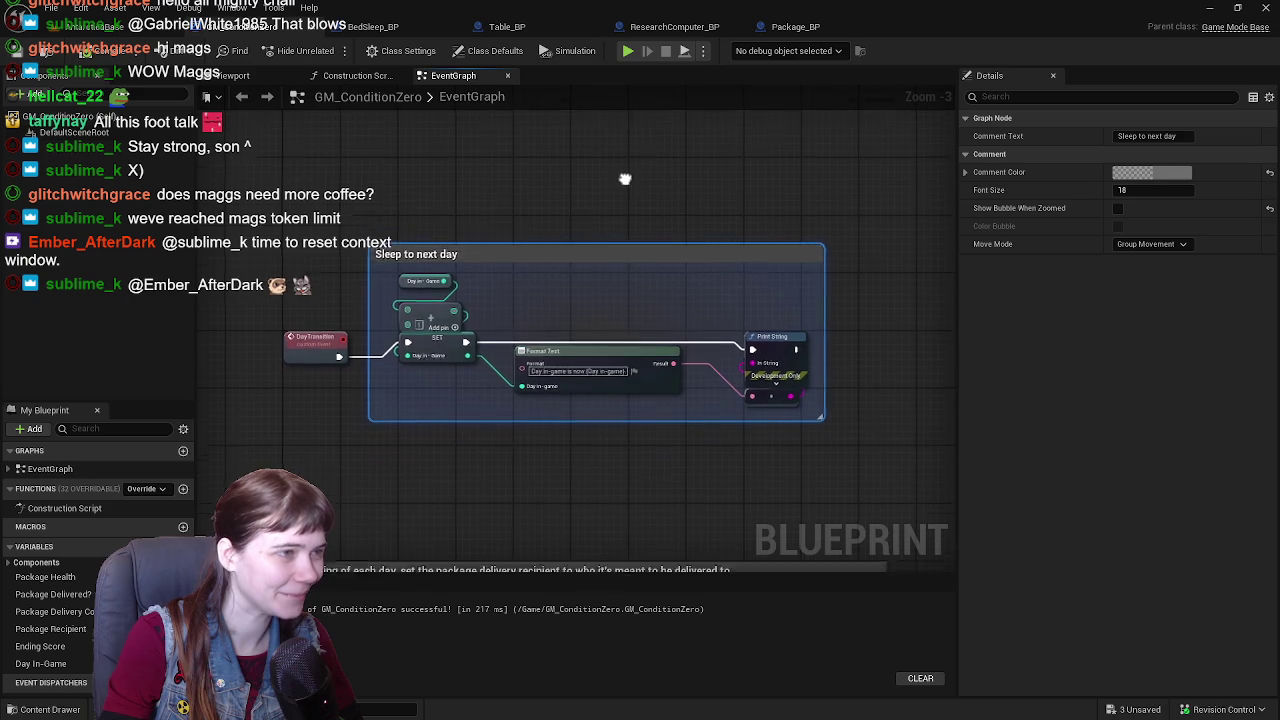
# - Make the comment yellow (red 1, green 1), then return to the AntarcticaBase level
pyautogui.click(1167, 174)
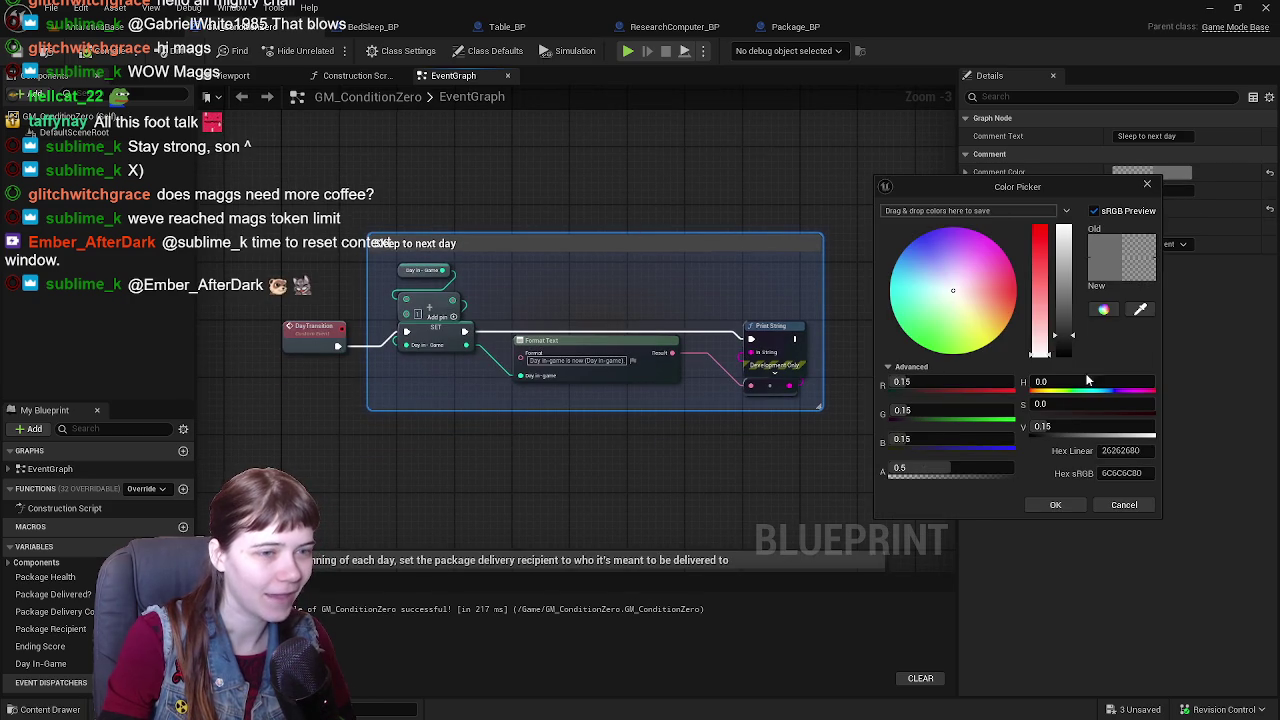
pyautogui.click(955, 382)
pyautogui.write('1')
pyautogui.press('Tab')
pyautogui.write('1')
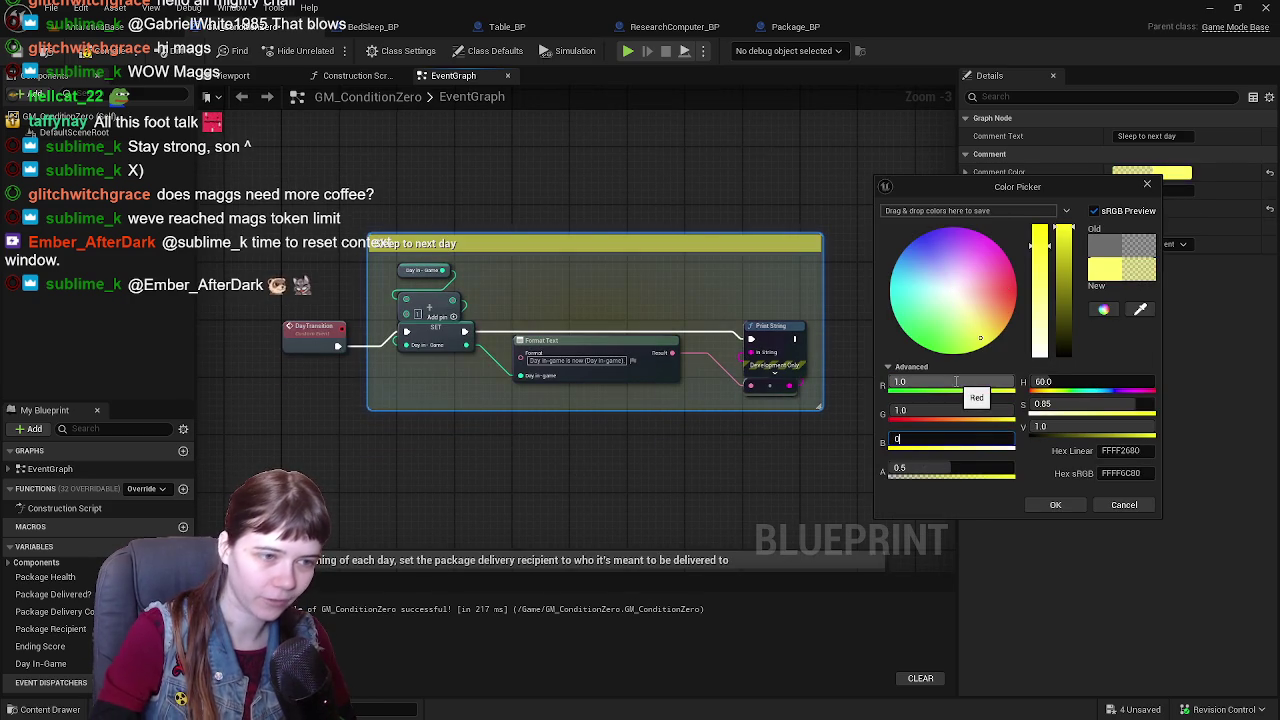
pyautogui.click(1055, 505)
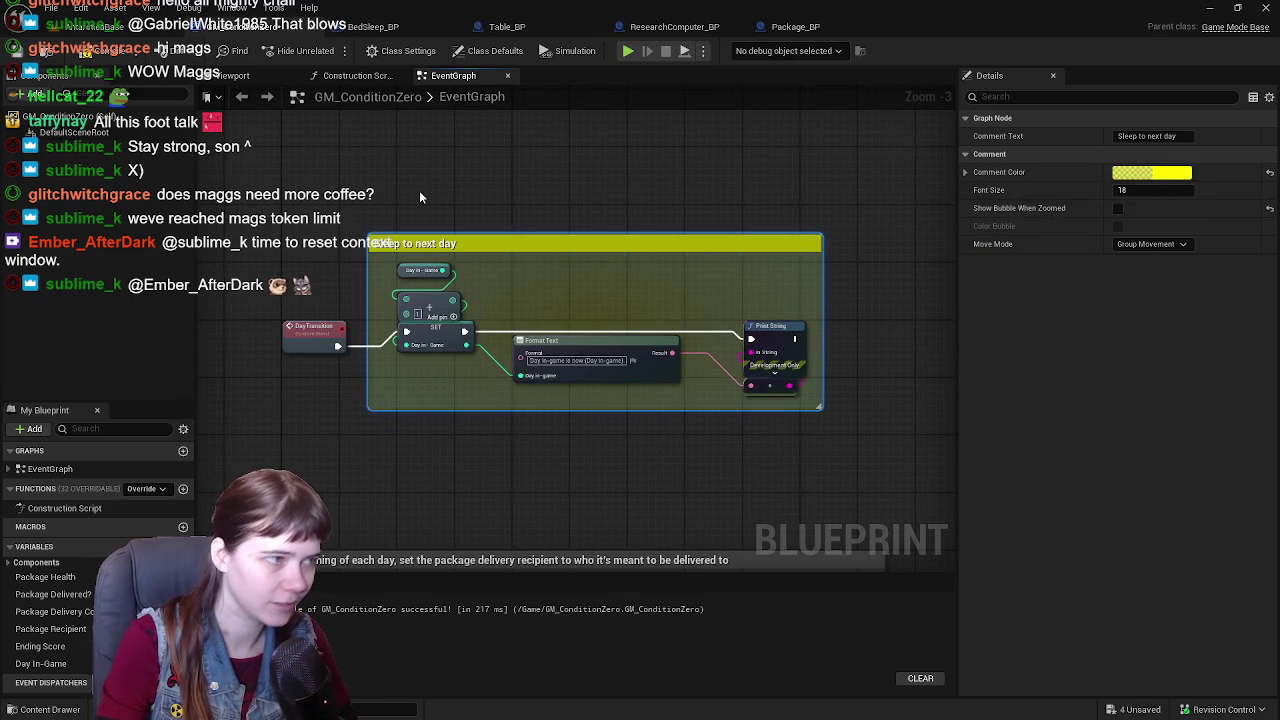
pyautogui.click(110, 26)
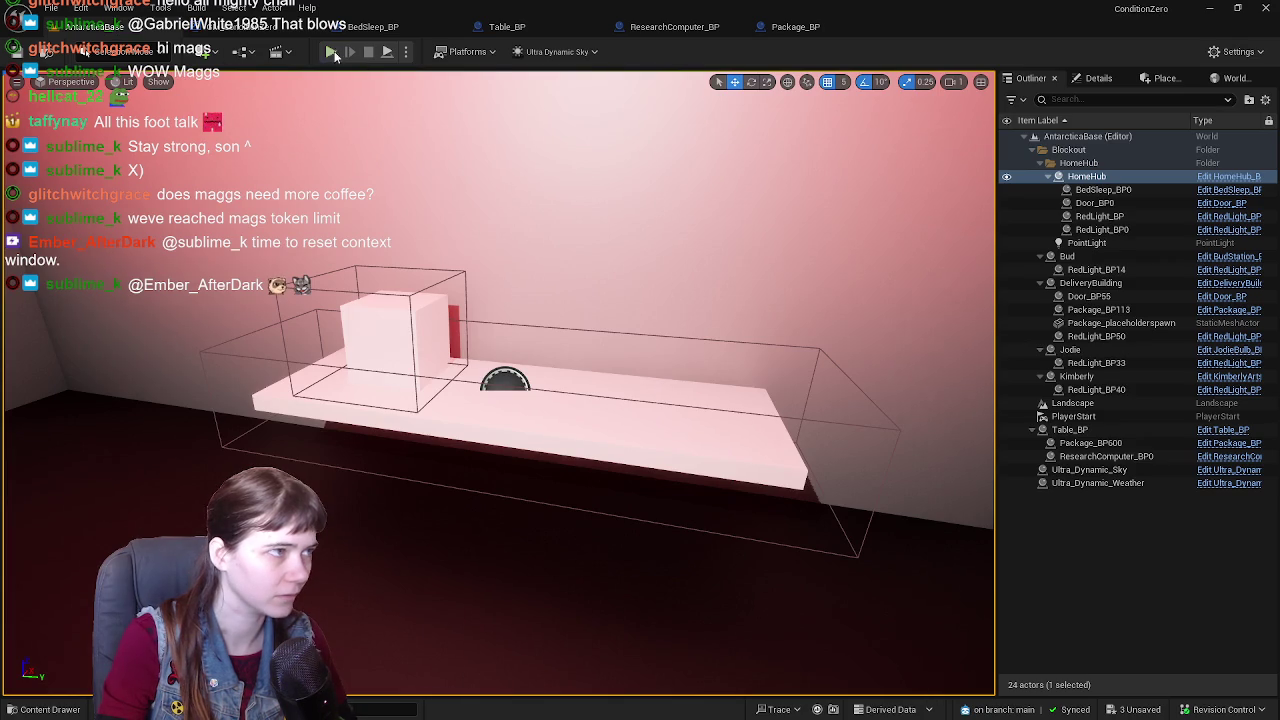
# - Play the level and run the character across the snow toward the distant building, then stop the session
pyautogui.click(330, 51)
pyautogui.press('w')
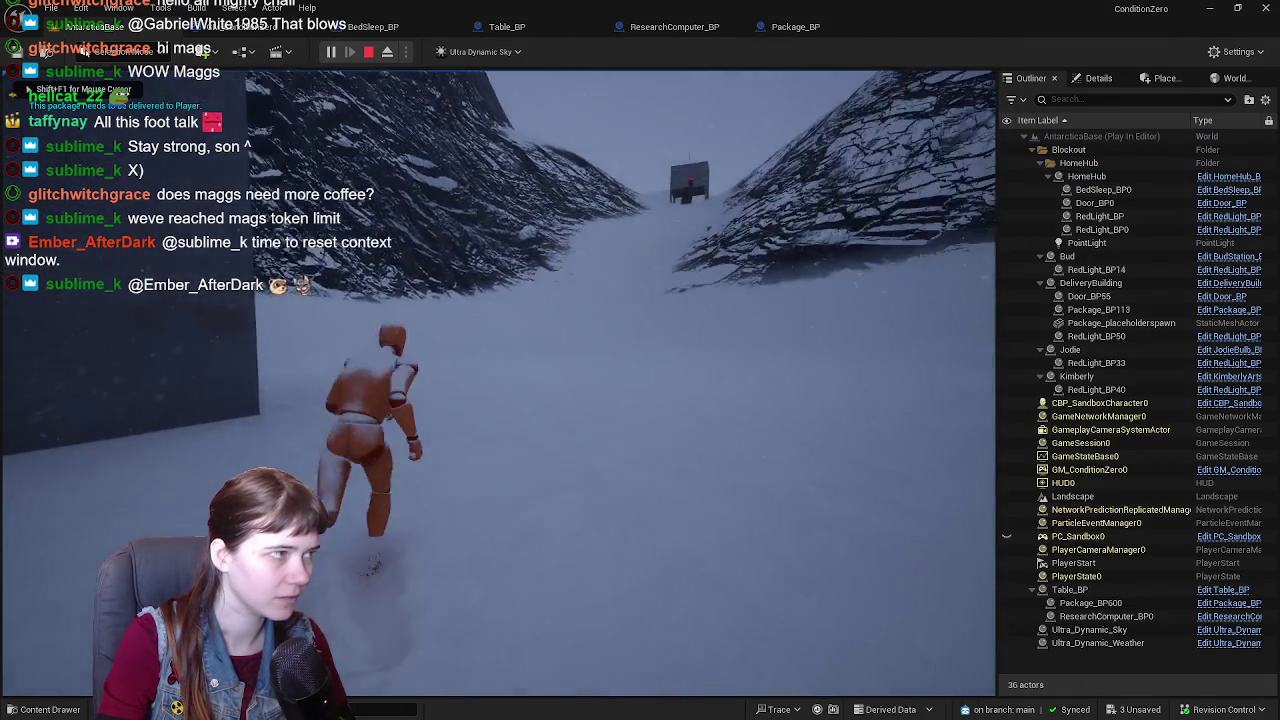
pyautogui.press('w')
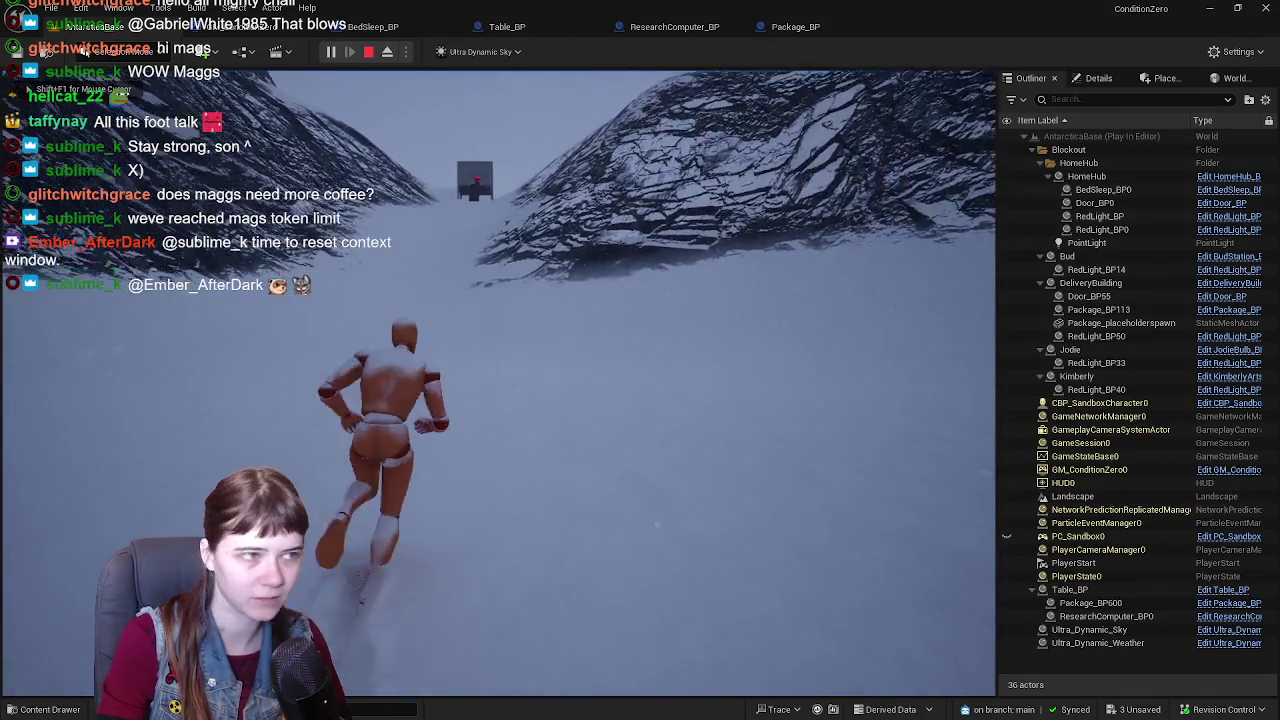
pyautogui.press('w')
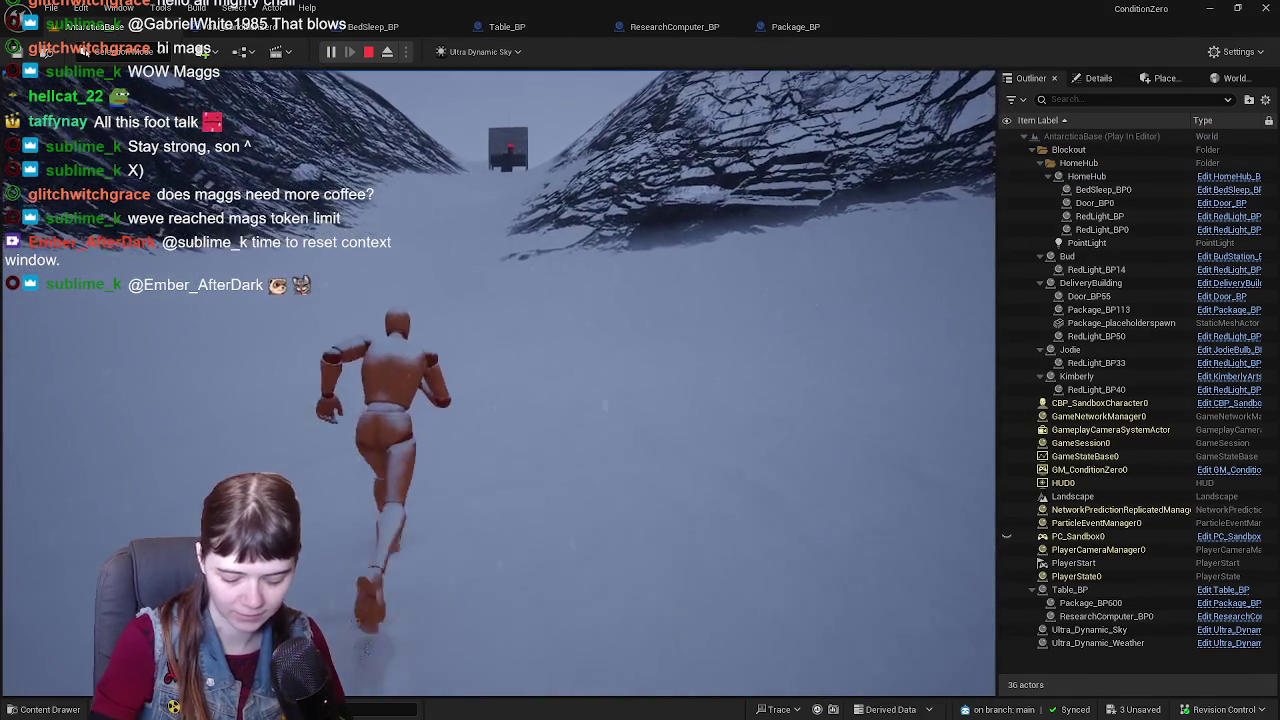
pyautogui.press('w')
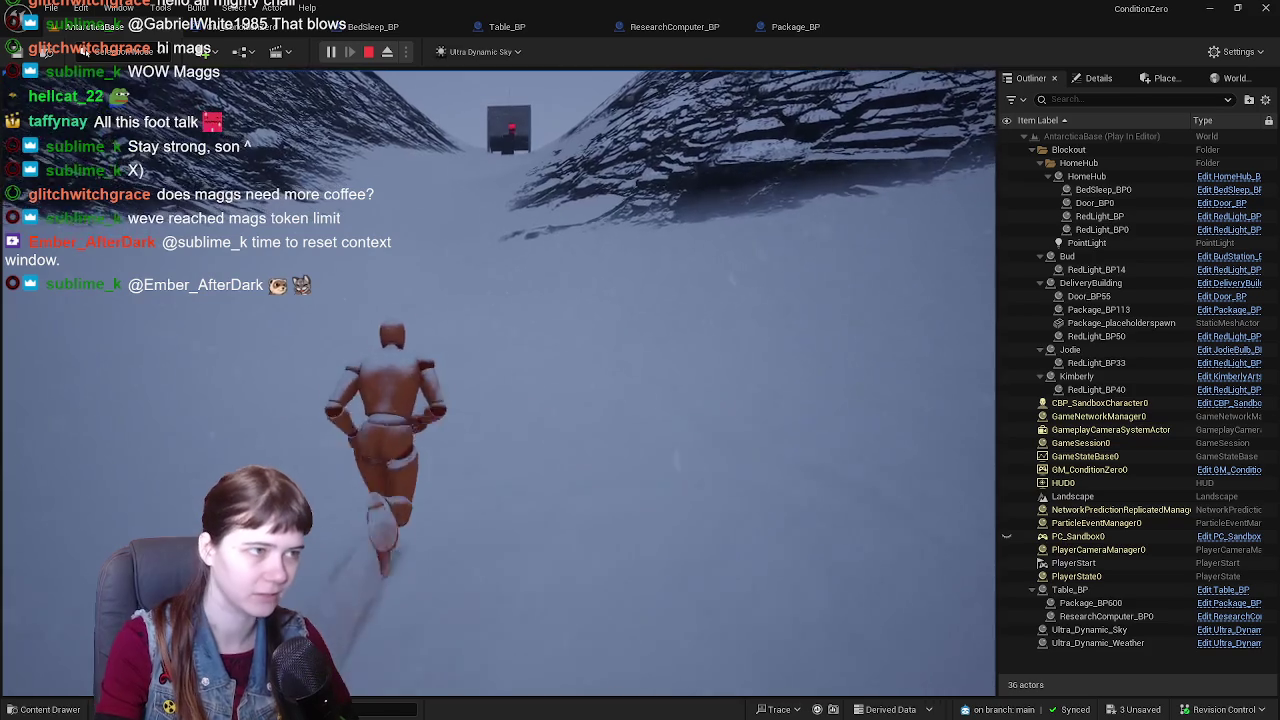
pyautogui.press('w')
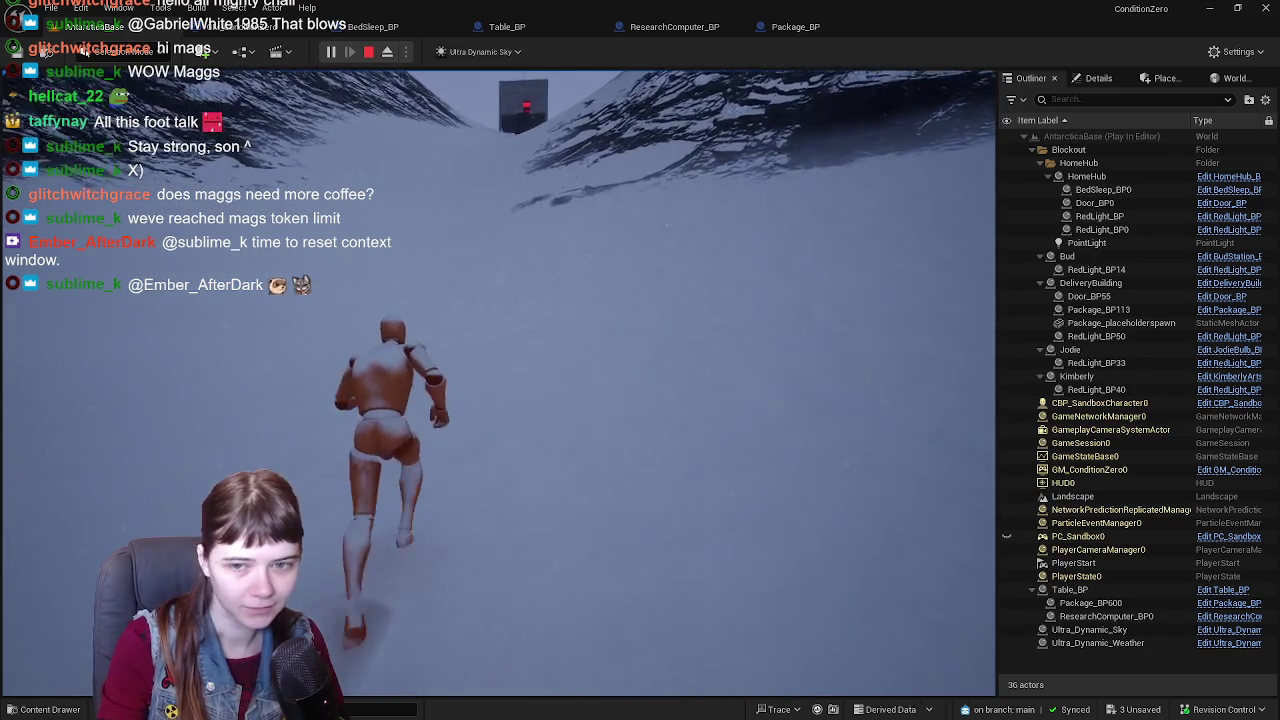
pyautogui.press('w')
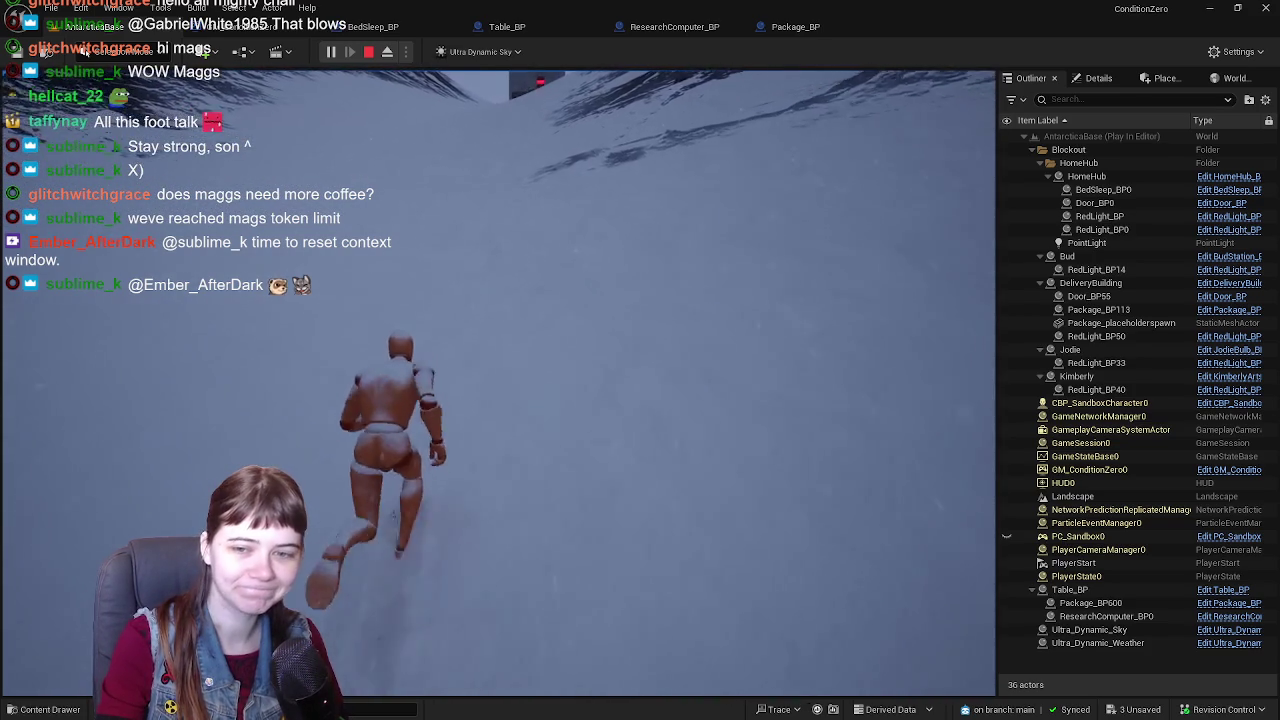
pyautogui.press('w')
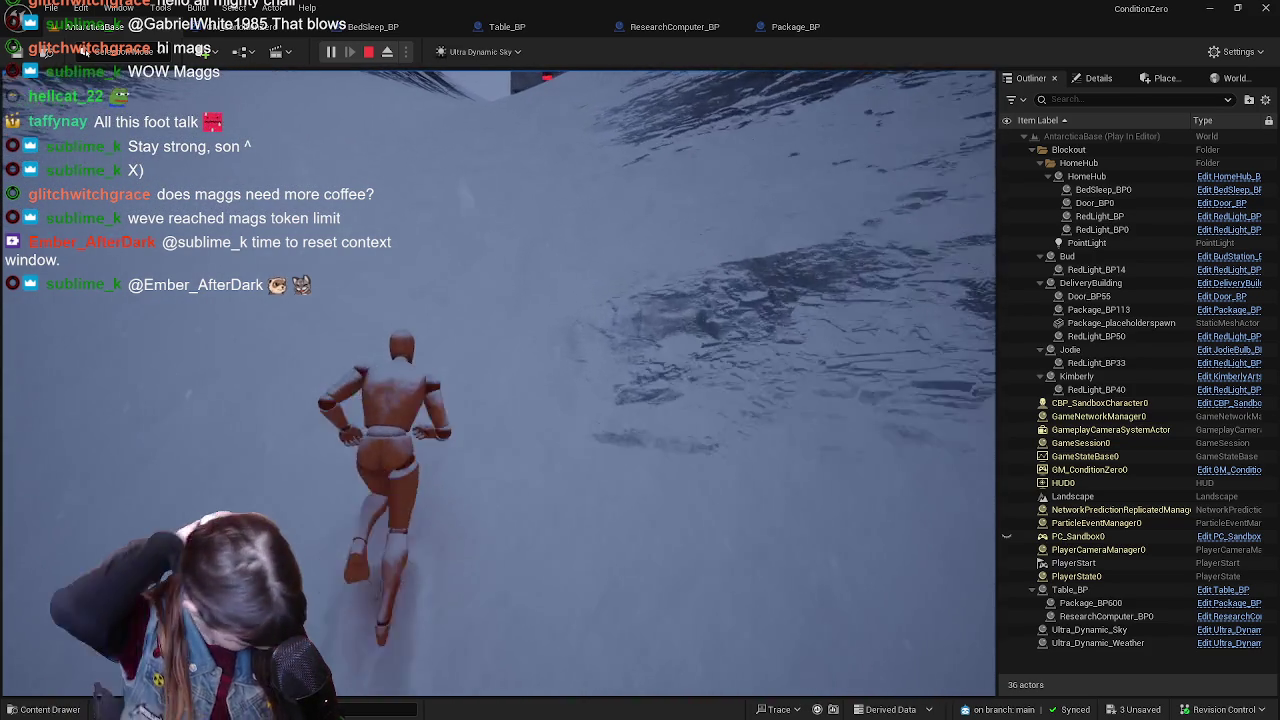
pyautogui.press('w')
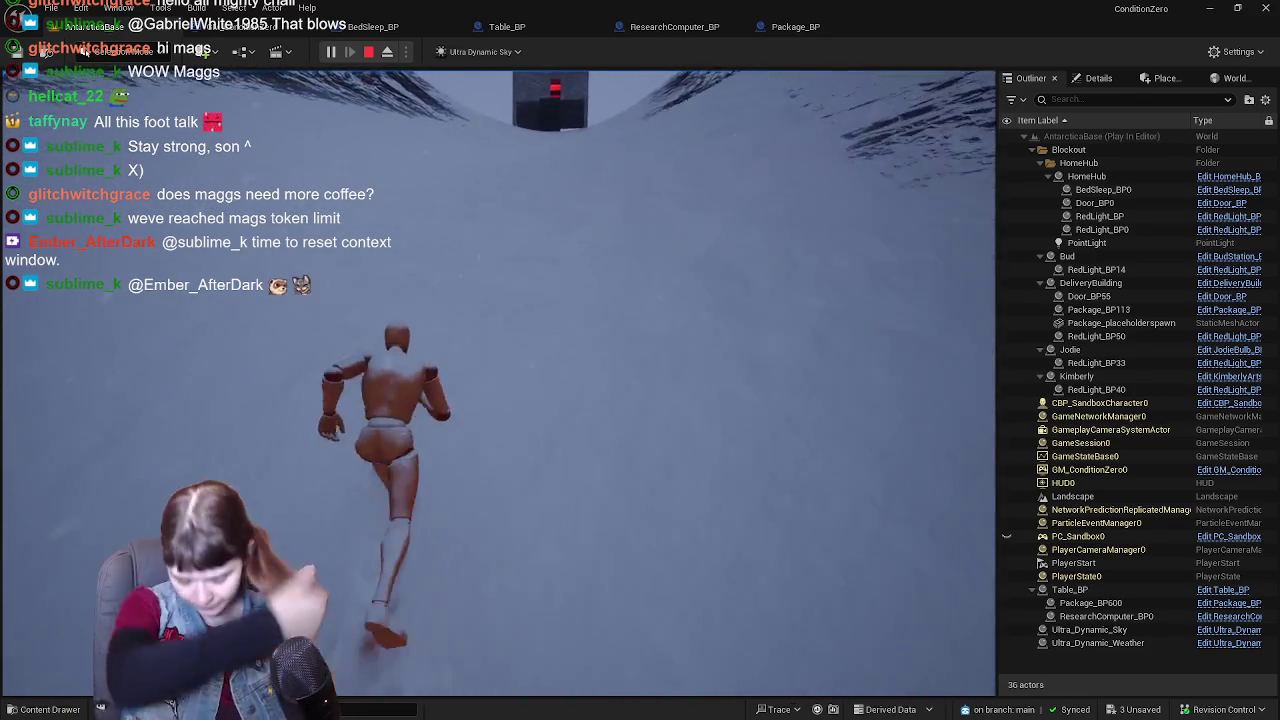
pyautogui.press('w')
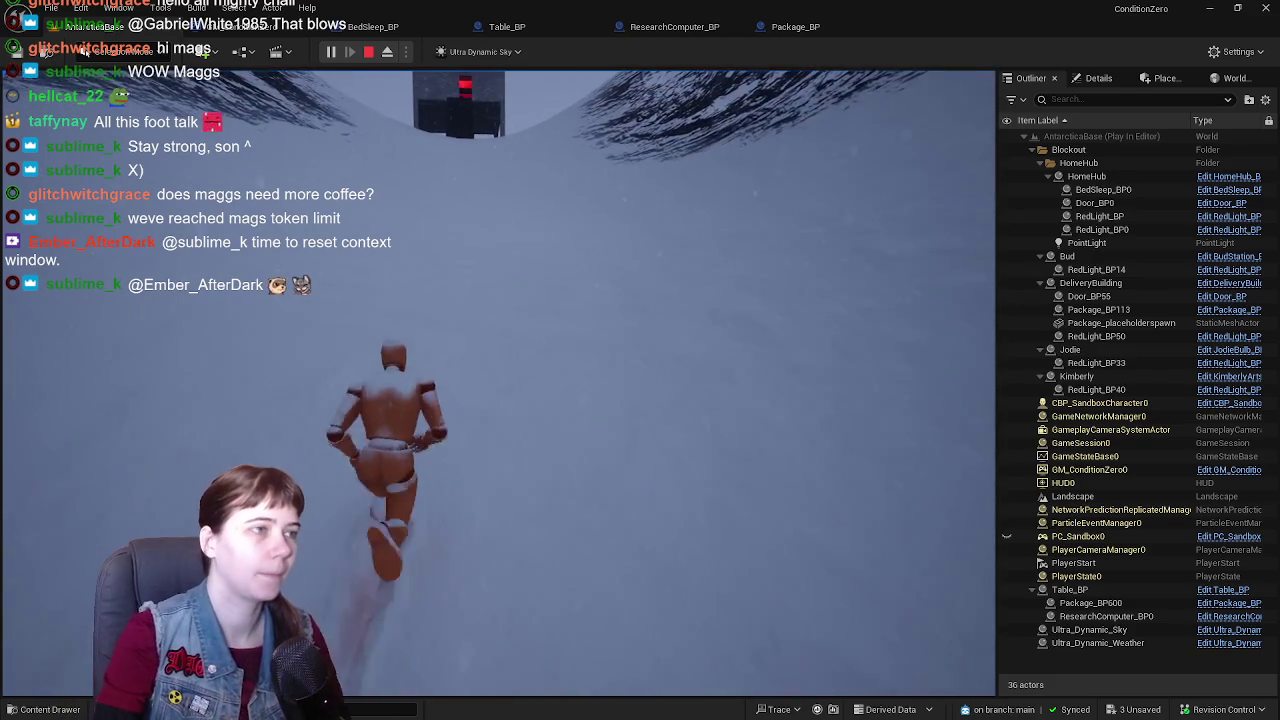
pyautogui.press('w')
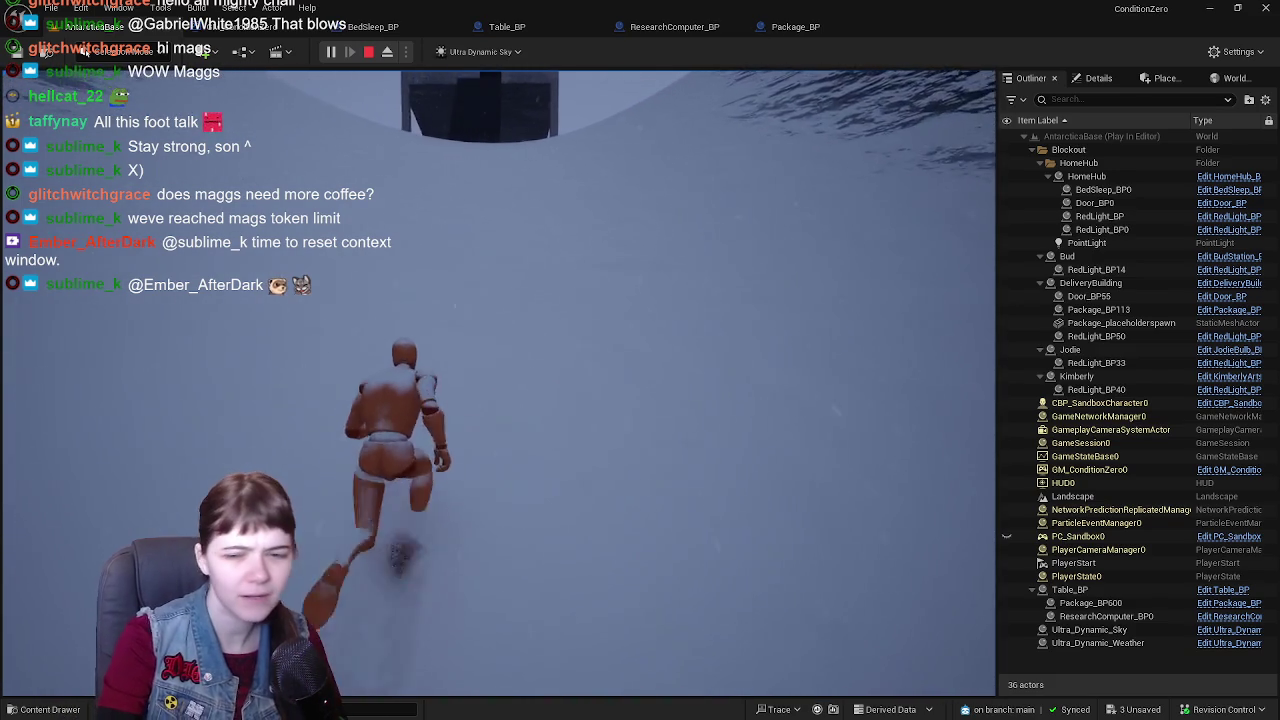
pyautogui.press('Escape')
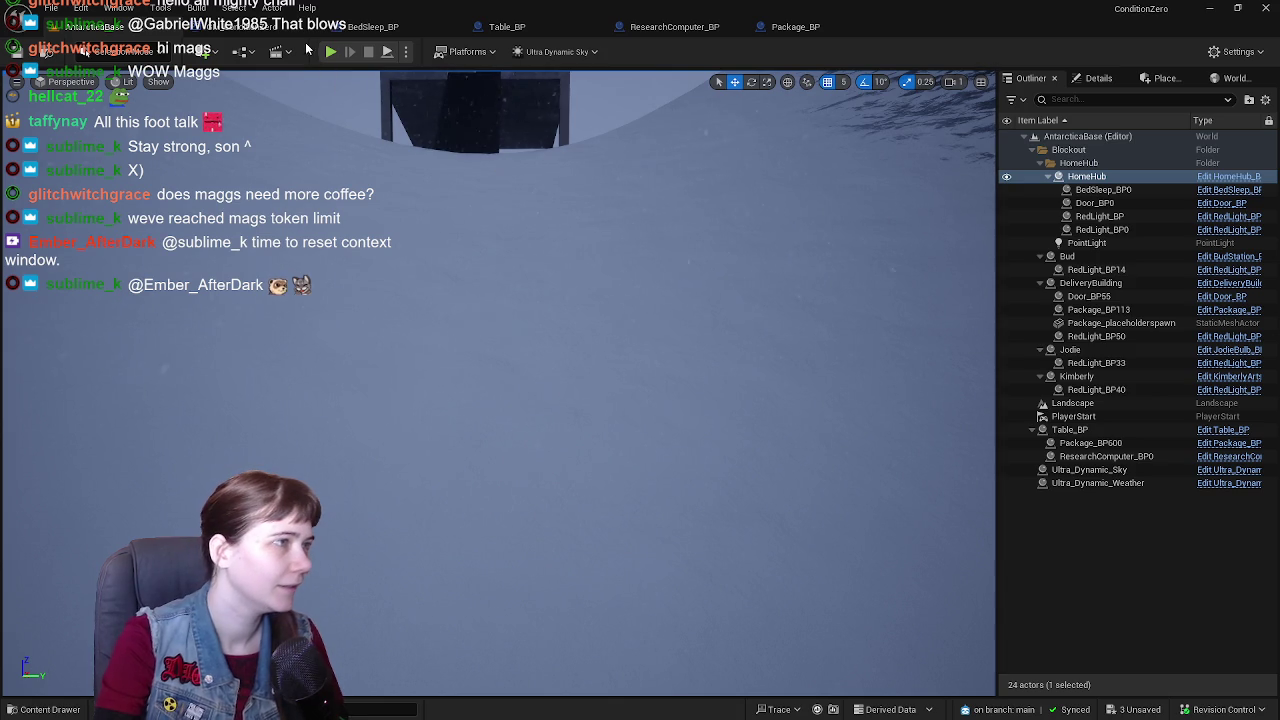
# - Start a new Play In Editor session with Alt+P and begin running the character forward
pyautogui.hotkey('alt', 'p')
pyautogui.press('w')
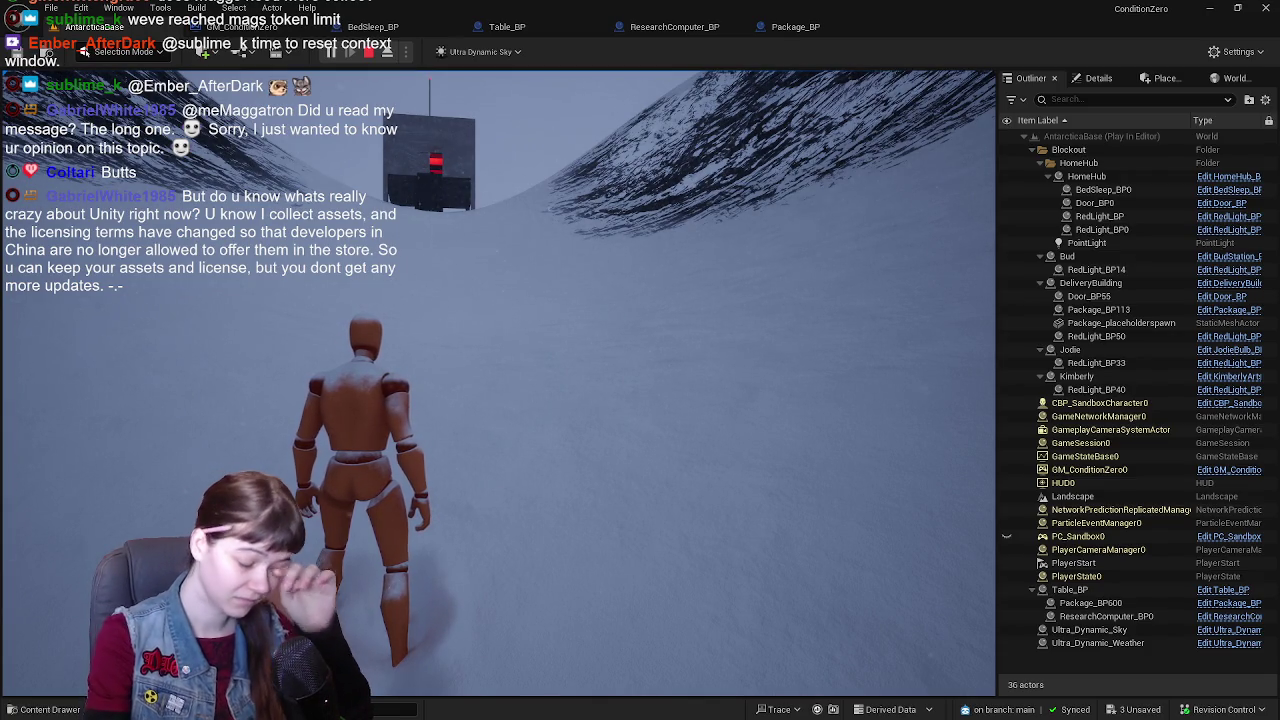
# - Run the character toward the building, then end the play session with Esc
pyautogui.press('w')
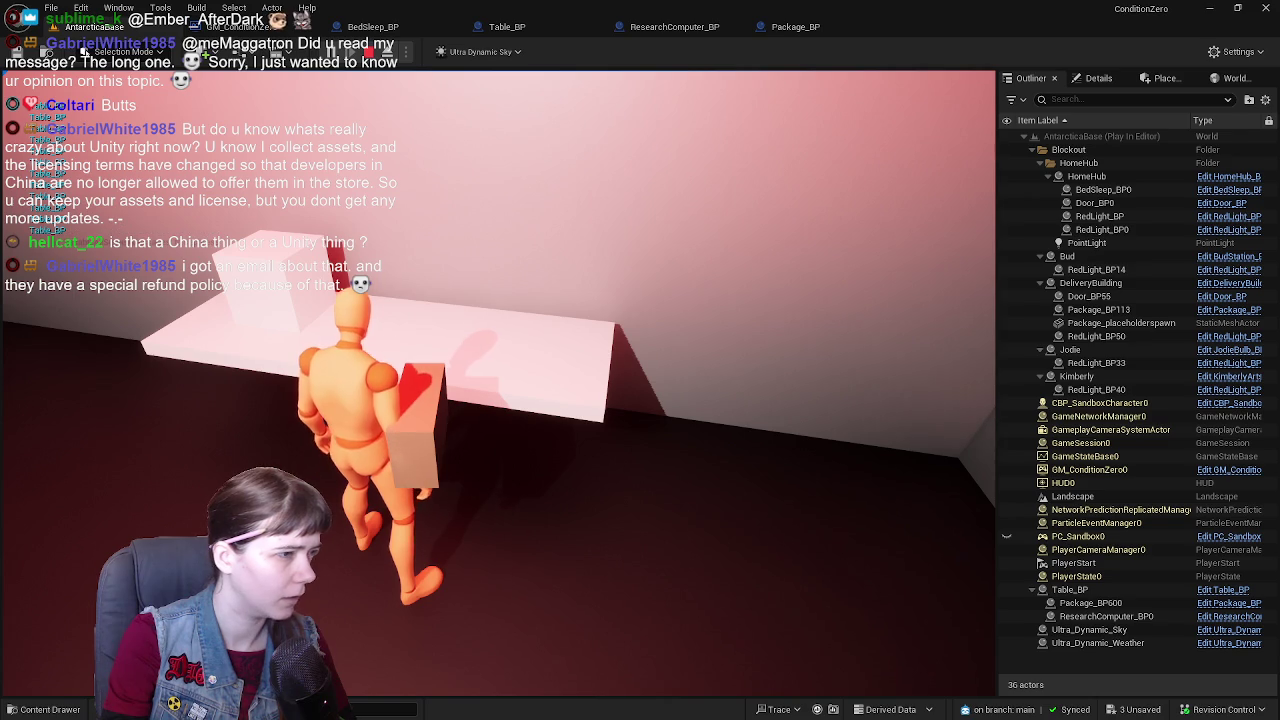
pyautogui.press('Escape')
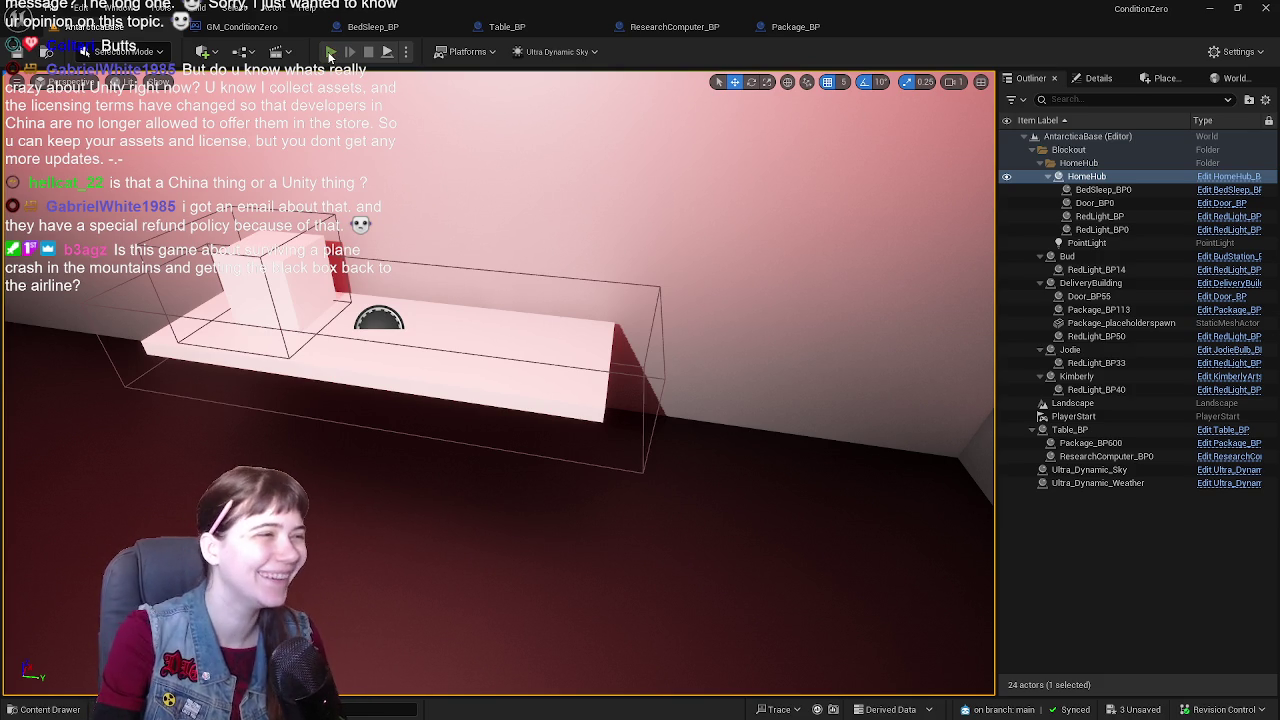
# - Launch a fresh Play In Editor session of the snowy level
pyautogui.click(330, 52)
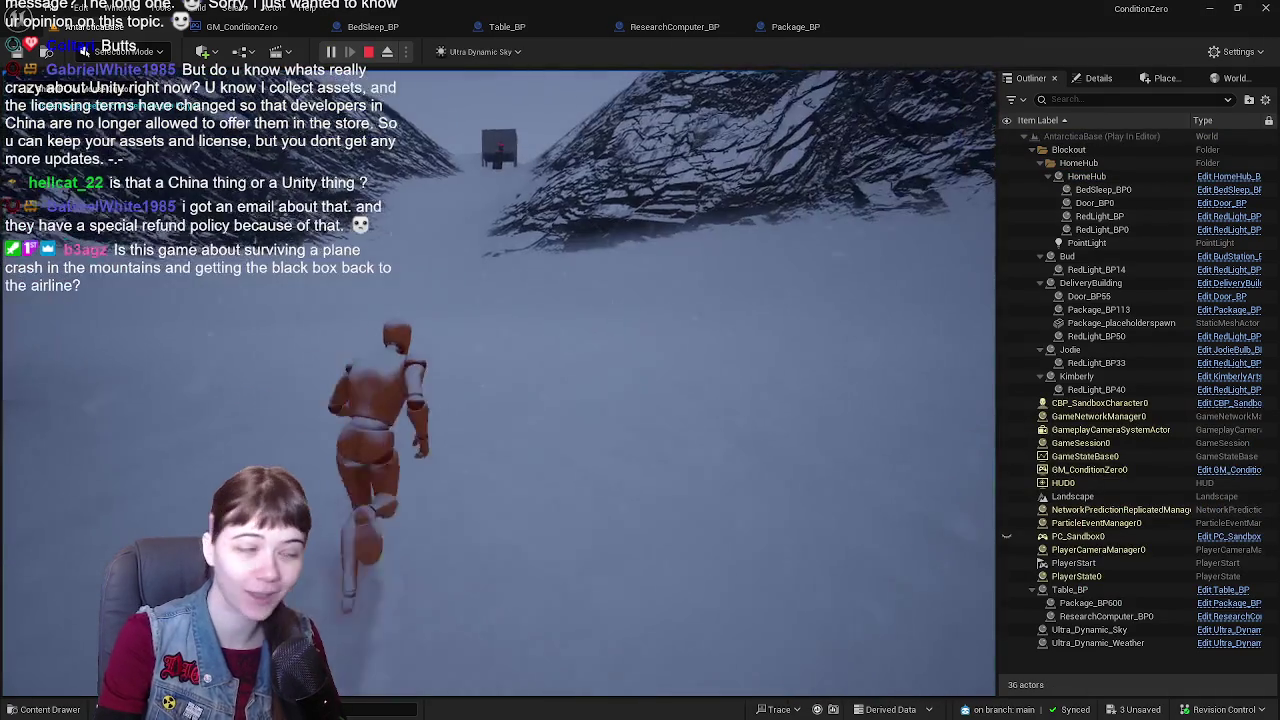
# - Run through the snowy valley to the building, climb the stairs and pick up the package
pyautogui.press('w')
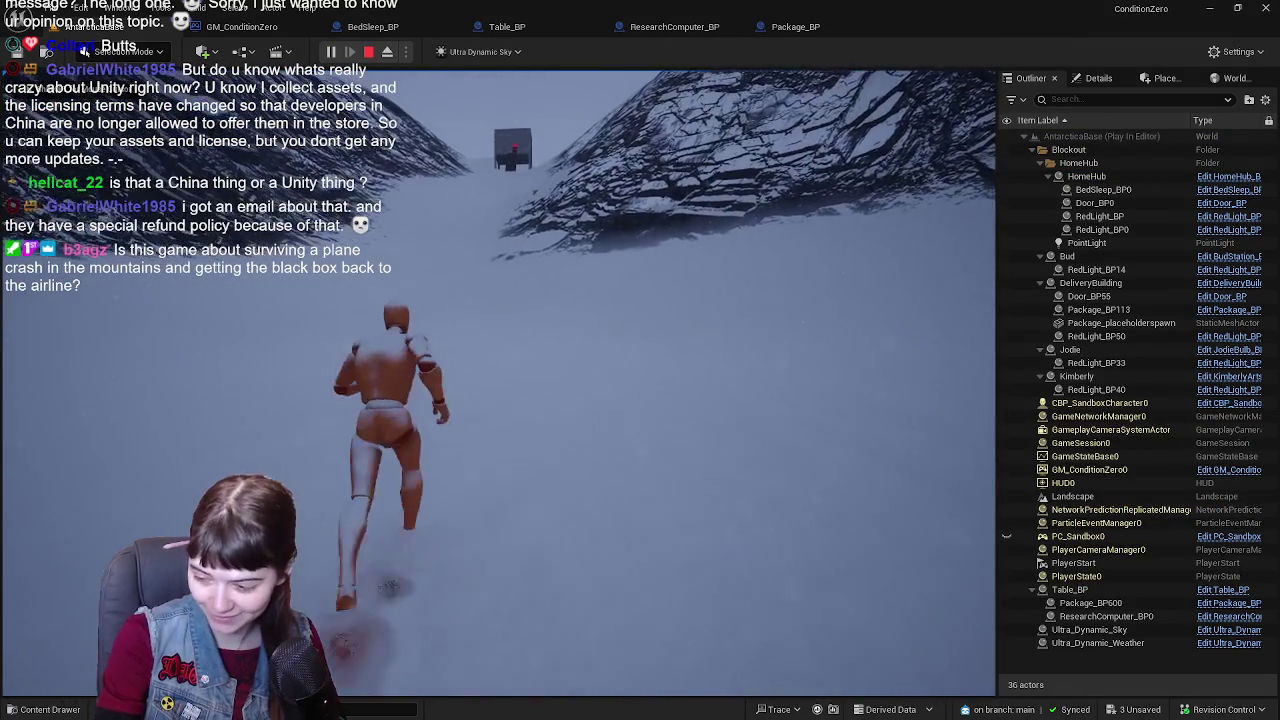
pyautogui.press('w')
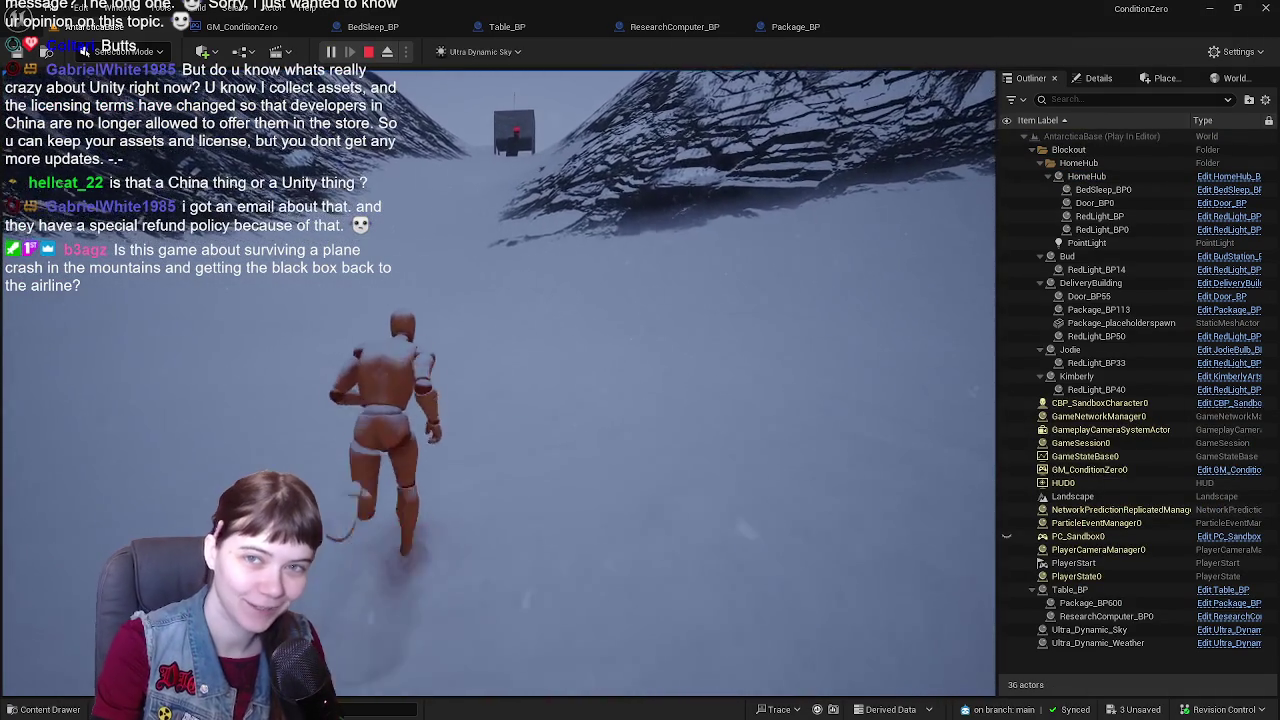
pyautogui.press('w')
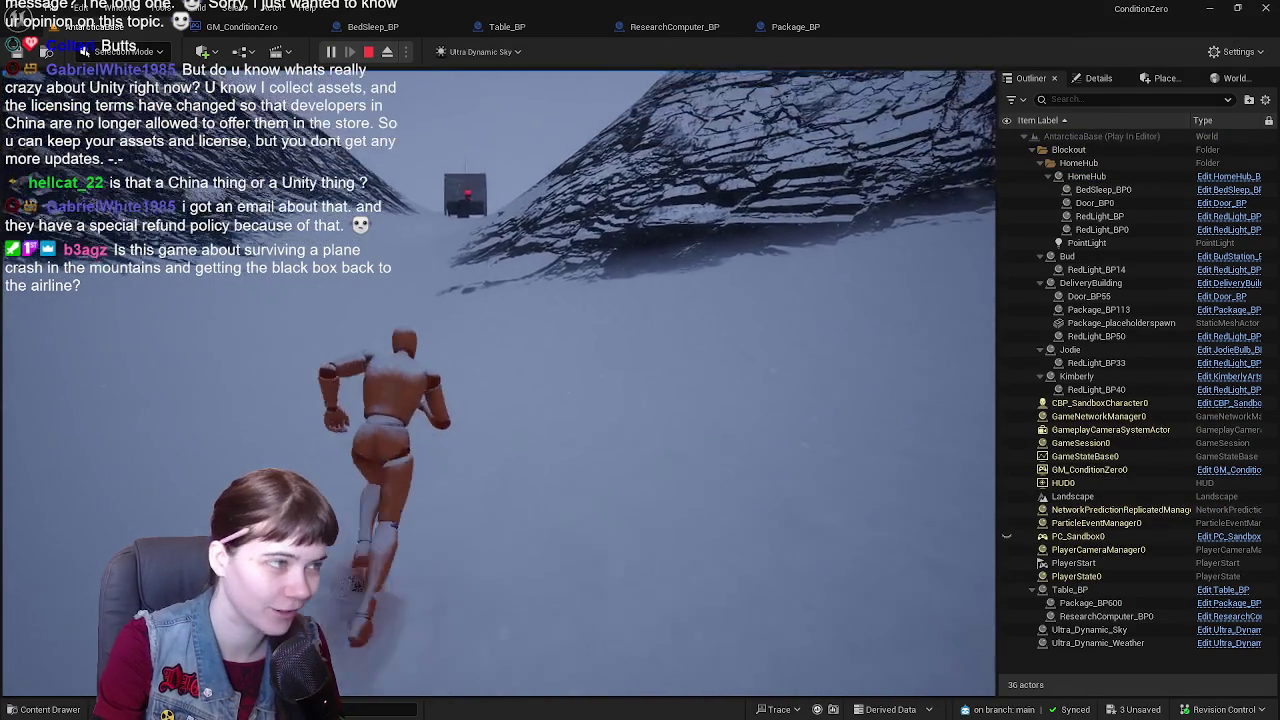
pyautogui.press('w')
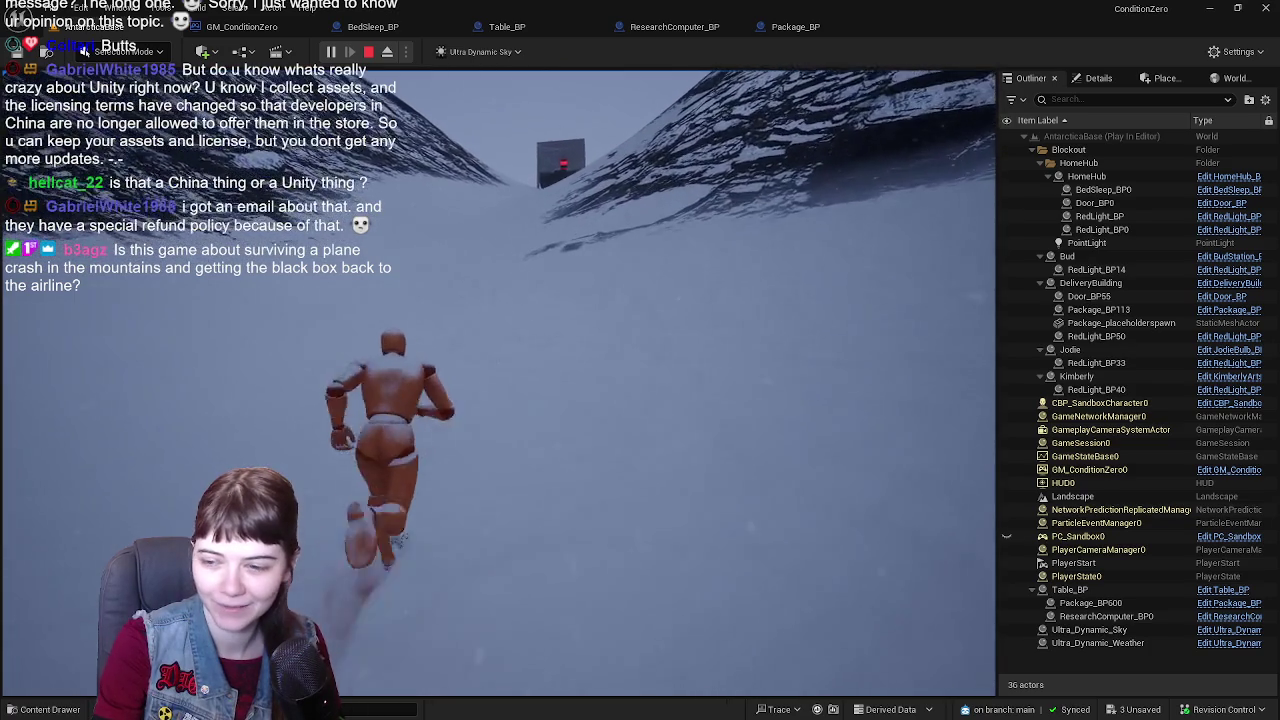
pyautogui.press('w')
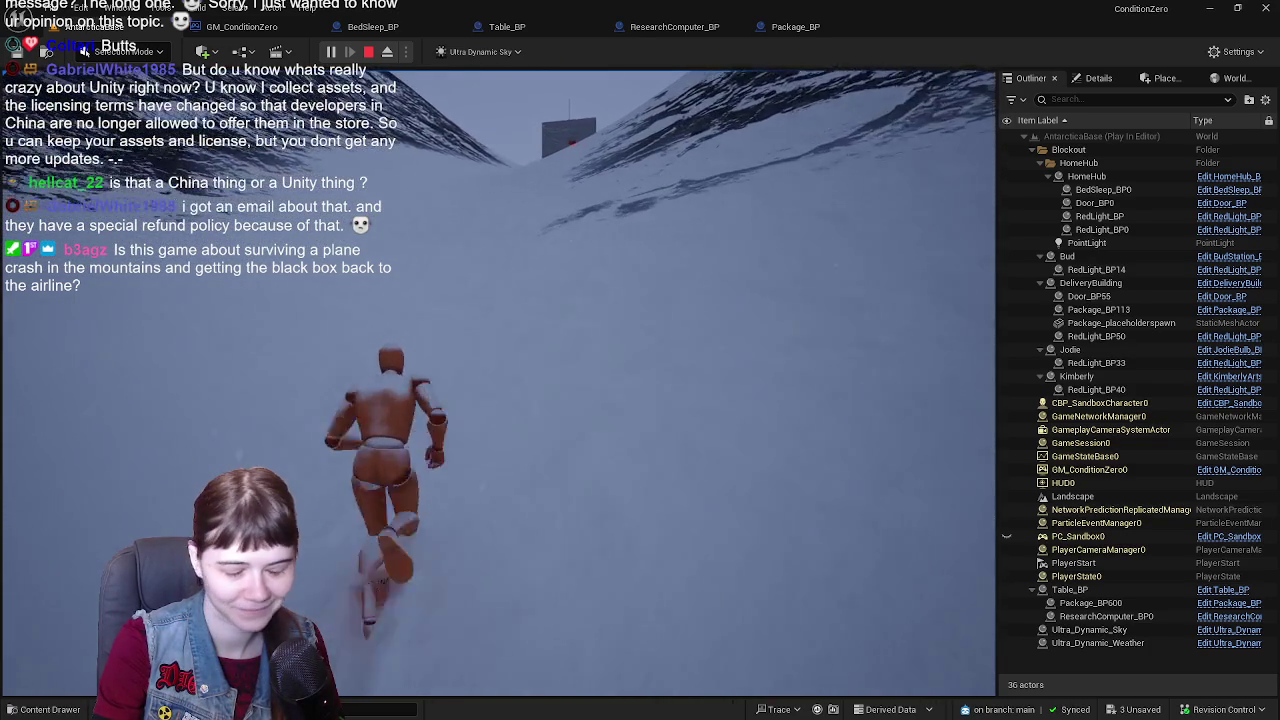
pyautogui.press('w')
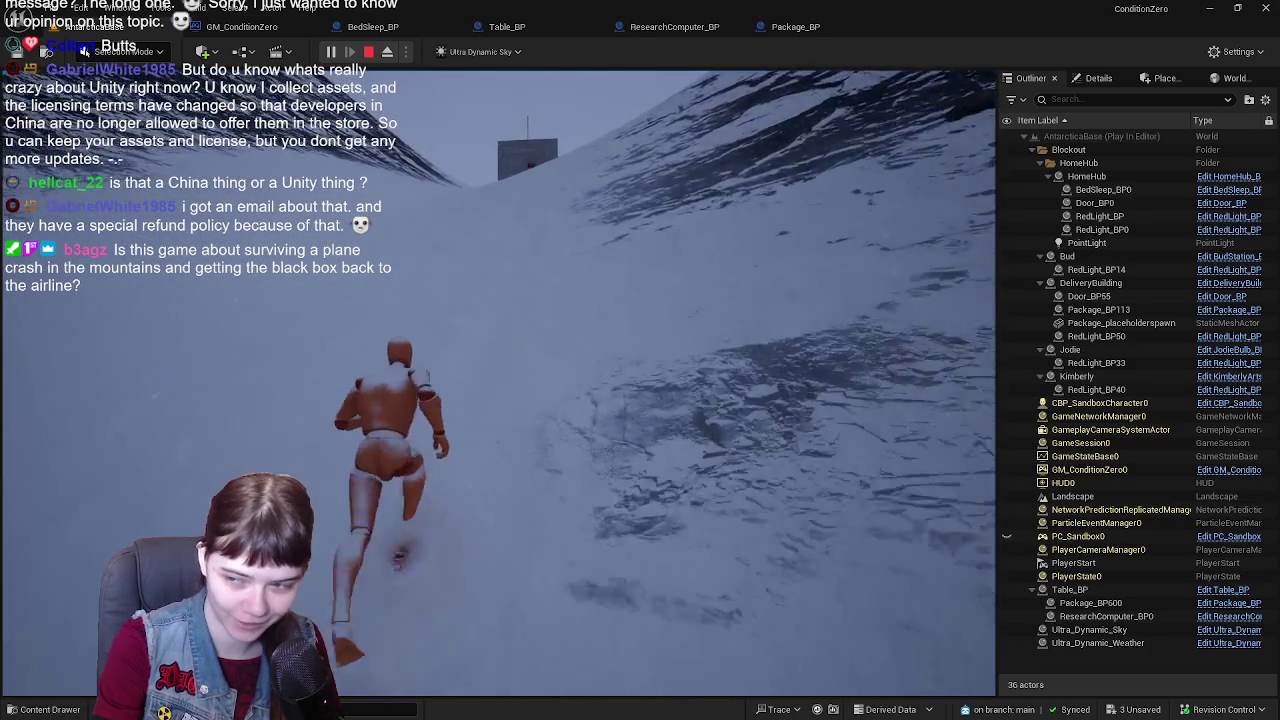
pyautogui.press('w')
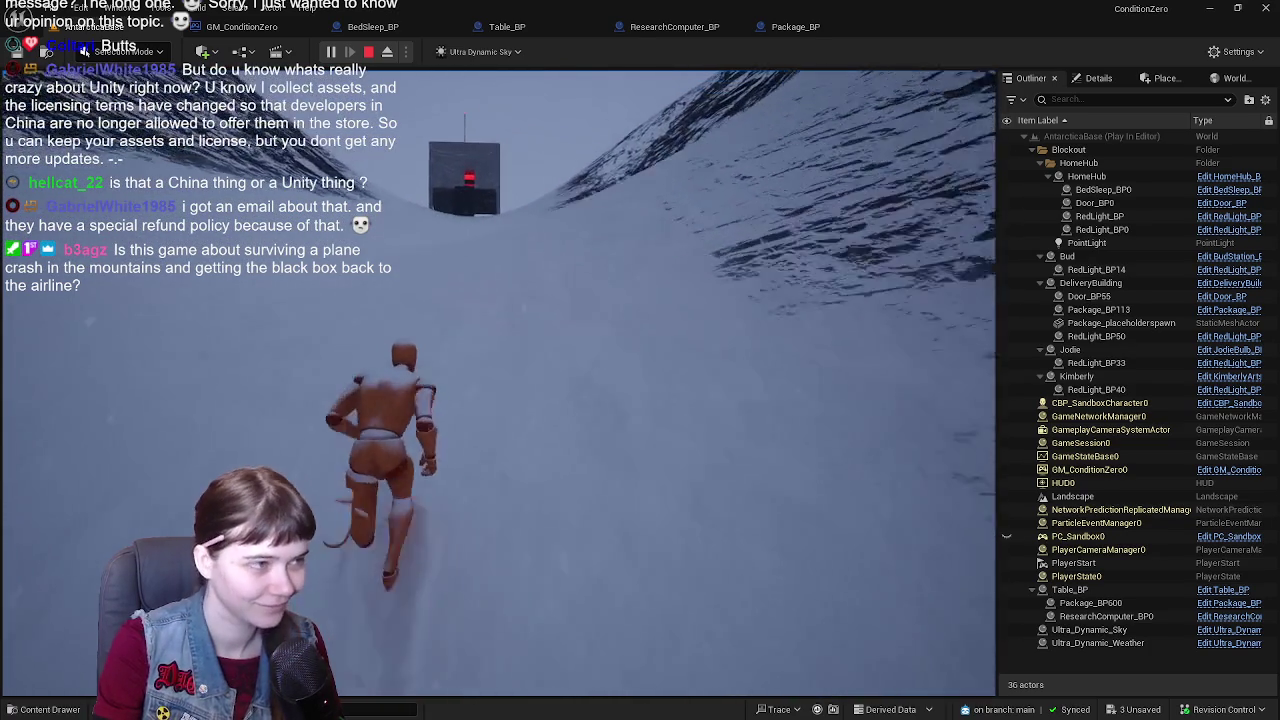
pyautogui.press('w')
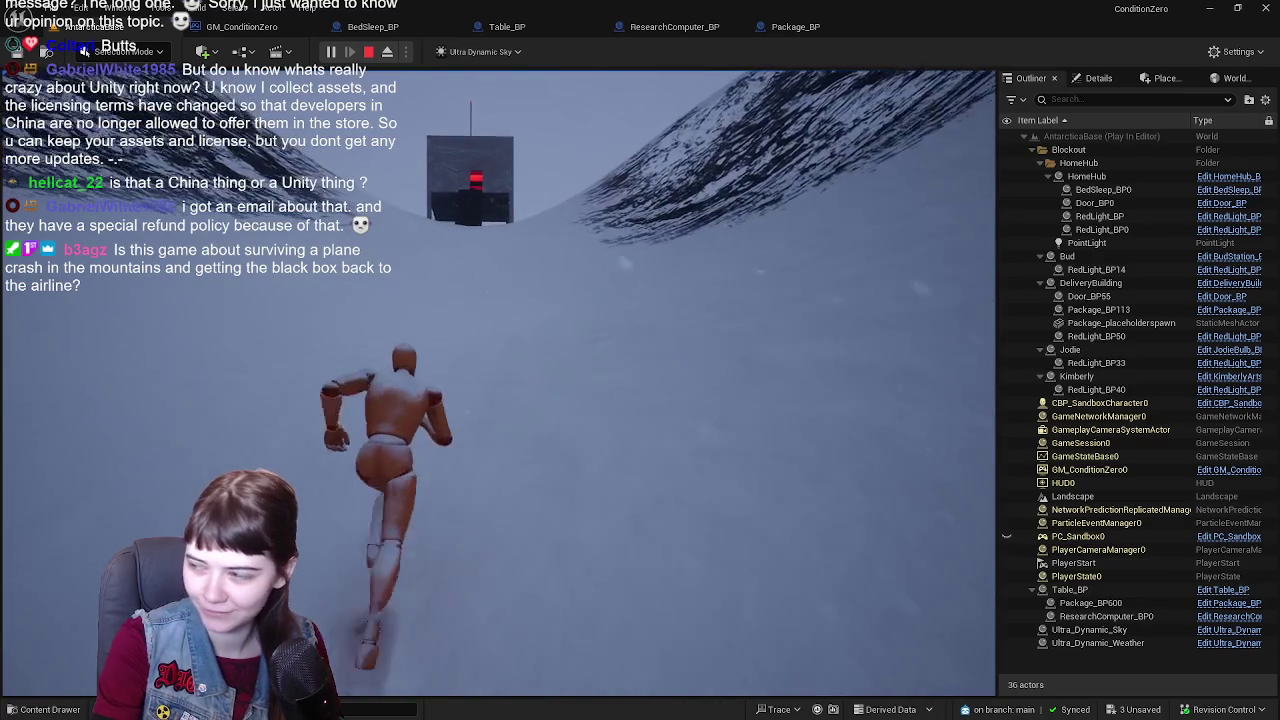
pyautogui.press('w')
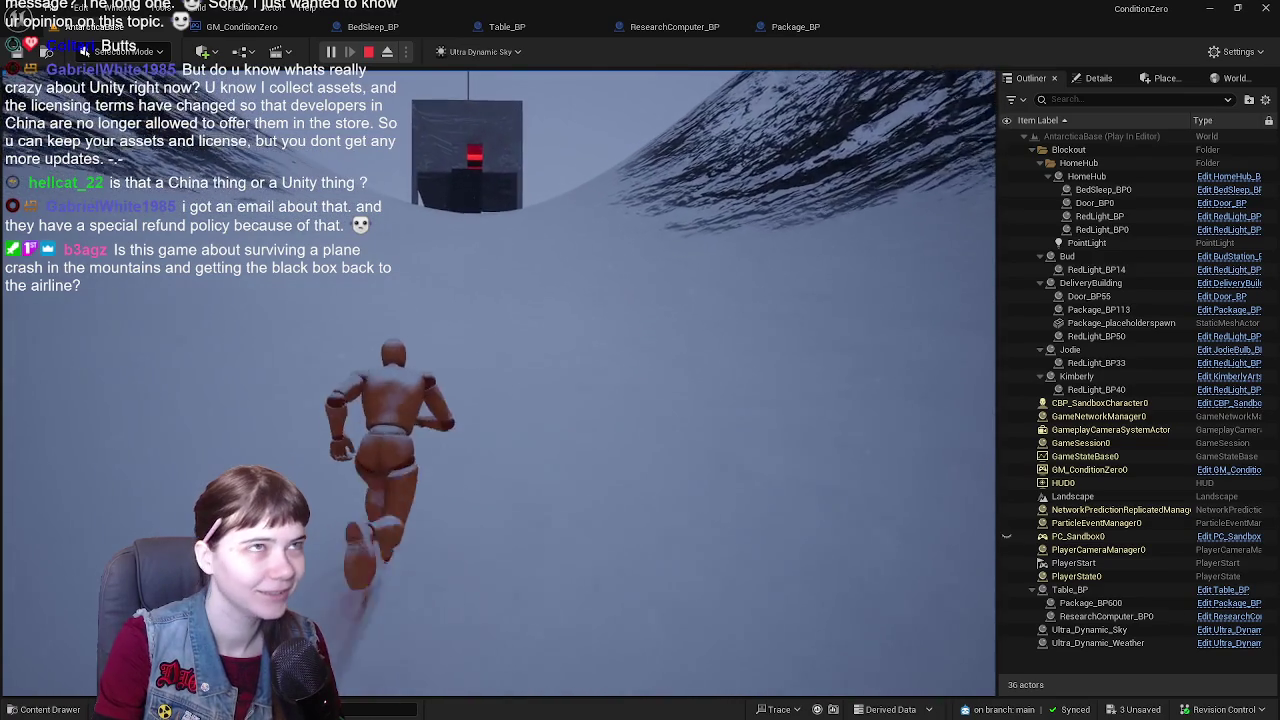
pyautogui.press('w')
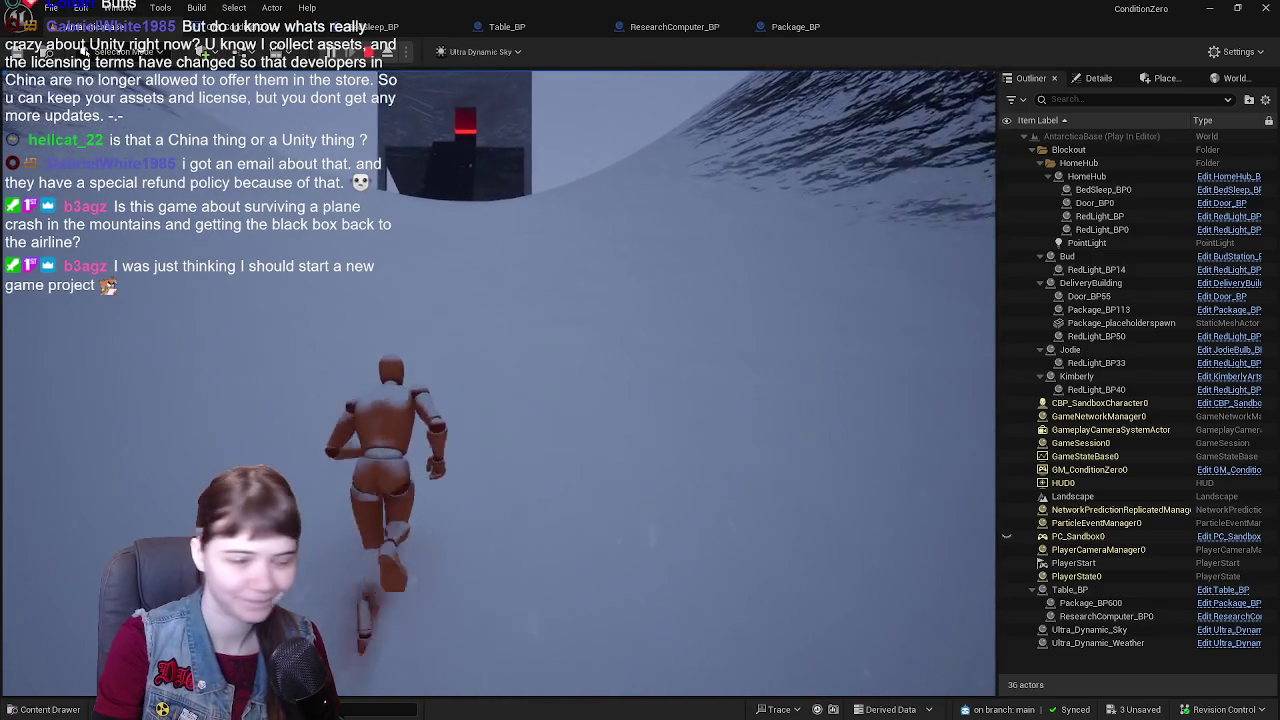
pyautogui.press('w')
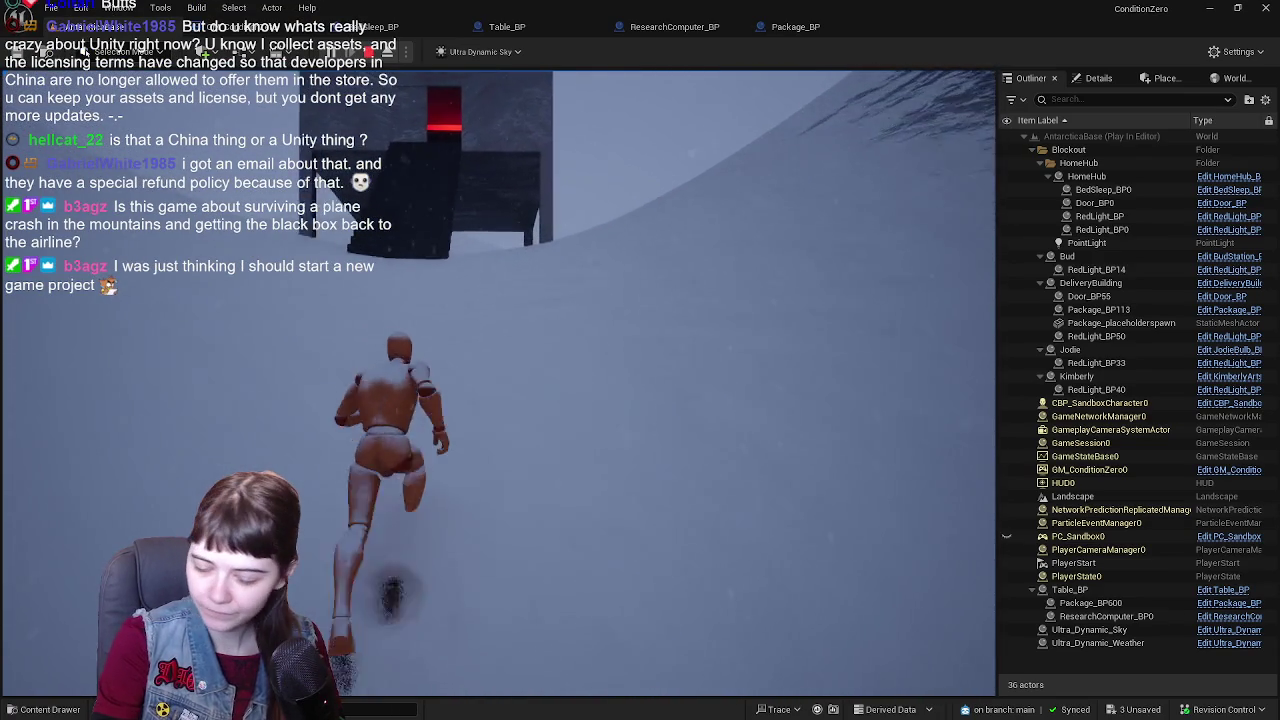
pyautogui.press('w')
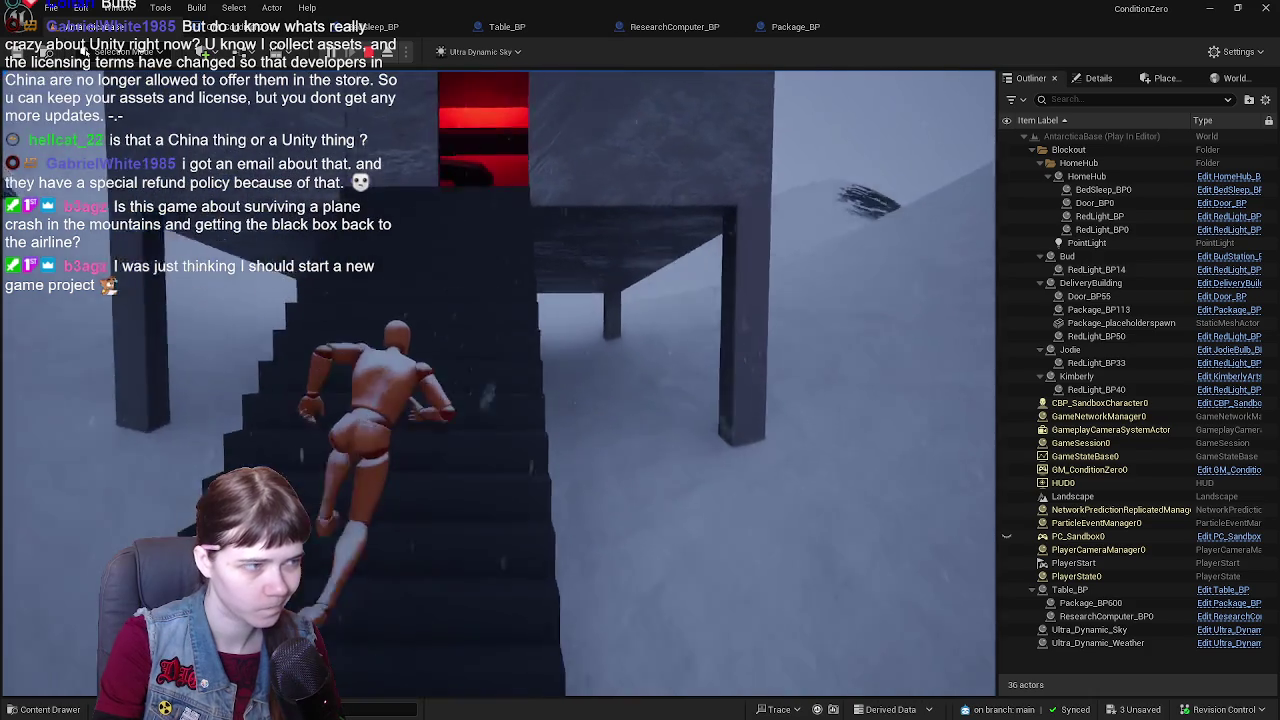
pyautogui.press('w')
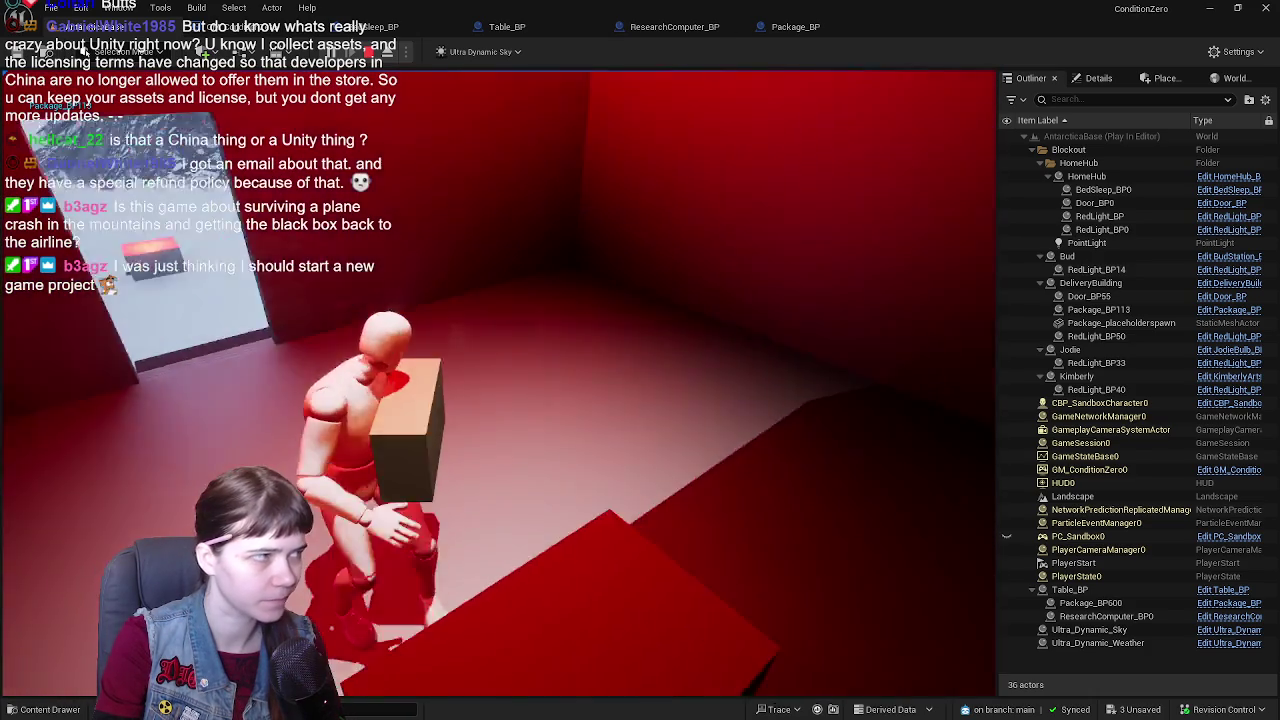
# - Carry the package back across the snow toward the dark, red-lit building
pyautogui.press('w')
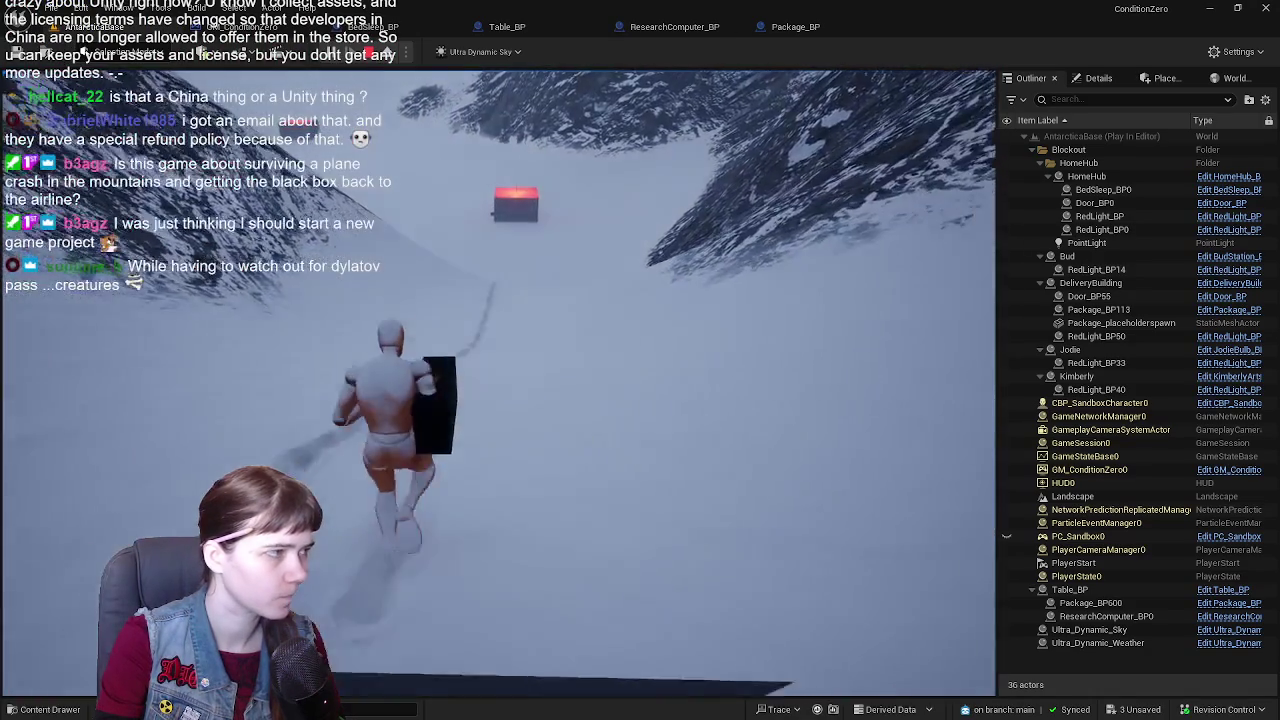
pyautogui.press('w')
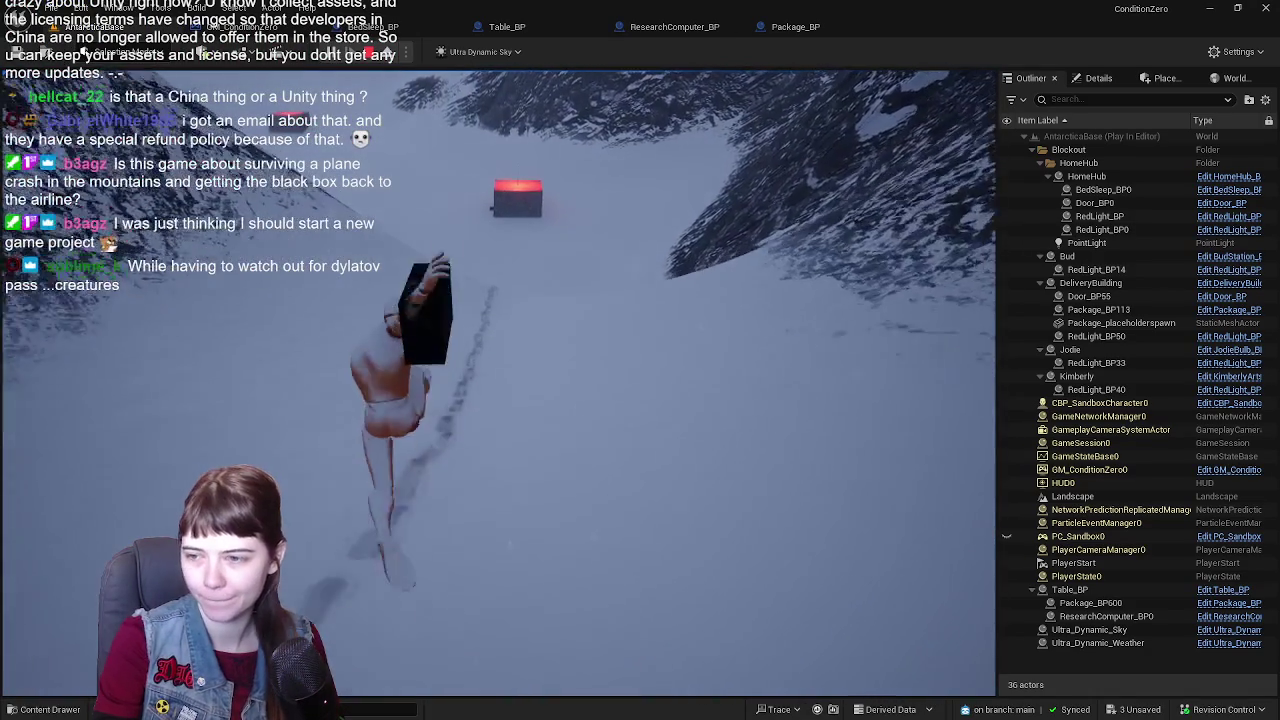
pyautogui.press('w')
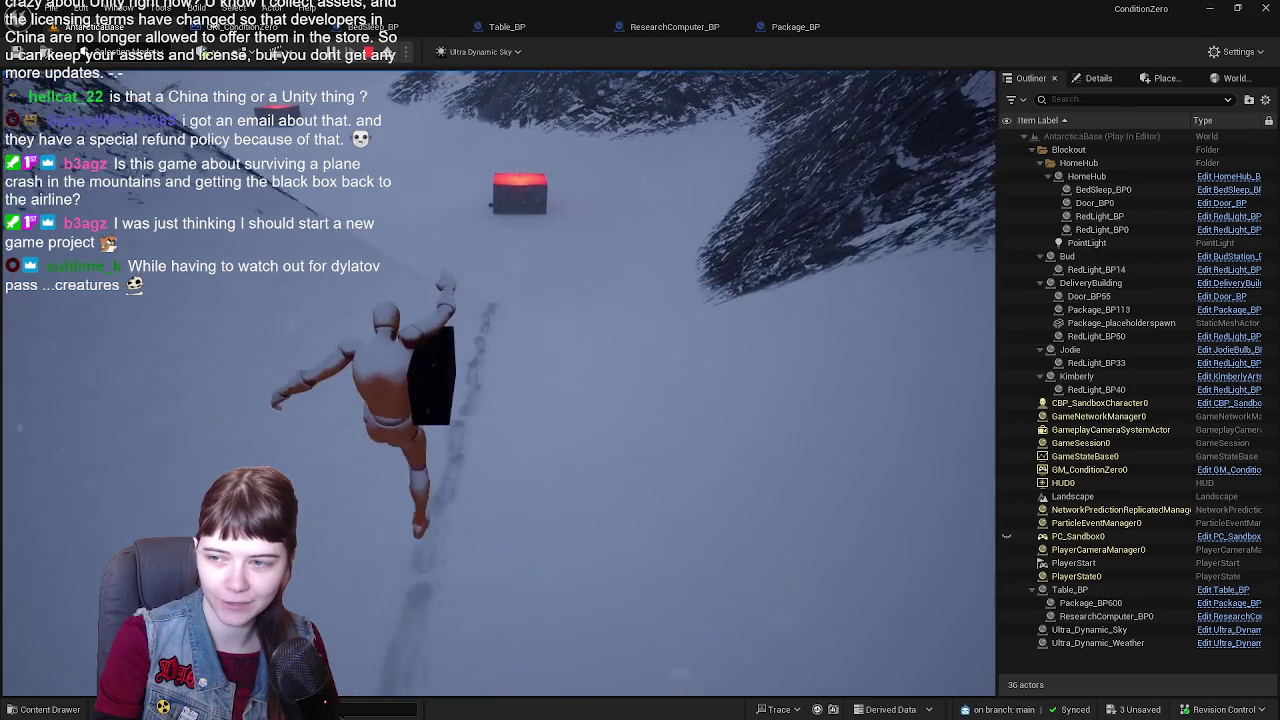
pyautogui.press('w')
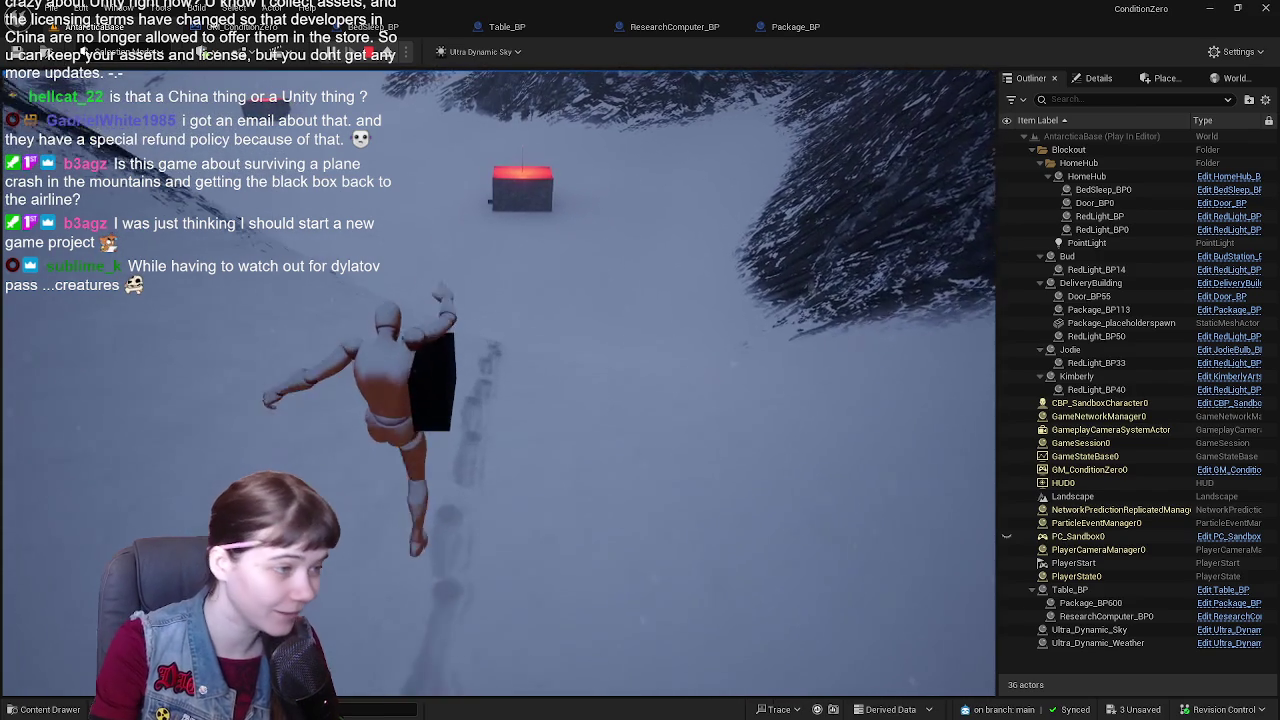
pyautogui.press('w')
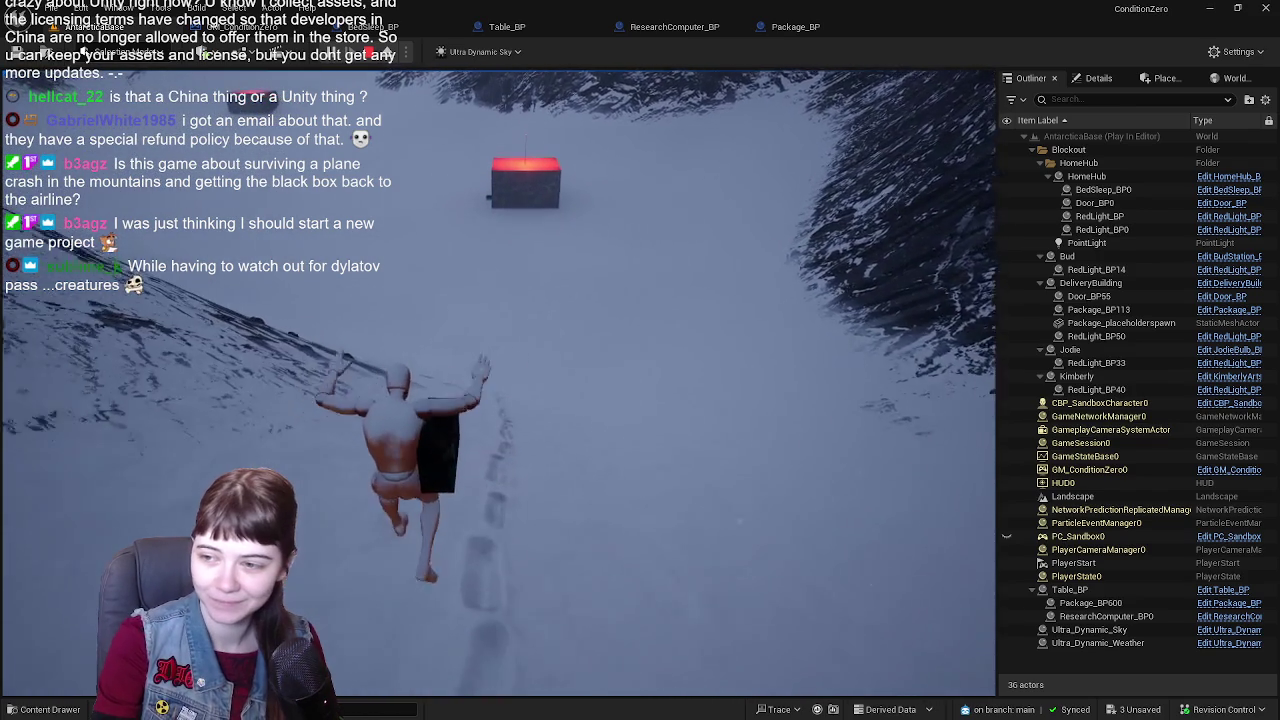
pyautogui.press('w')
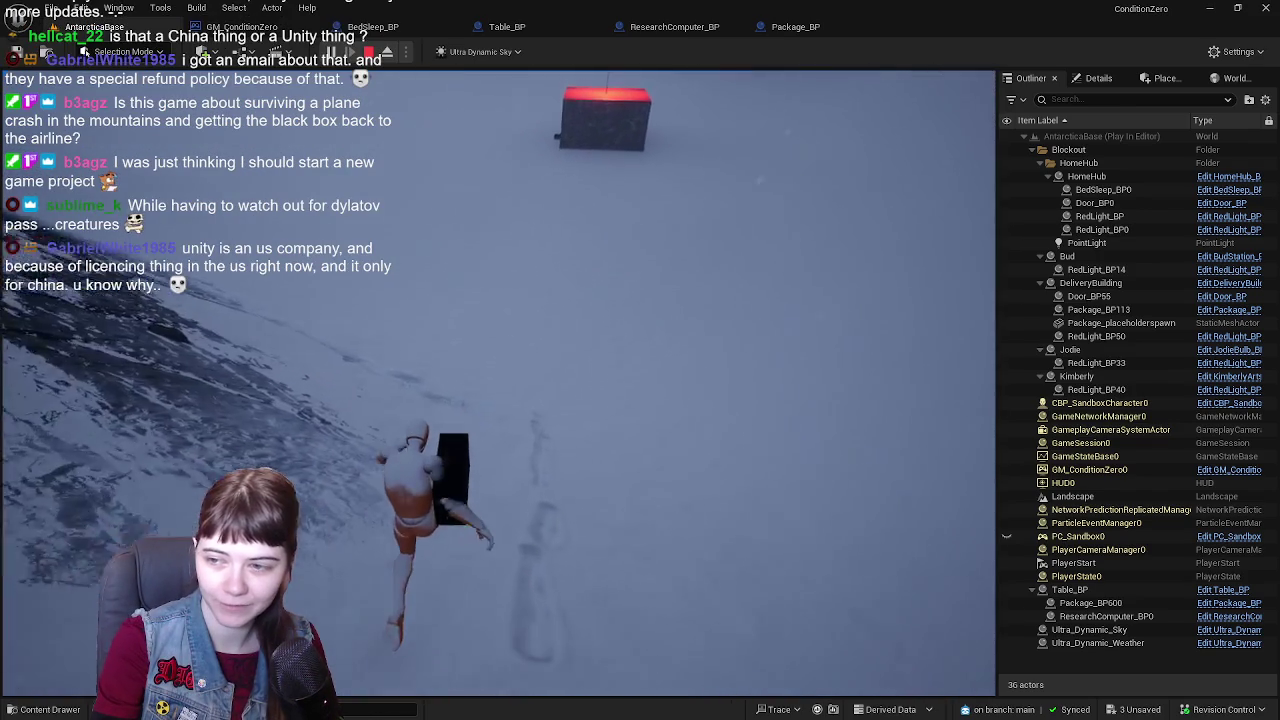
pyautogui.press('w')
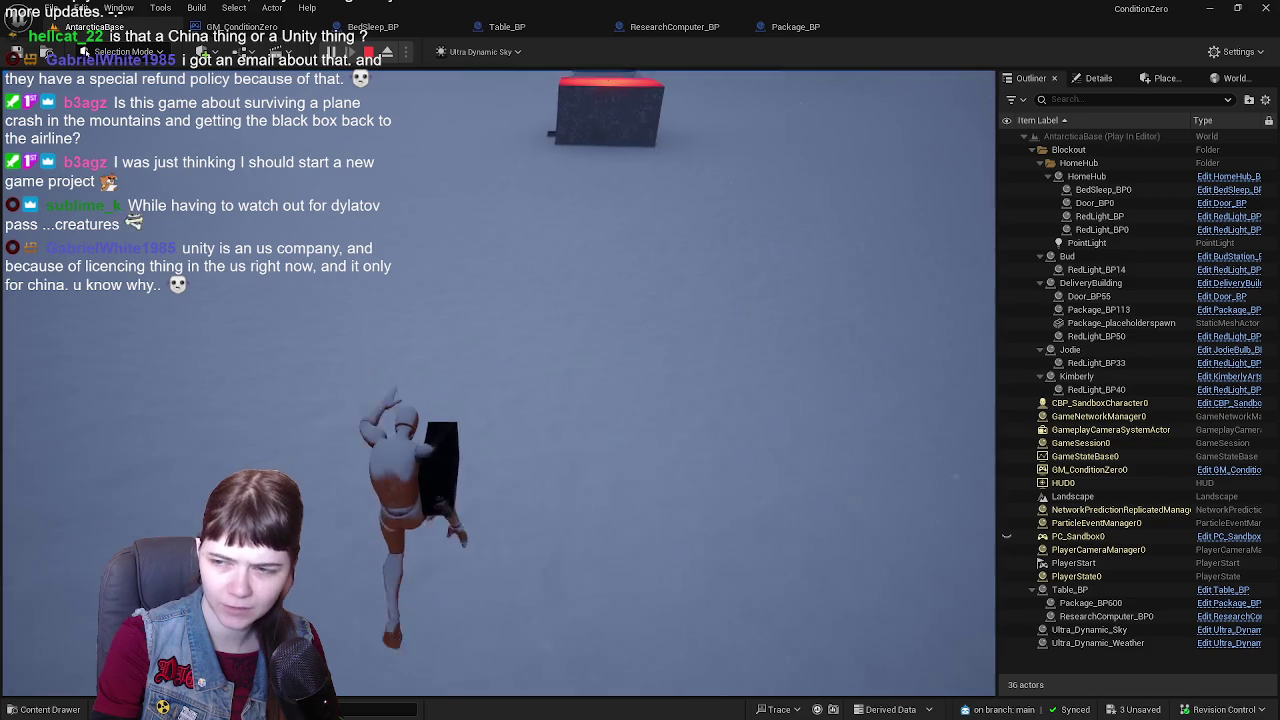
pyautogui.press('w')
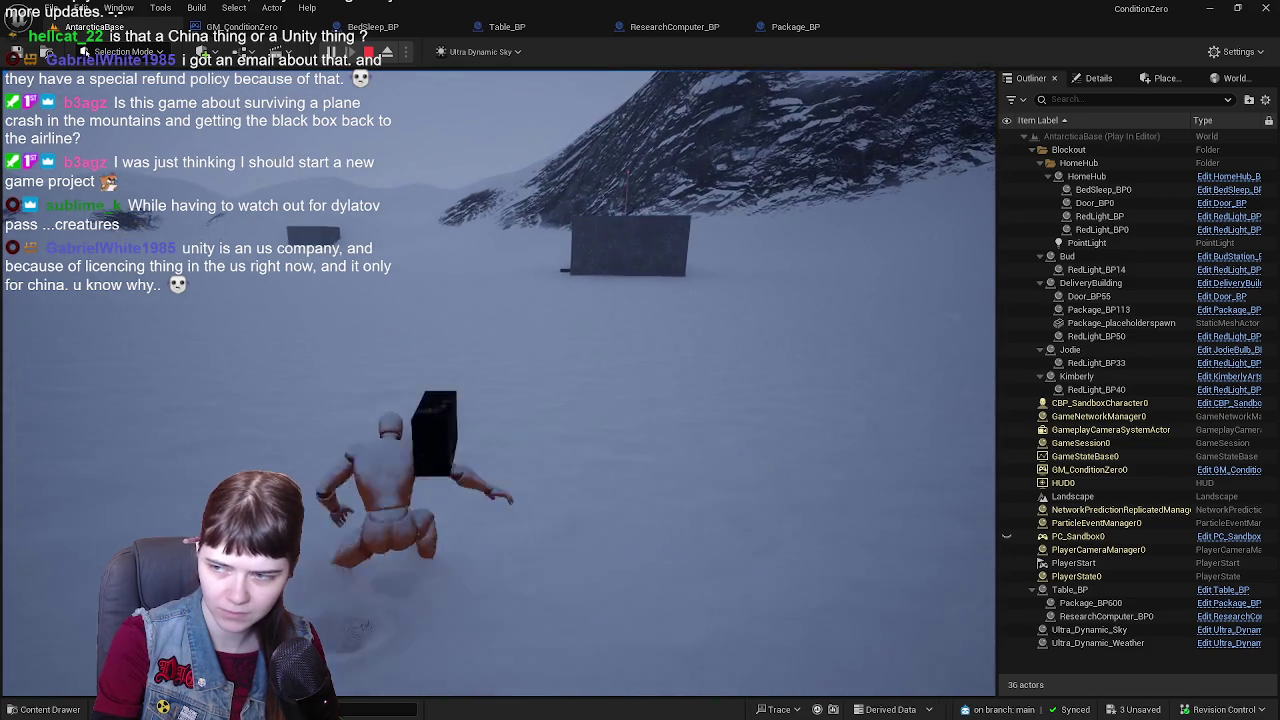
pyautogui.press('w')
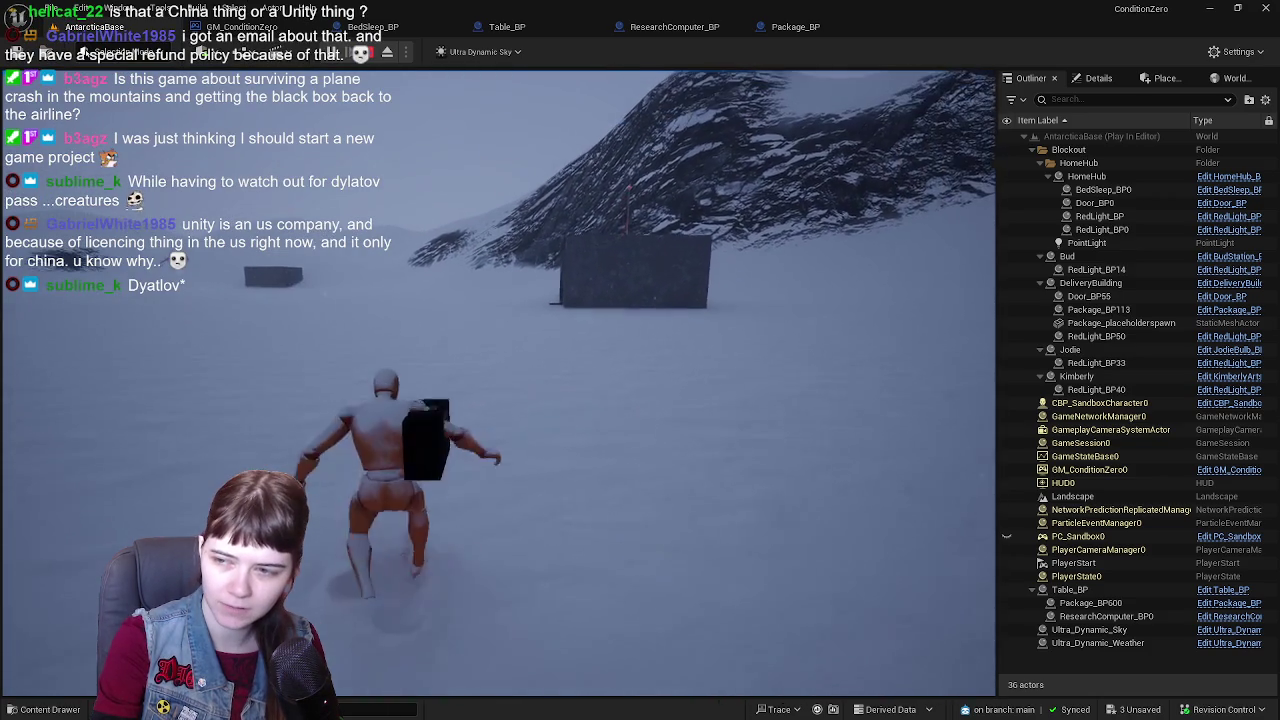
pyautogui.press('w')
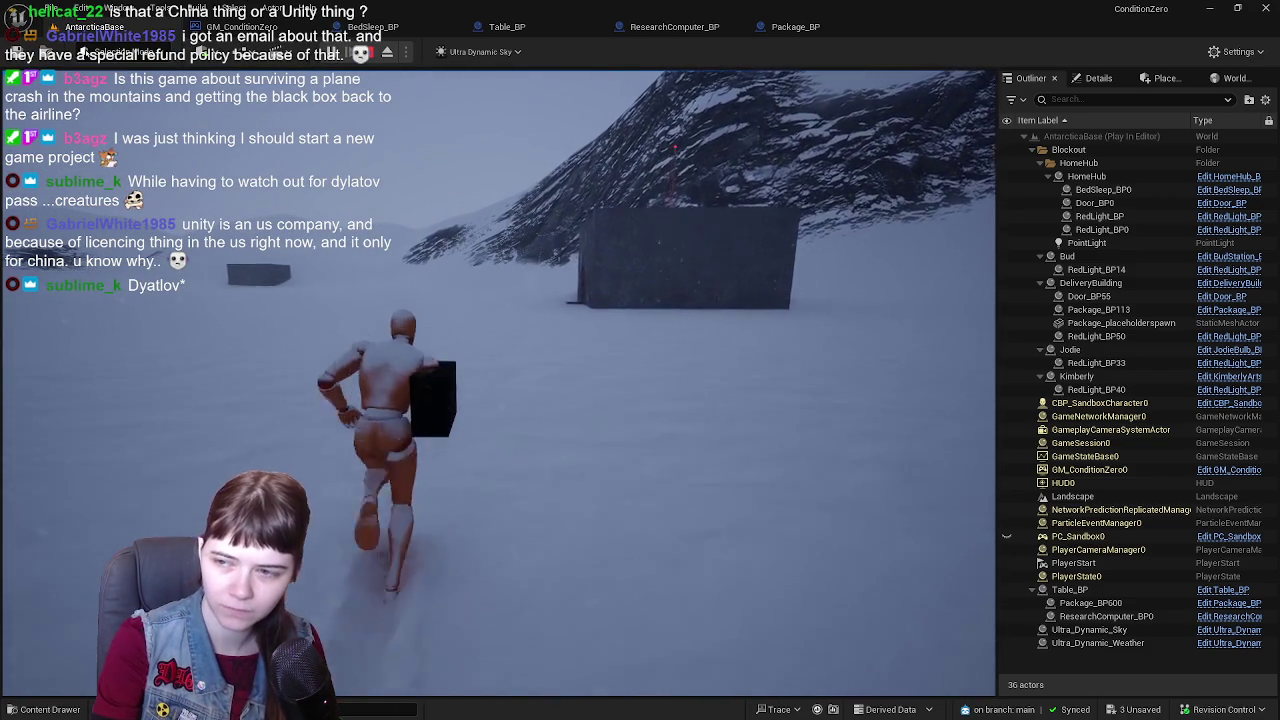
pyautogui.press('w')
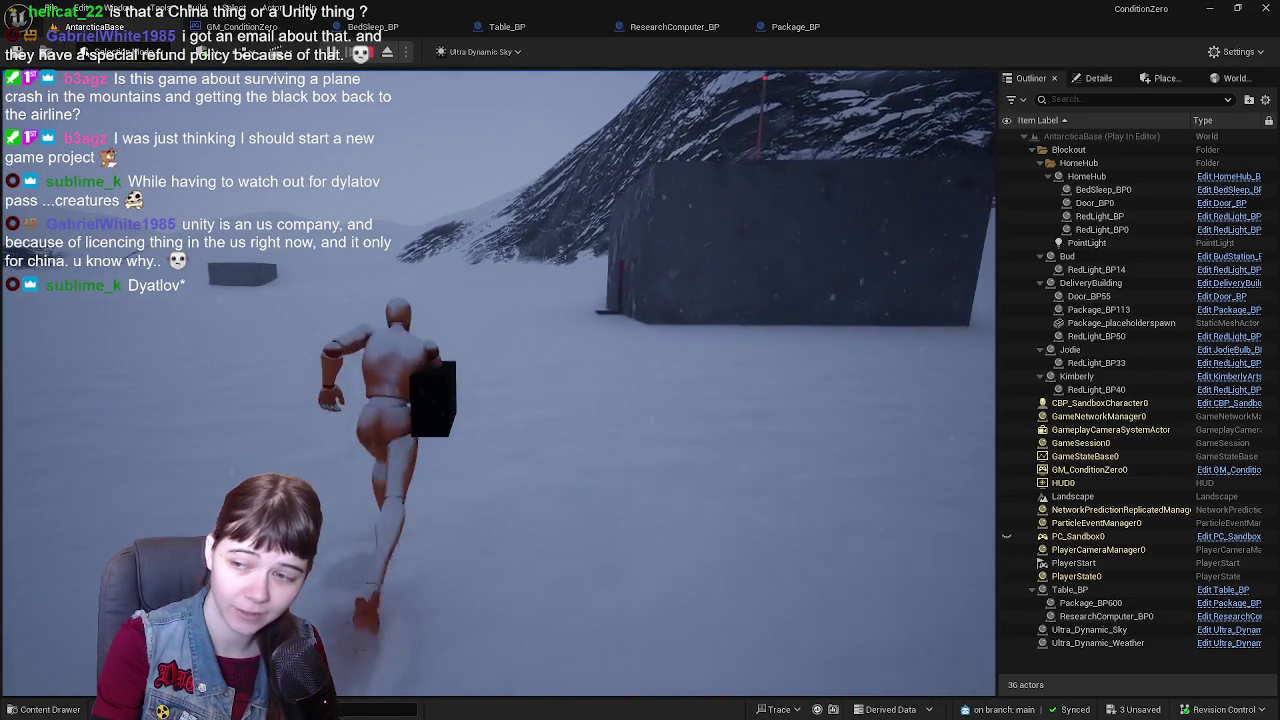
pyautogui.press('w')
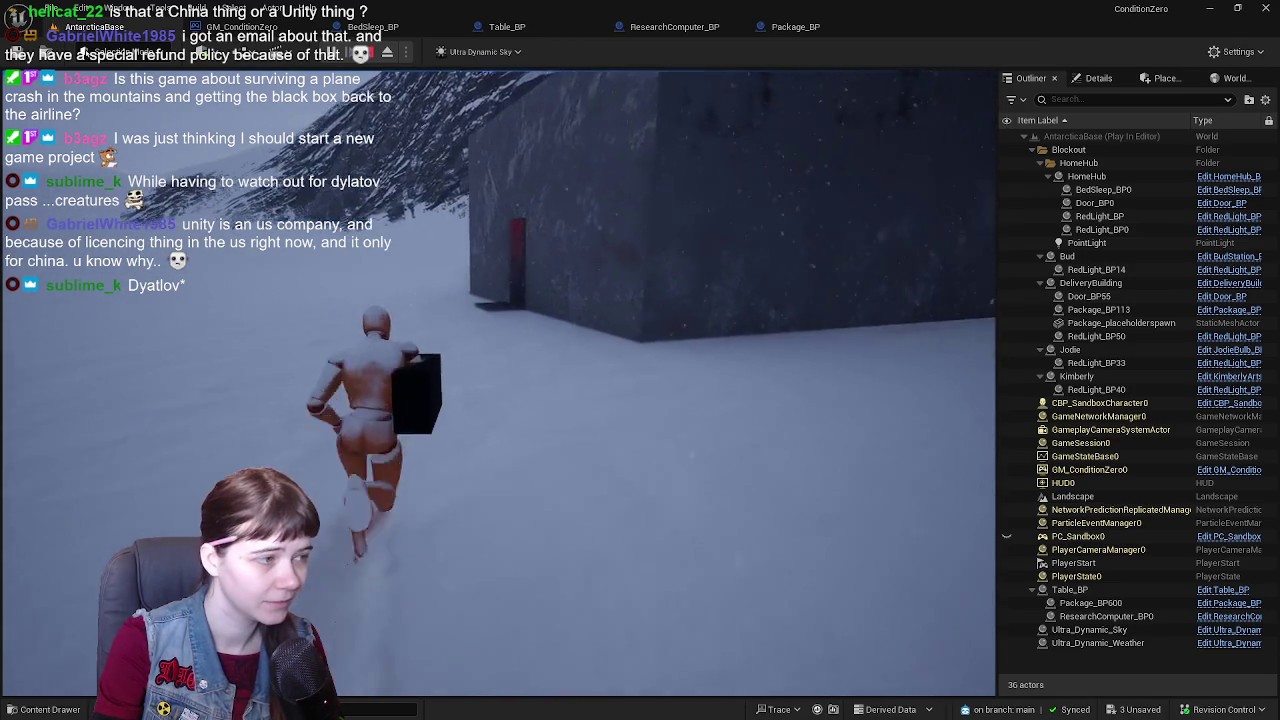
pyautogui.press('w')
# - Walk through the red doorway and up beside the white table in the pink room
pyautogui.press('w')
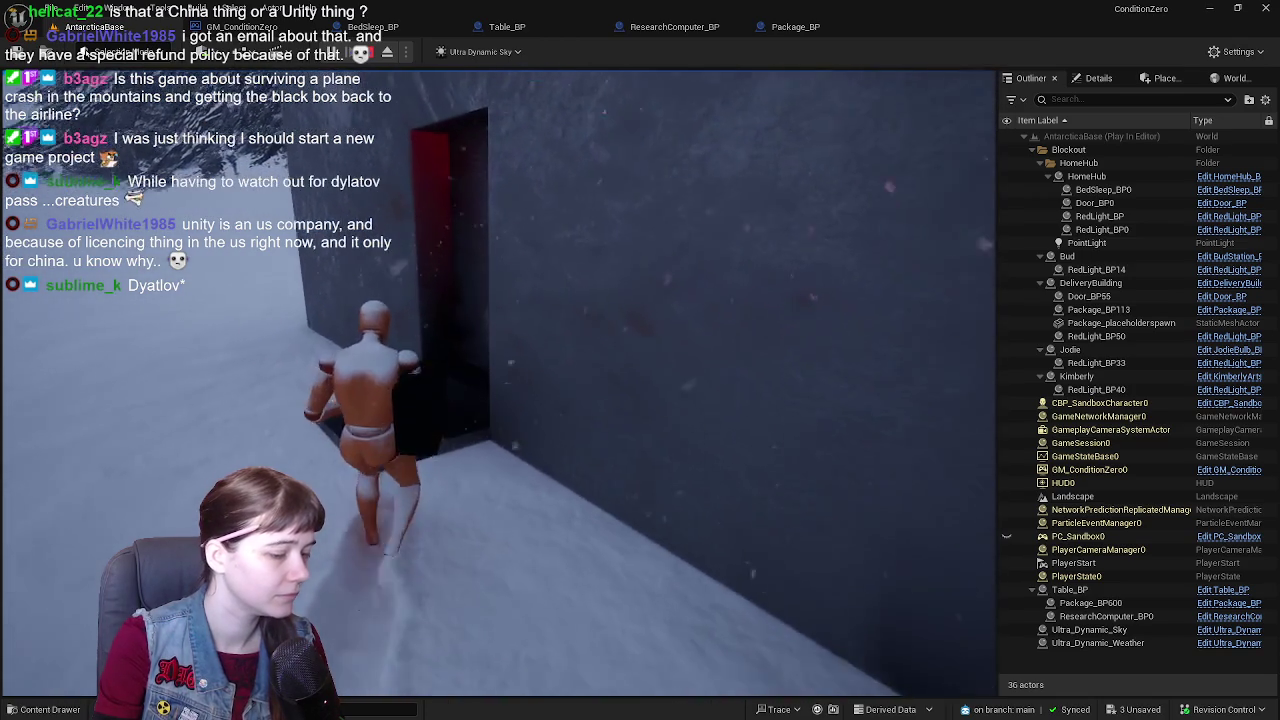
pyautogui.press('w')
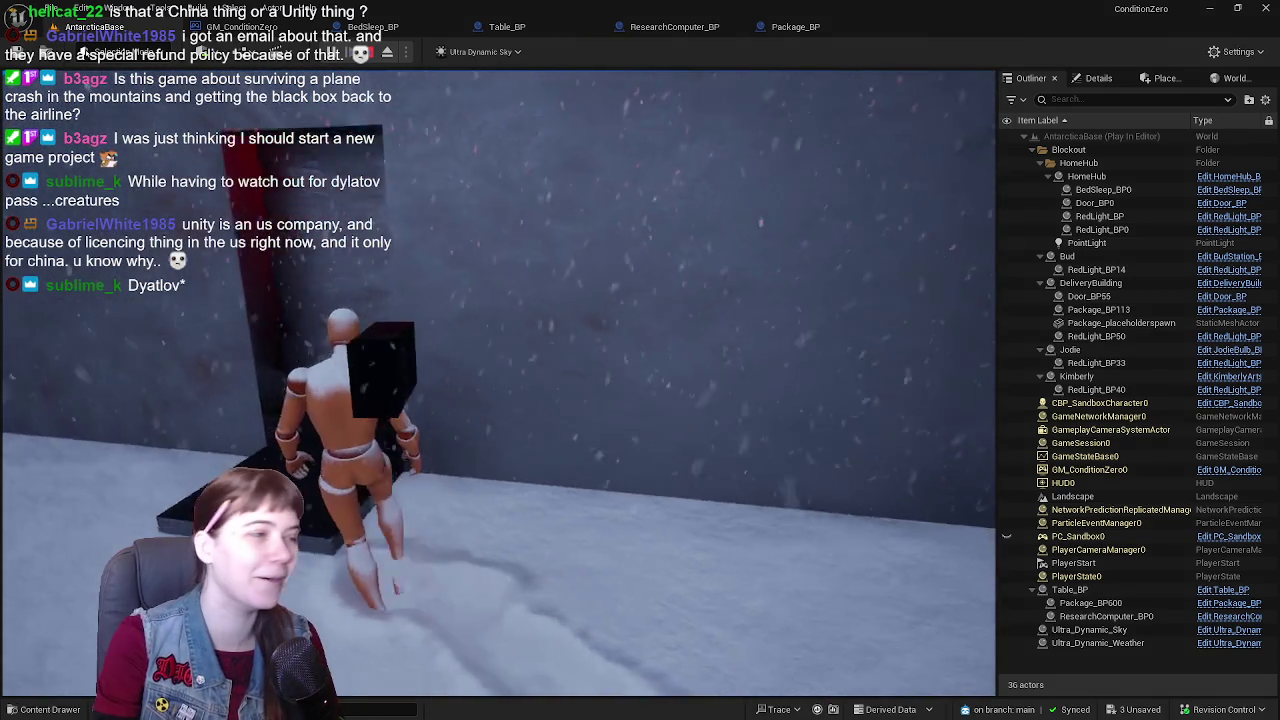
pyautogui.press('w')
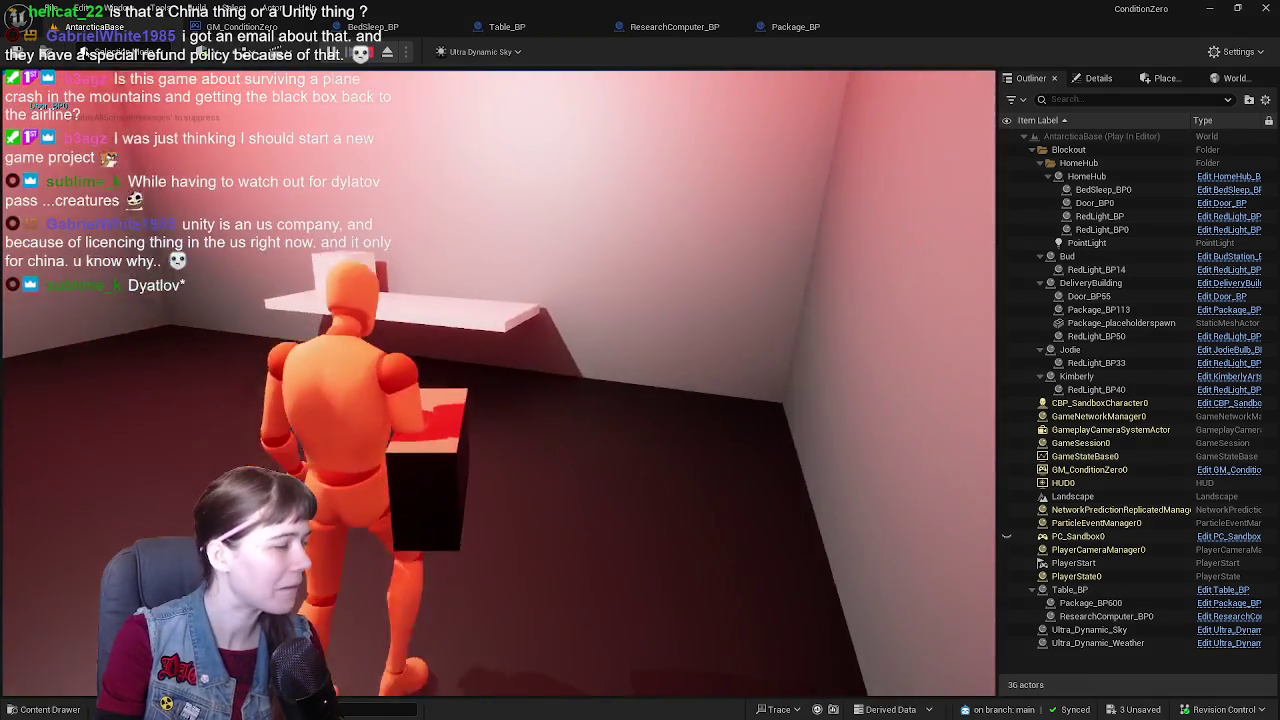
pyautogui.press('w')
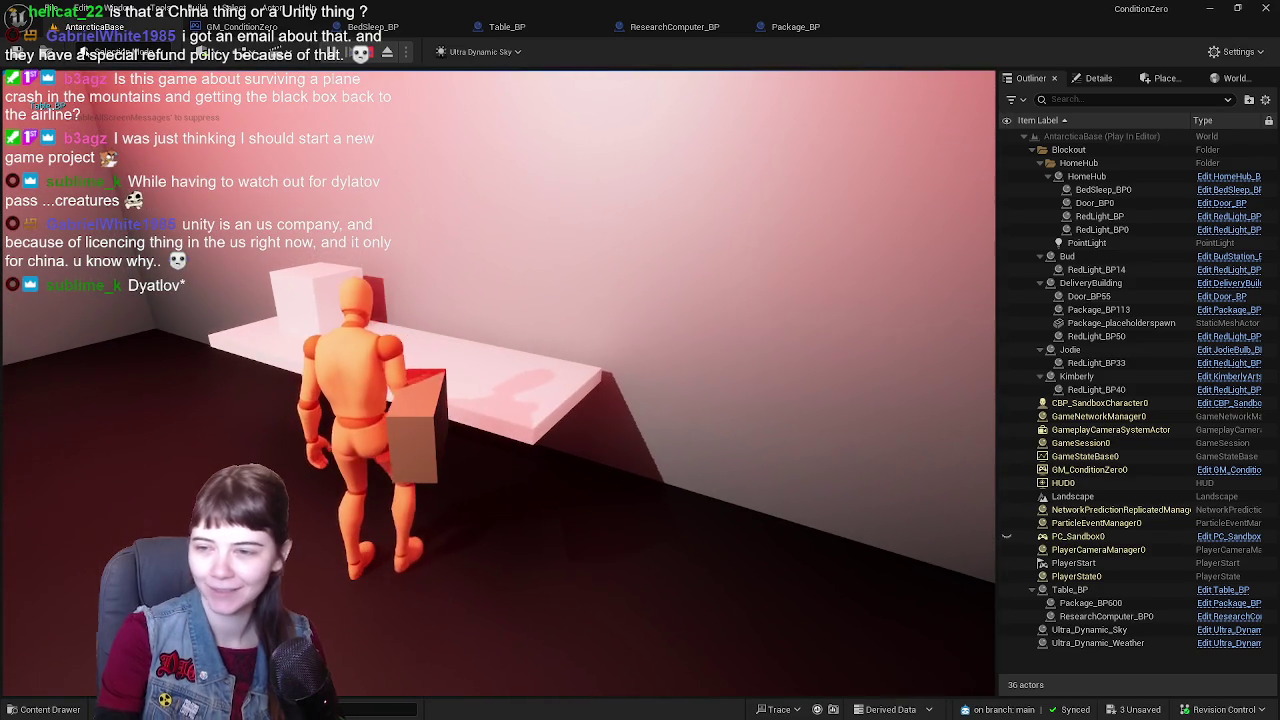
pyautogui.press('w')
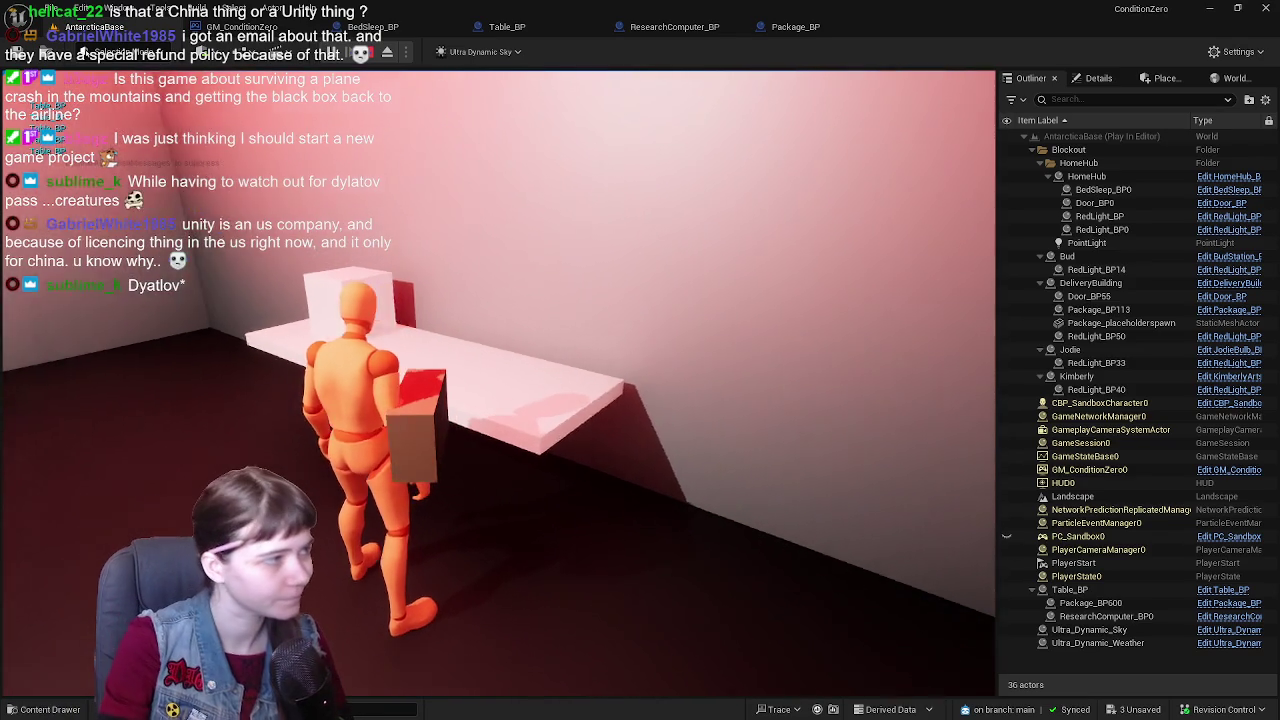
# - Stop the play test, select and frame the table actor, and open Table_BP for editing
pyautogui.press('Escape')
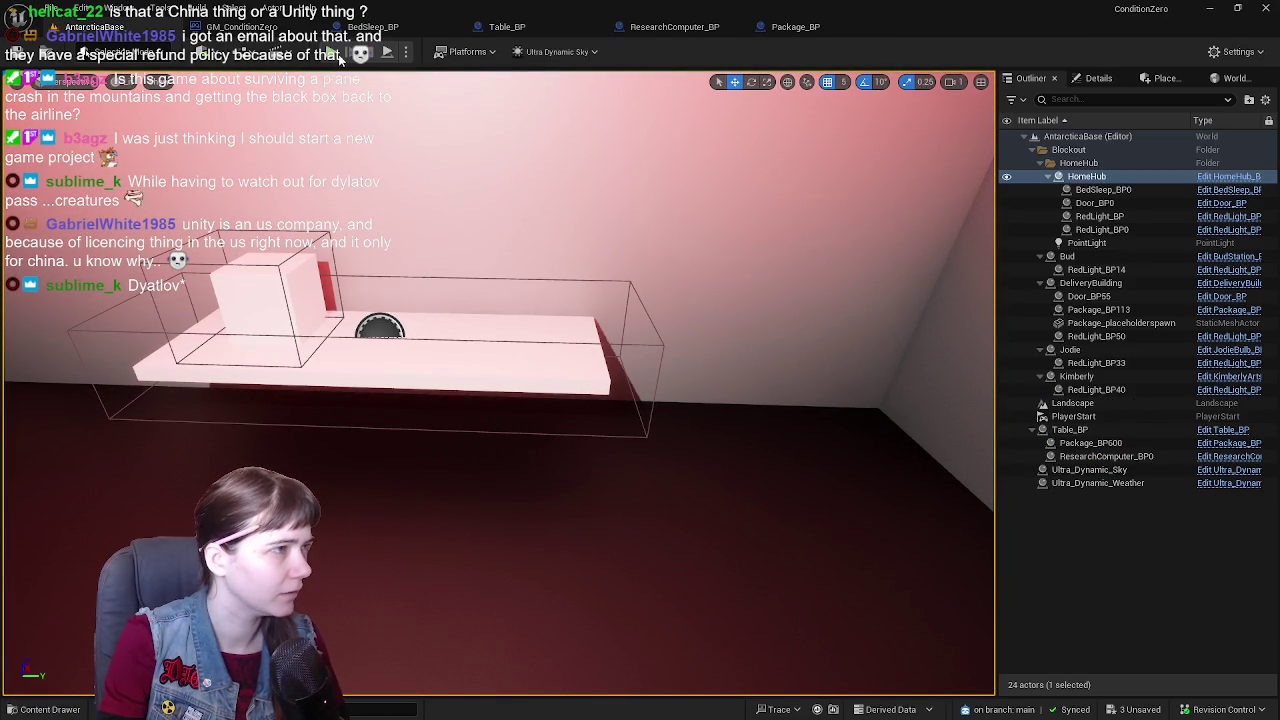
pyautogui.moveTo(703, 260); pyautogui.dragTo(620, 265)
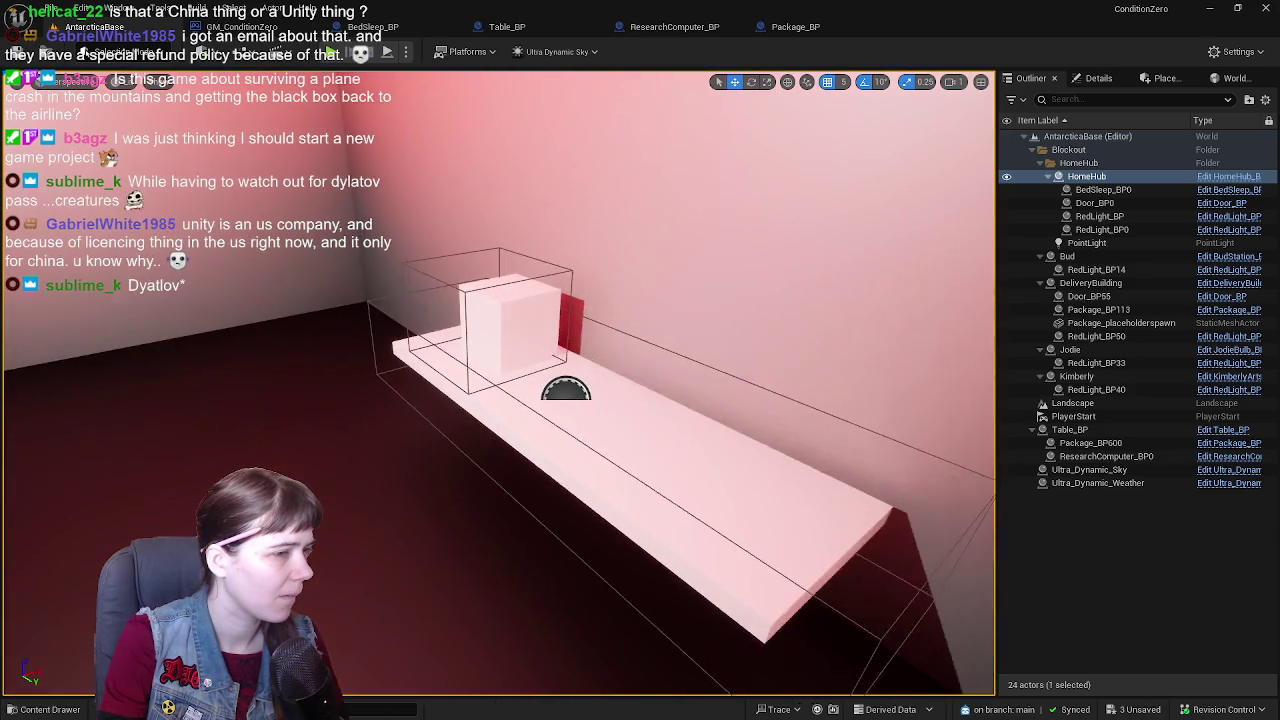
pyautogui.click(620, 431)
pyautogui.press('f')
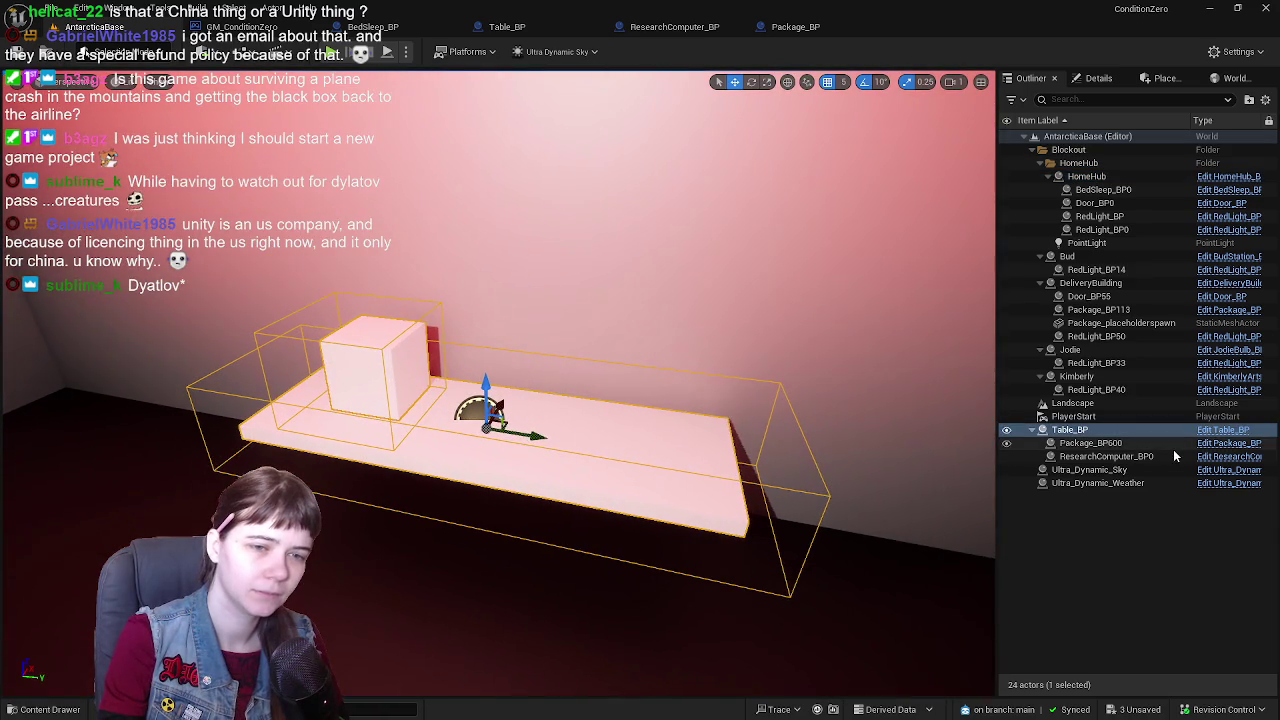
pyautogui.click(1222, 429)
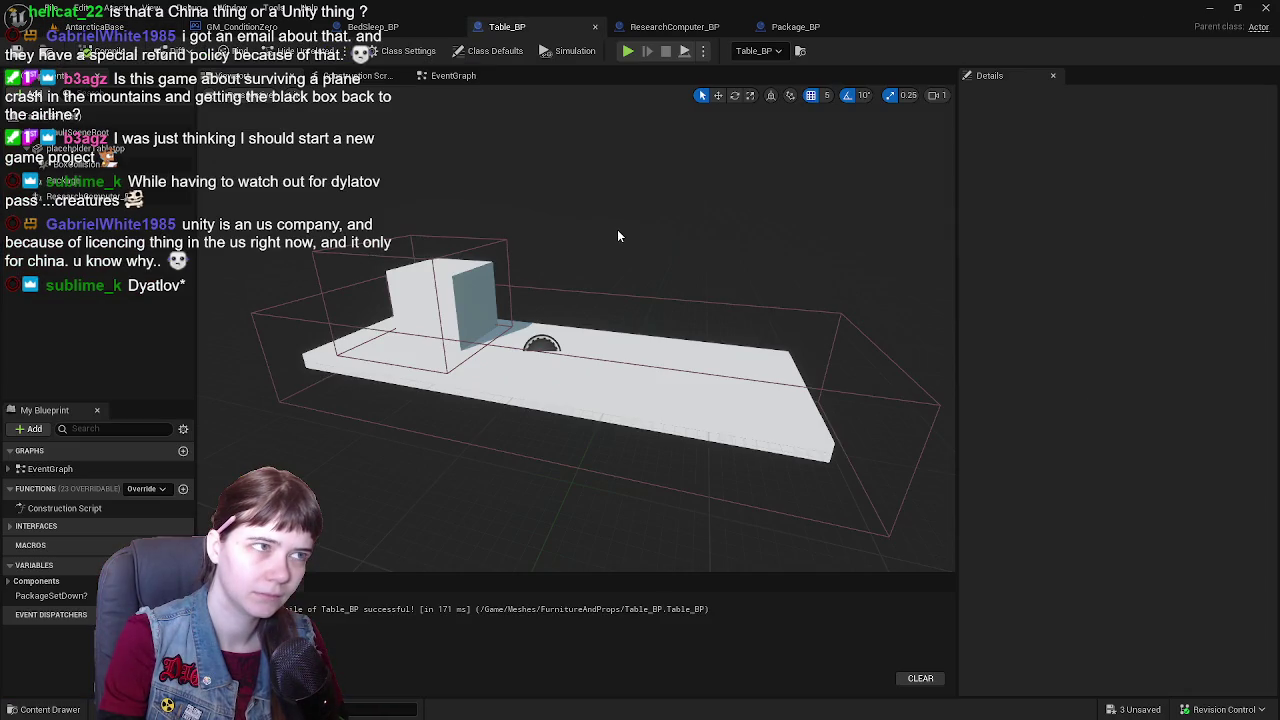
# - Switch to Table_BP's EventGraph and pan across the Deliver Package, recipient and pick-up logic
pyautogui.click(453, 75)
pyautogui.scroll(-4, 497, 237)
pyautogui.scroll(3, 497, 237)
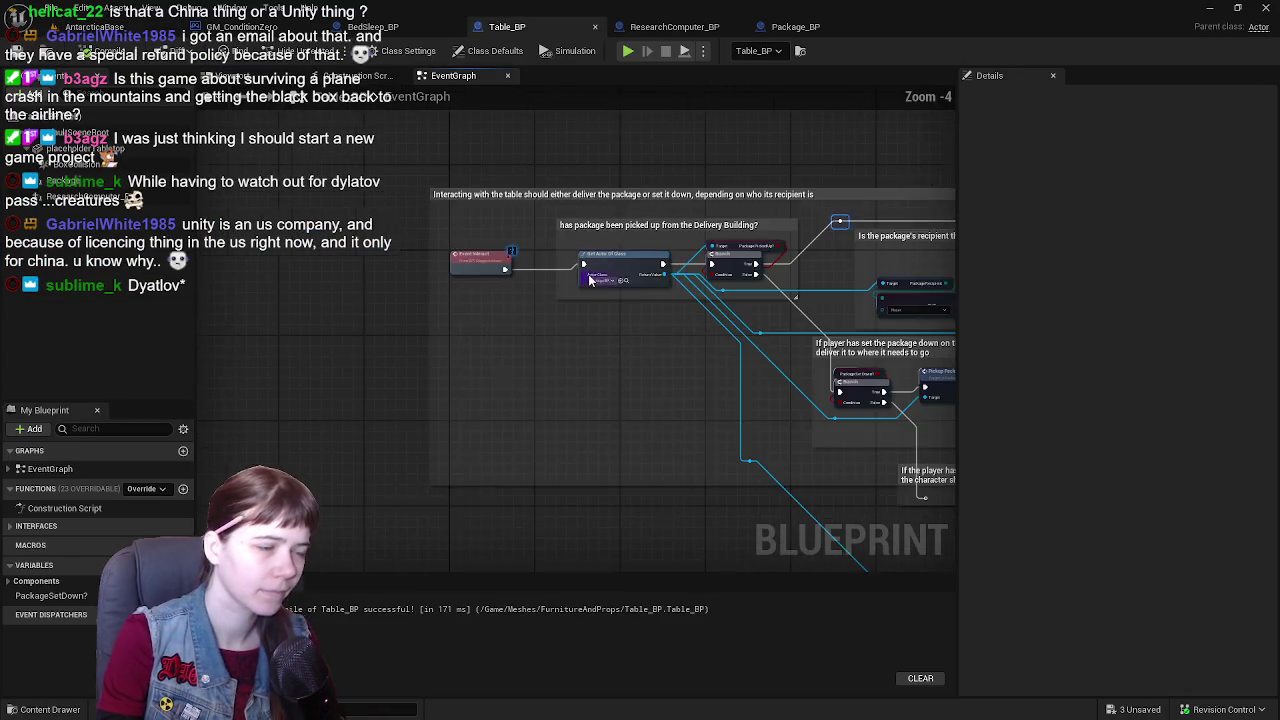
pyautogui.moveTo(733, 285); pyautogui.dragTo(425, 277)
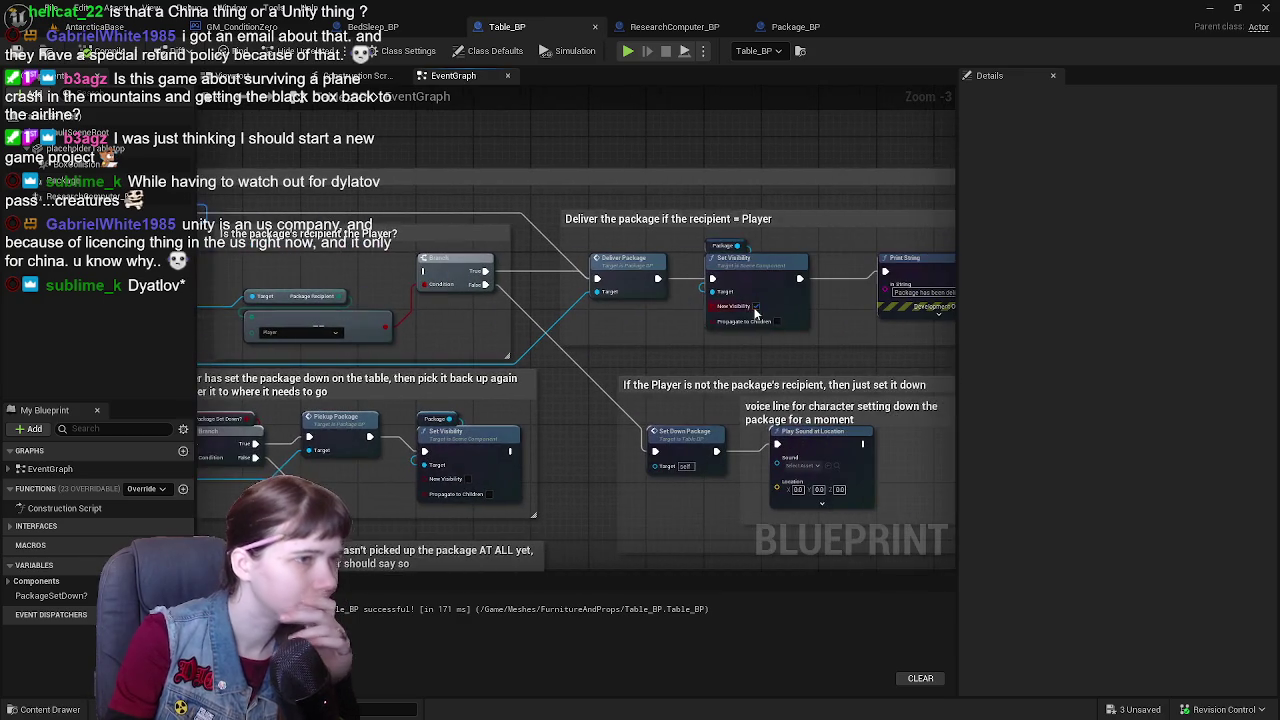
pyautogui.moveTo(525, 364); pyautogui.dragTo(425, 281)
pyautogui.moveTo(681, 281); pyautogui.dragTo(581, 289)
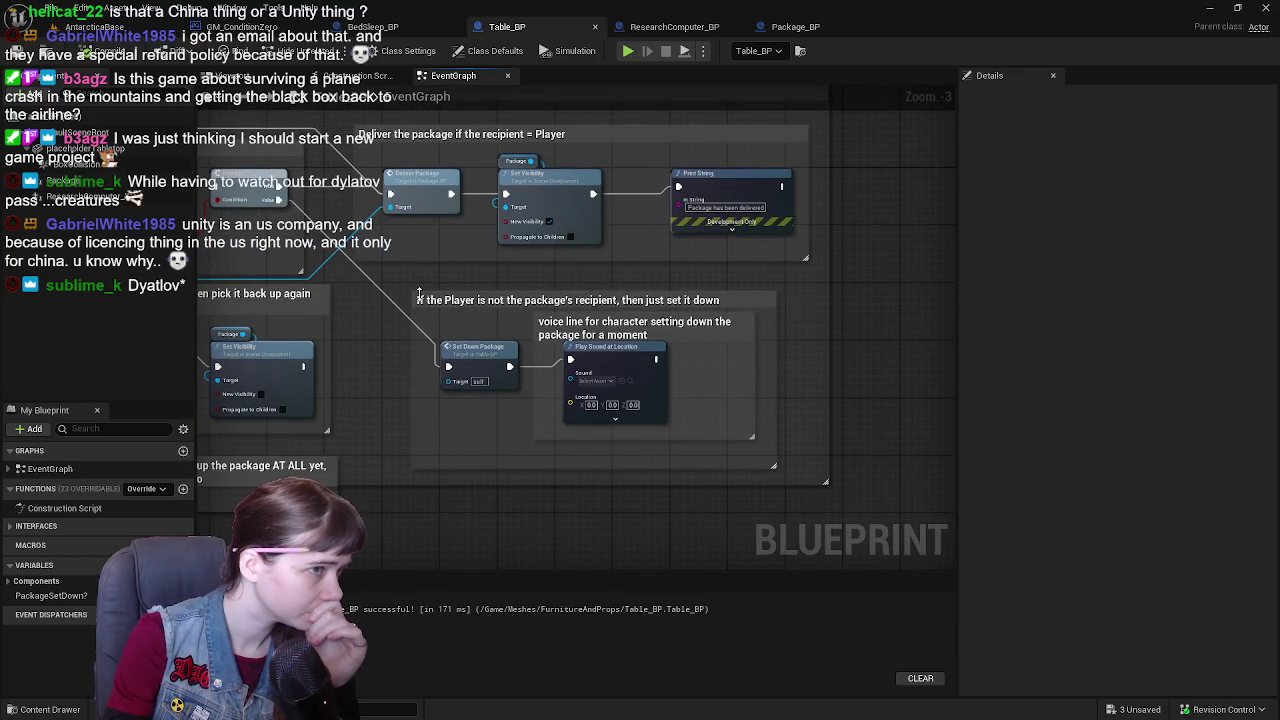
pyautogui.moveTo(420, 295); pyautogui.dragTo(620, 290)
pyautogui.moveTo(465, 300); pyautogui.dragTo(707, 301)
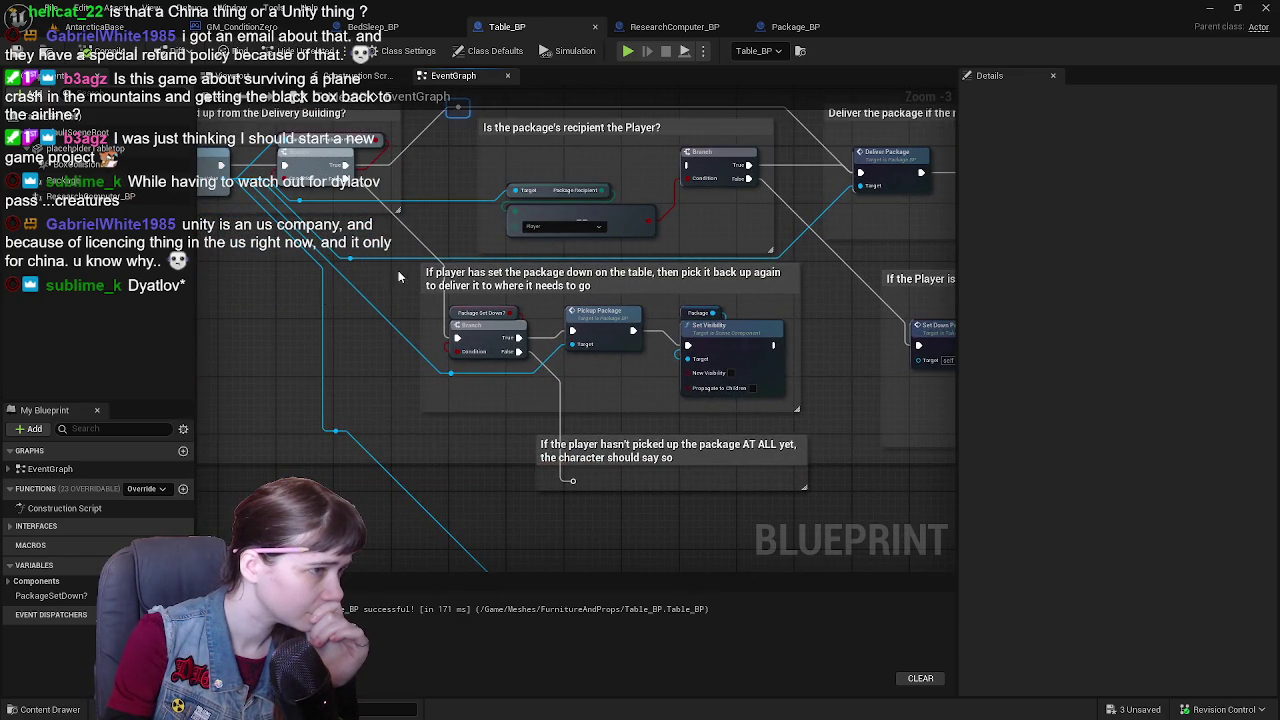
pyautogui.moveTo(274, 312)
pyautogui.mouseDown()
pyautogui.moveTo(288, 343)
pyautogui.moveTo(417, 423)
pyautogui.moveTo(568, 477)
pyautogui.moveTo(494, 449)
pyautogui.mouseUp()
pyautogui.moveTo(630, 478)
pyautogui.mouseDown()
pyautogui.moveTo(399, 464)
pyautogui.moveTo(393, 427)
pyautogui.moveTo(469, 323)
pyautogui.moveTo(388, 314)
pyautogui.moveTo(549, 209)
pyautogui.moveTo(780, 245)
pyautogui.moveTo(500, 209)
pyautogui.moveTo(666, 222)
pyautogui.moveTo(489, 229)
pyautogui.moveTo(283, 262)
pyautogui.moveTo(457, 226)
pyautogui.moveTo(397, 426)
pyautogui.moveTo(546, 318)
pyautogui.moveTo(565, 397)
pyautogui.mouseUp()
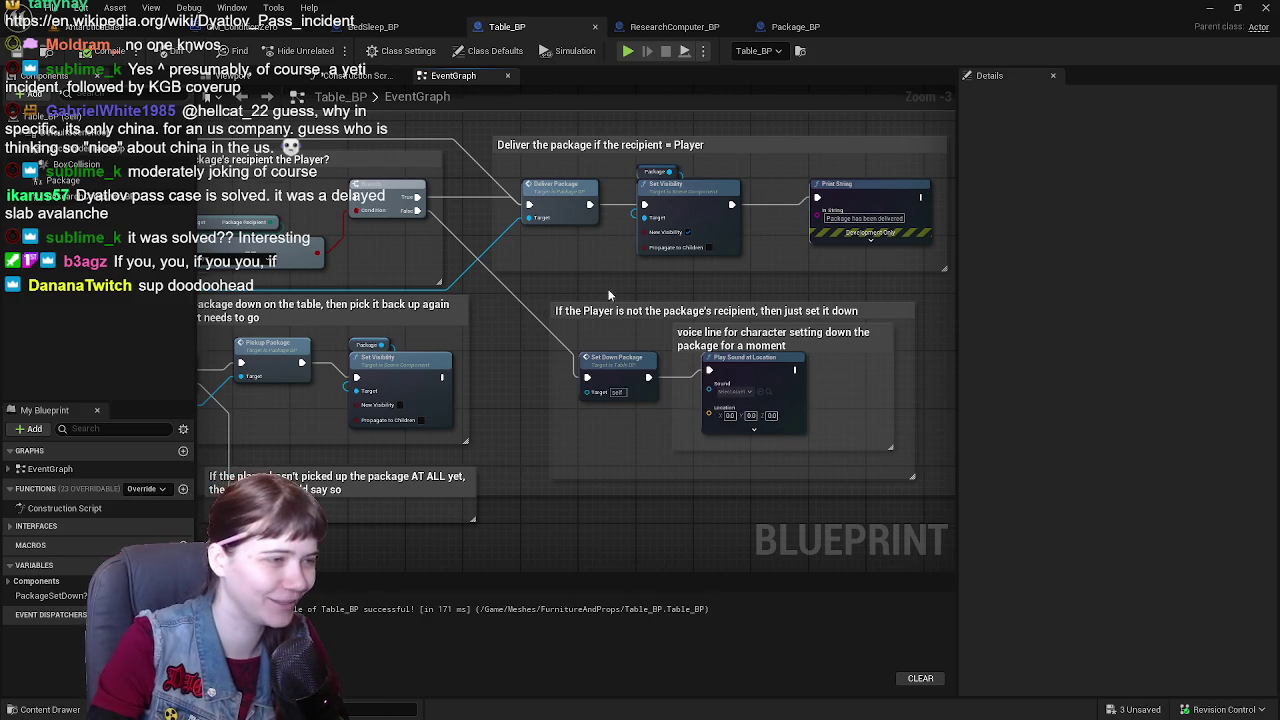
# - Pan Table_BP's graph past the recipient and Delivery Building checks to the Event Interact node
pyautogui.moveTo(608, 294)
pyautogui.mouseDown()
pyautogui.moveTo(508, 321)
pyautogui.moveTo(531, 328)
pyautogui.moveTo(555, 390)
pyautogui.moveTo(552, 505)
pyautogui.mouseUp()
pyautogui.moveTo(568, 286); pyautogui.dragTo(532, 222)
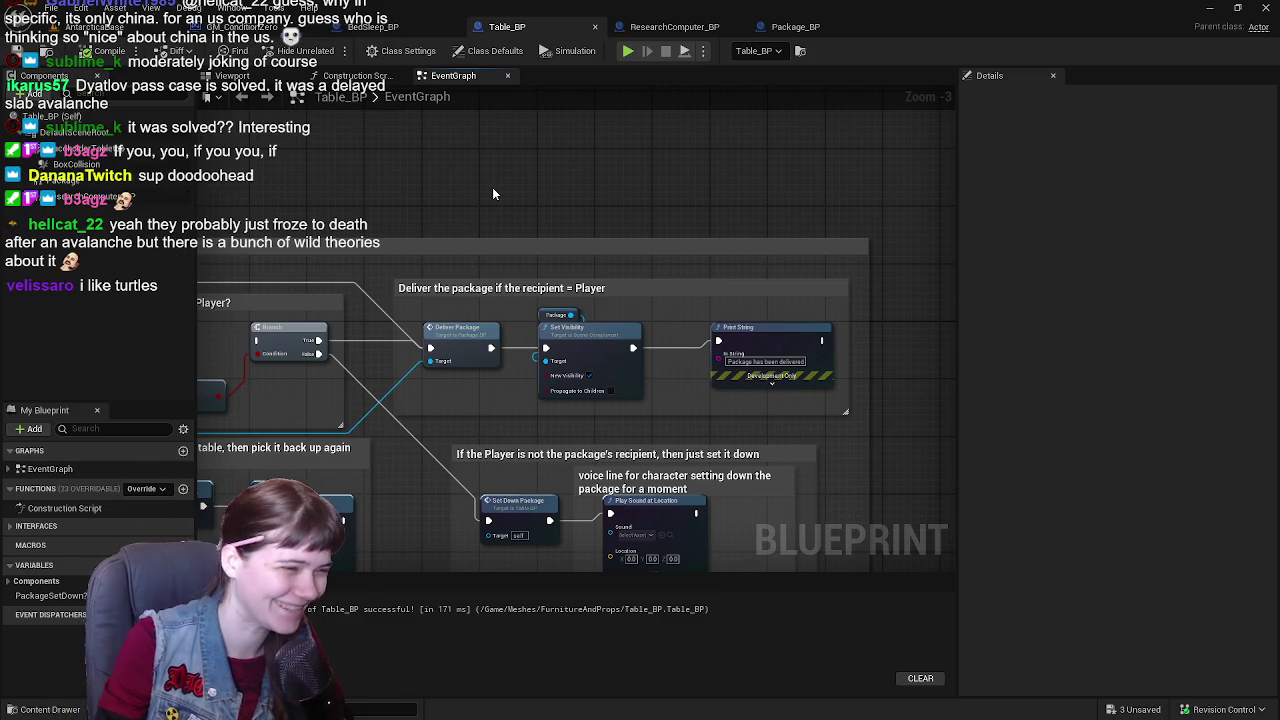
pyautogui.moveTo(457, 246); pyautogui.dragTo(724, 248)
pyautogui.moveTo(258, 262)
pyautogui.mouseDown()
pyautogui.moveTo(586, 283)
pyautogui.moveTo(710, 320)
pyautogui.moveTo(791, 366)
pyautogui.moveTo(691, 216)
pyautogui.moveTo(720, 300)
pyautogui.moveTo(760, 310)
pyautogui.moveTo(752, 336)
pyautogui.mouseUp()
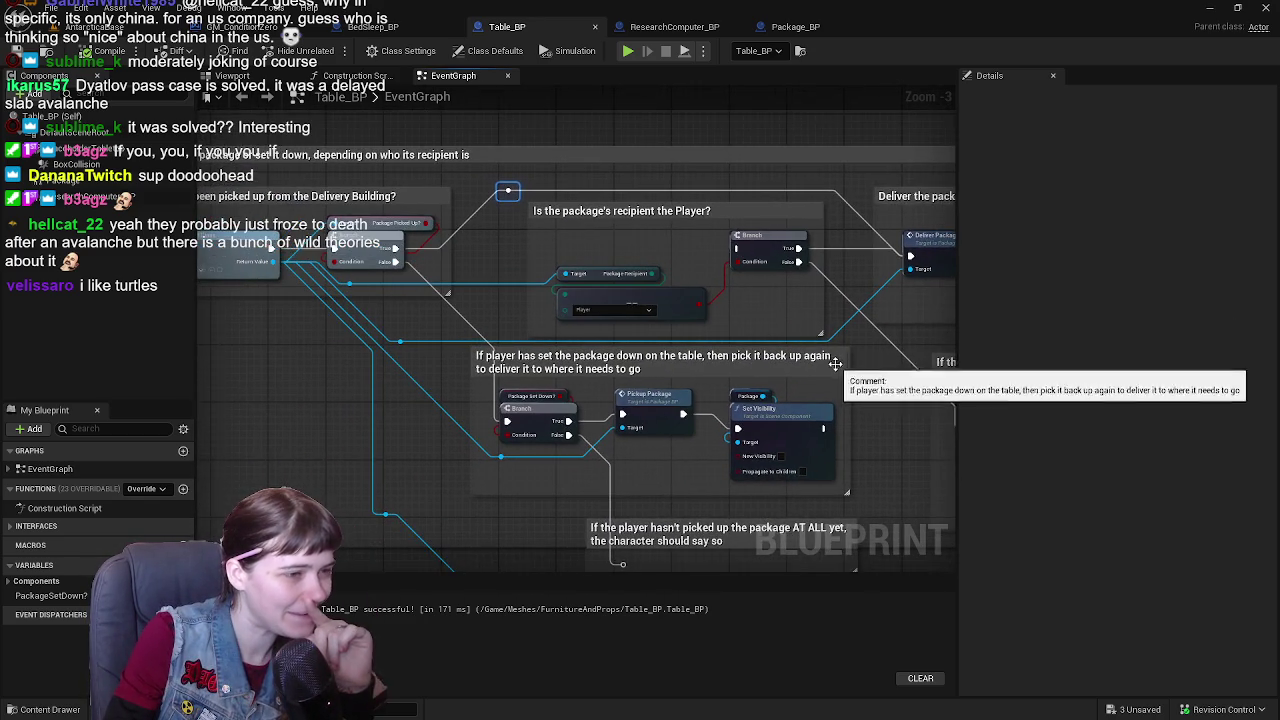
pyautogui.moveTo(820, 365)
pyautogui.mouseDown()
pyautogui.moveTo(671, 297)
pyautogui.moveTo(760, 309)
pyautogui.mouseUp()
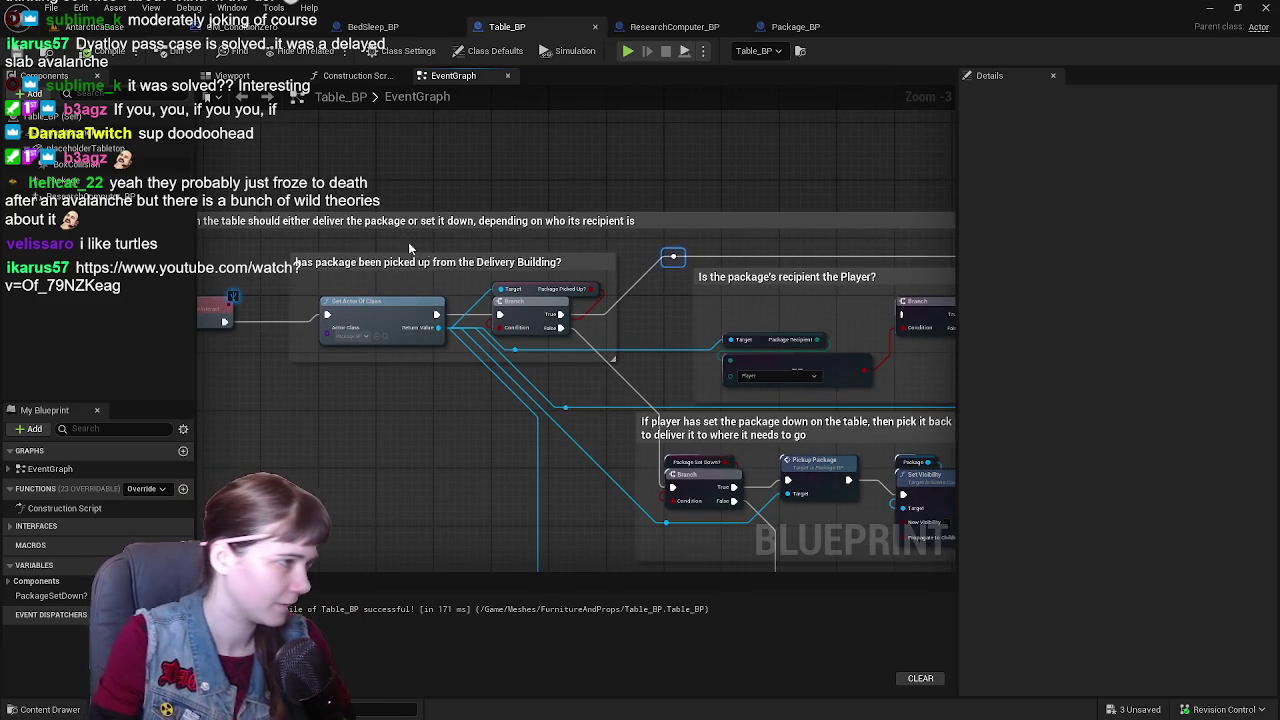
pyautogui.moveTo(354, 264); pyautogui.dragTo(426, 272)
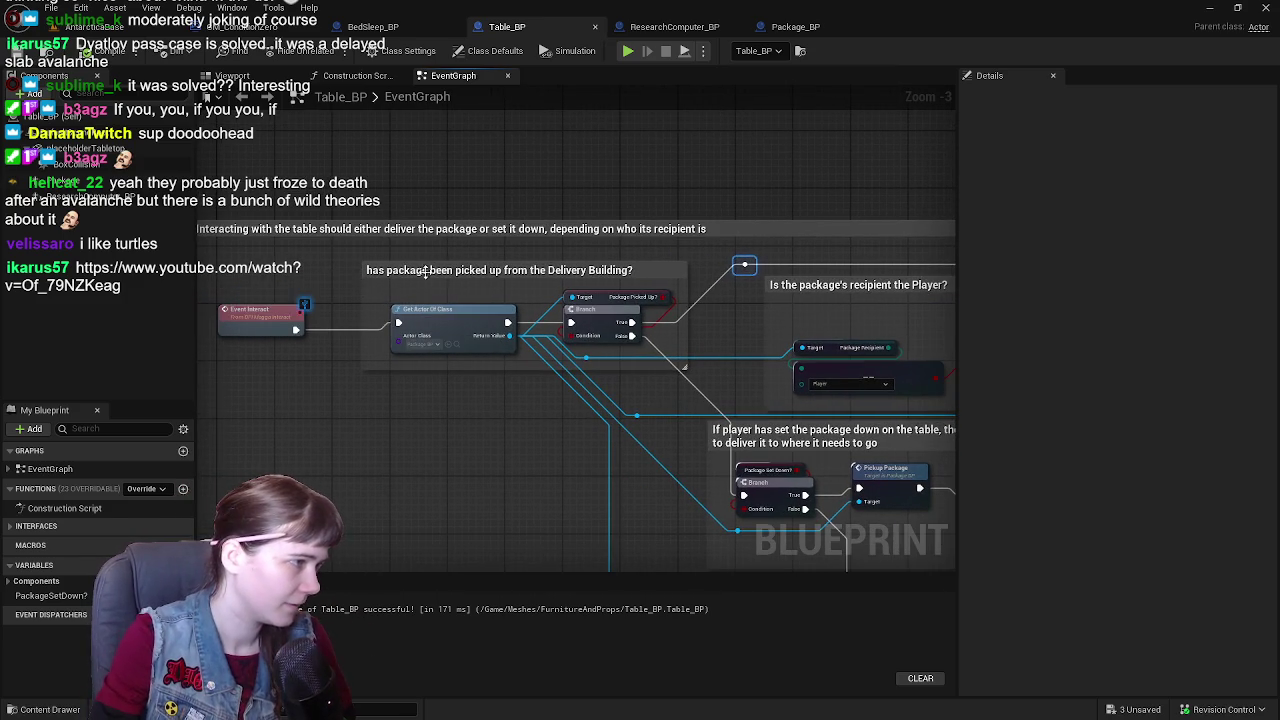
# - Add a breakpoint on Event Interact, return to the level tab and save with Ctrl+S
pyautogui.rightClick(258, 316)
pyautogui.click(323, 590)
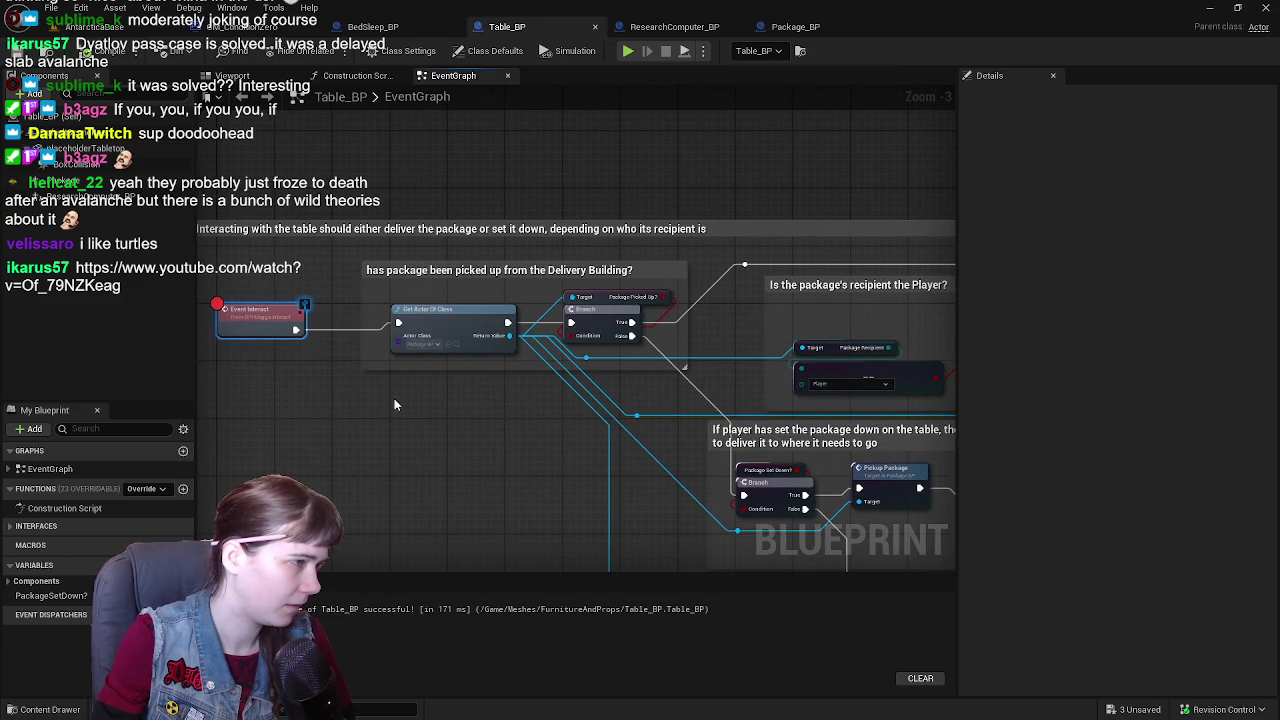
pyautogui.click(110, 26)
pyautogui.hotkey('ctrl', 's')
# - Play the level, run into the pink room and interact with the table to hit the breakpoint
pyautogui.click(330, 51)
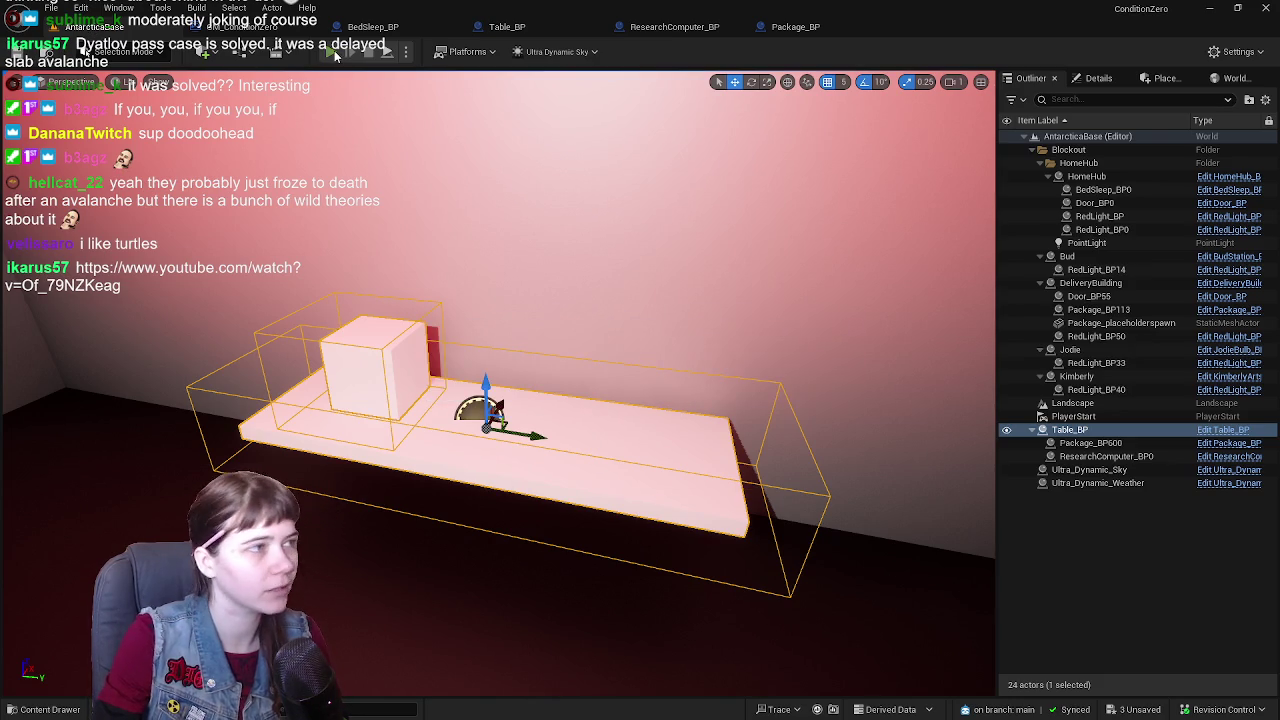
pyautogui.press('w')
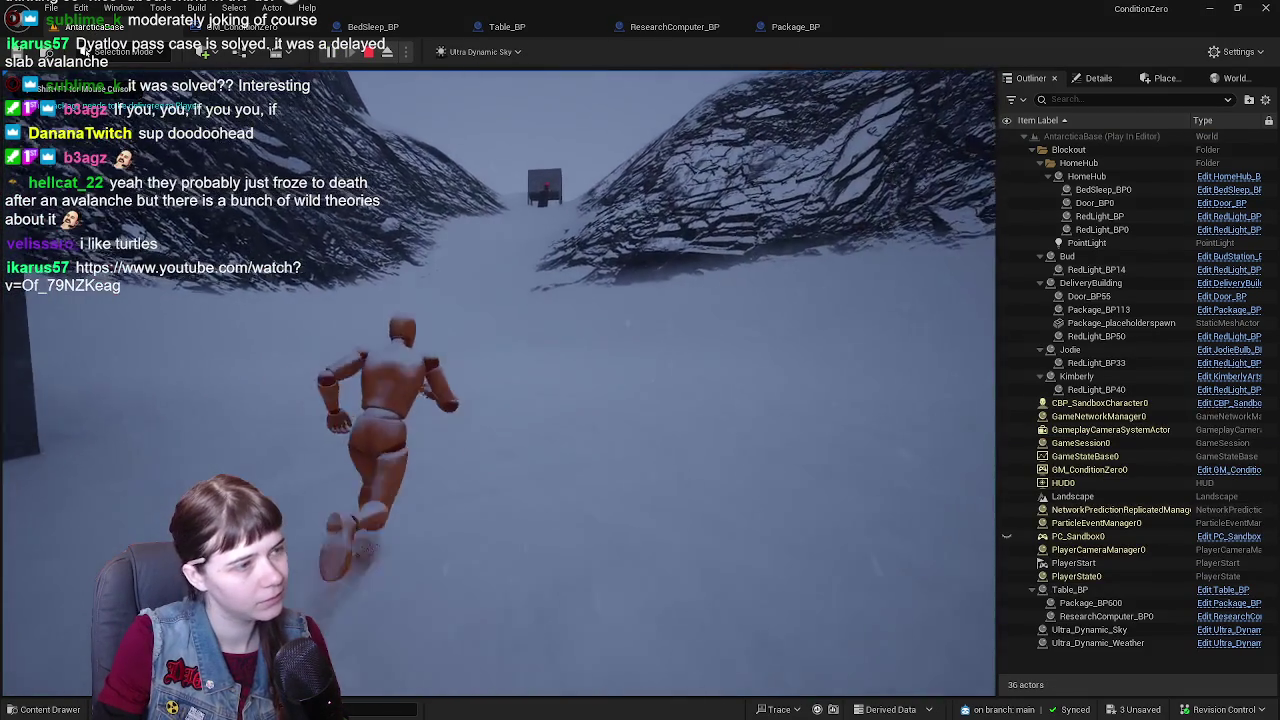
pyautogui.press('w')
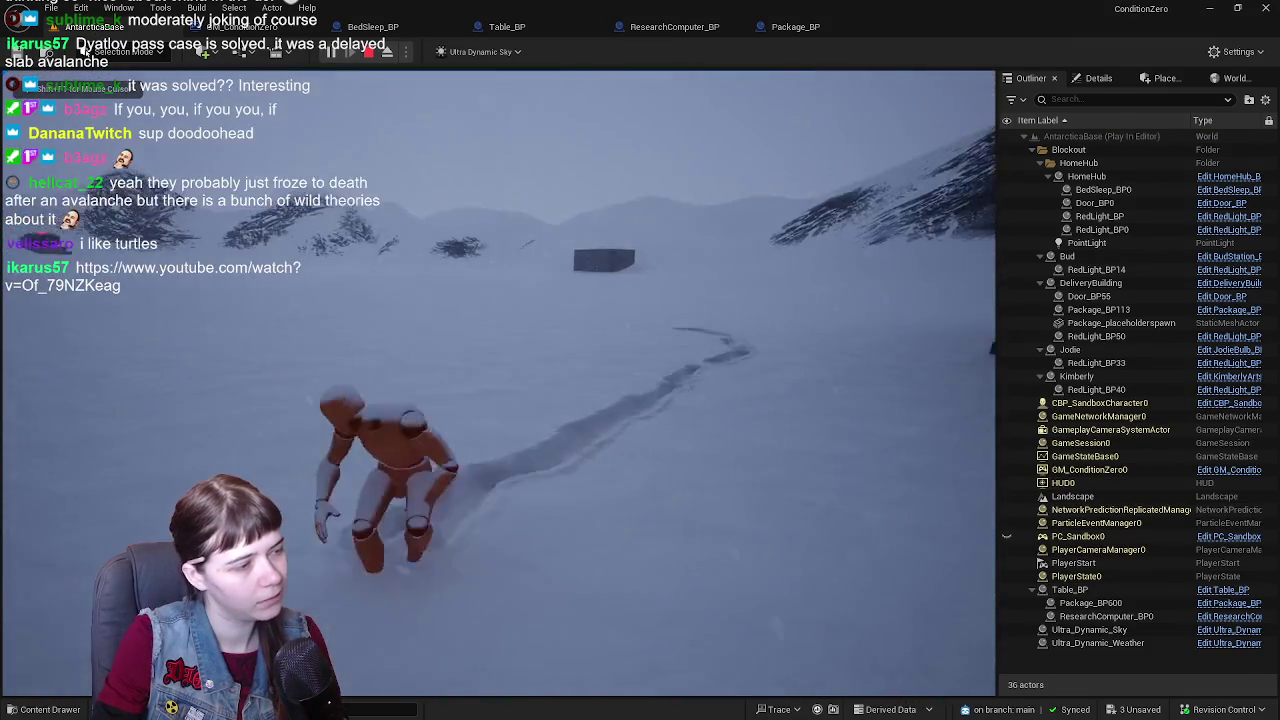
pyautogui.press('w')
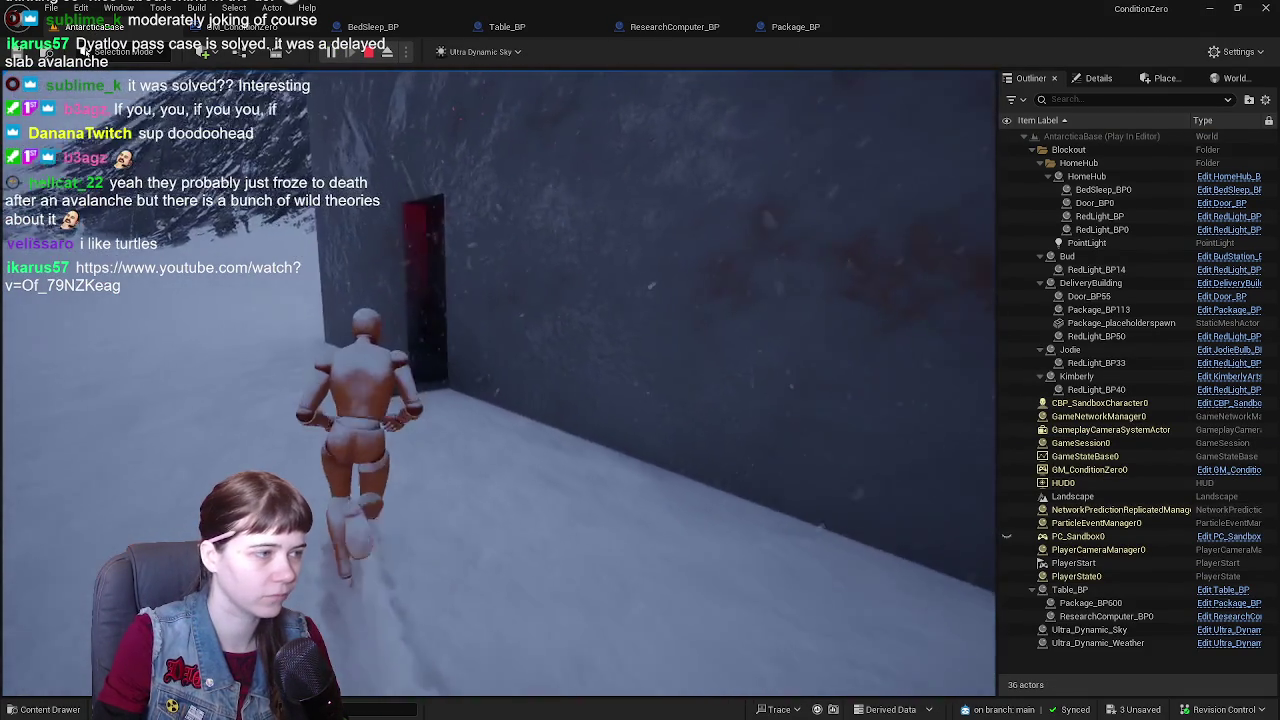
pyautogui.press('w')
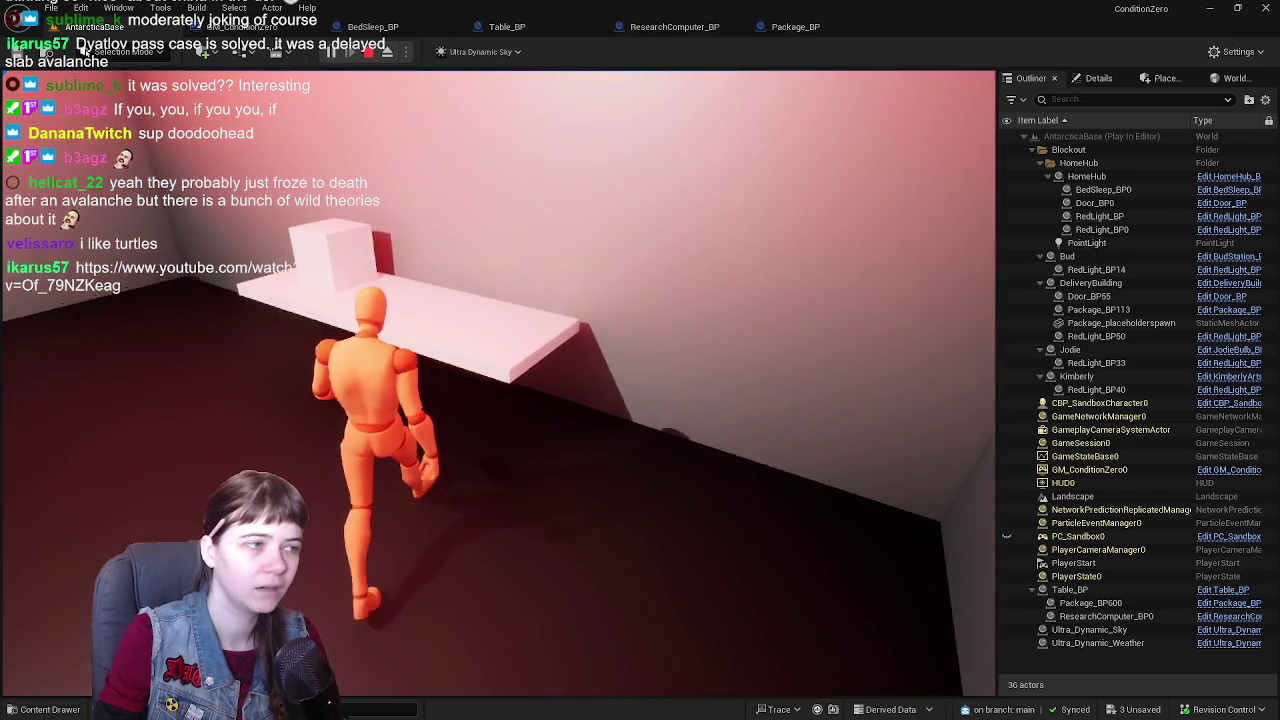
pyautogui.press('e')
# - Bring the Deliver Package and Set Down Package nodes into view and add a breakpoint on Set Down Package
pyautogui.scroll(-4, 325, 335)
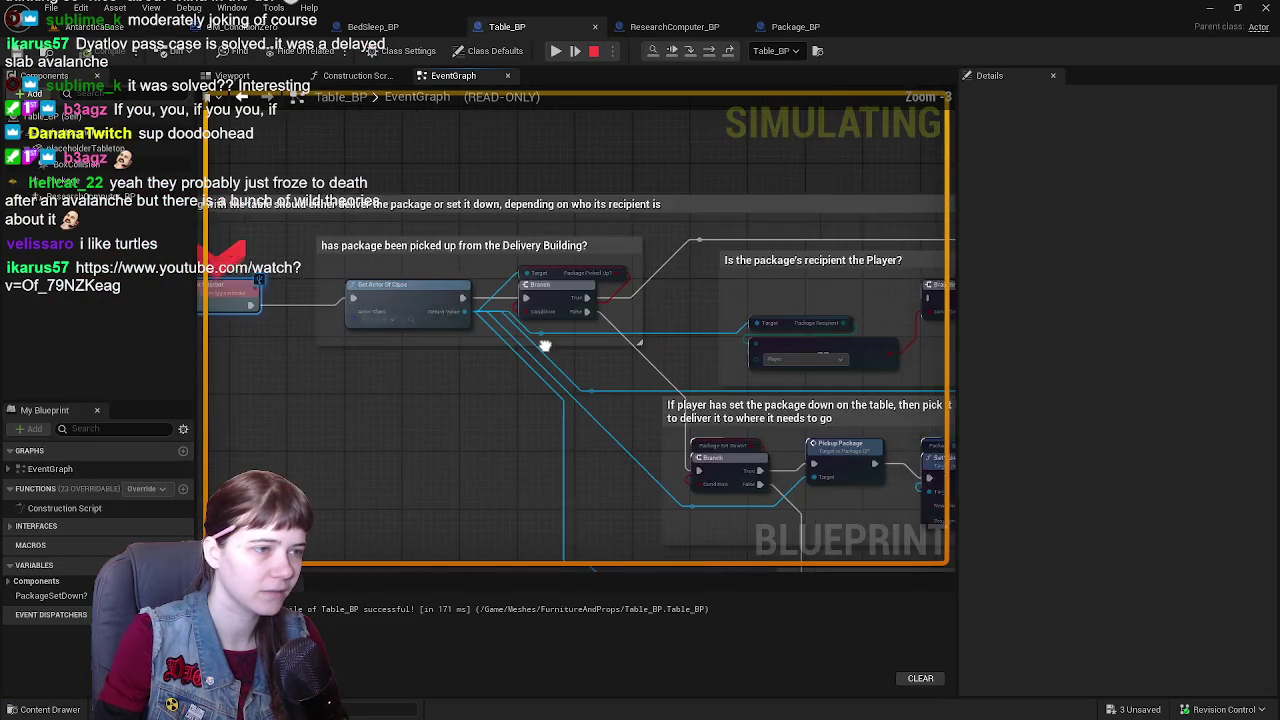
pyautogui.scroll(2, 588, 335)
pyautogui.moveTo(588, 335); pyautogui.dragTo(468, 341)
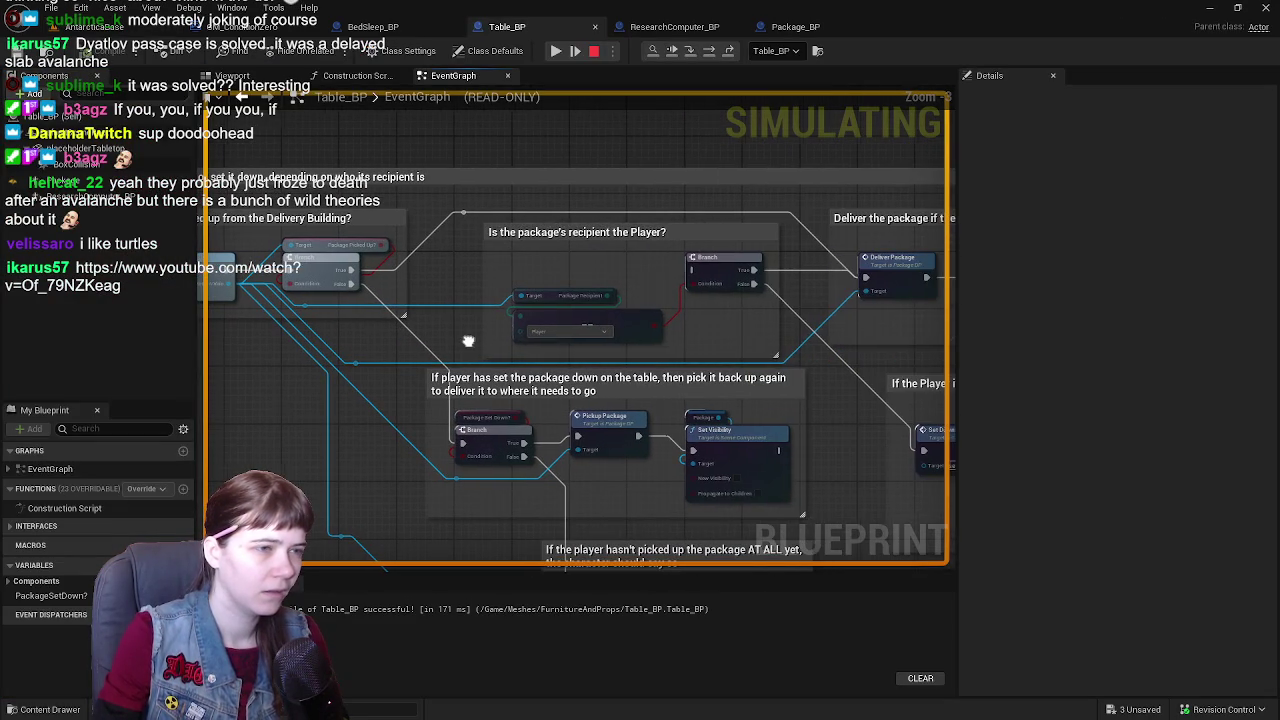
pyautogui.moveTo(719, 284); pyautogui.dragTo(561, 286)
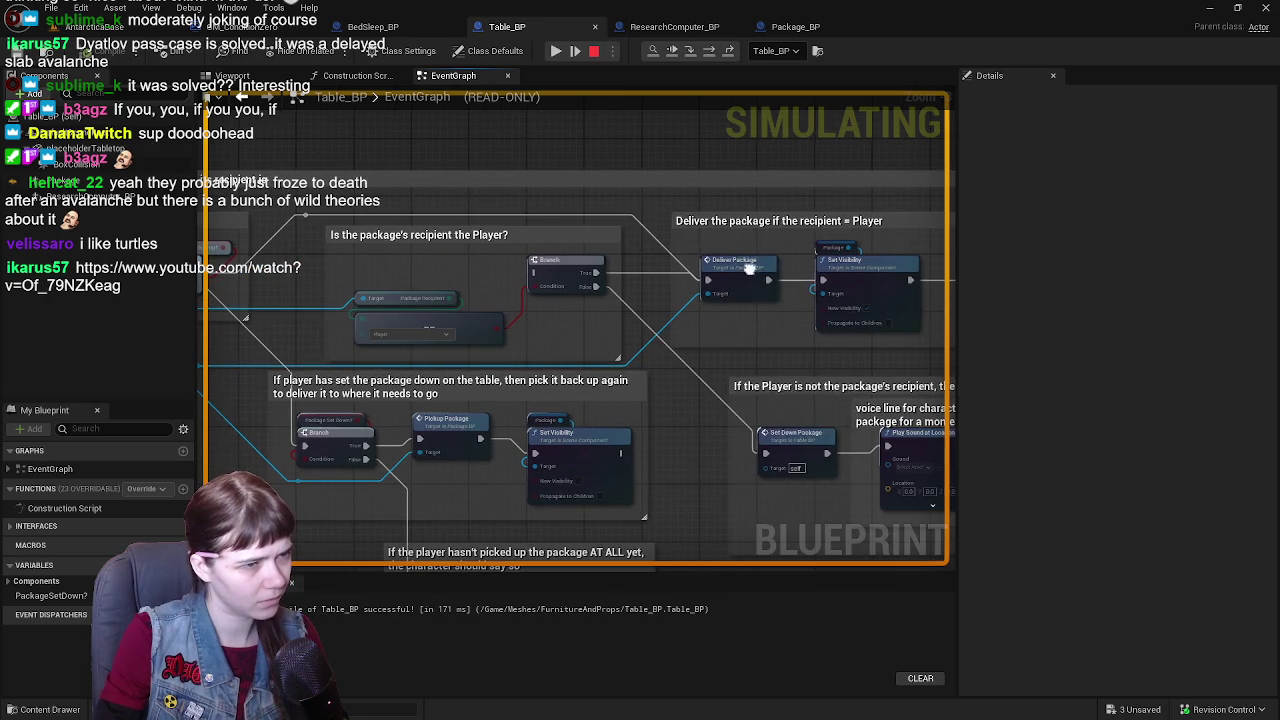
pyautogui.moveTo(598, 428); pyautogui.dragTo(688, 322)
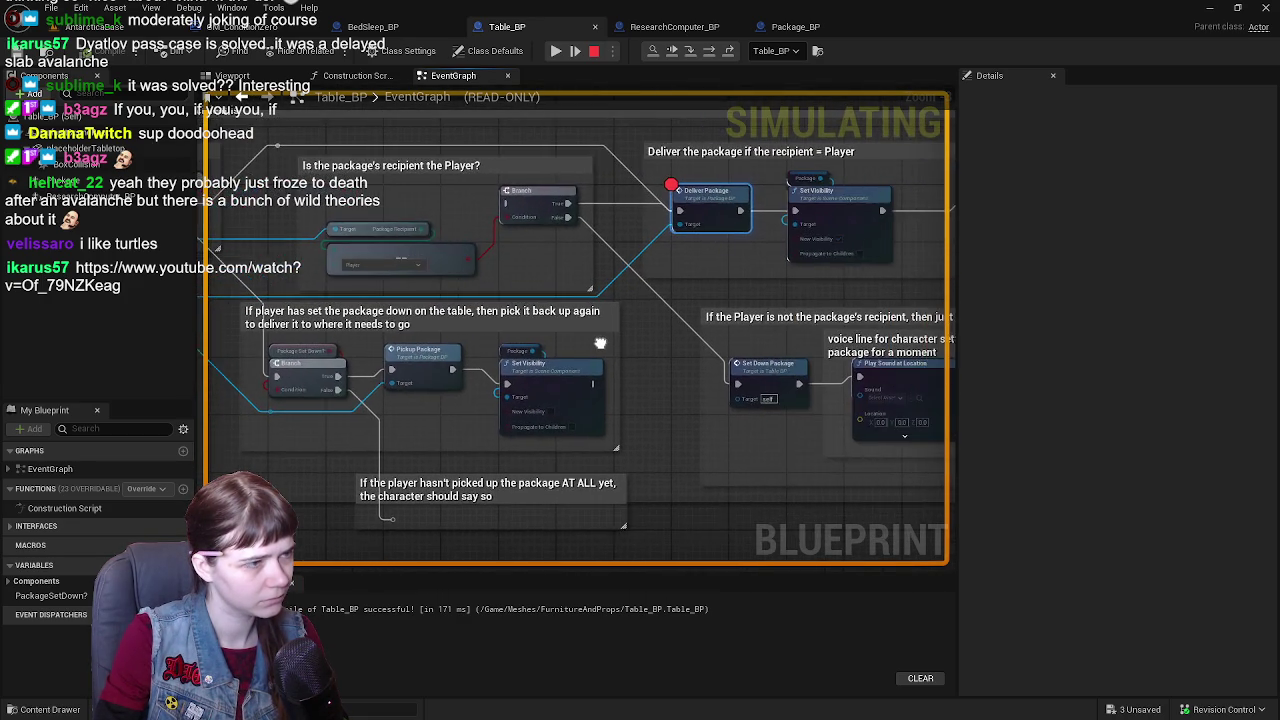
pyautogui.rightClick(521, 375)
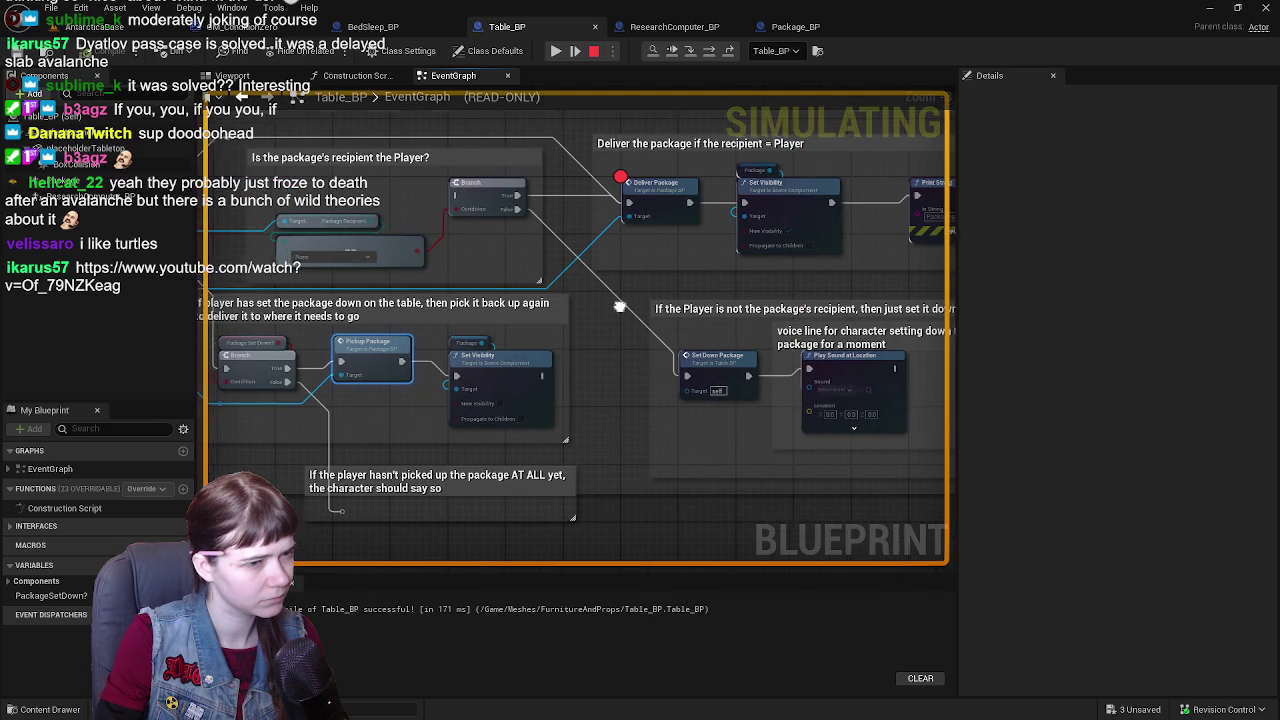
pyautogui.rightClick(688, 352)
pyautogui.moveTo(740, 408)
pyautogui.click(740, 438)
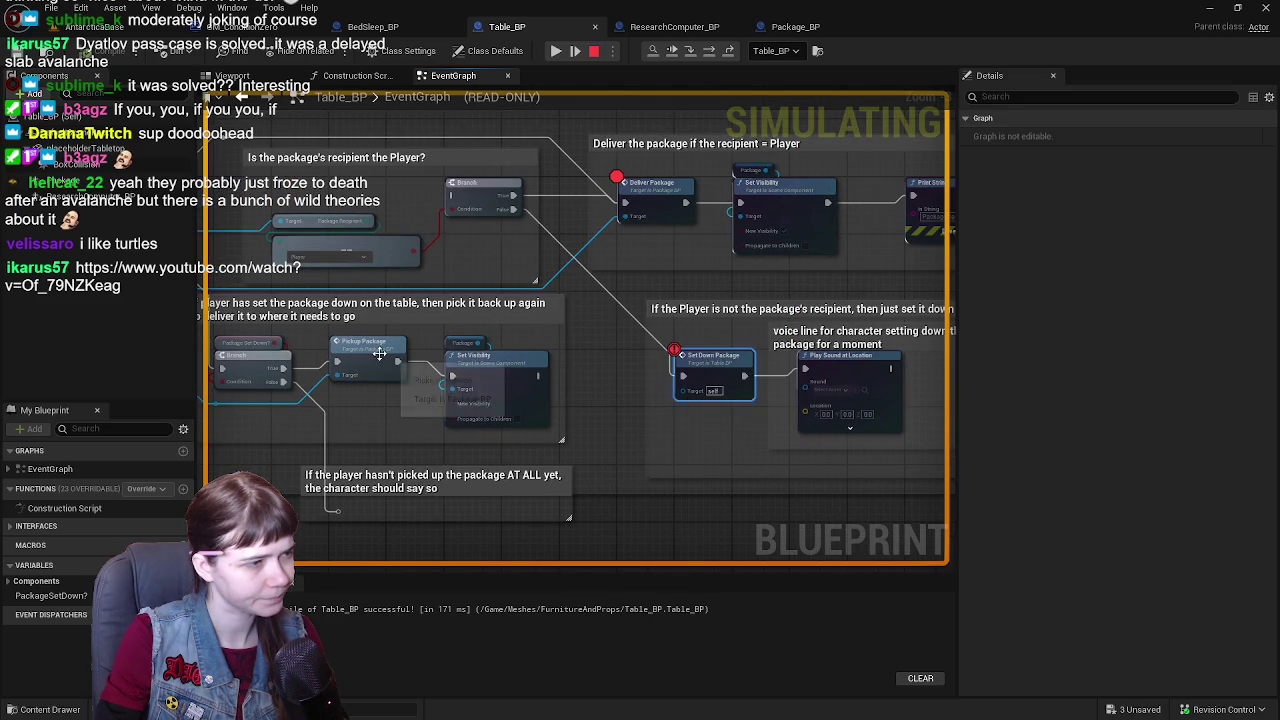
pyautogui.rightClick(388, 360)
# - Return to the running game and run the character out of the room up the snowy valley
pyautogui.click(110, 27)
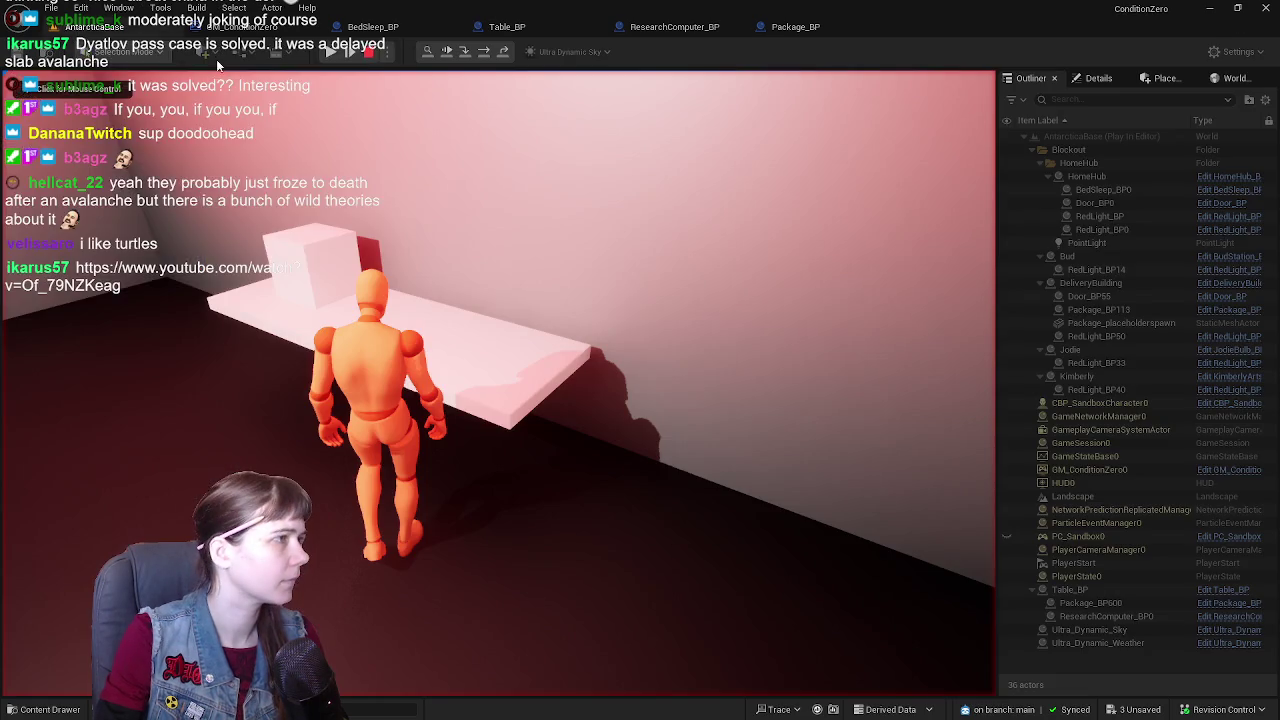
pyautogui.press('w')
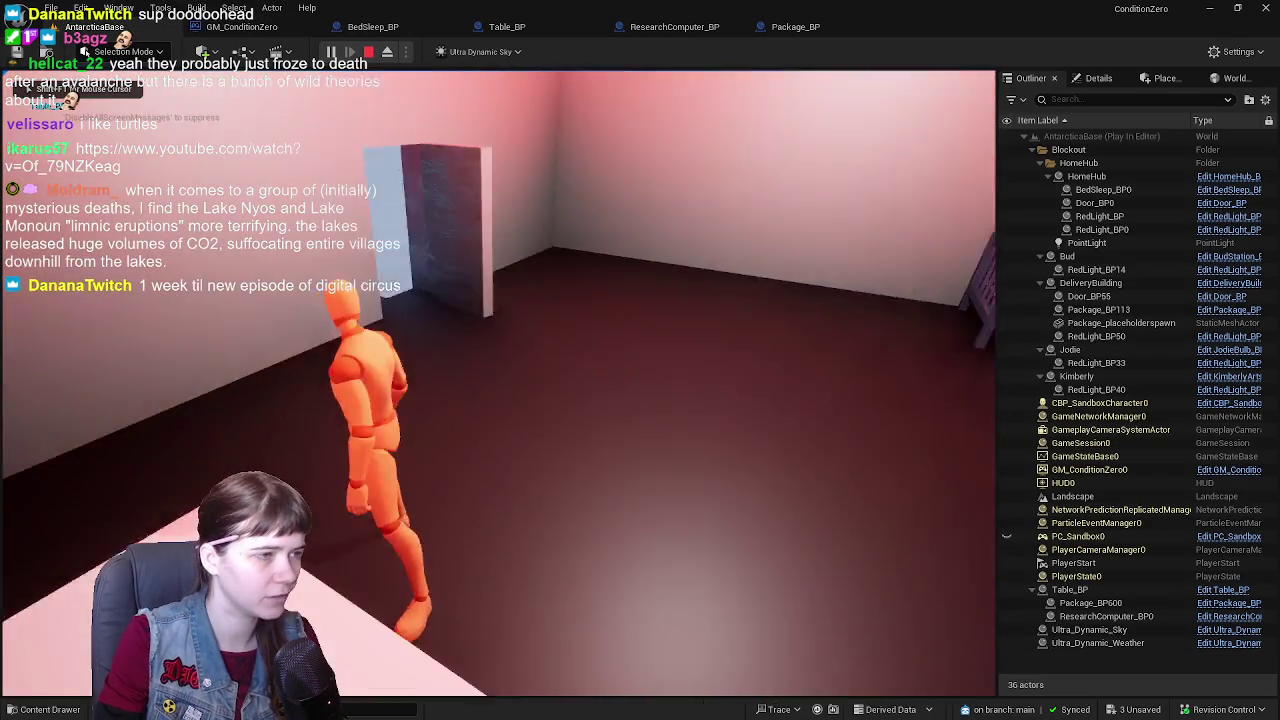
pyautogui.press('w')
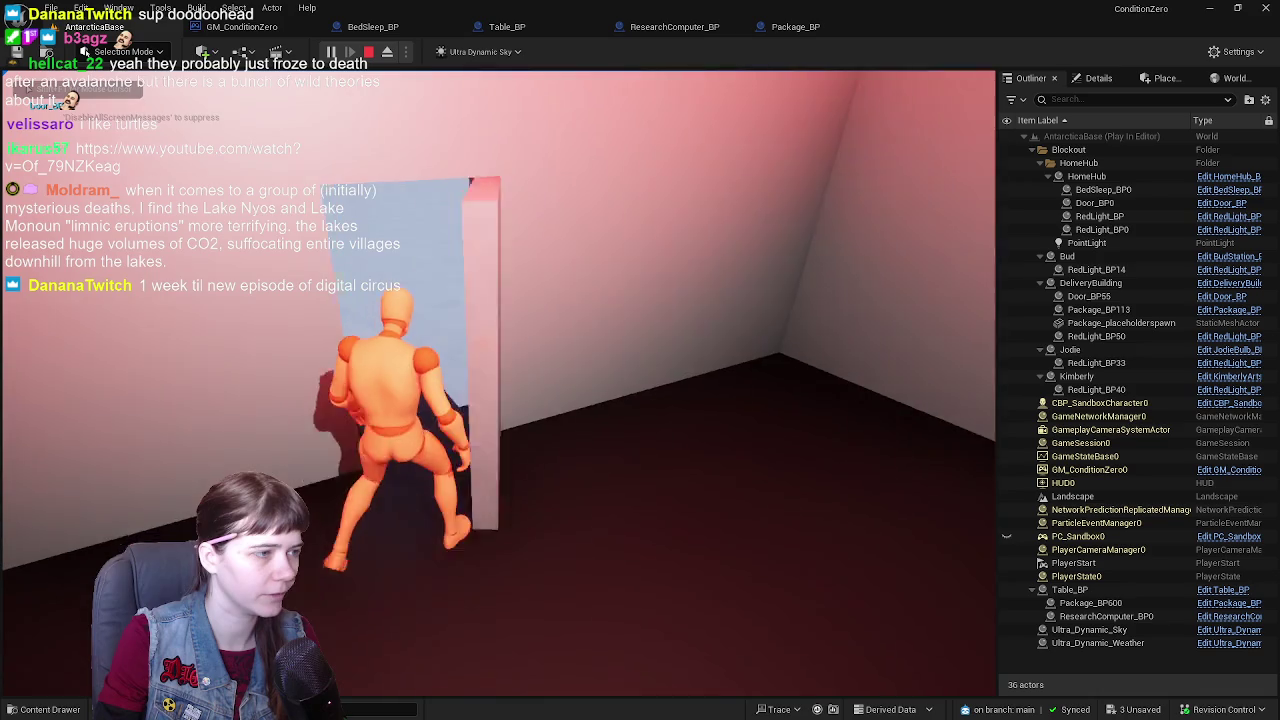
pyautogui.press('w')
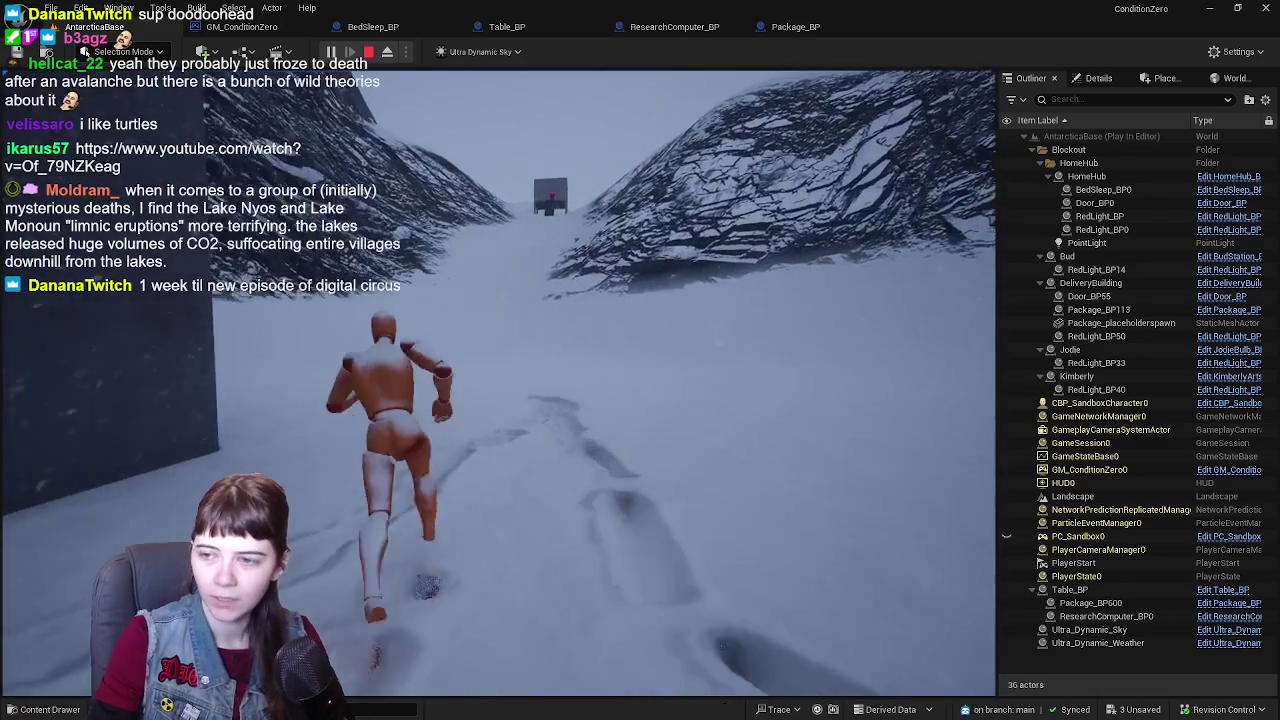
pyautogui.press('w')
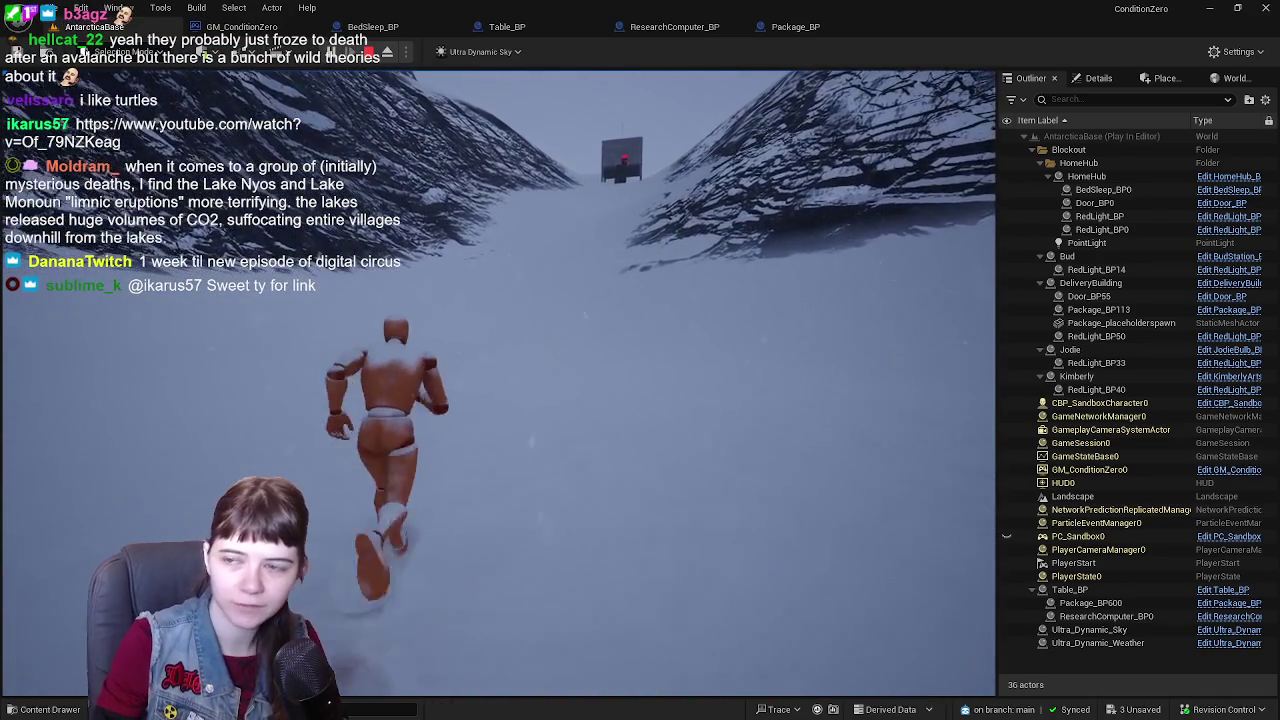
pyautogui.press('w')
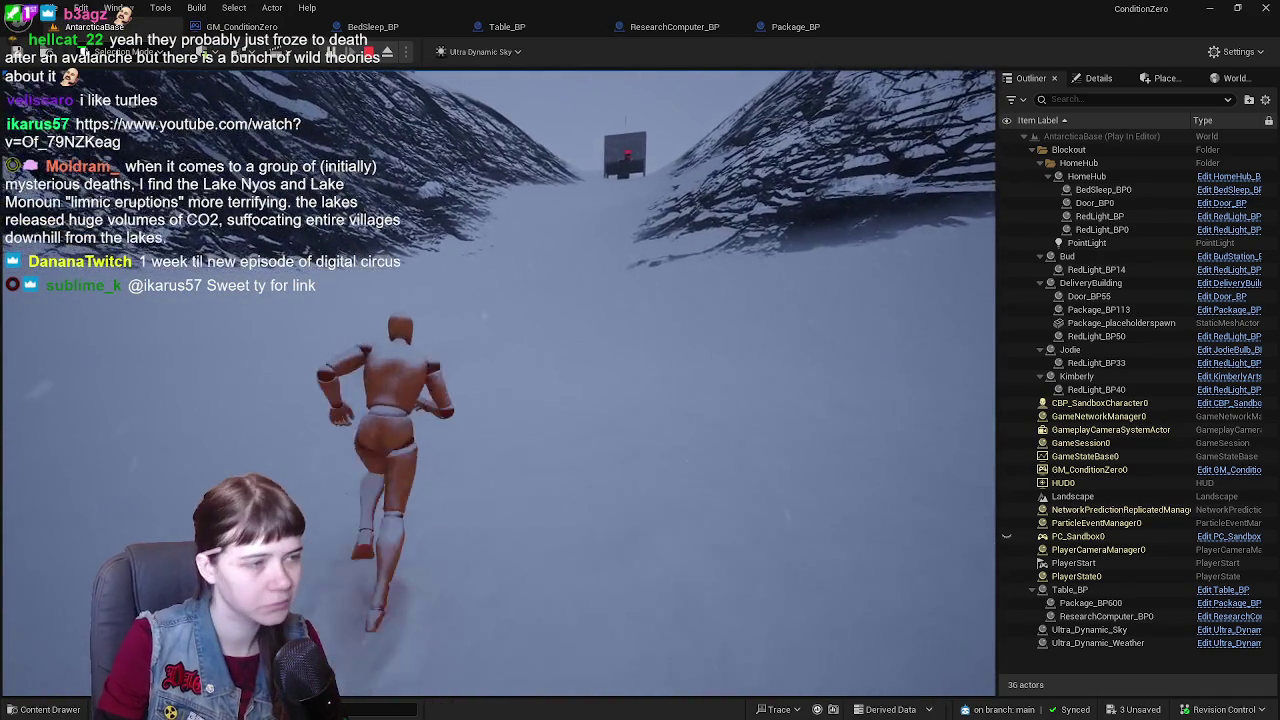
pyautogui.press('w')
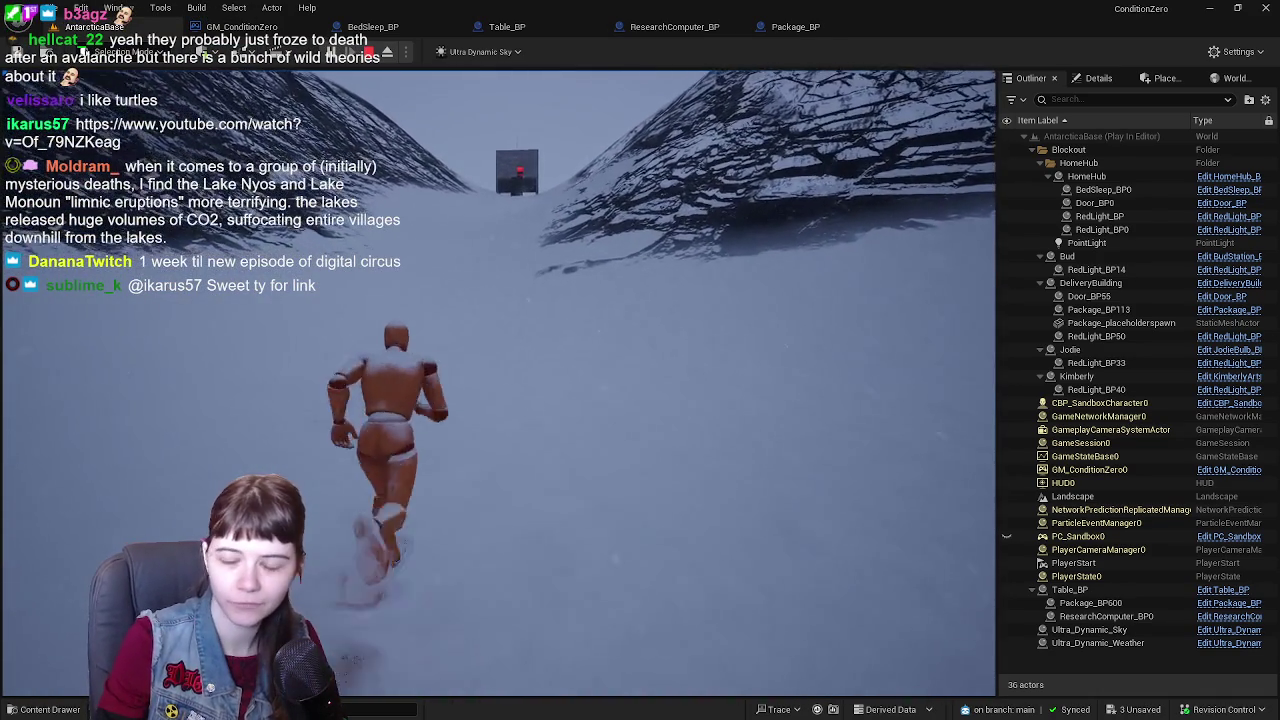
pyautogui.press('w')
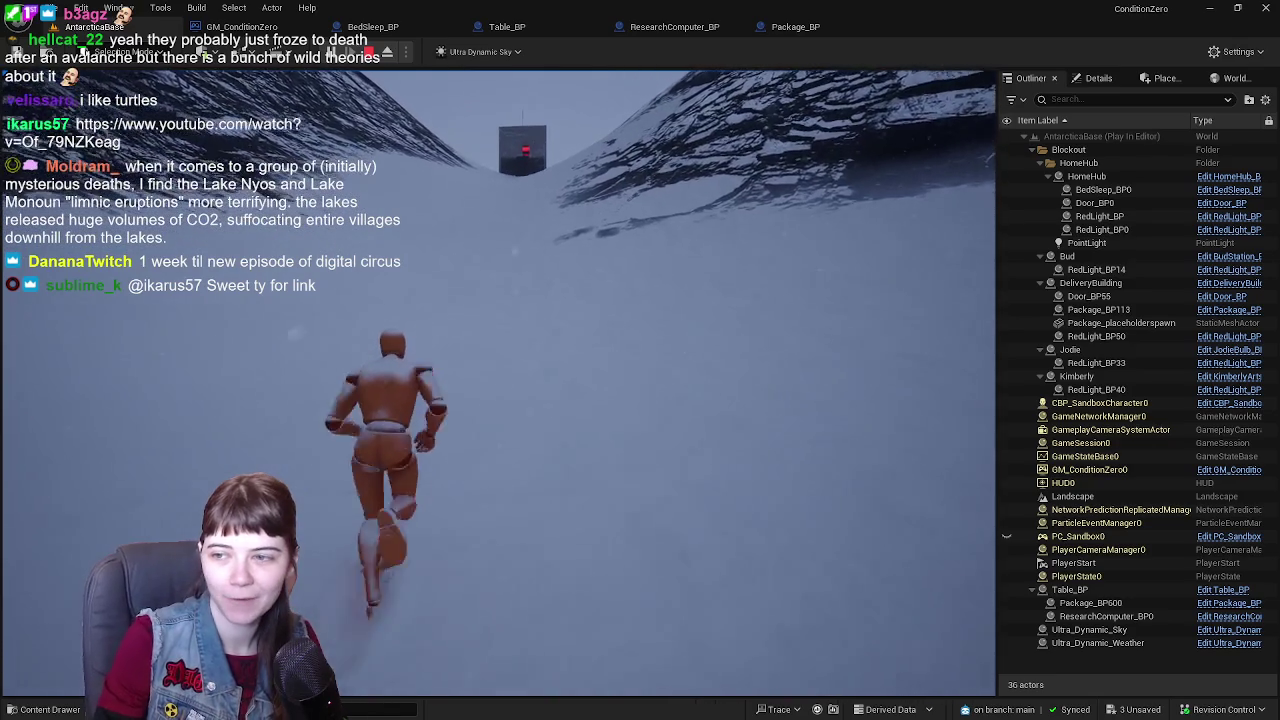
pyautogui.press('w')
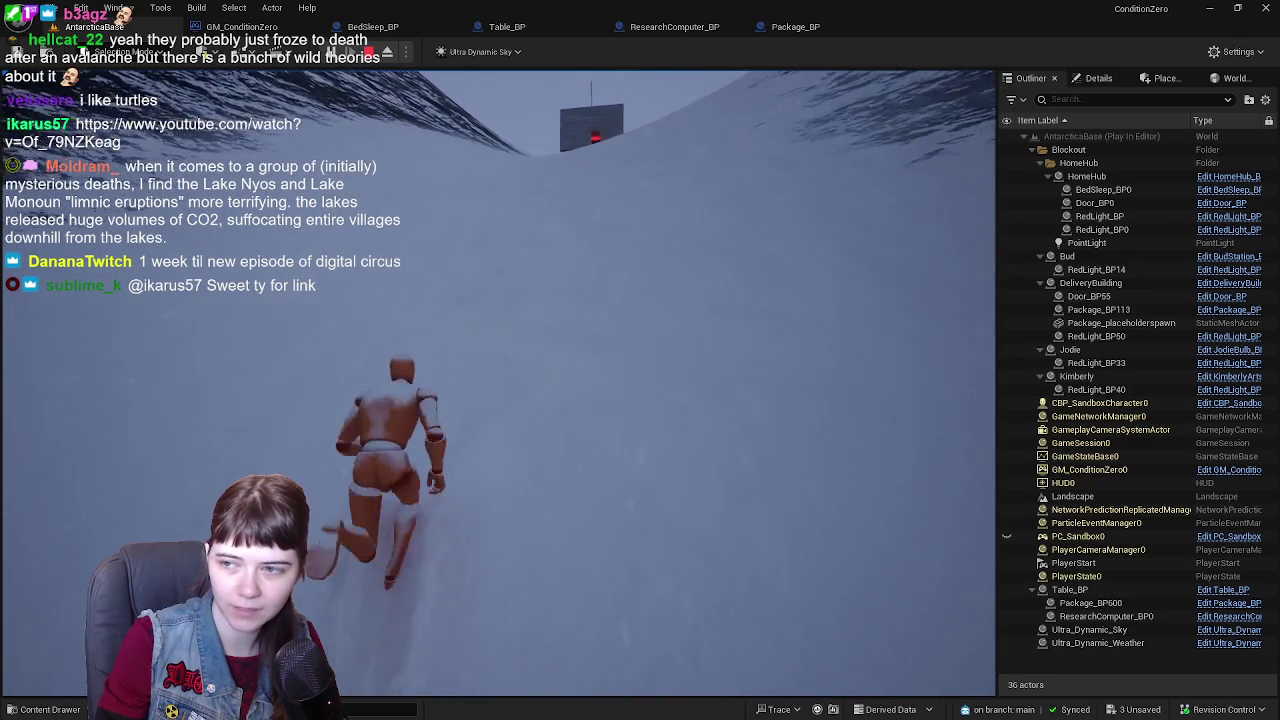
# - Run up the slope to the building's stairs and climb into the red-lit room toward the package
pyautogui.press('w')
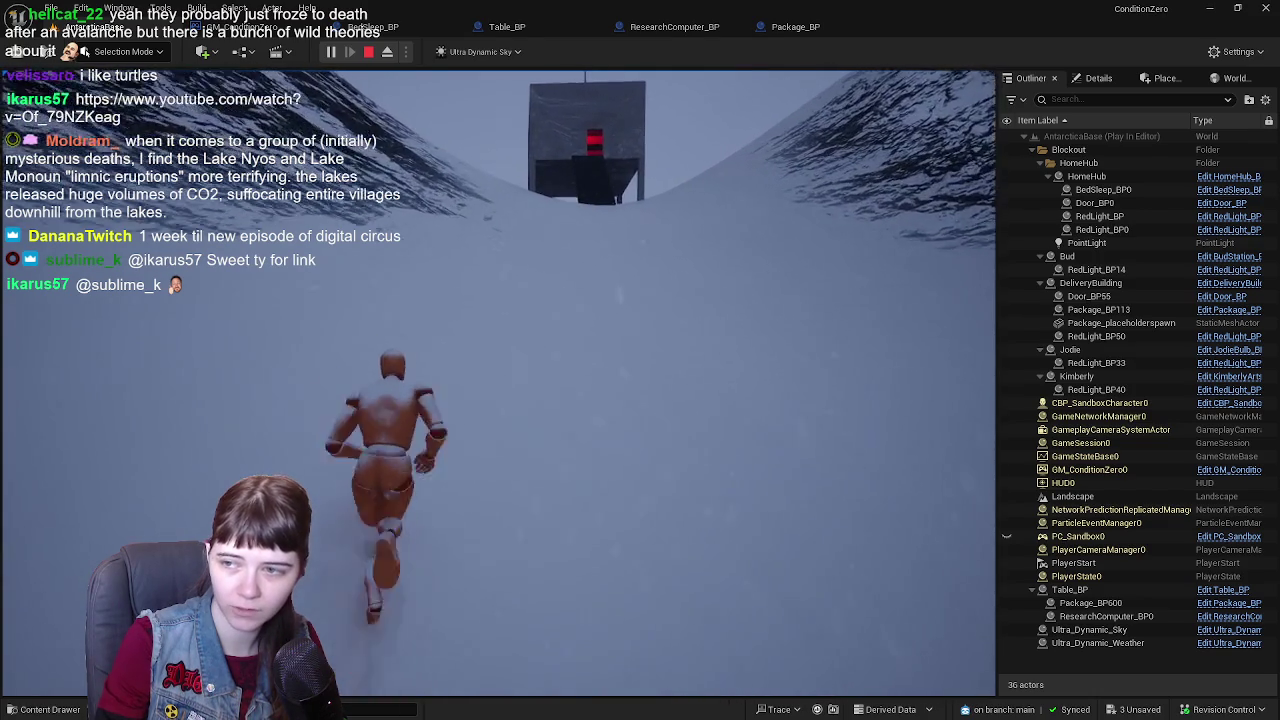
pyautogui.press('w')
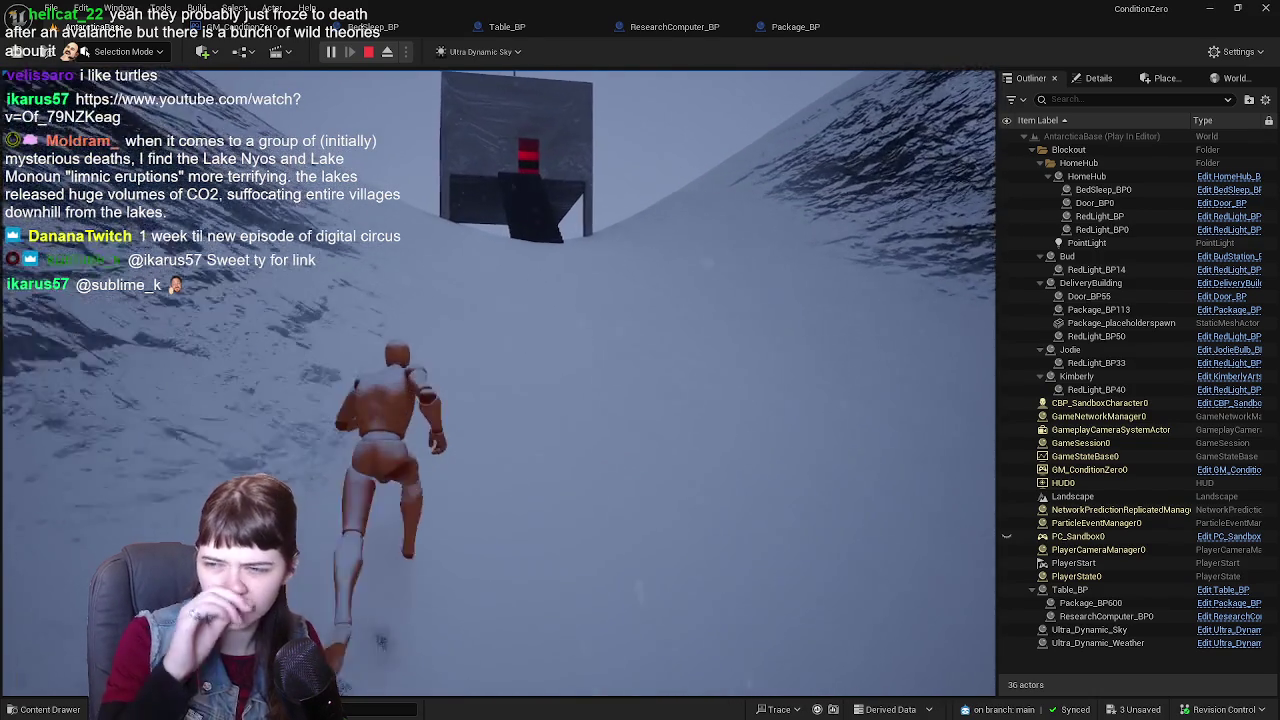
pyautogui.press('w')
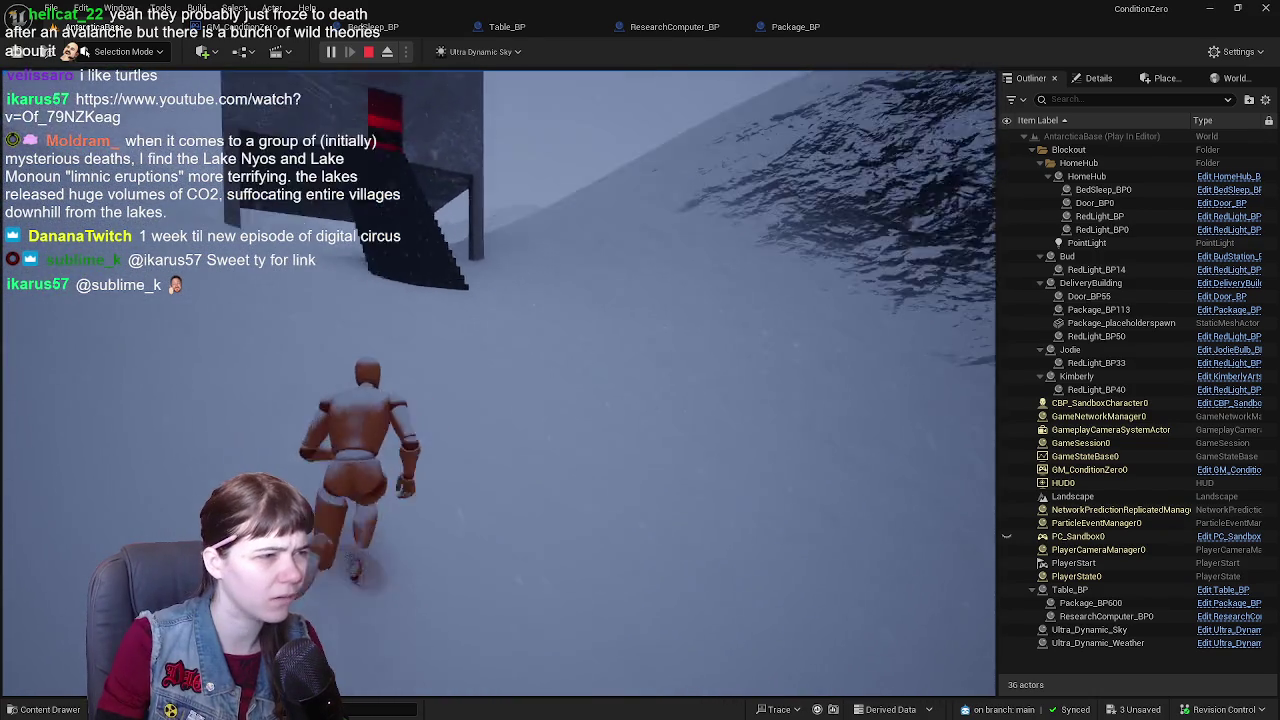
pyautogui.press('w')
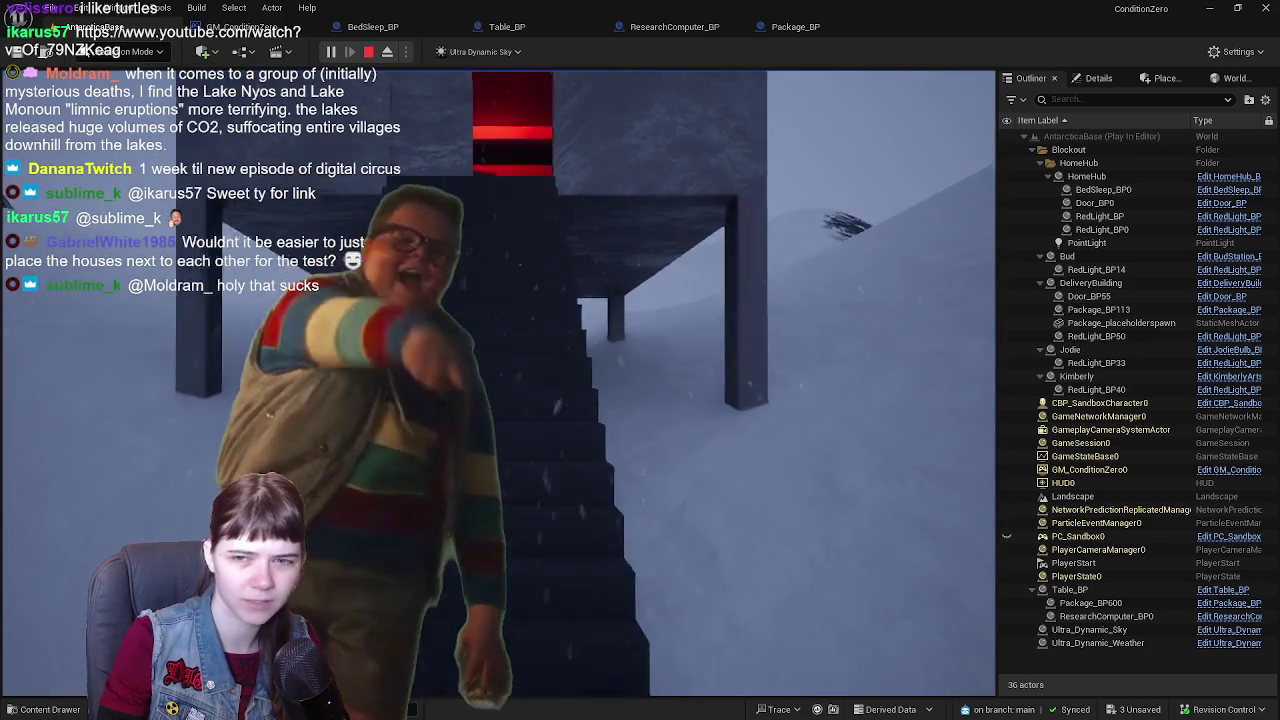
pyautogui.press('w')
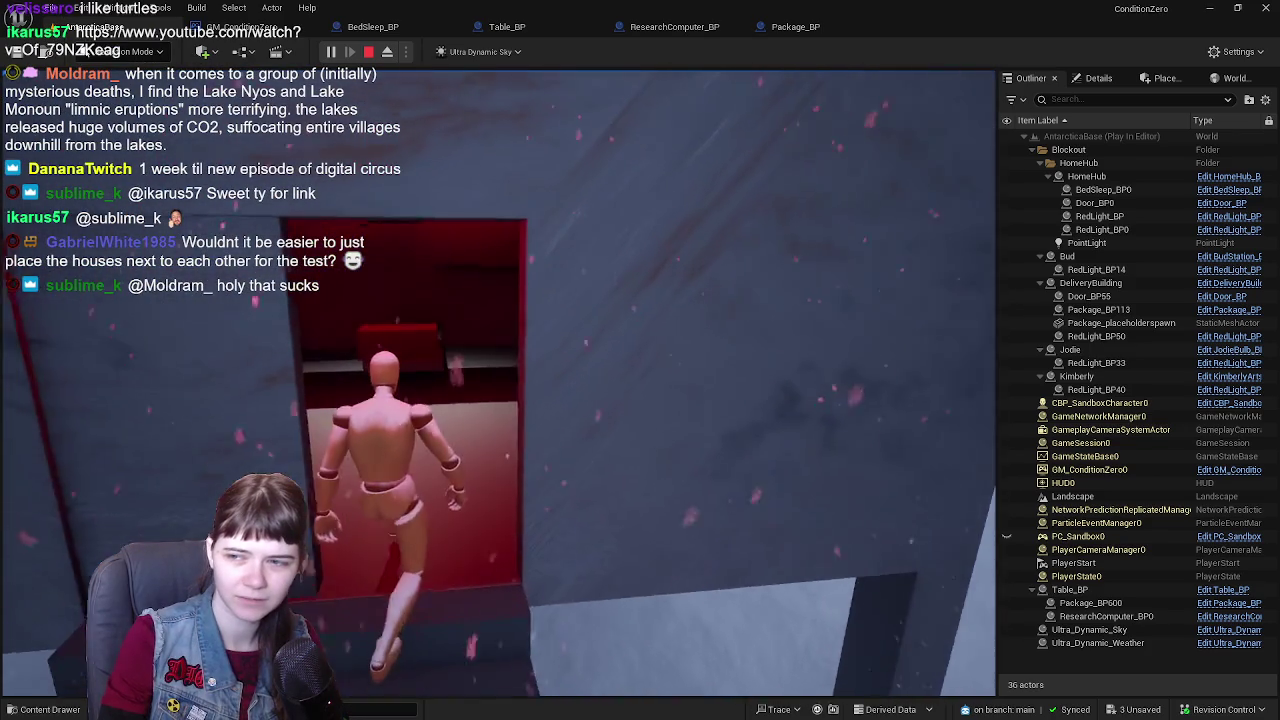
pyautogui.press('w')
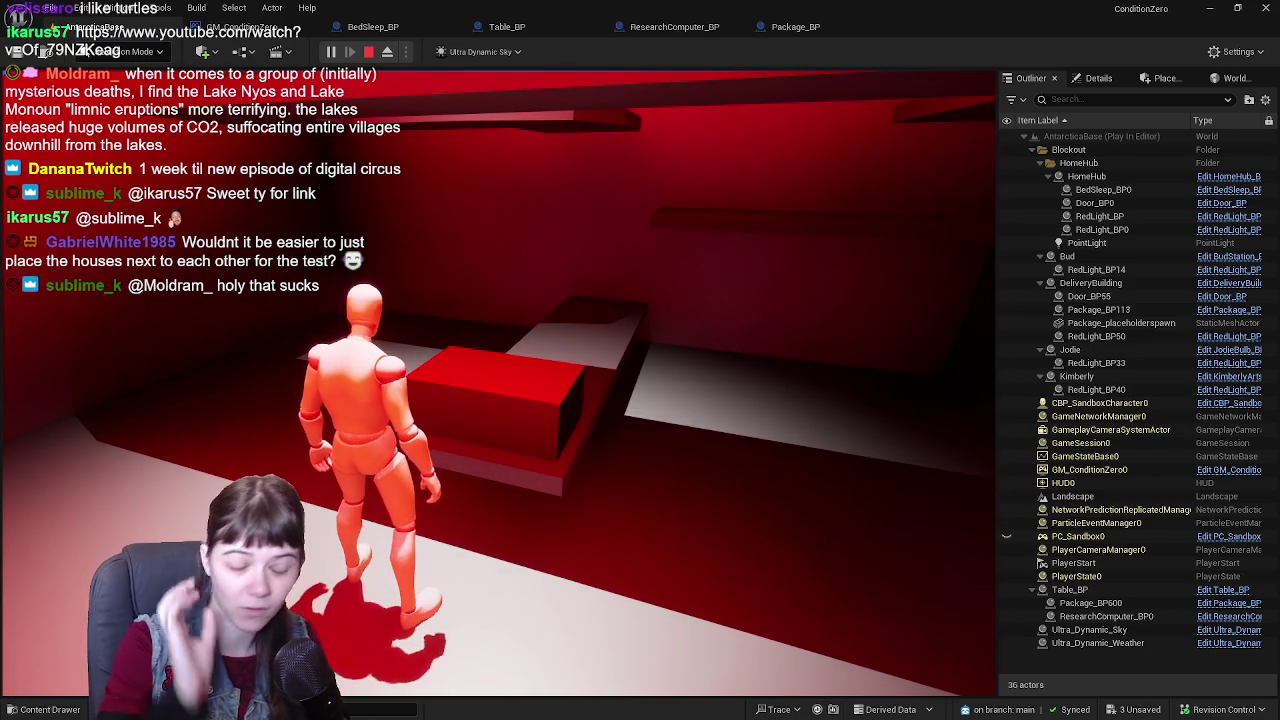
# - Pick up the package and carry it out onto the snow, jumping several times along the way
pyautogui.press('w')
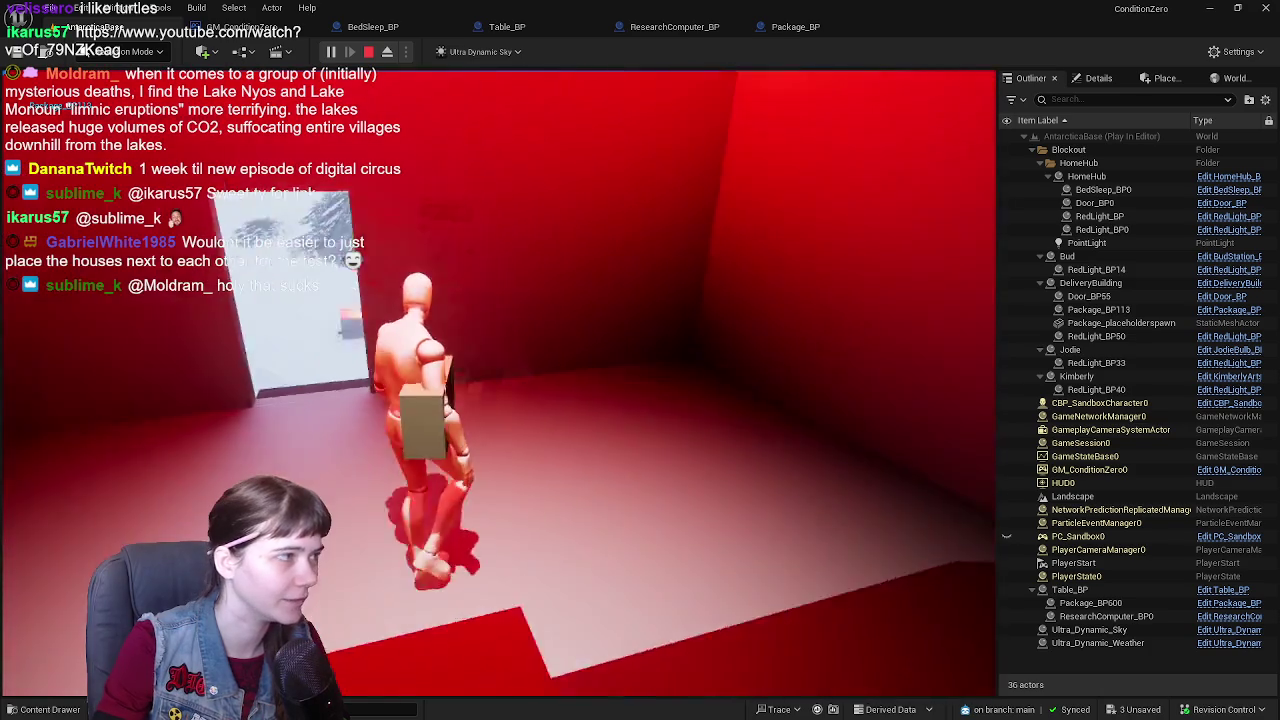
pyautogui.press('w')
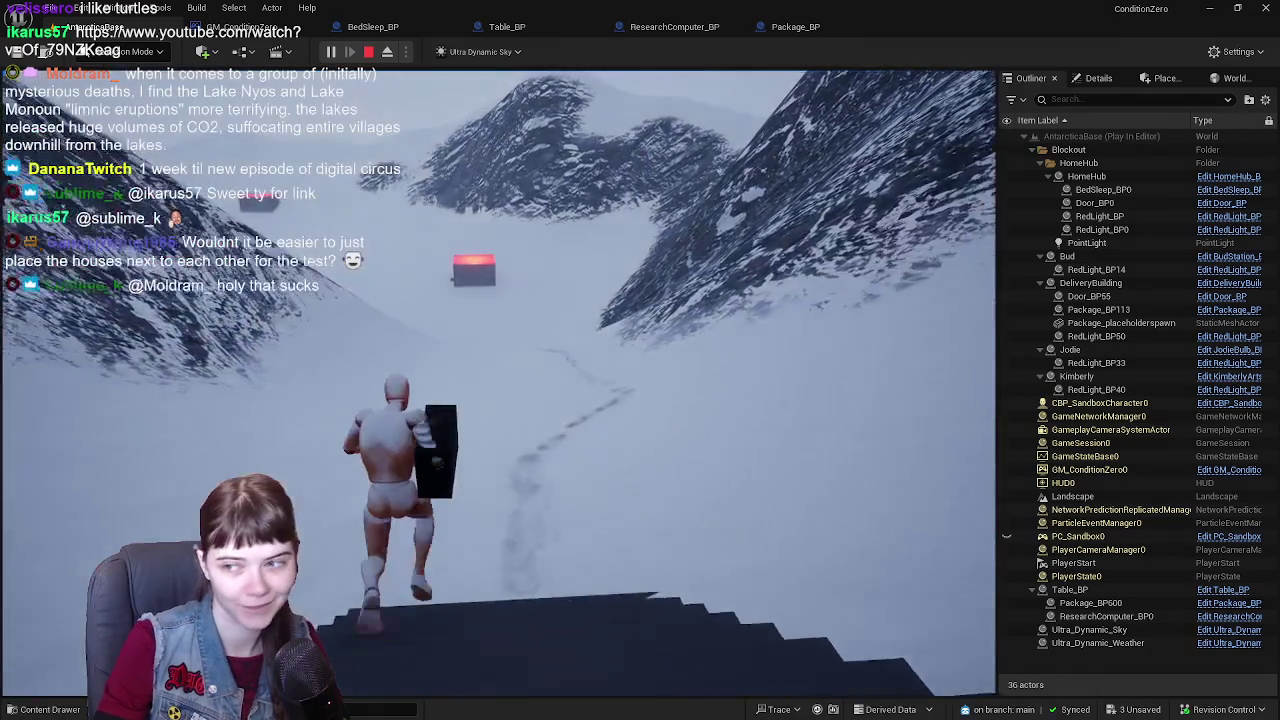
pyautogui.press('space')
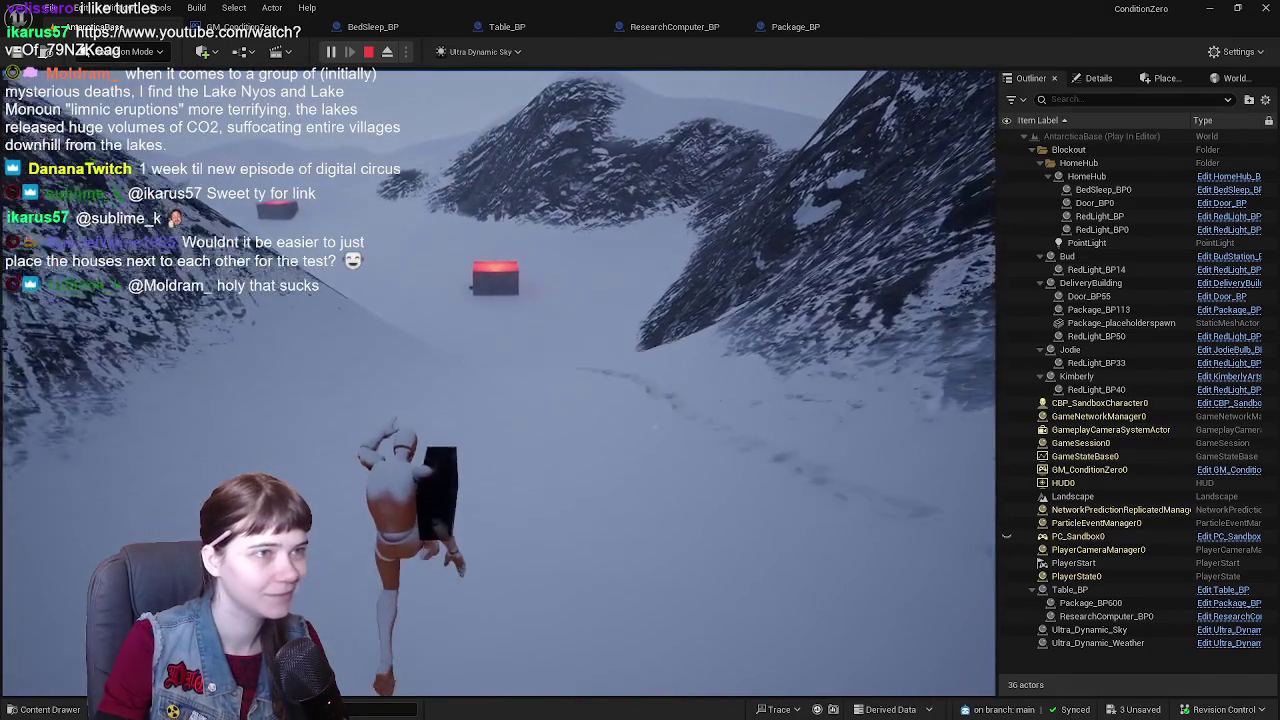
pyautogui.press('space')
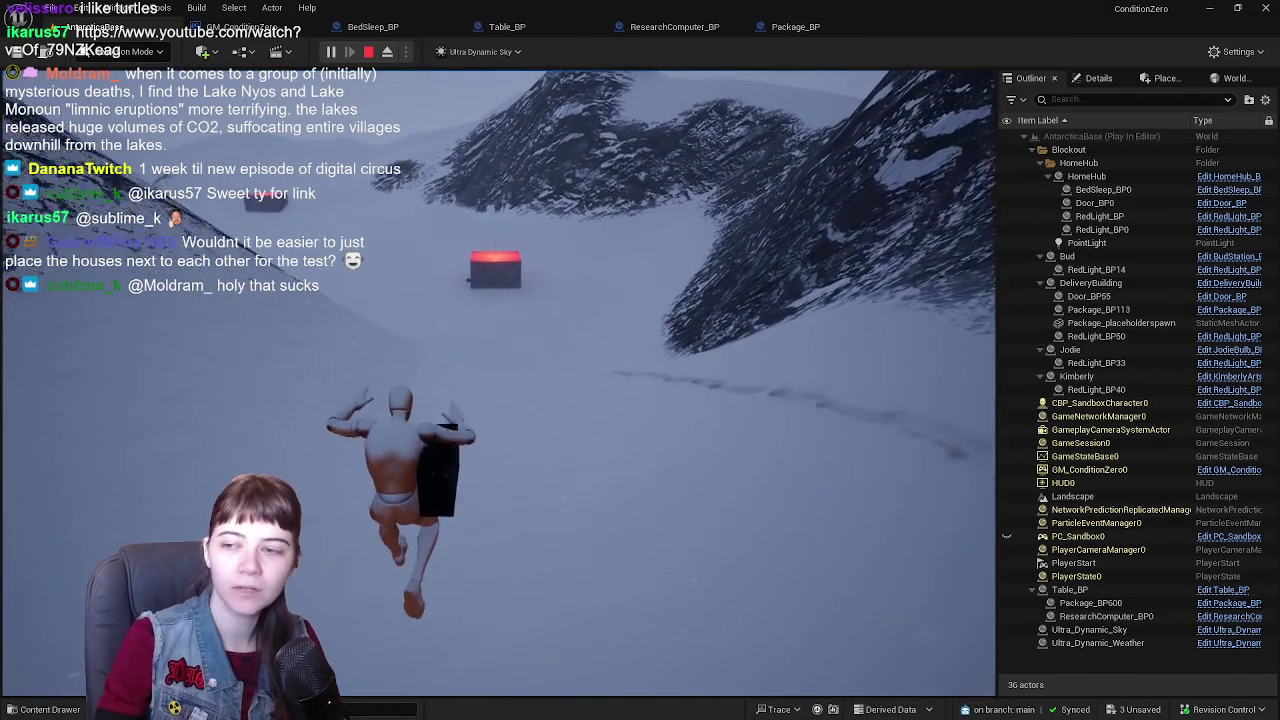
pyautogui.press('w')
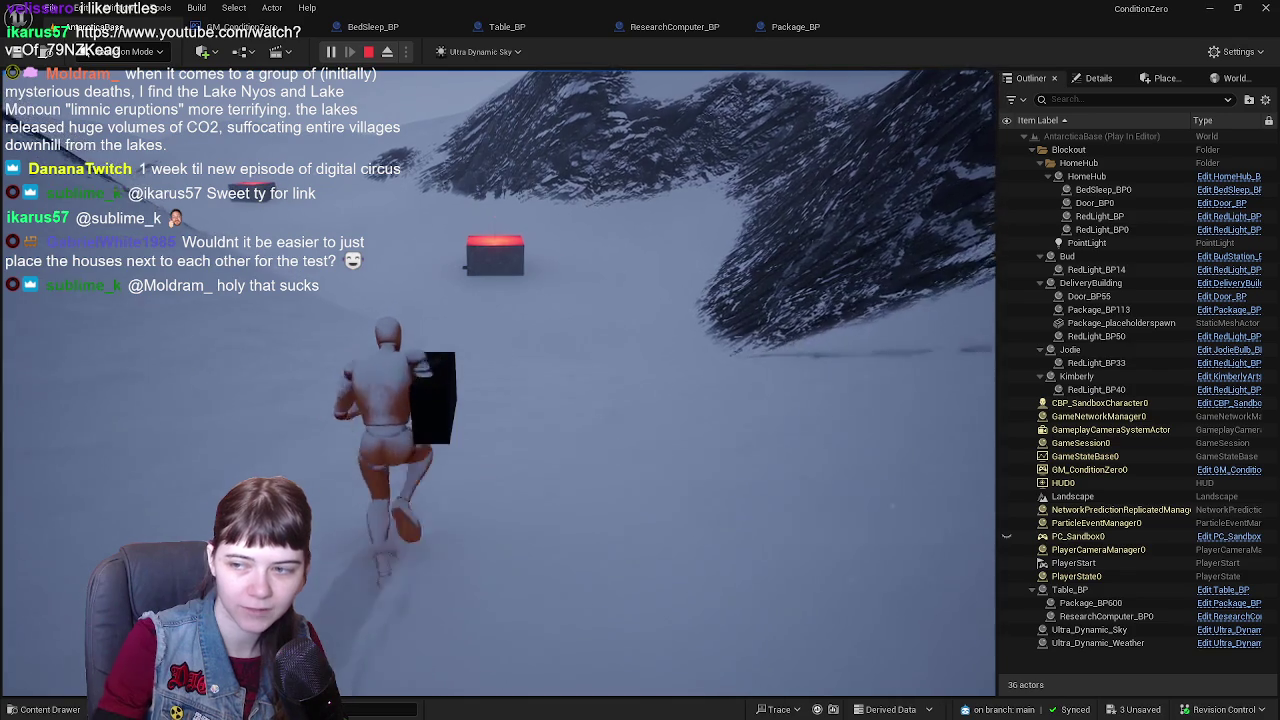
pyautogui.press('space')
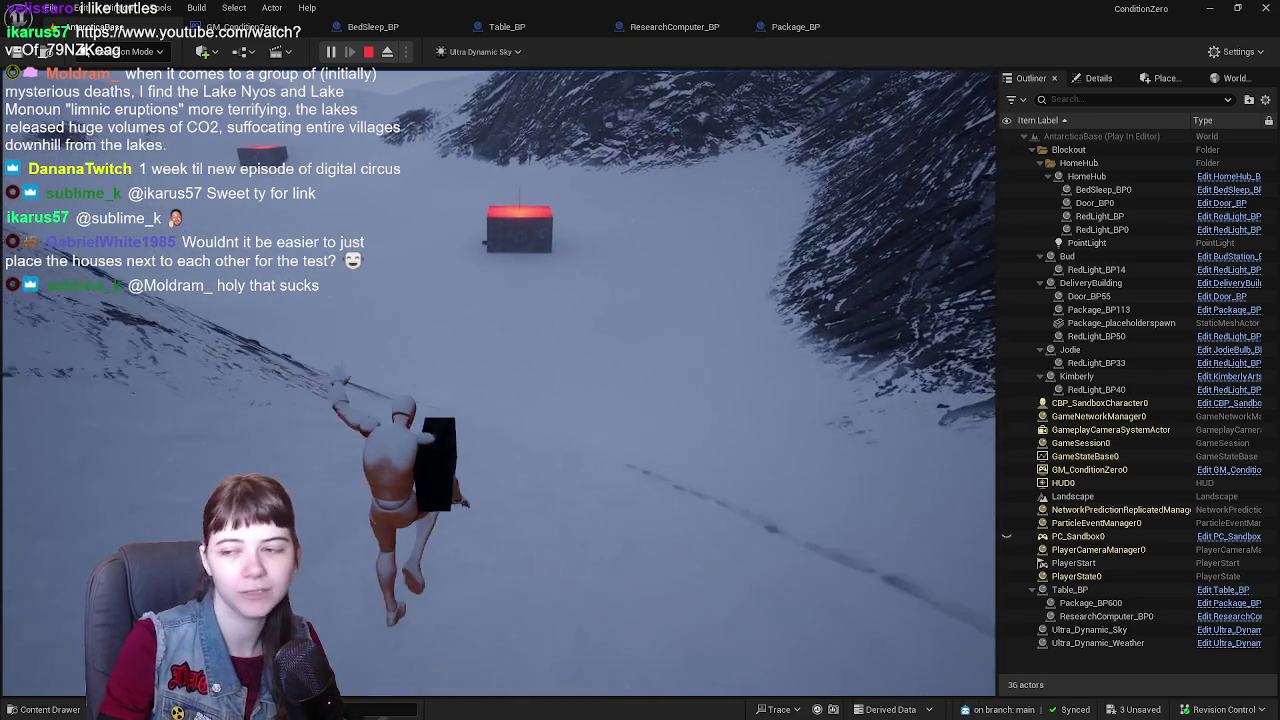
pyautogui.press('space')
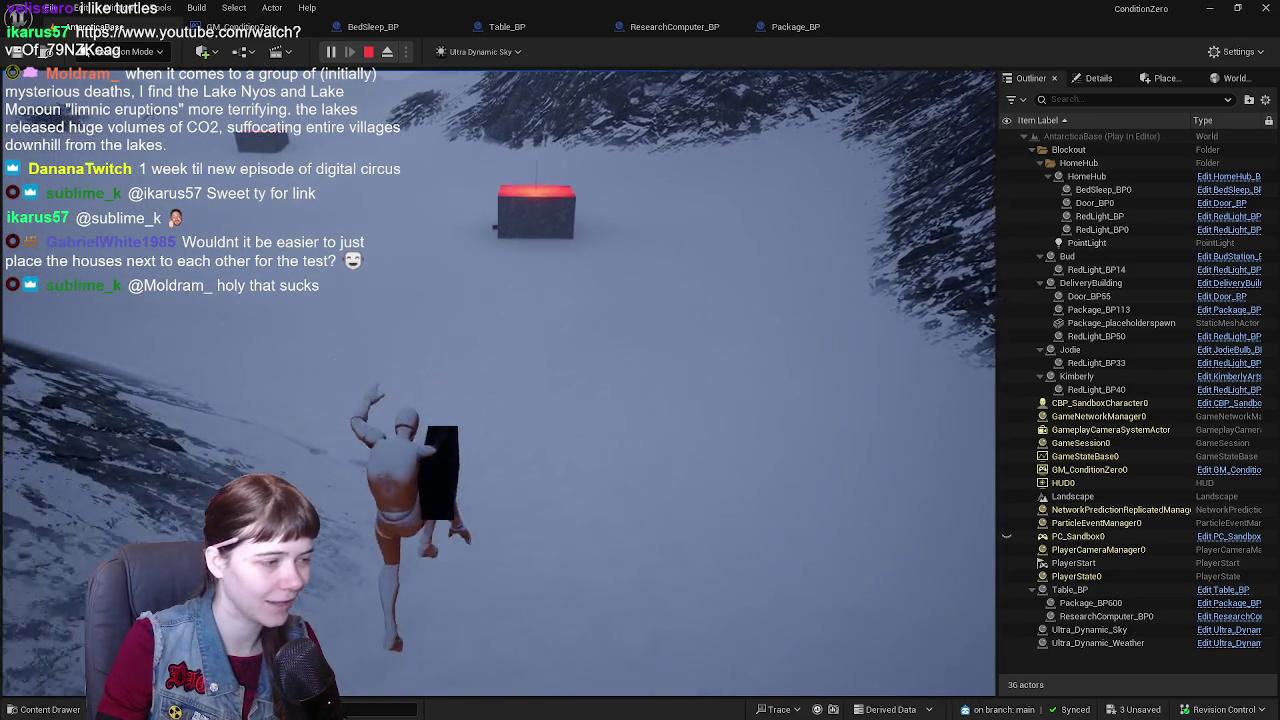
pyautogui.press('space')
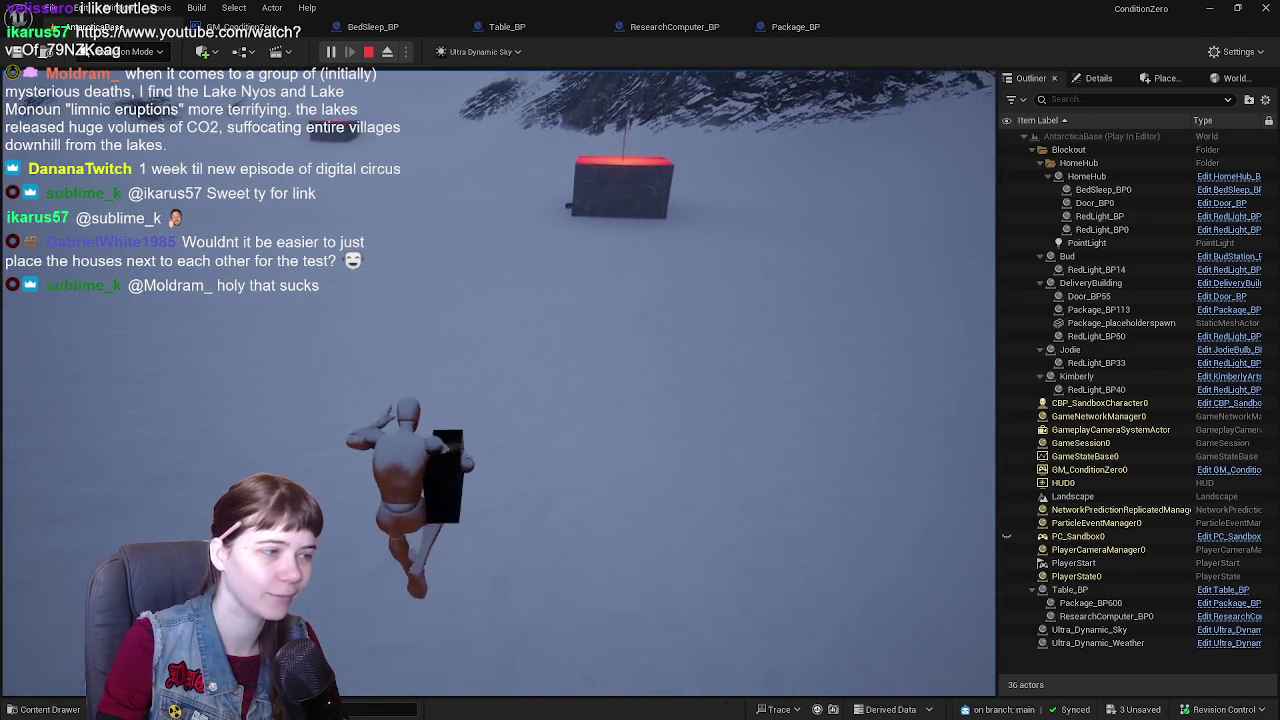
pyautogui.press('space')
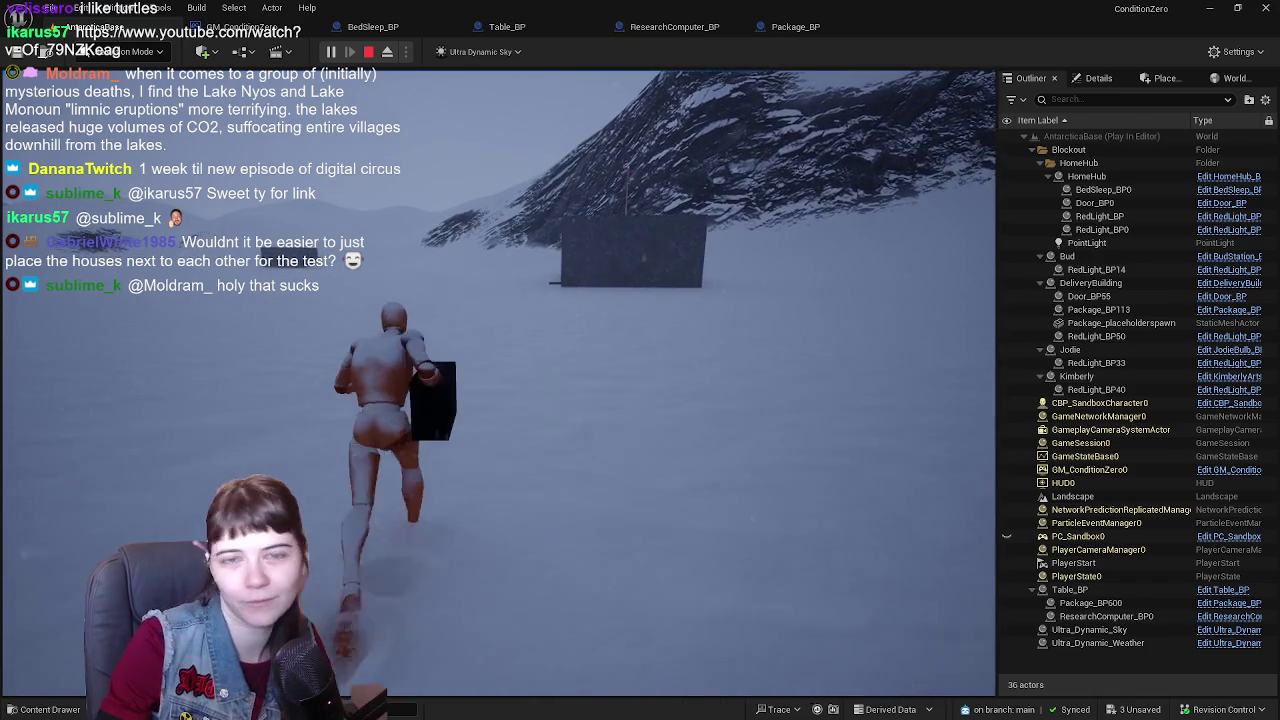
# - Run into the dark building's red doorway and interact with the table to deliver the package
pyautogui.press('w')
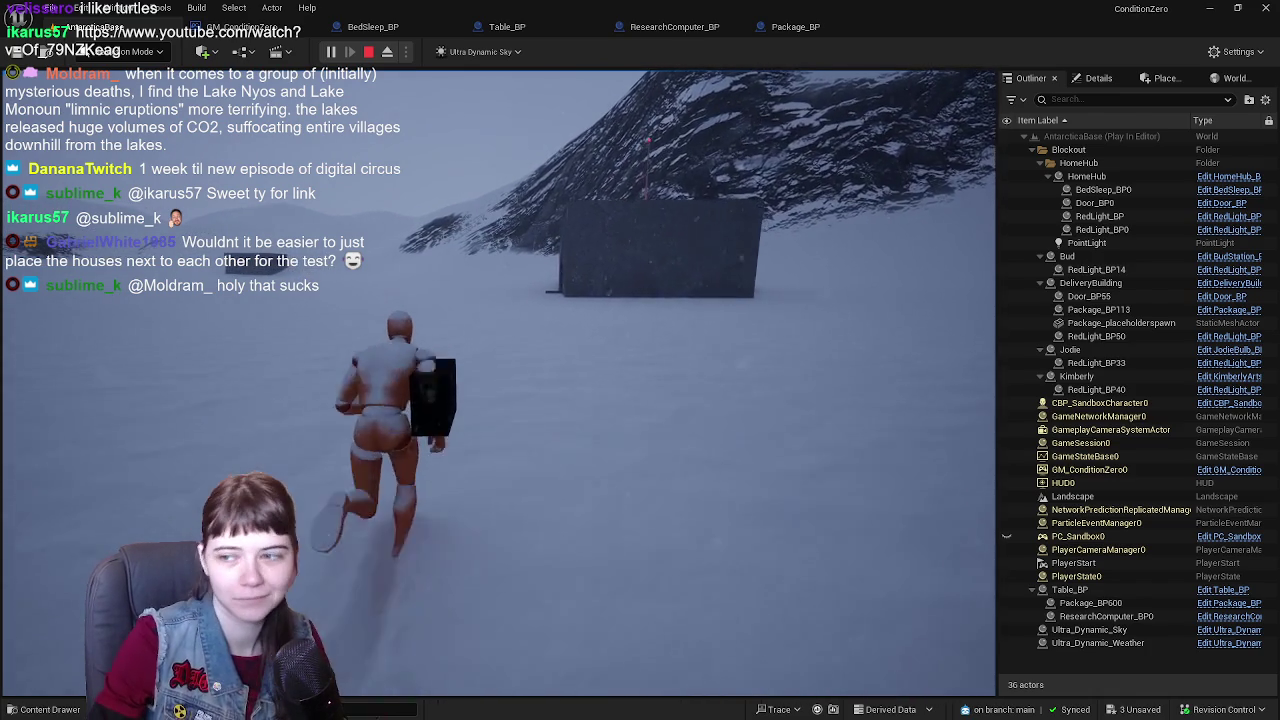
pyautogui.press('w')
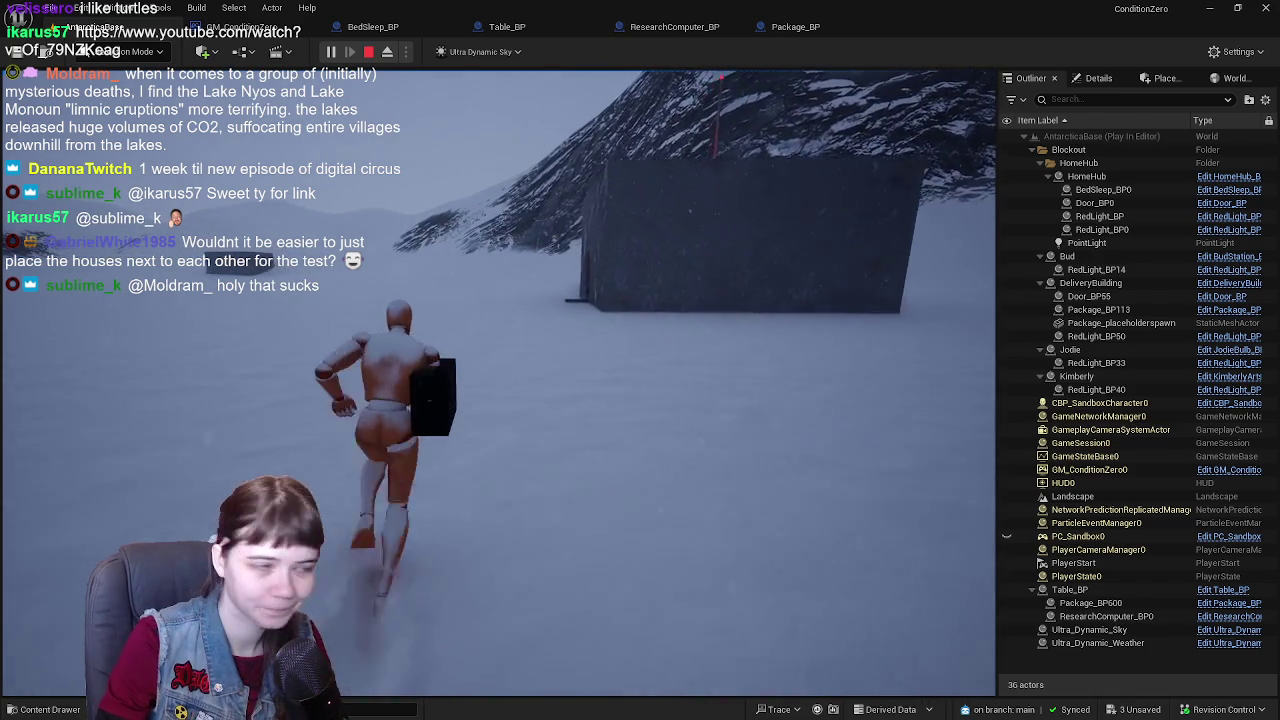
pyautogui.press('w')
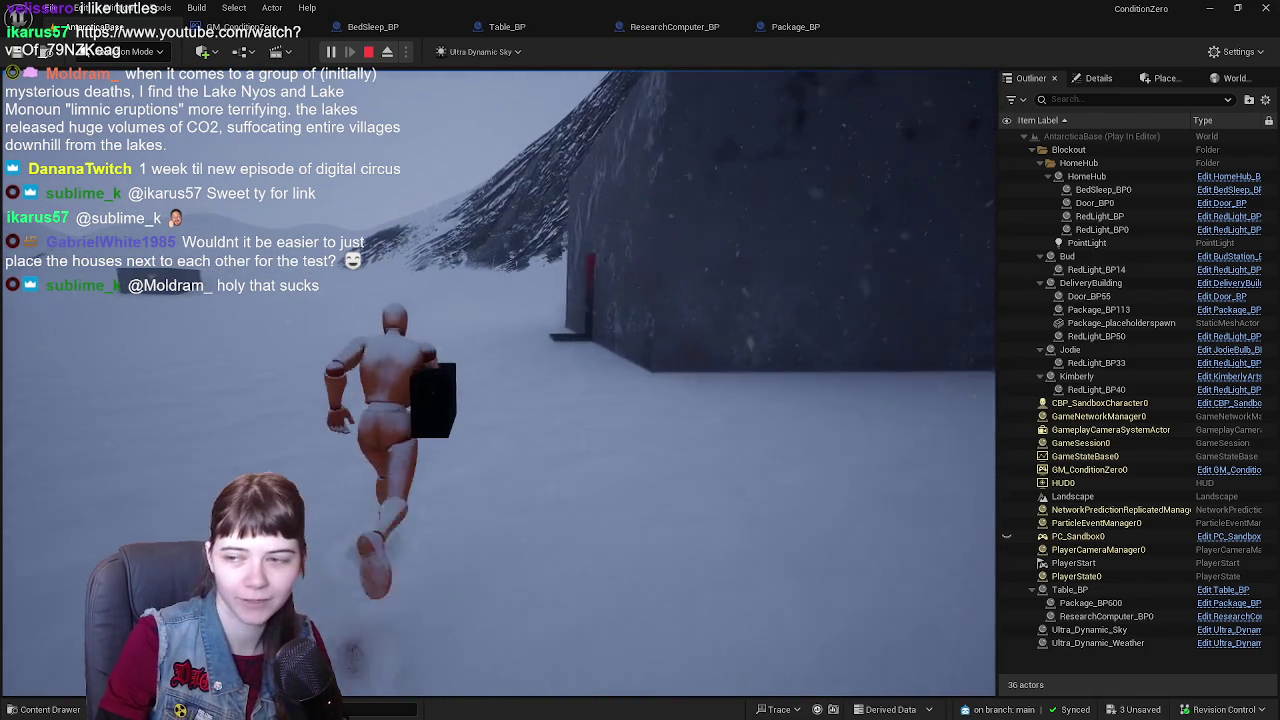
pyautogui.press('w')
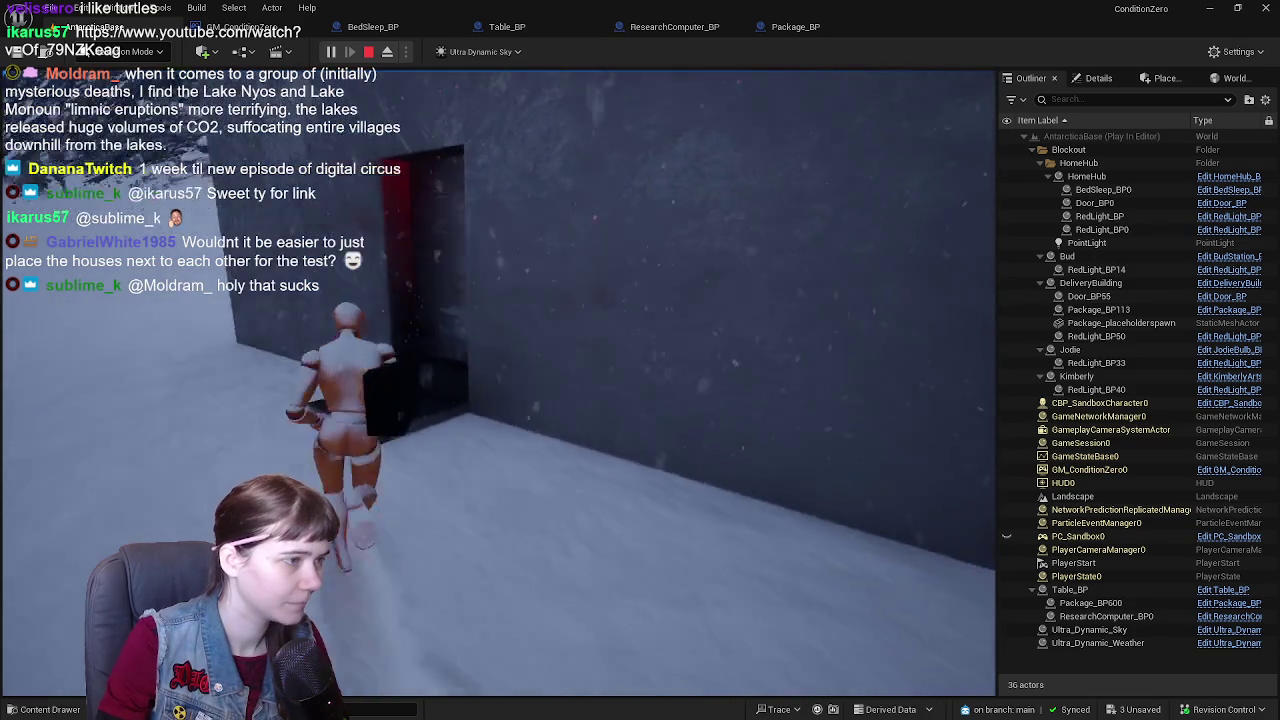
pyautogui.press('w')
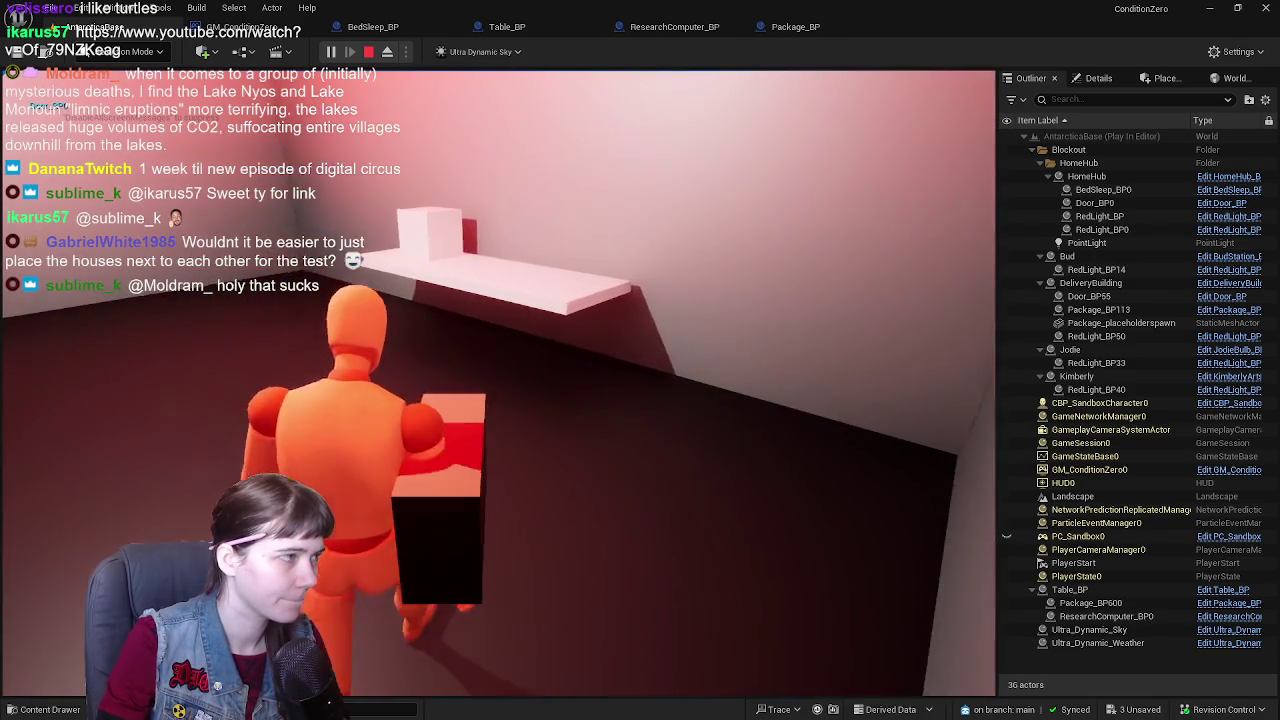
pyautogui.press('e')
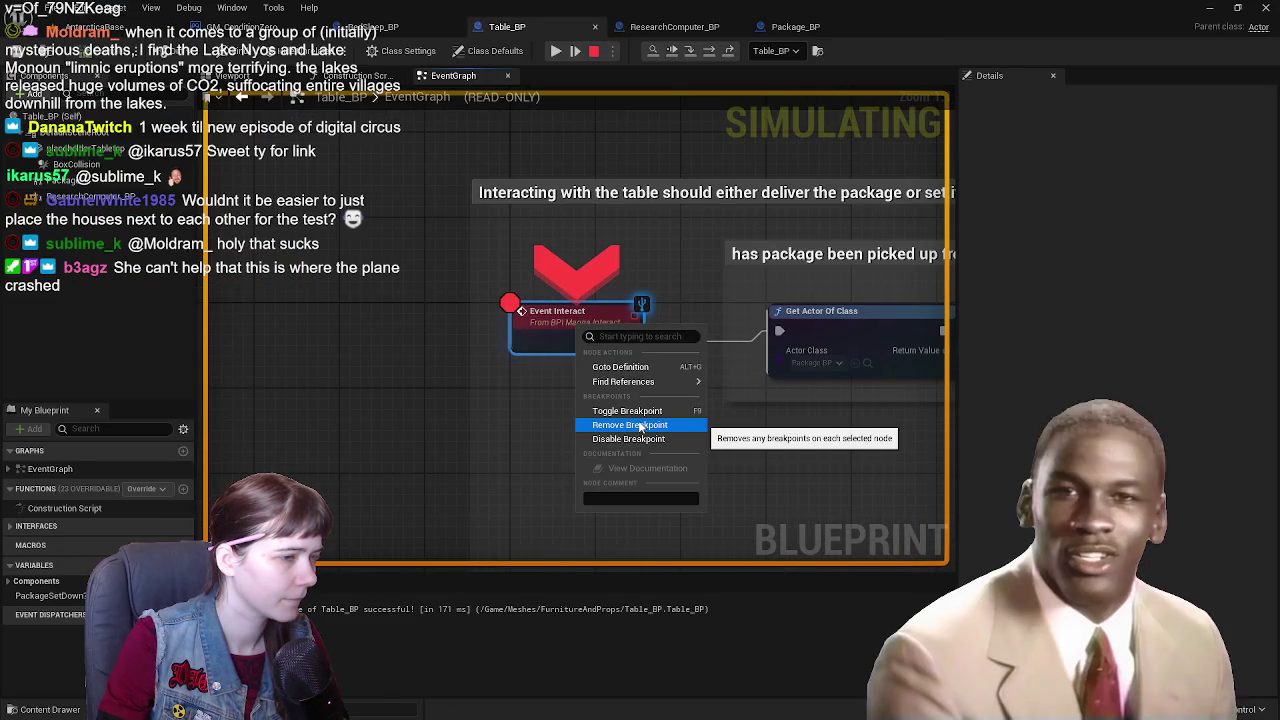
# - Turn off the Event Interact breakpoint, resume the paused game, and end the play session
pyautogui.click(637, 439)
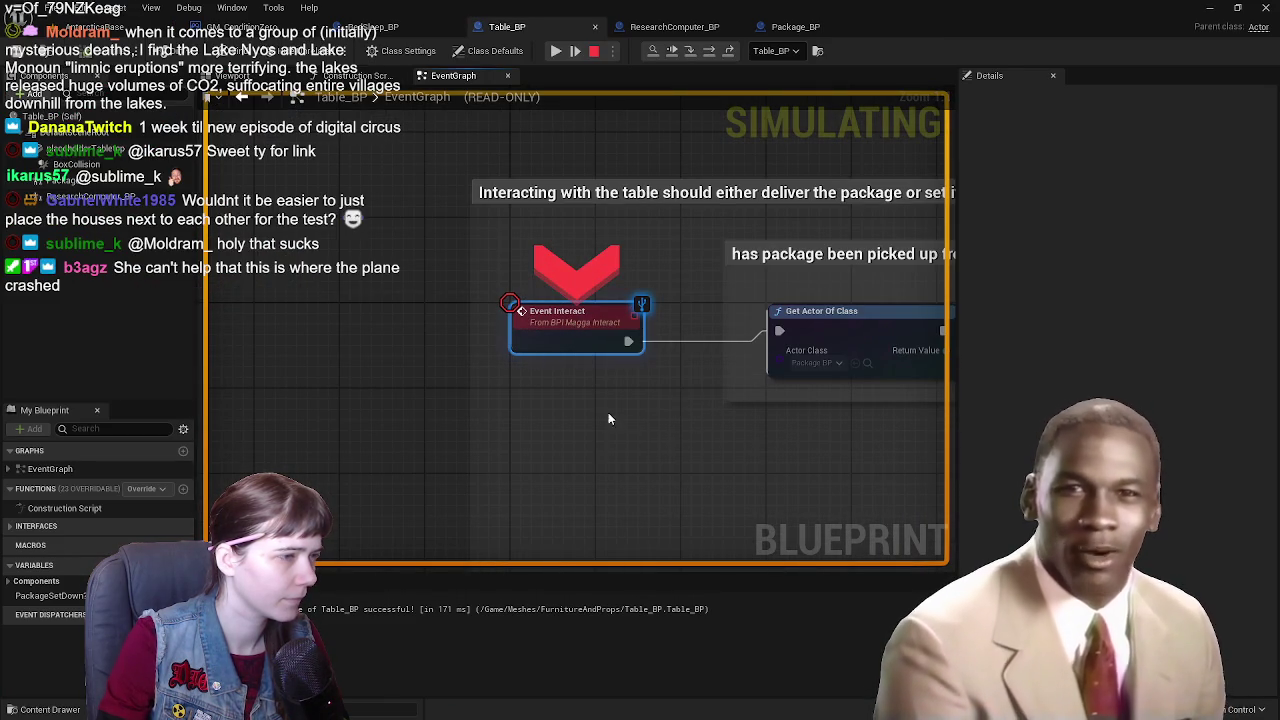
pyautogui.press('F5')
pyautogui.click(350, 52)
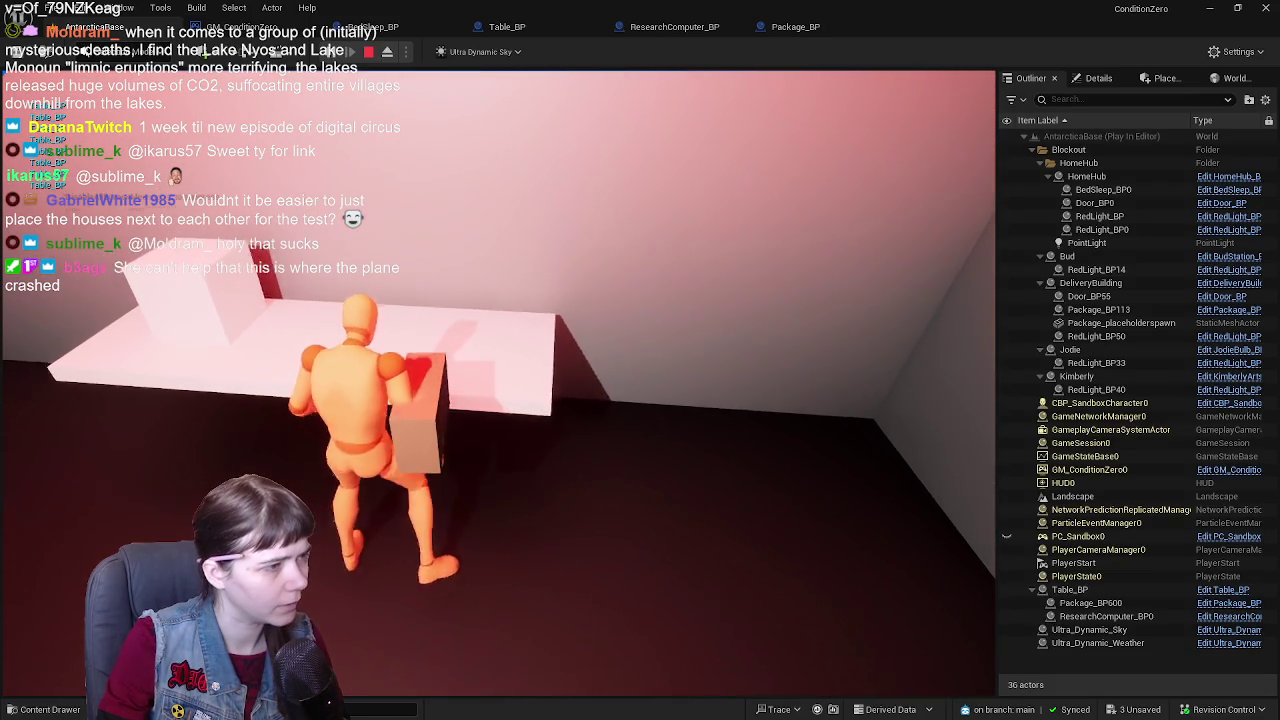
pyautogui.press('Escape')
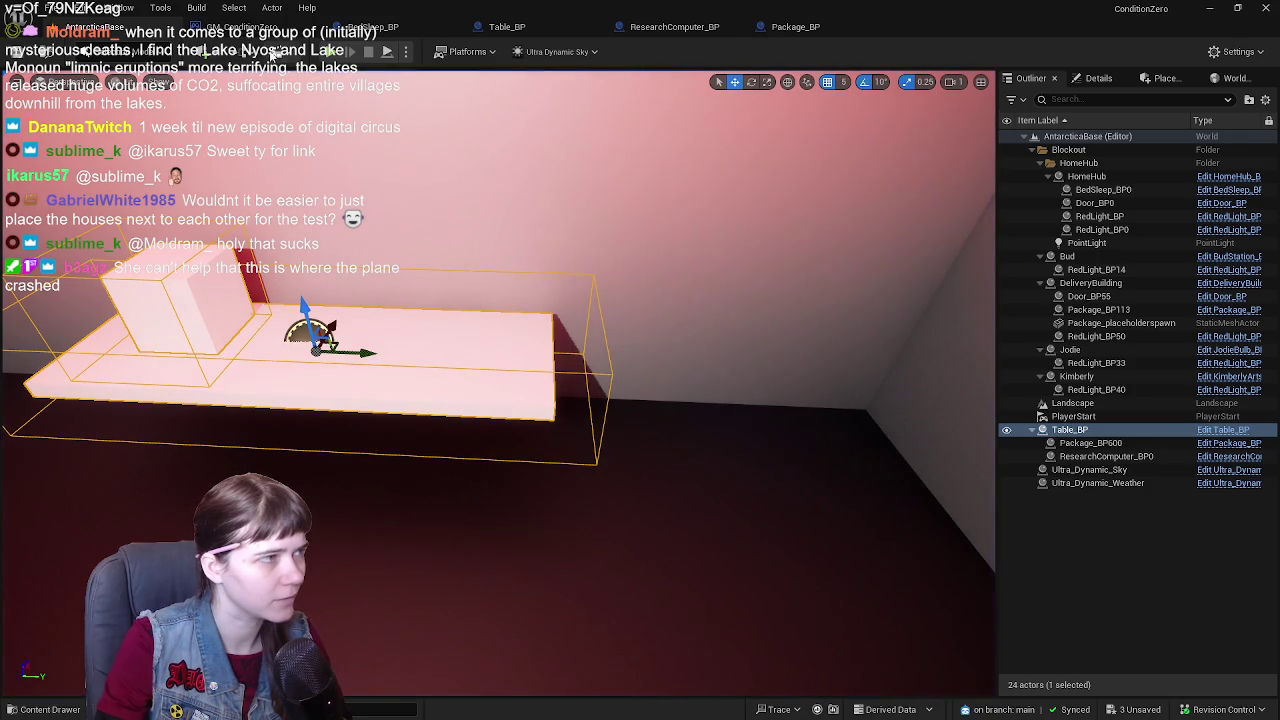
# - Add a breakpoint to Table_BP's 'Package Picked Up?' Branch node, then return to the level
pyautogui.click(507, 27)
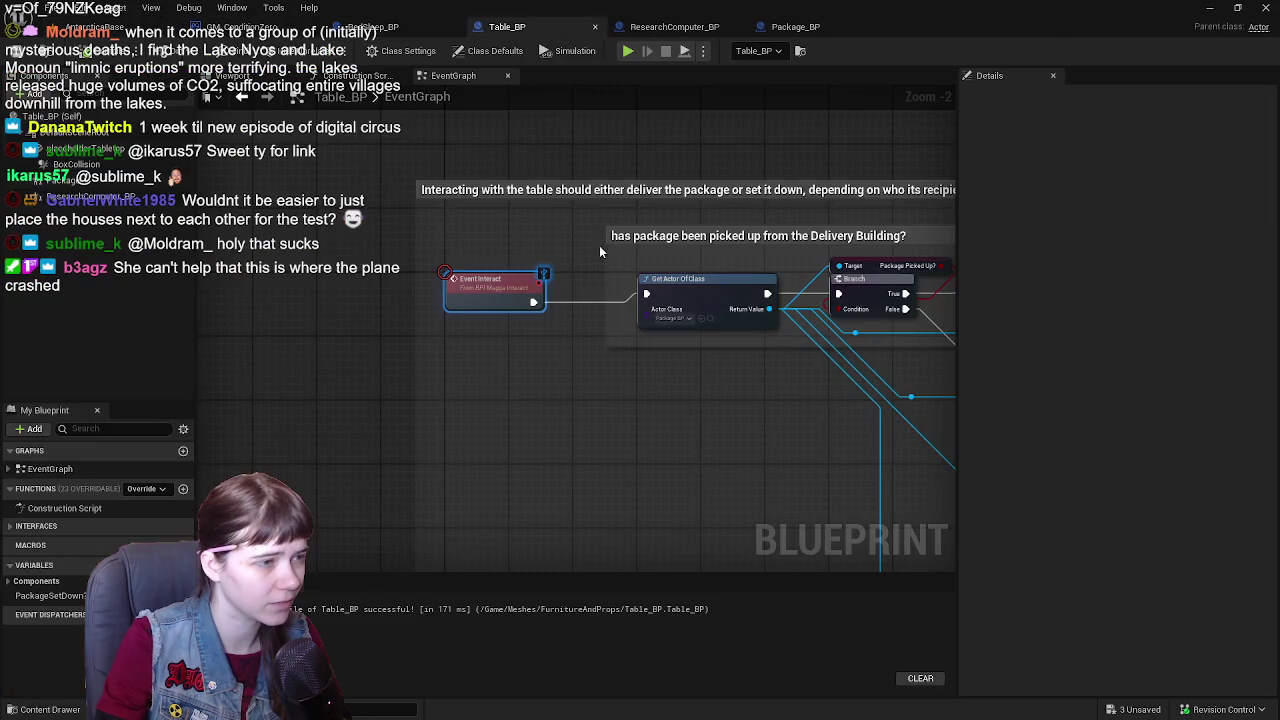
pyautogui.scroll(3, 466, 236)
pyautogui.moveTo(466, 236); pyautogui.dragTo(505, 245)
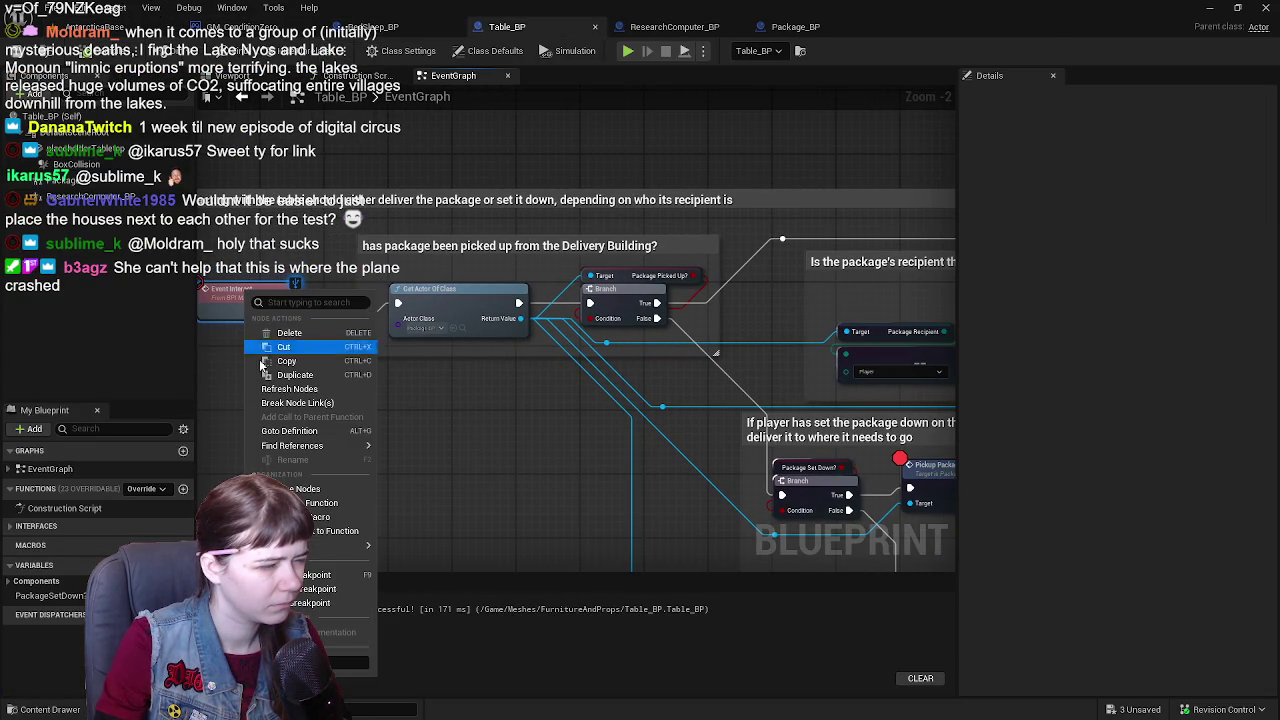
pyautogui.click(318, 590)
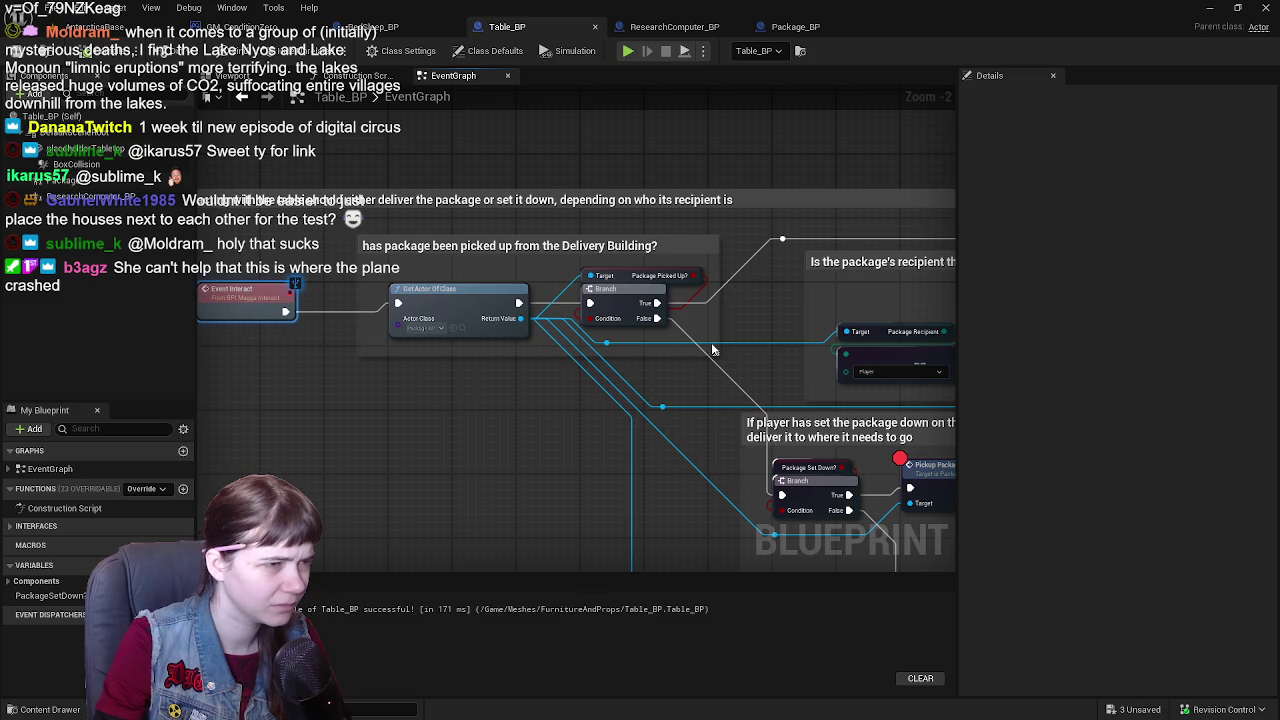
pyautogui.rightClick(633, 298)
pyautogui.click(680, 547)
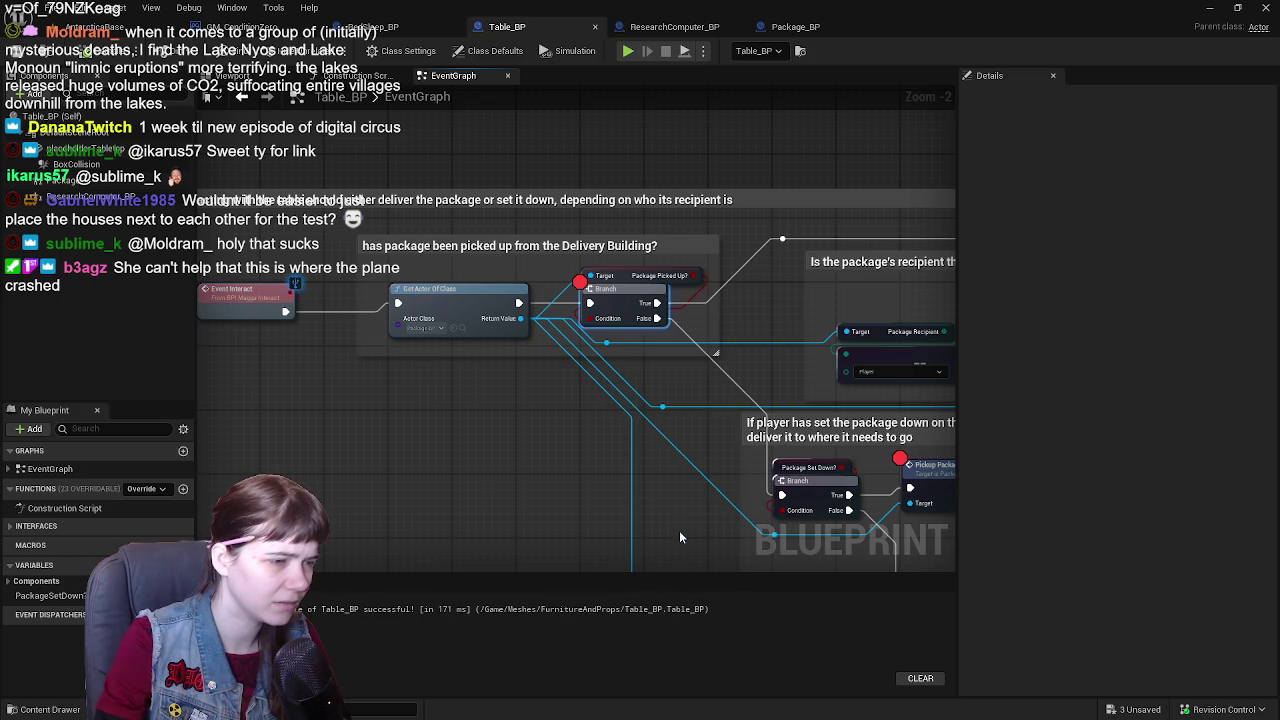
pyautogui.click(117, 30)
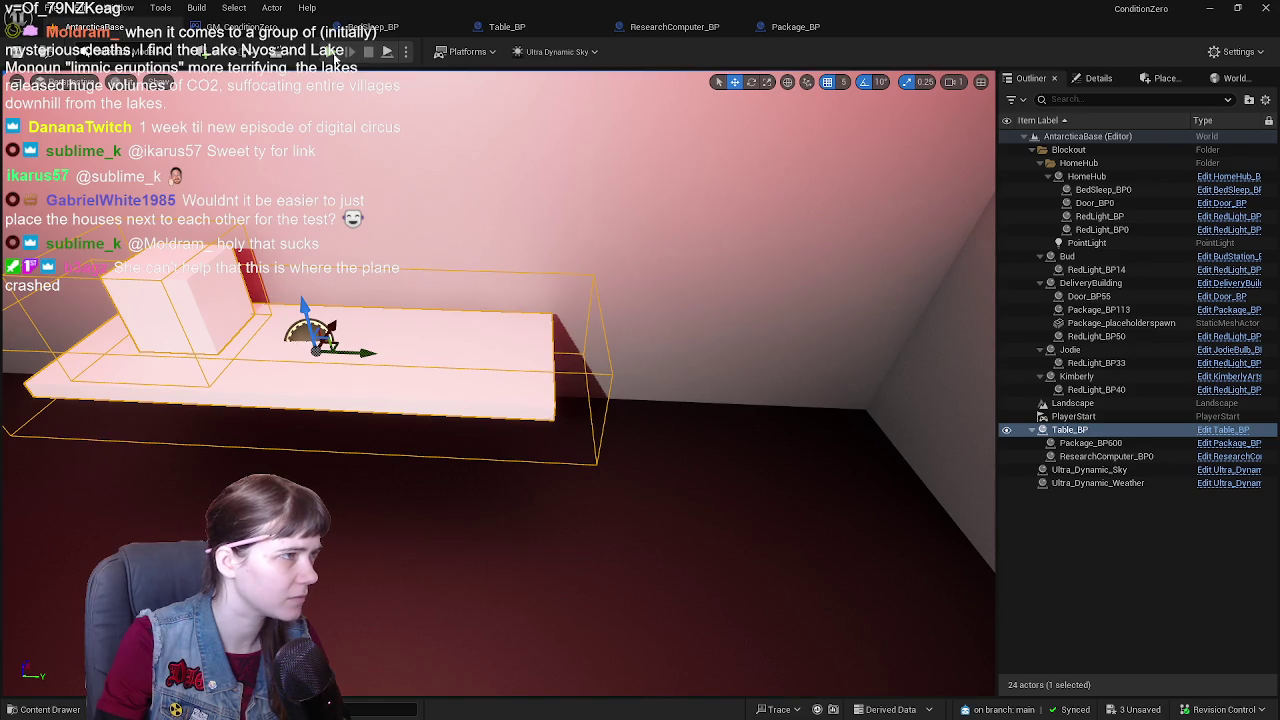
pyautogui.hotkey('alt', 'p')
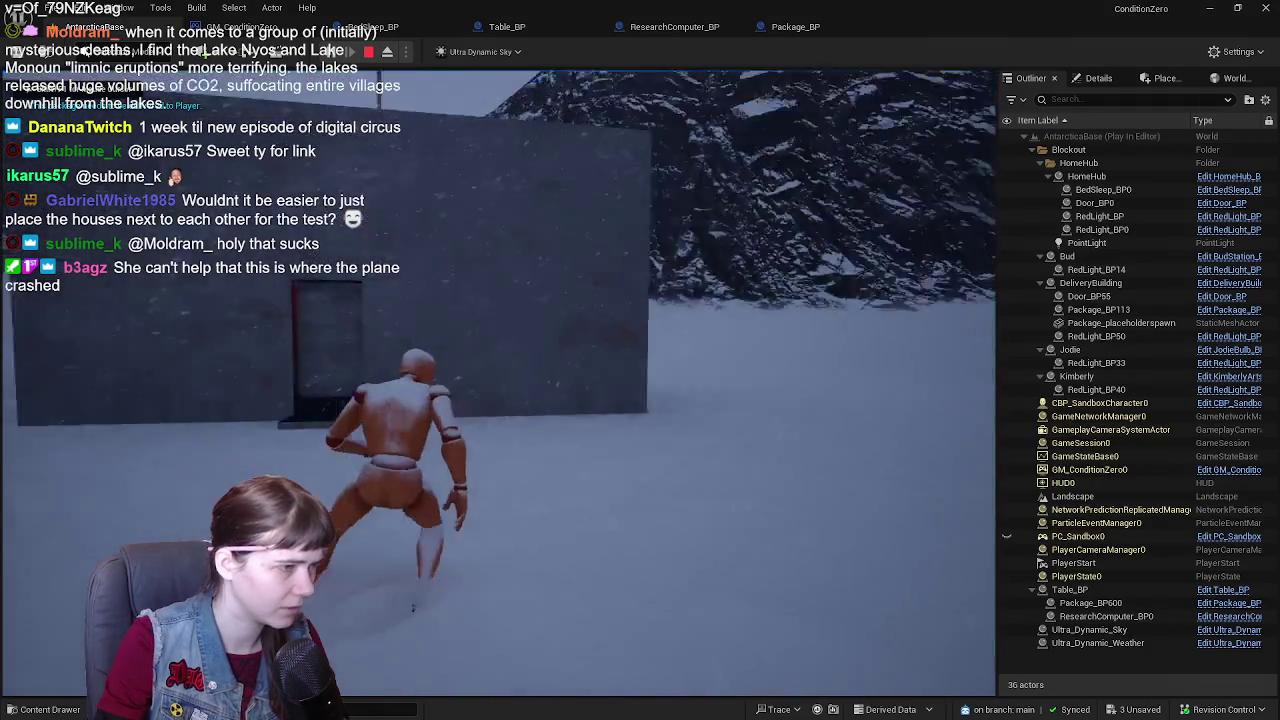
pyautogui.press('w')
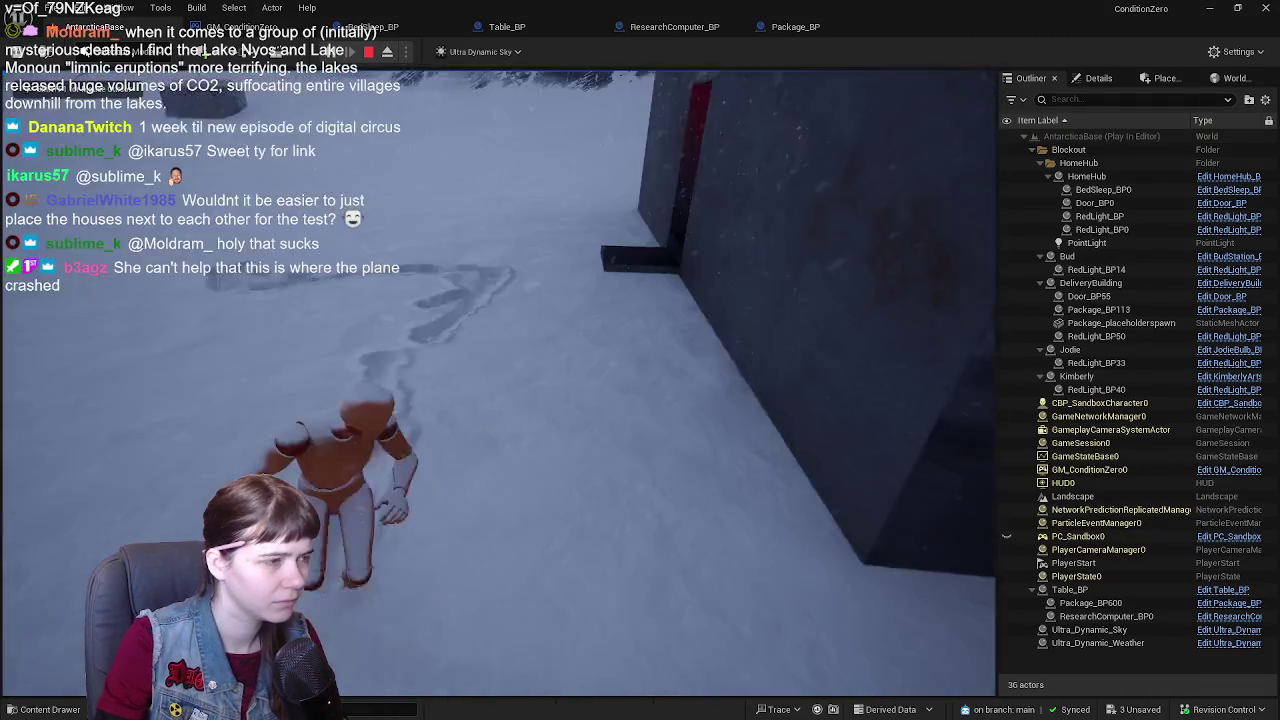
pyautogui.press('w')
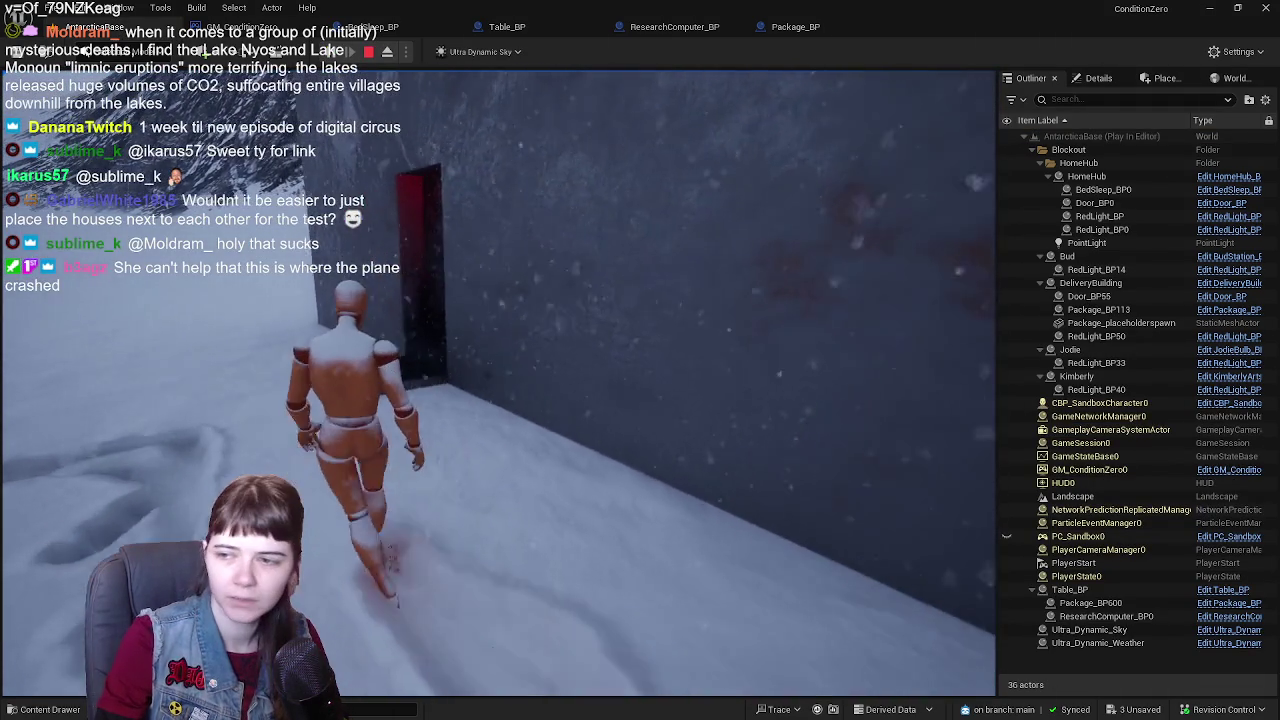
pyautogui.press('w')
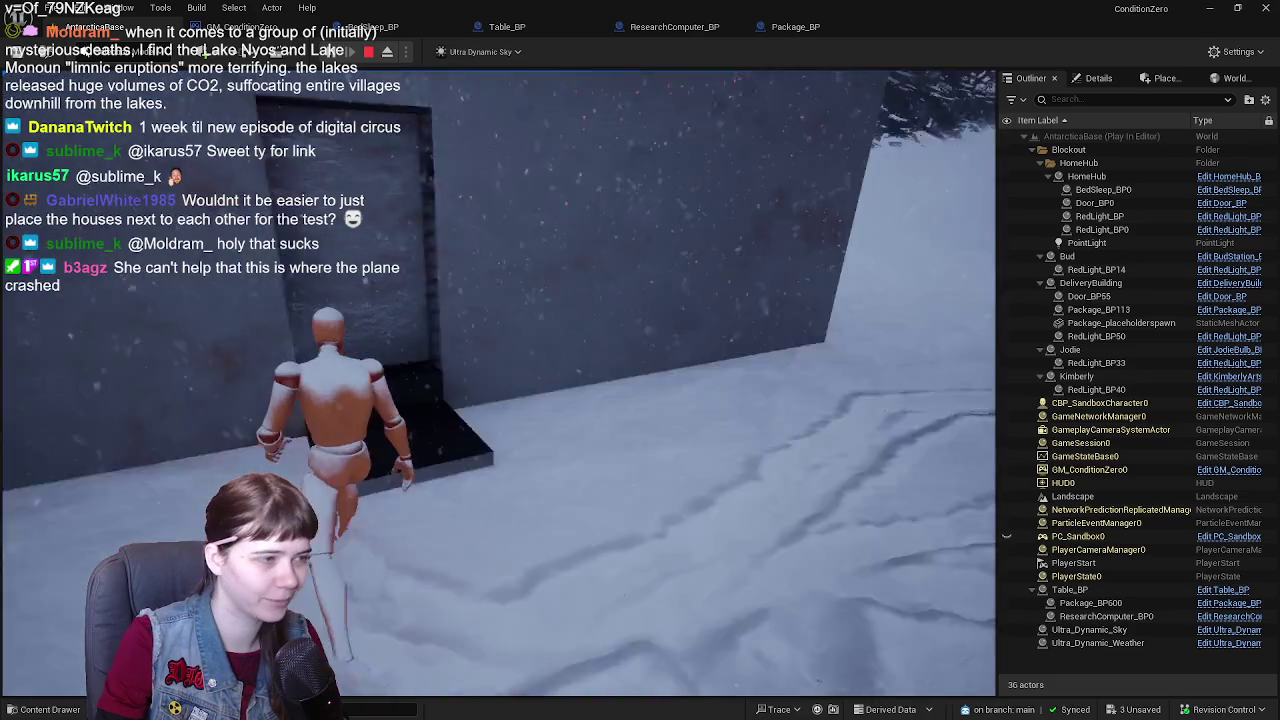
pyautogui.press('w')
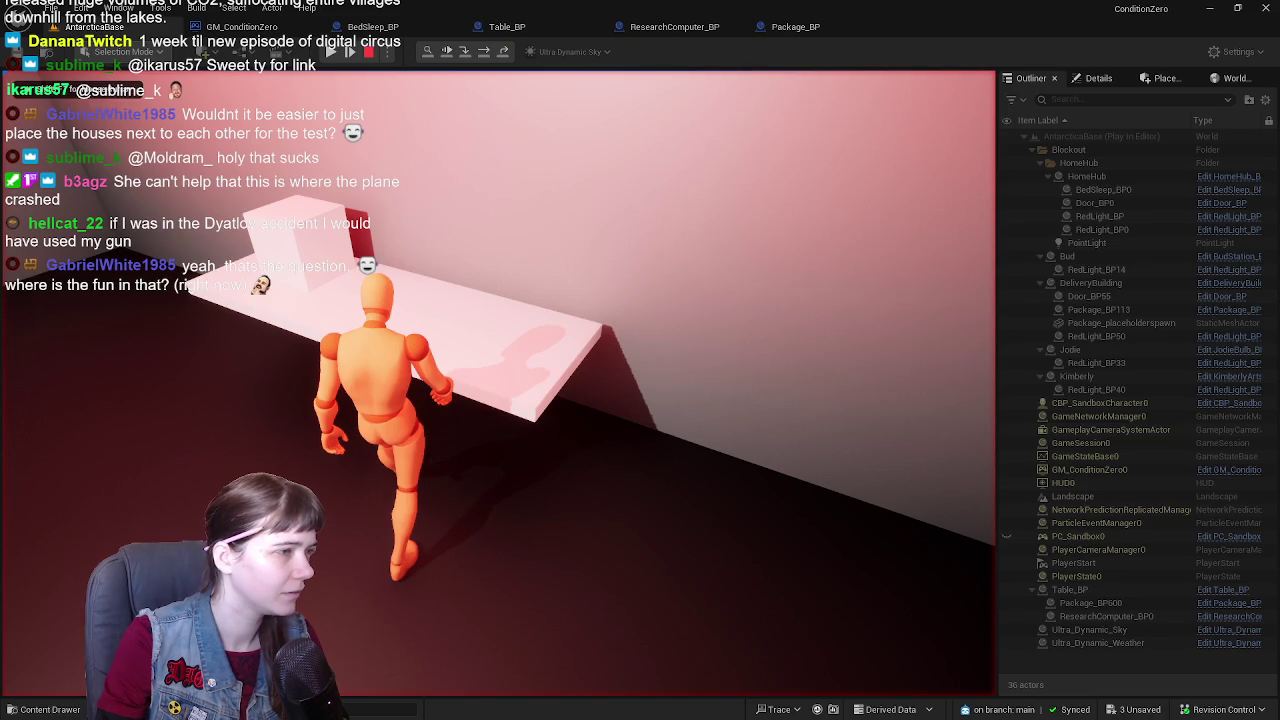
pyautogui.press('Escape')
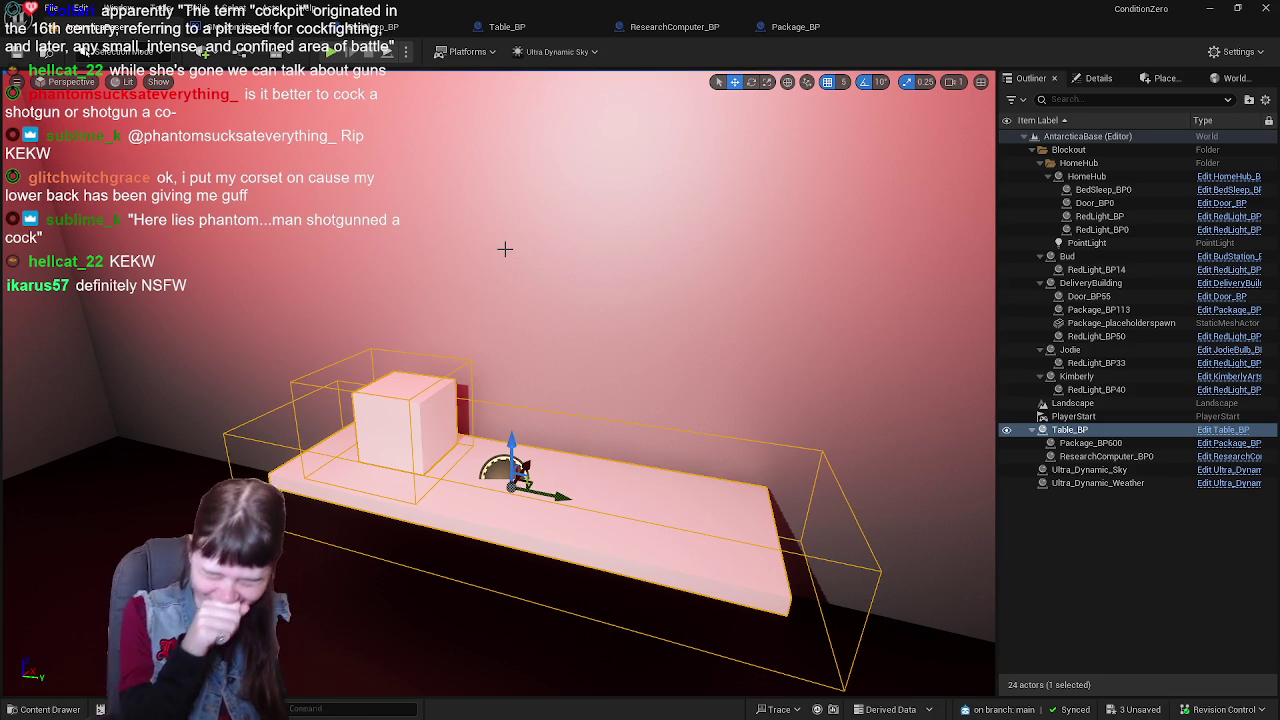
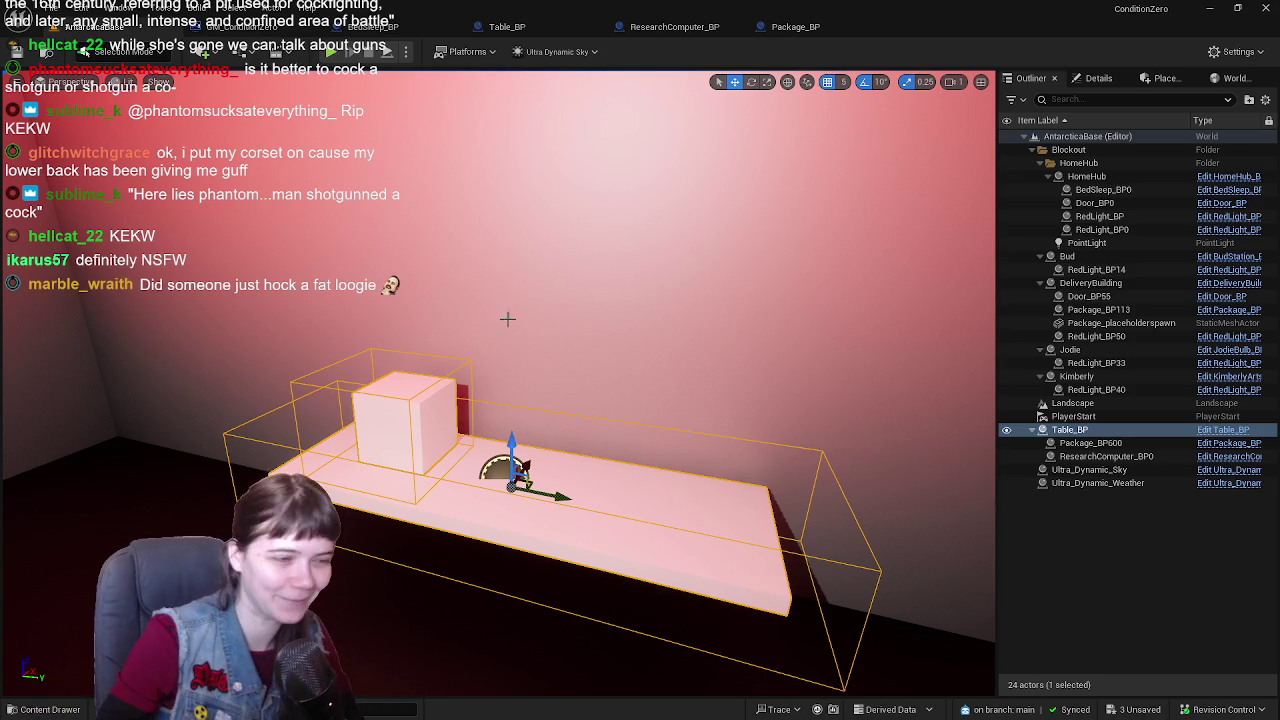
# - Zoom out of the Unreal AntarcticaBase level and minimize the Unreal Editor to reveal Blender's start screen
pyautogui.scroll(-2, 594, 343)
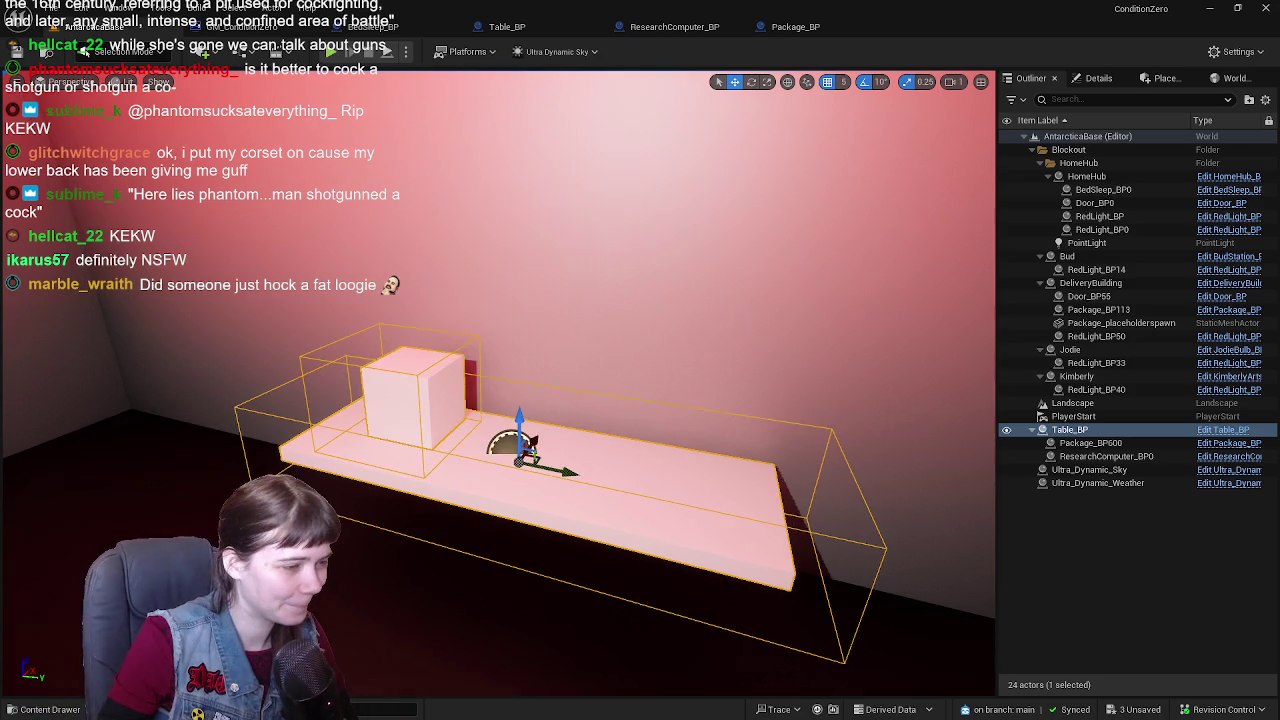
pyautogui.scroll(-3, 666, 309)
pyautogui.scroll(2, 700, 289)
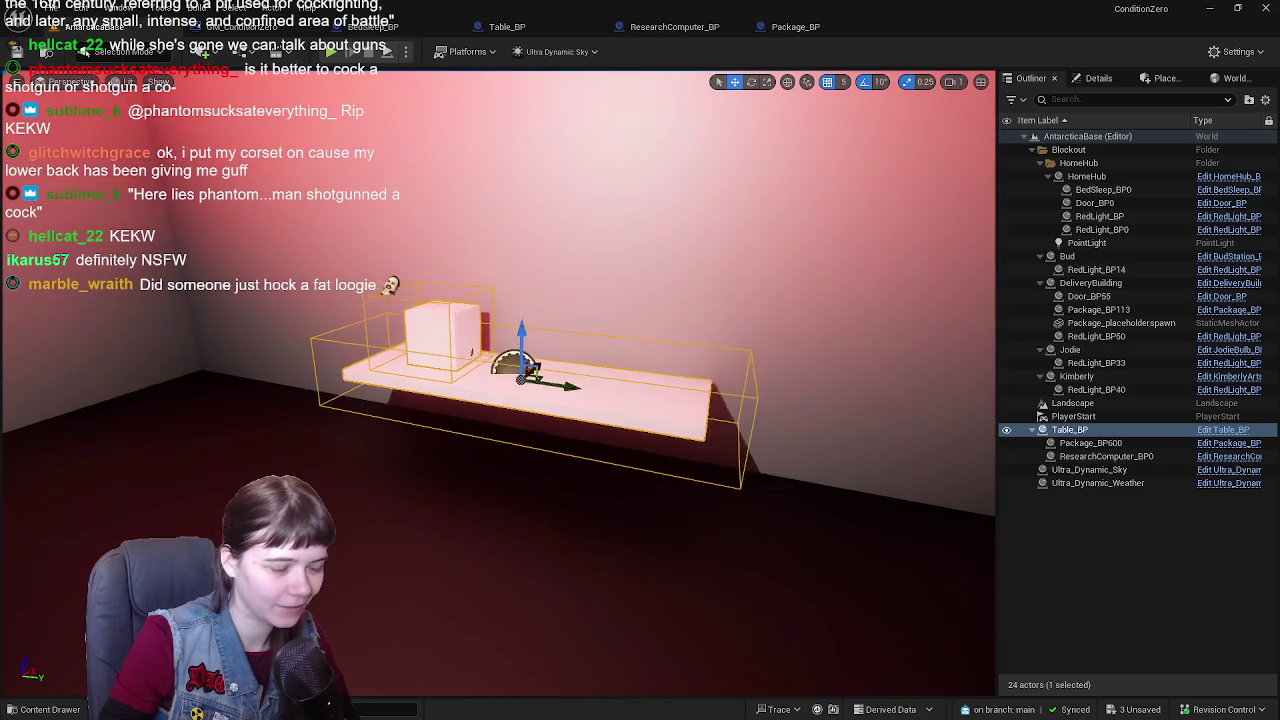
pyautogui.click(1208, 10)
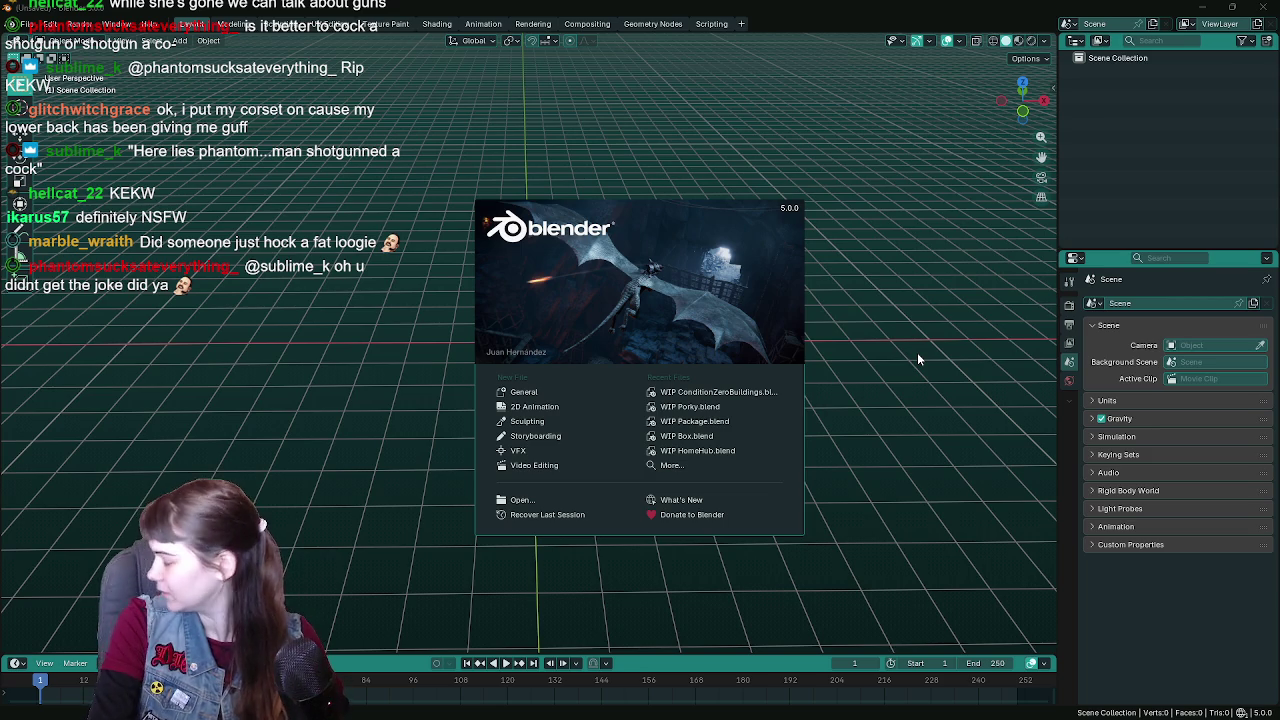
# - Open WIP ConditionZeroBuildings.blend, hide the bed collection and make Tables the active collection
pyautogui.click(760, 391)
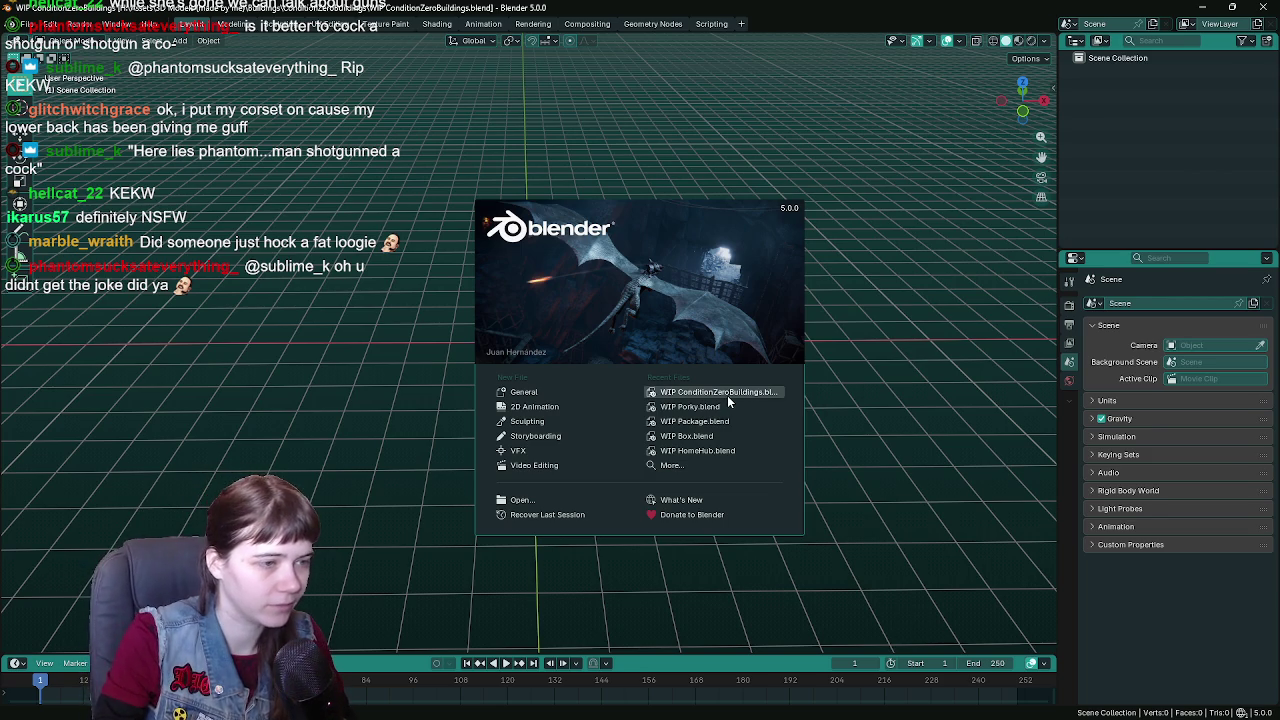
pyautogui.moveTo(676, 294)
pyautogui.mouseDown()
pyautogui.moveTo(615, 237)
pyautogui.moveTo(592, 236)
pyautogui.mouseUp()
pyautogui.click(632, 232)
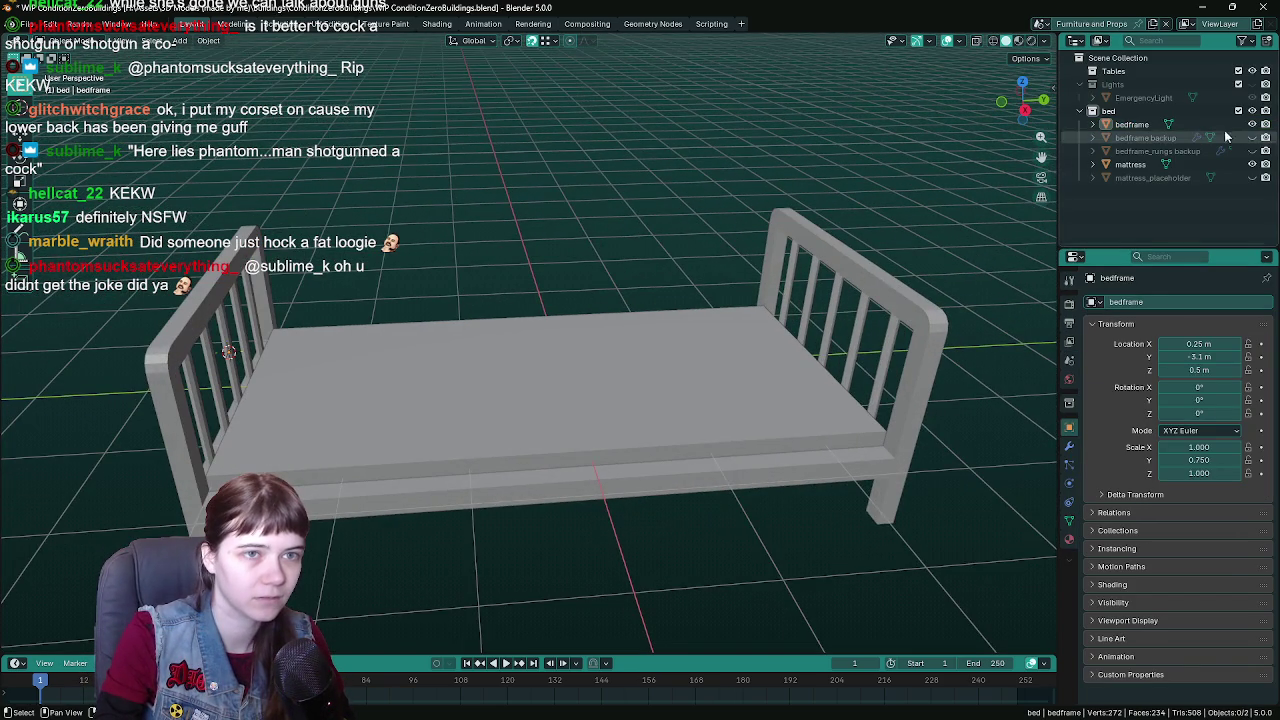
pyautogui.click(1238, 110)
pyautogui.click(1091, 111)
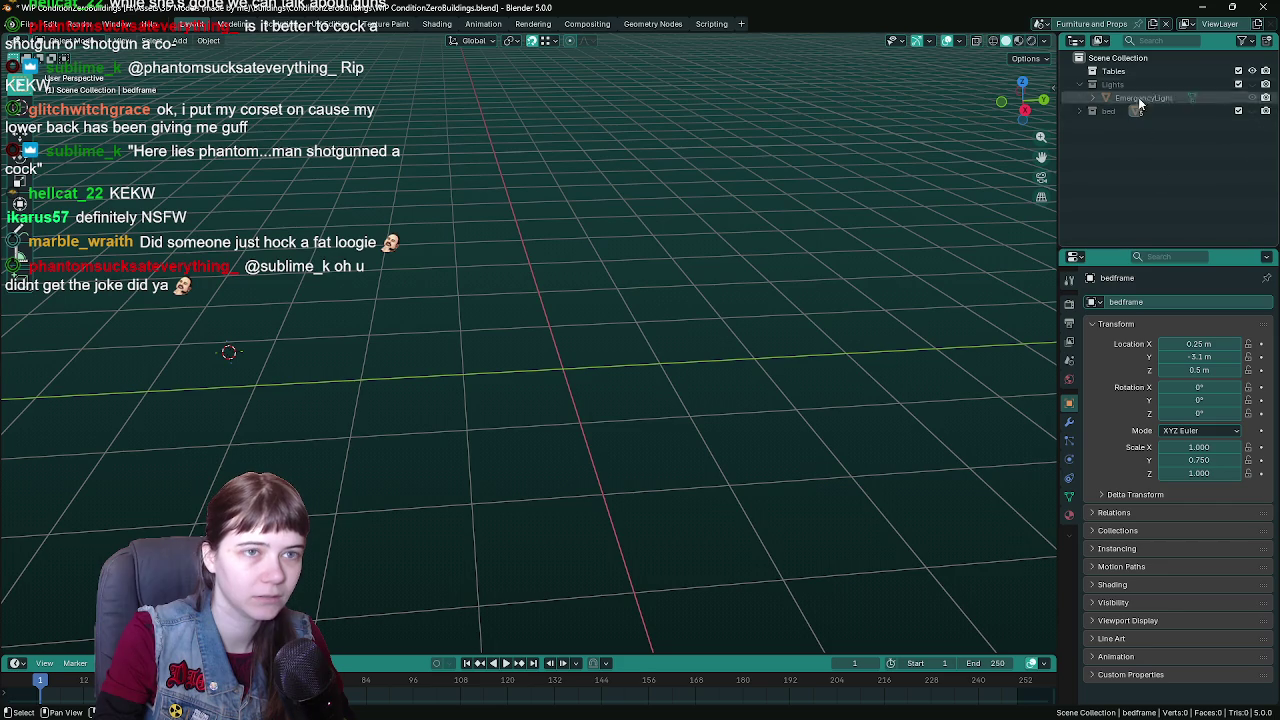
pyautogui.click(1136, 72)
# - Add a mesh cube at the 3D cursor in the Tables collection
pyautogui.hotkey('ctrl', 'a')
pyautogui.press('Escape')
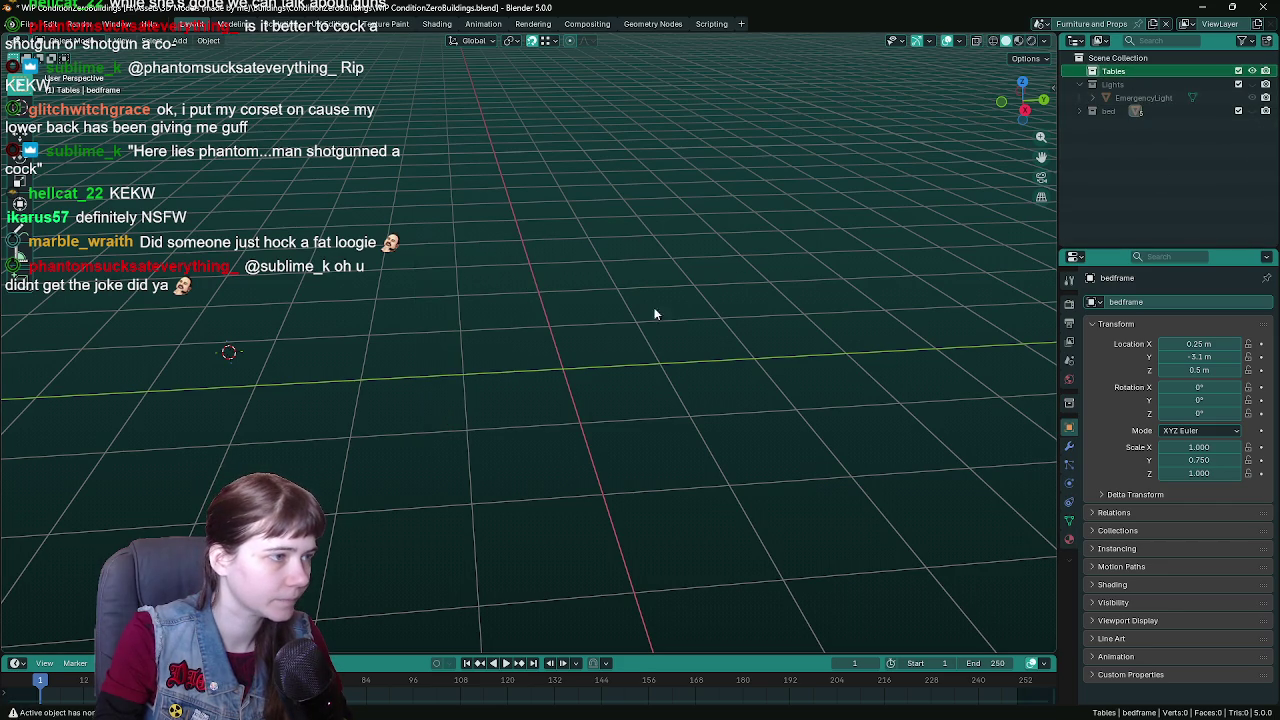
pyautogui.hotkey('shift', 'a')
pyautogui.click(208, 40)
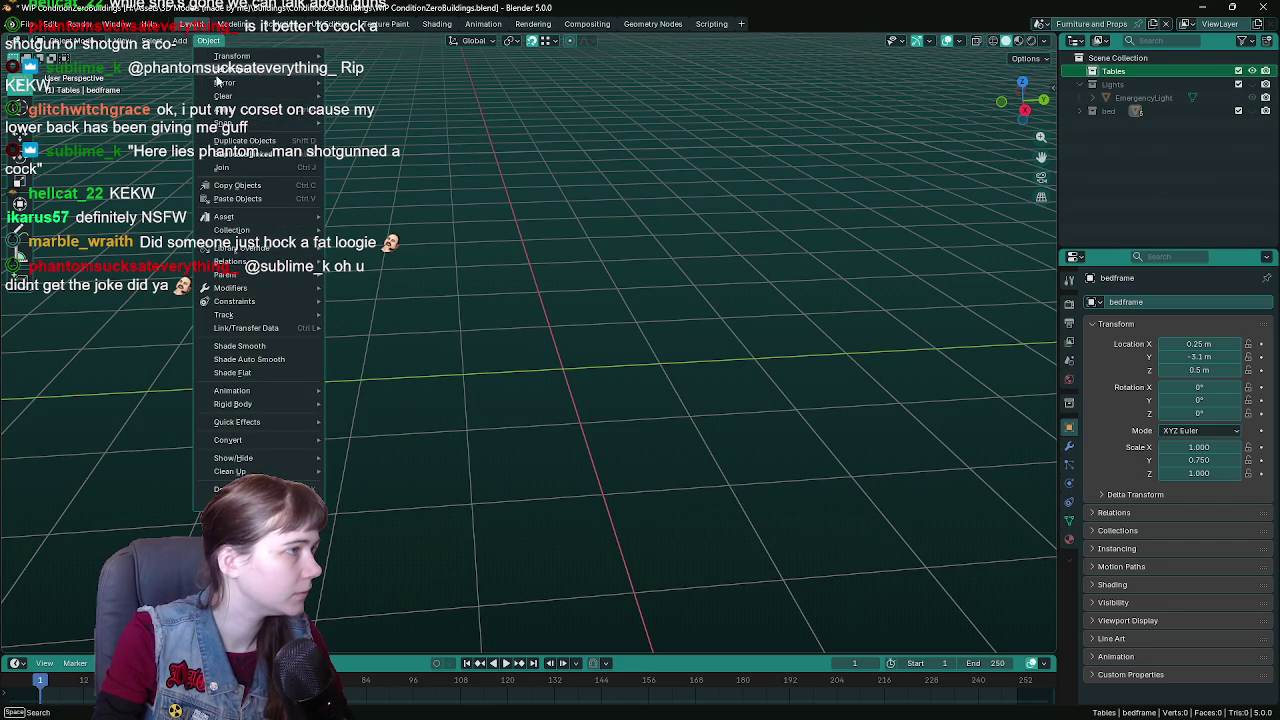
pyautogui.moveTo(228, 122)
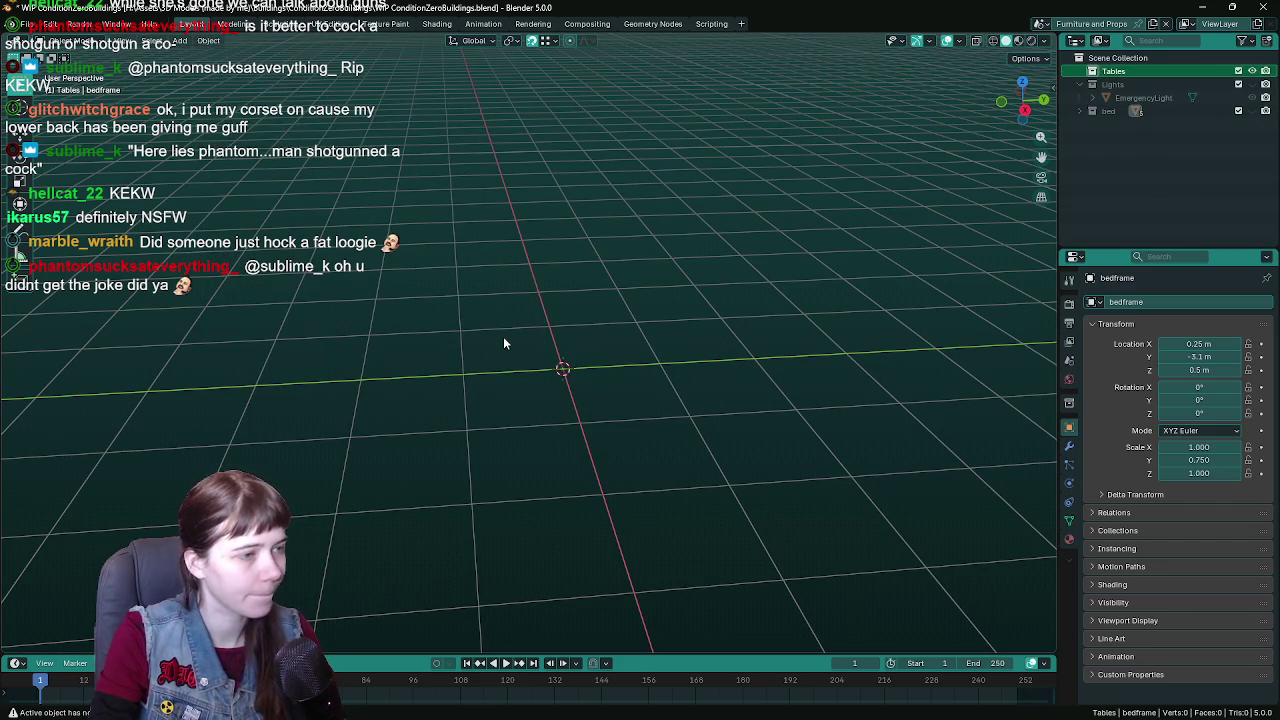
pyautogui.hotkey('shift', 'a')
pyautogui.moveTo(501, 352)
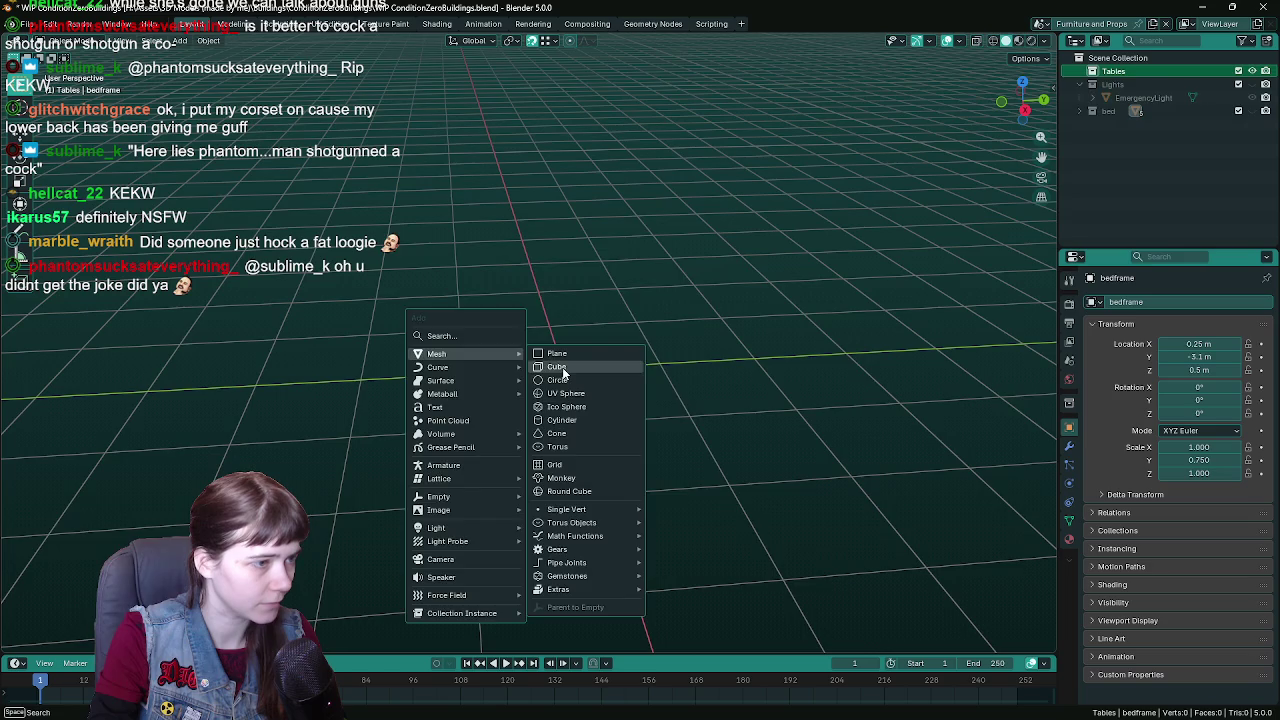
pyautogui.click(556, 367)
# - Raise the new cube 1 m along Z and save the file
pyautogui.press('g')
pyautogui.press('z')
pyautogui.press('1')
pyautogui.press('Return')
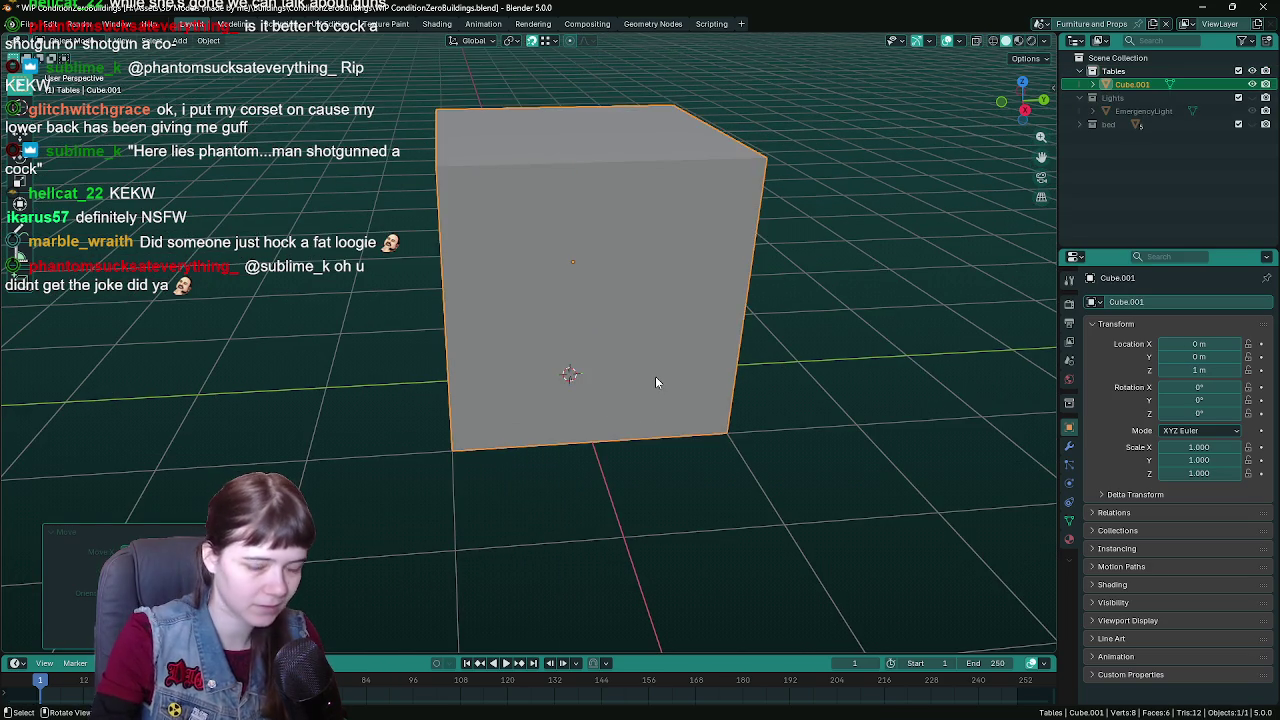
pyautogui.scroll(-2, 650, 372)
pyautogui.hotkey('ctrl', 's')
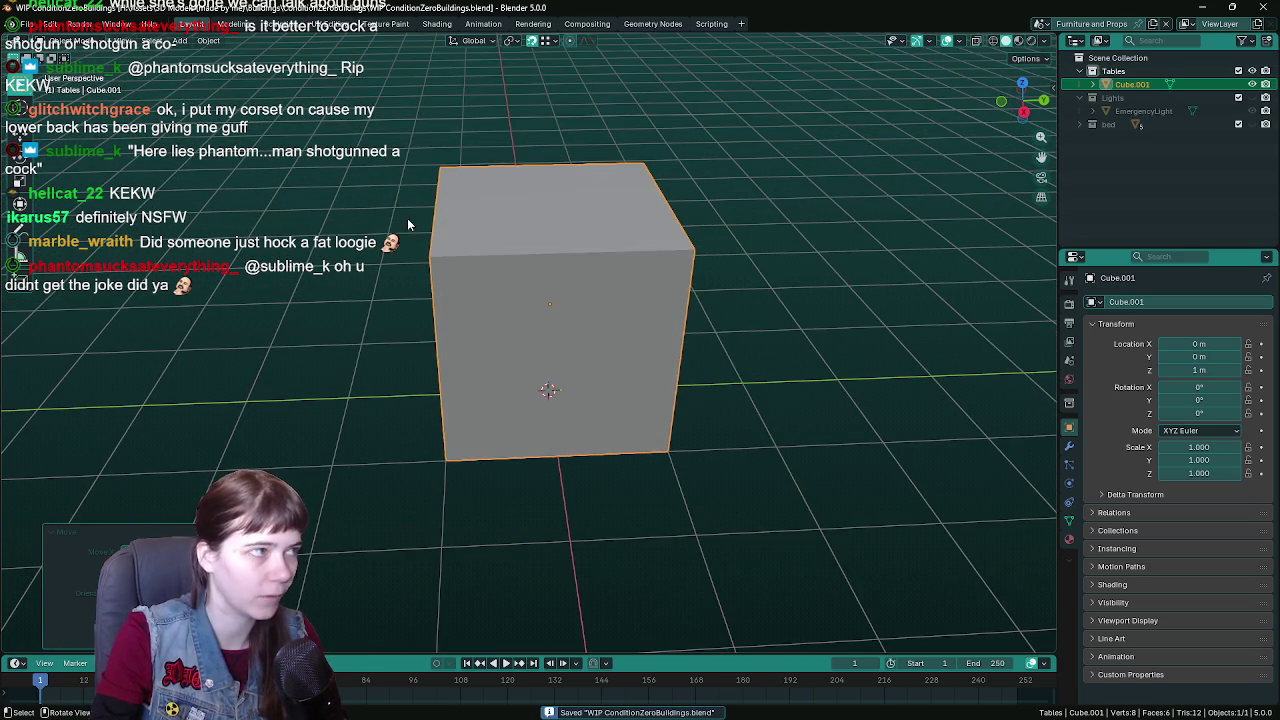
# - Set the cube's origin to the 3D cursor at the grid centre and enter Edit Mode
pyautogui.click(208, 40)
pyautogui.moveTo(245, 70)
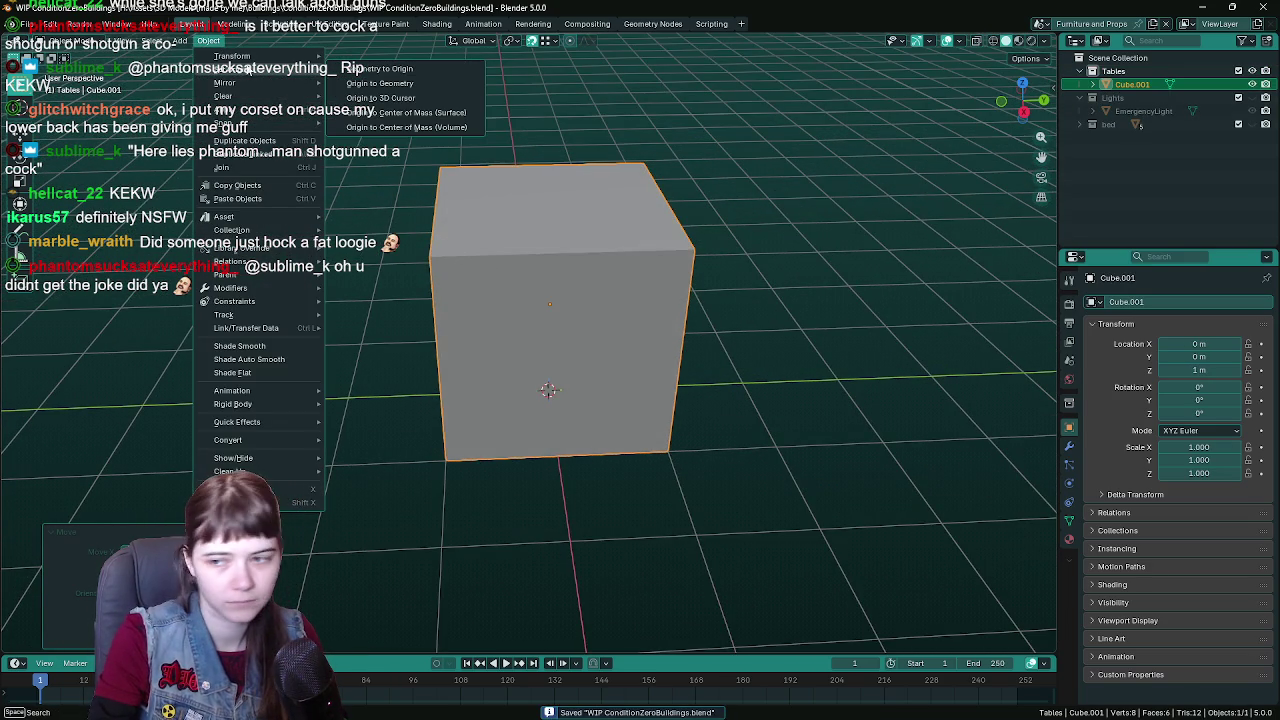
pyautogui.click(416, 103)
pyautogui.moveTo(584, 202)
pyautogui.mouseDown()
pyautogui.moveTo(720, 266)
pyautogui.moveTo(784, 278)
pyautogui.moveTo(644, 353)
pyautogui.moveTo(549, 316)
pyautogui.mouseUp()
pyautogui.press('Tab')
# - With X-ray shading on, delete the cube's bottom face
pyautogui.press('z')
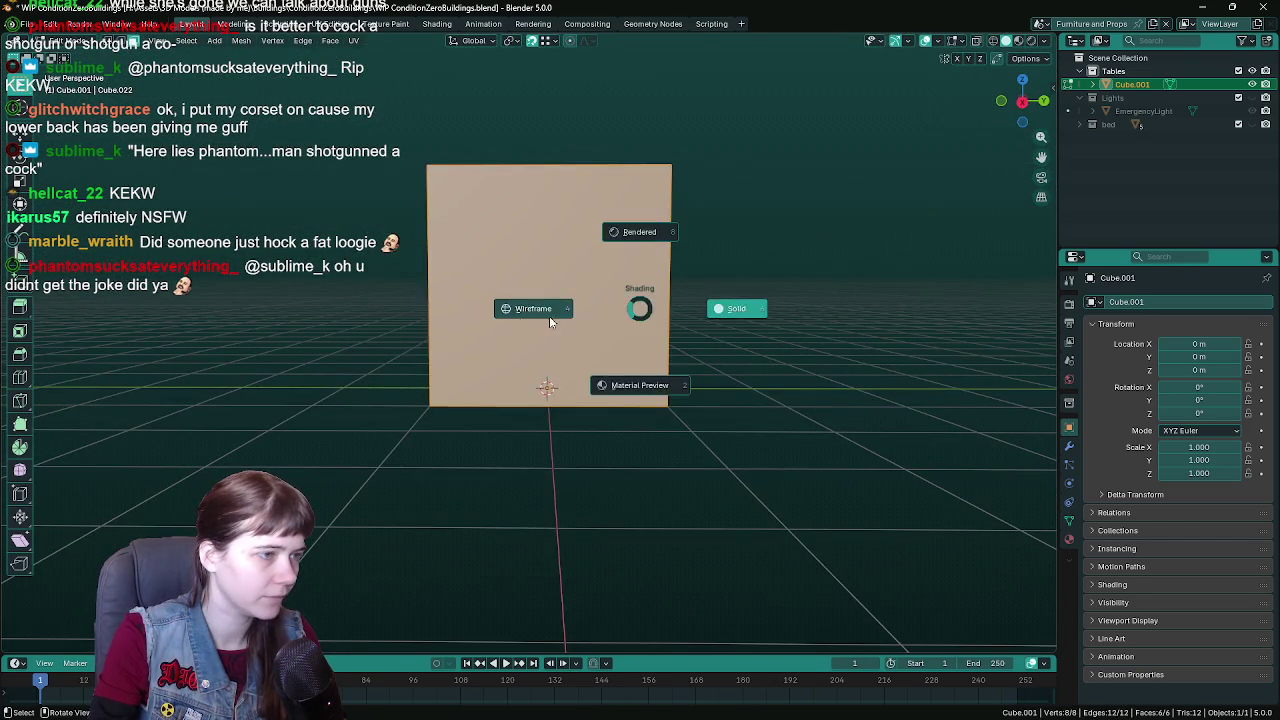
pyautogui.click(387, 338)
pyautogui.click(547, 395)
pyautogui.moveTo(547, 395)
pyautogui.mouseDown()
pyautogui.moveTo(680, 423)
pyautogui.moveTo(582, 377)
pyautogui.moveTo(558, 331)
pyautogui.mouseUp()
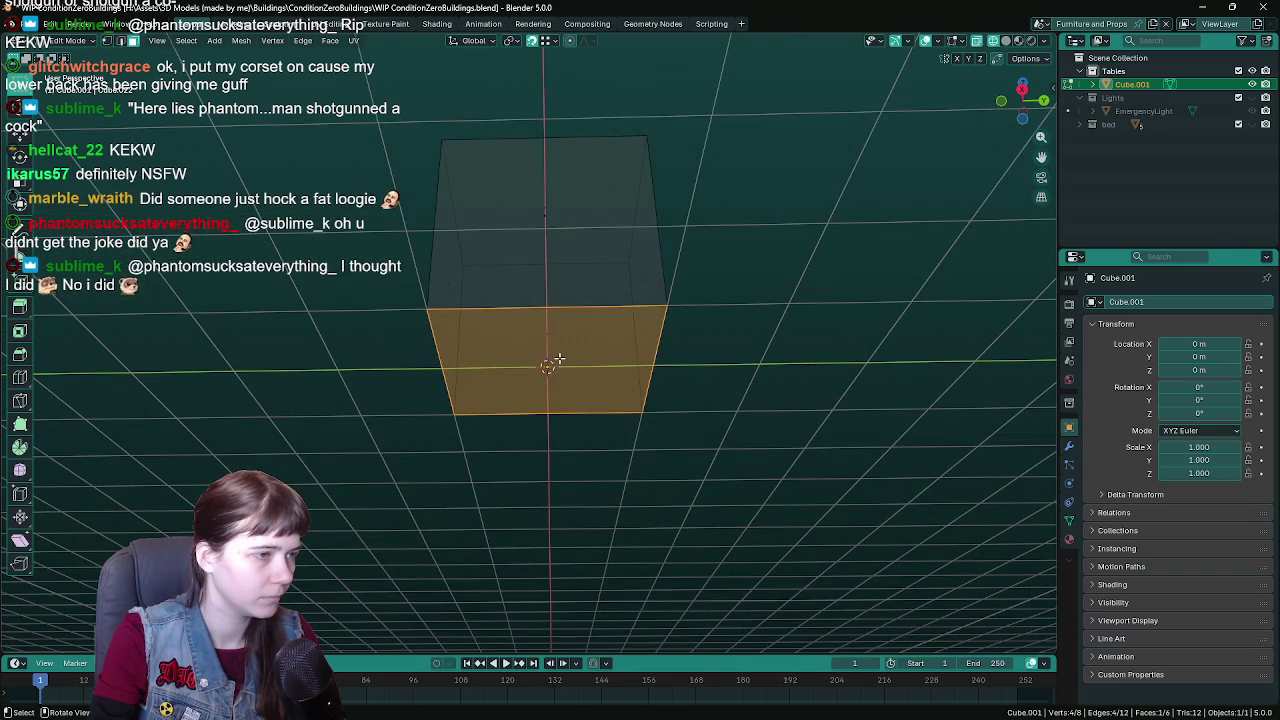
pyautogui.click(559, 359)
pyautogui.press('x')
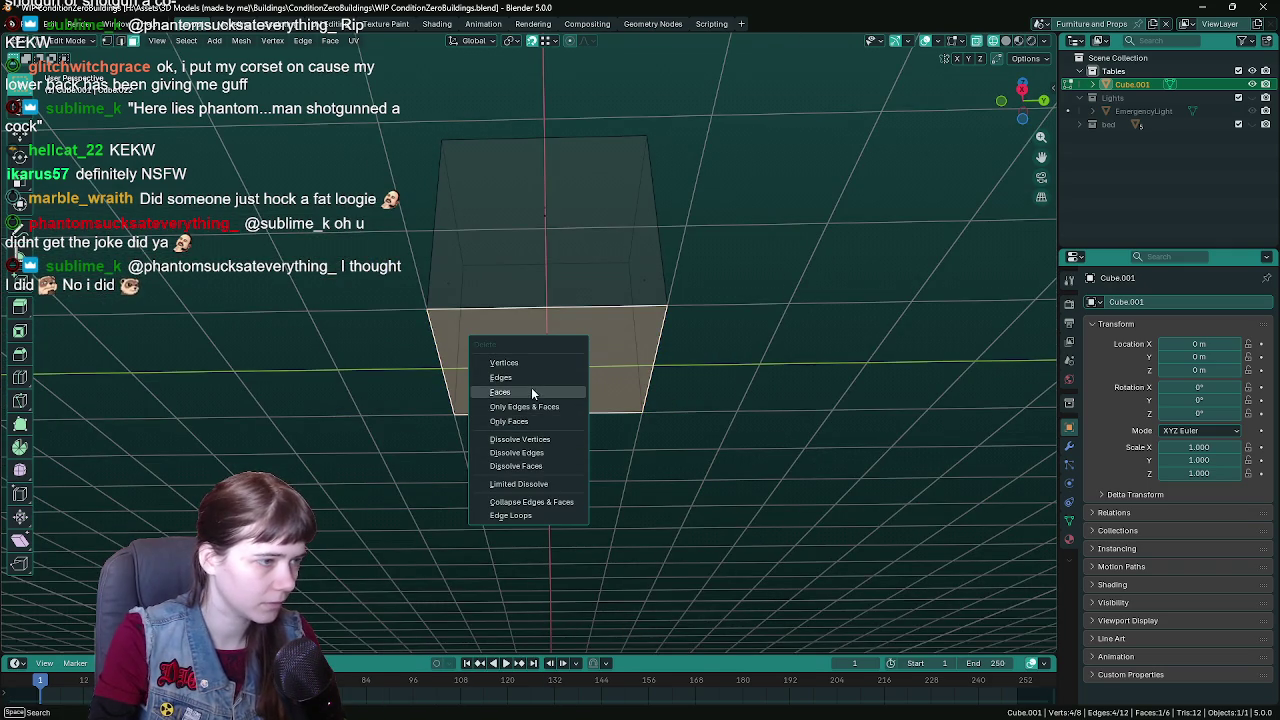
pyautogui.click(531, 392)
# - Turn X-ray off and delete the side faces, keeping their edges
pyautogui.moveTo(537, 380)
pyautogui.mouseDown()
pyautogui.moveTo(626, 390)
pyautogui.moveTo(686, 356)
pyautogui.moveTo(681, 344)
pyautogui.moveTo(453, 363)
pyautogui.mouseUp()
pyautogui.hotkey('ctrl', 'Tab')
pyautogui.click(739, 372)
pyautogui.press('a')
pyautogui.press('x')
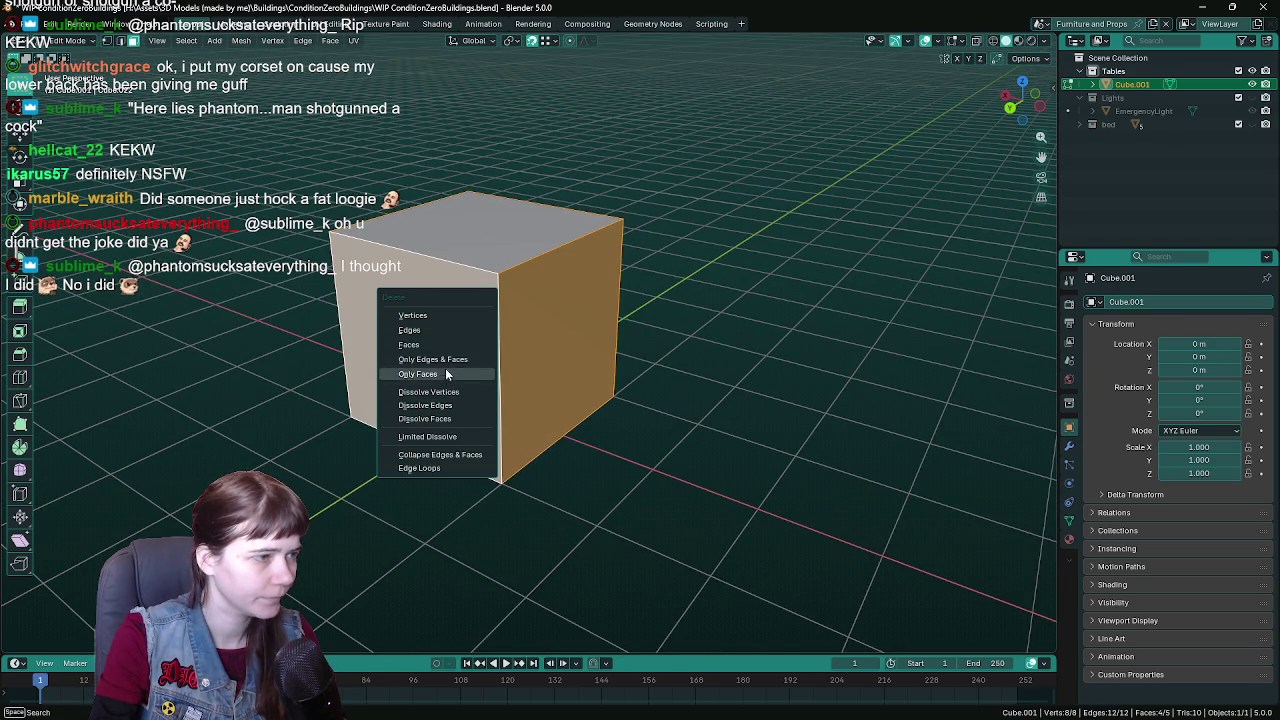
pyautogui.click(454, 373)
# - Add two crossing loop cuts through the top face to quarter it, then save
pyautogui.moveTo(454, 371)
pyautogui.mouseDown()
pyautogui.moveTo(666, 348)
pyautogui.moveTo(603, 360)
pyautogui.moveTo(637, 309)
pyautogui.moveTo(583, 217)
pyautogui.mouseUp()
pyautogui.hotkey('ctrl', 'r')
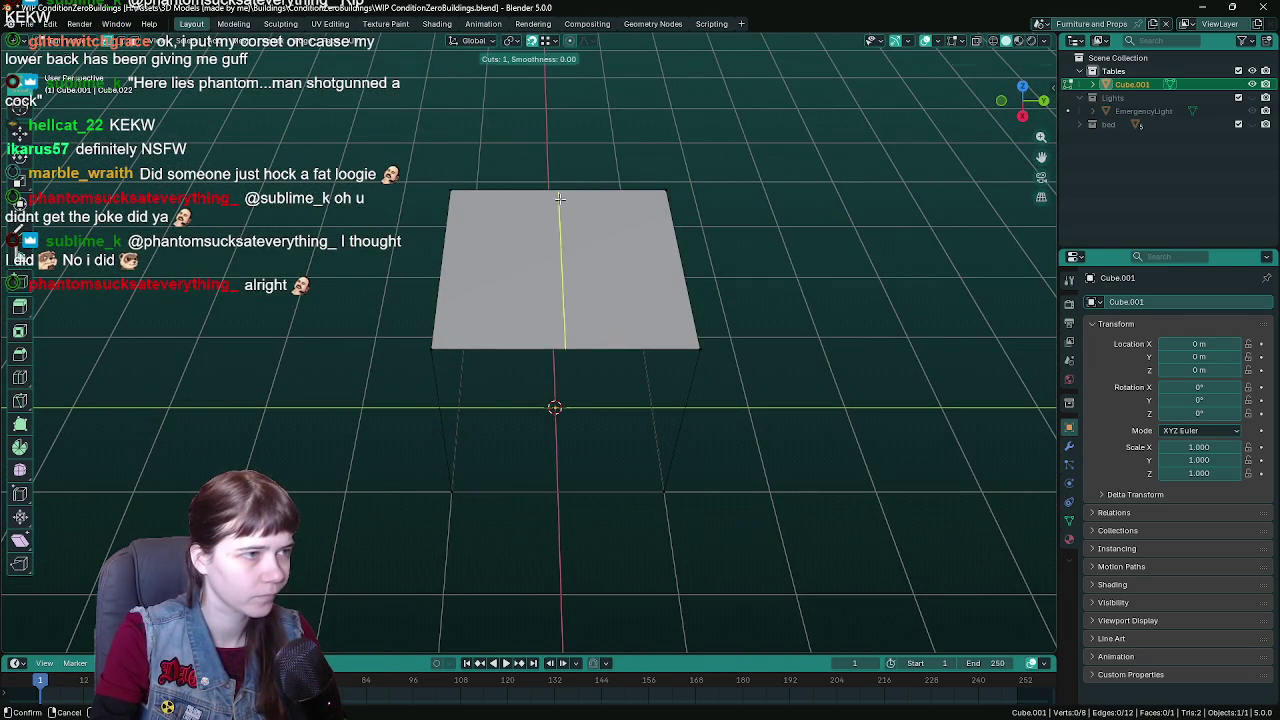
pyautogui.click(560, 198)
pyautogui.hotkey('ctrl', 'r')
pyautogui.click(466, 246)
pyautogui.moveTo(466, 246)
pyautogui.mouseDown()
pyautogui.moveTo(611, 248)
pyautogui.moveTo(566, 259)
pyautogui.moveTo(590, 268)
pyautogui.mouseUp()
pyautogui.hotkey('ctrl', 's')
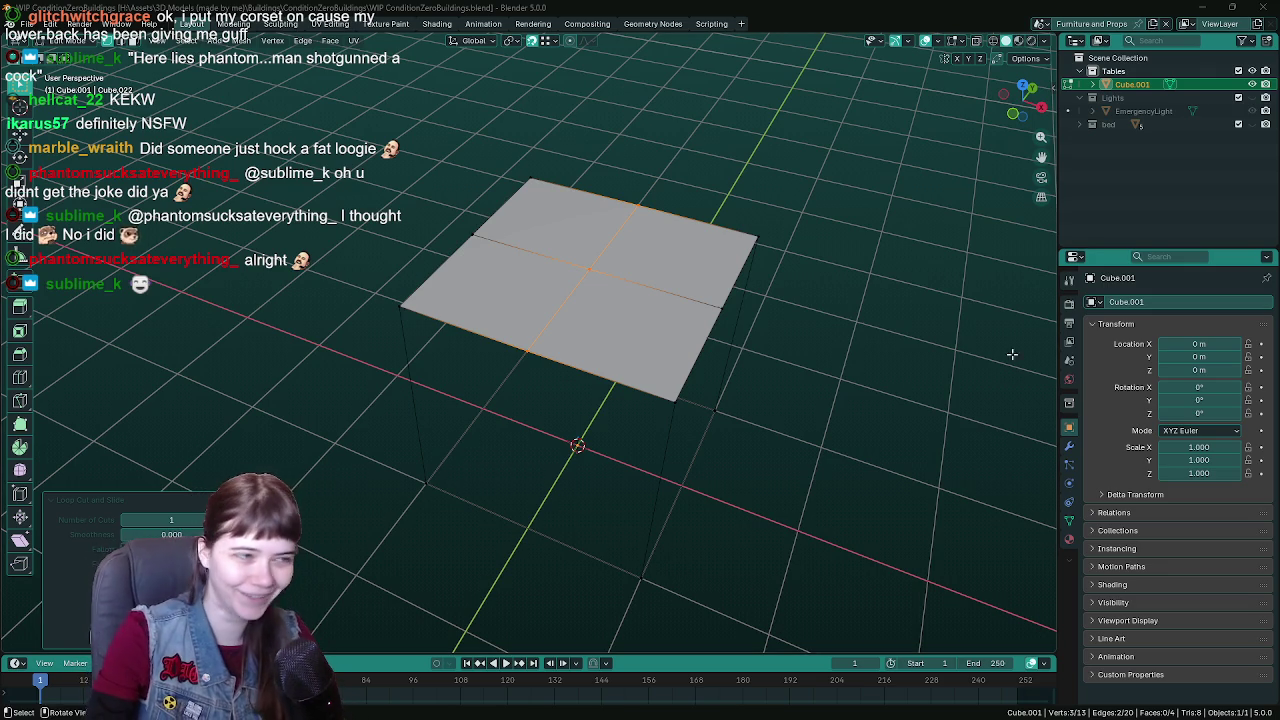
# - Delete the leftover bottom edge loop below the top face
pyautogui.click(720, 365)
pyautogui.moveTo(720, 363)
pyautogui.mouseDown()
pyautogui.moveTo(789, 389)
pyautogui.moveTo(818, 425)
pyautogui.mouseUp()
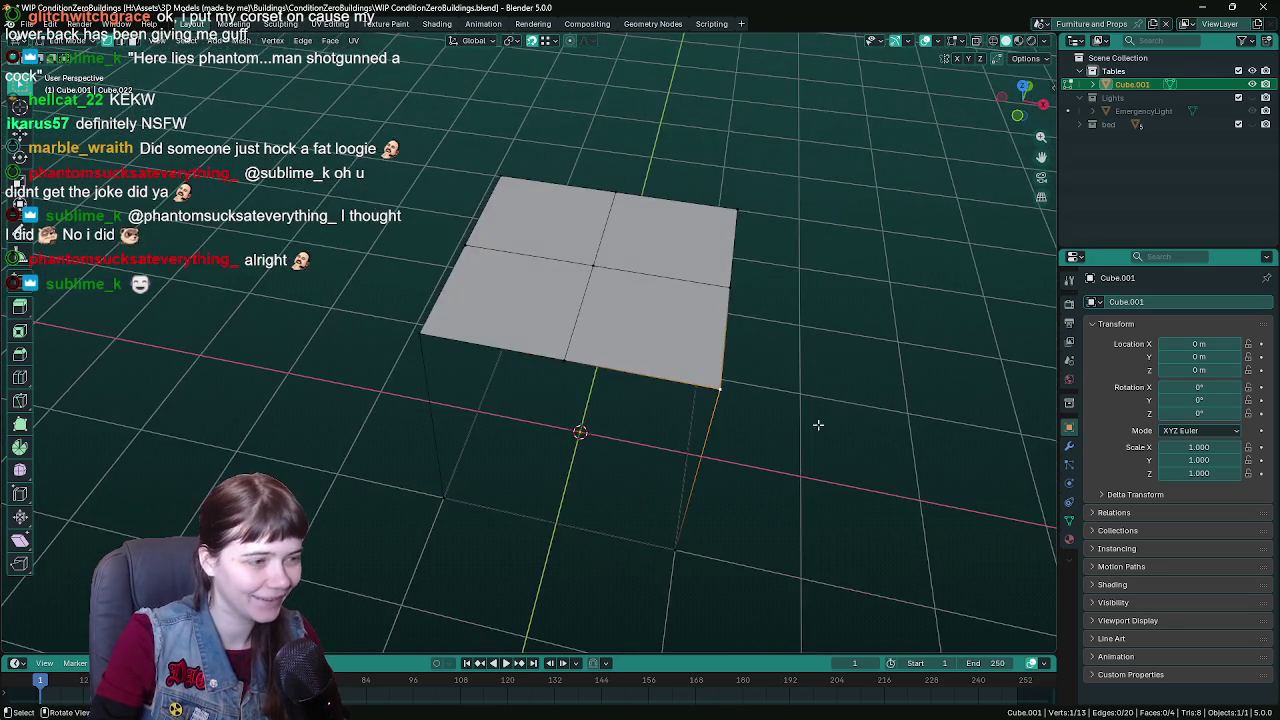
pyautogui.moveTo(628, 496); pyautogui.dragTo(540, 400)
pyautogui.keyDown('alt'); pyautogui.click(588, 528); pyautogui.keyUp('alt')
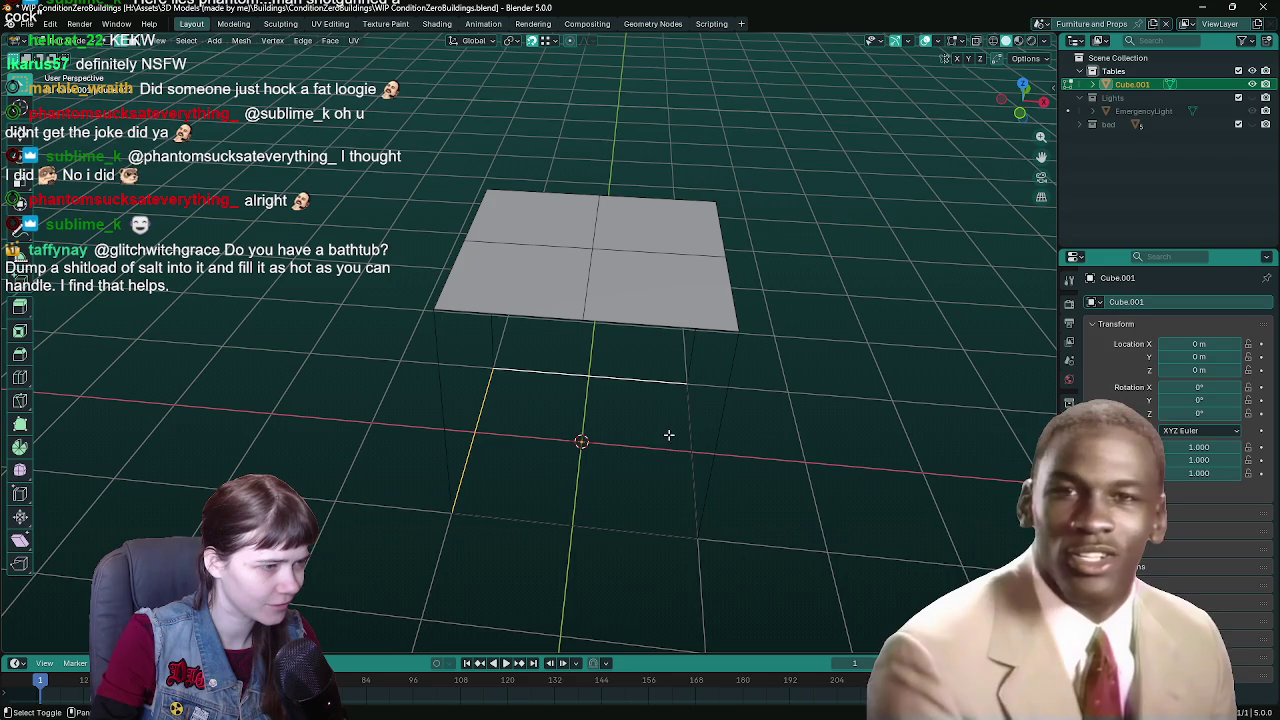
pyautogui.press('x')
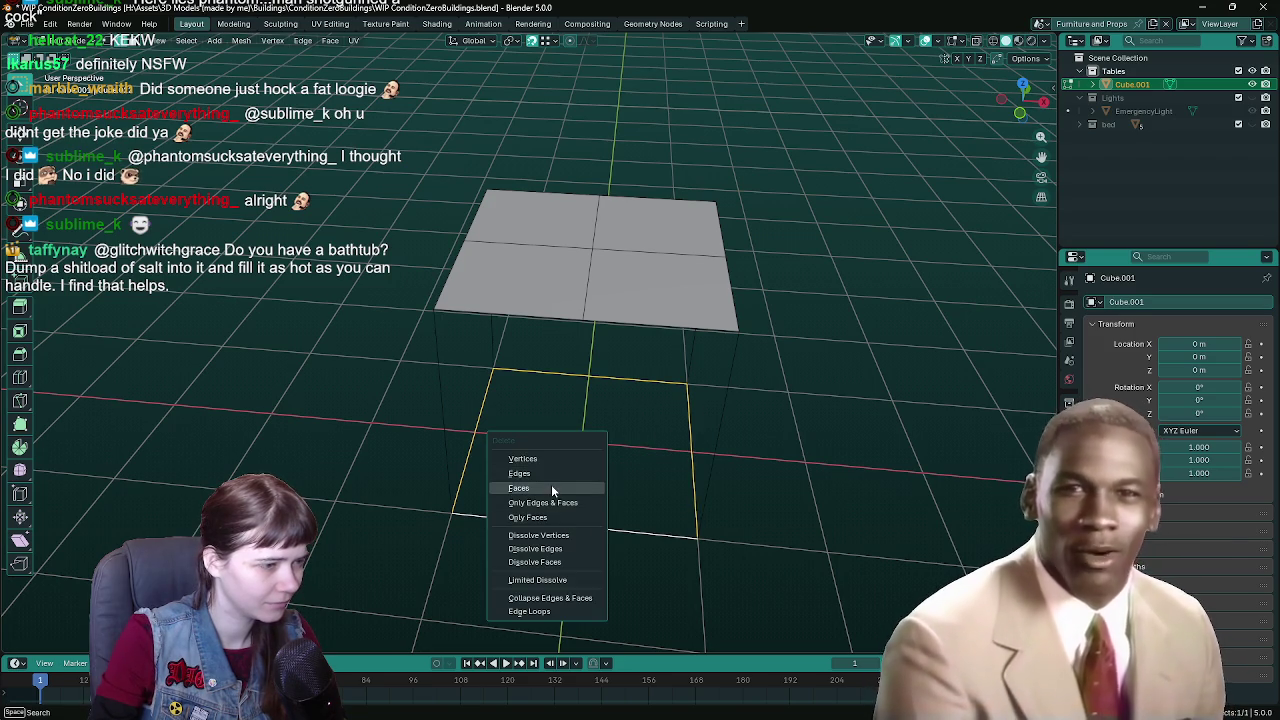
pyautogui.click(551, 478)
# - Delete the right half and the extra vertices so one quarter quad remains, then save
pyautogui.moveTo(778, 442)
pyautogui.mouseDown()
pyautogui.moveTo(731, 443)
pyautogui.moveTo(777, 446)
pyautogui.moveTo(763, 449)
pyautogui.moveTo(723, 386)
pyautogui.moveTo(671, 363)
pyautogui.moveTo(651, 249)
pyautogui.mouseUp()
pyautogui.moveTo(599, 120)
pyautogui.mouseDown()
pyautogui.moveTo(774, 514)
pyautogui.moveTo(757, 394)
pyautogui.moveTo(634, 289)
pyautogui.moveTo(617, 414)
pyautogui.moveTo(588, 340)
pyautogui.mouseUp()
pyautogui.press('x')
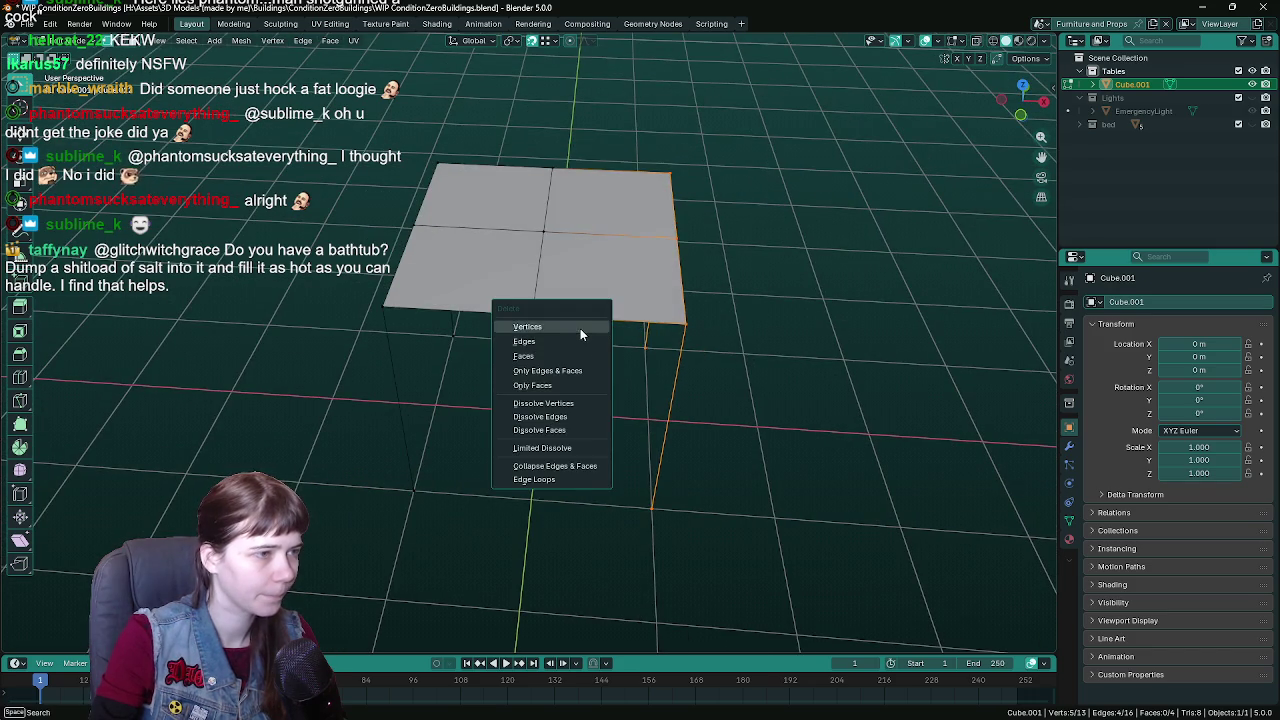
pyautogui.click(580, 328)
pyautogui.click(382, 311)
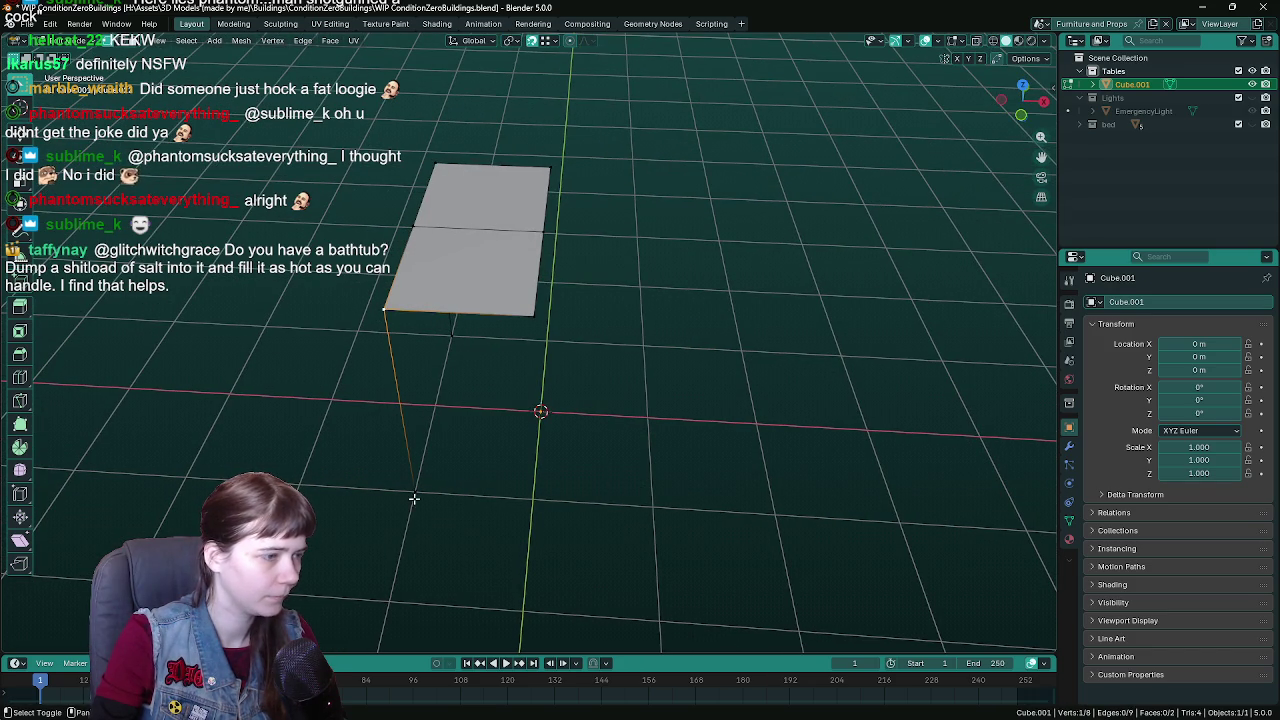
pyautogui.press('x')
pyautogui.click(486, 314)
pyautogui.moveTo(500, 320)
pyautogui.mouseDown()
pyautogui.moveTo(569, 305)
pyautogui.moveTo(577, 369)
pyautogui.moveTo(619, 353)
pyautogui.moveTo(628, 386)
pyautogui.moveTo(617, 323)
pyautogui.moveTo(531, 331)
pyautogui.moveTo(545, 360)
pyautogui.moveTo(620, 310)
pyautogui.moveTo(700, 300)
pyautogui.mouseUp()
pyautogui.hotkey('ctrl', 's')
# - Add a Mirror modifier to the quad, mirroring on both X and Y
pyautogui.click(1069, 446)
pyautogui.click(1146, 302)
pyautogui.moveTo(1106, 333)
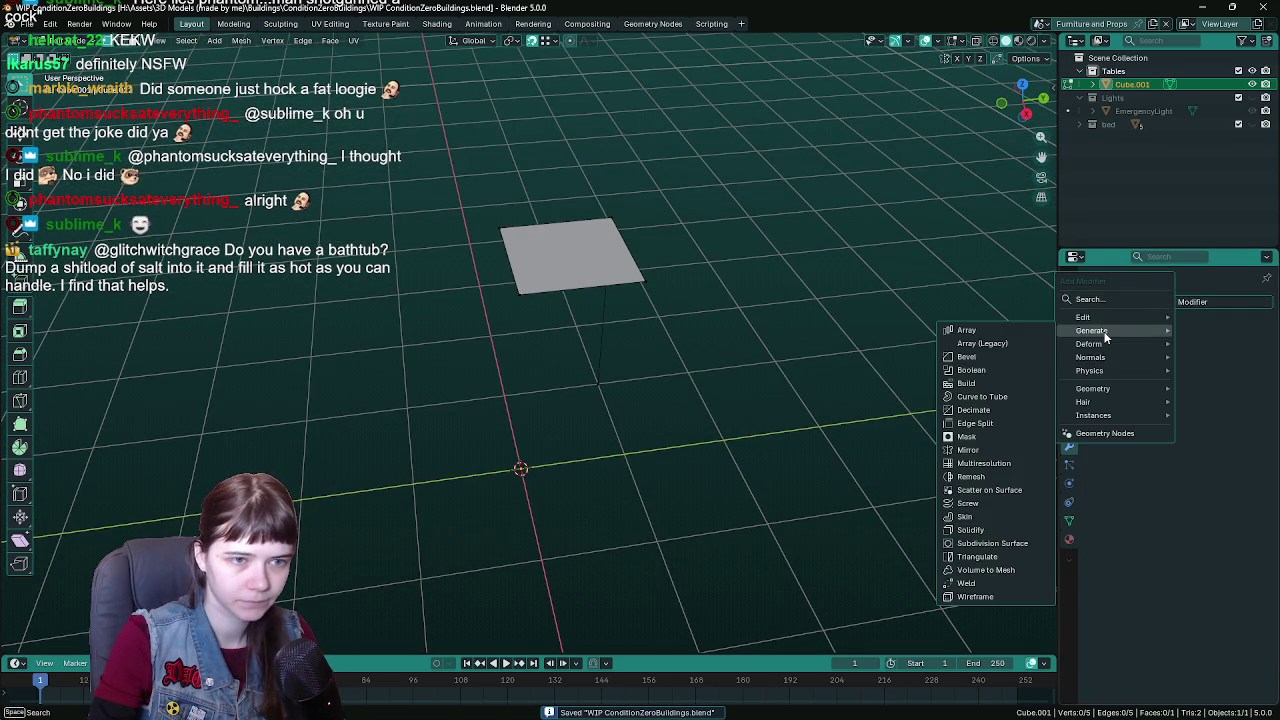
pyautogui.click(995, 449)
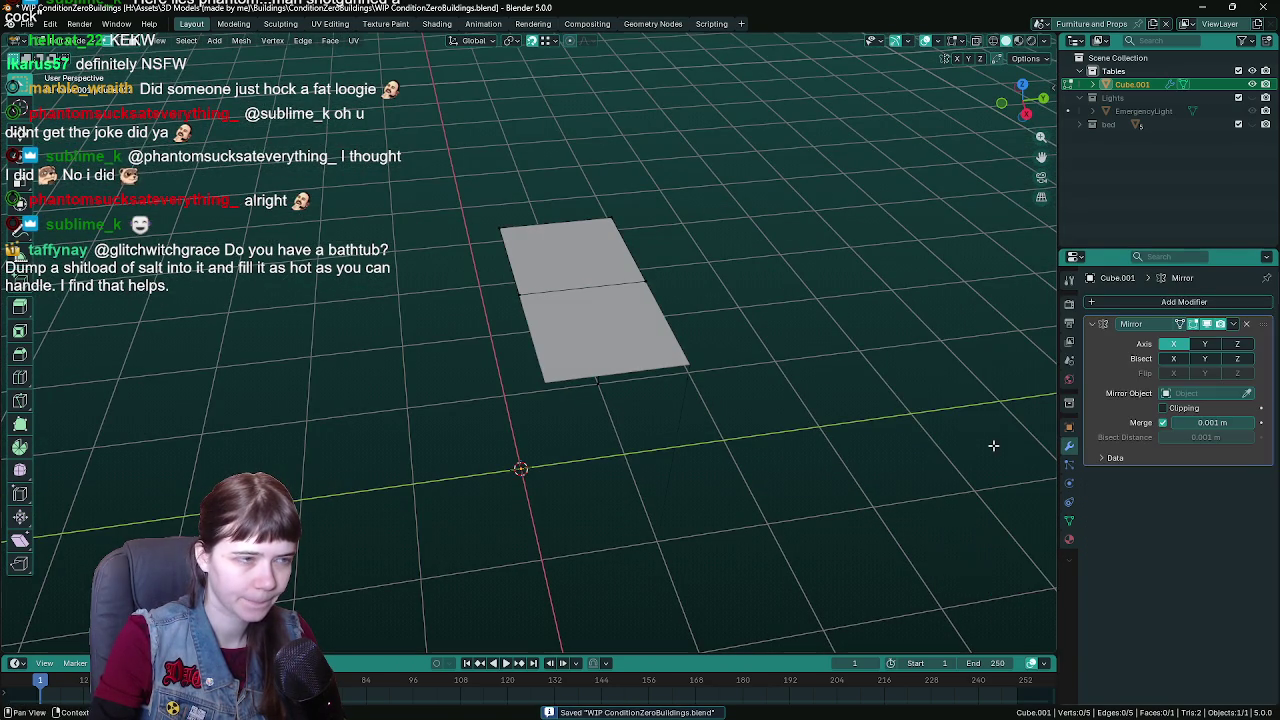
pyautogui.click(1204, 343)
pyautogui.moveTo(580, 375)
pyautogui.mouseDown()
pyautogui.moveTo(940, 377)
pyautogui.moveTo(577, 375)
pyautogui.moveTo(686, 377)
pyautogui.moveTo(714, 323)
pyautogui.moveTo(477, 285)
pyautogui.moveTo(575, 281)
pyautogui.mouseUp()
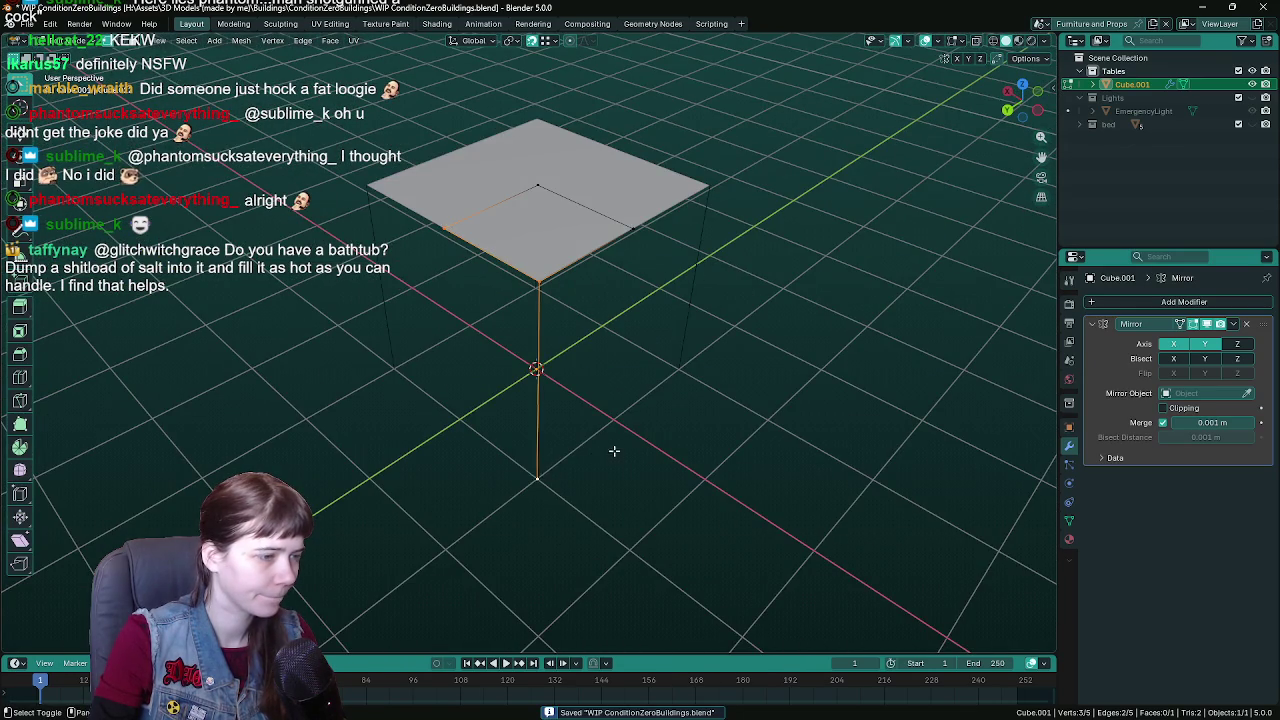
pyautogui.moveTo(614, 451)
pyautogui.mouseDown()
pyautogui.moveTo(723, 460)
pyautogui.moveTo(668, 466)
pyautogui.mouseUp()
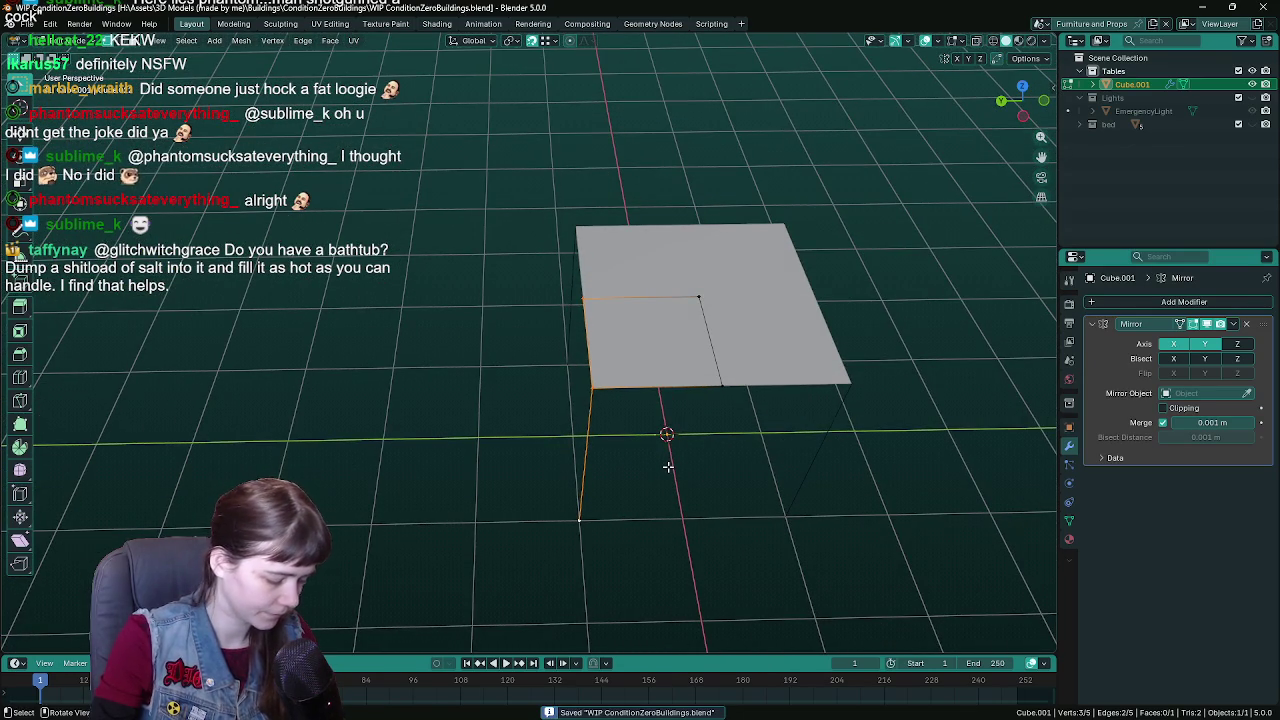
# - Move the selected edge along Y to widen the mirrored plane, then save
pyautogui.press('g')
pyautogui.press('y')
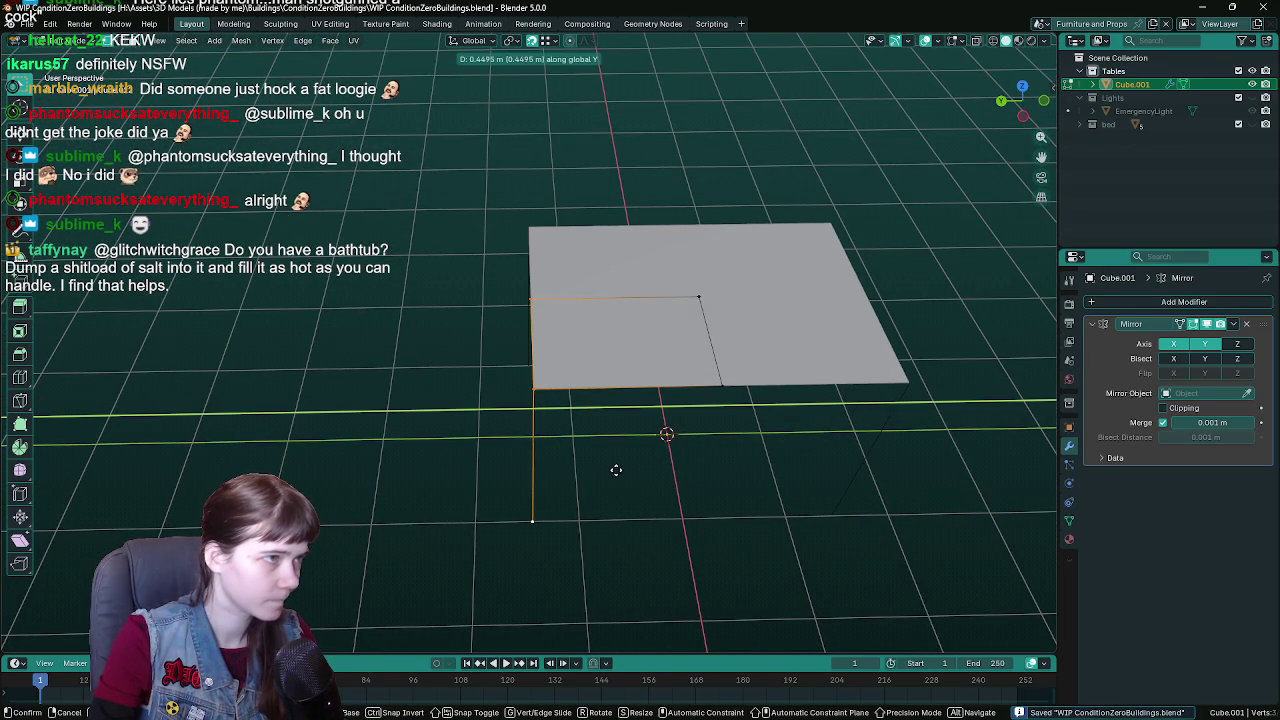
pyautogui.press('Return')
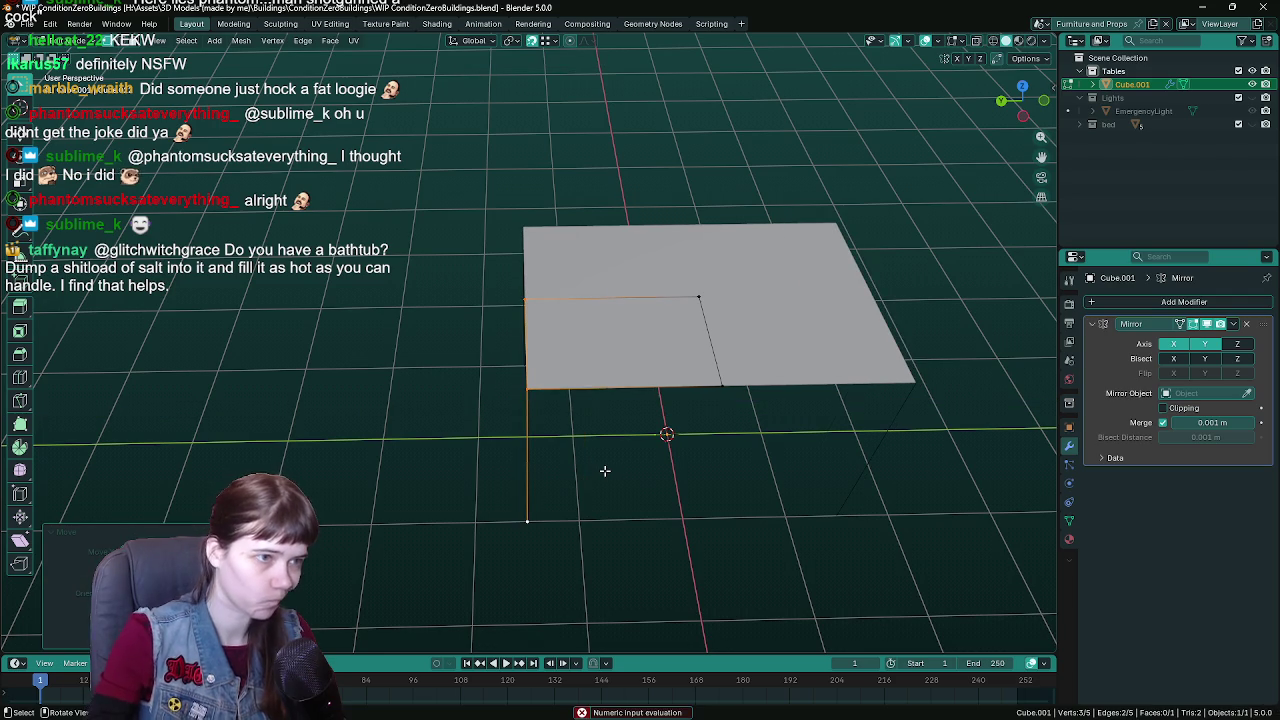
pyautogui.moveTo(640, 461); pyautogui.dragTo(600, 463)
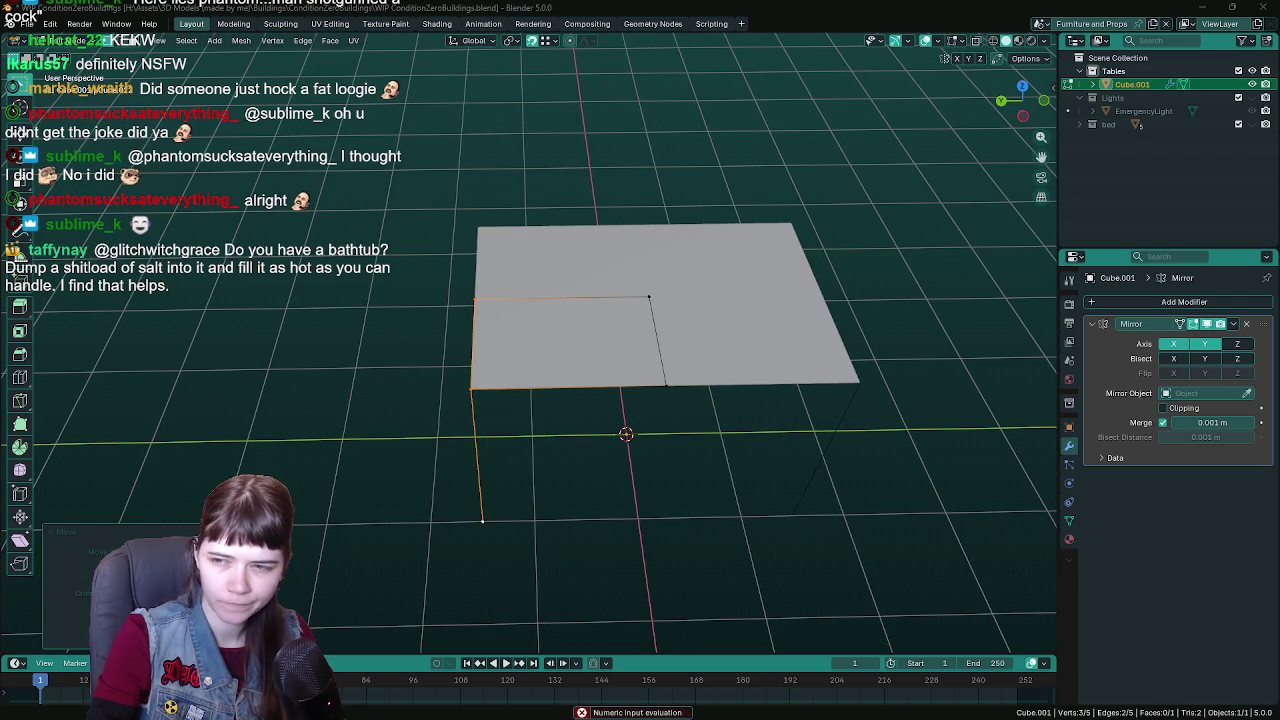
pyautogui.moveTo(906, 335)
pyautogui.mouseDown()
pyautogui.moveTo(880, 363)
pyautogui.moveTo(752, 362)
pyautogui.mouseUp()
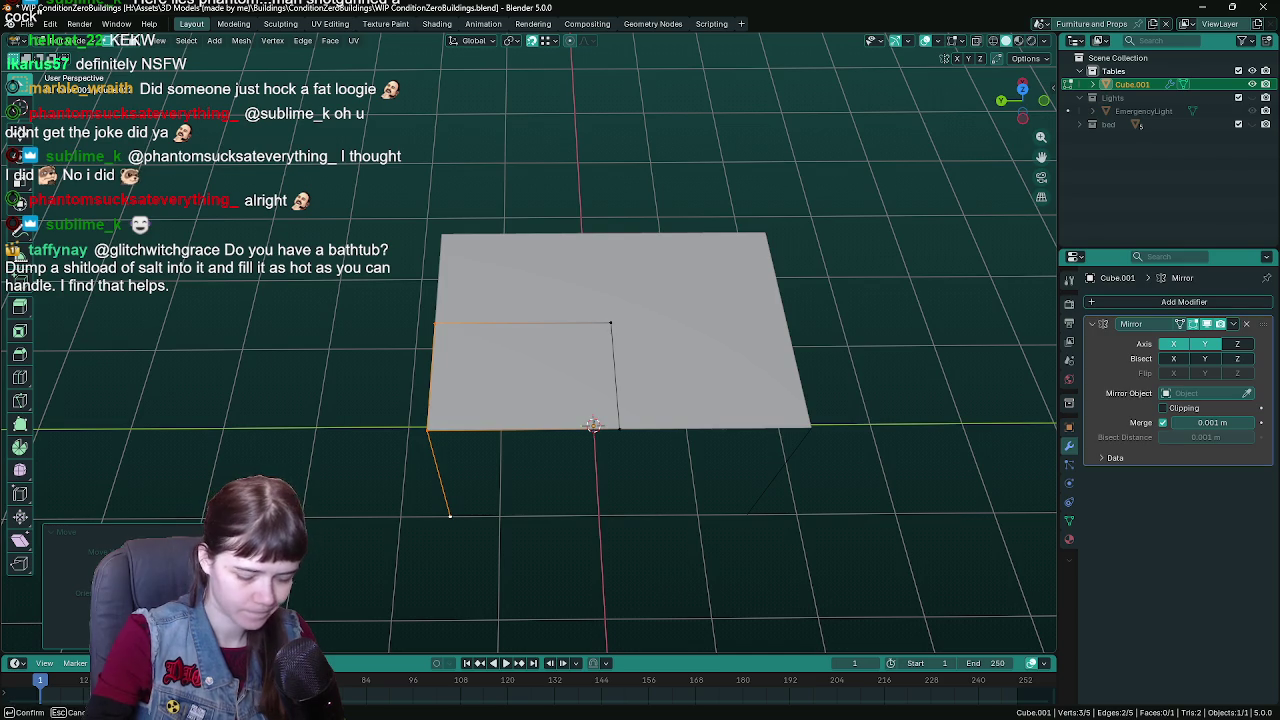
pyautogui.press('Return')
pyautogui.moveTo(545, 223)
pyautogui.mouseDown()
pyautogui.moveTo(686, 329)
pyautogui.moveTo(657, 329)
pyautogui.moveTo(700, 351)
pyautogui.moveTo(637, 297)
pyautogui.moveTo(700, 349)
pyautogui.moveTo(570, 349)
pyautogui.mouseUp()
pyautogui.hotkey('ctrl', 's')
# - Add a centred loop cut, dissolve the extra vertex, and select the right edge's middle vertex, then save
pyautogui.hotkey('ctrl', 'r')
pyautogui.click(735, 369)
pyautogui.rightClick(735, 369)
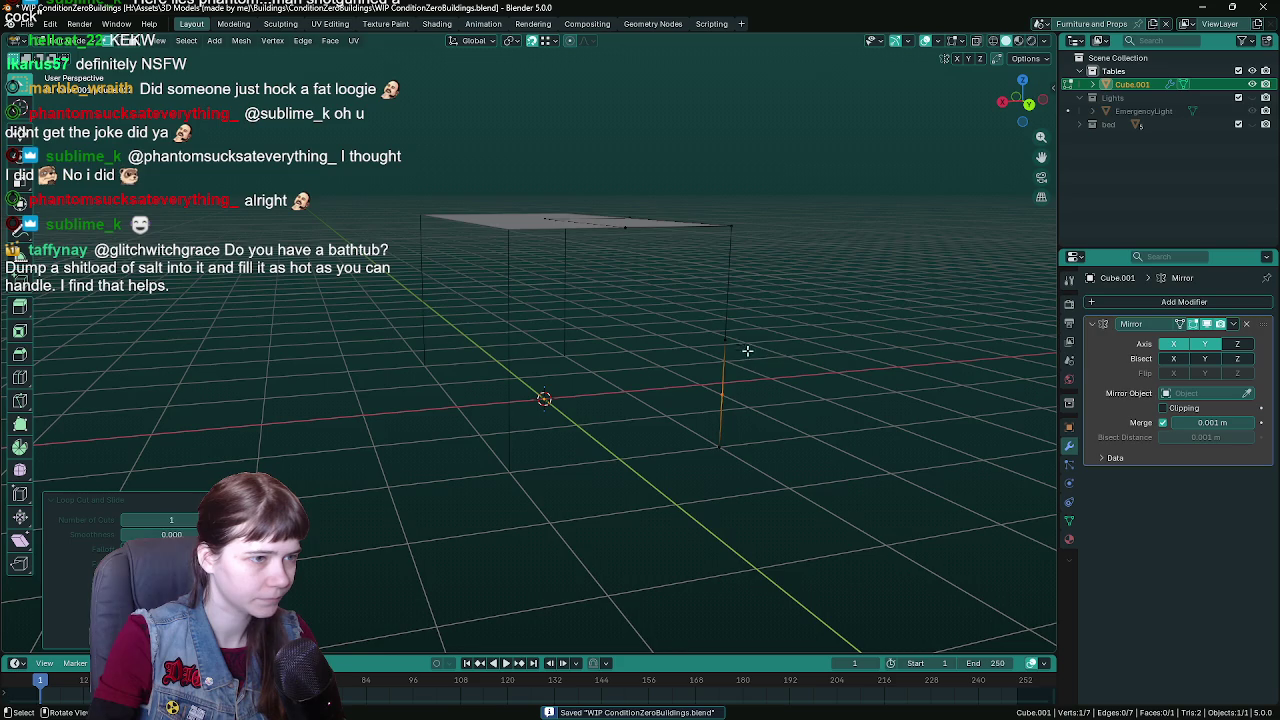
pyautogui.moveTo(737, 380); pyautogui.dragTo(723, 351)
pyautogui.press('x')
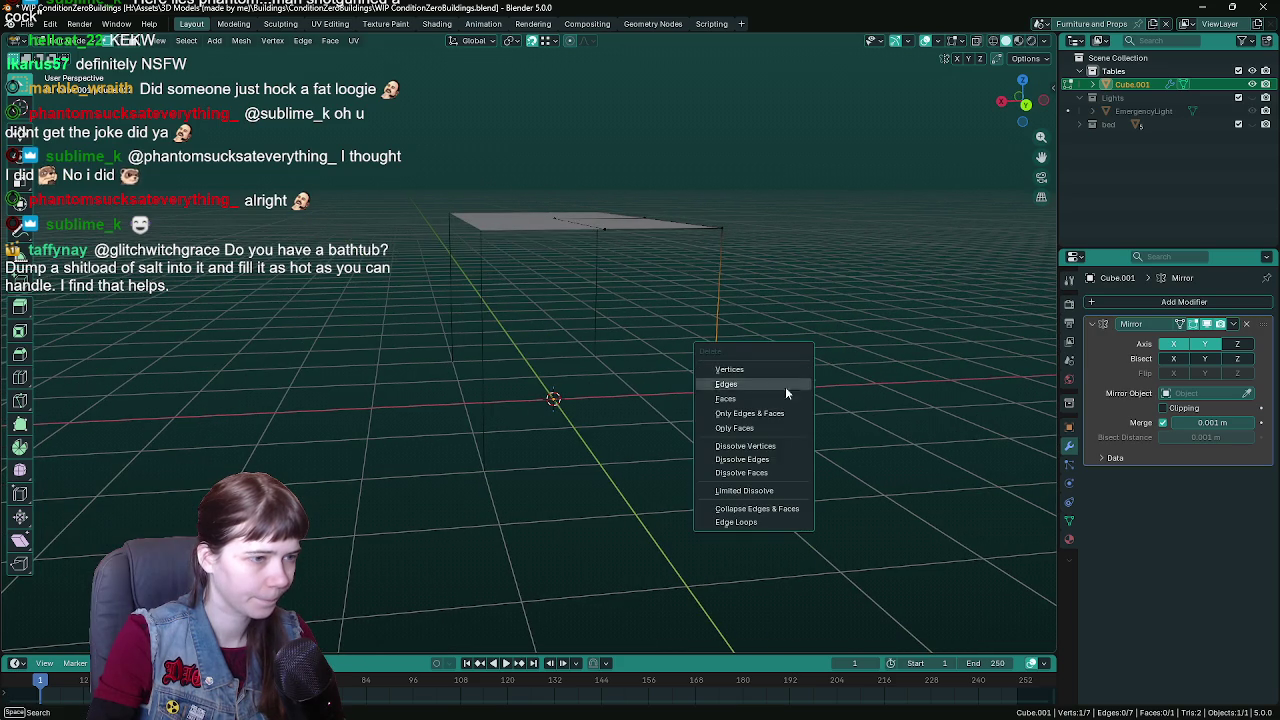
pyautogui.click(773, 446)
pyautogui.moveTo(771, 380)
pyautogui.mouseDown()
pyautogui.moveTo(760, 394)
pyautogui.moveTo(813, 390)
pyautogui.mouseUp()
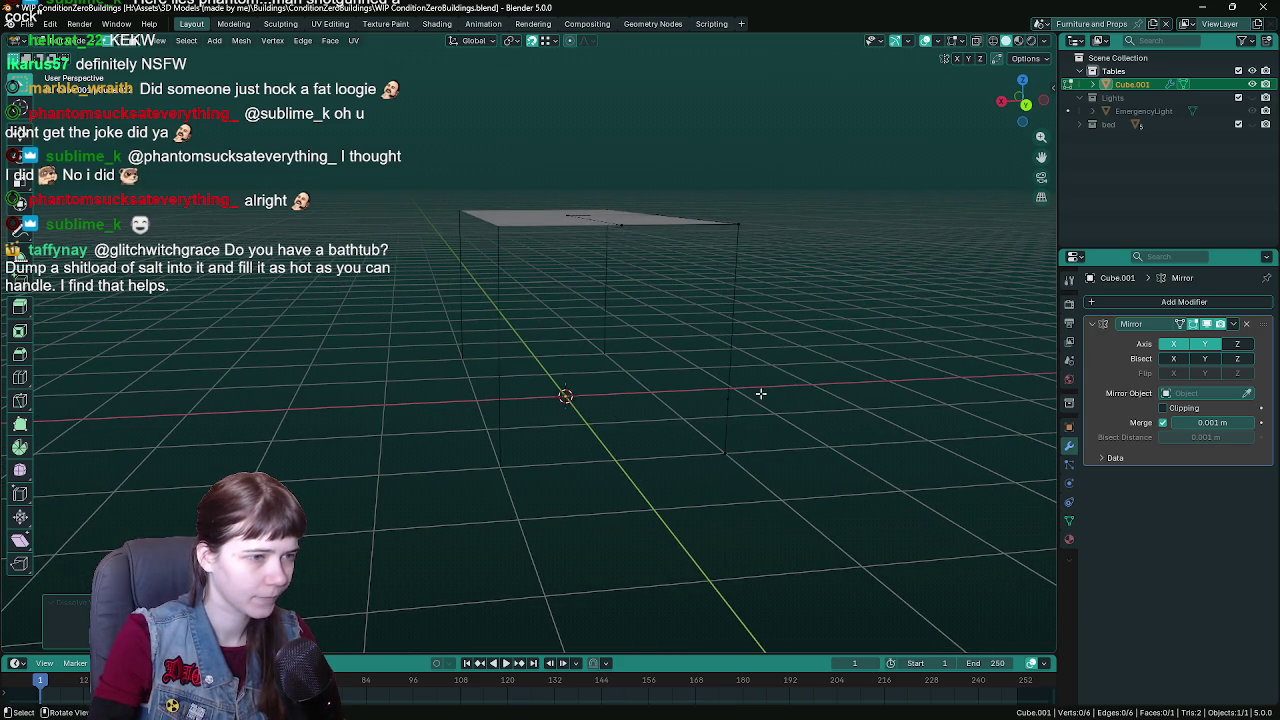
pyautogui.click(733, 402)
pyautogui.hotkey('ctrl', 's')
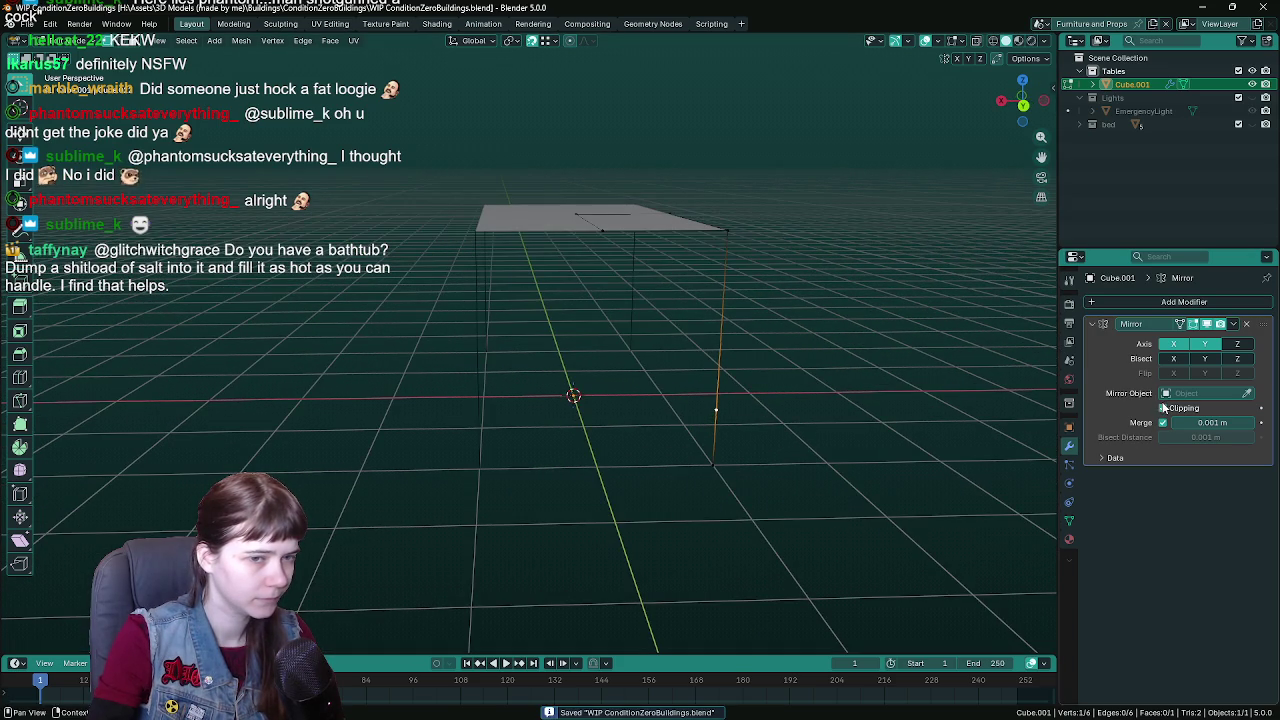
# - Enable mirror clipping, extrude the vertex along X into a leg edge, and return to Object Mode
pyautogui.click(1163, 408)
pyautogui.press('e')
pyautogui.press('x')
pyautogui.click(800, 393)
pyautogui.moveTo(800, 393)
pyautogui.mouseDown()
pyautogui.moveTo(702, 471)
pyautogui.moveTo(769, 477)
pyautogui.moveTo(729, 443)
pyautogui.moveTo(791, 371)
pyautogui.moveTo(709, 363)
pyautogui.moveTo(718, 341)
pyautogui.moveTo(711, 357)
pyautogui.moveTo(651, 246)
pyautogui.moveTo(697, 309)
pyautogui.moveTo(732, 295)
pyautogui.moveTo(666, 269)
pyautogui.moveTo(623, 226)
pyautogui.moveTo(797, 263)
pyautogui.moveTo(817, 250)
pyautogui.moveTo(598, 249)
pyautogui.moveTo(951, 385)
pyautogui.moveTo(967, 375)
pyautogui.moveTo(843, 371)
pyautogui.mouseUp()
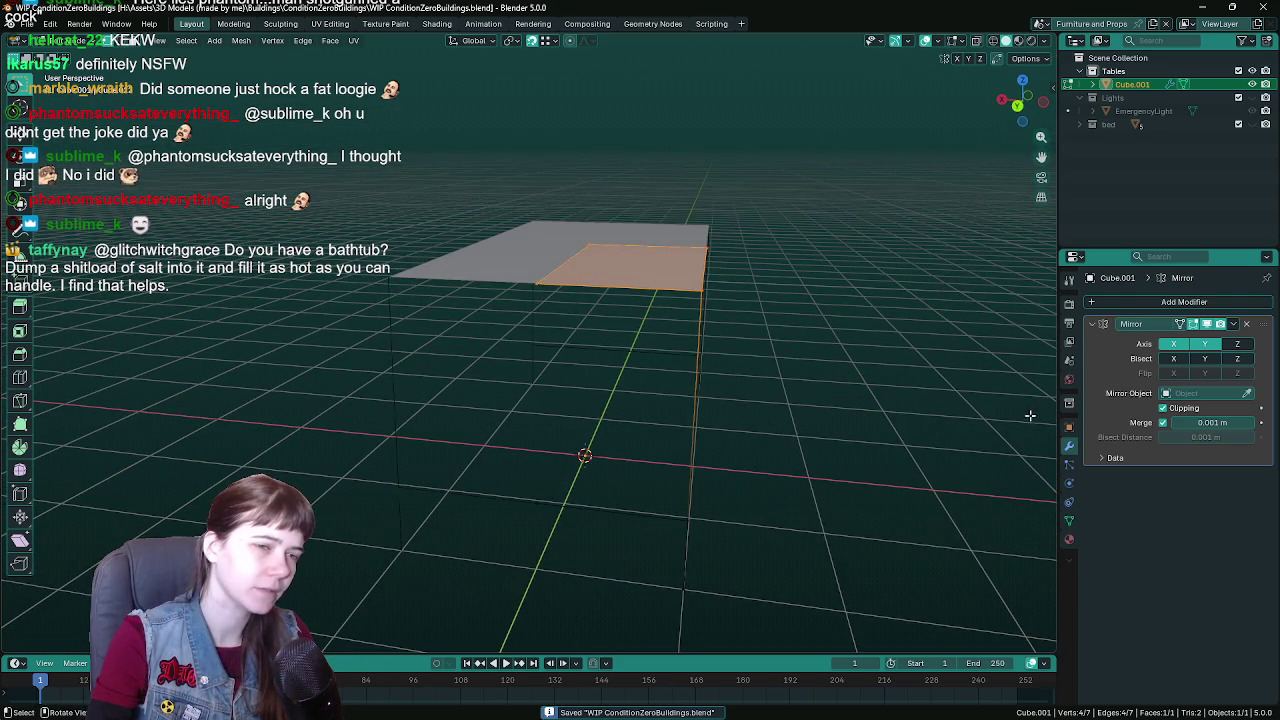
pyautogui.press('Tab')
# - Add a Solidify modifier to the table, remove it again, and save
pyautogui.click(1089, 324)
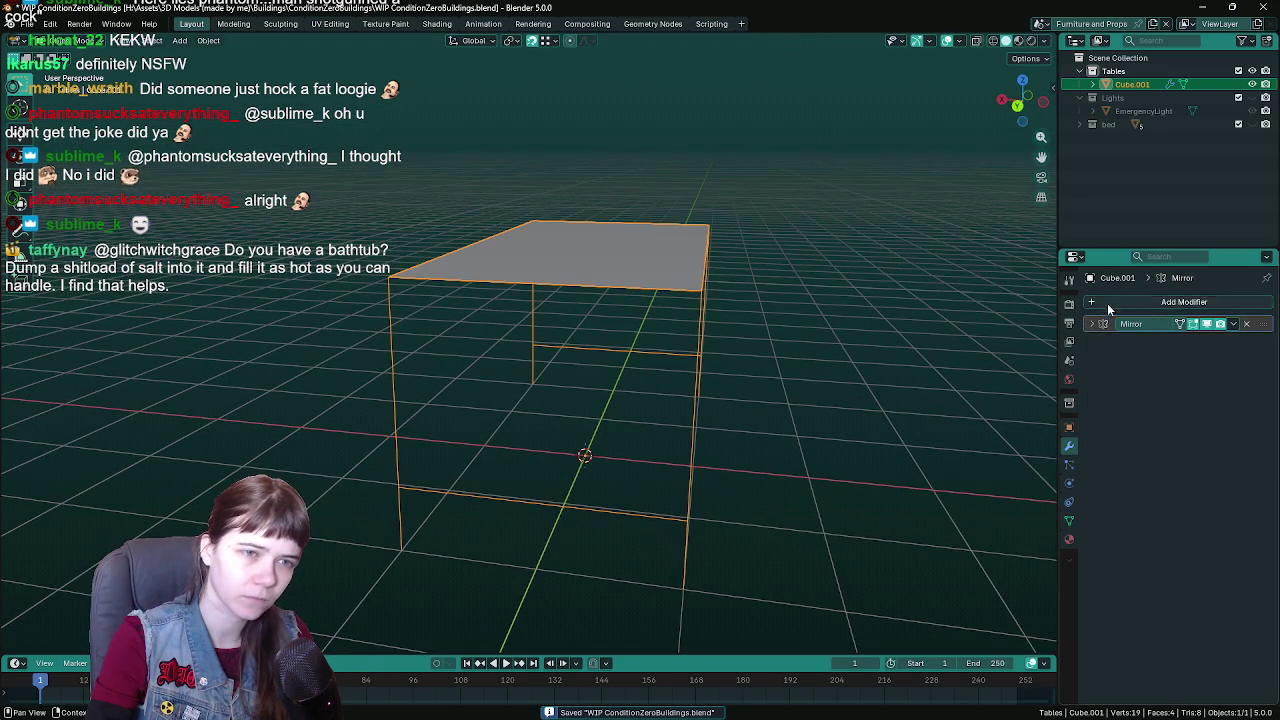
pyautogui.click(1107, 302)
pyautogui.moveTo(1102, 299)
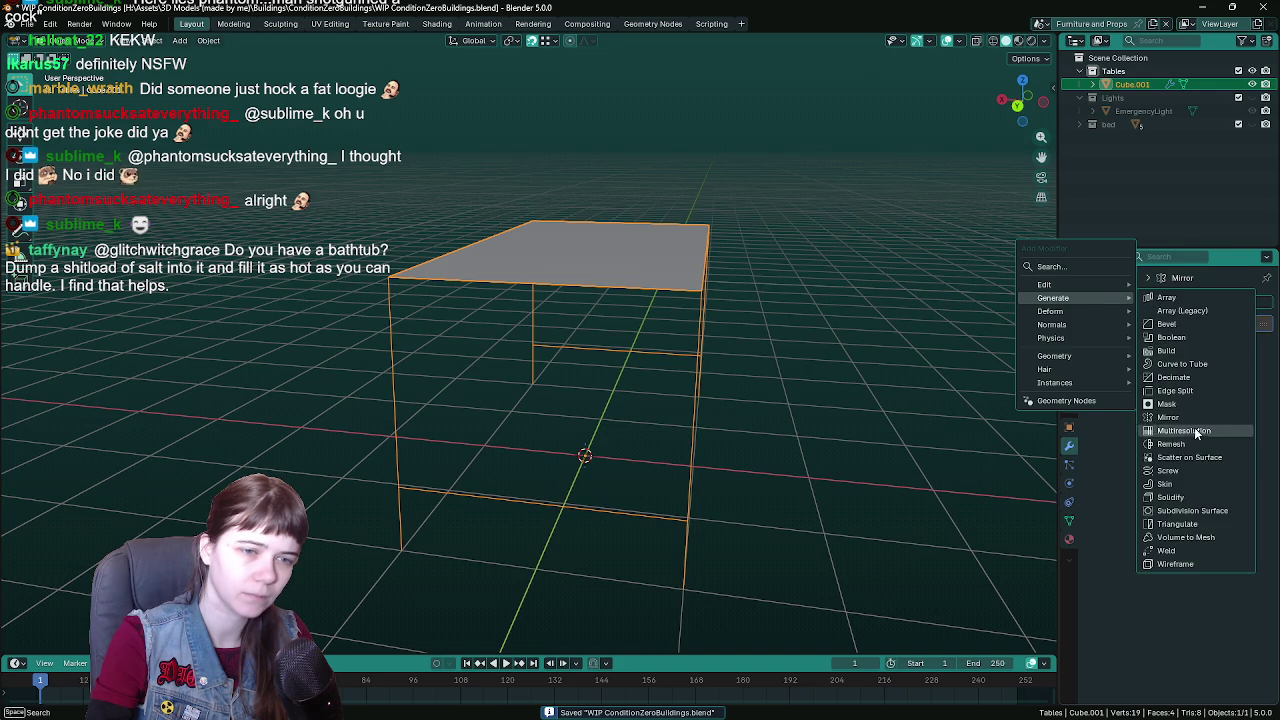
pyautogui.click(1198, 496)
pyautogui.moveTo(837, 440)
pyautogui.mouseDown()
pyautogui.moveTo(752, 412)
pyautogui.moveTo(793, 406)
pyautogui.moveTo(784, 420)
pyautogui.mouseUp()
pyautogui.click(1247, 342)
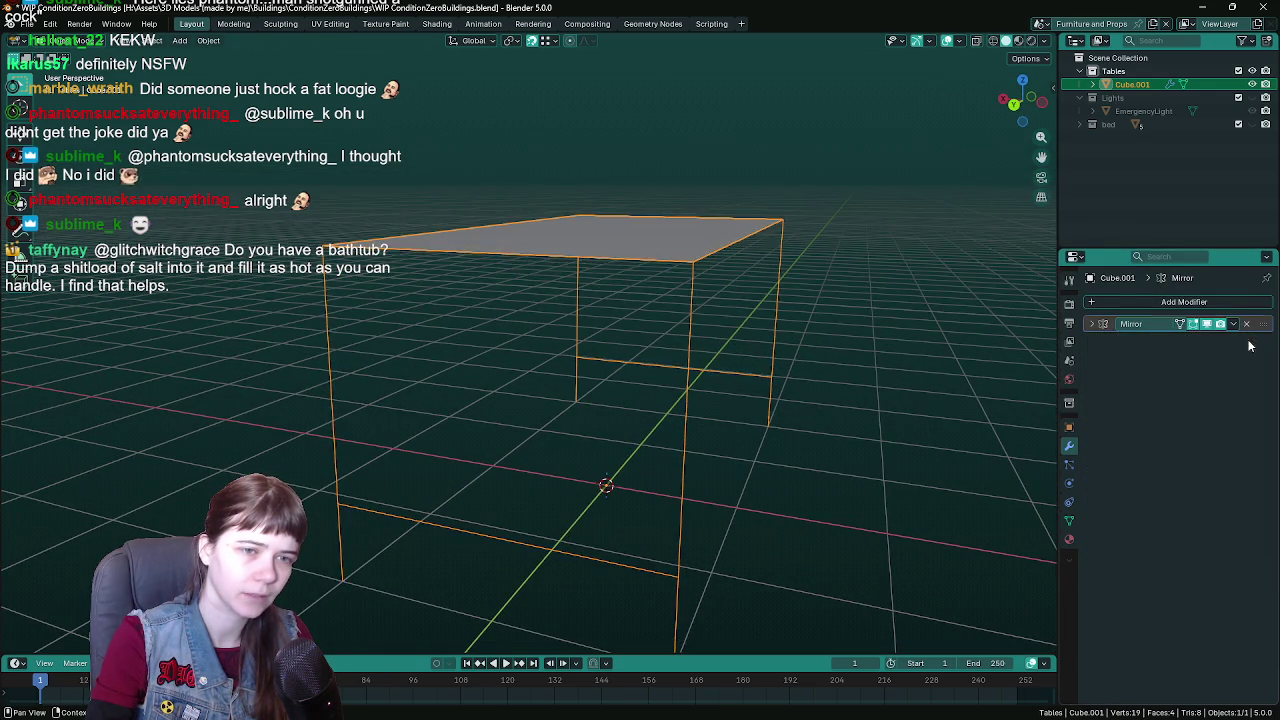
pyautogui.hotkey('ctrl', 's')
# - Back in Edit Mode, select a single corner vertex of the tabletop plane
pyautogui.press('Tab')
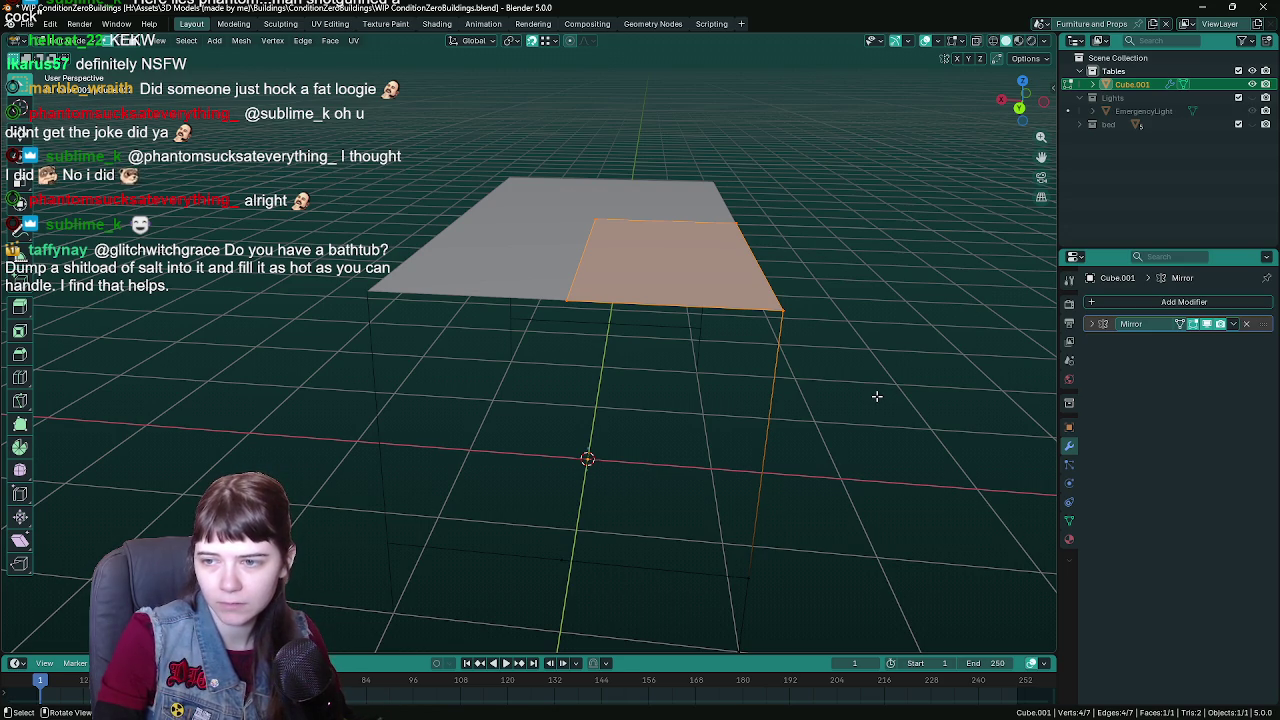
pyautogui.moveTo(863, 329); pyautogui.dragTo(832, 326)
pyautogui.moveTo(779, 336)
pyautogui.mouseDown()
pyautogui.moveTo(777, 349)
pyautogui.moveTo(809, 353)
pyautogui.mouseUp()
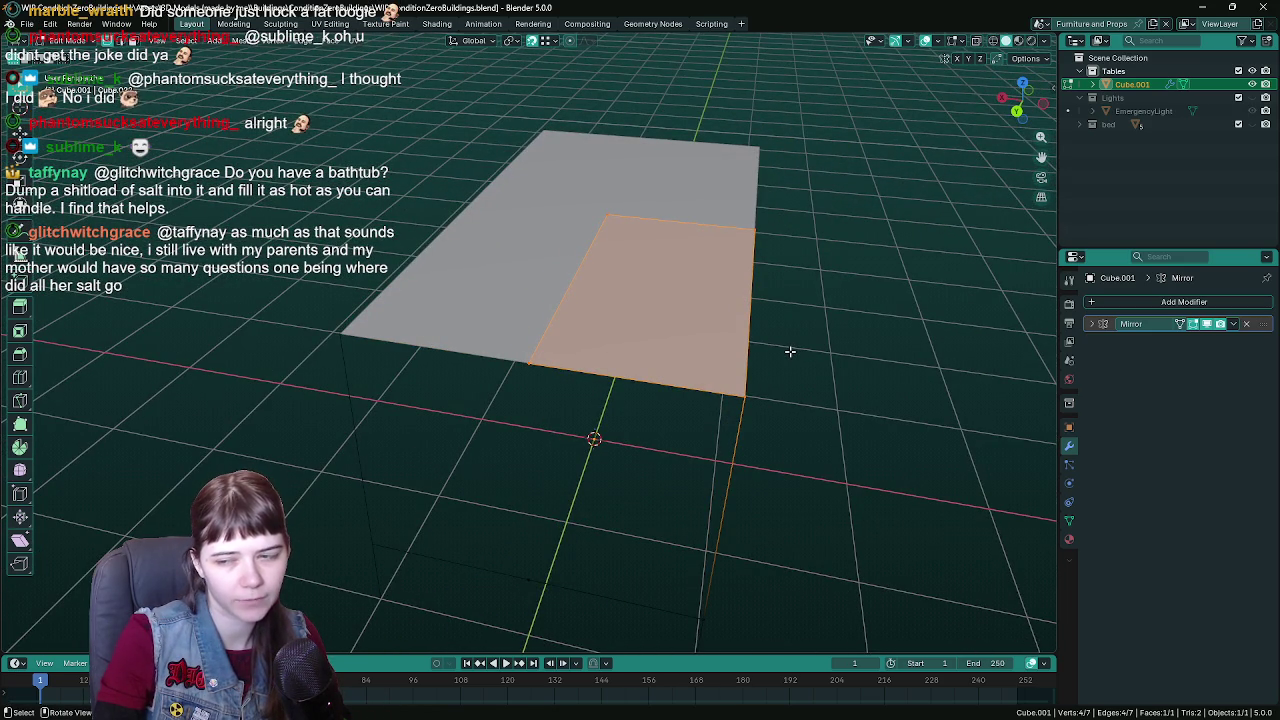
pyautogui.moveTo(788, 351)
pyautogui.mouseDown()
pyautogui.moveTo(777, 331)
pyautogui.moveTo(754, 328)
pyautogui.mouseUp()
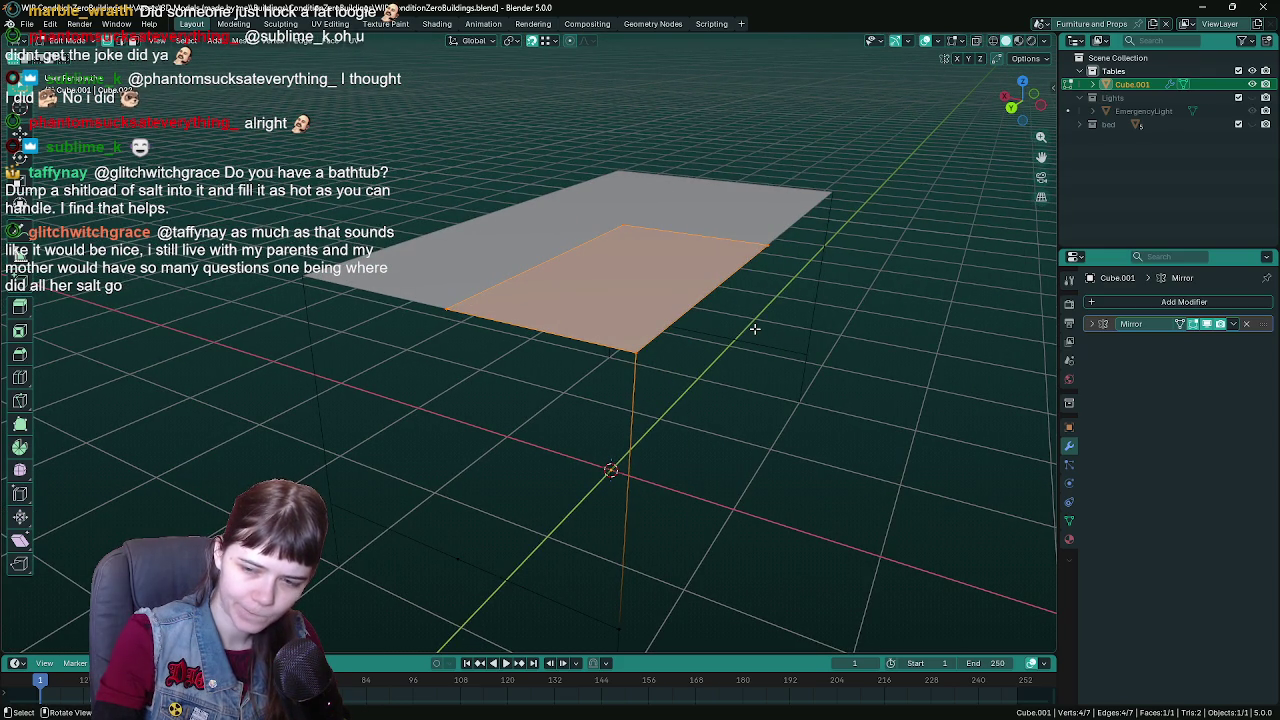
pyautogui.moveTo(754, 328)
pyautogui.mouseDown()
pyautogui.moveTo(734, 306)
pyautogui.moveTo(760, 286)
pyautogui.moveTo(720, 251)
pyautogui.mouseUp()
pyautogui.click(587, 188)
pyautogui.moveTo(587, 188)
pyautogui.mouseDown()
pyautogui.moveTo(610, 469)
pyautogui.moveTo(670, 423)
pyautogui.moveTo(611, 404)
pyautogui.moveTo(697, 363)
pyautogui.mouseUp()
# - Delete the selected corner vertex and extrude the leg edge in place
pyautogui.press('x')
pyautogui.click(510, 323)
pyautogui.press('e')
pyautogui.press('x')
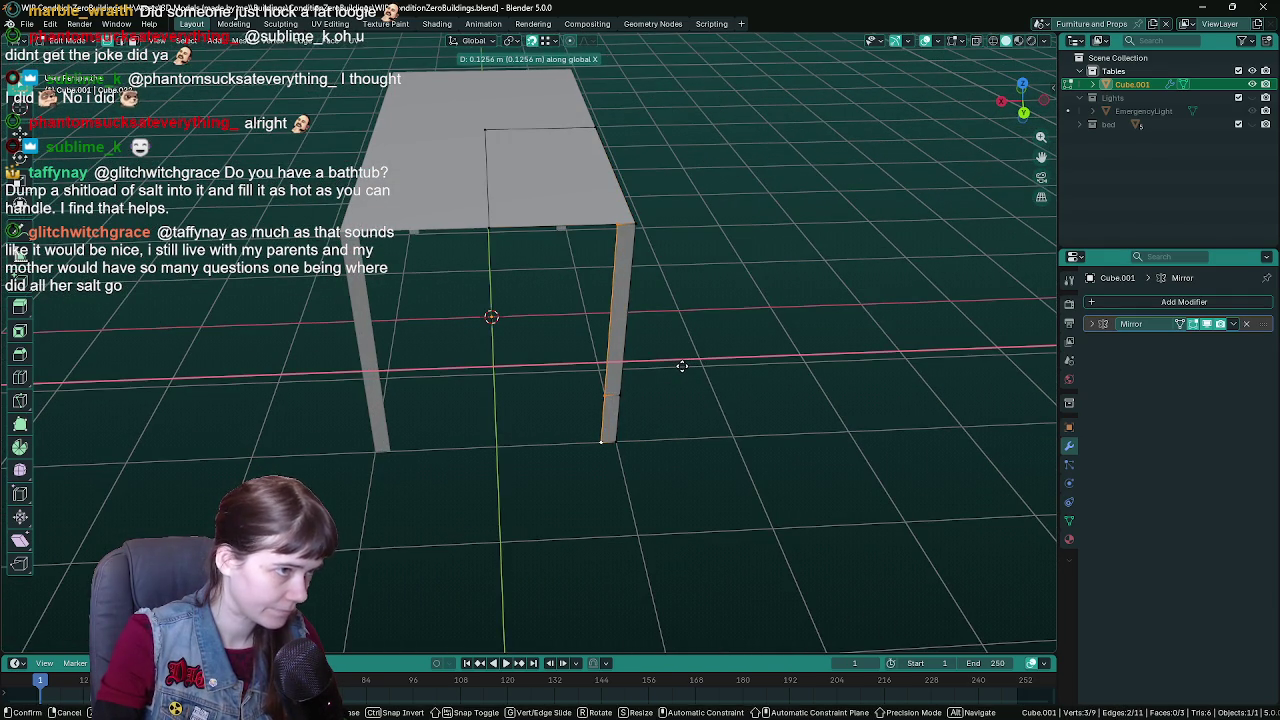
pyautogui.rightClick(682, 366)
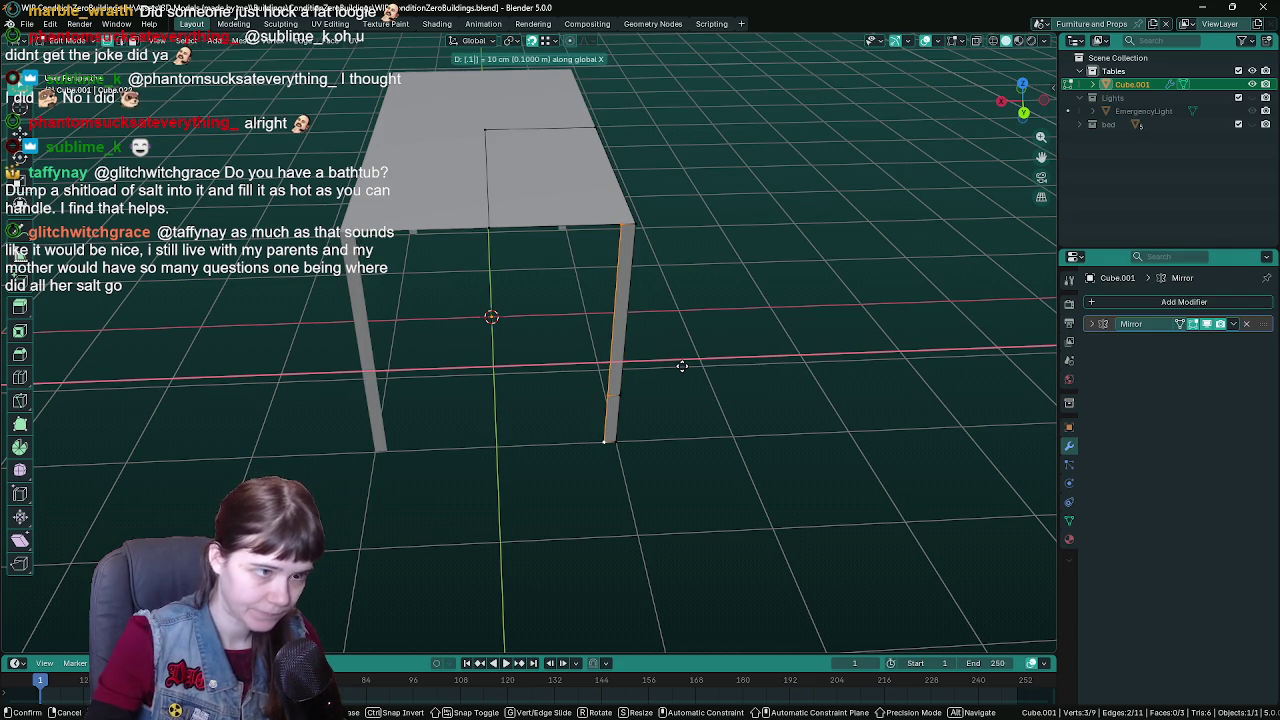
# - Select the leg's top and bottom vertices and extrude that edge along Y to give the leg width
pyautogui.moveTo(758, 388)
pyautogui.mouseDown()
pyautogui.moveTo(620, 396)
pyautogui.moveTo(681, 401)
pyautogui.mouseUp()
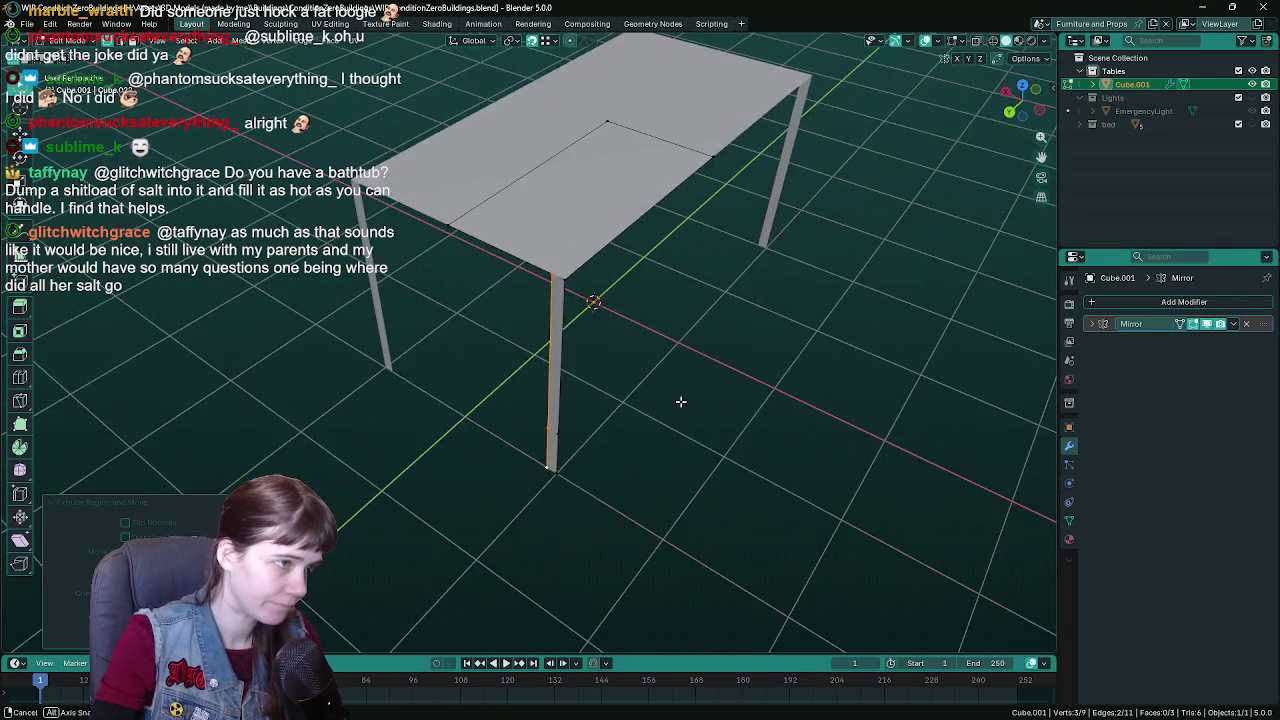
pyautogui.moveTo(776, 414); pyautogui.dragTo(716, 414)
pyautogui.moveTo(573, 346); pyautogui.dragTo(504, 282)
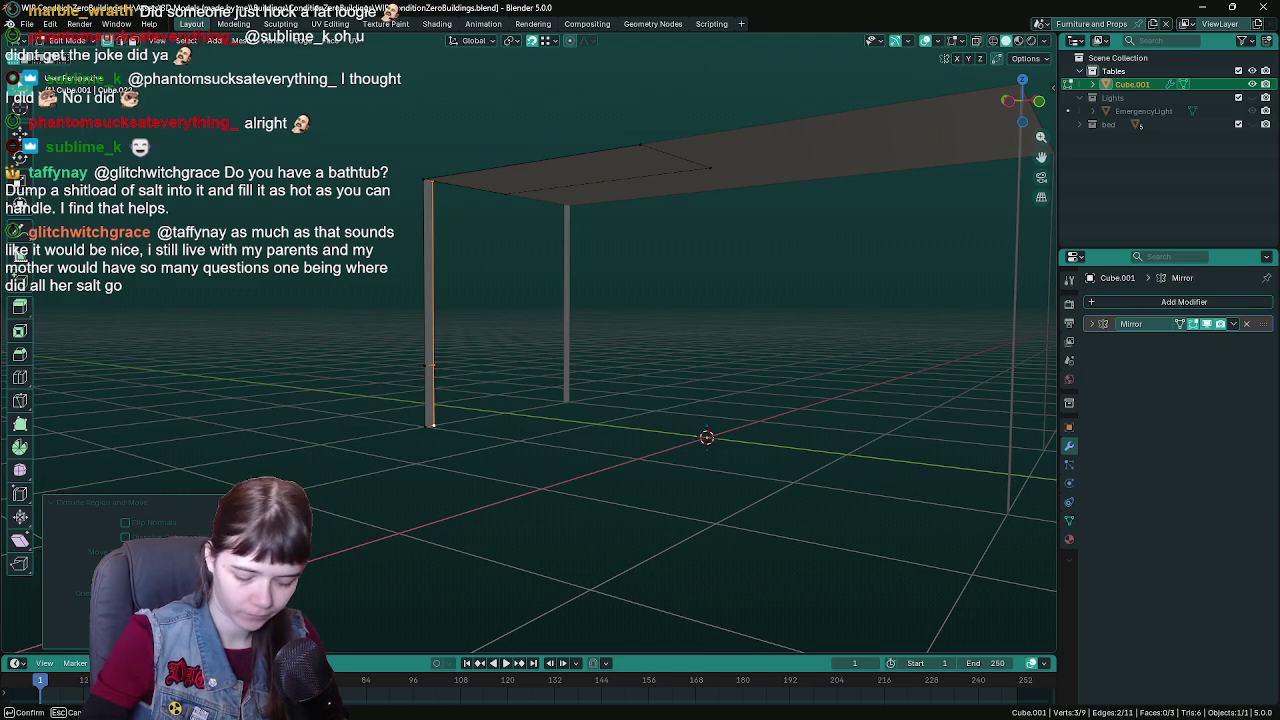
pyautogui.moveTo(540, 300); pyautogui.dragTo(563, 224)
pyautogui.click(563, 224)
pyautogui.keyDown('shift'); pyautogui.click(544, 459); pyautogui.keyUp('shift')
pyautogui.moveTo(544, 459)
pyautogui.mouseDown()
pyautogui.moveTo(663, 409)
pyautogui.moveTo(603, 360)
pyautogui.moveTo(603, 437)
pyautogui.moveTo(596, 412)
pyautogui.mouseUp()
pyautogui.press('e')
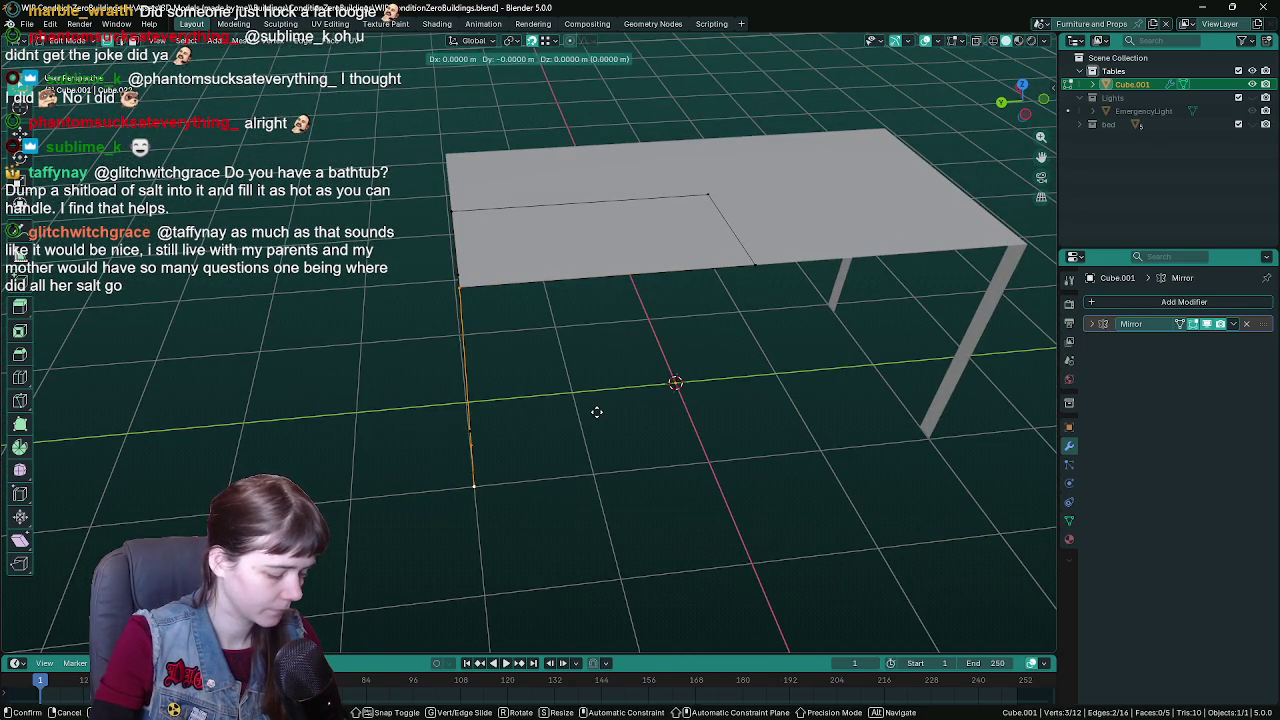
pyautogui.press('y')
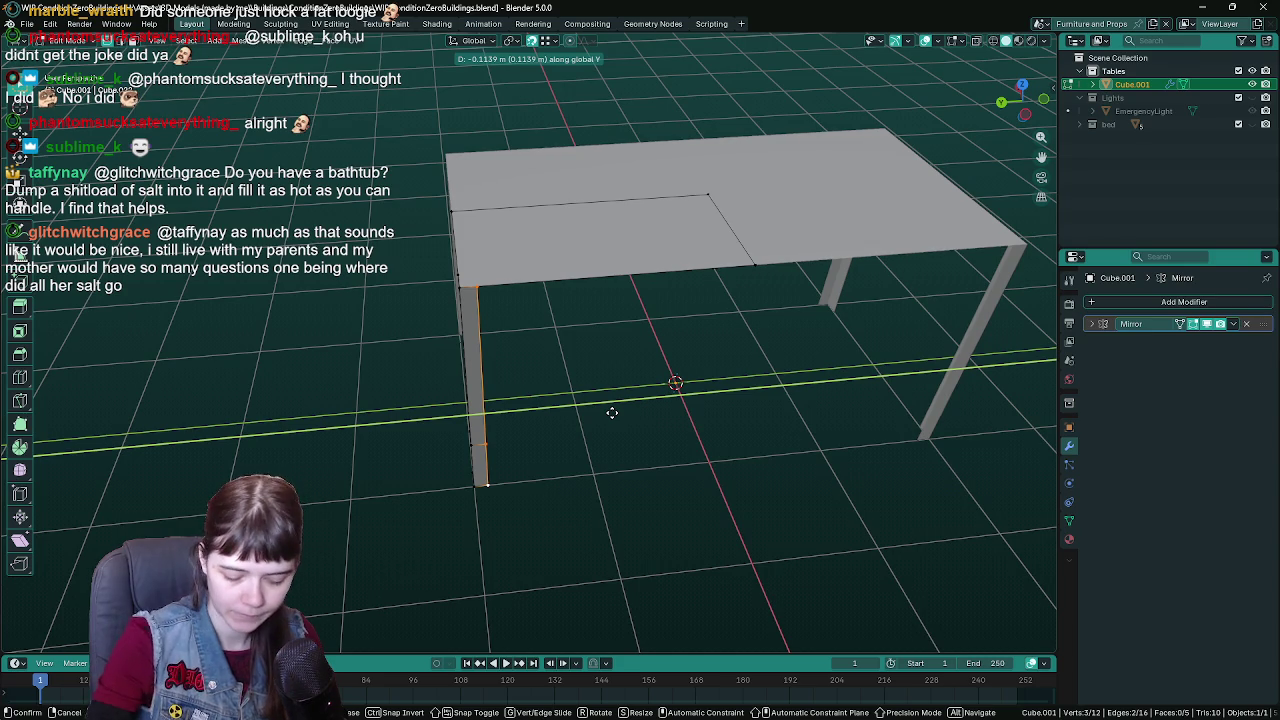
pyautogui.click(609, 411)
# - Delete the tabletop face so only the mirrored leg strips remain
pyautogui.moveTo(608, 411)
pyautogui.mouseDown()
pyautogui.moveTo(603, 371)
pyautogui.moveTo(643, 263)
pyautogui.mouseUp()
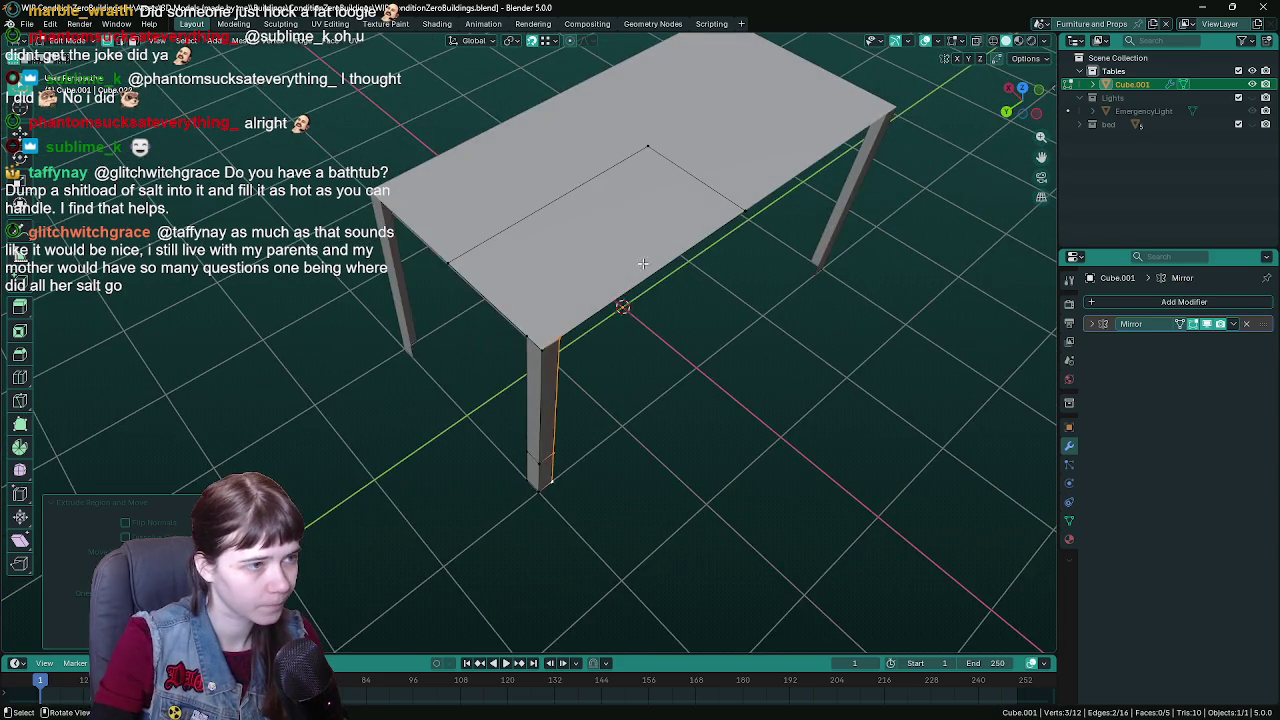
pyautogui.click(643, 263)
pyautogui.press('x')
pyautogui.press('Escape')
pyautogui.moveTo(601, 310)
pyautogui.mouseDown()
pyautogui.moveTo(635, 310)
pyautogui.moveTo(510, 325)
pyautogui.moveTo(539, 328)
pyautogui.mouseUp()
pyautogui.press('x')
pyautogui.click(625, 321)
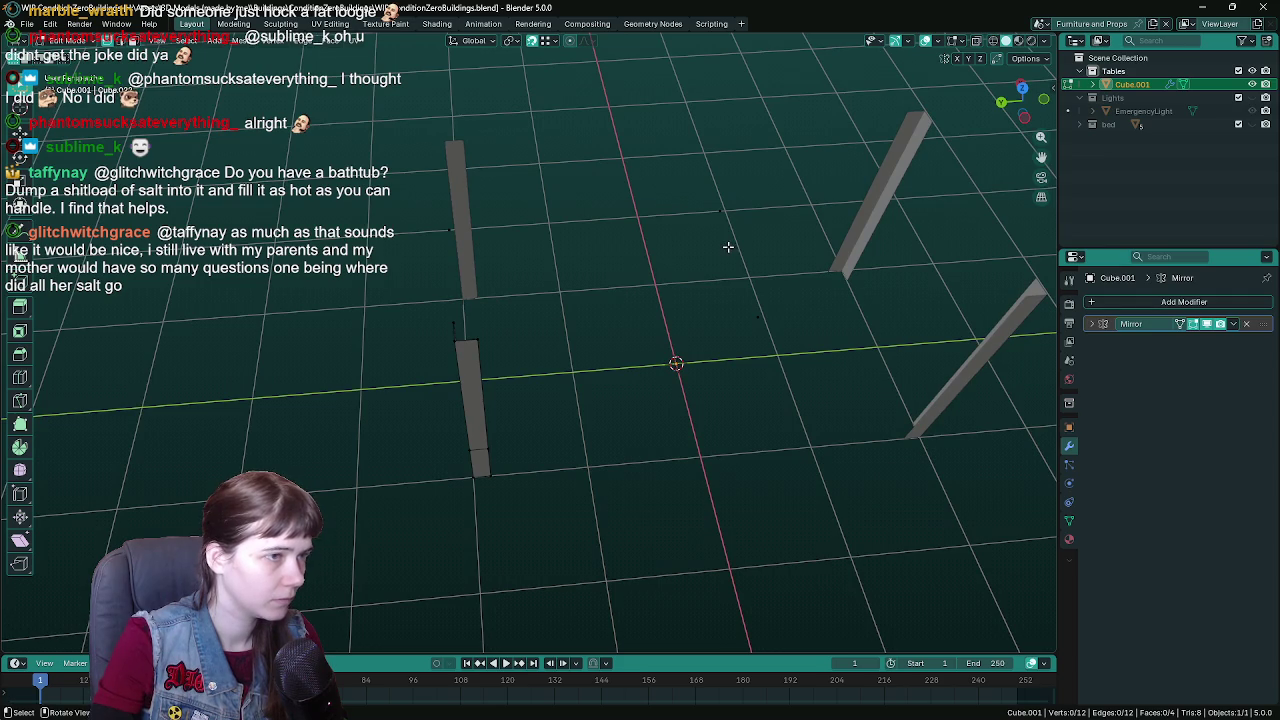
# - Extrude the leg's long outer edge along X to give the leg a box-shaped side
pyautogui.moveTo(608, 283)
pyautogui.mouseDown()
pyautogui.moveTo(643, 289)
pyautogui.moveTo(623, 300)
pyautogui.moveTo(674, 334)
pyautogui.moveTo(703, 336)
pyautogui.moveTo(560, 317)
pyautogui.moveTo(591, 343)
pyautogui.moveTo(507, 381)
pyautogui.mouseUp()
pyautogui.hotkey('ctrl', 's')
pyautogui.keyDown('shift'); pyautogui.click(421, 309); pyautogui.keyUp('shift')
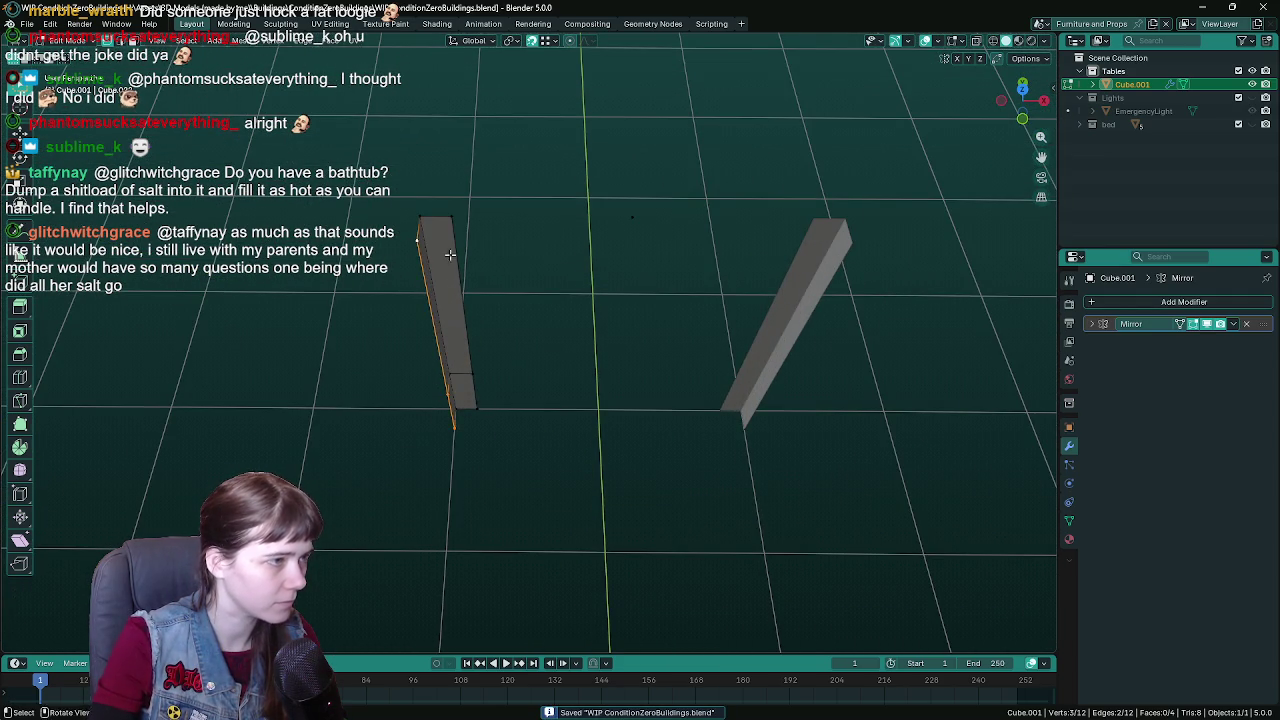
pyautogui.press('e')
pyautogui.press('x')
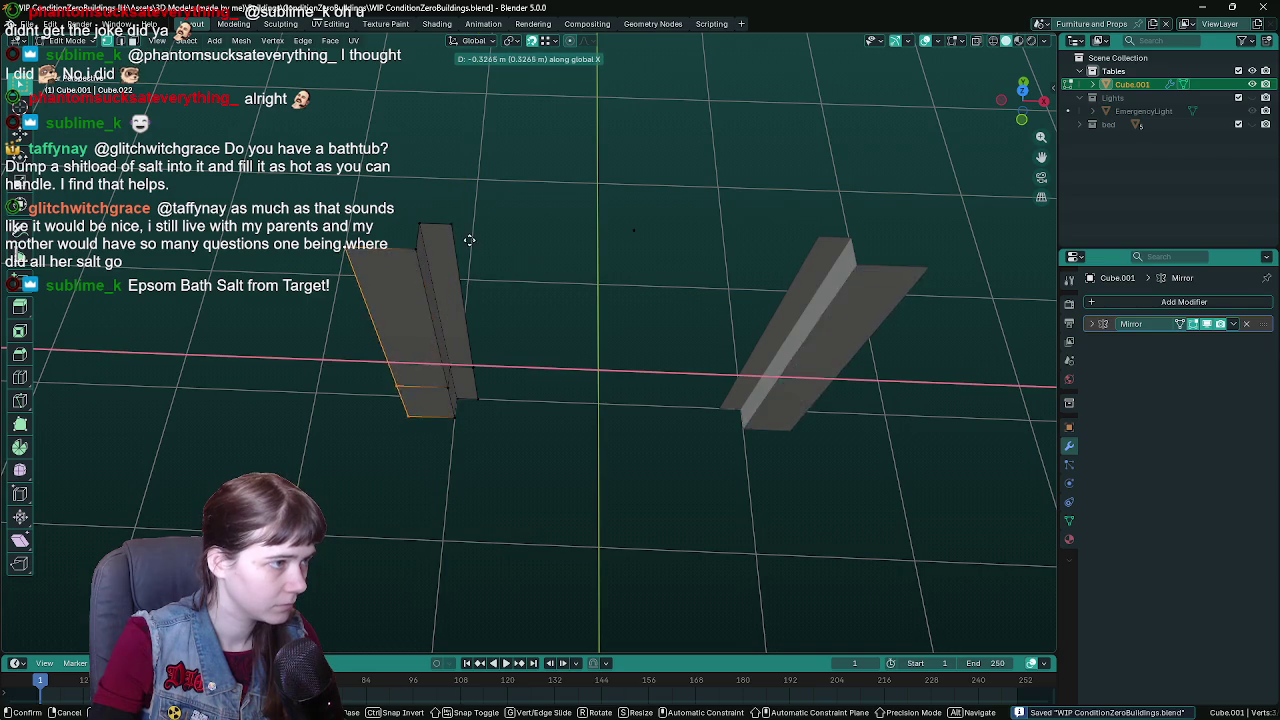
pyautogui.rightClick(458, 230)
pyautogui.moveTo(458, 230)
pyautogui.mouseDown()
pyautogui.moveTo(446, 317)
pyautogui.moveTo(460, 283)
pyautogui.moveTo(592, 350)
pyautogui.mouseUp()
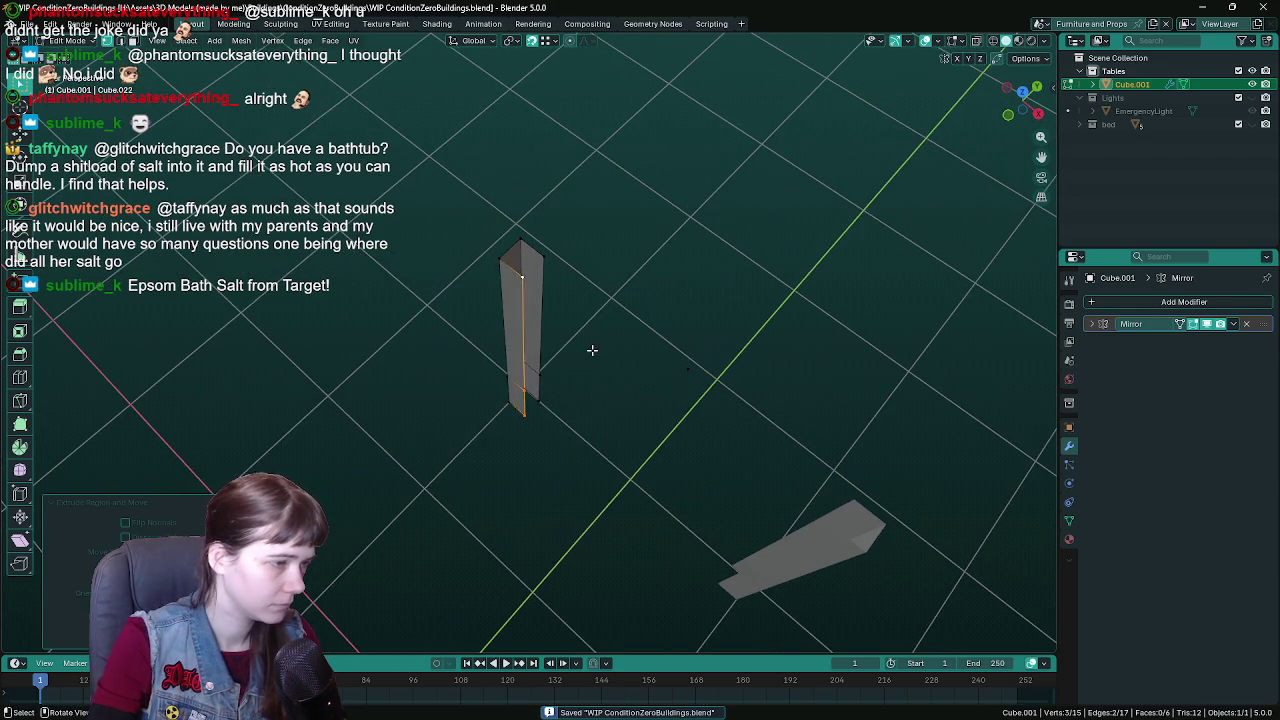
pyautogui.click(546, 375)
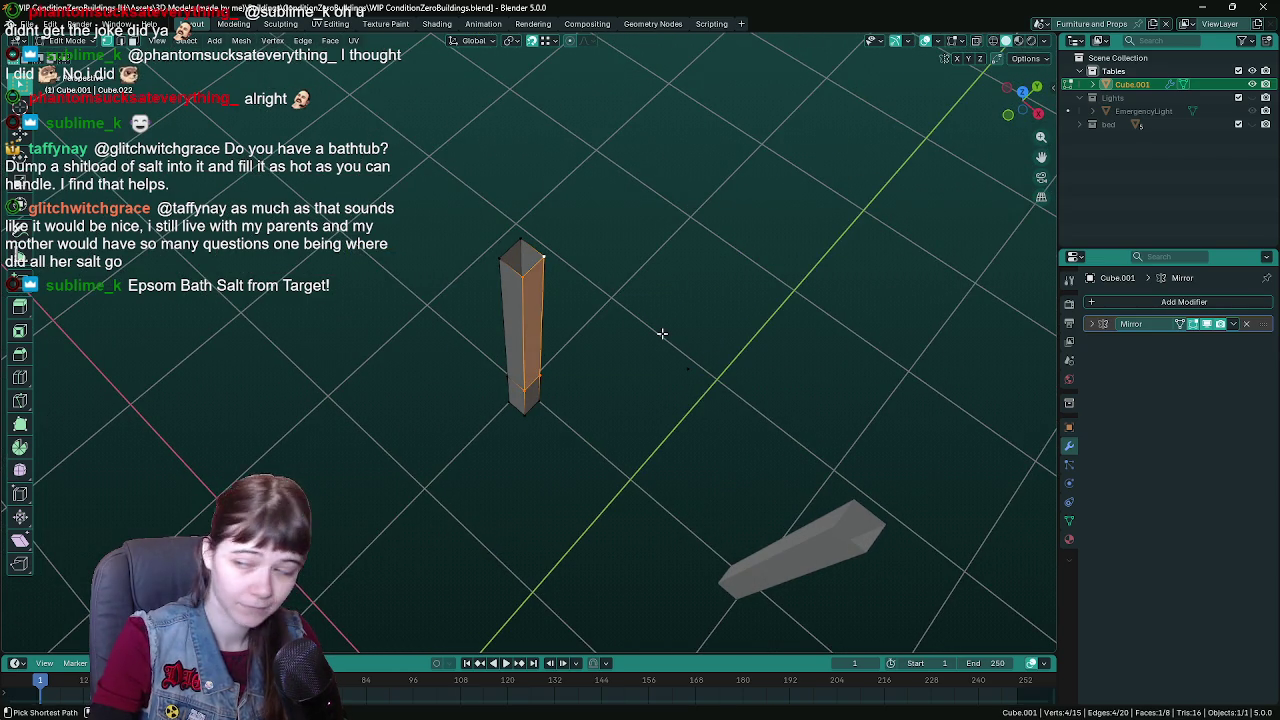
pyautogui.moveTo(629, 378)
pyautogui.mouseDown()
pyautogui.moveTo(729, 360)
pyautogui.moveTo(735, 341)
pyautogui.moveTo(700, 300)
pyautogui.moveTo(651, 280)
pyautogui.moveTo(773, 290)
pyautogui.moveTo(620, 400)
pyautogui.mouseUp()
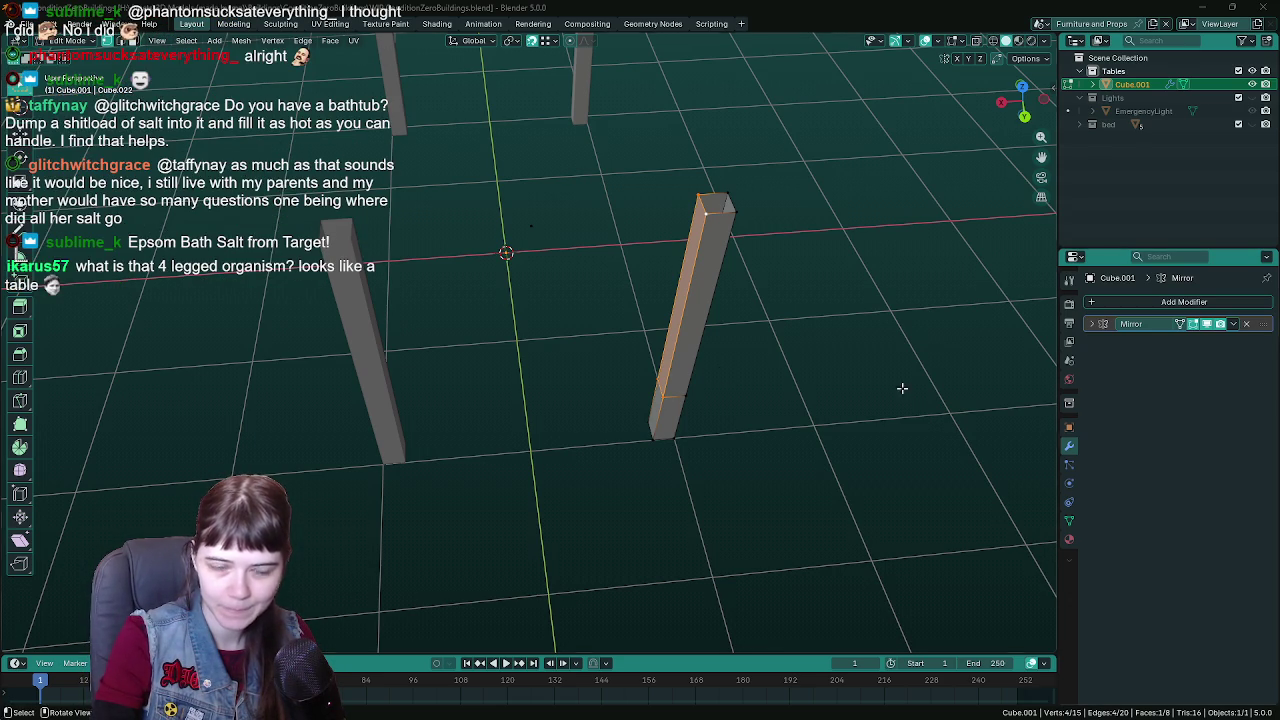
# - Move the pillar's top vertex along X into a rail and fill the top face between the pillars
pyautogui.moveTo(660, 240); pyautogui.dragTo(677, 230)
pyautogui.click(677, 230)
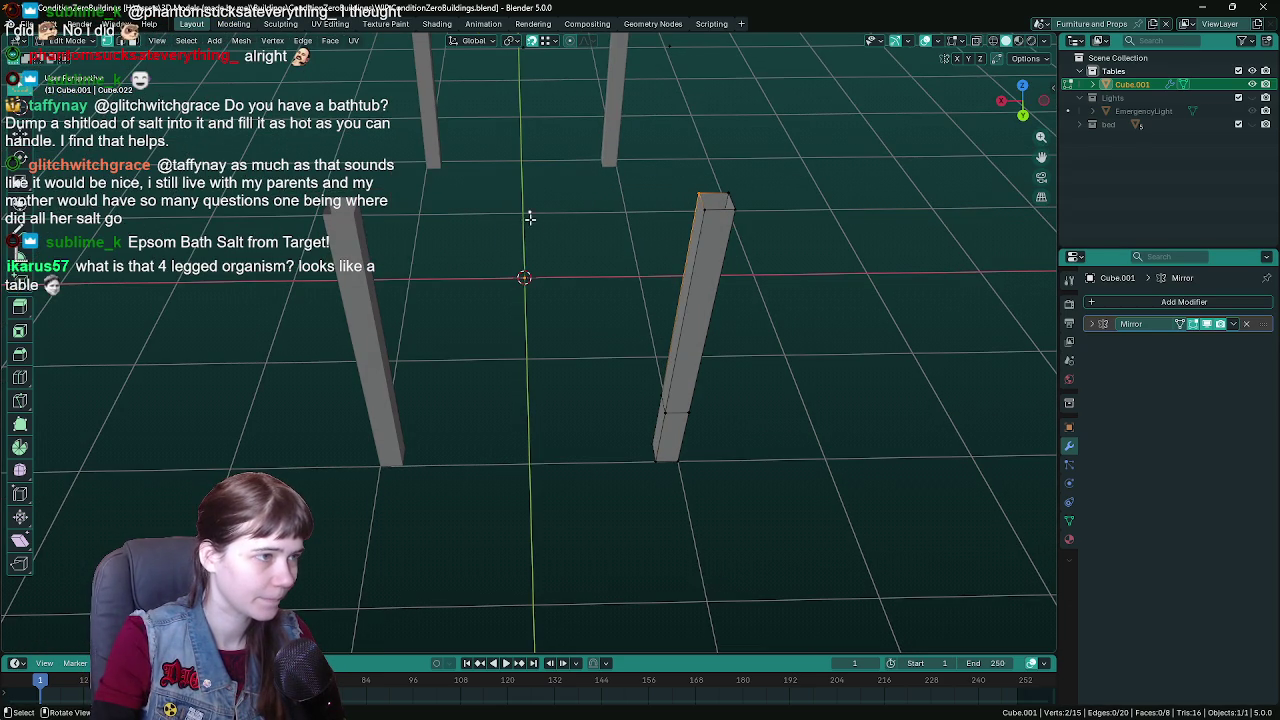
pyautogui.moveTo(530, 218)
pyautogui.mouseDown()
pyautogui.moveTo(677, 280)
pyautogui.moveTo(609, 291)
pyautogui.moveTo(507, 374)
pyautogui.moveTo(510, 332)
pyautogui.mouseUp()
pyautogui.press('k')
pyautogui.moveTo(520, 205)
pyautogui.mouseDown()
pyautogui.moveTo(643, 287)
pyautogui.moveTo(577, 271)
pyautogui.moveTo(577, 349)
pyautogui.mouseUp()
pyautogui.hotkey('ctrl', 's')
pyautogui.press('g')
pyautogui.press('x')
pyautogui.click(530, 351)
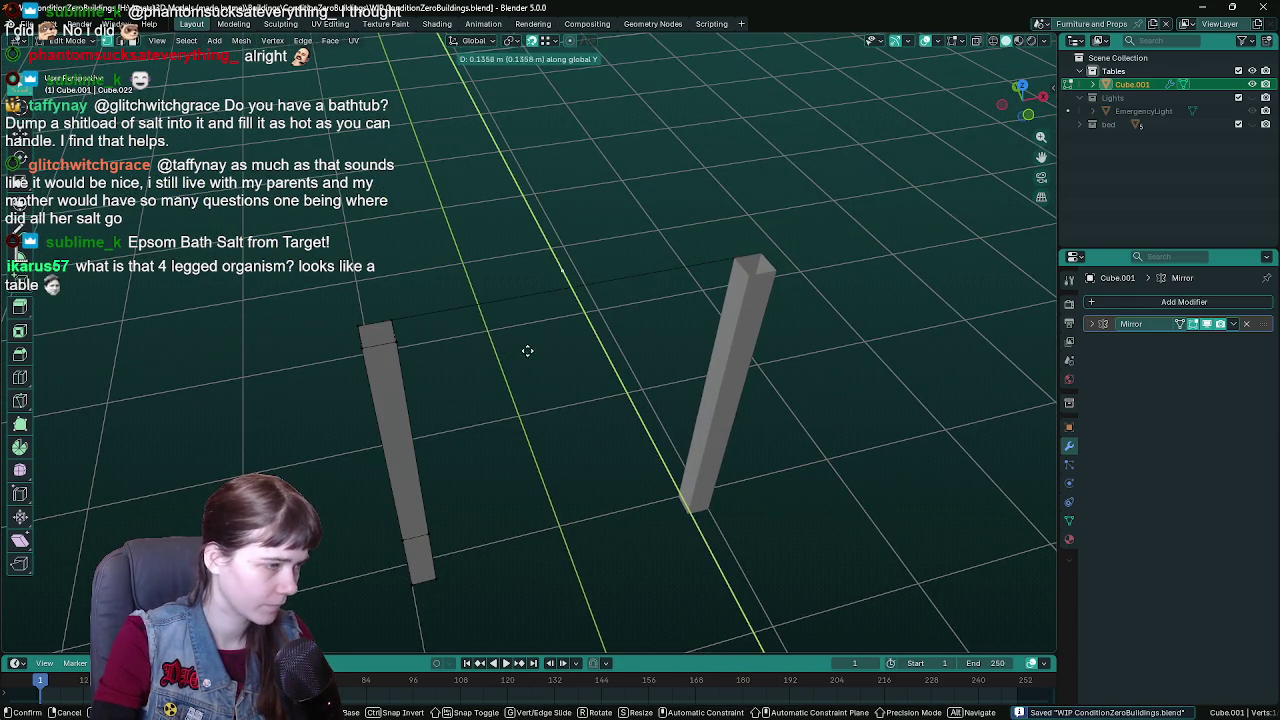
pyautogui.moveTo(471, 357)
pyautogui.mouseDown()
pyautogui.moveTo(597, 277)
pyautogui.moveTo(494, 297)
pyautogui.mouseUp()
pyautogui.keyDown('shift'); pyautogui.click(372, 292); pyautogui.keyUp('shift')
pyautogui.press('f')
pyautogui.moveTo(399, 330); pyautogui.dragTo(640, 350)
# - Merge overlapping vertices by distance and delete loose geometry across the whole frame mesh
pyautogui.press('a')
pyautogui.press('F3')
pyautogui.write('merge')
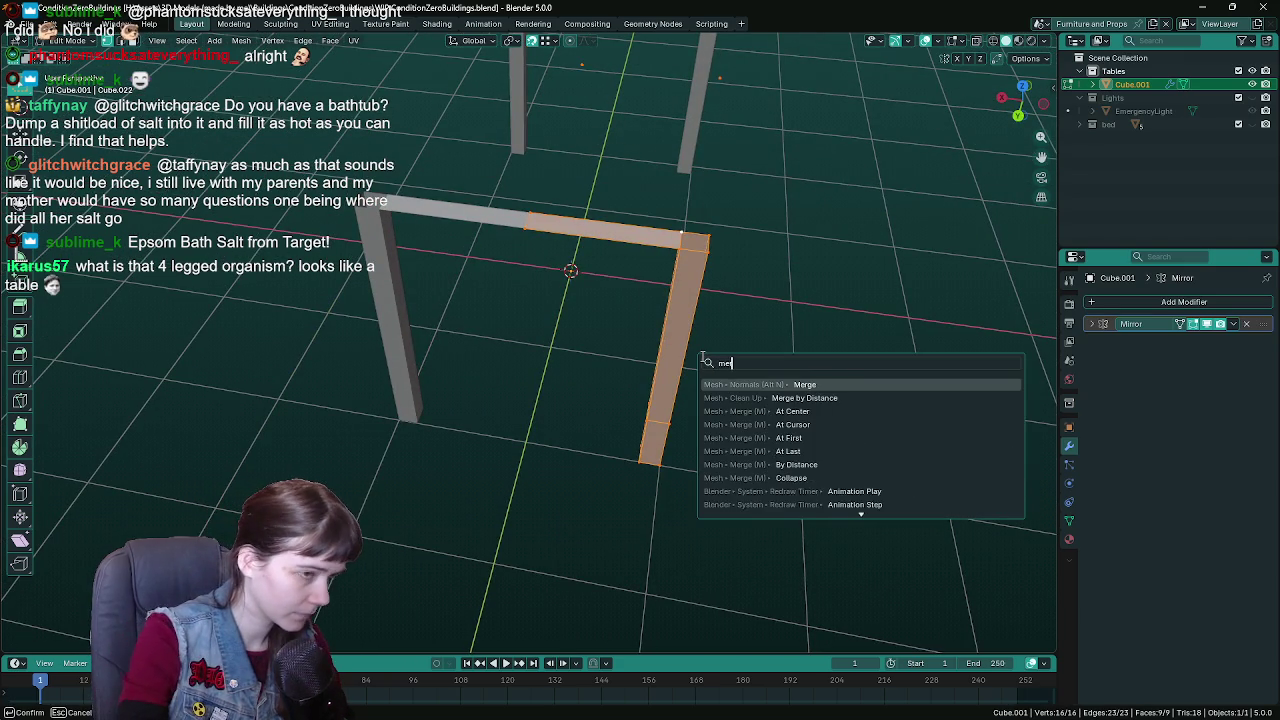
pyautogui.click(779, 444)
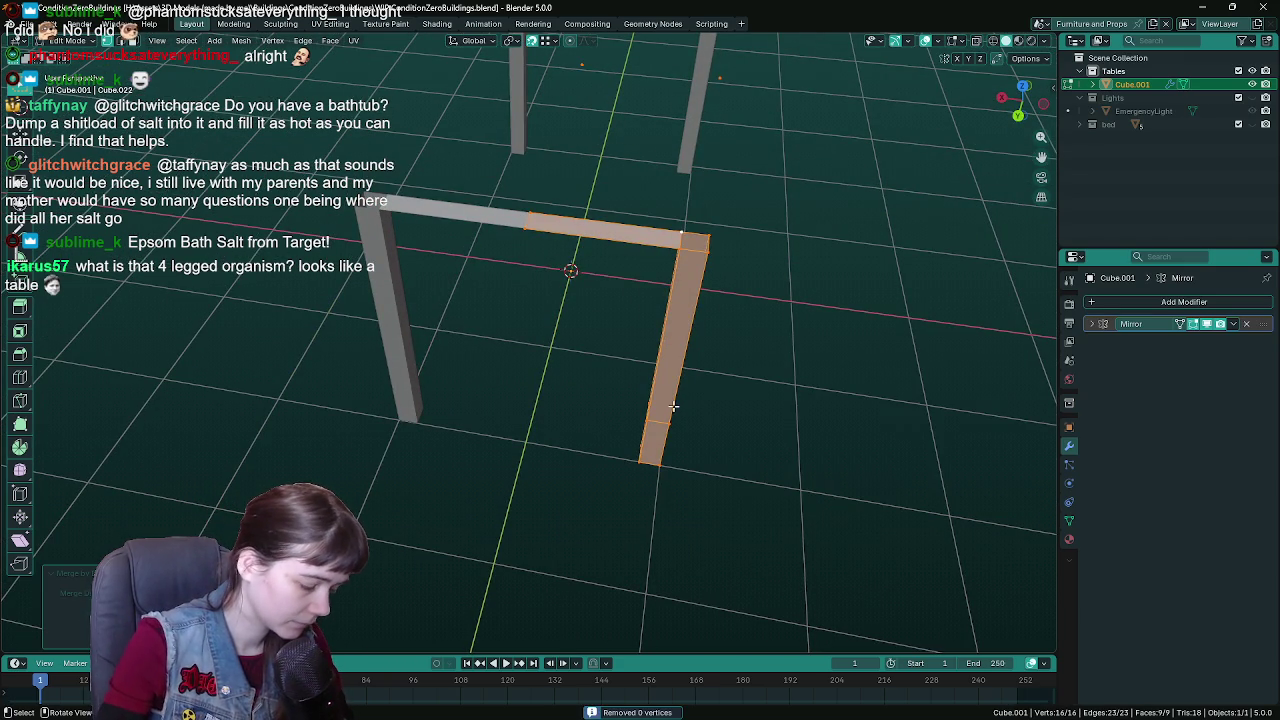
pyautogui.press('F3')
pyautogui.write('loosde')
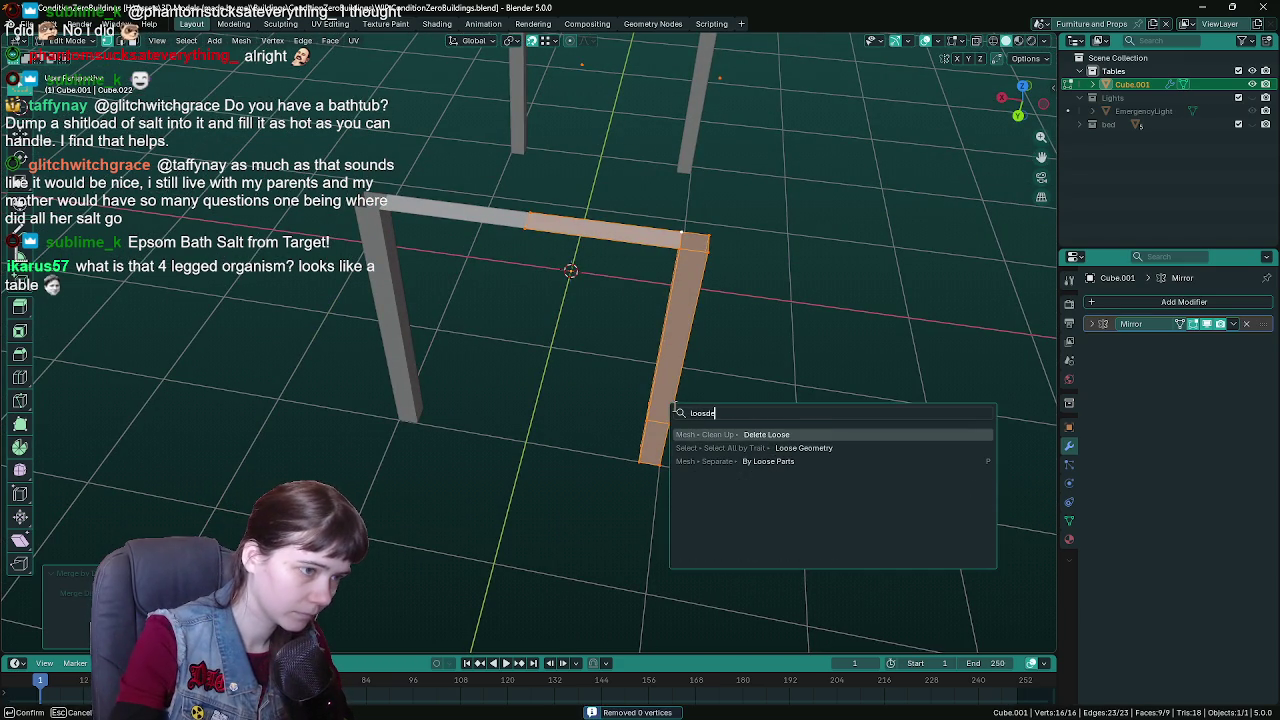
pyautogui.press('Return')
pyautogui.moveTo(672, 406)
pyautogui.mouseDown()
pyautogui.moveTo(534, 366)
pyautogui.moveTo(671, 363)
pyautogui.moveTo(614, 423)
pyautogui.moveTo(600, 410)
pyautogui.moveTo(700, 383)
pyautogui.mouseUp()
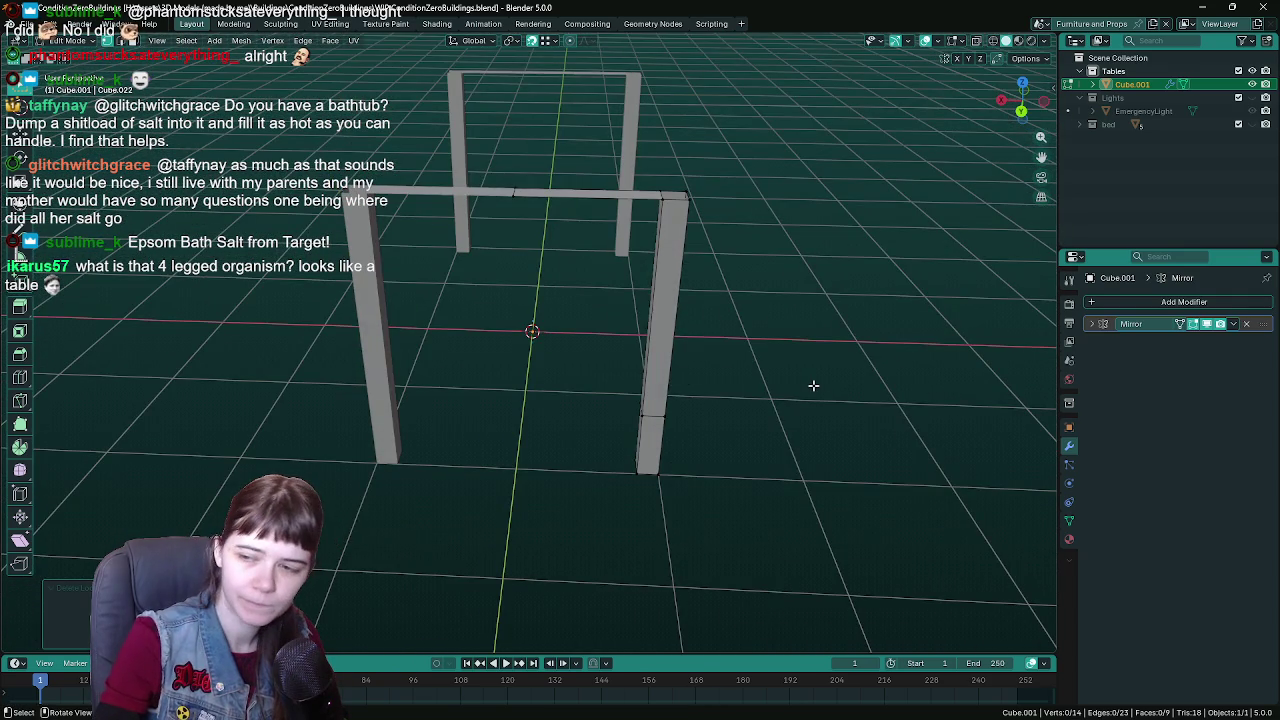
pyautogui.moveTo(813, 385)
pyautogui.mouseDown()
pyautogui.moveTo(828, 435)
pyautogui.moveTo(531, 414)
pyautogui.moveTo(660, 456)
pyautogui.moveTo(649, 474)
pyautogui.moveTo(649, 437)
pyautogui.moveTo(663, 446)
pyautogui.moveTo(432, 265)
pyautogui.moveTo(650, 560)
pyautogui.mouseUp()
pyautogui.hotkey('ctrl', 's')
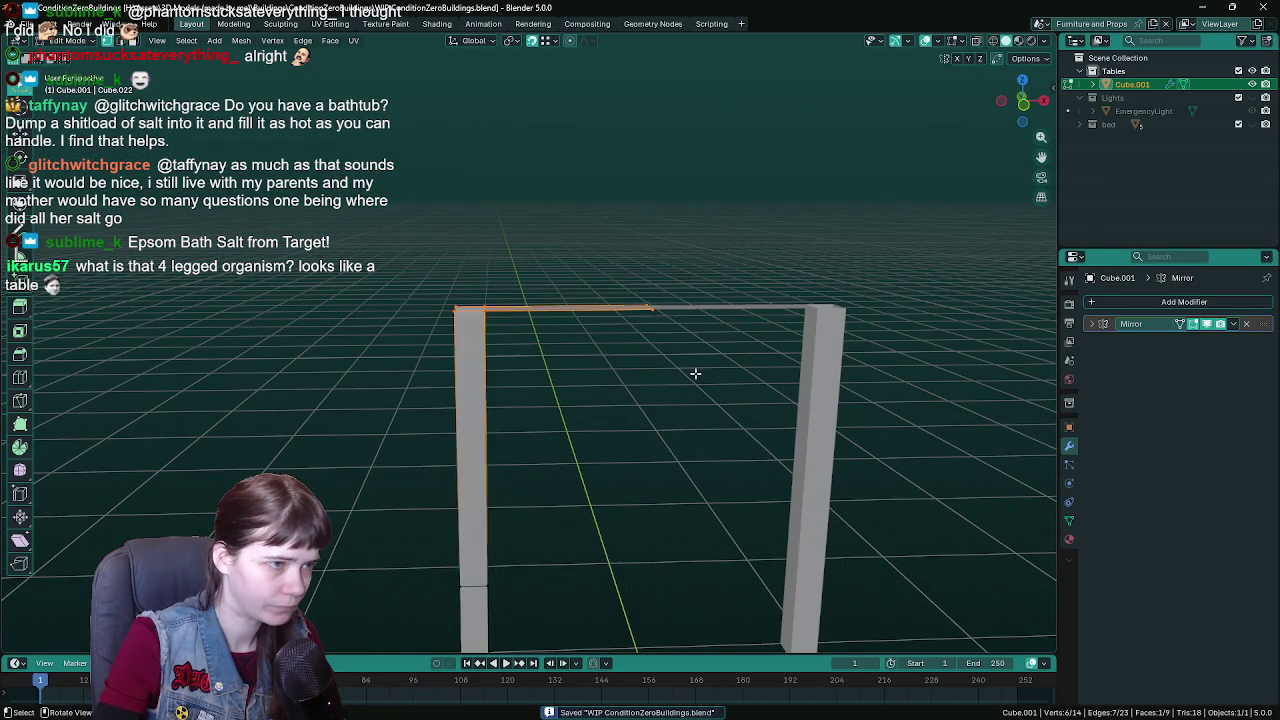
# - In front view, lower the frame's top edge by -0.1 along Z
pyautogui.press('KP_1')
pyautogui.press('g')
pyautogui.press('z')
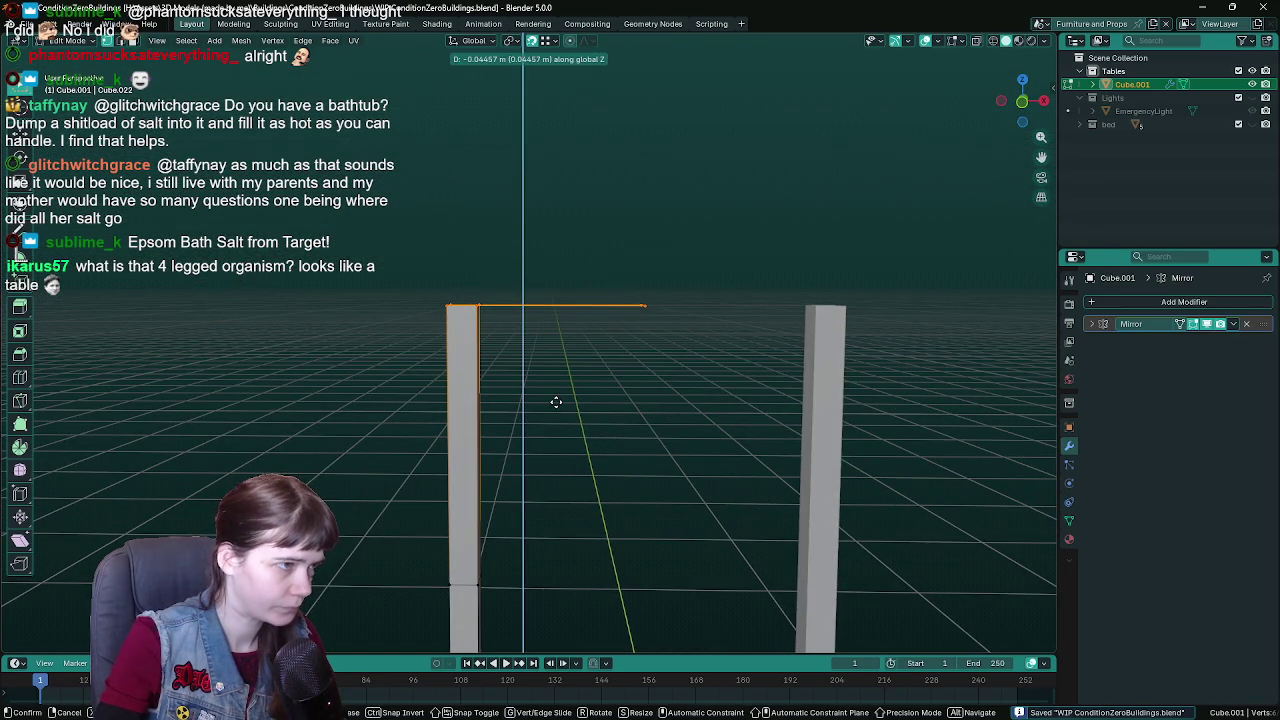
pyautogui.press('Escape')
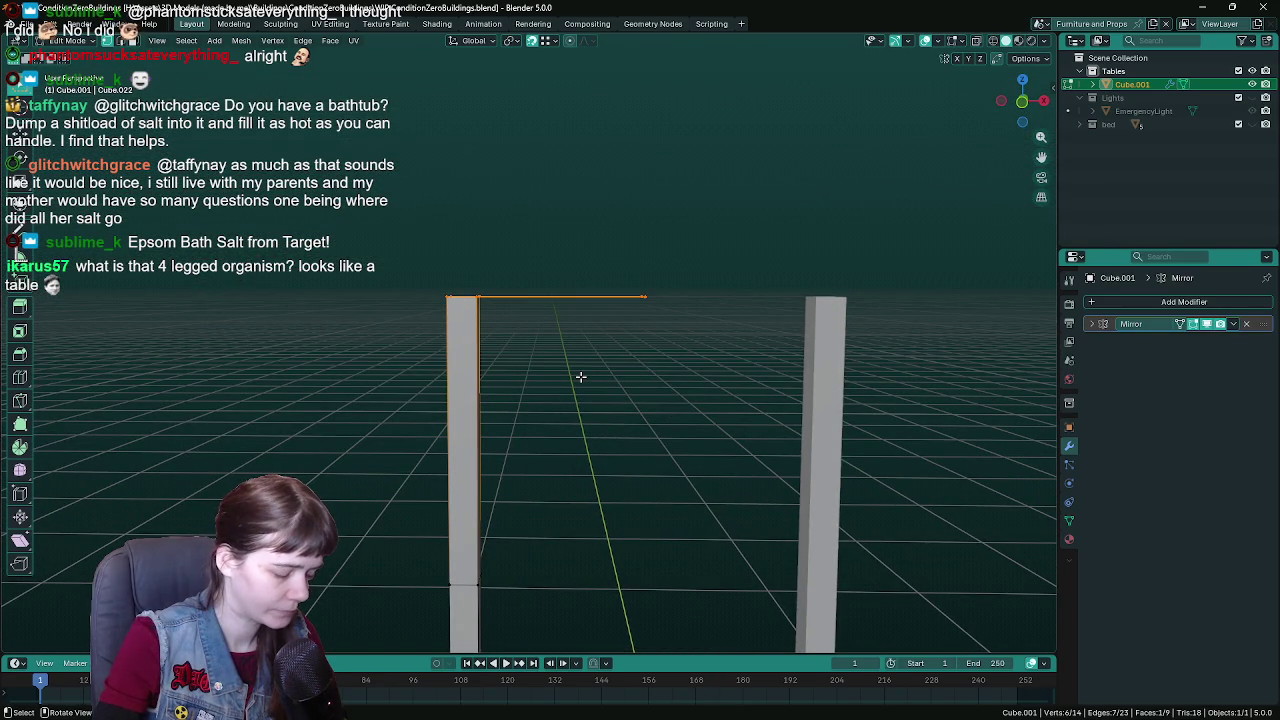
pyautogui.press('g')
pyautogui.press('z')
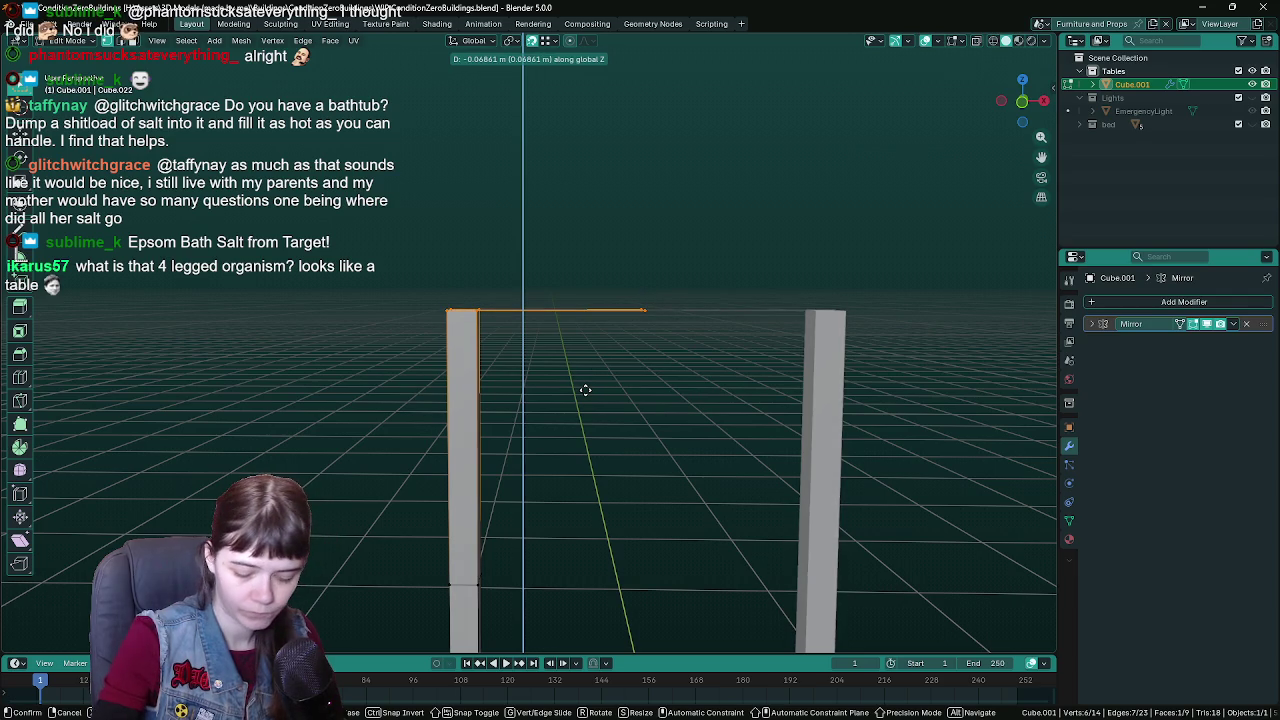
pyautogui.write('-.1')
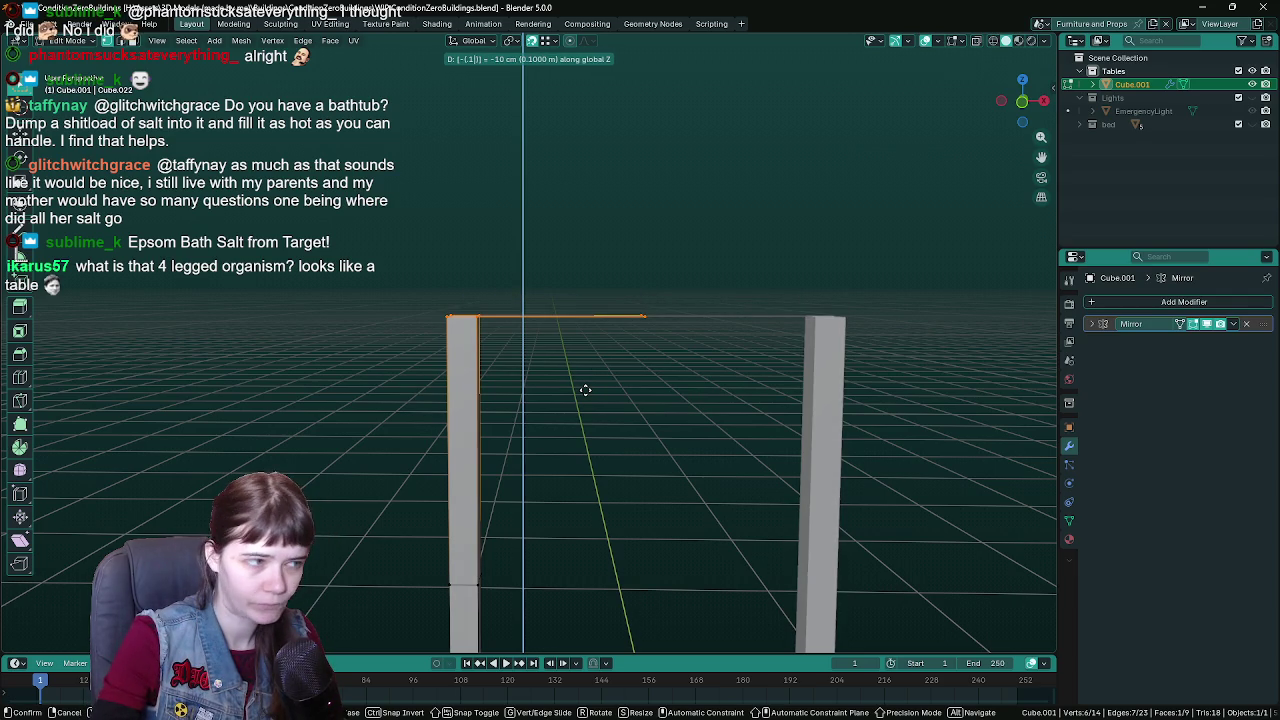
pyautogui.press('Return')
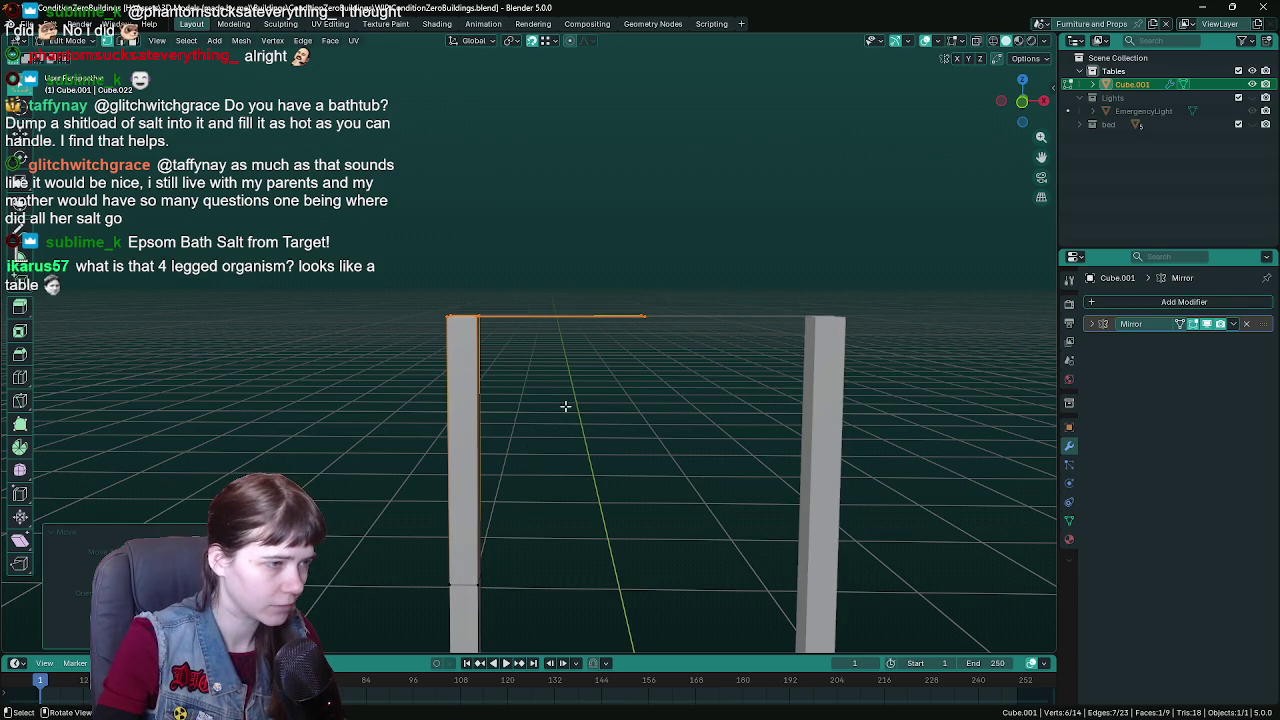
pyautogui.press('z')
pyautogui.click(508, 380)
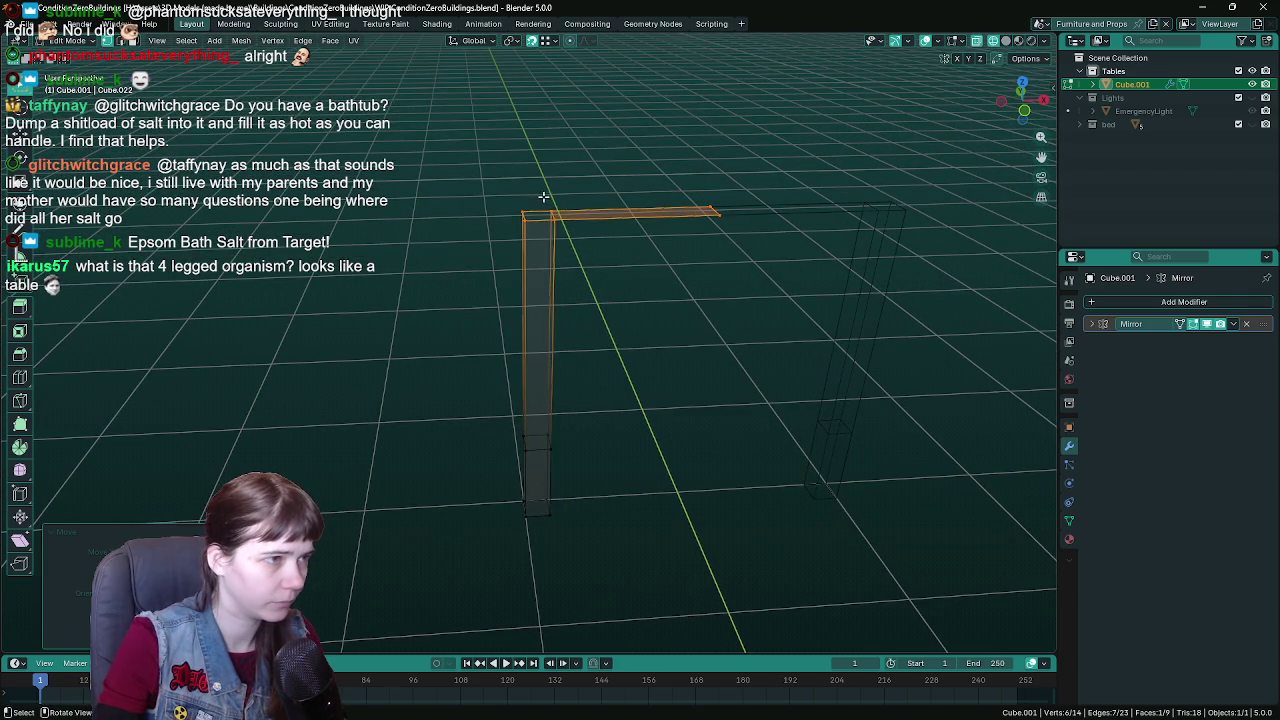
# - Shift the left leg's vertical edge along X
pyautogui.click(556, 300)
pyautogui.press('g')
pyautogui.press('x')
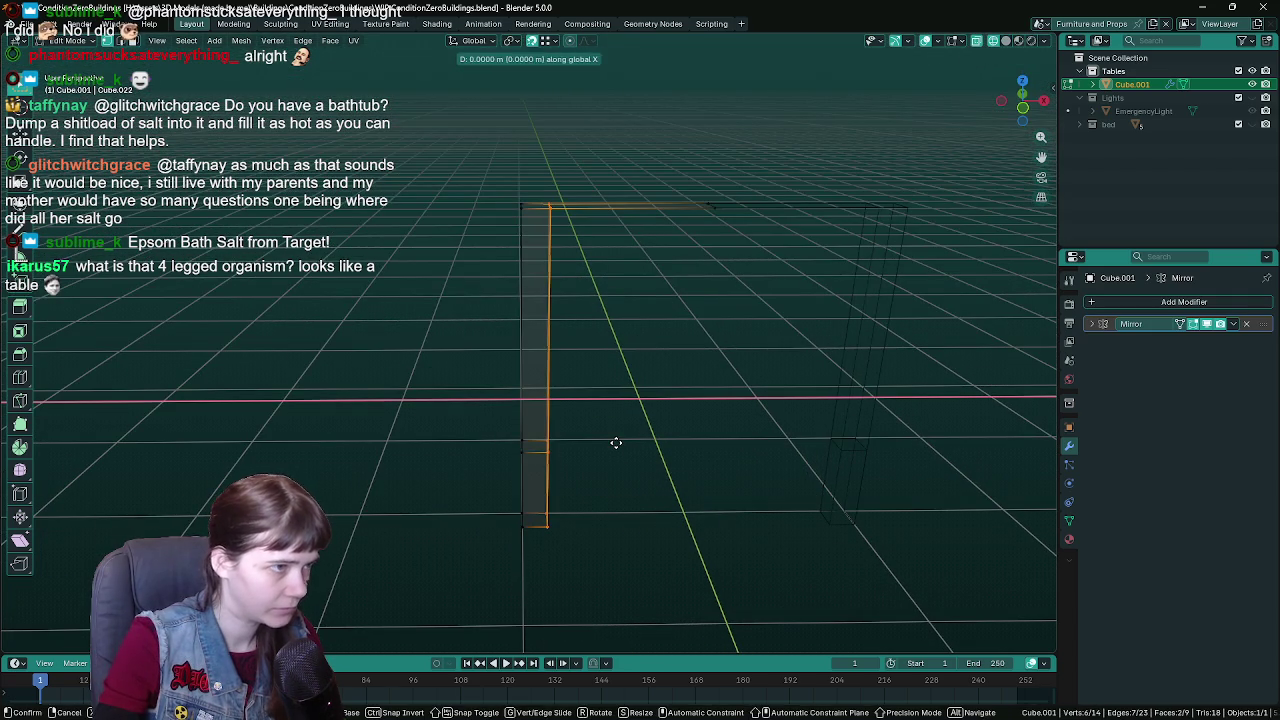
pyautogui.click(608, 441)
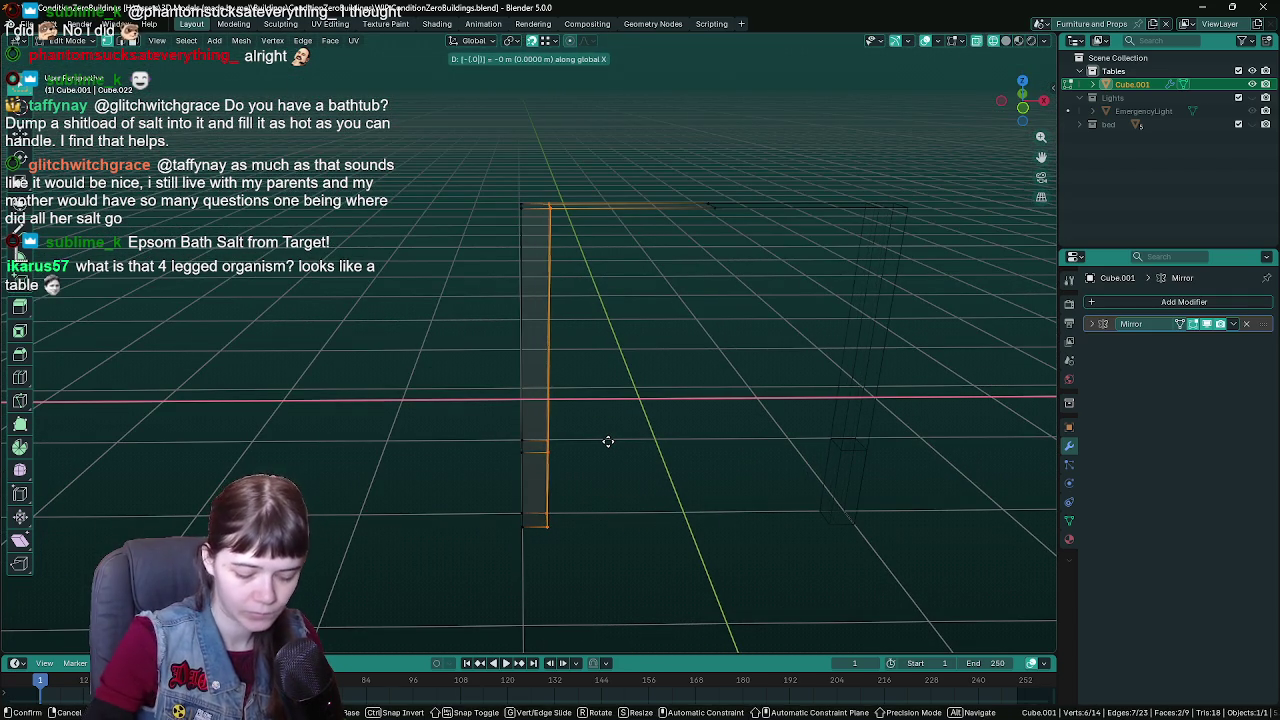
pyautogui.hotkey('shift', 'z')
# - Grow the selection to the leg's side faces and shift them along Y to set the leg thickness
pyautogui.moveTo(606, 437)
pyautogui.mouseDown()
pyautogui.moveTo(563, 360)
pyautogui.moveTo(675, 372)
pyautogui.moveTo(589, 203)
pyautogui.moveTo(575, 325)
pyautogui.mouseUp()
pyautogui.hotkey('shift', 'z')
pyautogui.click(575, 325)
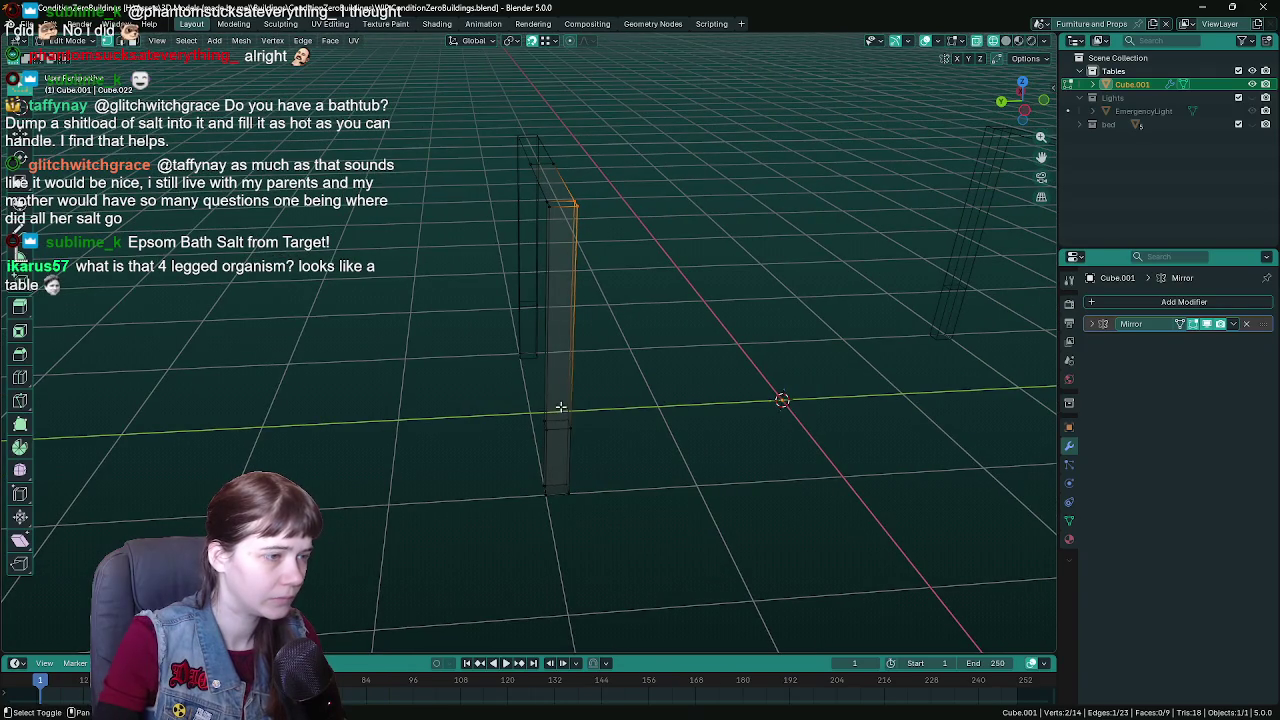
pyautogui.press('ctrl+KP_Add')
pyautogui.press('g')
pyautogui.press('y')
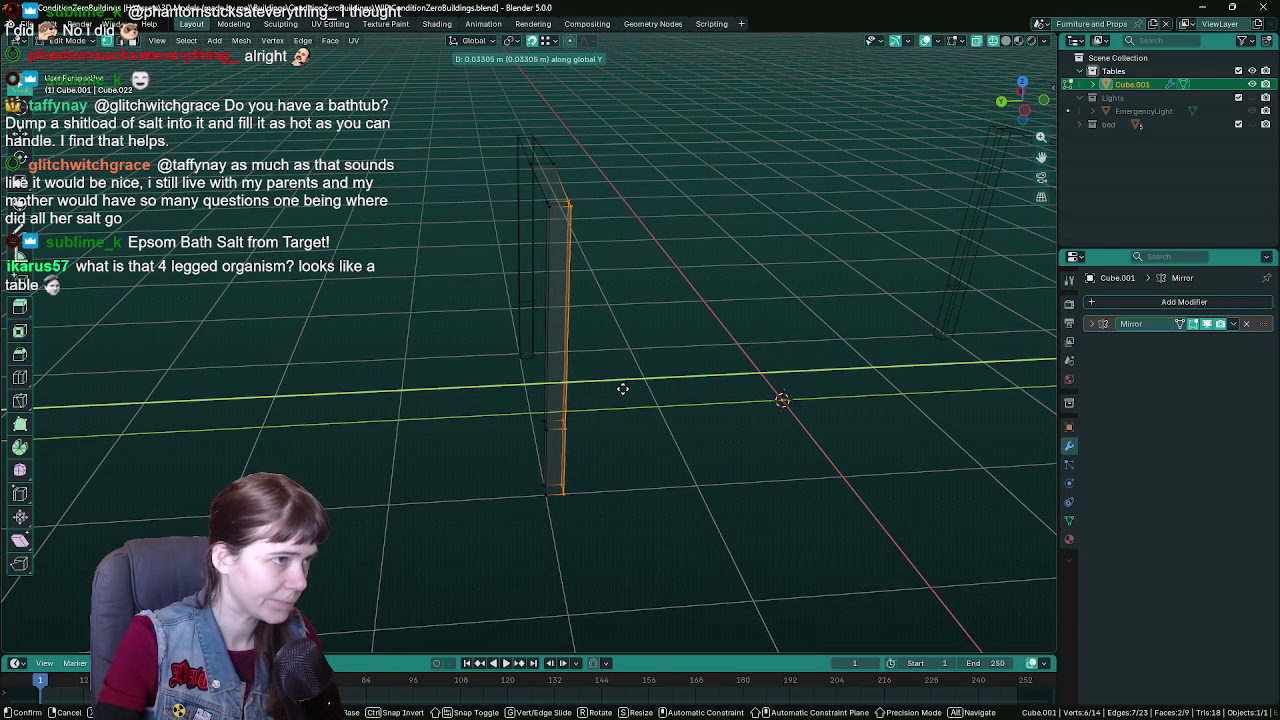
pyautogui.click(605, 280)
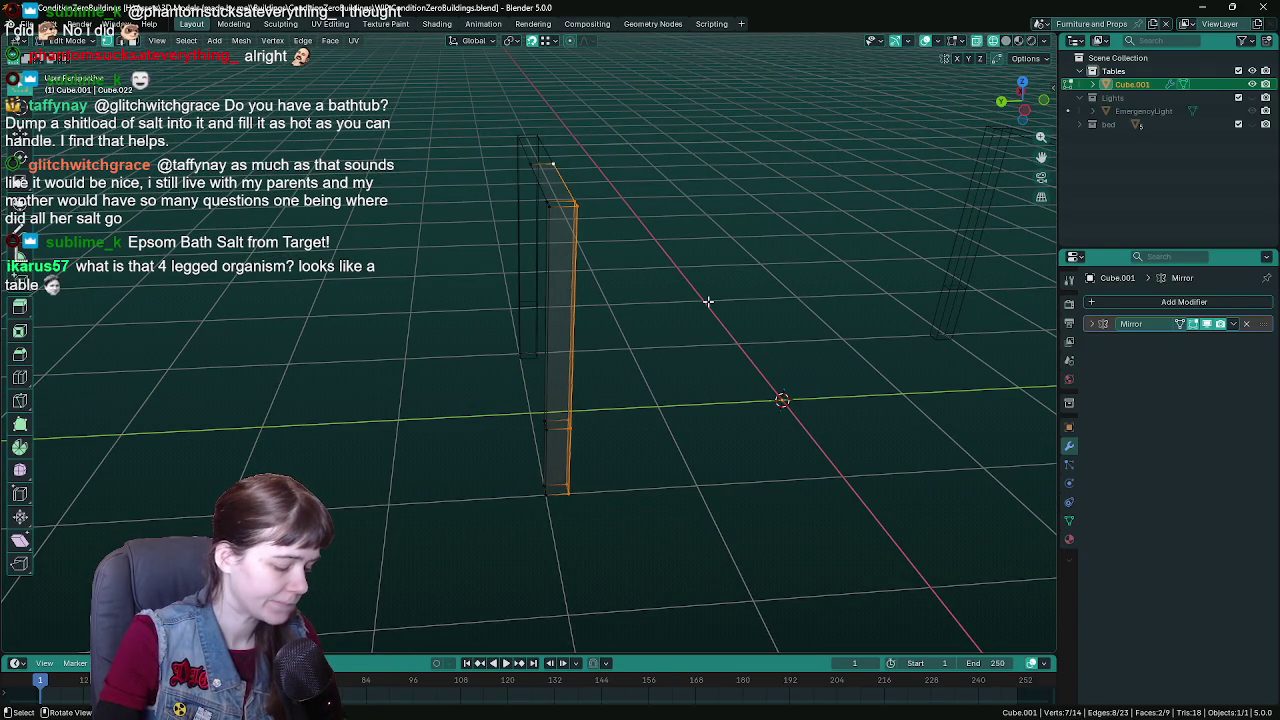
pyautogui.press('g')
pyautogui.press('y')
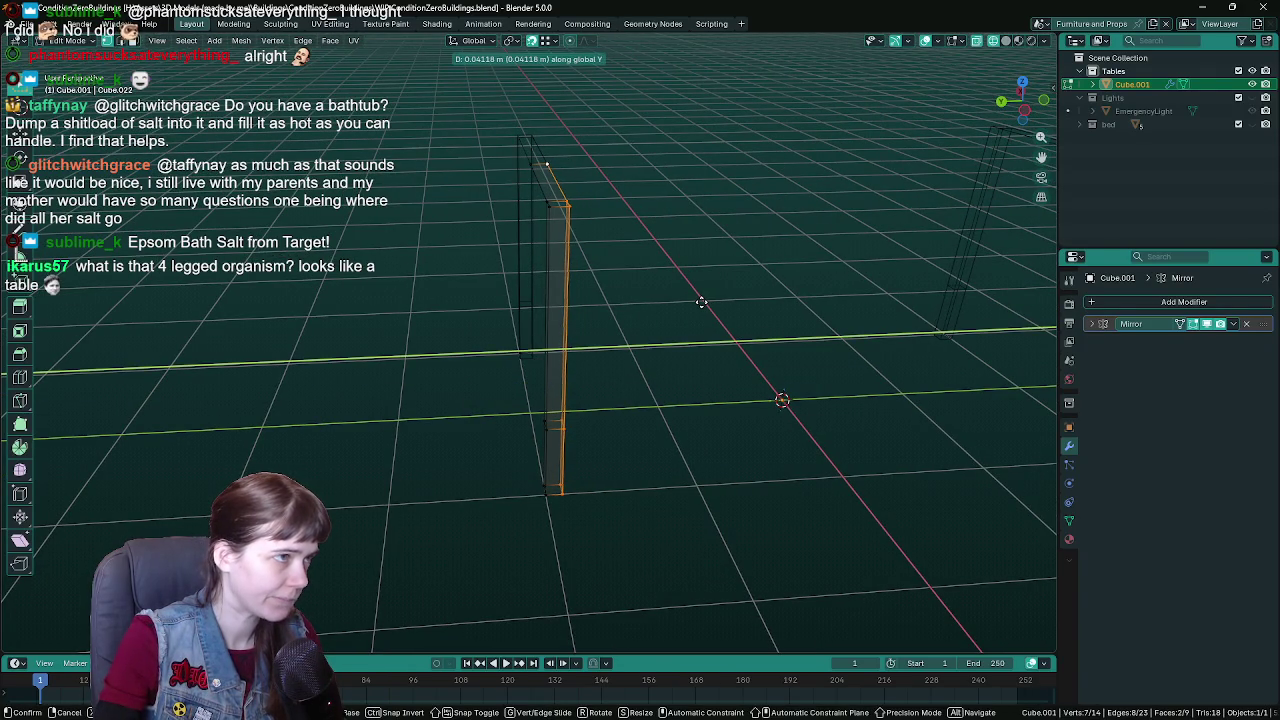
pyautogui.click(699, 301)
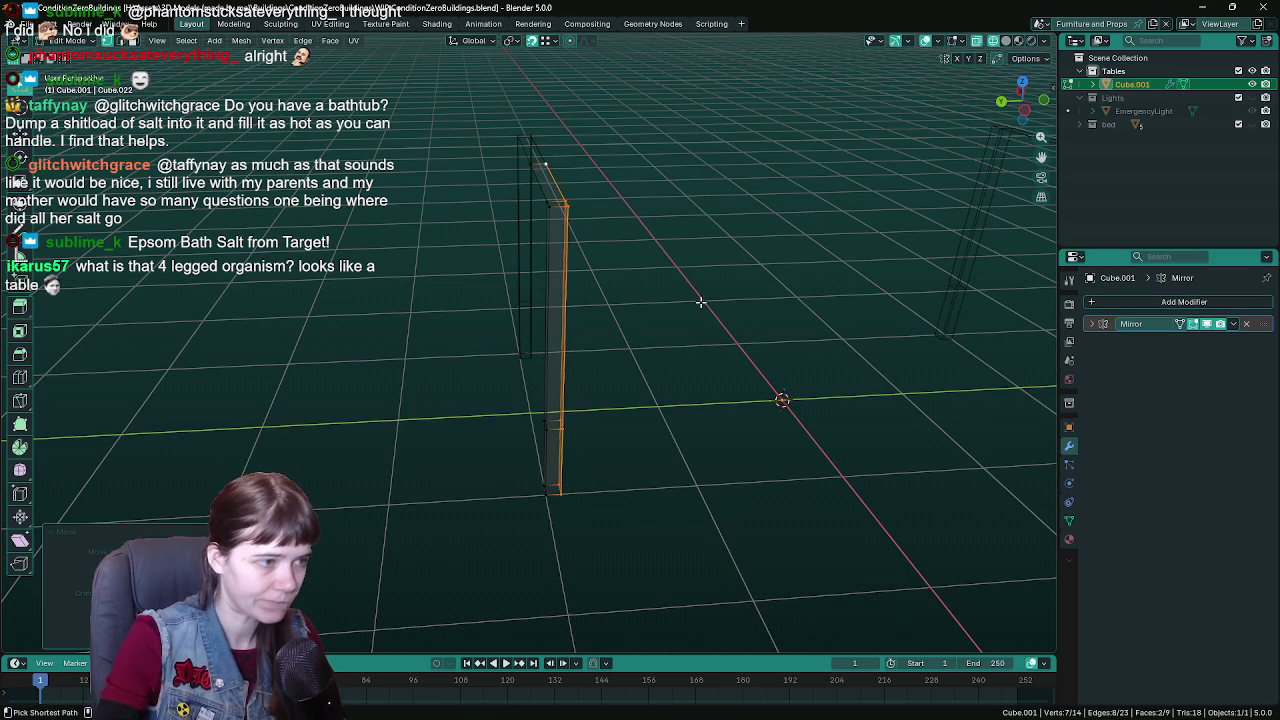
pyautogui.hotkey('ctrl', 's')
pyautogui.hotkey('alt', 'a')
# - Extend the leg's top edge with numeric input to lengthen the top rail
pyautogui.moveTo(697, 300)
pyautogui.mouseDown()
pyautogui.moveTo(646, 364)
pyautogui.moveTo(669, 343)
pyautogui.moveTo(539, 316)
pyautogui.mouseUp()
pyautogui.keyDown('alt'); pyautogui.click(539, 316); pyautogui.keyUp('alt')
pyautogui.moveTo(632, 313)
pyautogui.mouseDown()
pyautogui.moveTo(614, 315)
pyautogui.moveTo(651, 354)
pyautogui.mouseUp()
pyautogui.click(651, 354)
pyautogui.press('g')
pyautogui.press('=')
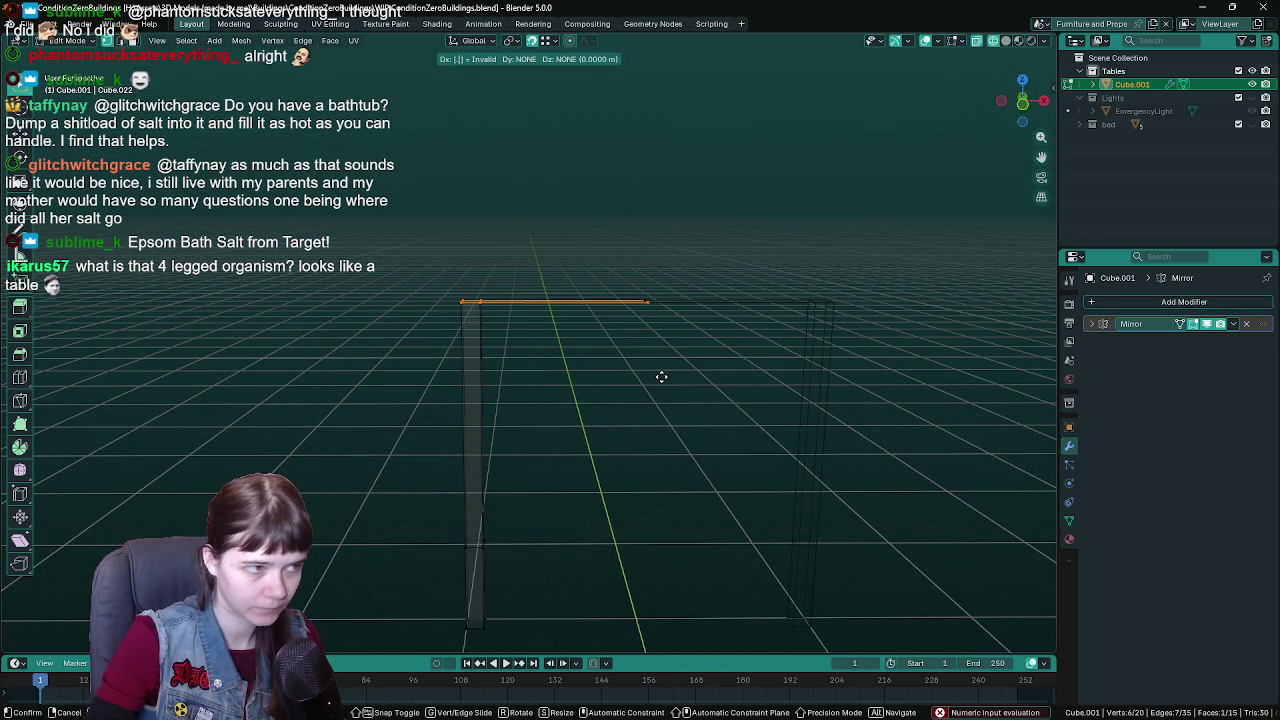
pyautogui.write('.1')
pyautogui.press('Return')
pyautogui.moveTo(657, 377)
pyautogui.mouseDown()
pyautogui.moveTo(680, 403)
pyautogui.moveTo(736, 414)
pyautogui.moveTo(782, 396)
pyautogui.moveTo(694, 436)
pyautogui.moveTo(669, 393)
pyautogui.moveTo(714, 357)
pyautogui.moveTo(440, 300)
pyautogui.moveTo(640, 397)
pyautogui.moveTo(600, 397)
pyautogui.moveTo(657, 366)
pyautogui.moveTo(515, 239)
pyautogui.moveTo(400, 238)
pyautogui.moveTo(517, 306)
pyautogui.moveTo(594, 309)
pyautogui.moveTo(603, 294)
pyautogui.moveTo(737, 286)
pyautogui.moveTo(837, 187)
pyautogui.mouseUp()
pyautogui.press('Tab')
pyautogui.hotkey('ctrl', 's')
pyautogui.press('Tab')
# - Delete only the frame's corner face and fill the opening with a new face
pyautogui.click(440, 300)
pyautogui.click(640, 397)
pyautogui.press('x')
pyautogui.click(600, 397)
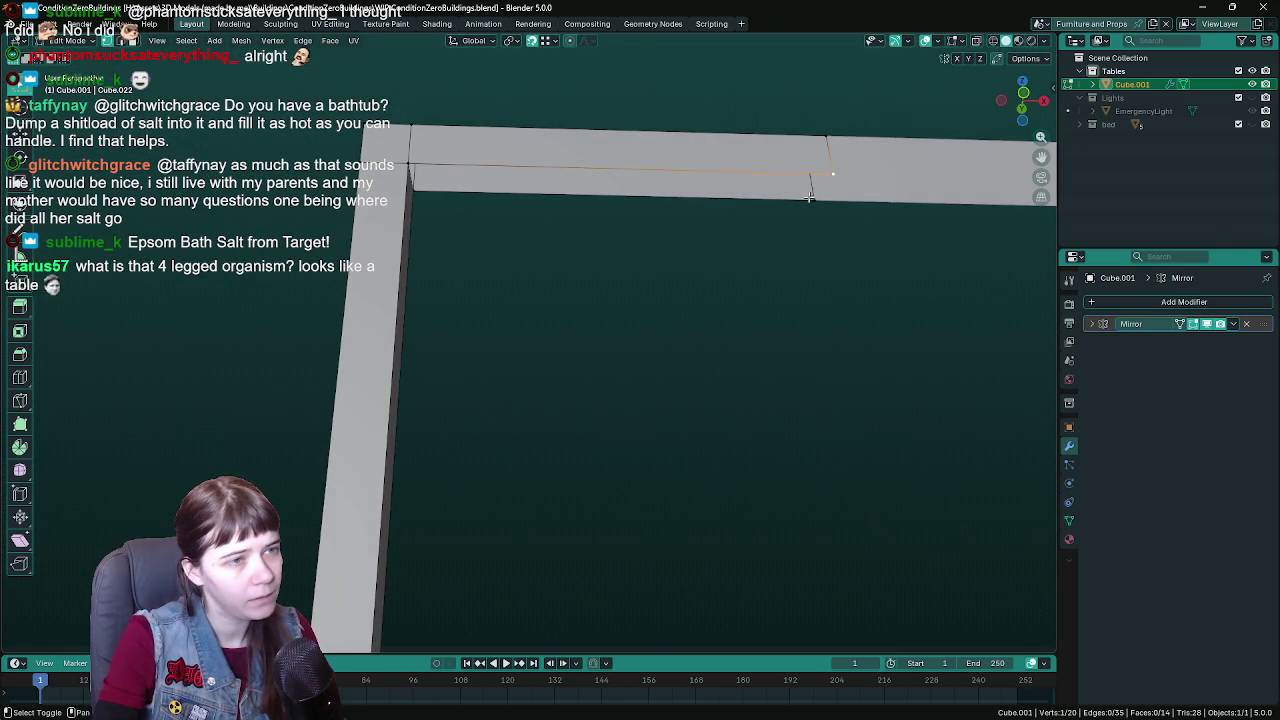
pyautogui.press('f')
pyautogui.moveTo(410, 187)
pyautogui.mouseDown()
pyautogui.moveTo(457, 254)
pyautogui.moveTo(333, 247)
pyautogui.mouseUp()
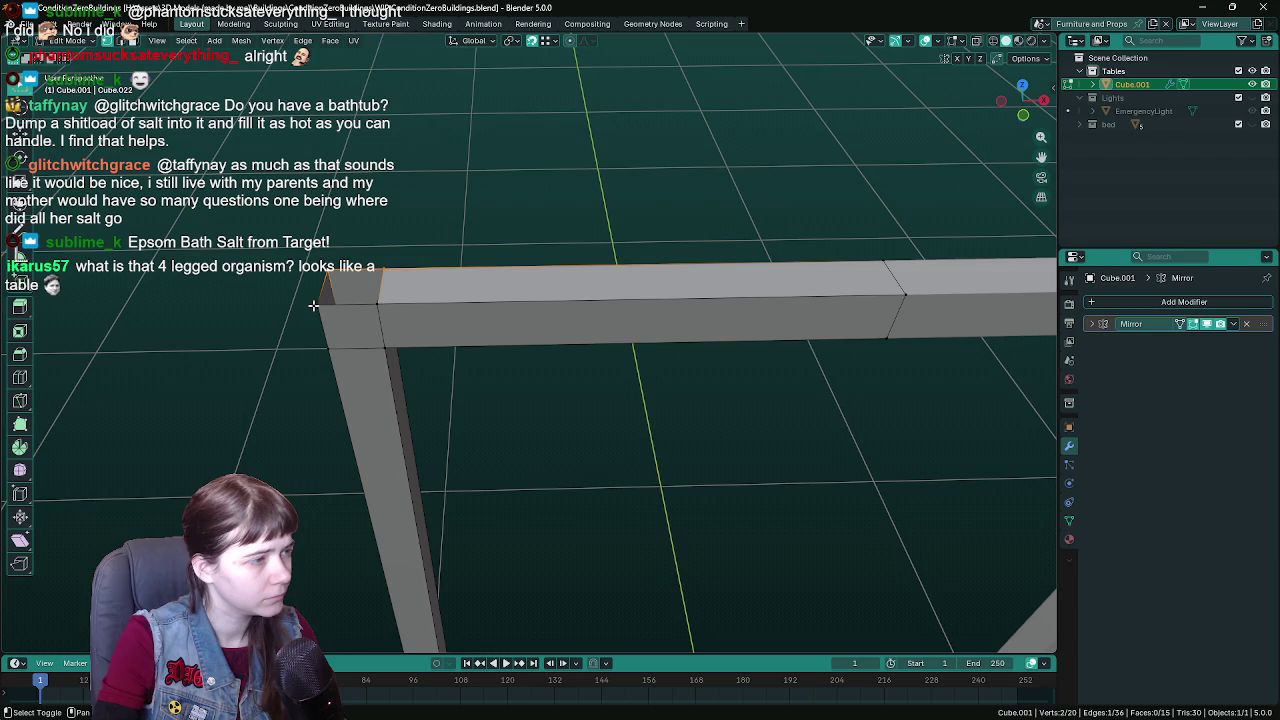
# - Run Merge by Distance and Delete Loose on the entire arch mesh
pyautogui.press('f')
pyautogui.scroll(-3, 420, 251)
pyautogui.press('a')
pyautogui.press('F3')
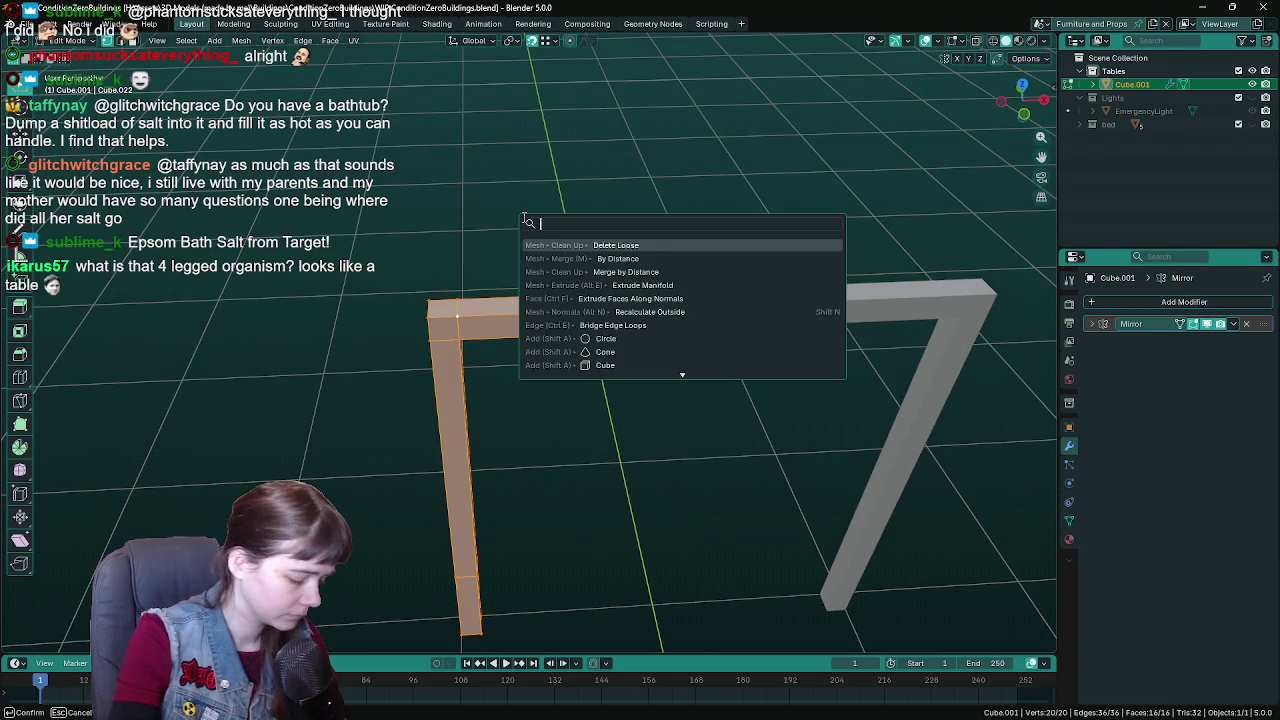
pyautogui.write('merge')
pyautogui.press('Down')
pyautogui.press('Return')
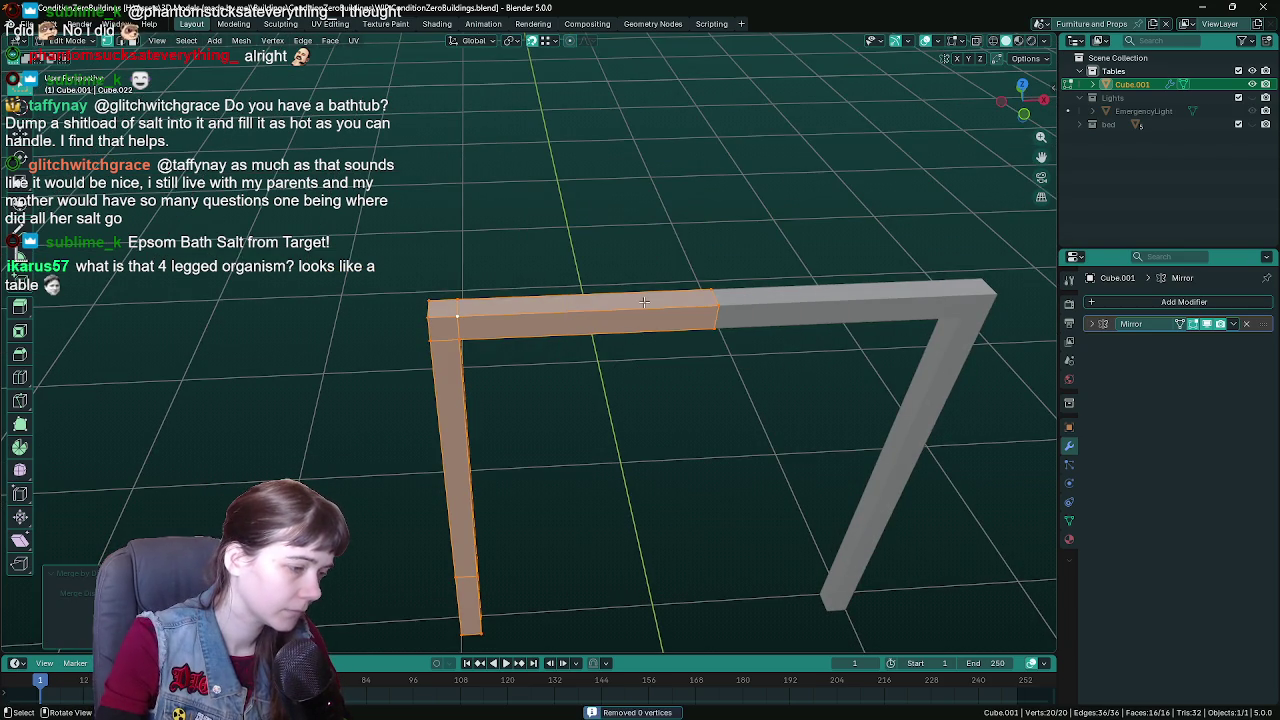
pyautogui.press('F3')
pyautogui.write('loose')
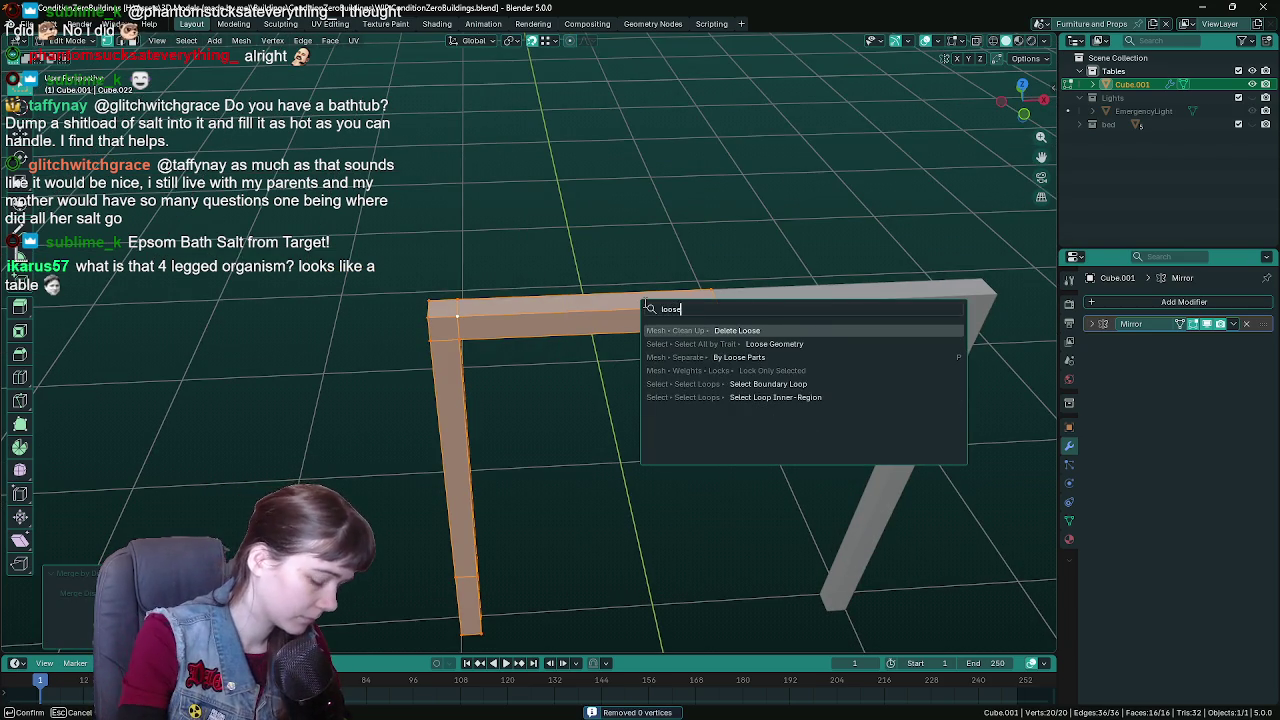
pyautogui.press('Return')
pyautogui.moveTo(648, 415)
pyautogui.mouseDown()
pyautogui.moveTo(623, 343)
pyautogui.moveTo(597, 329)
pyautogui.moveTo(543, 334)
pyautogui.moveTo(594, 358)
pyautogui.moveTo(604, 390)
pyautogui.moveTo(603, 357)
pyautogui.moveTo(492, 418)
pyautogui.mouseUp()
pyautogui.hotkey('ctrl', 's')
# - Box-select the left pillar's lower section in wireframe and delete its edges and faces
pyautogui.moveTo(447, 454)
pyautogui.mouseDown()
pyautogui.moveTo(563, 443)
pyautogui.moveTo(586, 431)
pyautogui.moveTo(578, 421)
pyautogui.mouseUp()
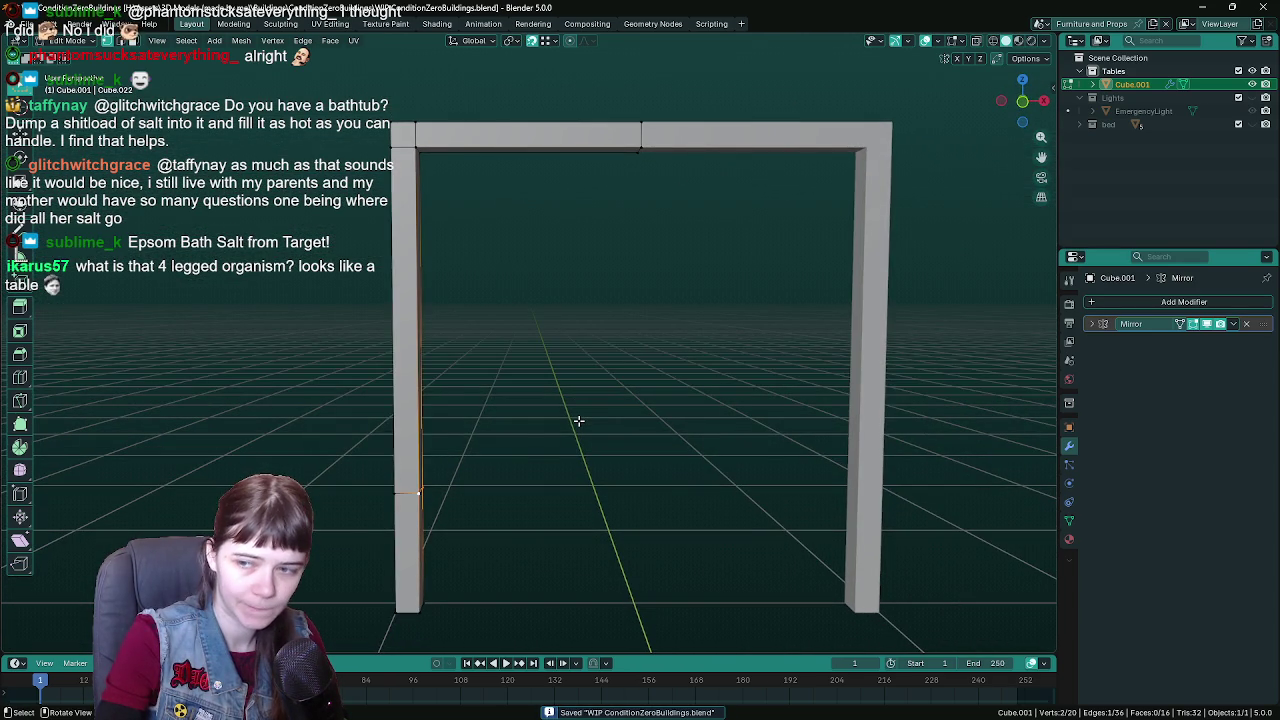
pyautogui.moveTo(509, 466)
pyautogui.mouseDown()
pyautogui.moveTo(514, 446)
pyautogui.moveTo(514, 466)
pyautogui.moveTo(584, 402)
pyautogui.mouseUp()
pyautogui.press('z')
pyautogui.click(523, 440)
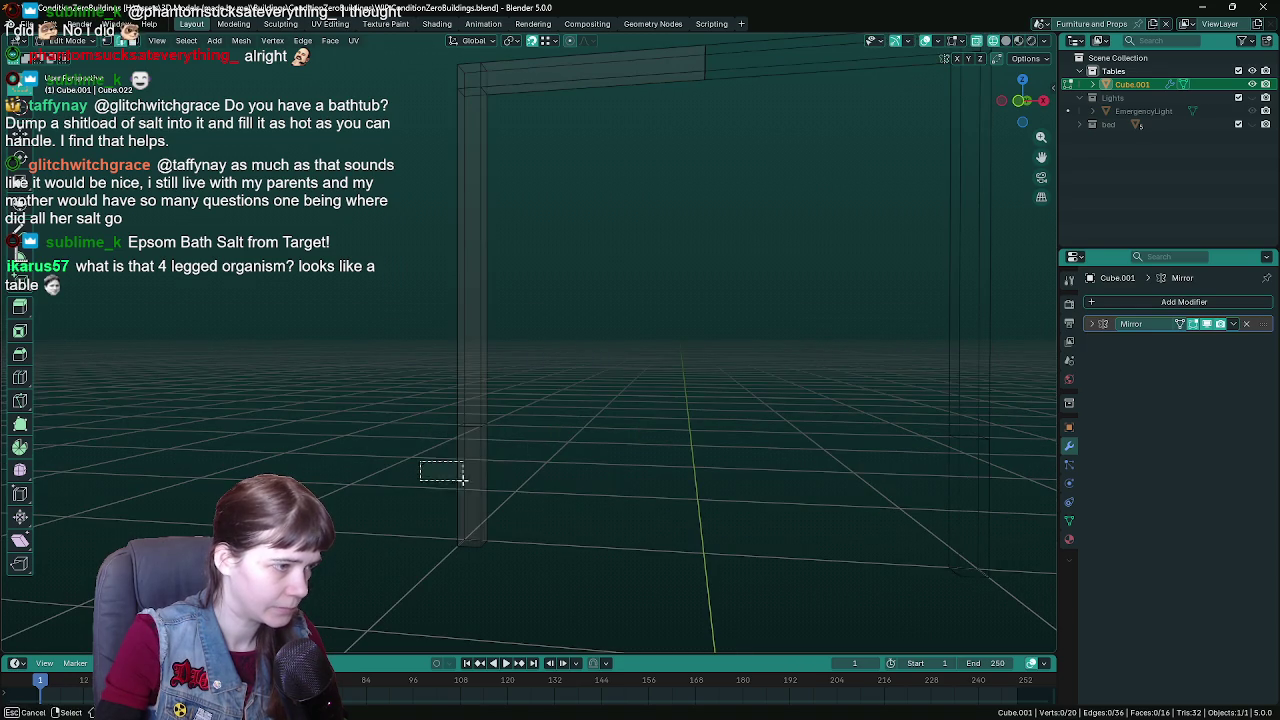
pyautogui.moveTo(418, 456); pyautogui.dragTo(470, 490)
pyautogui.press('z')
pyautogui.click(698, 466)
pyautogui.moveTo(698, 466); pyautogui.dragTo(602, 463)
pyautogui.press('x')
pyautogui.click(619, 455)
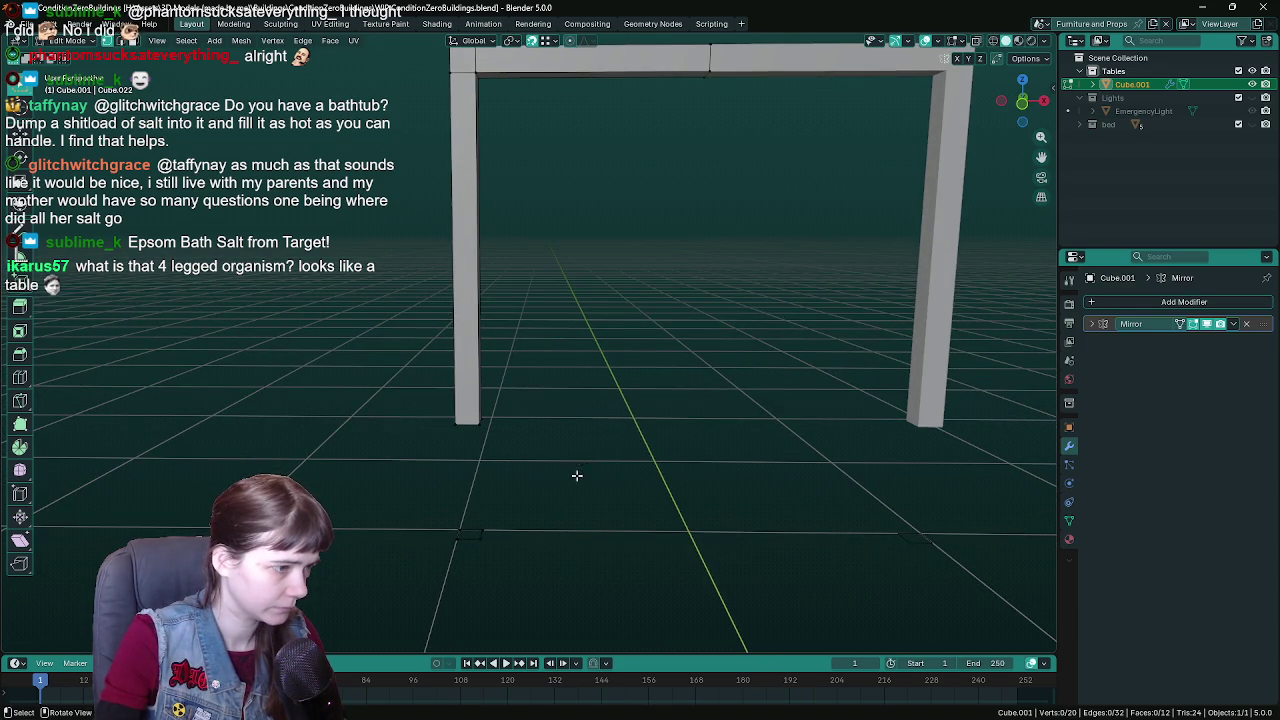
# - Rebuild the pillar's lower section with Bridge Edge Loops
pyautogui.moveTo(469, 512)
pyautogui.mouseDown()
pyautogui.moveTo(543, 434)
pyautogui.moveTo(429, 423)
pyautogui.moveTo(563, 493)
pyautogui.moveTo(554, 511)
pyautogui.moveTo(480, 428)
pyautogui.mouseUp()
pyautogui.press('F3')
pyautogui.write('bridge')
pyautogui.press('Return')
pyautogui.hotkey('alt', 'a')
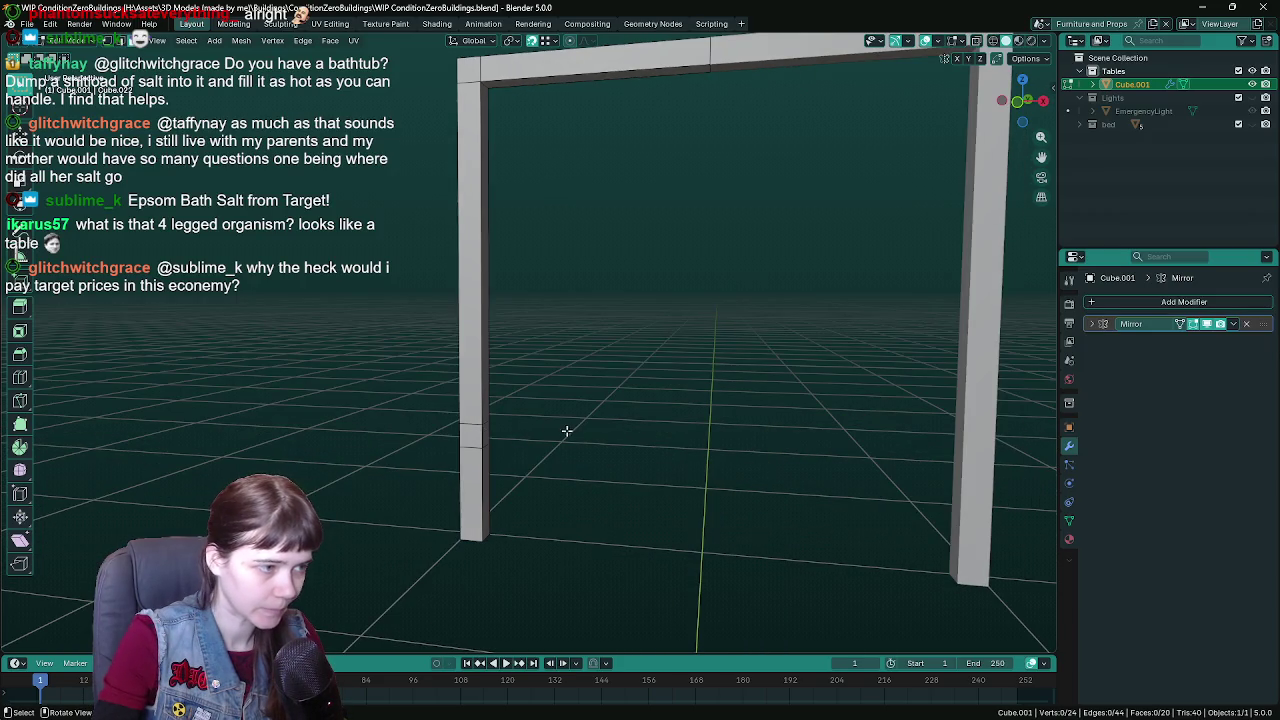
pyautogui.moveTo(566, 431); pyautogui.dragTo(504, 431)
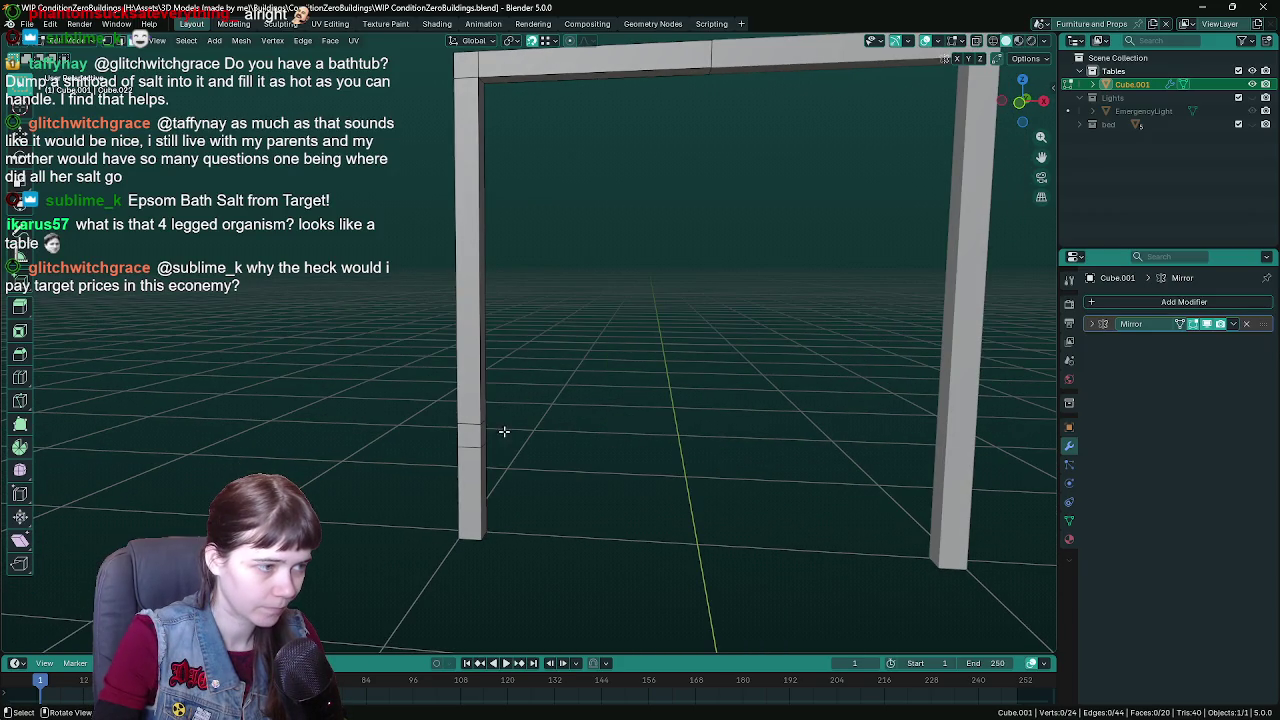
# - Extrude the pillar face into a low crossbar and return to Object Mode
pyautogui.click(1091, 323)
pyautogui.moveTo(680, 420)
pyautogui.mouseDown()
pyautogui.moveTo(757, 417)
pyautogui.moveTo(643, 426)
pyautogui.mouseUp()
pyautogui.press('e')
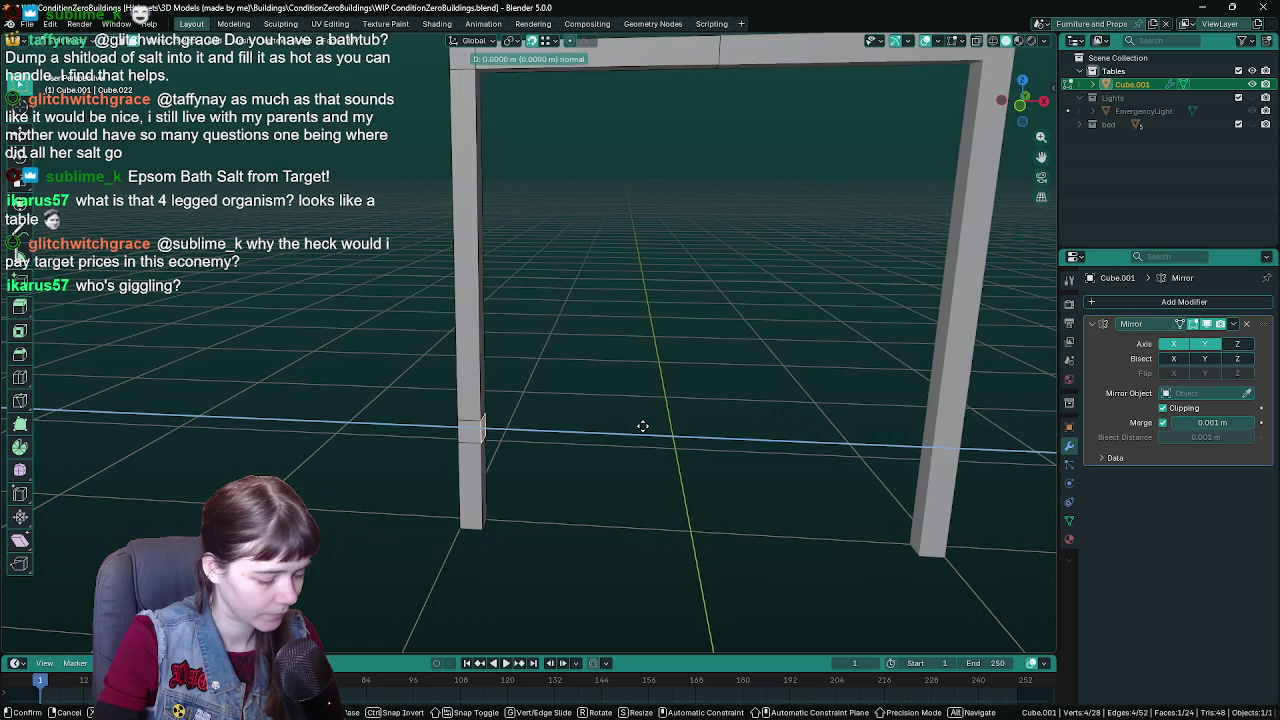
pyautogui.click(874, 428)
pyautogui.press('Tab')
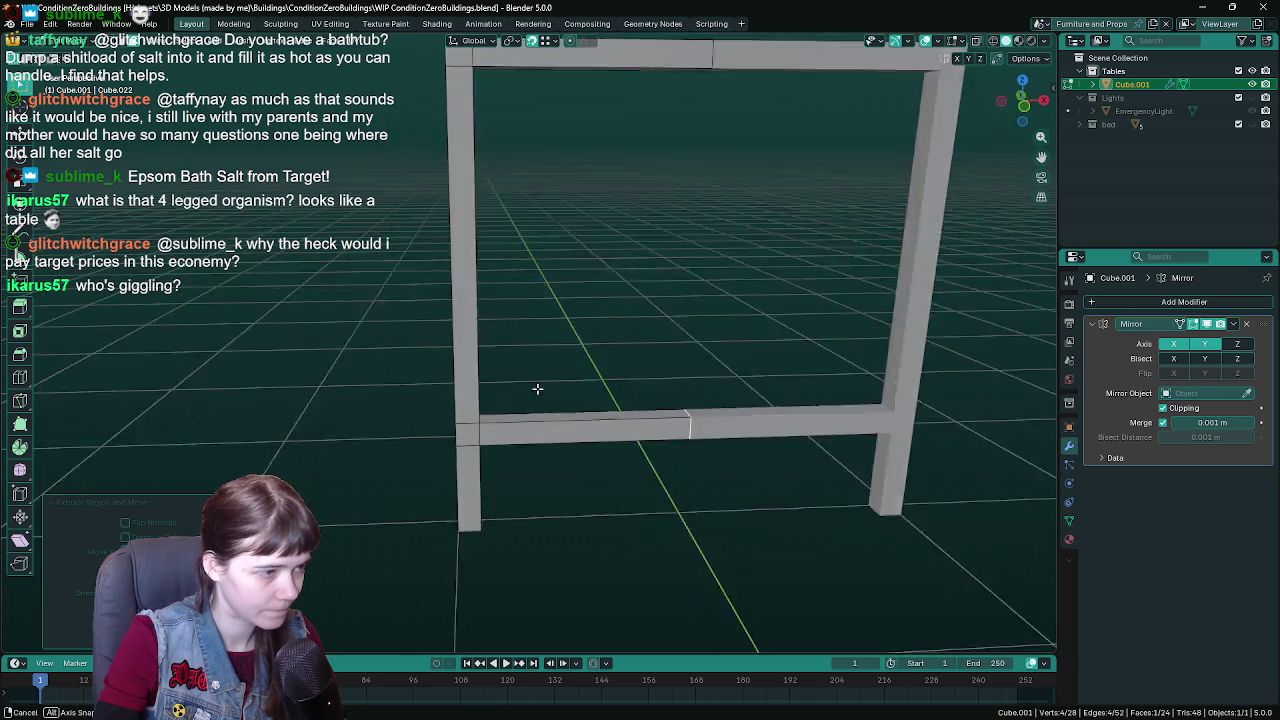
pyautogui.scroll(-4, 774, 400)
pyautogui.hotkey('ctrl', 's')
pyautogui.scroll(3, 602, 430)
pyautogui.moveTo(602, 436)
pyautogui.mouseDown()
pyautogui.moveTo(483, 459)
pyautogui.moveTo(565, 457)
pyautogui.mouseUp()
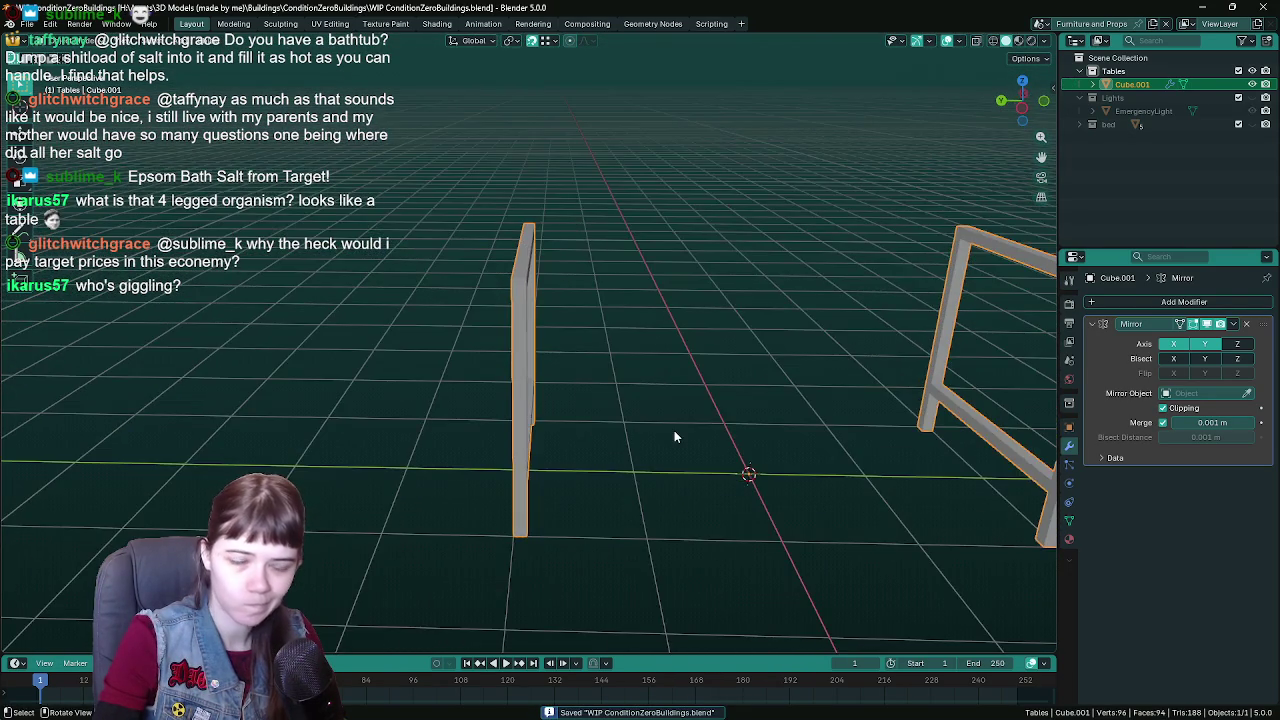
pyautogui.scroll(6, 574, 437)
# - Extrude the crossbar face further along X toward the mirror centre
pyautogui.press('Tab')
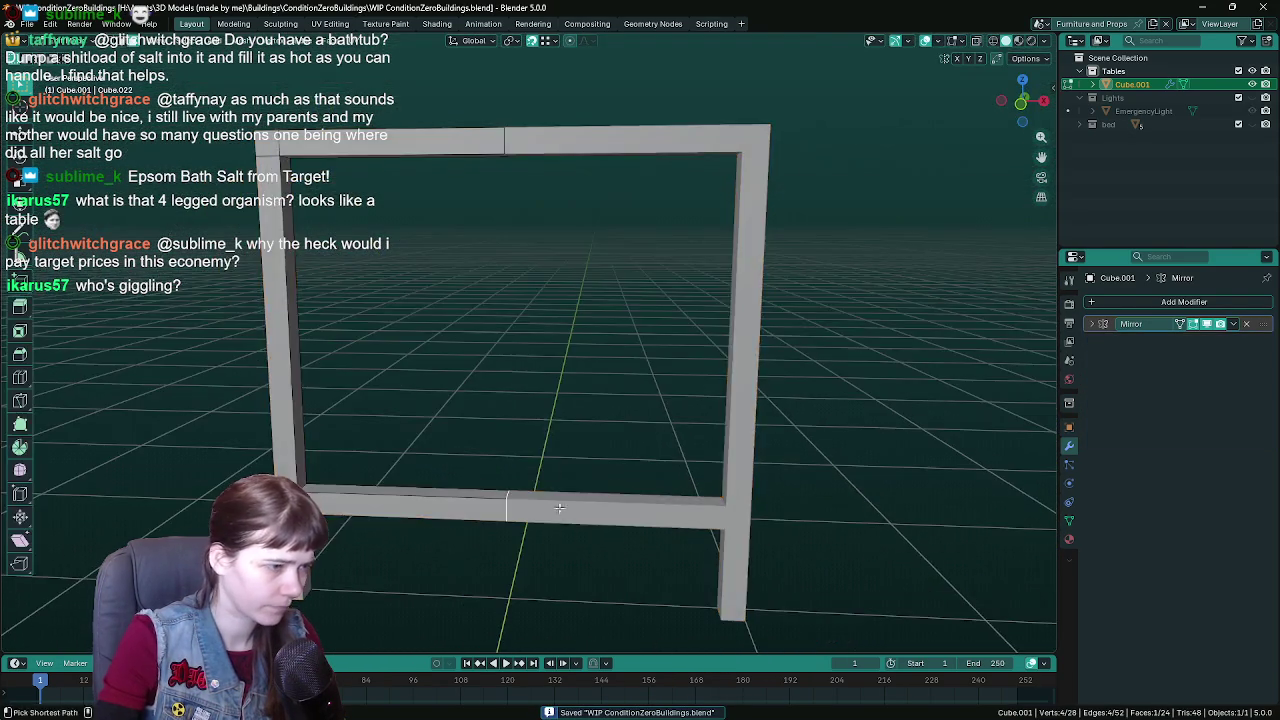
pyautogui.scroll(5, 598, 463)
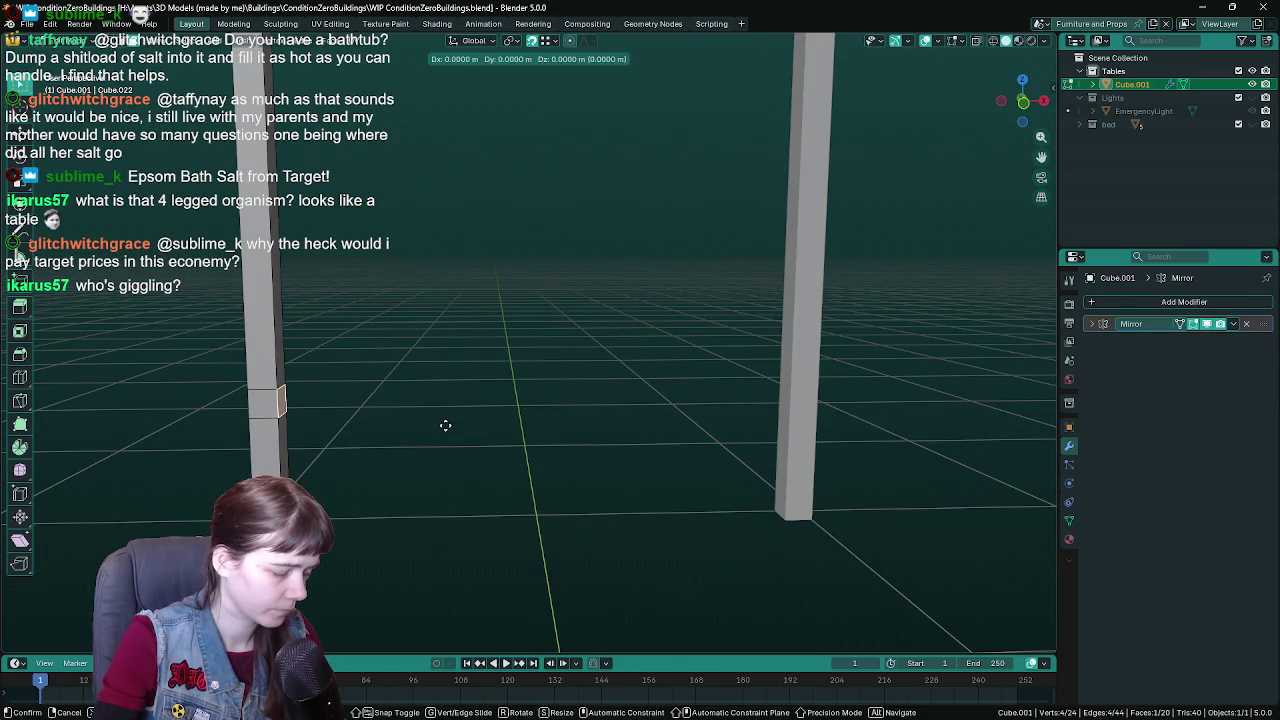
pyautogui.press('r')
pyautogui.rightClick(491, 430)
pyautogui.press('e')
pyautogui.press('x')
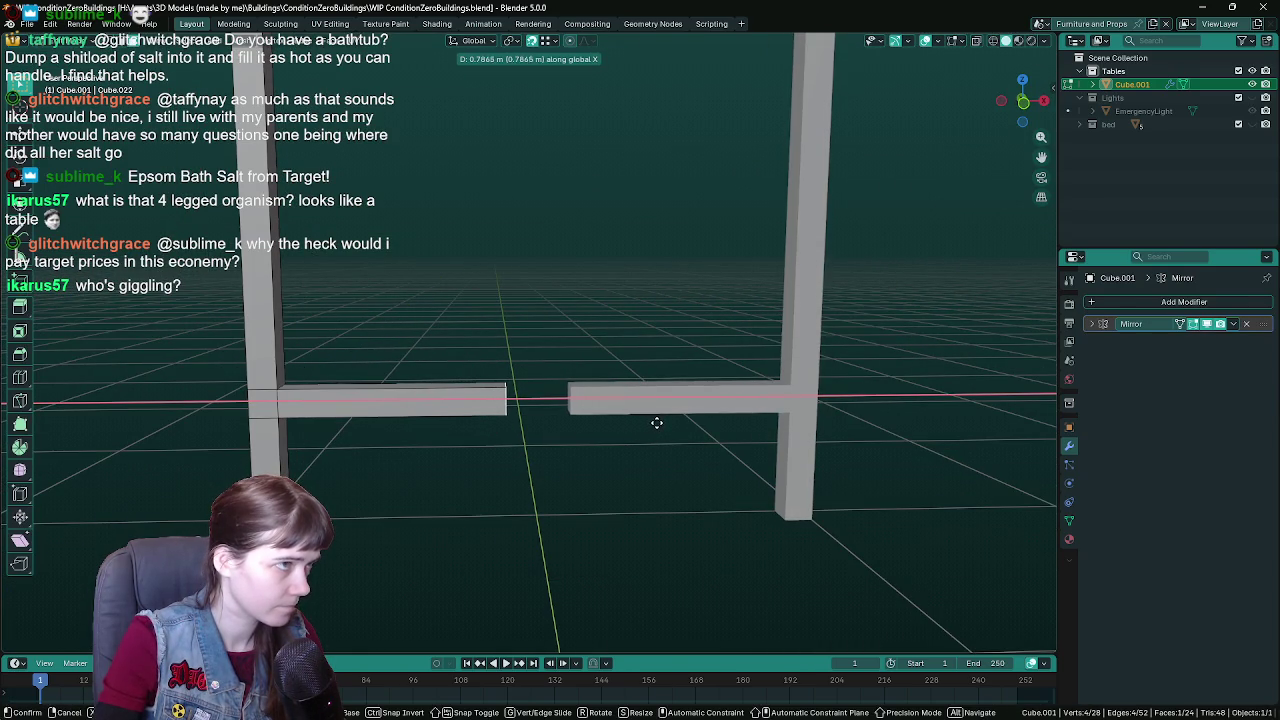
pyautogui.click(707, 434)
pyautogui.scroll(3, 707, 434)
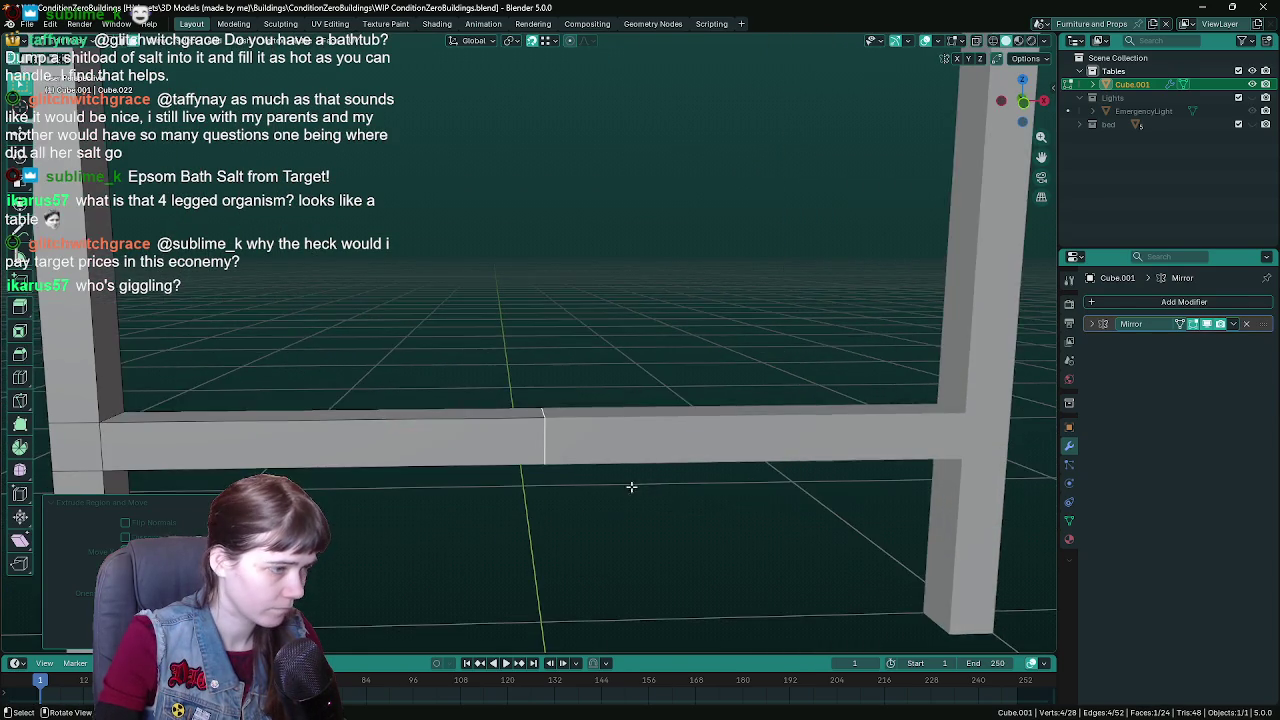
# - With Mirror Clipping on, move the crossbar end along X and extrude it to join the halves
pyautogui.click(1091, 325)
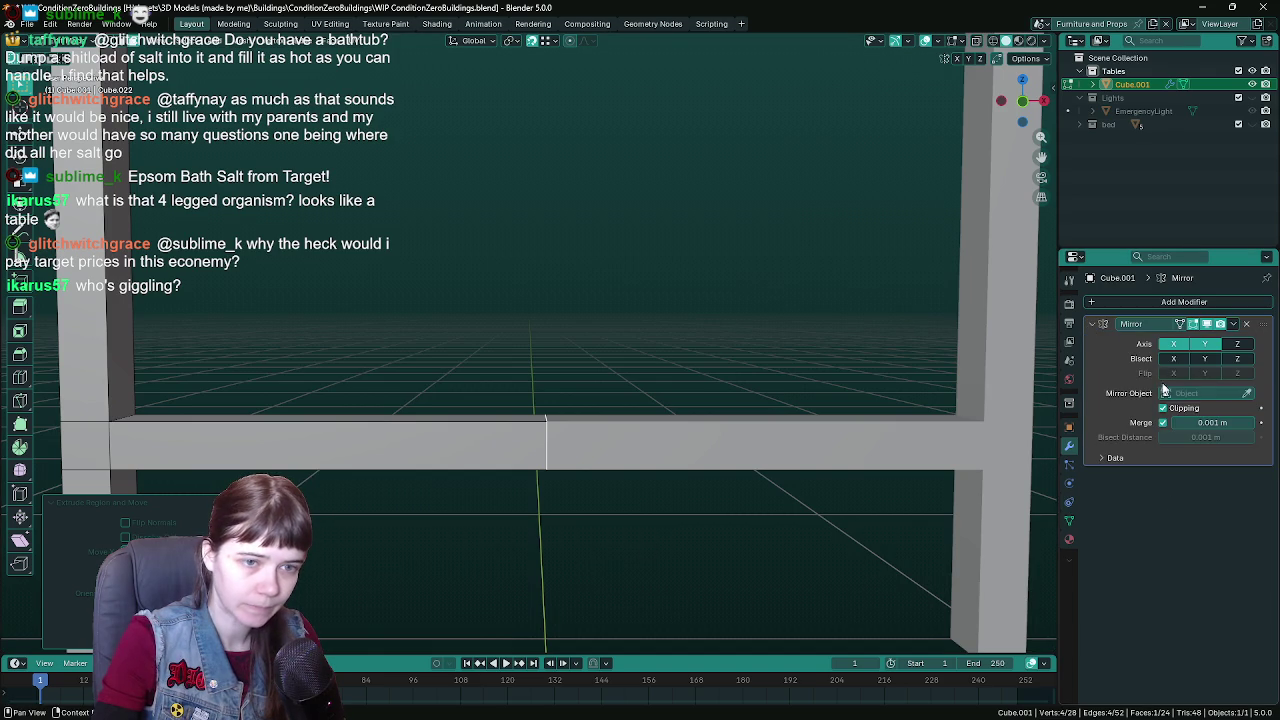
pyautogui.press('g')
pyautogui.press('x')
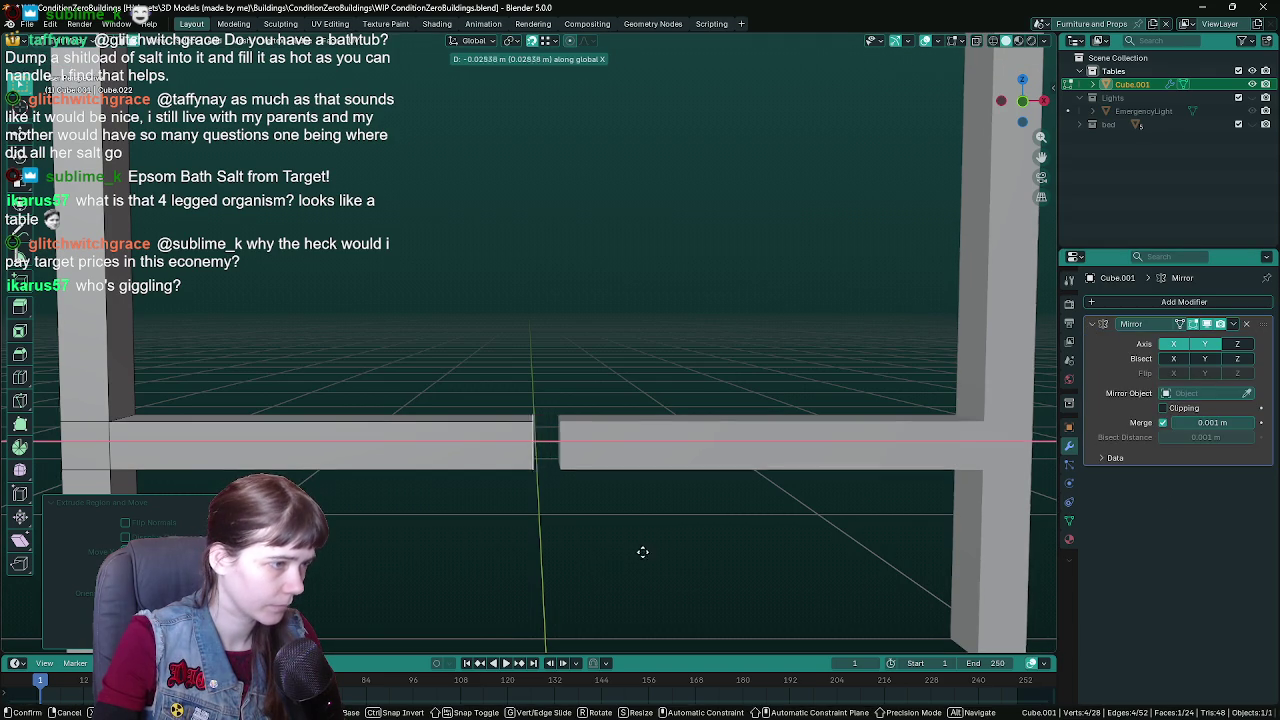
pyautogui.click(626, 552)
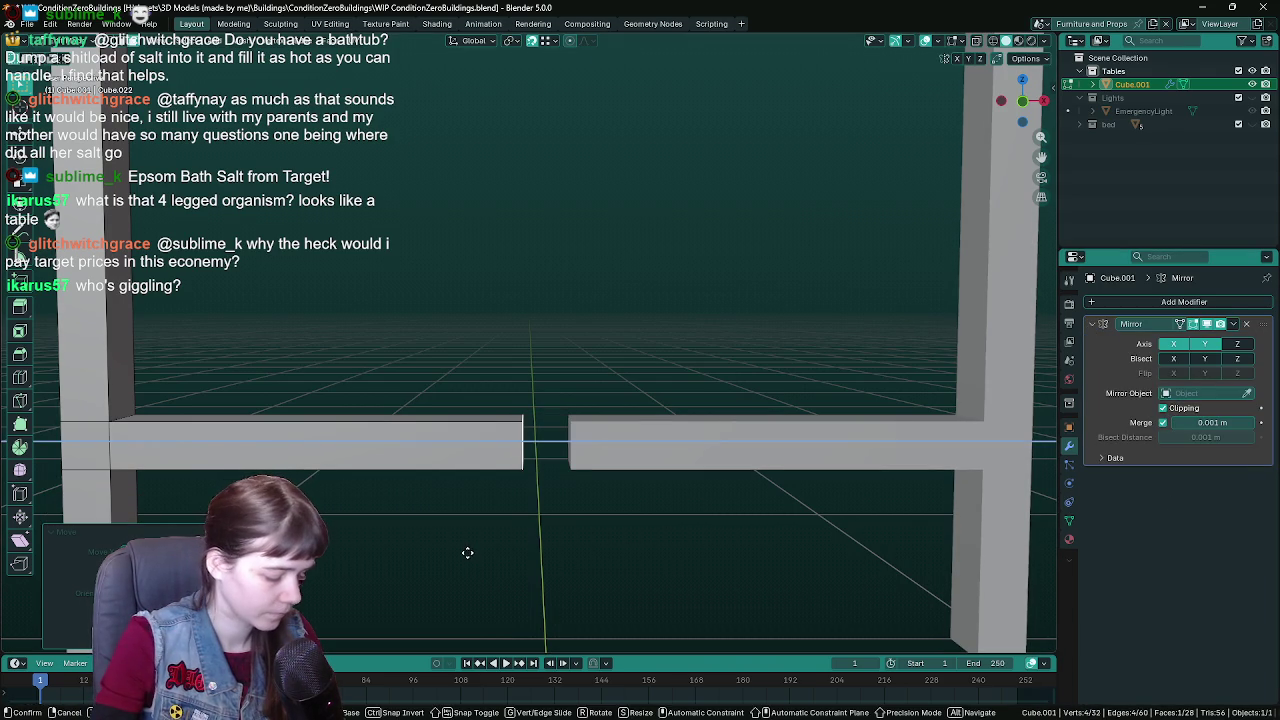
pyautogui.press('e')
pyautogui.click(530, 555)
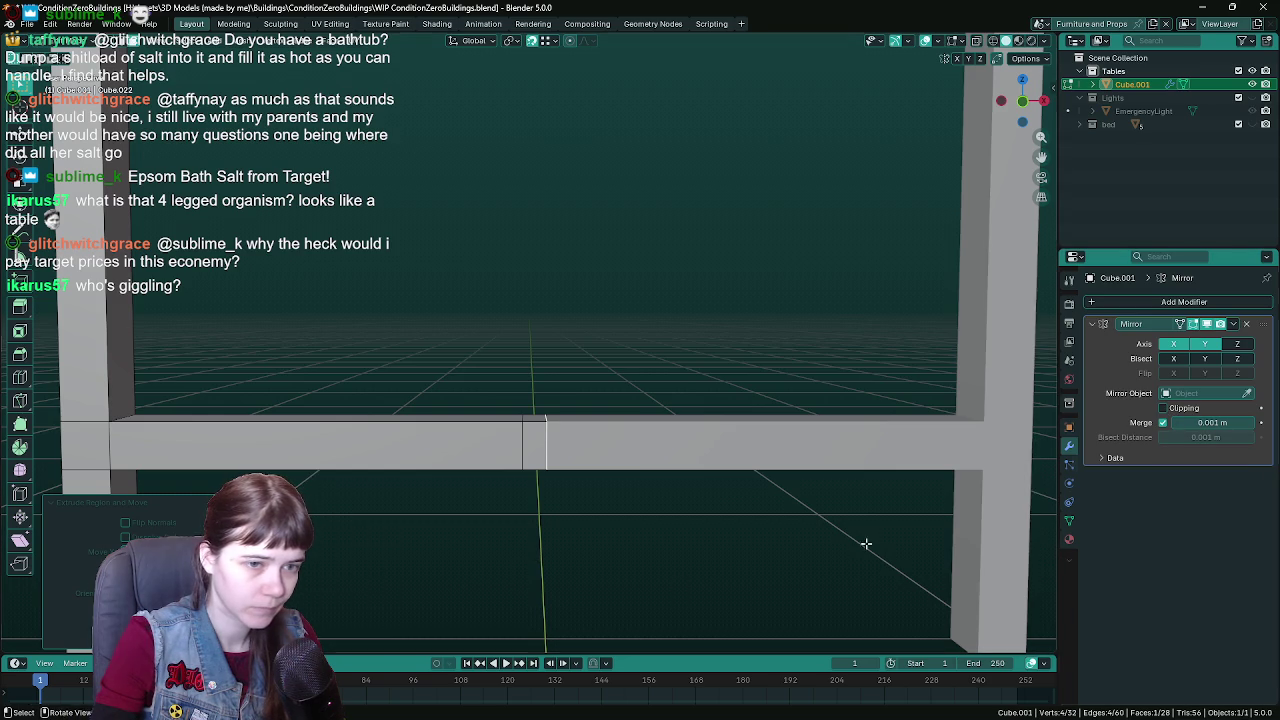
pyautogui.press('Tab')
pyautogui.scroll(-5, 863, 543)
# - Re-enter Edit Mode on the frame and select two lower edges of the side frame
pyautogui.moveTo(546, 506)
pyautogui.mouseDown()
pyautogui.moveTo(694, 486)
pyautogui.moveTo(641, 488)
pyautogui.moveTo(651, 457)
pyautogui.mouseUp()
pyautogui.press('Tab')
pyautogui.scroll(4, 257, 409)
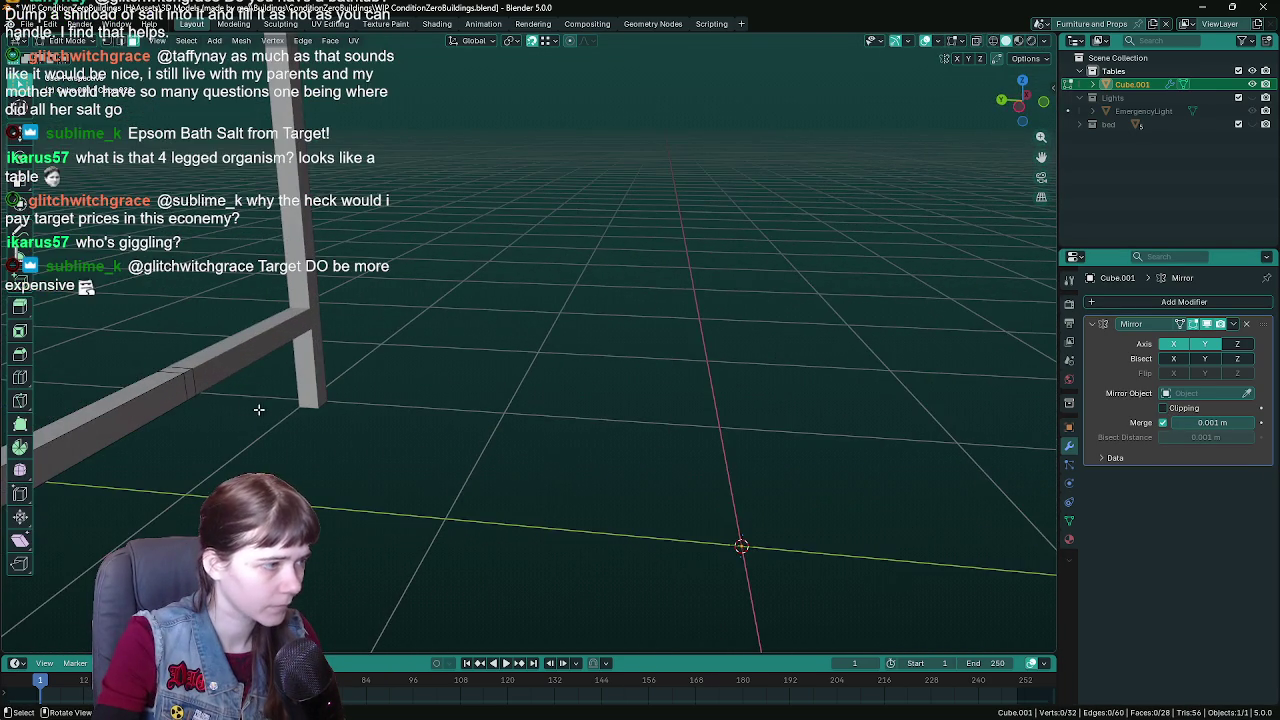
pyautogui.scroll(-4, 186, 392)
pyautogui.hotkey('ctrl', 's')
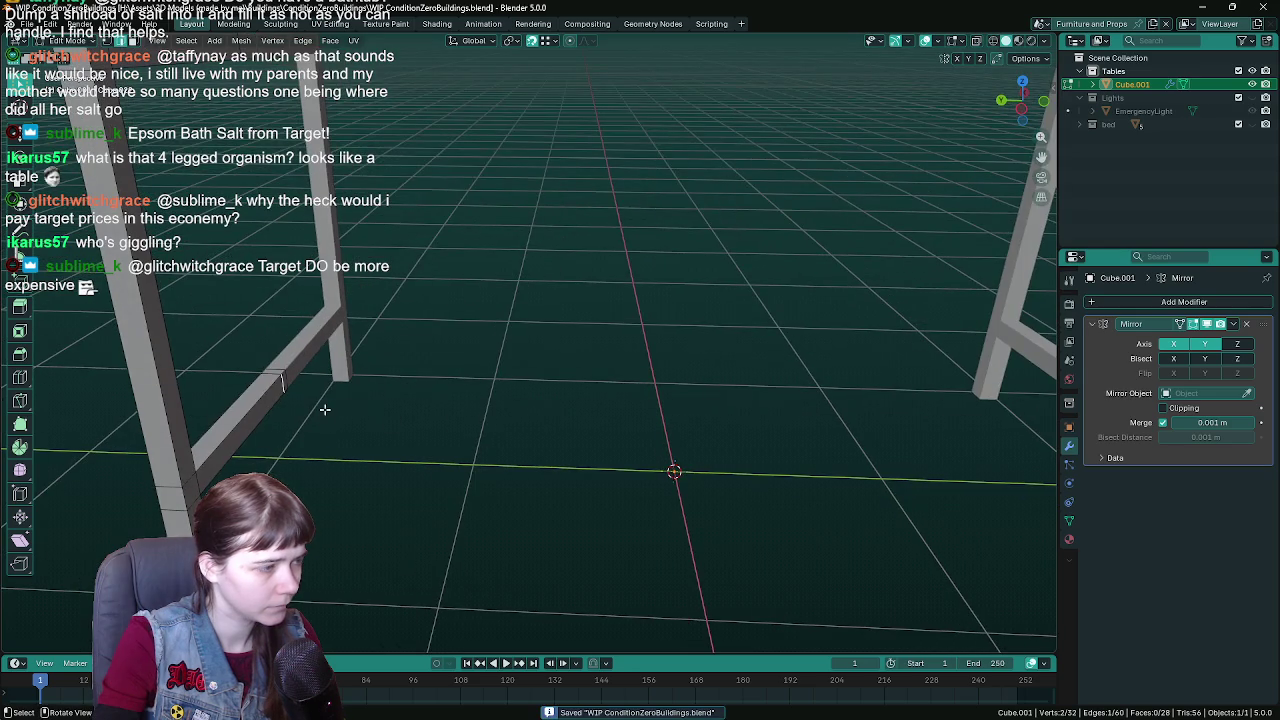
pyautogui.scroll(4, 323, 409)
pyautogui.click(124, 404)
pyautogui.keyDown('shift'); pyautogui.click(113, 430); pyautogui.keyUp('shift')
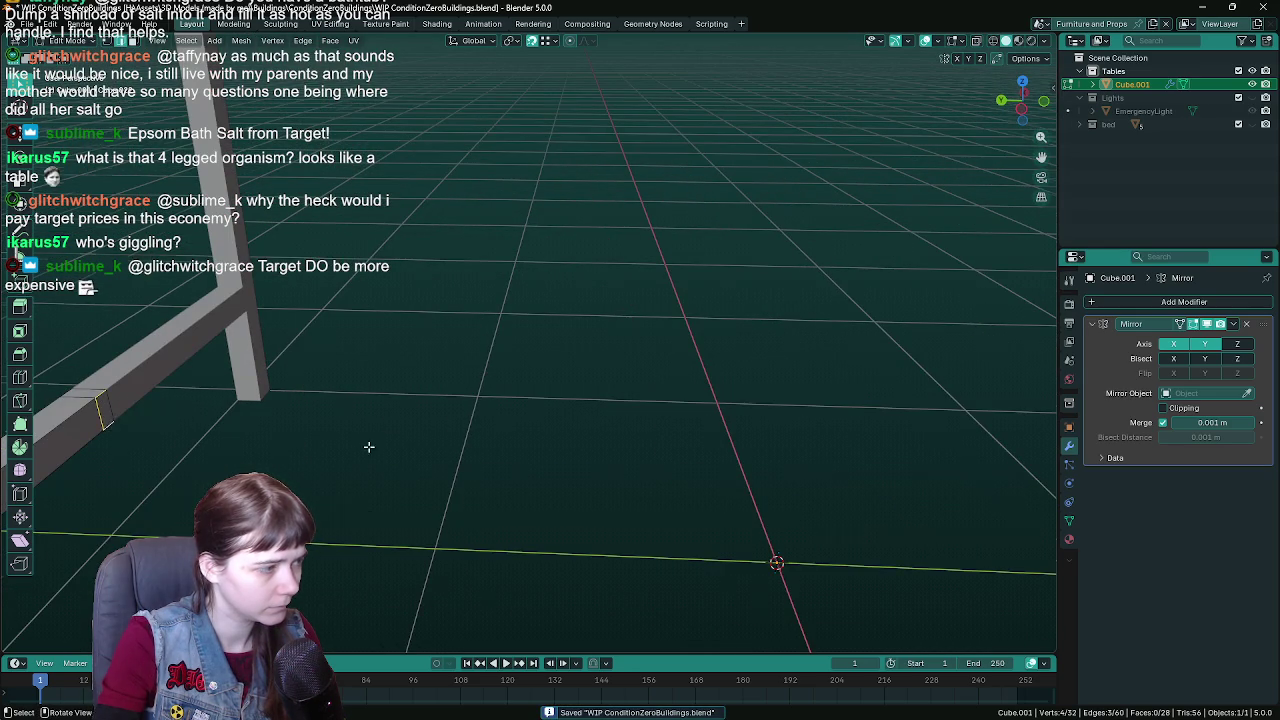
pyautogui.scroll(-3, 113, 430)
pyautogui.moveTo(420, 449)
pyautogui.mouseDown()
pyautogui.moveTo(497, 408)
pyautogui.moveTo(462, 415)
pyautogui.mouseUp()
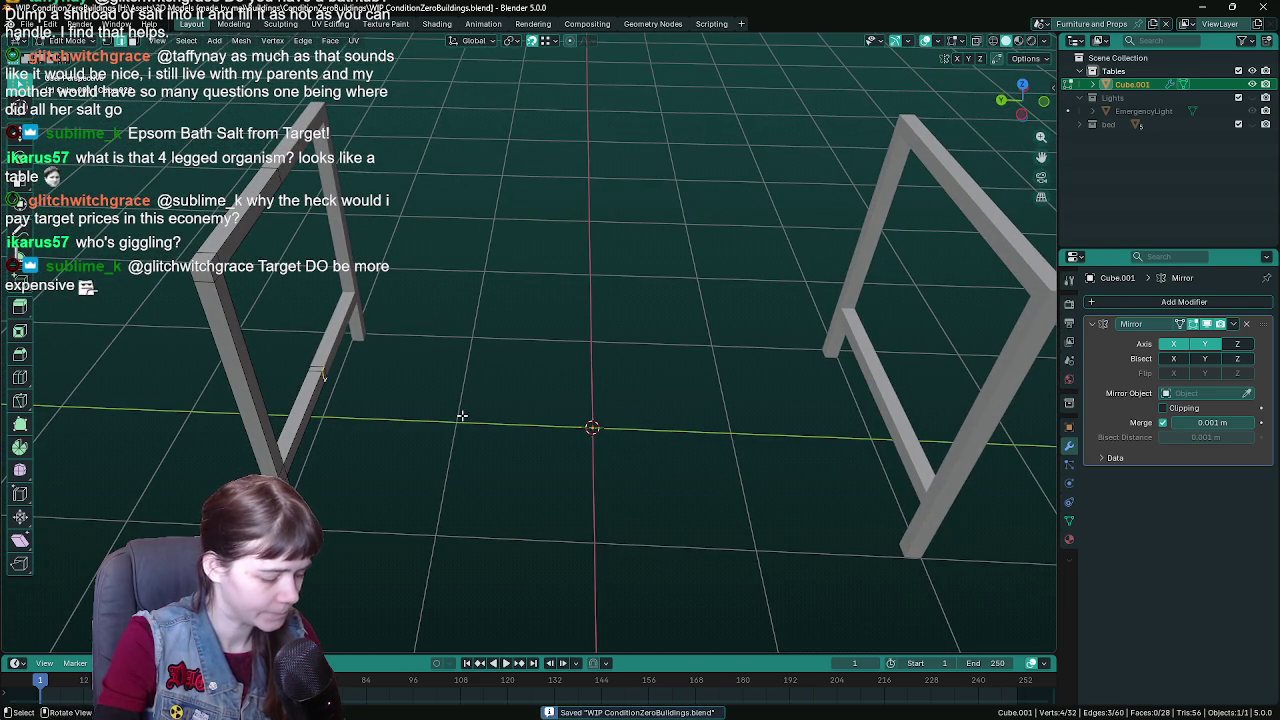
# - Enable Mirror Clipping and extrude the lower edges along Y into a bottom bar between the frames
pyautogui.press('e')
pyautogui.press('y')
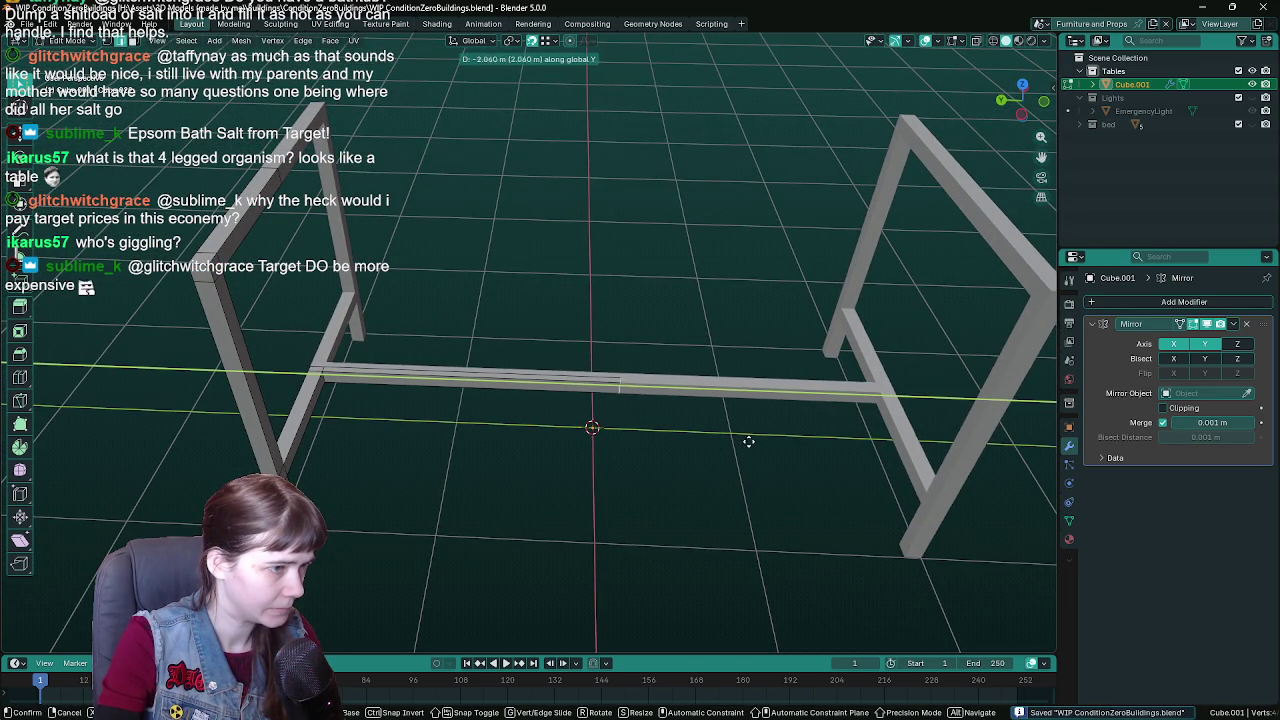
pyautogui.press('Escape')
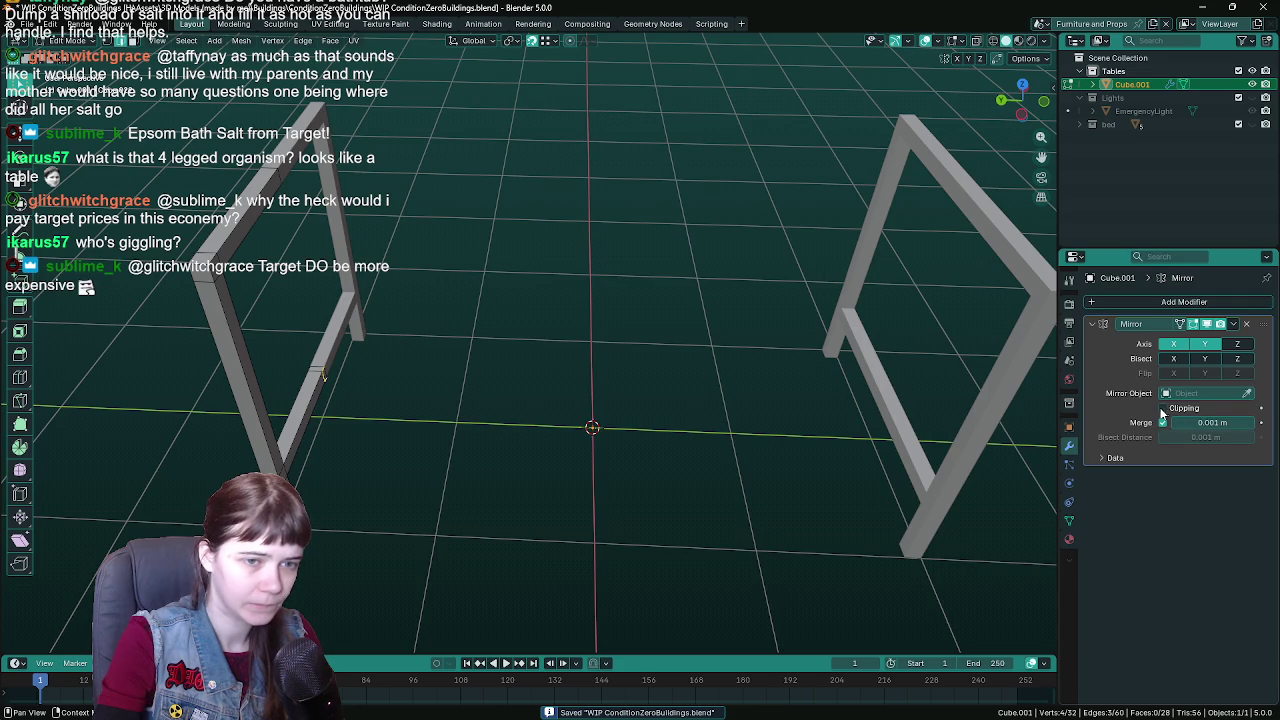
pyautogui.click(1162, 408)
pyautogui.scroll(4, 346, 316)
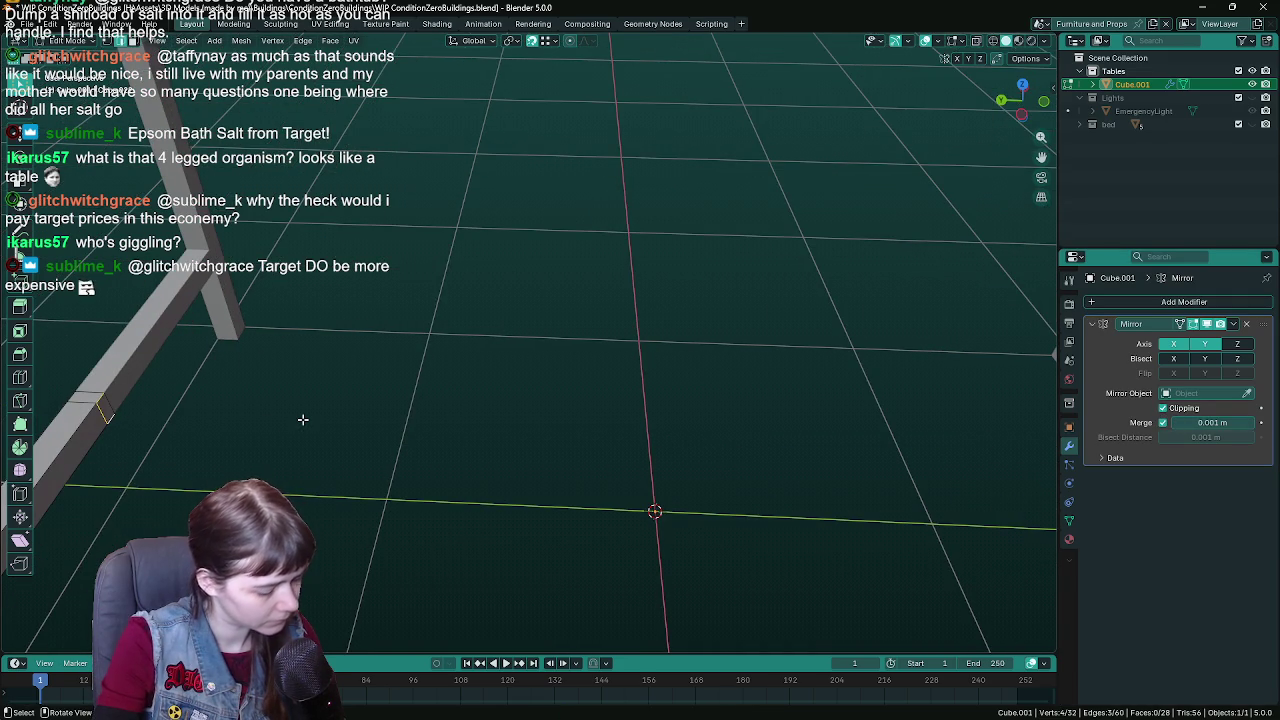
pyautogui.press('e')
pyautogui.press('y')
pyautogui.scroll(-3, 665, 428)
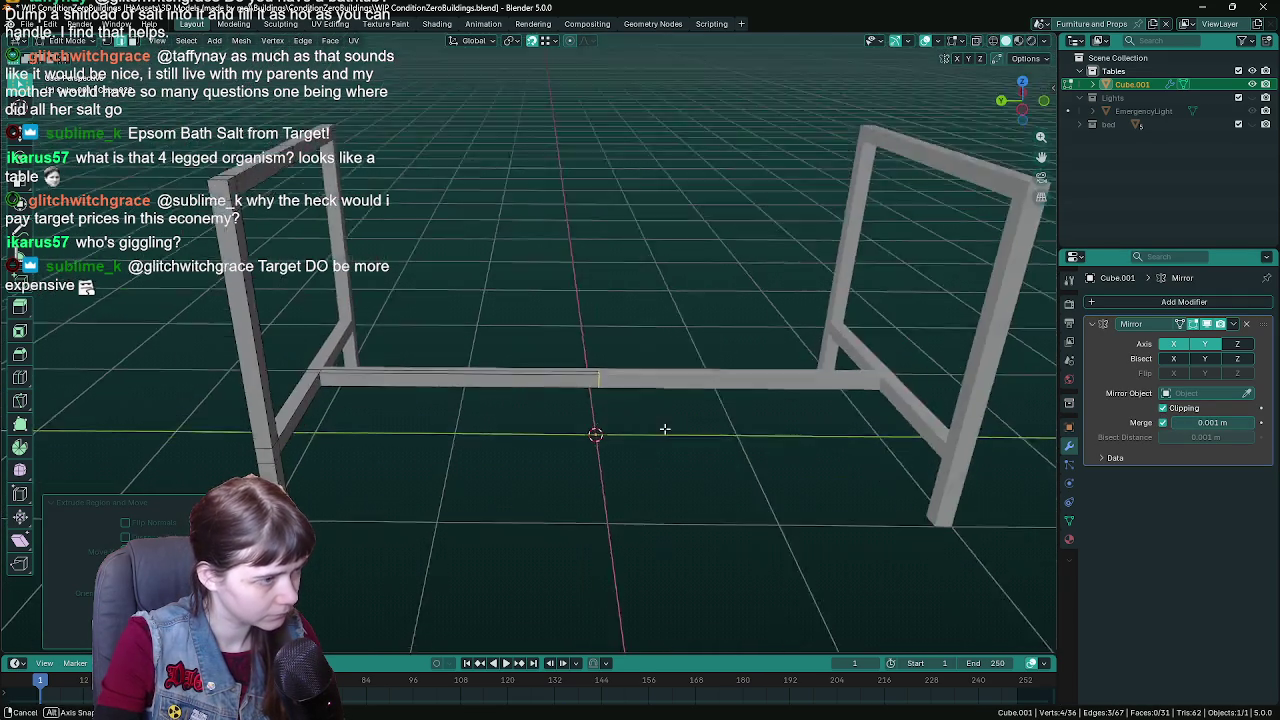
pyautogui.click(665, 428)
pyautogui.scroll(-4, 605, 337)
pyautogui.hotkey('ctrl', 's')
# - Select the side frame's top edges for the top rail, then return to Object Mode
pyautogui.scroll(3, 603, 371)
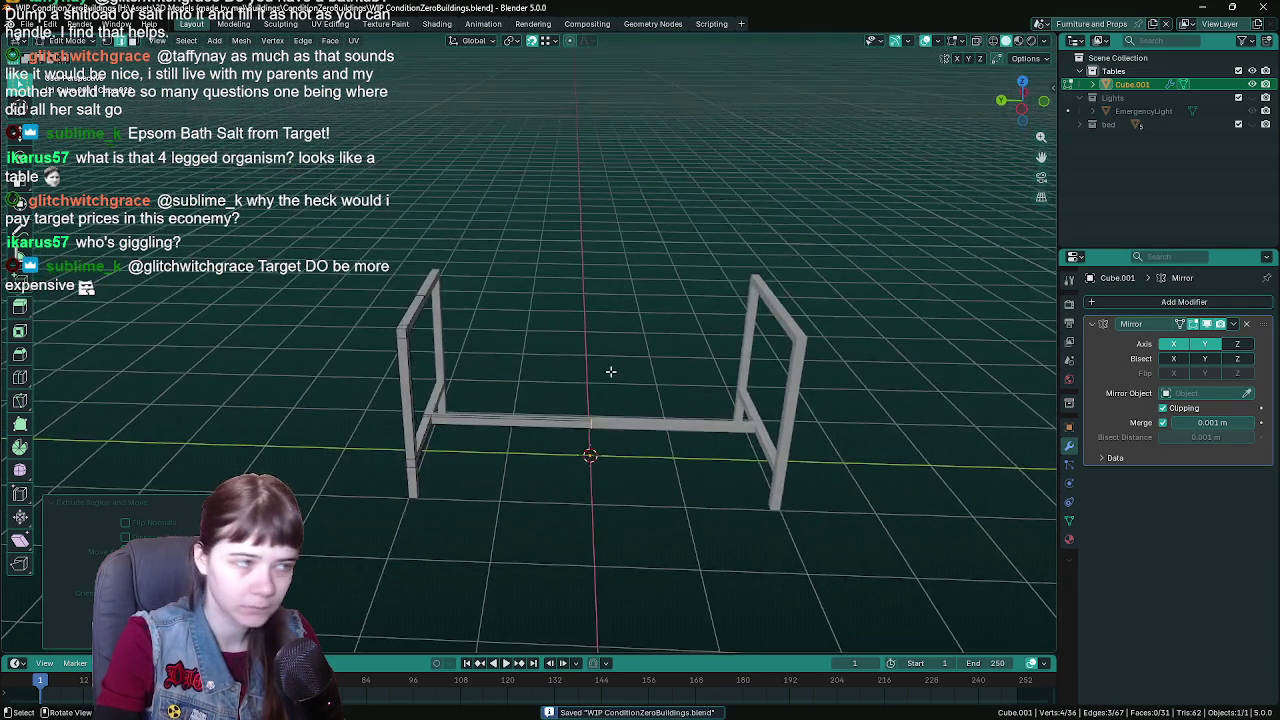
pyautogui.scroll(4, 491, 329)
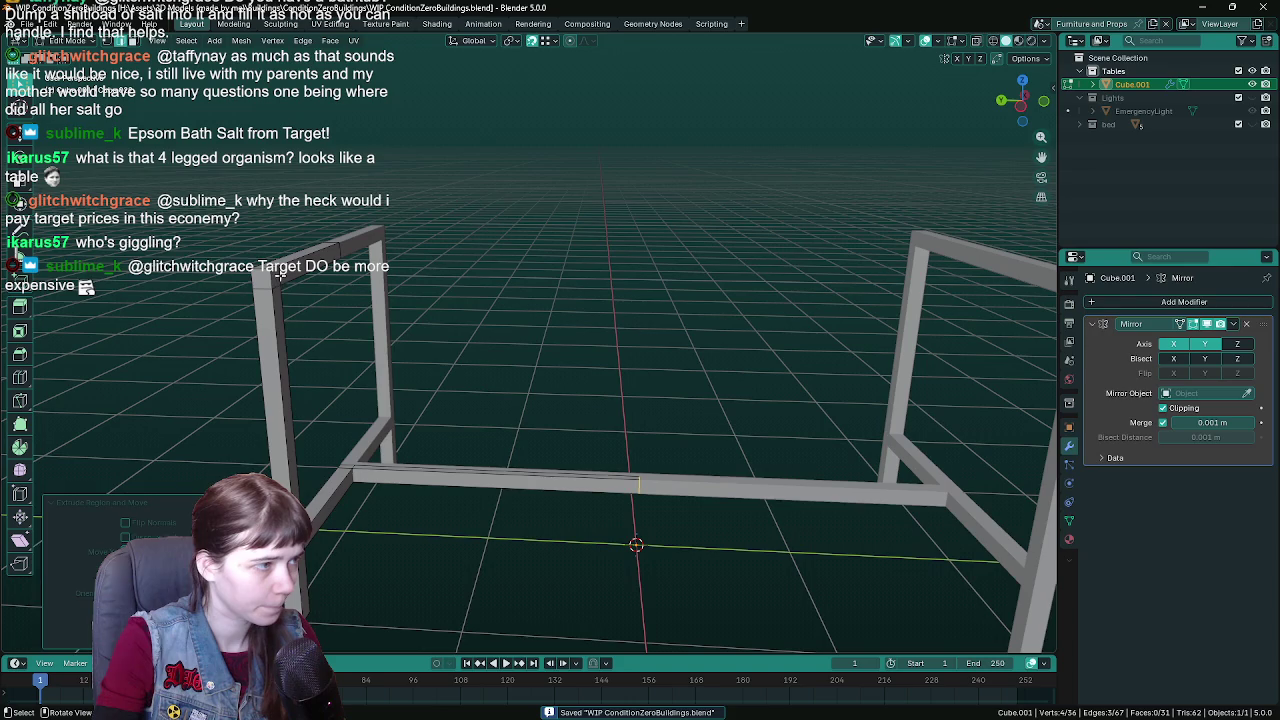
pyautogui.scroll(-2, 340, 289)
pyautogui.click(340, 290)
pyautogui.keyDown('shift'); pyautogui.click(331, 287); pyautogui.keyUp('shift')
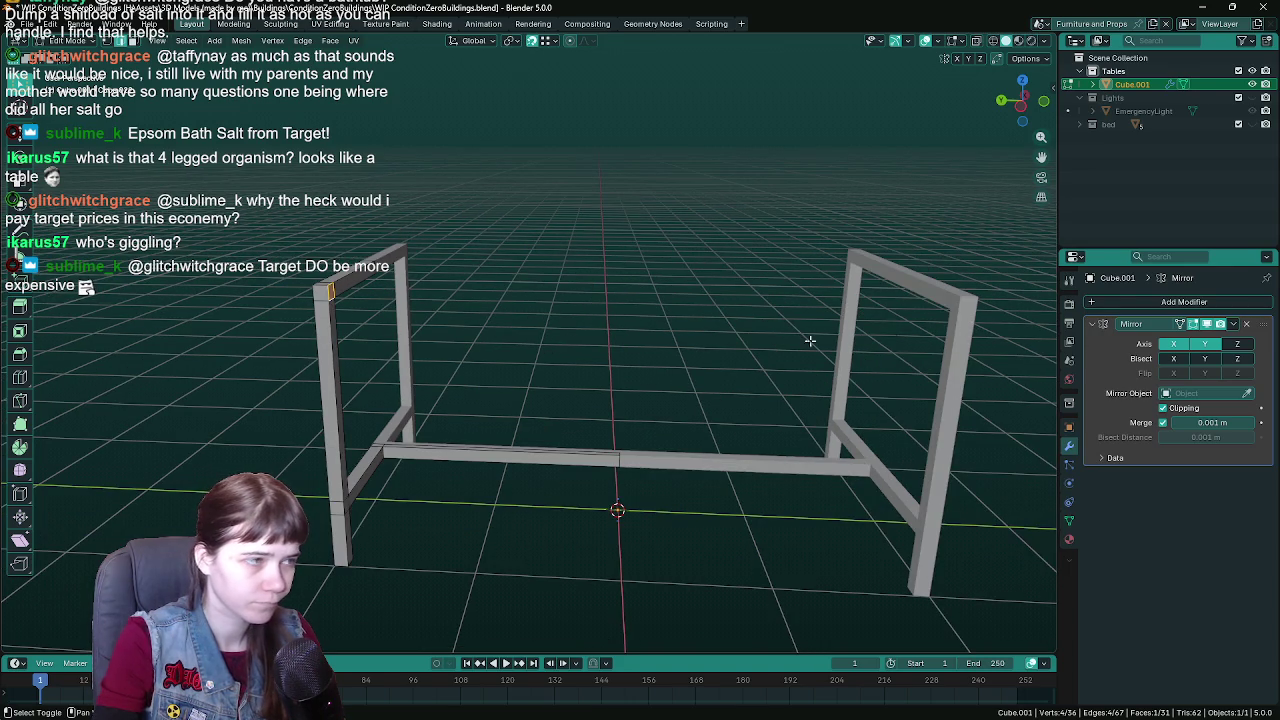
pyautogui.moveTo(564, 318)
pyautogui.mouseDown()
pyautogui.moveTo(591, 363)
pyautogui.moveTo(869, 371)
pyautogui.mouseUp()
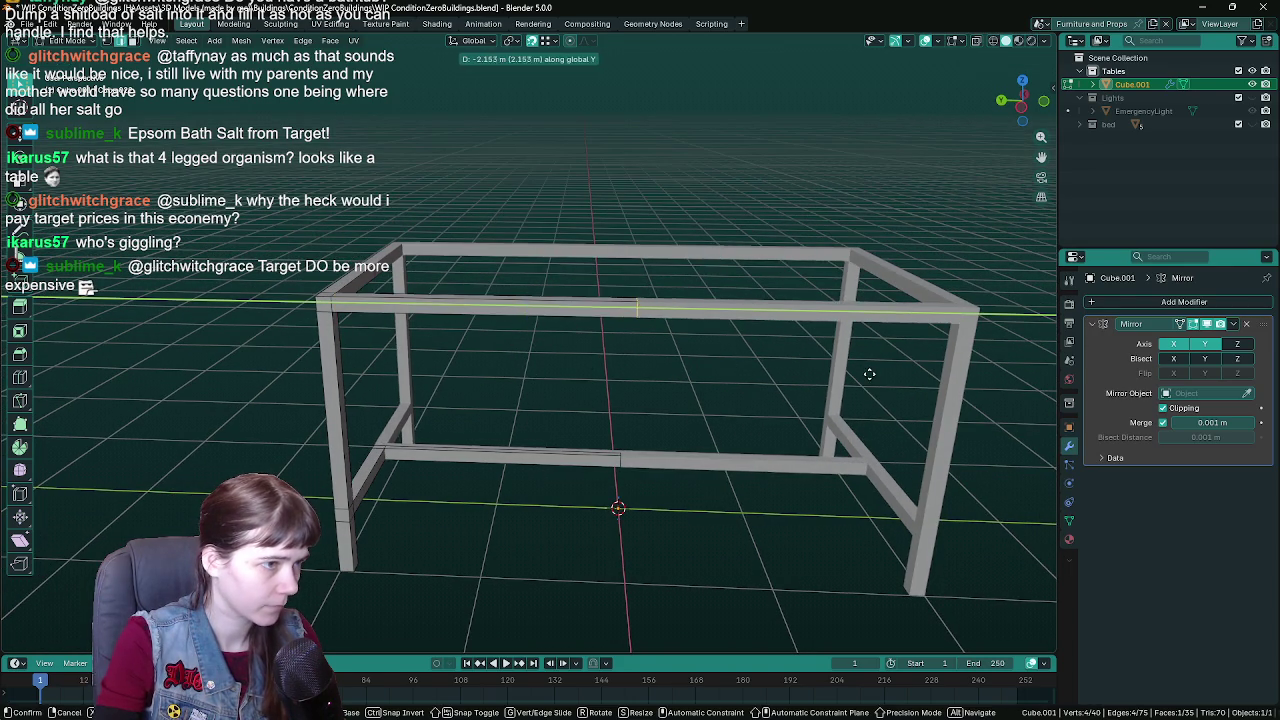
pyautogui.scroll(-2, 720, 443)
pyautogui.press('Tab')
pyautogui.moveTo(720, 443)
pyautogui.mouseDown()
pyautogui.moveTo(727, 483)
pyautogui.moveTo(631, 471)
pyautogui.moveTo(686, 466)
pyautogui.moveTo(650, 465)
pyautogui.mouseUp()
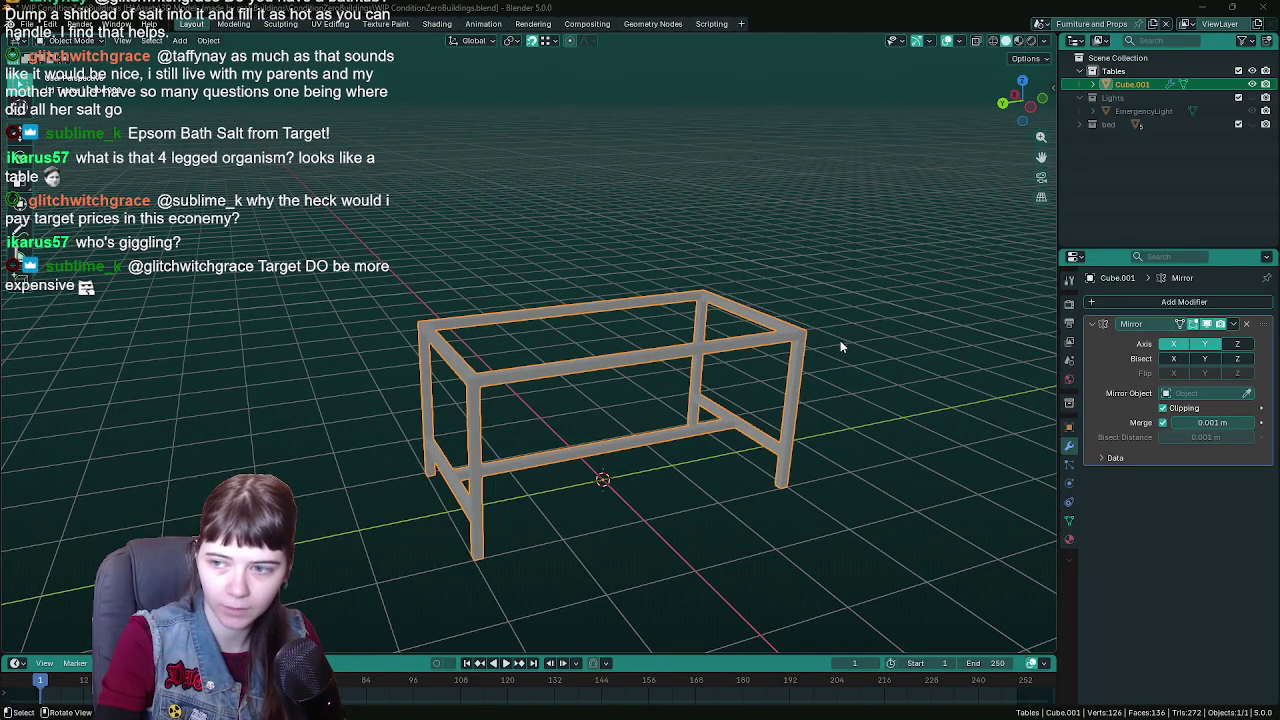
# - Rename Cube.001 to 'Table' in the Outliner and save the file
pyautogui.moveTo(808, 320)
pyautogui.mouseDown()
pyautogui.moveTo(678, 272)
pyautogui.moveTo(741, 305)
pyautogui.moveTo(751, 296)
pyautogui.moveTo(711, 288)
pyautogui.moveTo(824, 251)
pyautogui.mouseUp()
pyautogui.hotkey('ctrl', 's')
pyautogui.doubleClick(1132, 84)
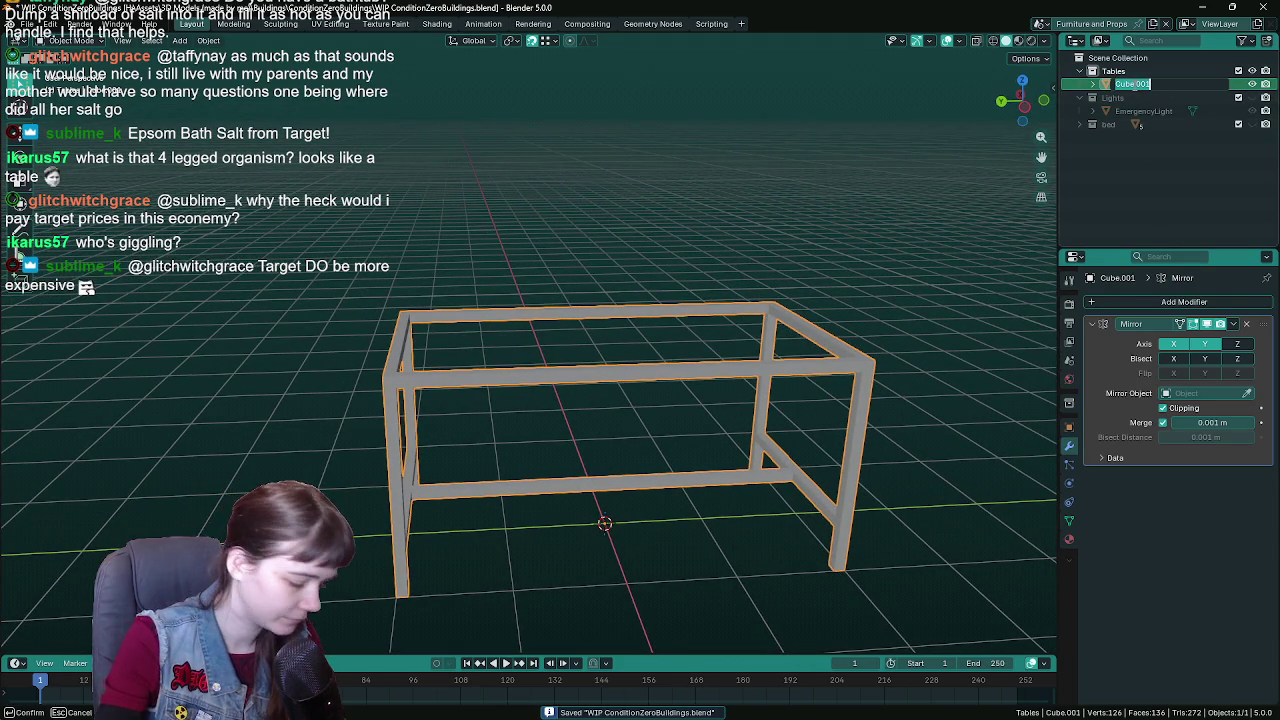
pyautogui.write('Table')
pyautogui.press('Return')
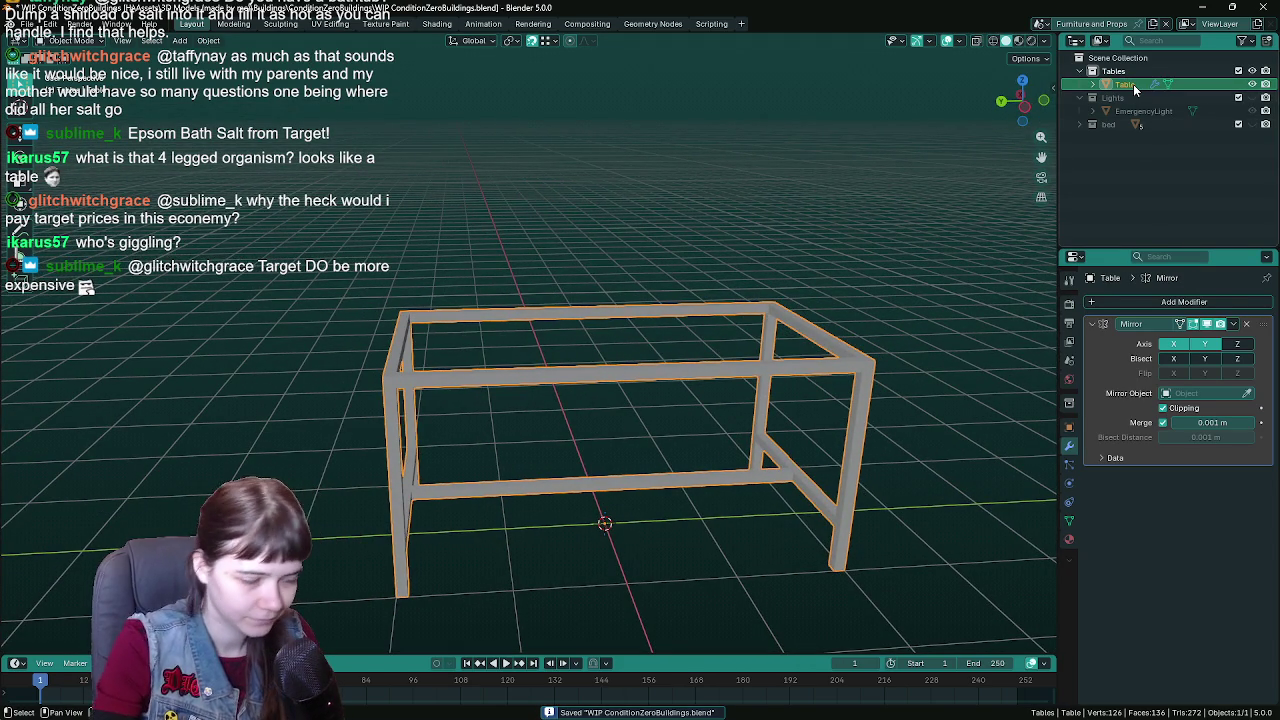
pyautogui.hotkey('ctrl', 's')
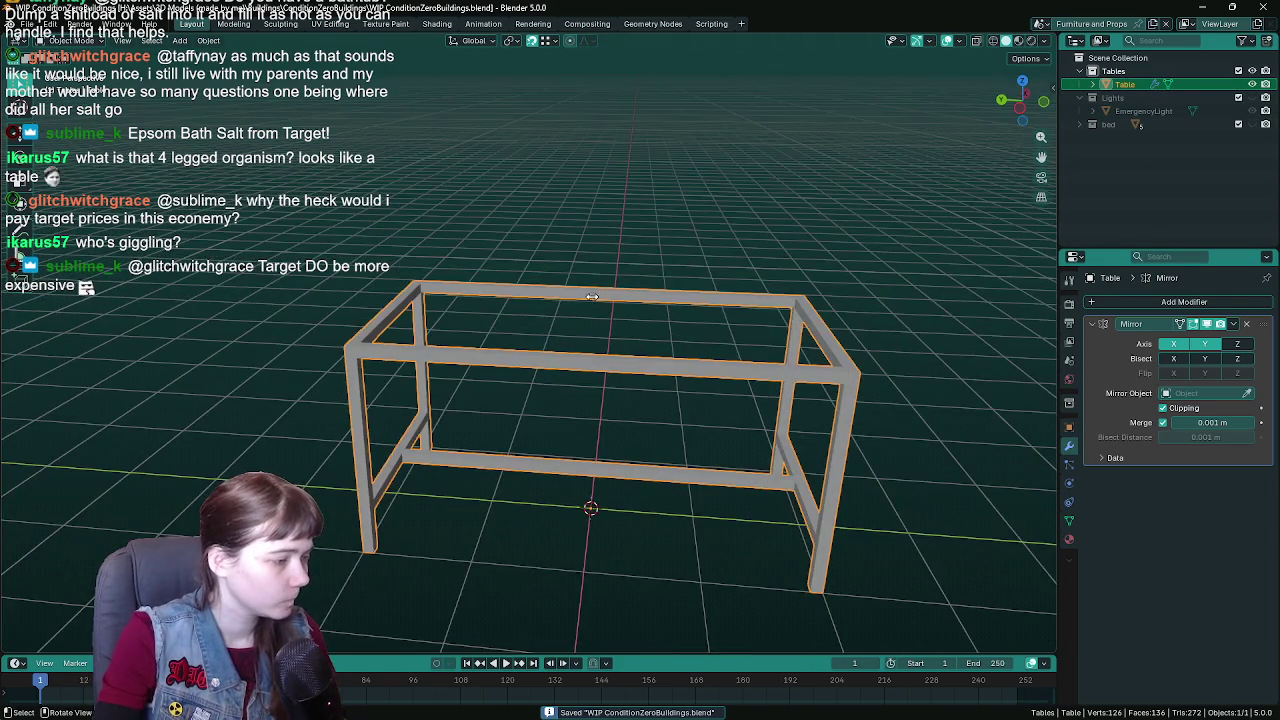
# - Toggle the Mirror modifier's Clipping on and back off, saving in between
pyautogui.rightClick(666, 281)
pyautogui.click(931, 273)
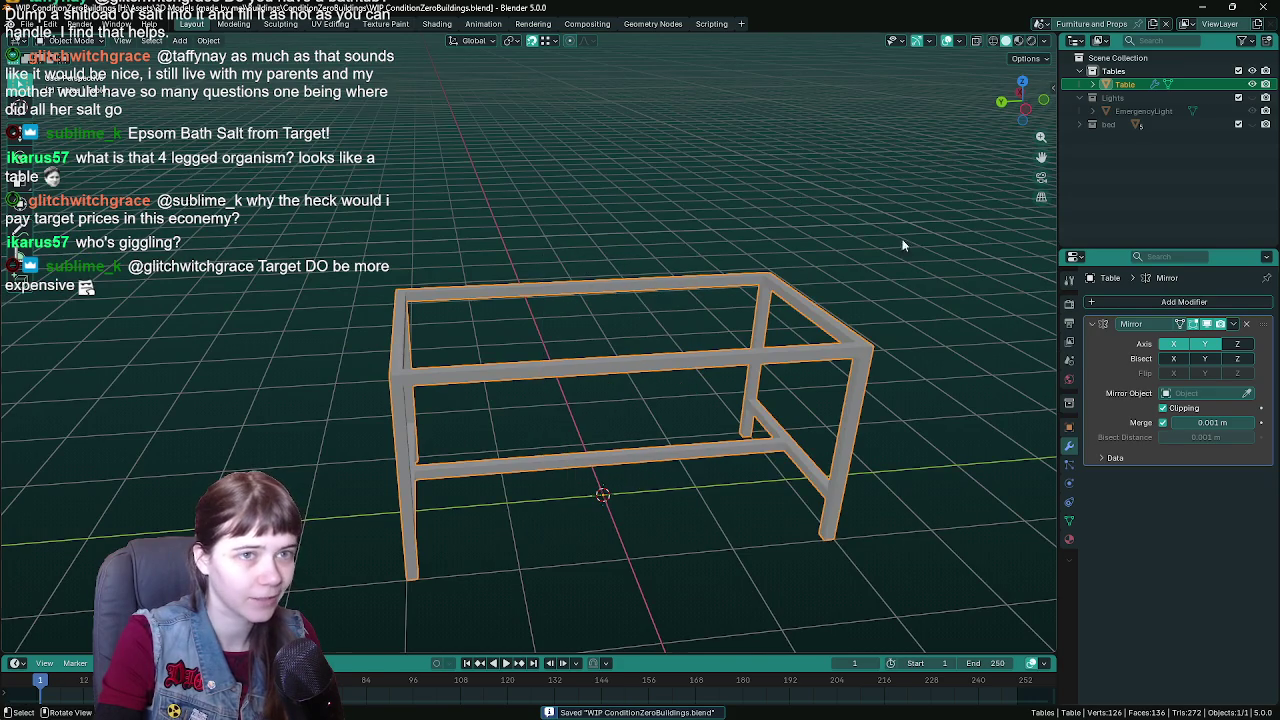
pyautogui.click(1163, 409)
pyautogui.moveTo(766, 394)
pyautogui.mouseDown()
pyautogui.moveTo(737, 380)
pyautogui.moveTo(825, 361)
pyautogui.moveTo(689, 371)
pyautogui.moveTo(862, 384)
pyautogui.moveTo(694, 417)
pyautogui.moveTo(712, 412)
pyautogui.moveTo(698, 385)
pyautogui.moveTo(713, 395)
pyautogui.mouseUp()
pyautogui.hotkey('ctrl', 's')
pyautogui.click(1163, 408)
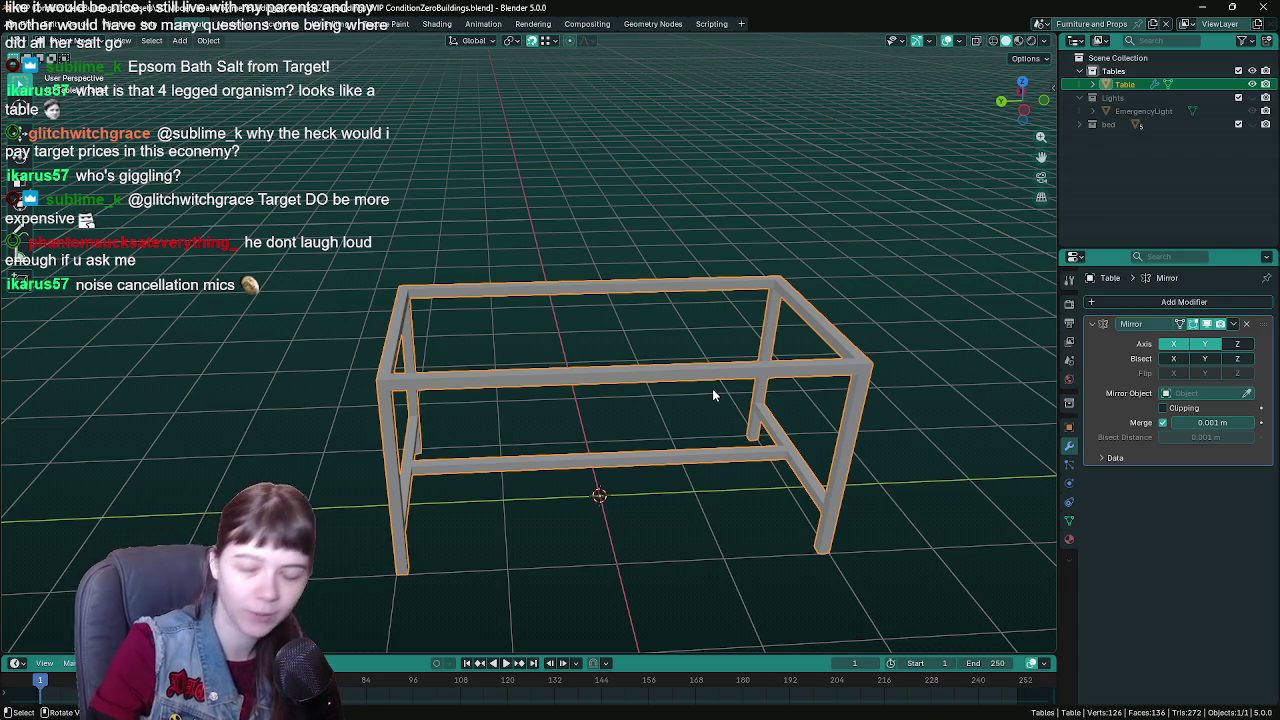
# - Enter Edit Mode on the Table with X-ray on and wireframe shading
pyautogui.hotkey('ctrl', 's')
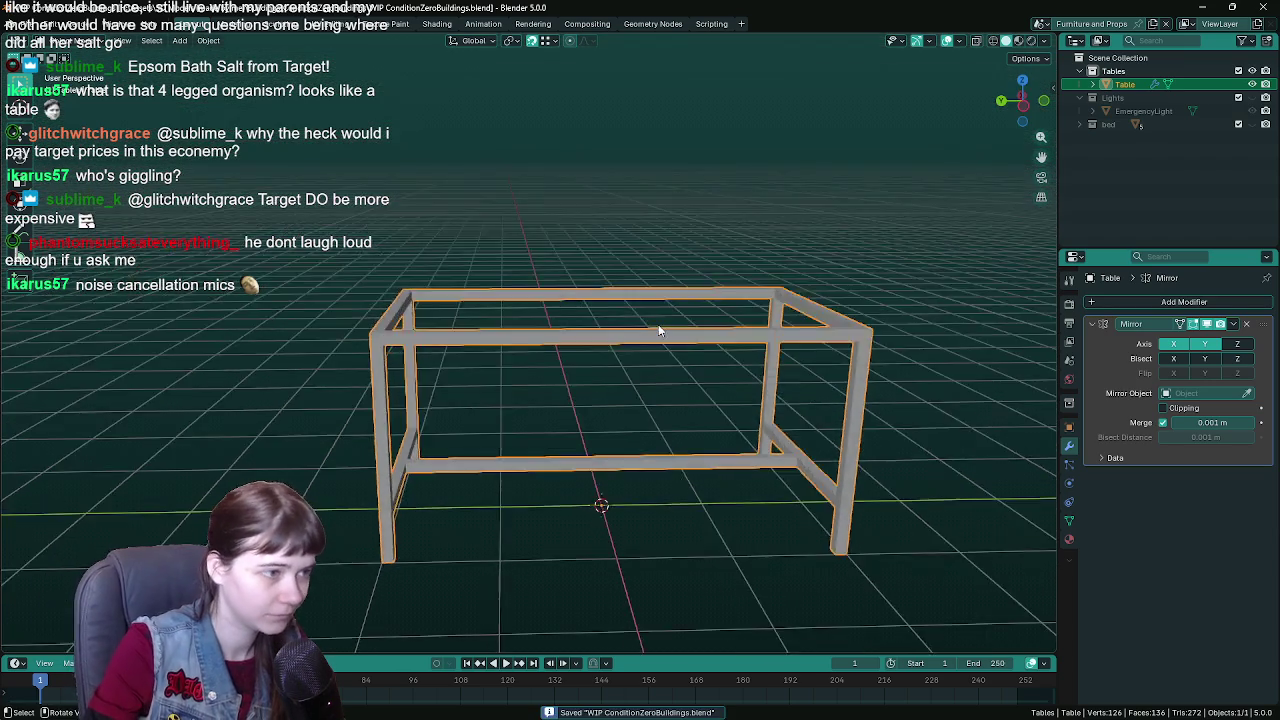
pyautogui.scroll(5, 654, 330)
pyautogui.scroll(-4, 654, 324)
pyautogui.press('Tab')
pyautogui.hotkey('alt', 'z')
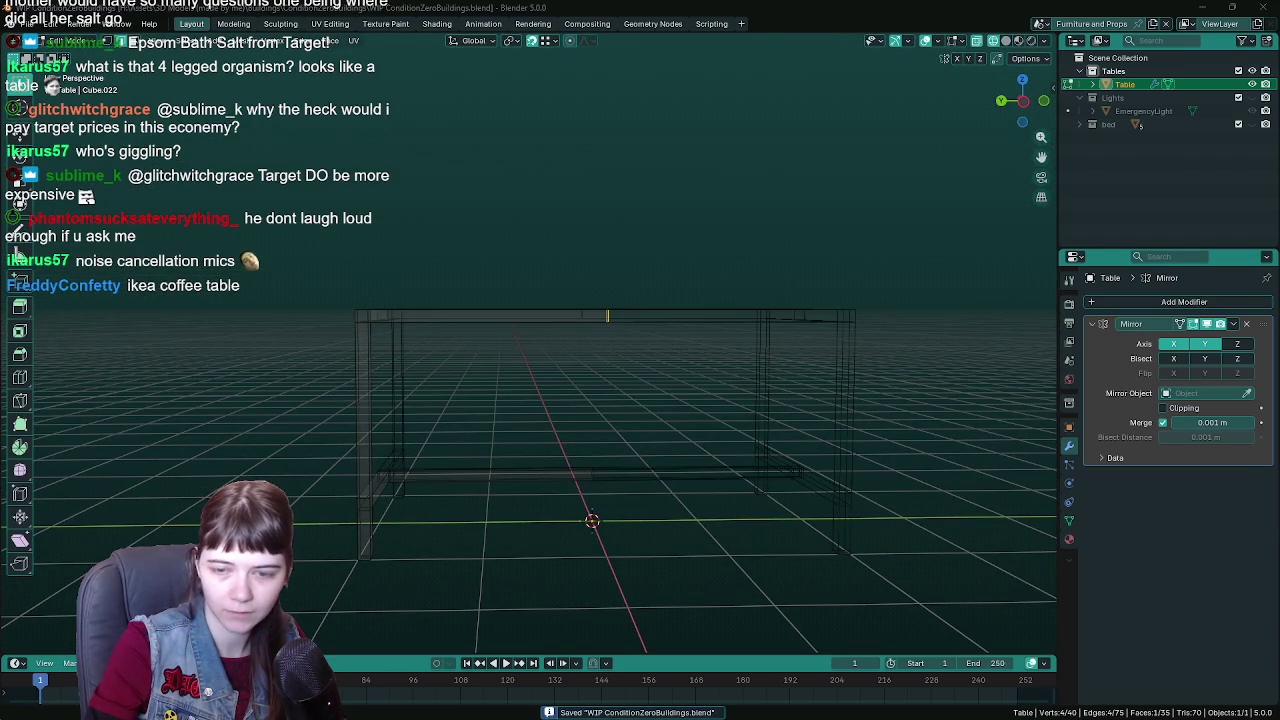
pyautogui.hscroll(5, 561, 387)
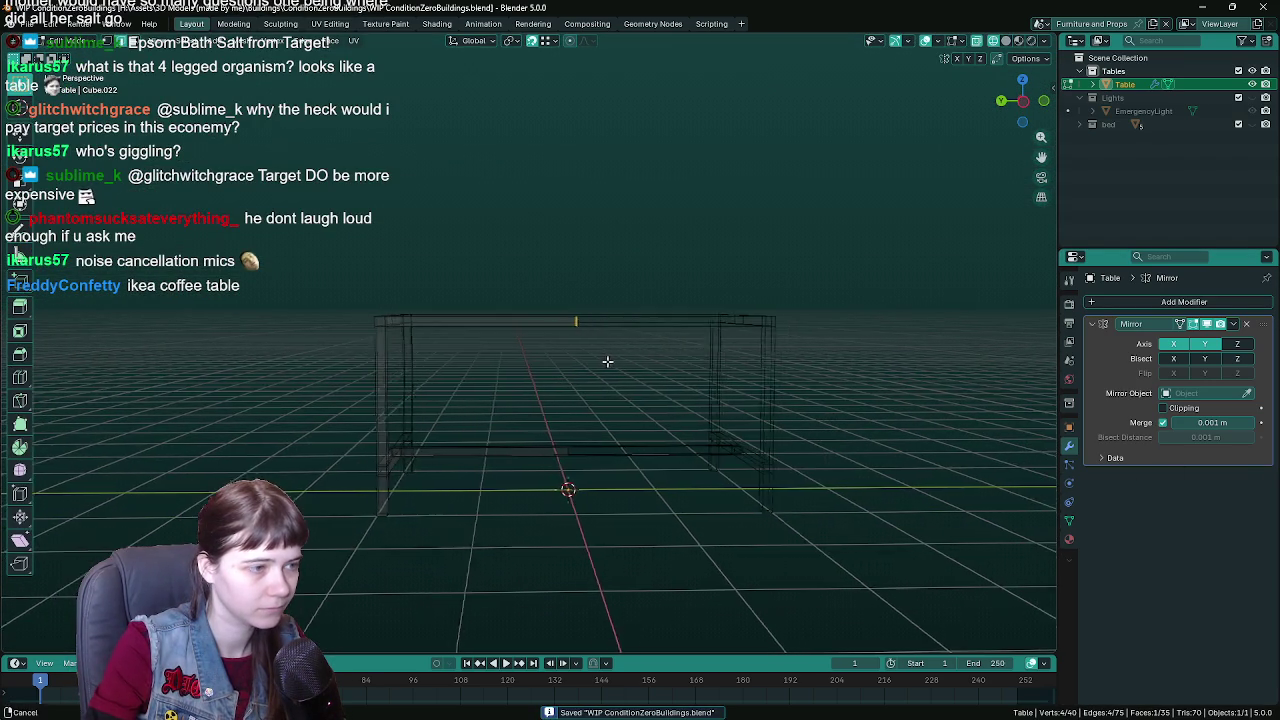
pyautogui.hotkey('ctrl', 's')
pyautogui.scroll(-4, 595, 364)
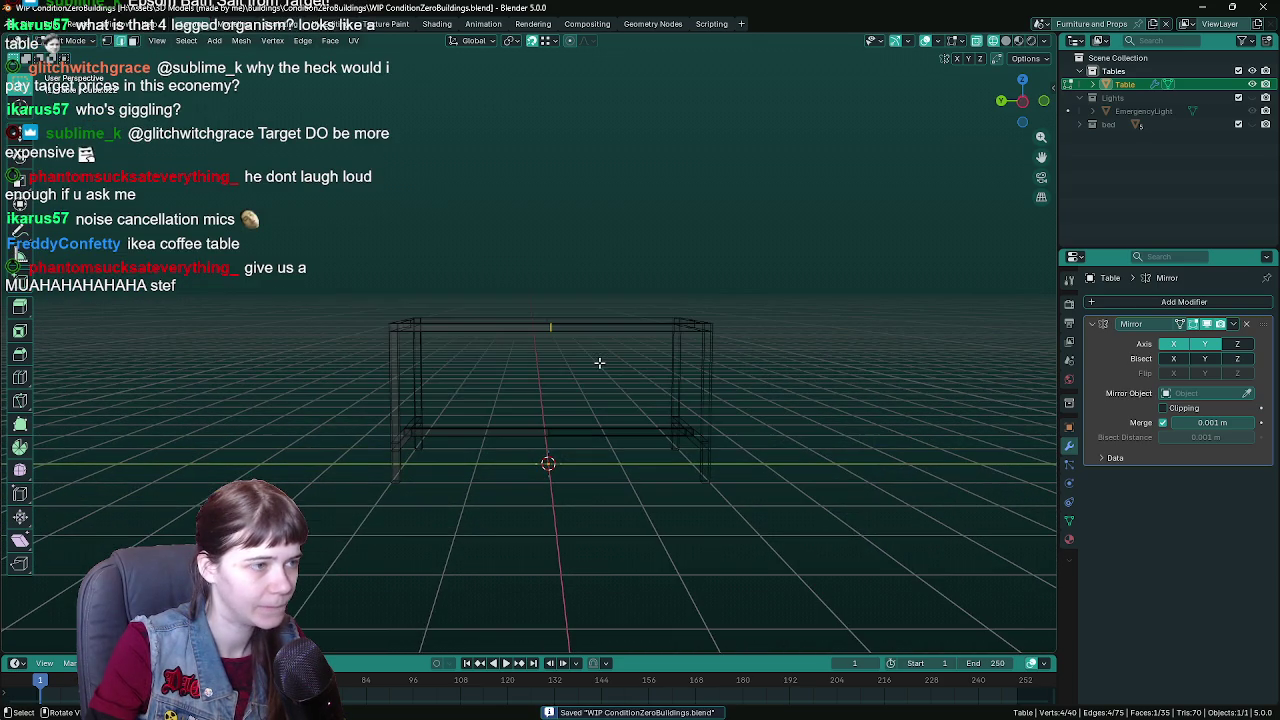
pyautogui.press('z')
pyautogui.click(370, 305)
# - Select the linked top rail edges, return to solid shading, and move them straight up along Z
pyautogui.press('l')
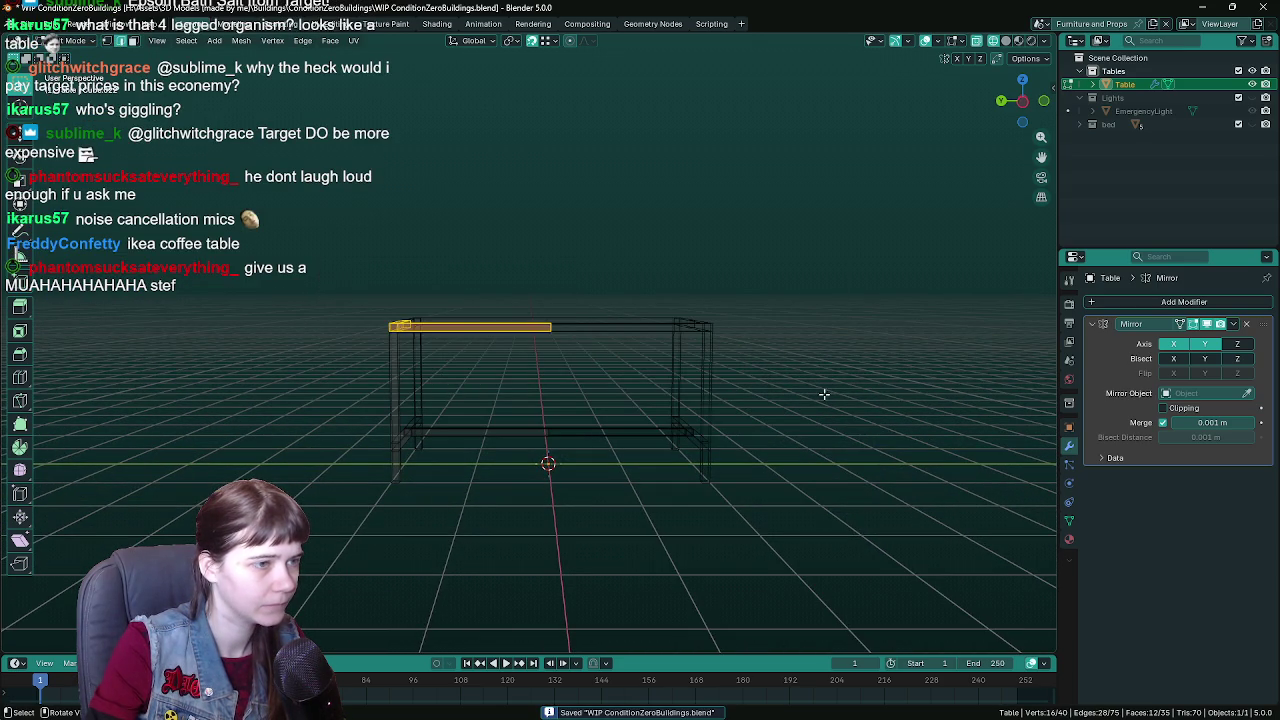
pyautogui.press('l')
pyautogui.press('z')
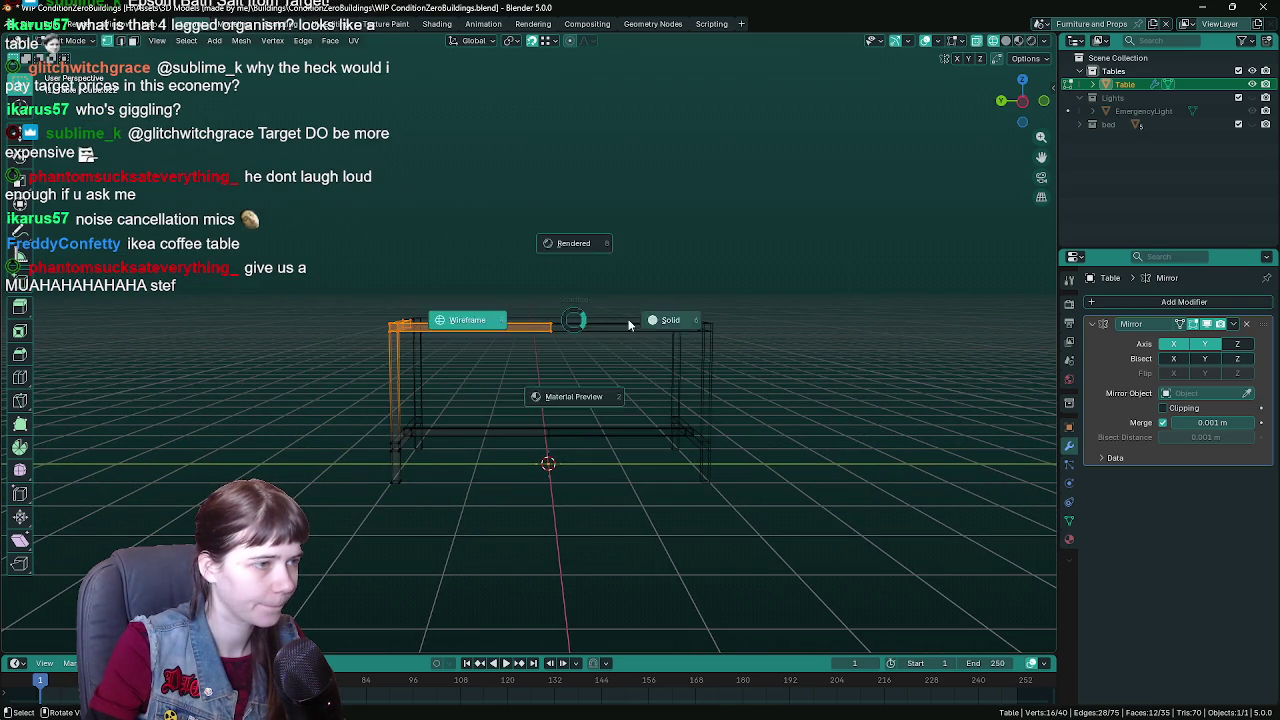
pyautogui.click(700, 330)
pyautogui.hotkey('ctrl', 's')
pyautogui.scroll(2, 803, 353)
pyautogui.press('g')
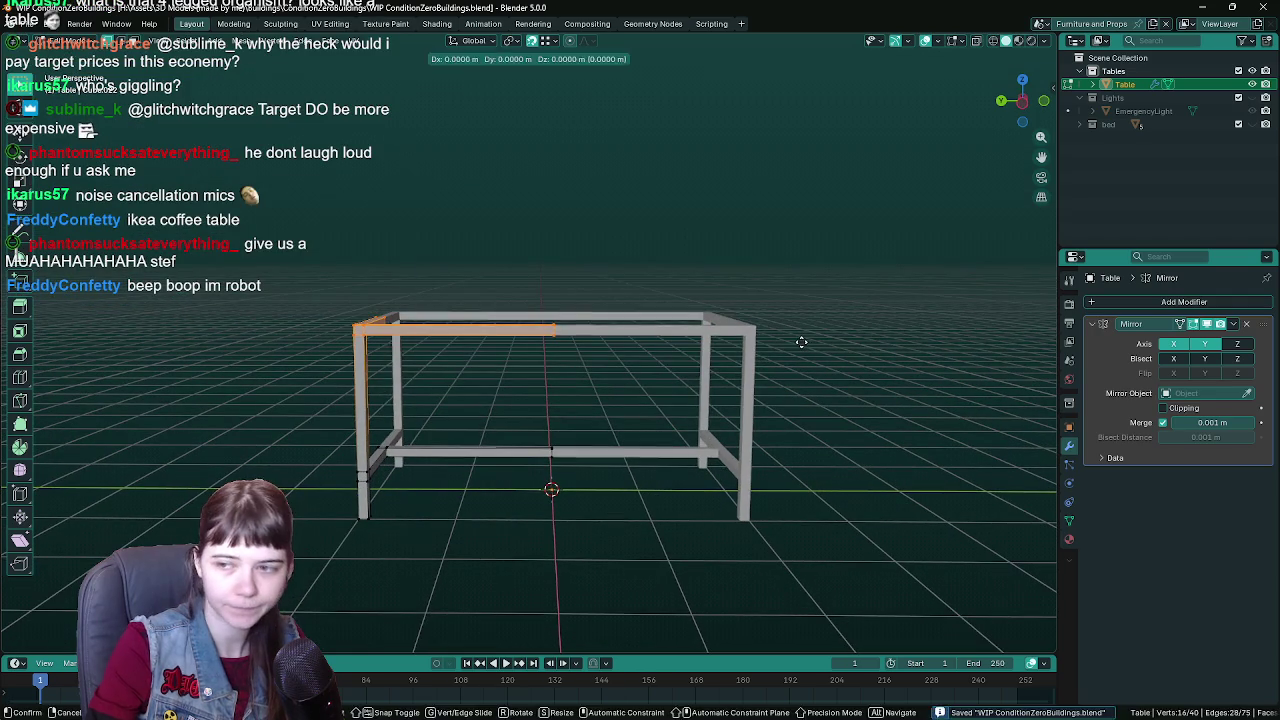
pyautogui.press('z')
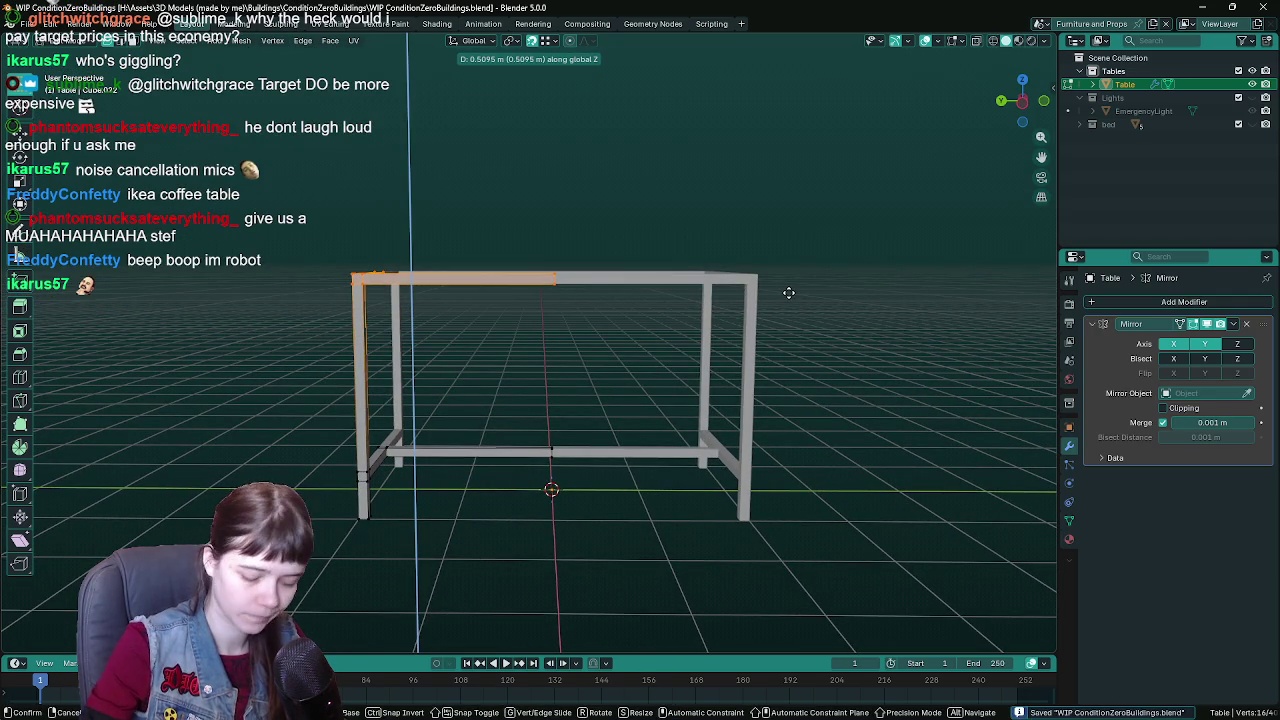
pyautogui.press('Return')
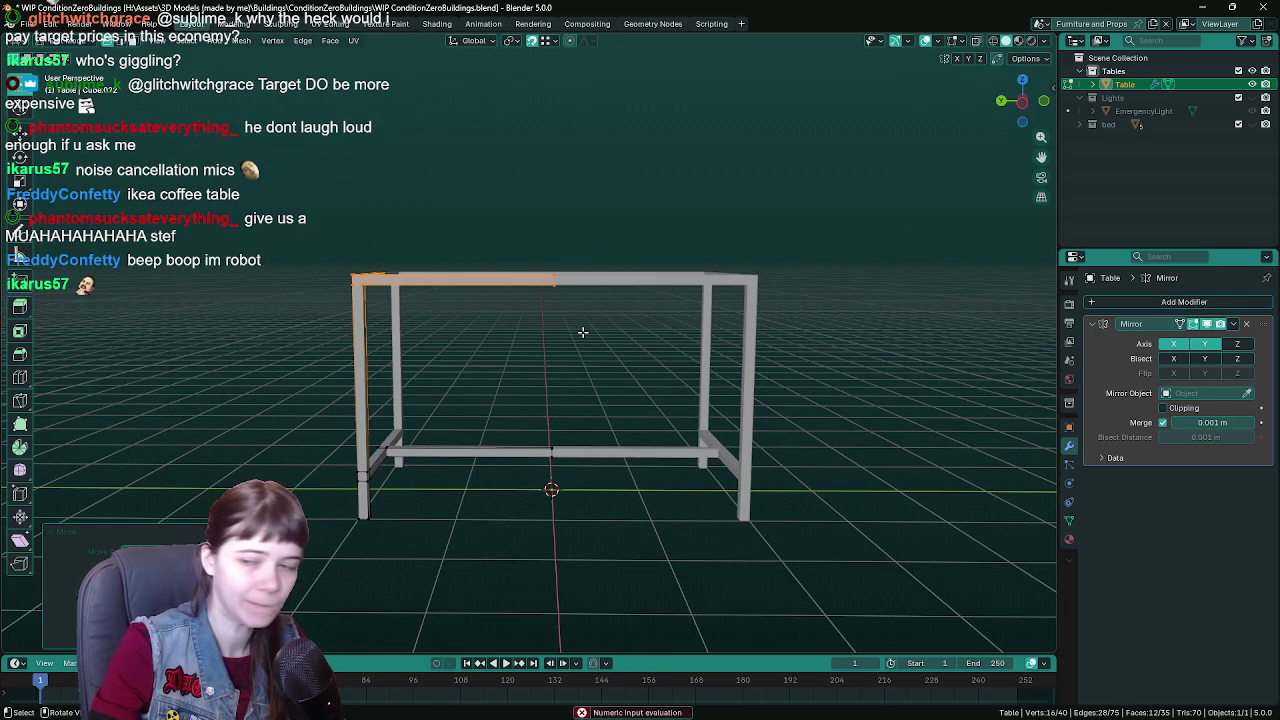
# - Orbit around the raised frame to check its new height and save
pyautogui.moveTo(568, 341); pyautogui.dragTo(568, 357)
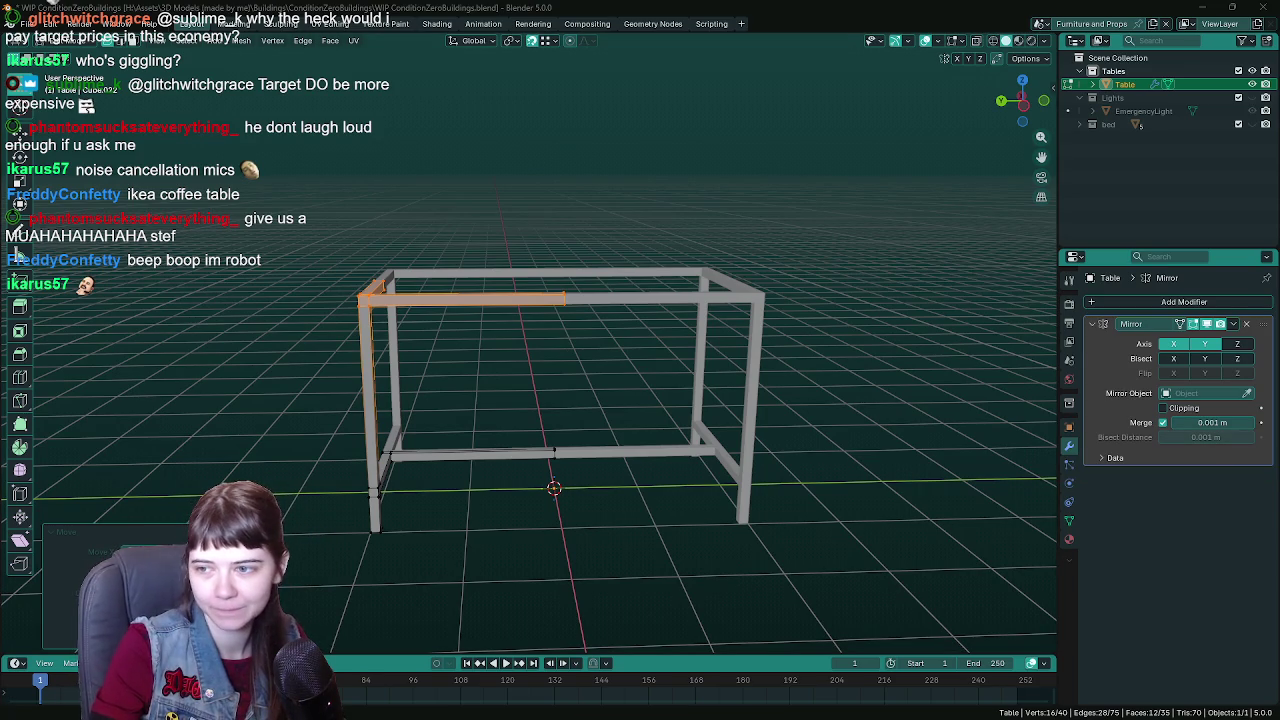
pyautogui.moveTo(798, 387); pyautogui.dragTo(789, 392)
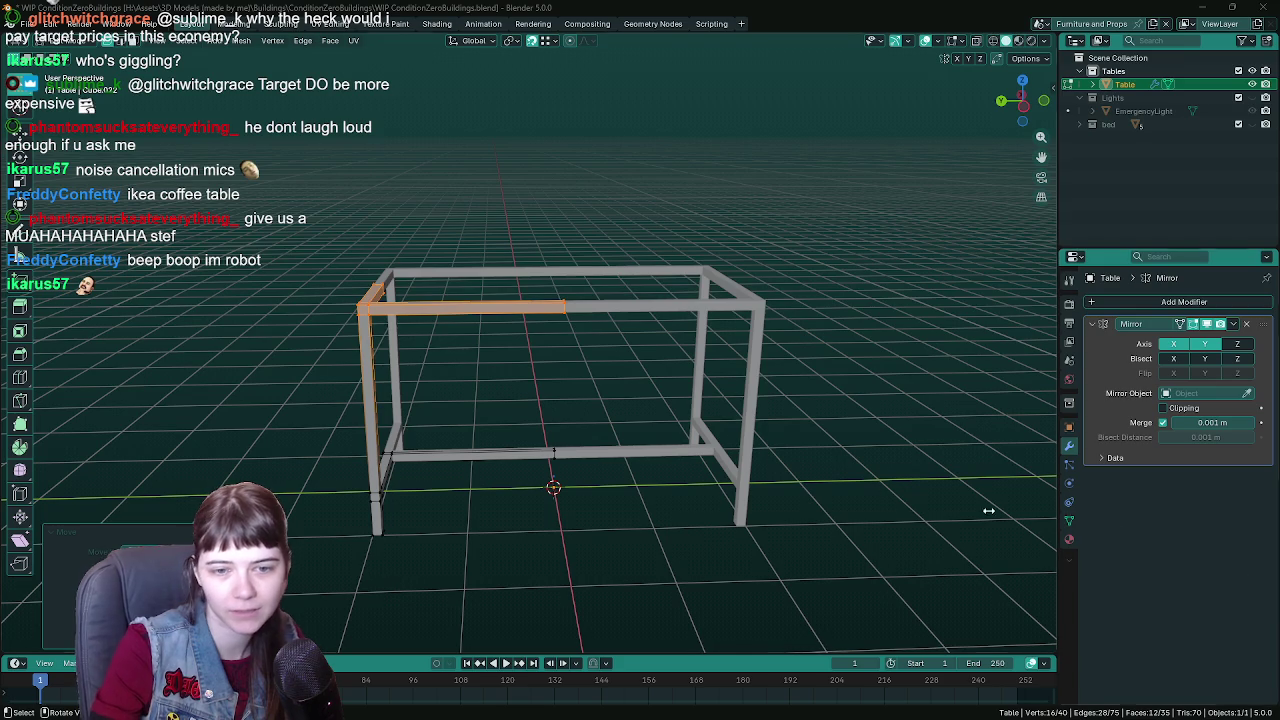
pyautogui.moveTo(517, 414)
pyautogui.mouseDown()
pyautogui.moveTo(521, 428)
pyautogui.moveTo(606, 449)
pyautogui.moveTo(590, 440)
pyautogui.moveTo(620, 434)
pyautogui.moveTo(576, 431)
pyautogui.mouseUp()
pyautogui.hotkey('ctrl', 's')
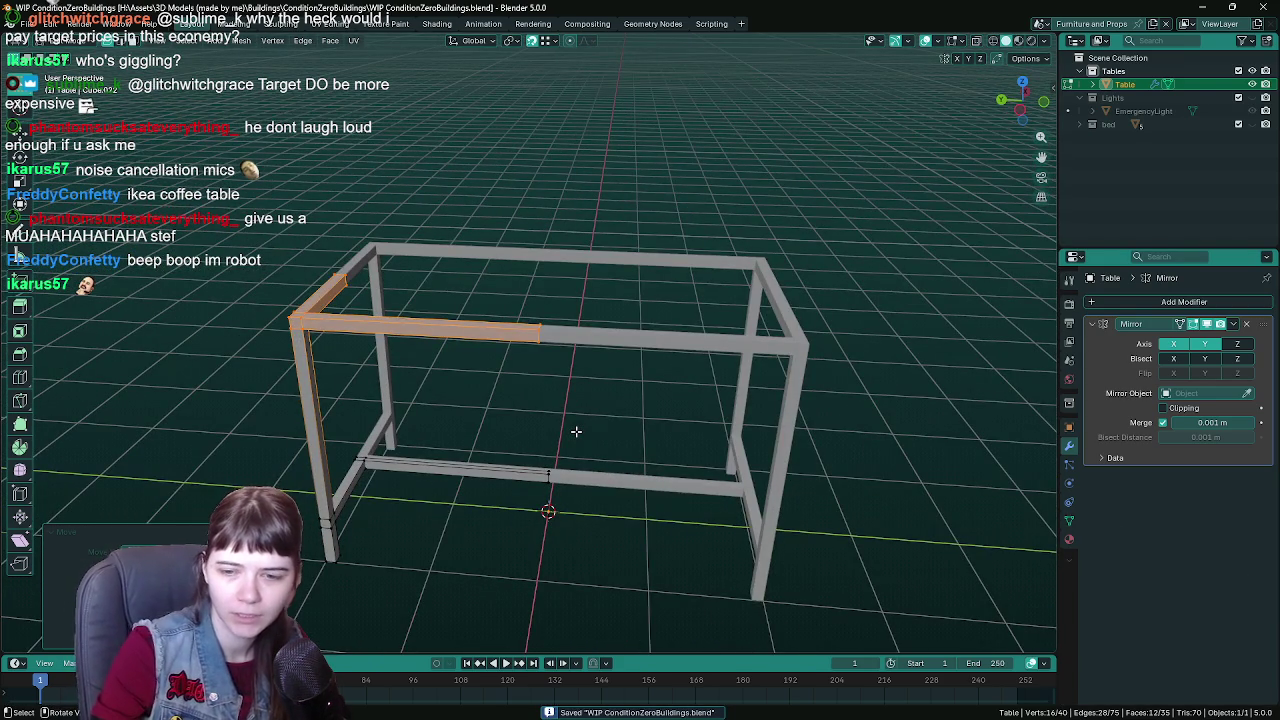
pyautogui.moveTo(591, 446)
pyautogui.mouseDown()
pyautogui.moveTo(552, 377)
pyautogui.moveTo(551, 430)
pyautogui.moveTo(597, 409)
pyautogui.moveTo(482, 364)
pyautogui.moveTo(562, 402)
pyautogui.moveTo(604, 392)
pyautogui.mouseUp()
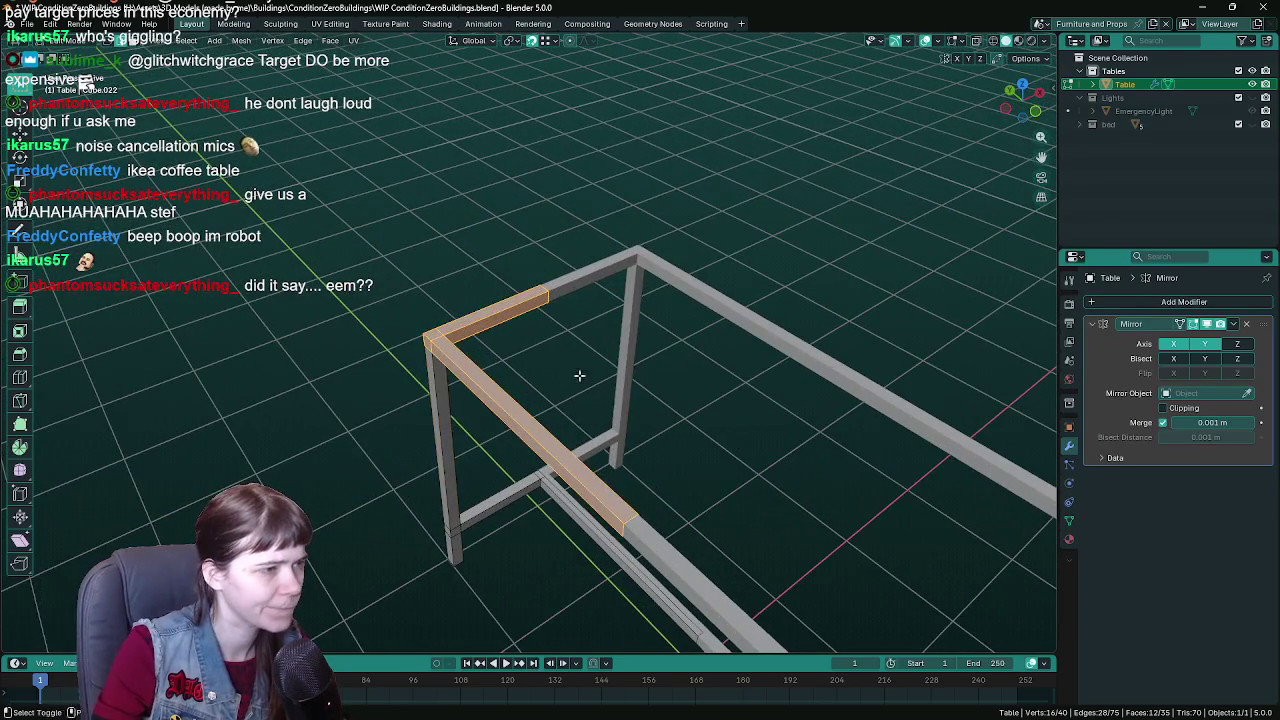
pyautogui.scroll(2, 580, 377)
pyautogui.click(412, 270)
pyautogui.moveTo(412, 270)
pyautogui.mouseDown()
pyautogui.moveTo(651, 337)
pyautogui.moveTo(669, 324)
pyautogui.mouseUp()
pyautogui.hotkey('ctrl', 's')
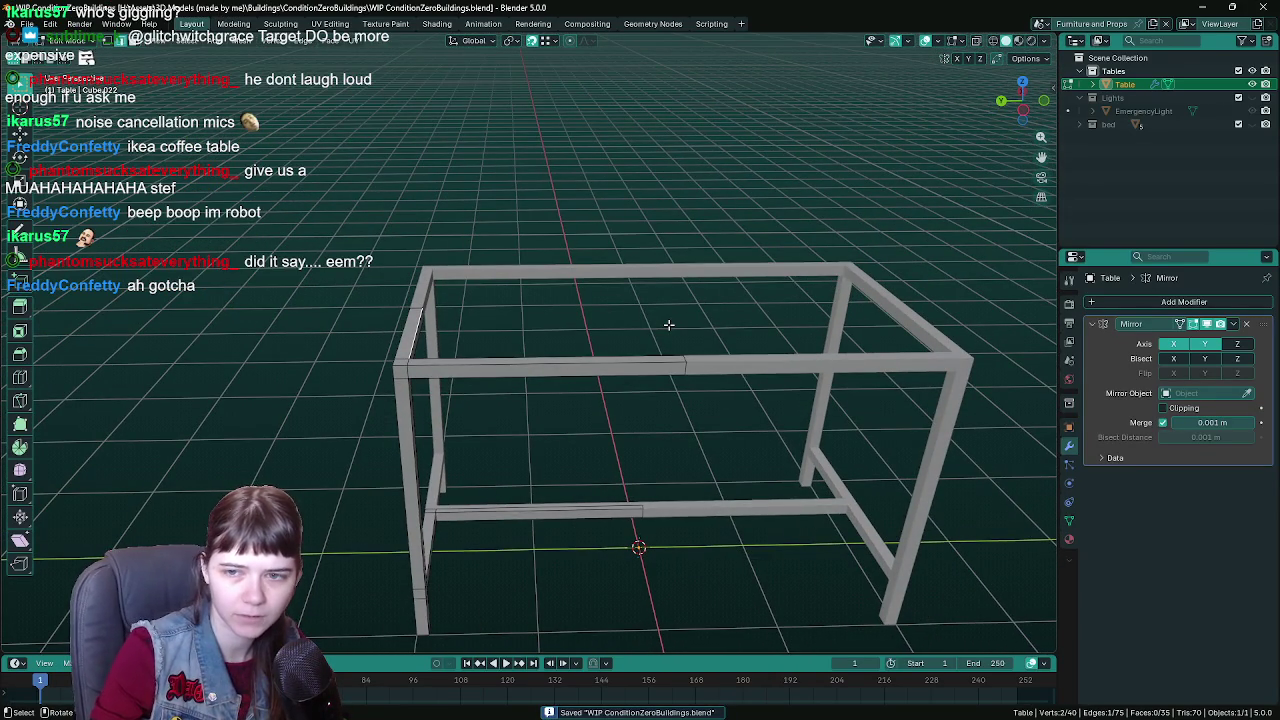
# - Exit Edit Mode and orbit around the finished Table frame, saving along the way
pyautogui.moveTo(594, 446)
pyautogui.mouseDown()
pyautogui.moveTo(613, 381)
pyautogui.moveTo(606, 417)
pyautogui.moveTo(657, 414)
pyautogui.moveTo(513, 406)
pyautogui.moveTo(640, 377)
pyautogui.moveTo(583, 351)
pyautogui.moveTo(571, 369)
pyautogui.moveTo(603, 367)
pyautogui.moveTo(586, 380)
pyautogui.mouseUp()
pyautogui.press('Tab')
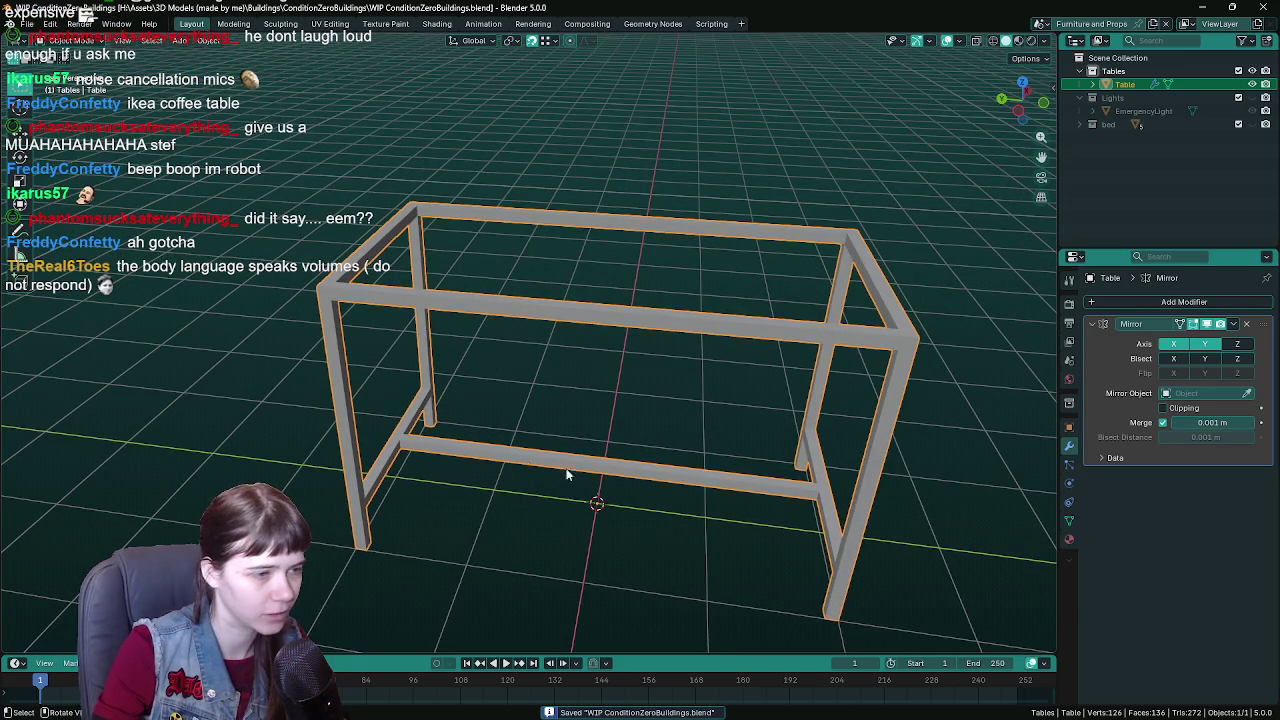
pyautogui.moveTo(600, 491); pyautogui.dragTo(618, 492)
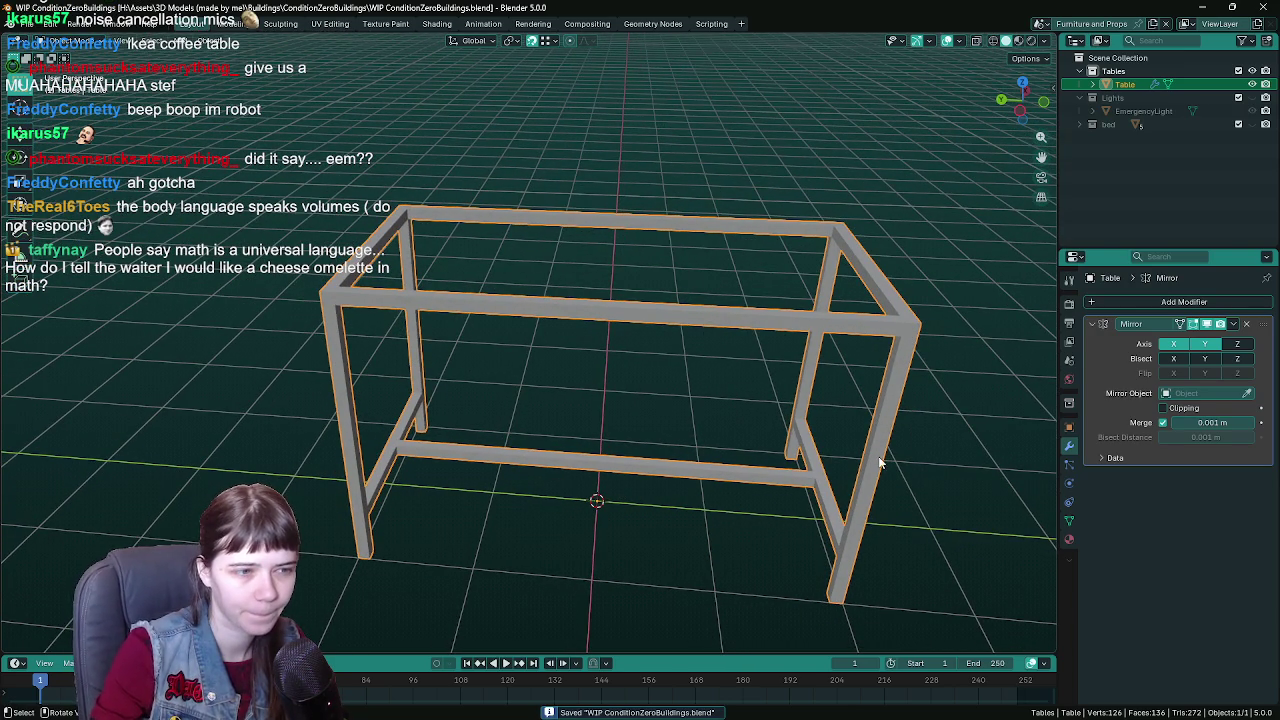
pyautogui.scroll(-1, 790, 440)
pyautogui.moveTo(702, 428); pyautogui.dragTo(712, 430)
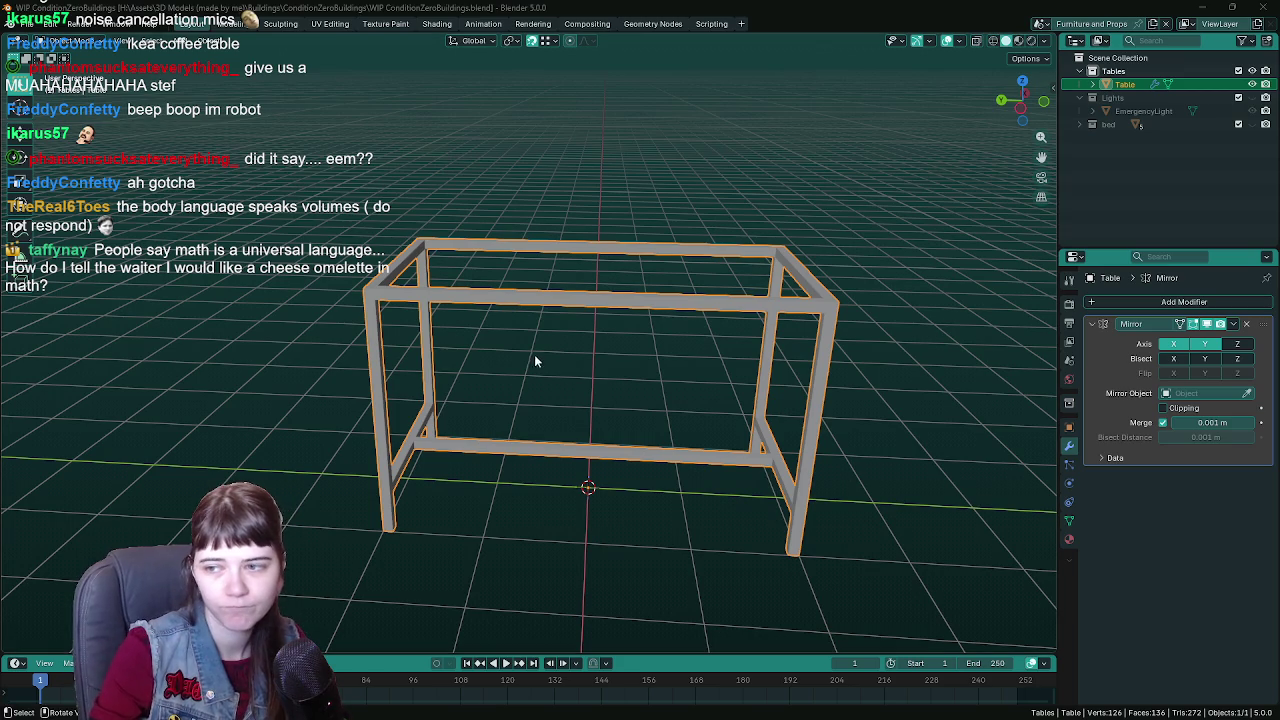
pyautogui.moveTo(534, 354)
pyautogui.mouseDown()
pyautogui.moveTo(552, 344)
pyautogui.moveTo(550, 360)
pyautogui.moveTo(580, 357)
pyautogui.mouseUp()
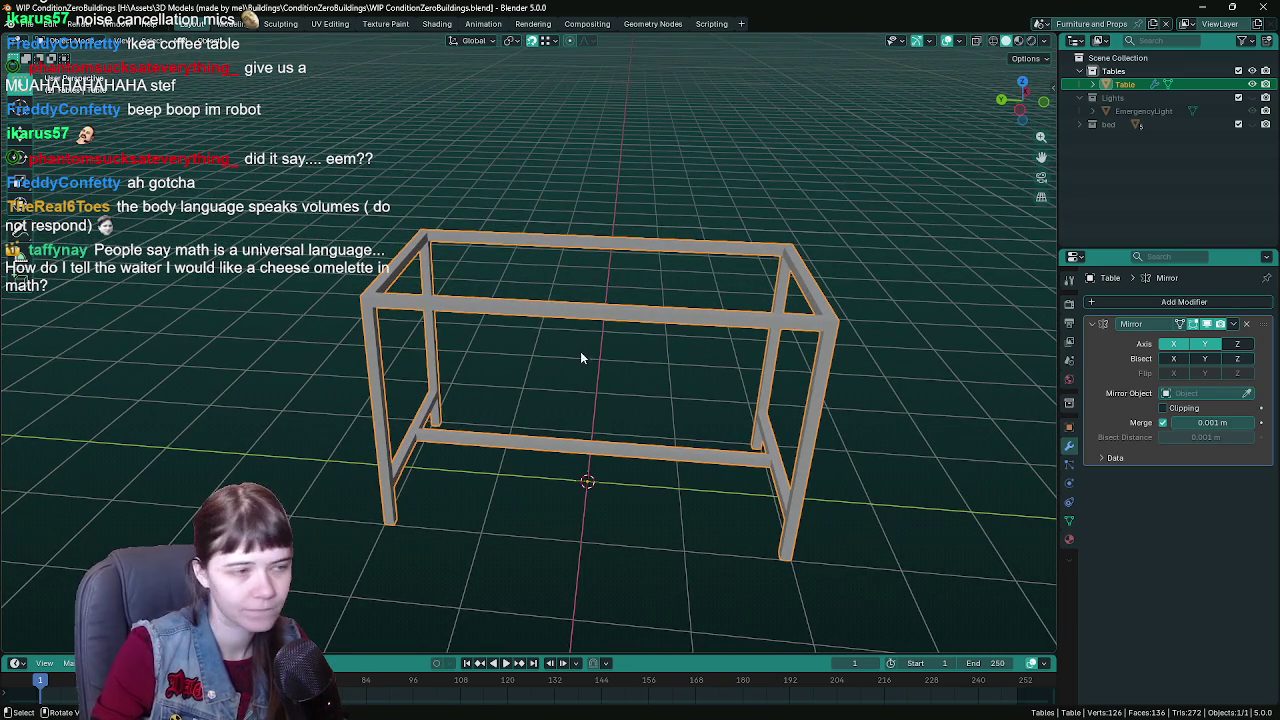
pyautogui.moveTo(656, 376); pyautogui.dragTo(603, 379)
pyautogui.hotkey('ctrl', 's')
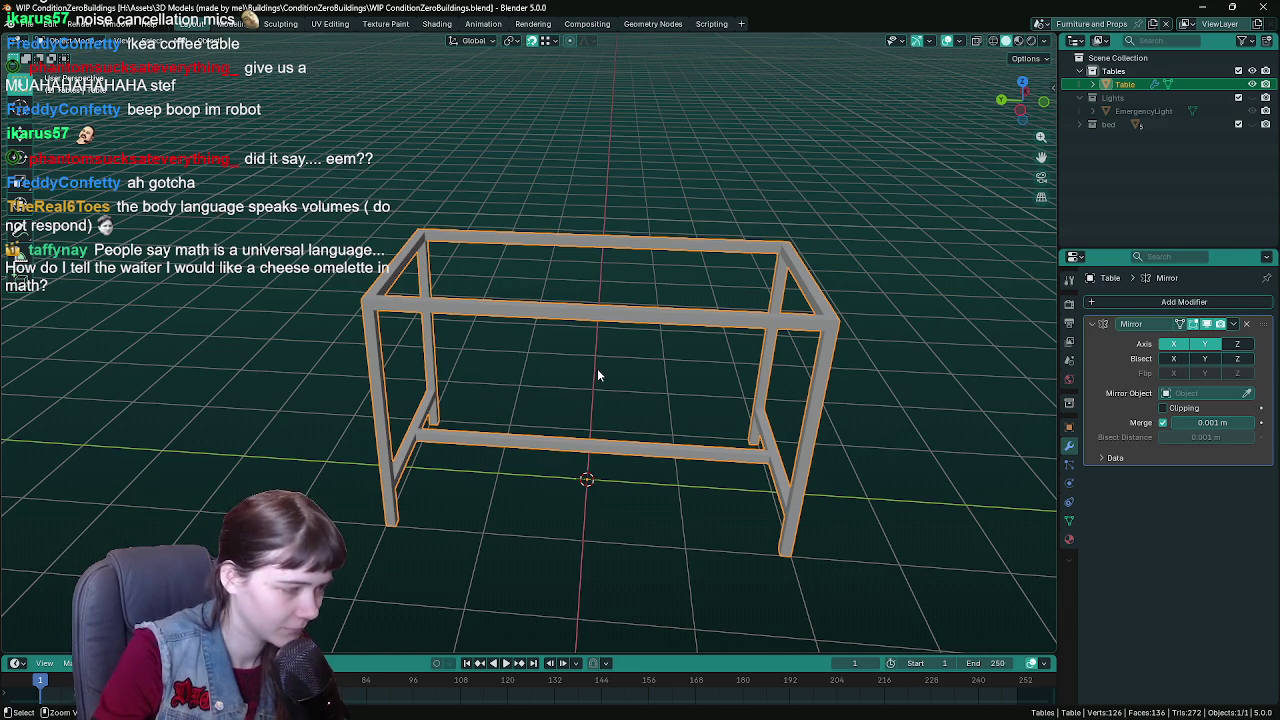
pyautogui.hotkey('ctrl', 's')
pyautogui.moveTo(597, 370); pyautogui.dragTo(562, 401)
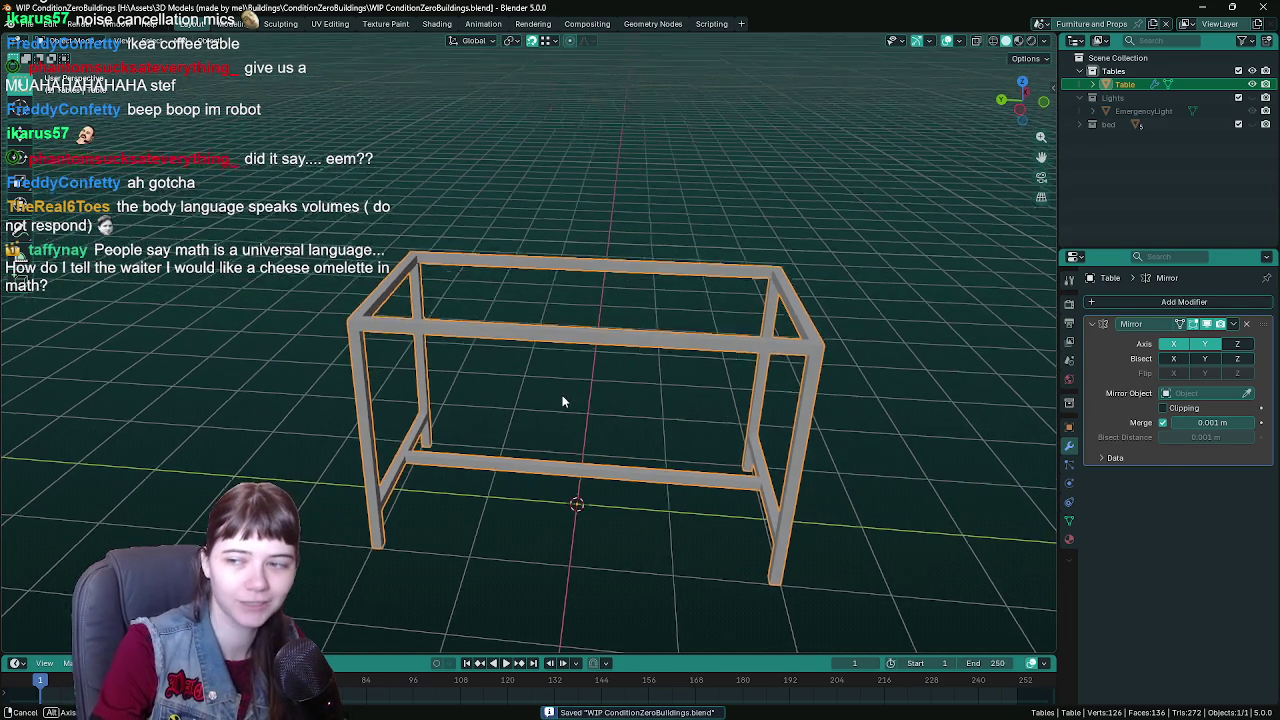
pyautogui.scroll(3, 568, 390)
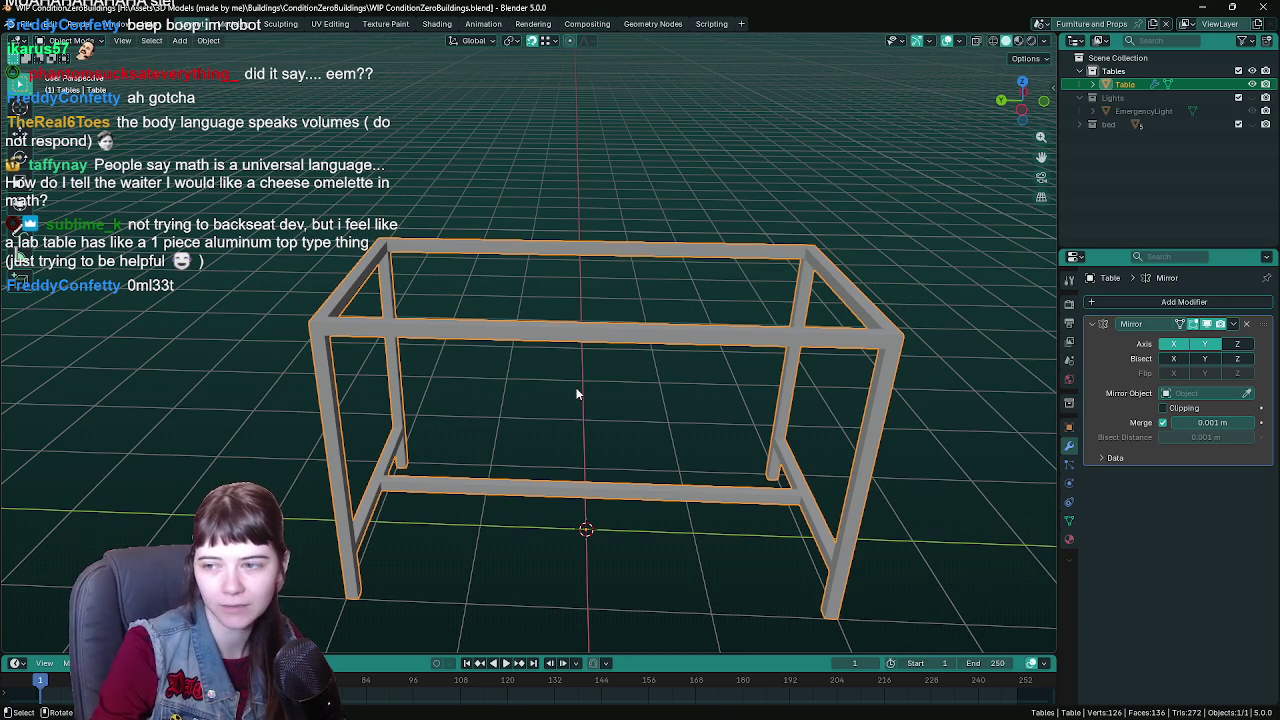
pyautogui.moveTo(557, 378); pyautogui.dragTo(544, 380)
pyautogui.hotkey('ctrl', 's')
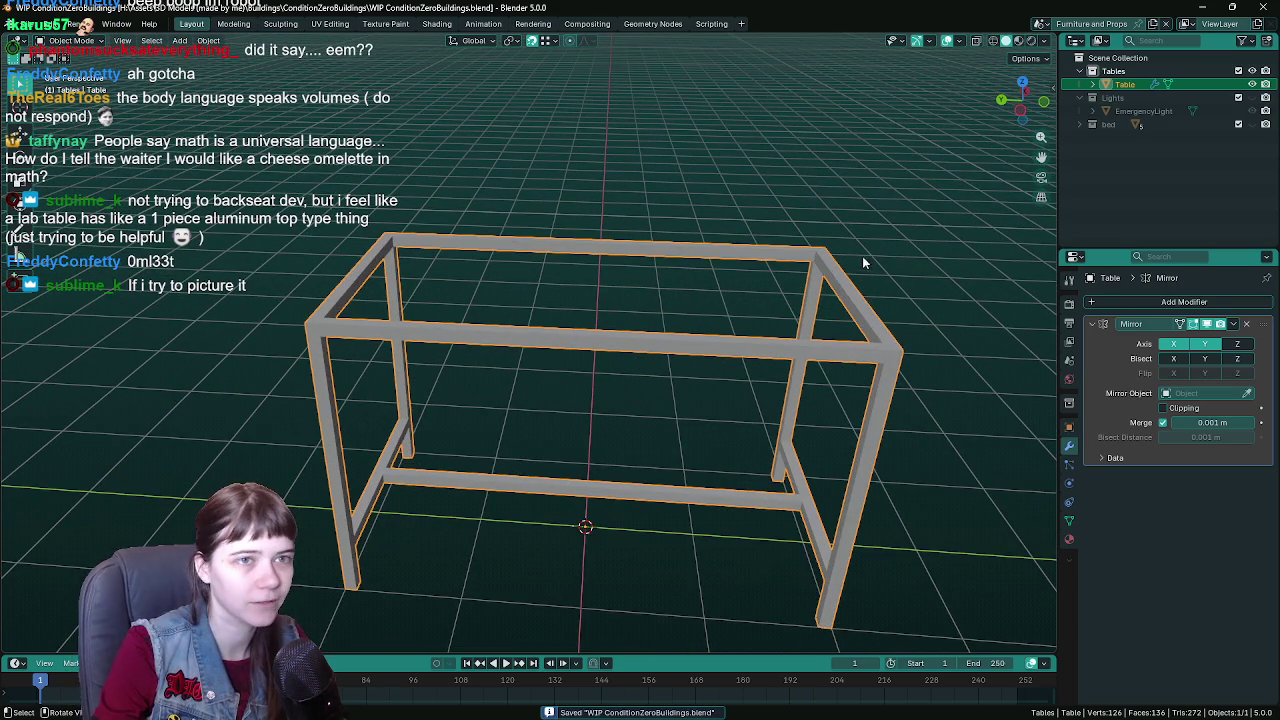
# - Deselect the table and glance at metal lab table reference images in Chrome
pyautogui.click(588, 188)
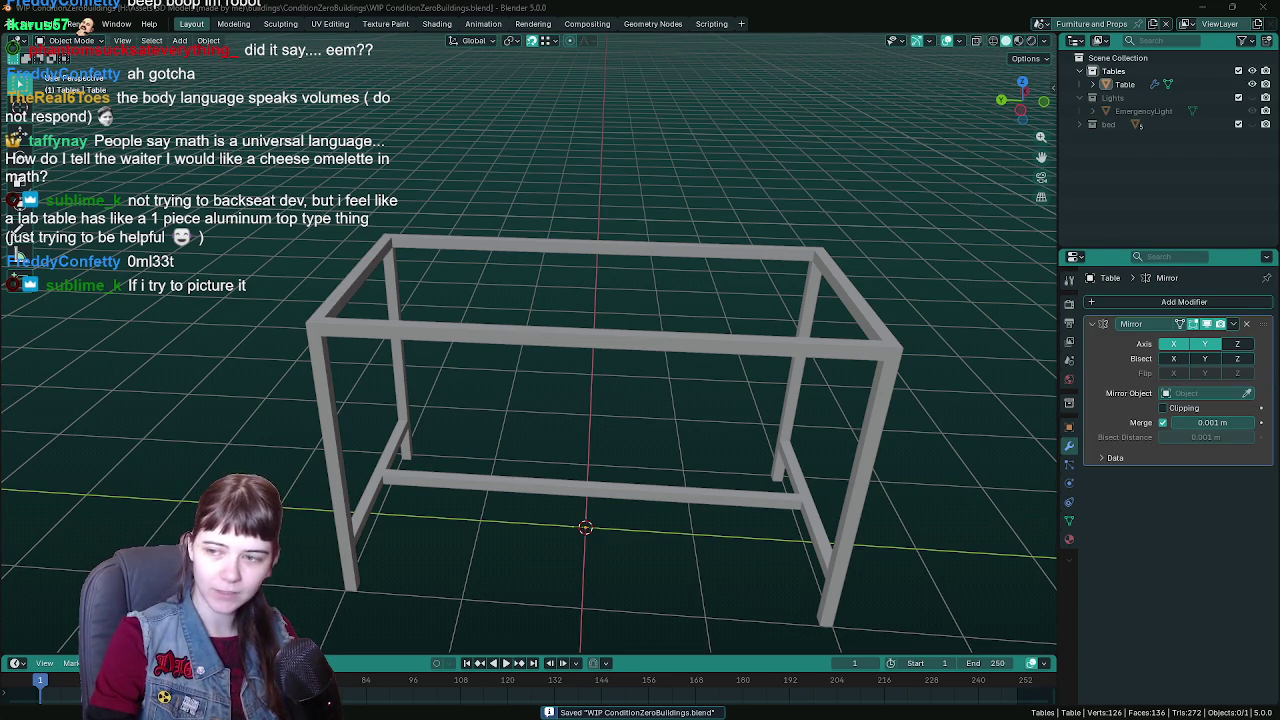
pyautogui.hotkey('alt', 'Tab')
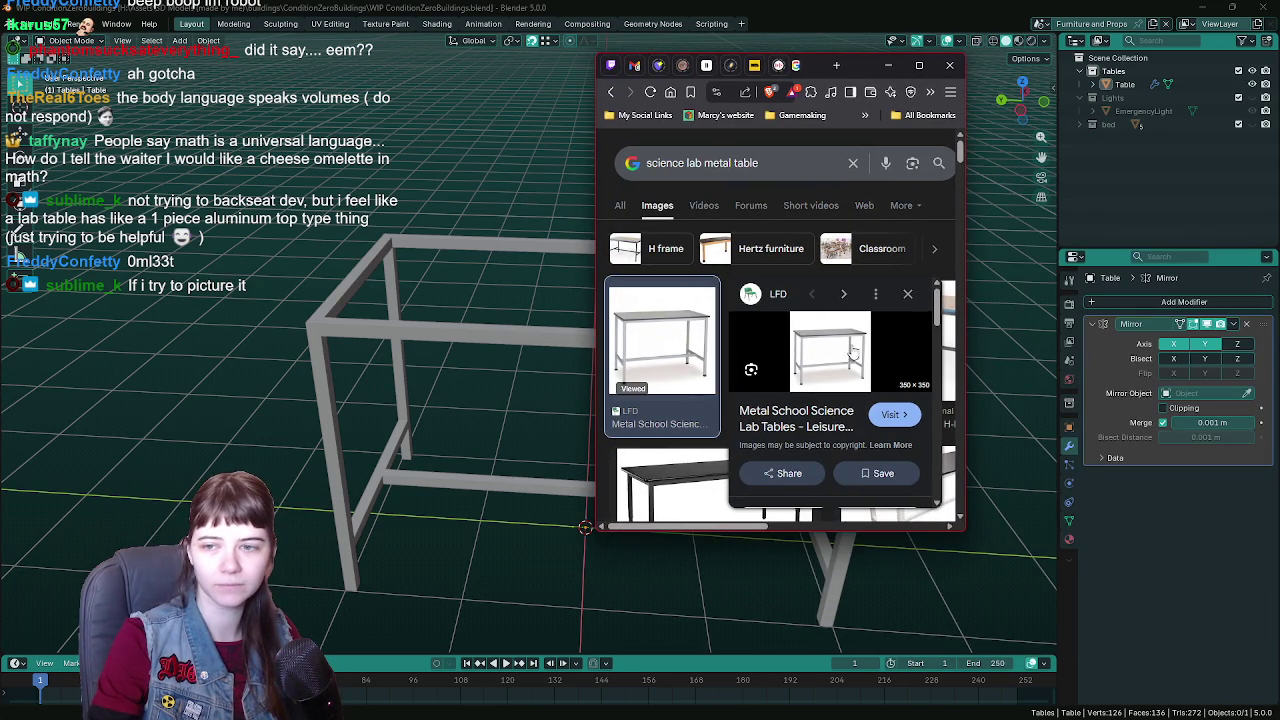
pyautogui.click(889, 65)
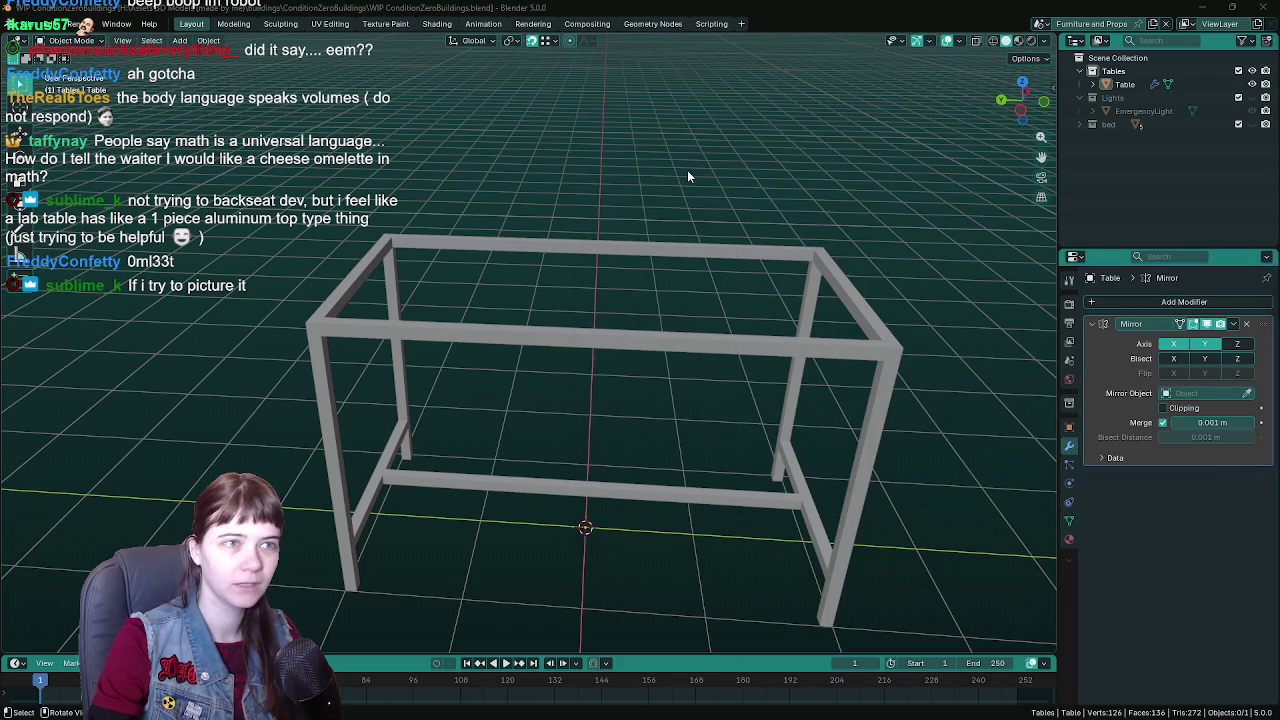
pyautogui.moveTo(687, 176)
pyautogui.mouseDown()
pyautogui.moveTo(576, 236)
pyautogui.moveTo(590, 221)
pyautogui.moveTo(575, 245)
pyautogui.mouseUp()
# - In Edit Mode on the Table frame, move a top corner vertex along X
pyautogui.hotkey('ctrl', 's')
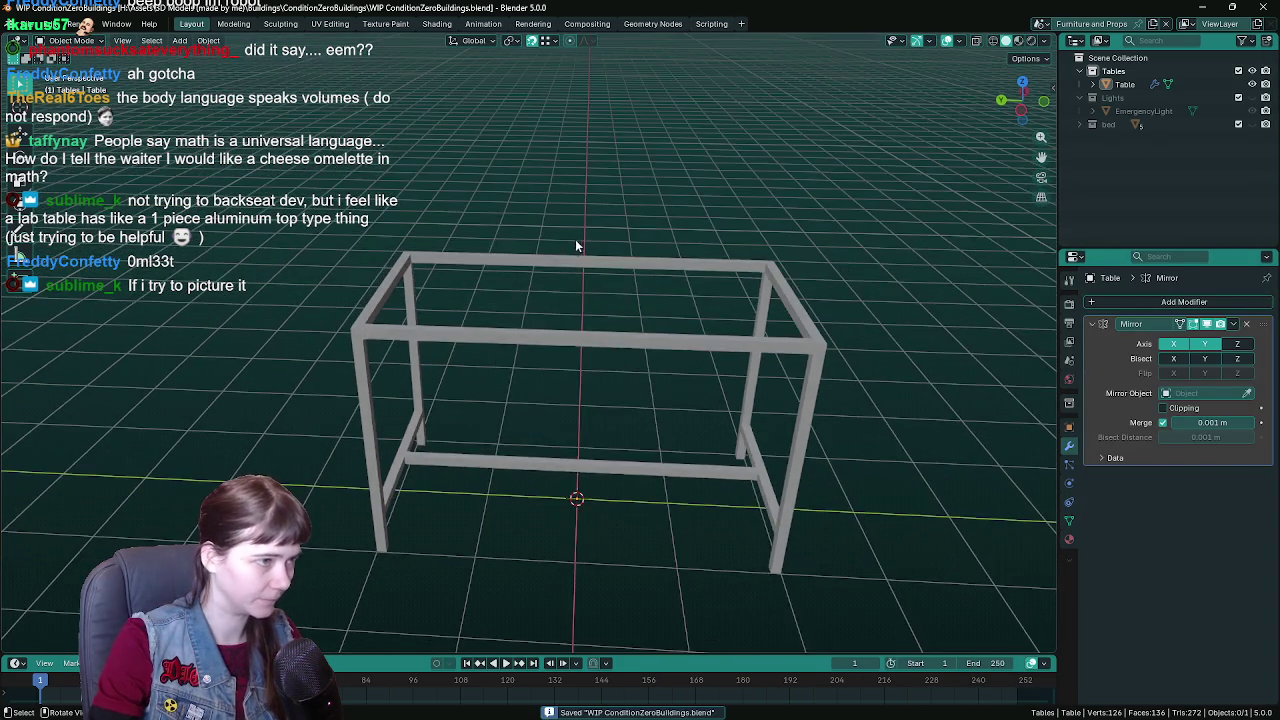
pyautogui.click(568, 262)
pyautogui.press('Tab')
pyautogui.scroll(4, 549, 263)
pyautogui.moveTo(486, 277)
pyautogui.mouseDown()
pyautogui.moveTo(372, 252)
pyautogui.moveTo(371, 240)
pyautogui.moveTo(520, 263)
pyautogui.mouseUp()
pyautogui.scroll(-3, 372, 252)
pyautogui.scroll(4, 370, 229)
pyautogui.scroll(3, 445, 274)
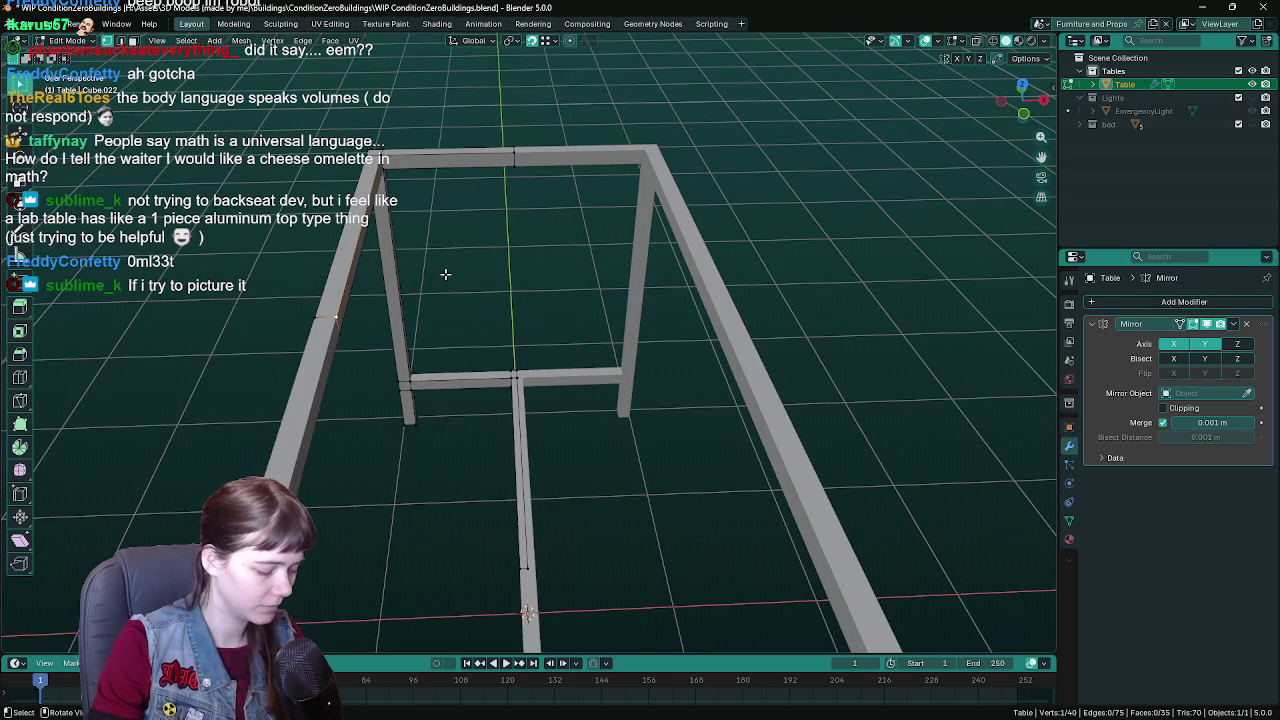
pyautogui.press('g')
pyautogui.press('x')
pyautogui.click(514, 155)
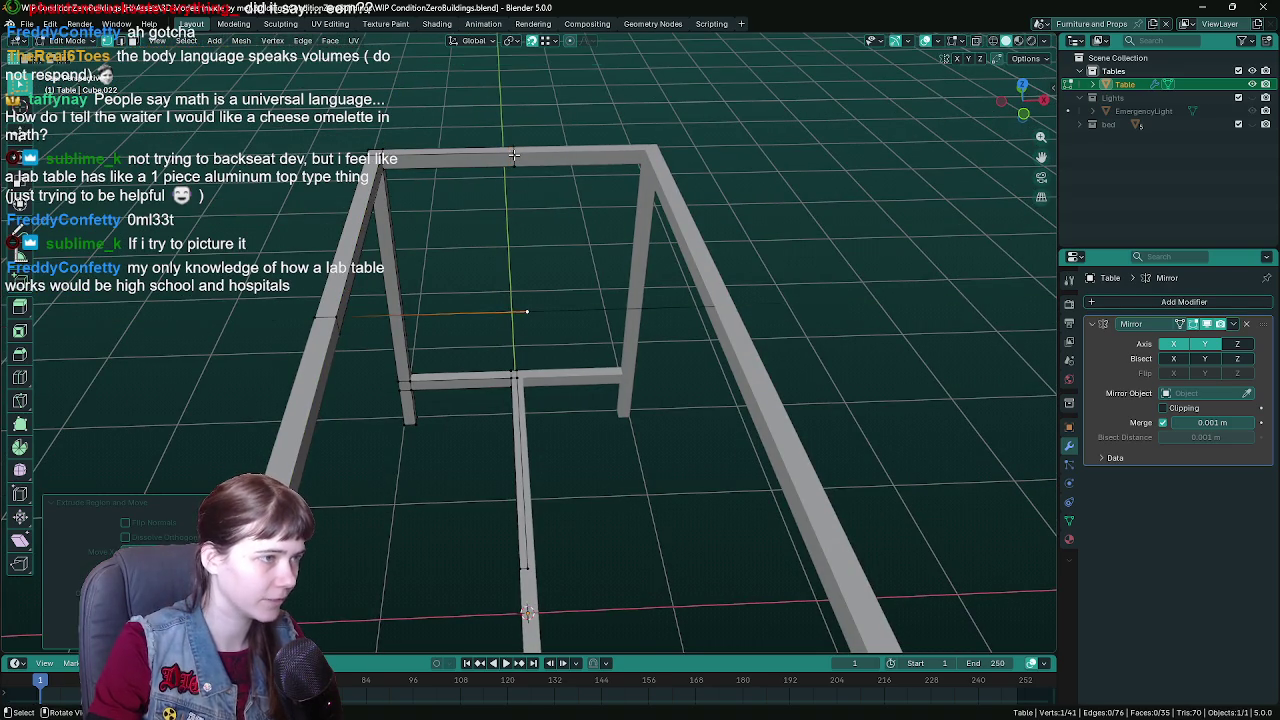
# - Fill a face across the four top corner vertices and separate it into its own object
pyautogui.moveTo(436, 288); pyautogui.dragTo(574, 271)
pyautogui.moveTo(775, 288)
pyautogui.mouseDown()
pyautogui.moveTo(720, 320)
pyautogui.moveTo(653, 296)
pyautogui.mouseUp()
pyautogui.keyDown('shift'); pyautogui.click(468, 136); pyautogui.keyUp('shift')
pyautogui.keyDown('shift'); pyautogui.click(326, 157); pyautogui.keyUp('shift')
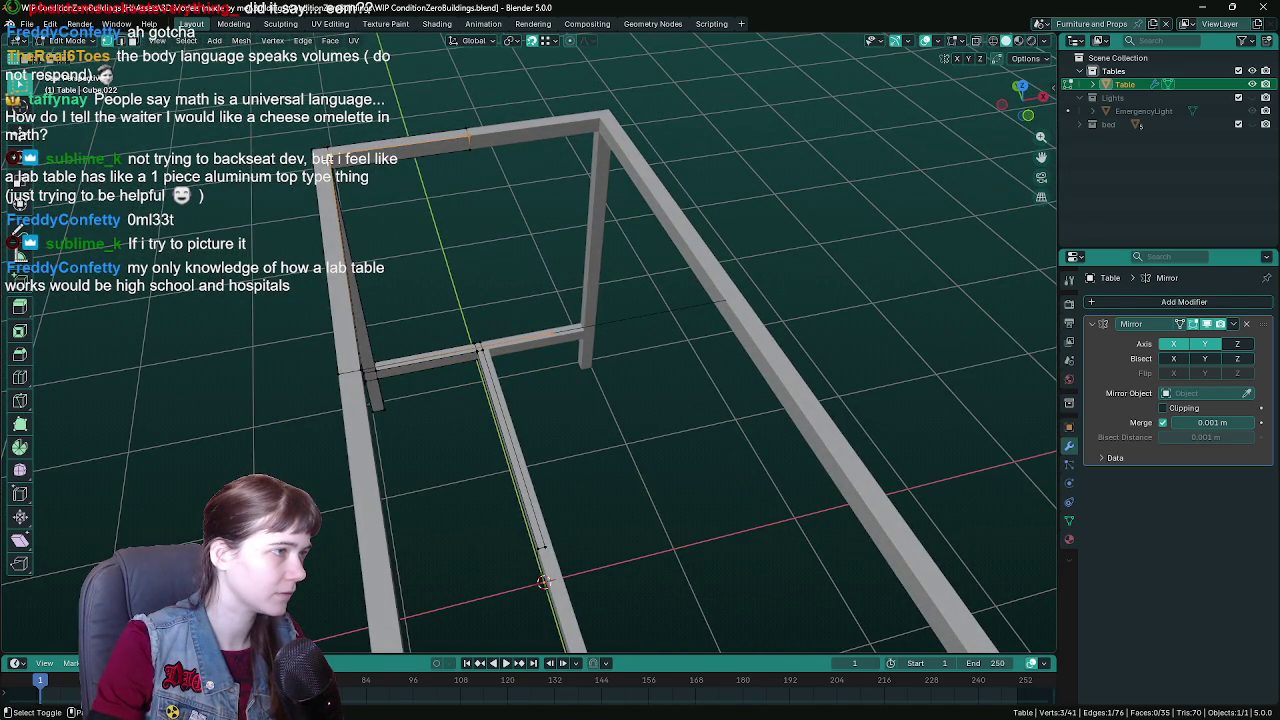
pyautogui.keyDown('shift'); pyautogui.click(346, 355); pyautogui.keyUp('shift')
pyautogui.moveTo(346, 355)
pyautogui.mouseDown()
pyautogui.moveTo(459, 217)
pyautogui.moveTo(499, 270)
pyautogui.mouseUp()
pyautogui.press('f')
pyautogui.press('p')
pyautogui.click(458, 216)
# - Hide the new tabletop object and save with the Table frame back in Object Mode
pyautogui.press('Tab')
pyautogui.click(498, 293)
pyautogui.scroll(-3, 640, 295)
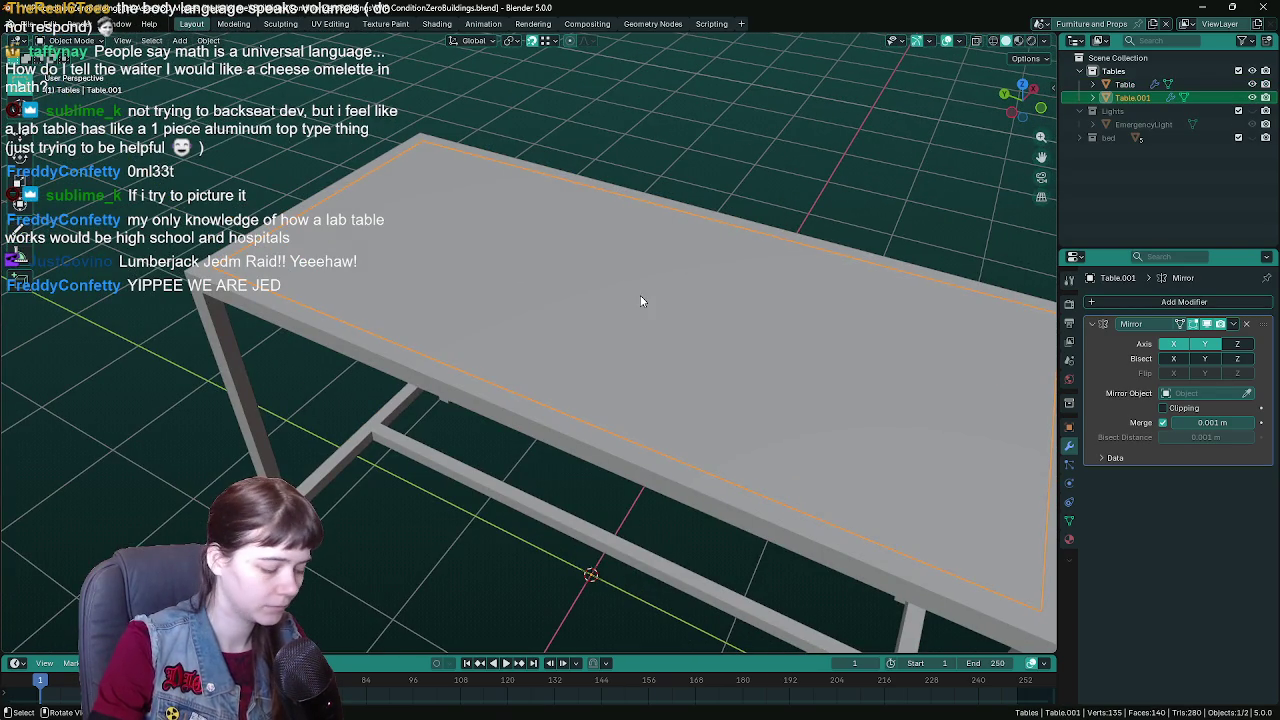
pyautogui.press('h')
pyautogui.click(499, 166)
pyautogui.press('Tab')
pyautogui.moveTo(499, 166); pyautogui.dragTo(826, 262)
pyautogui.hotkey('ctrl', 's')
pyautogui.press('Tab')
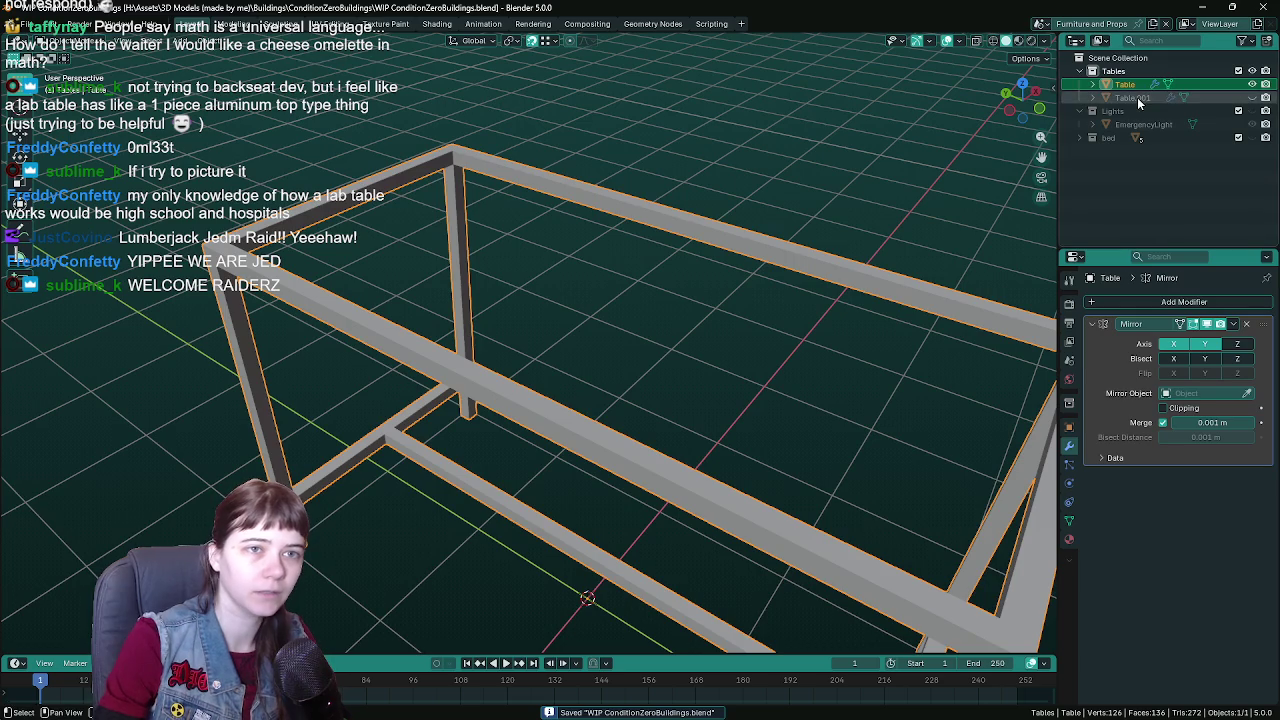
# - Rename Table.001 to 'Tabletop', save, and unhide it with Alt+H
pyautogui.doubleClick(1137, 97)
pyautogui.write('bletop')
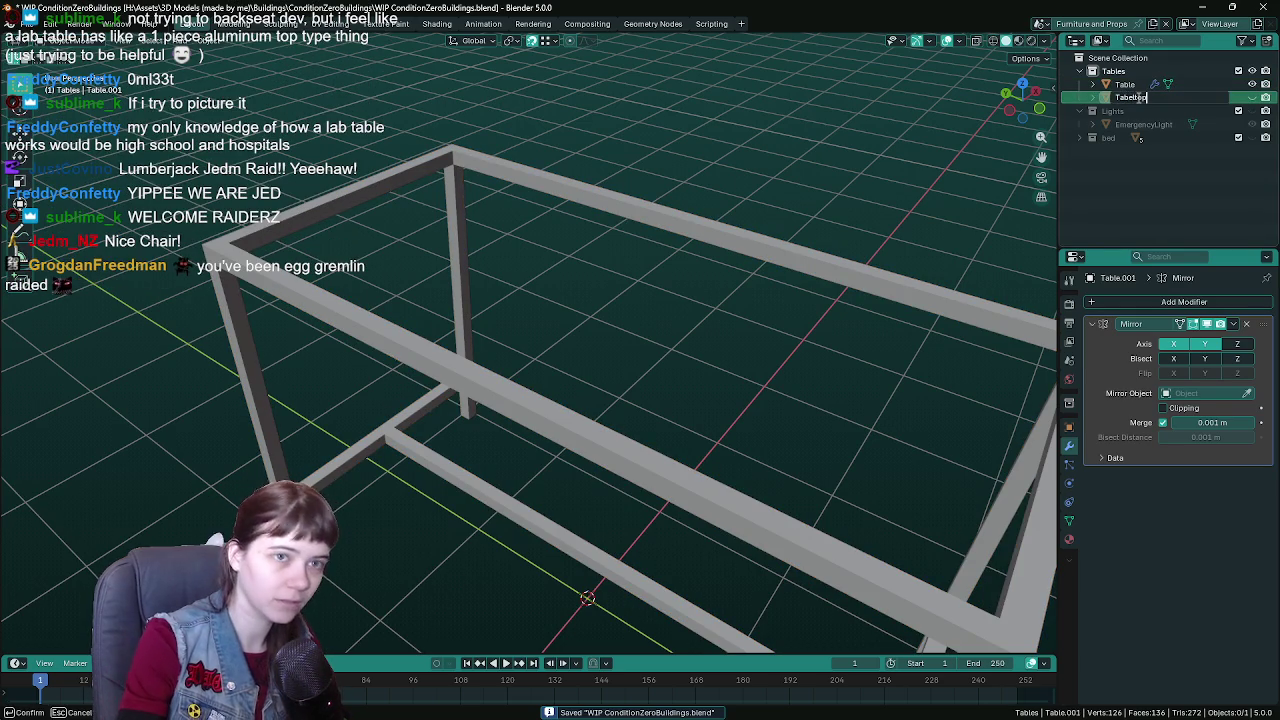
pyautogui.press('BackSpace')
pyautogui.press('BackSpace')
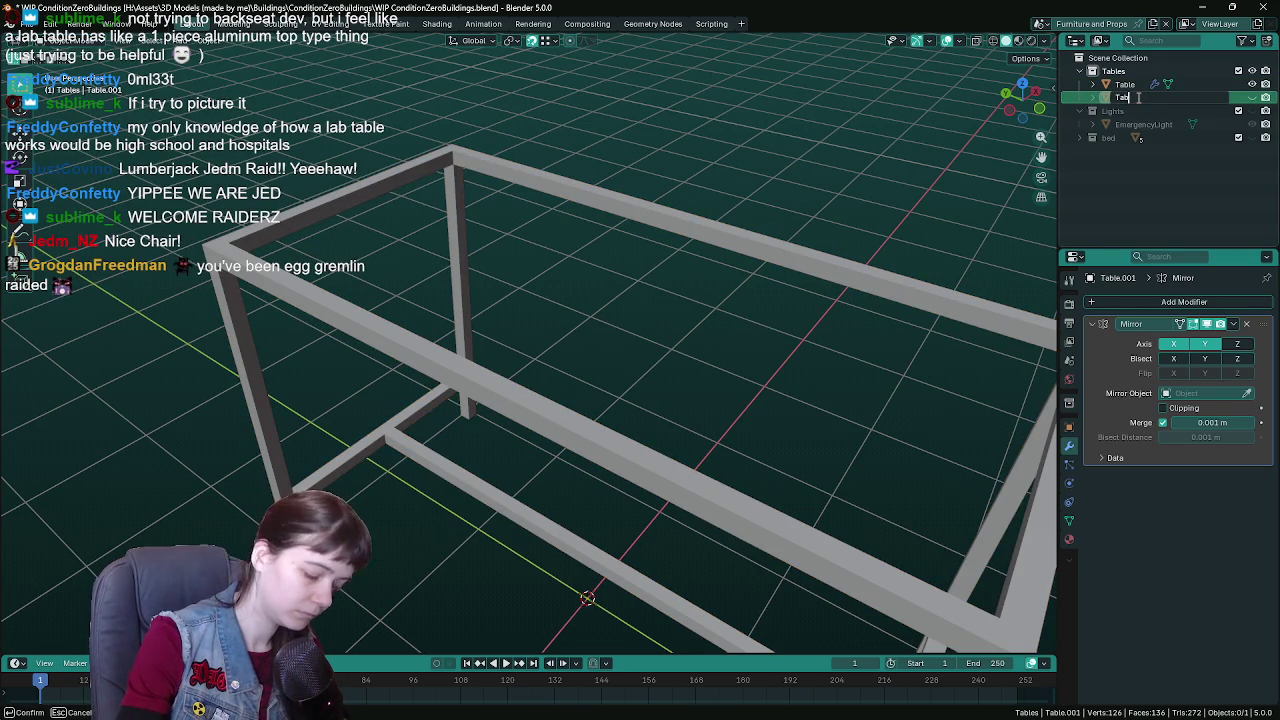
pyautogui.write('etop')
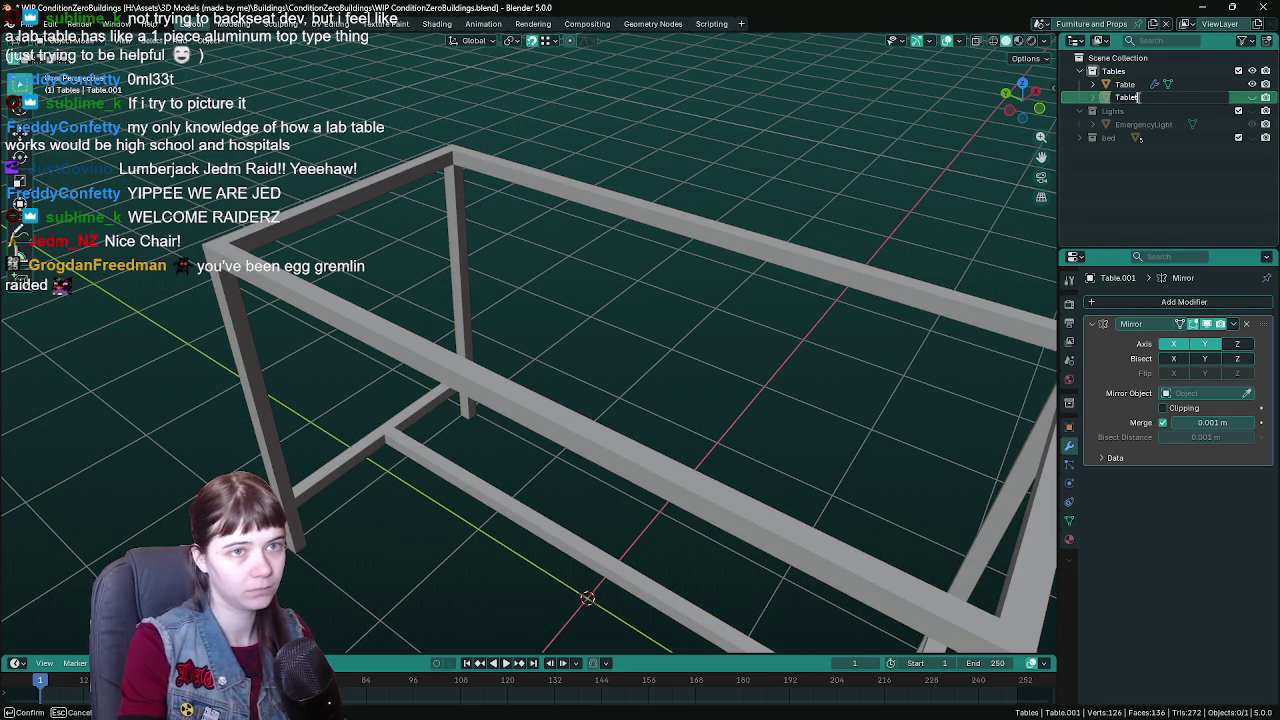
pyautogui.press('Return')
pyautogui.hotkey('ctrl', 's')
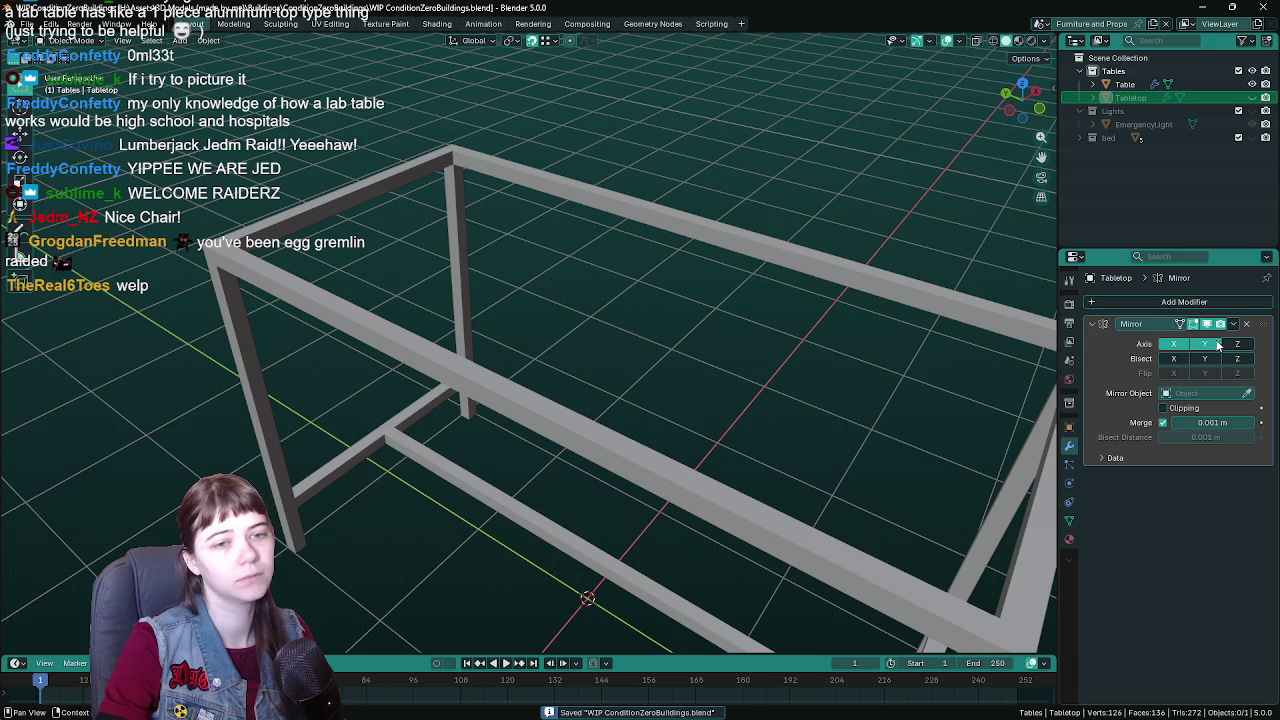
pyautogui.hotkey('alt', 'h')
# - Orbit around the Tabletop resting on the Table frame and save the blend file
pyautogui.moveTo(849, 226)
pyautogui.mouseDown()
pyautogui.moveTo(586, 277)
pyautogui.moveTo(634, 206)
pyautogui.mouseUp()
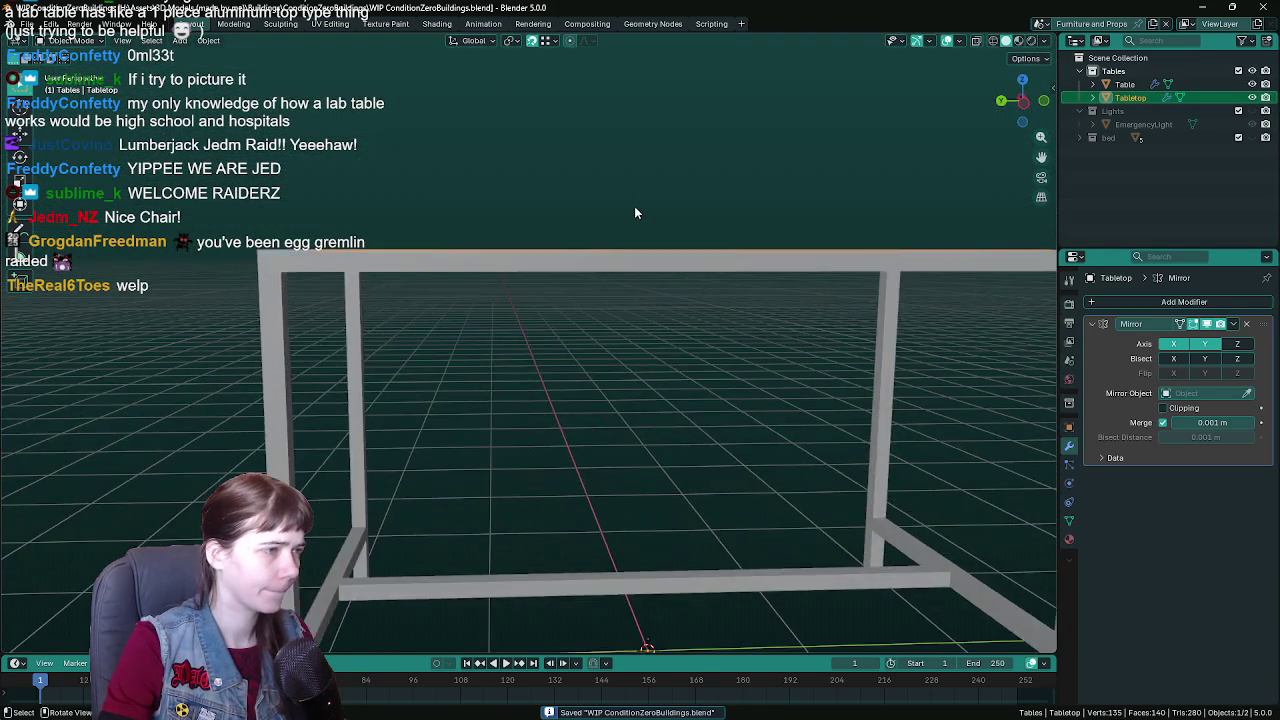
pyautogui.scroll(4, 574, 262)
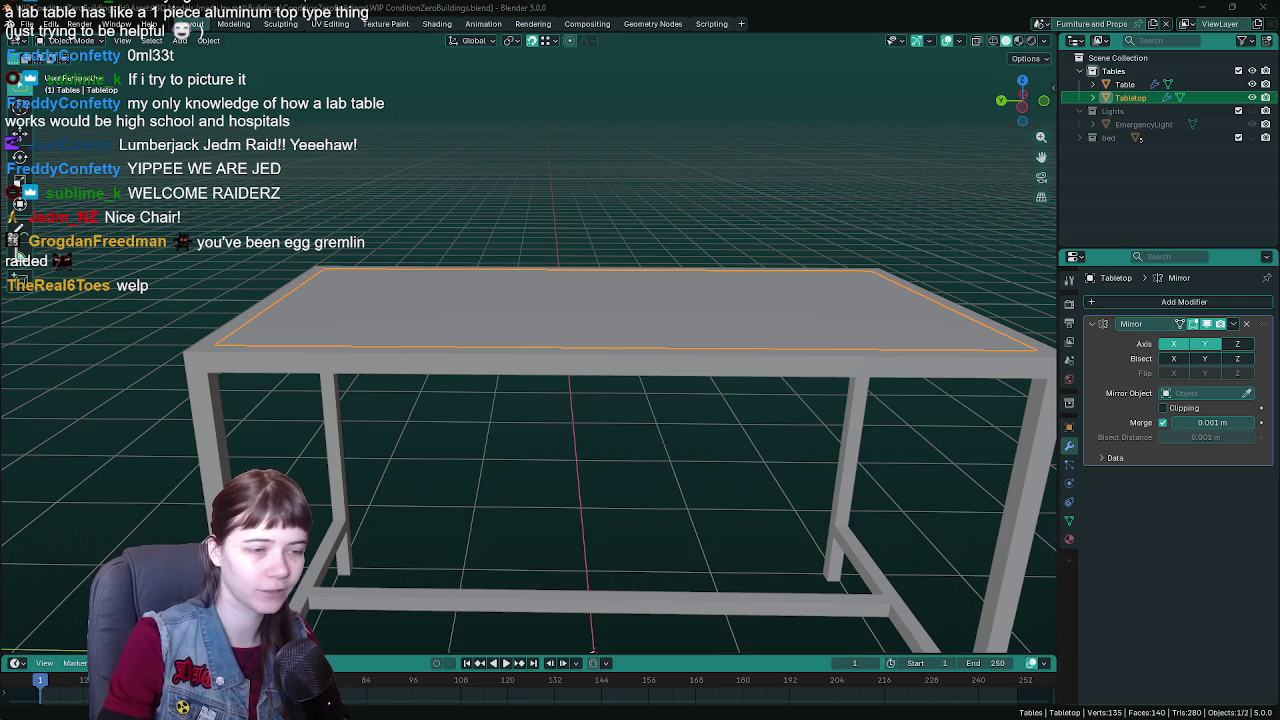
pyautogui.moveTo(800, 300)
pyautogui.mouseDown()
pyautogui.moveTo(709, 291)
pyautogui.moveTo(692, 240)
pyautogui.mouseUp()
pyautogui.hotkey('ctrl', 's')
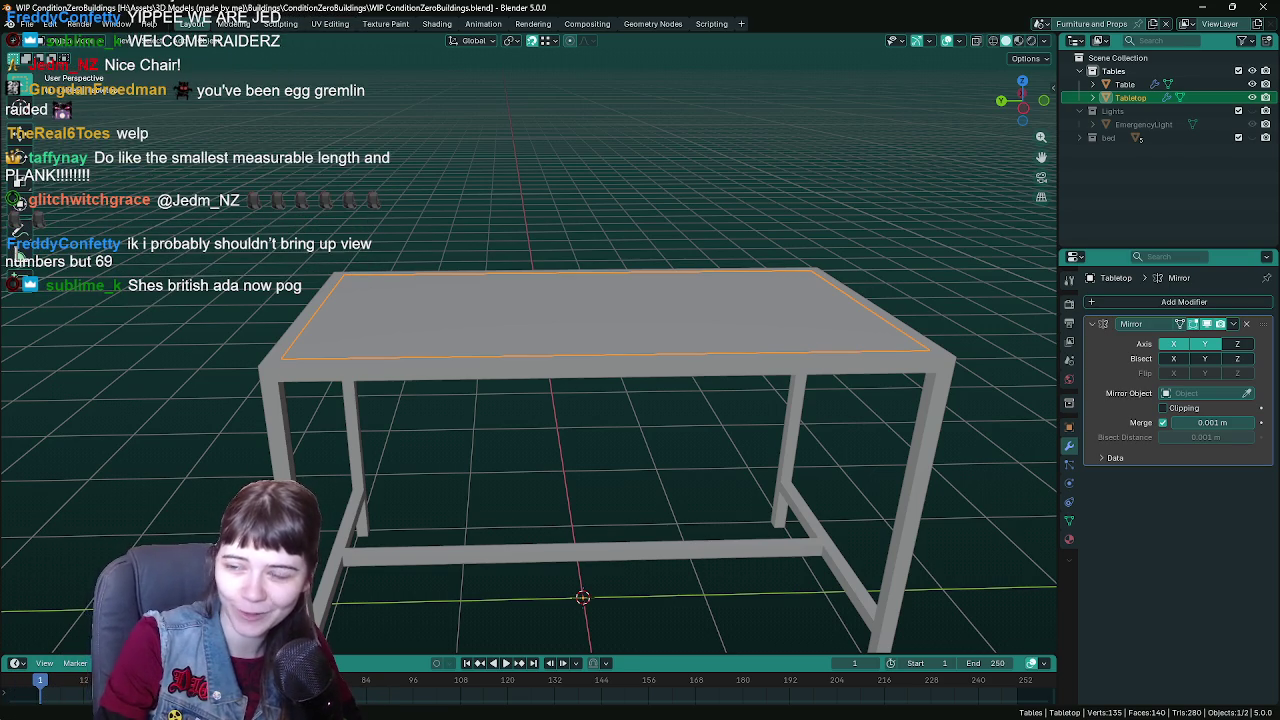
pyautogui.moveTo(712, 364)
pyautogui.mouseDown()
pyautogui.moveTo(694, 358)
pyautogui.moveTo(658, 289)
pyautogui.mouseUp()
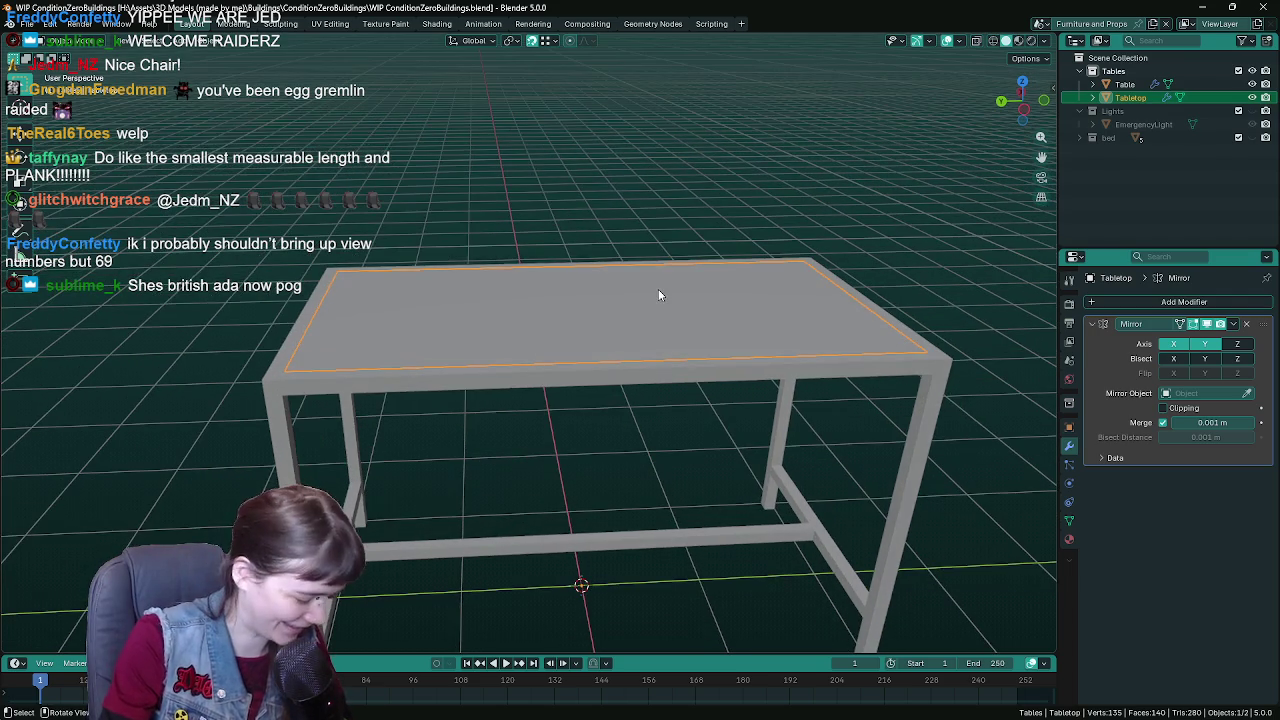
pyautogui.hotkey('ctrl', 's')
pyautogui.scroll(-2, 627, 251)
pyautogui.scroll(2, 628, 224)
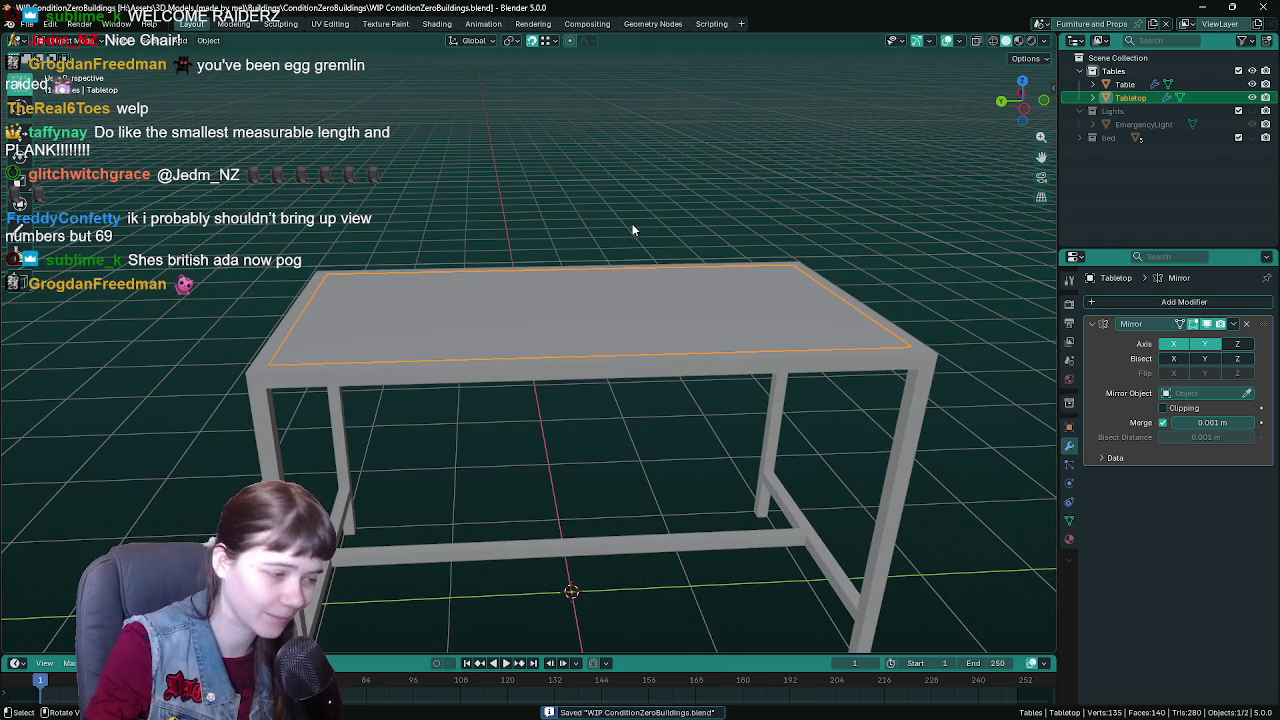
pyautogui.moveTo(531, 716)
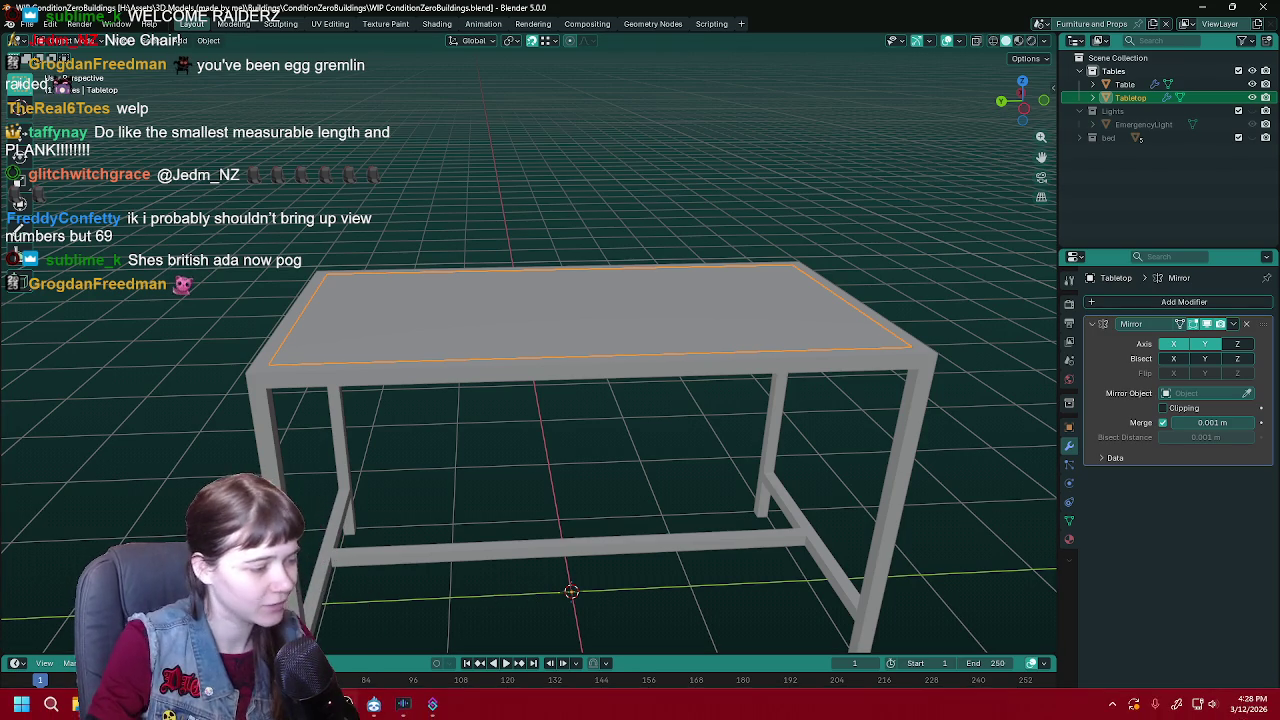
pyautogui.hotkey('alt', 'Tab')
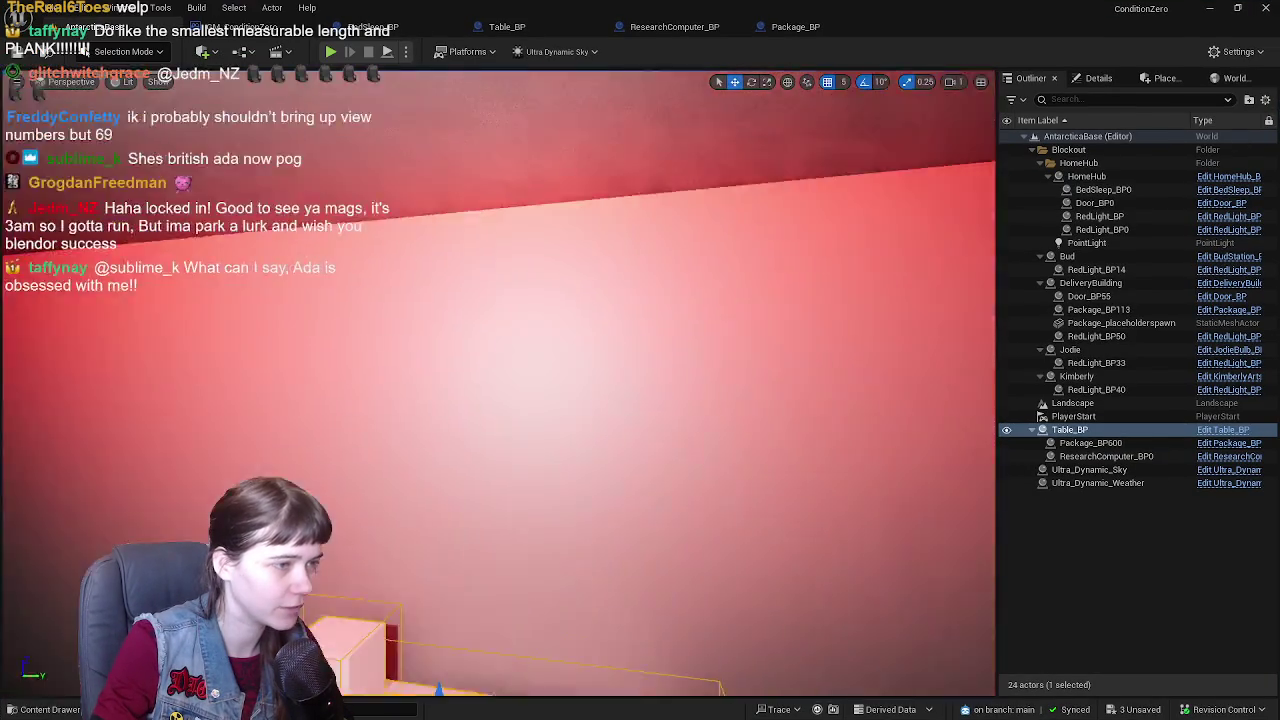
pyautogui.press('f')
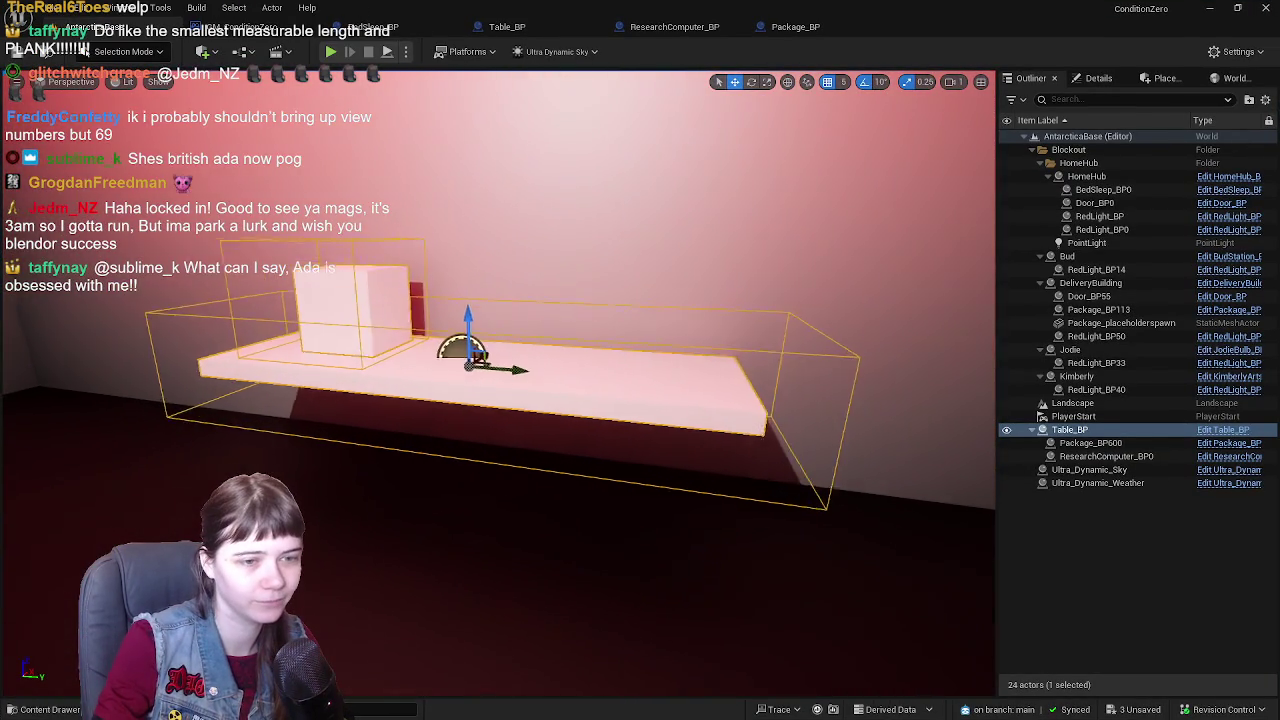
pyautogui.scroll(3, 500, 380)
pyautogui.scroll(-3, 516, 364)
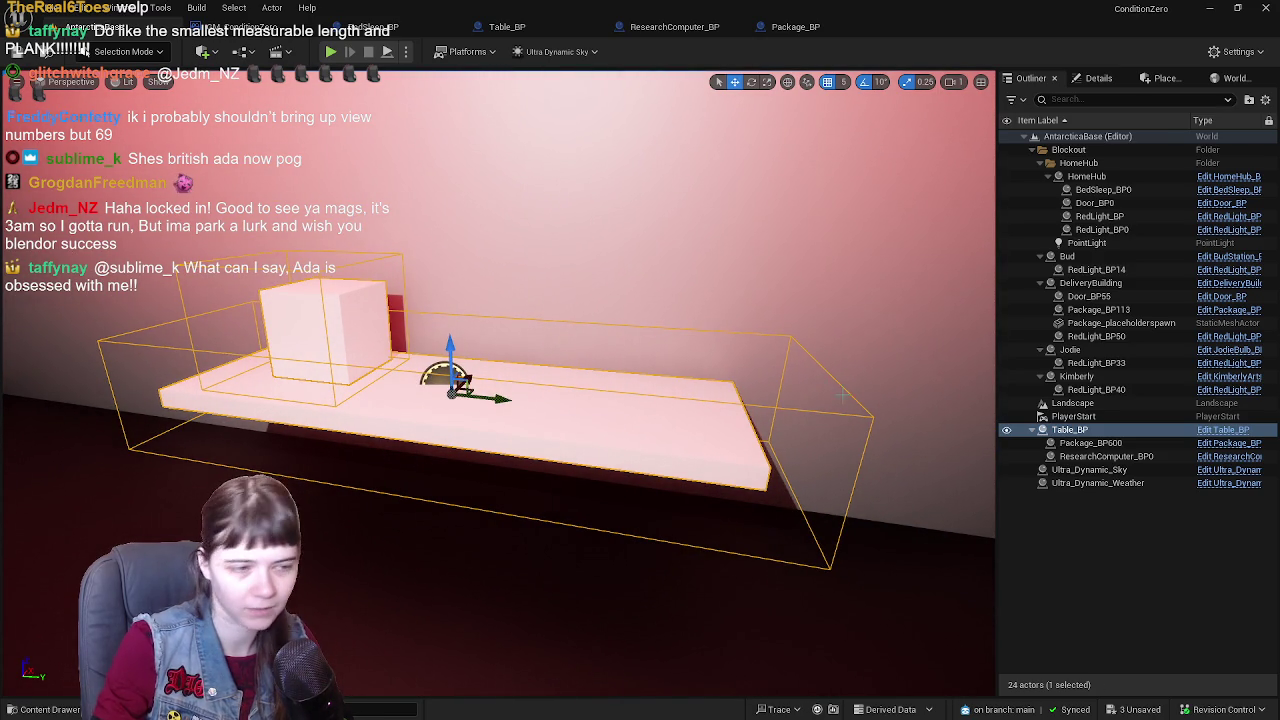
pyautogui.hotkey('alt', 'Tab')
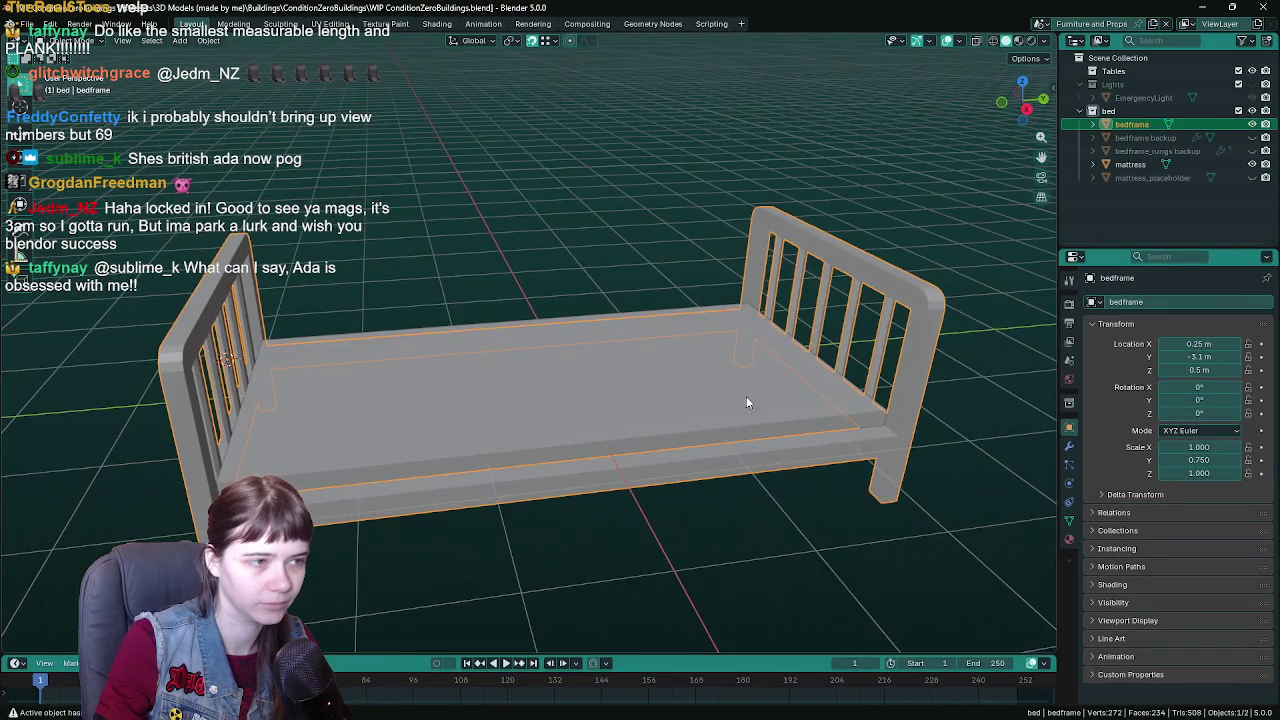
pyautogui.moveTo(746, 396)
pyautogui.mouseDown()
pyautogui.moveTo(699, 387)
pyautogui.moveTo(716, 385)
pyautogui.mouseUp()
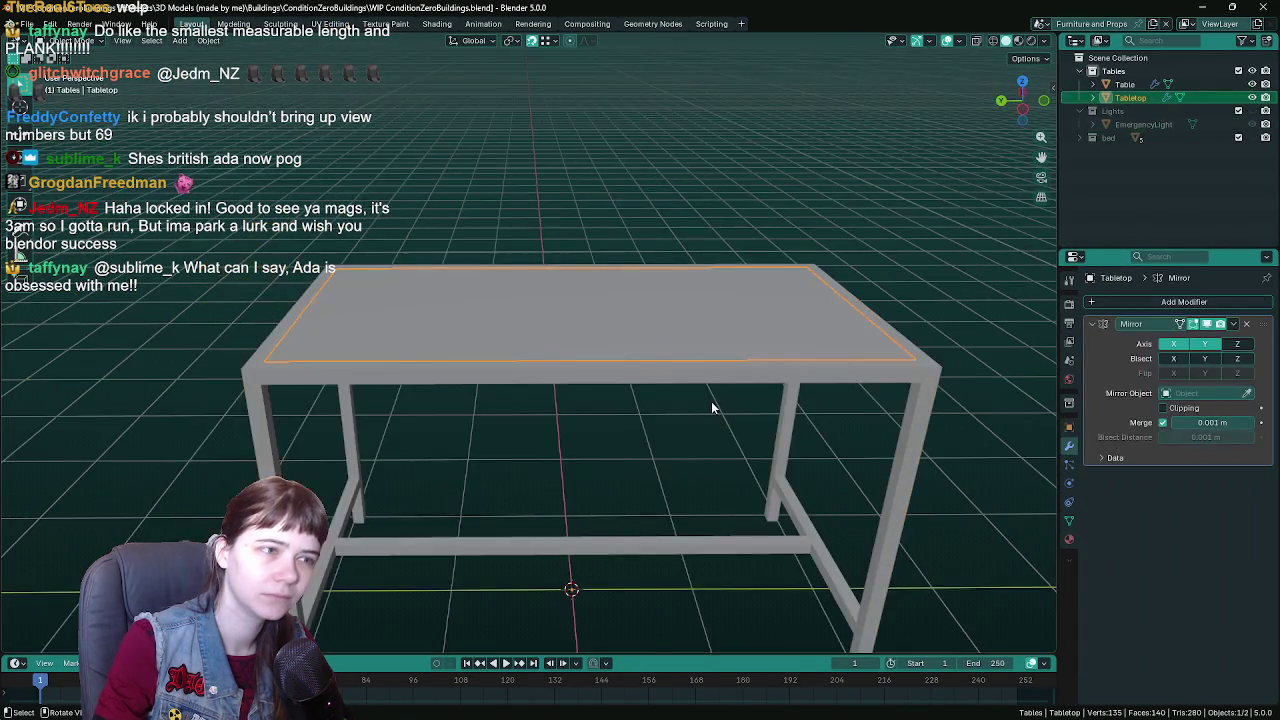
pyautogui.hotkey('alt', 'h')
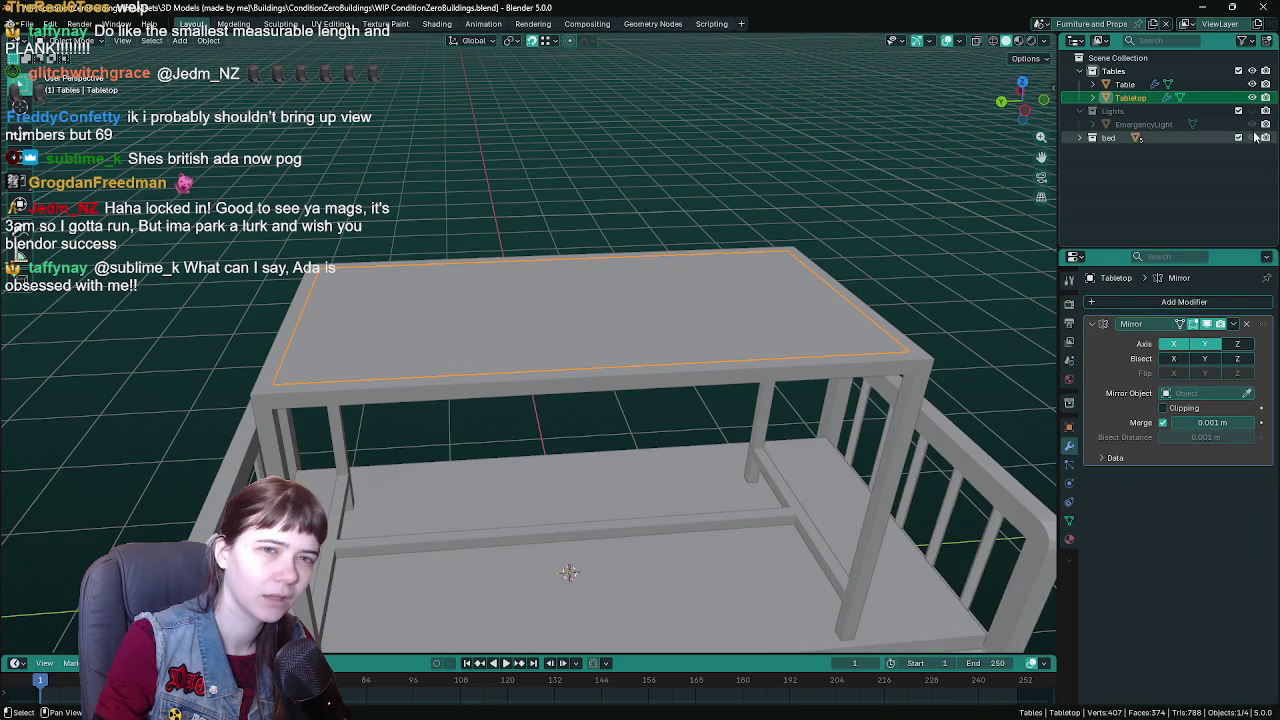
pyautogui.moveTo(760, 360)
pyautogui.mouseDown()
pyautogui.moveTo(675, 396)
pyautogui.moveTo(660, 344)
pyautogui.moveTo(737, 354)
pyautogui.mouseUp()
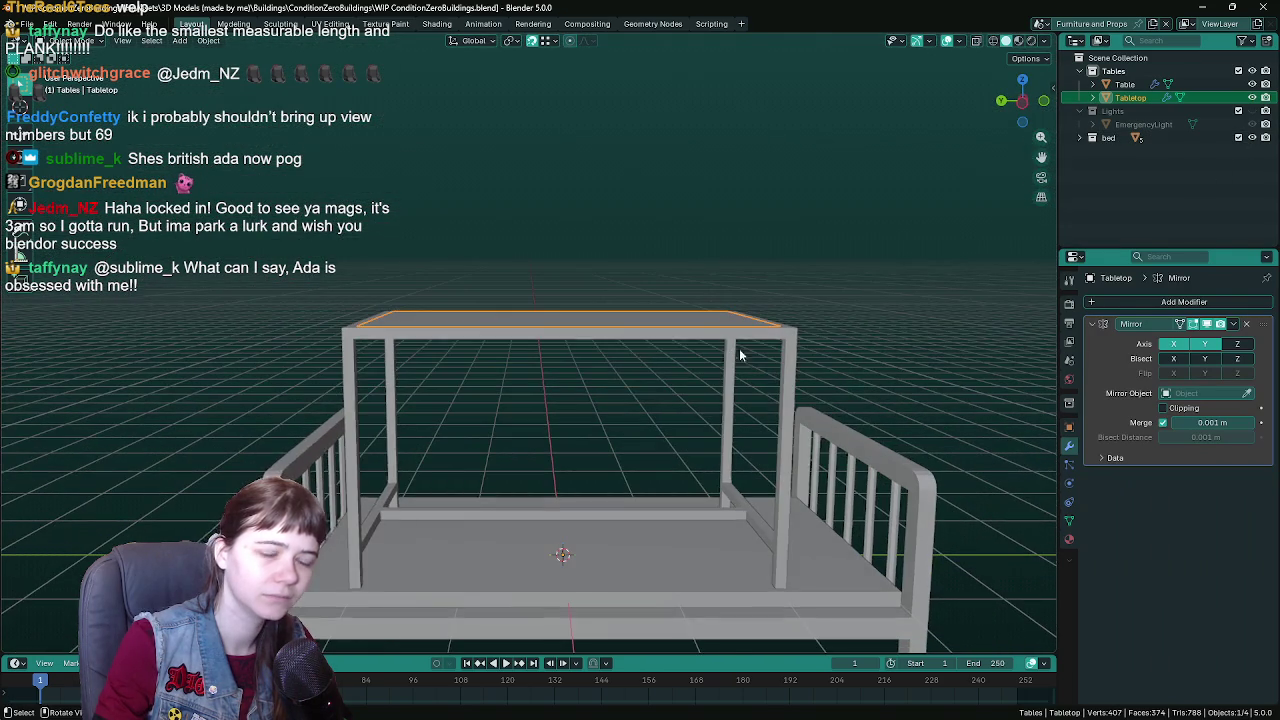
pyautogui.click(1252, 137)
pyautogui.moveTo(620, 400); pyautogui.dragTo(642, 415)
pyautogui.hotkey('ctrl', 's')
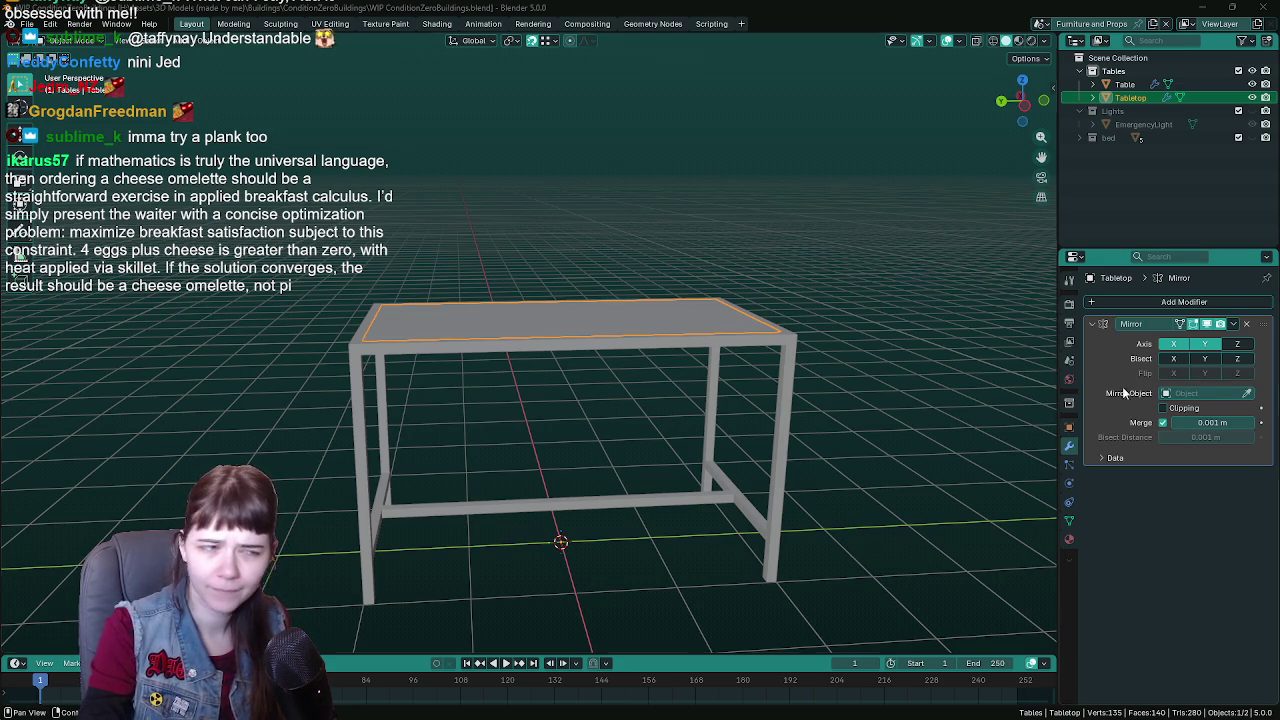
# - Apply the Mirror modifier on the Tabletop and enter Edit Mode on its mesh
pyautogui.moveTo(677, 355)
pyautogui.mouseDown()
pyautogui.moveTo(648, 376)
pyautogui.moveTo(657, 382)
pyautogui.moveTo(660, 360)
pyautogui.mouseUp()
pyautogui.hotkey('ctrl', 's')
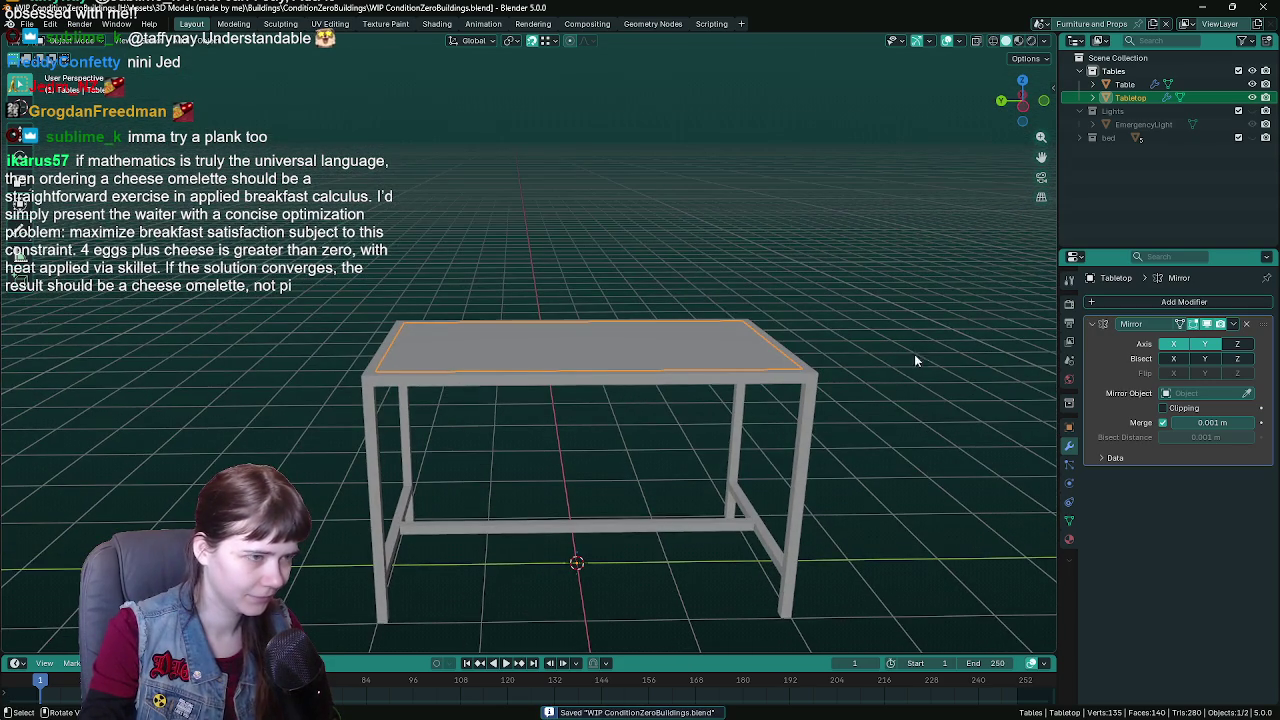
pyautogui.moveTo(894, 348); pyautogui.dragTo(889, 367)
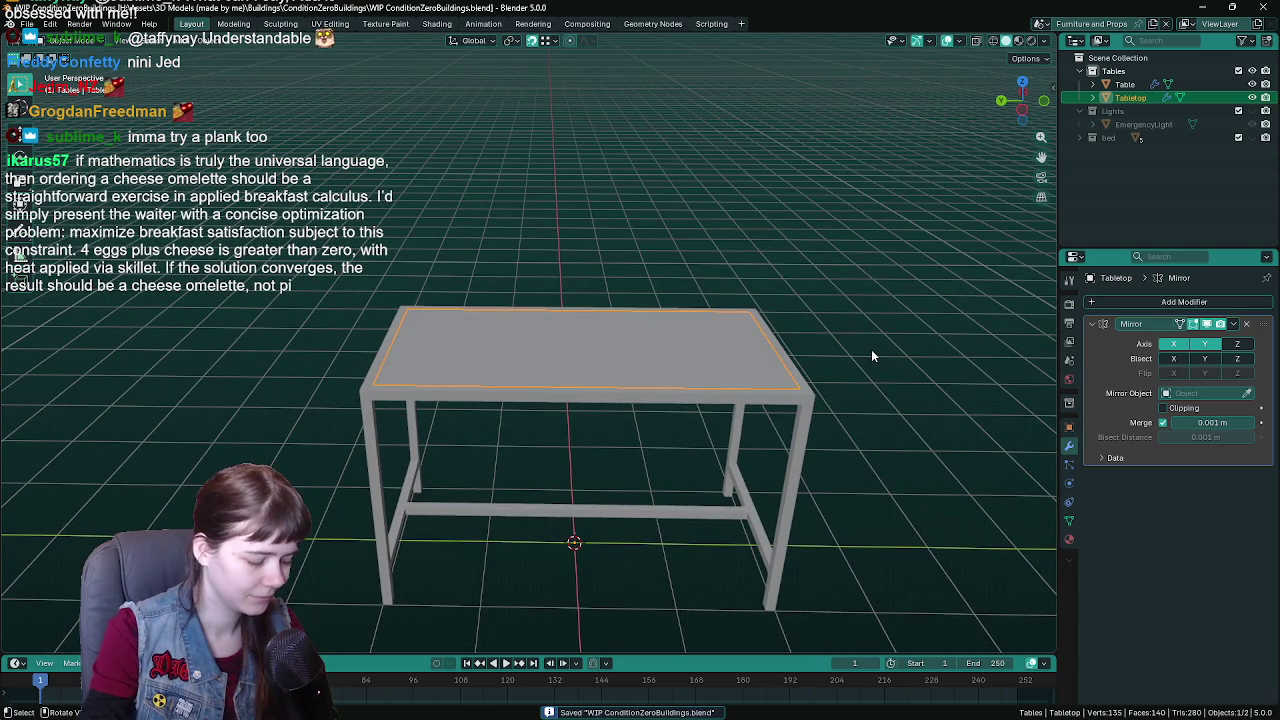
pyautogui.hotkey('ctrl', 'a')
pyautogui.press('Tab')
pyautogui.moveTo(790, 350)
pyautogui.mouseDown()
pyautogui.moveTo(775, 371)
pyautogui.moveTo(714, 386)
pyautogui.mouseUp()
# - Dissolve the centre vertex of the tabletop's top
pyautogui.keyDown('alt'); pyautogui.click(572, 352); pyautogui.keyUp('alt')
pyautogui.press('x')
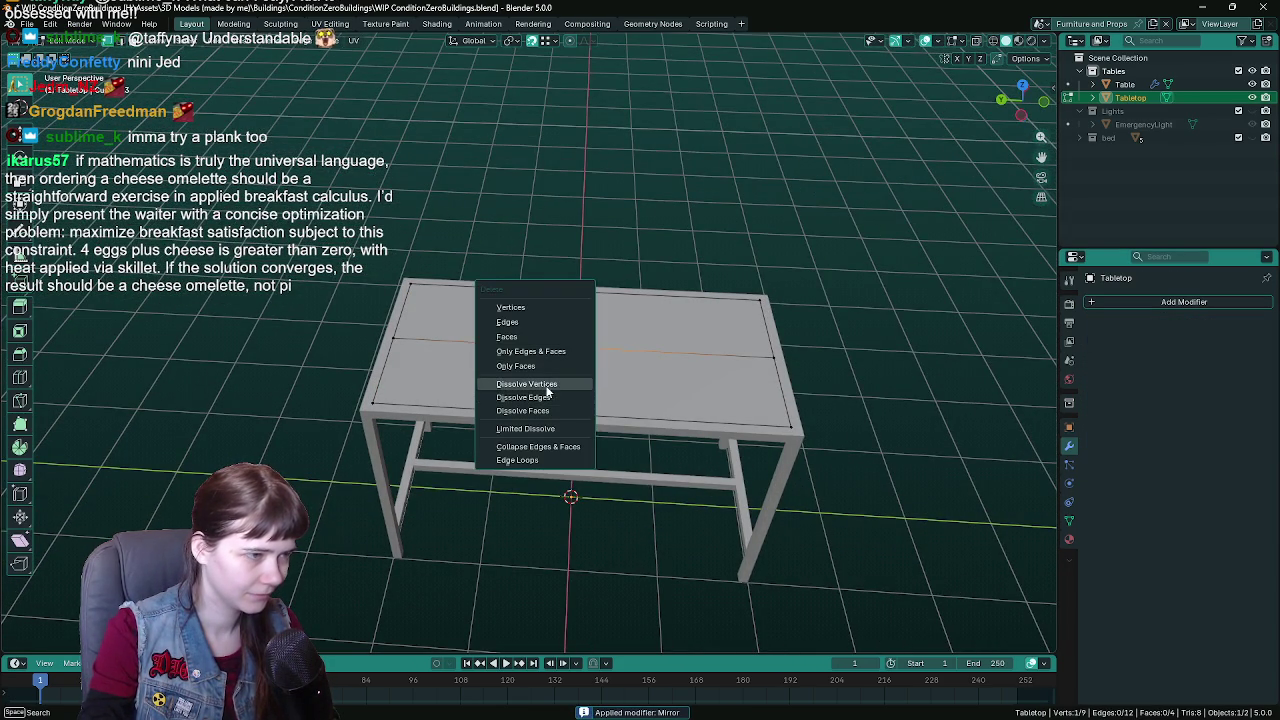
pyautogui.press('Escape')
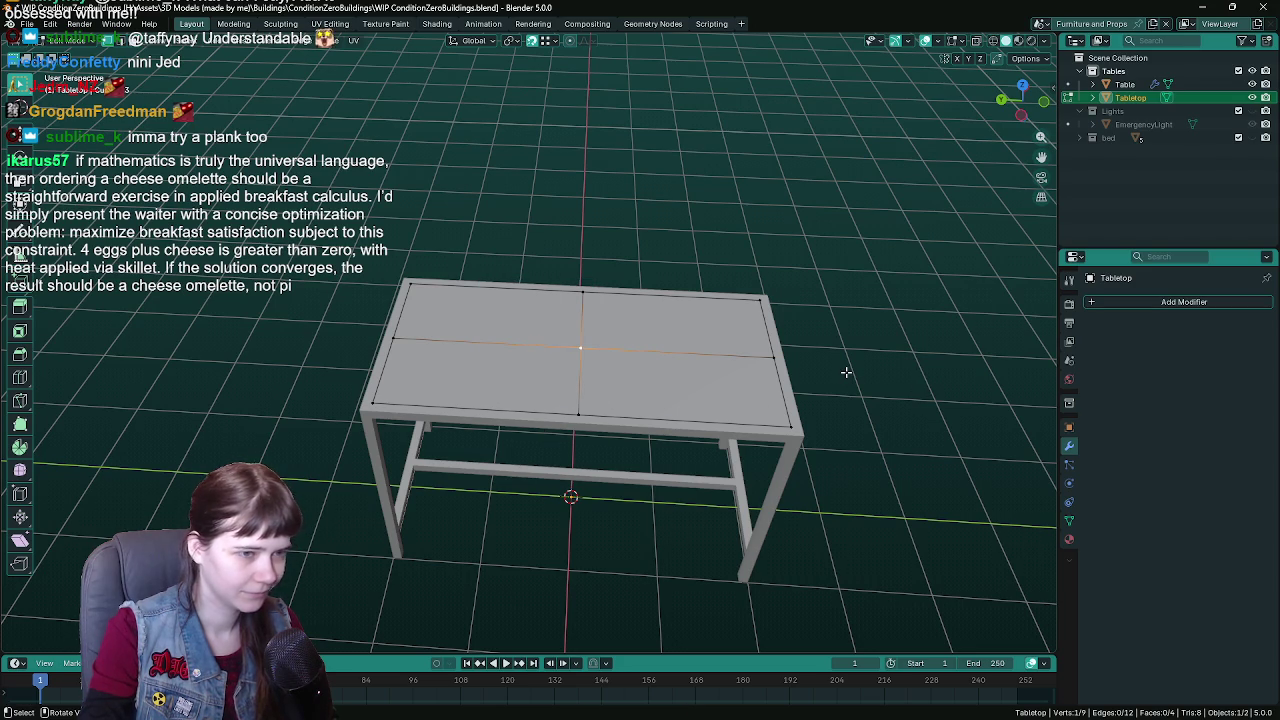
pyautogui.moveTo(846, 372); pyautogui.dragTo(845, 369)
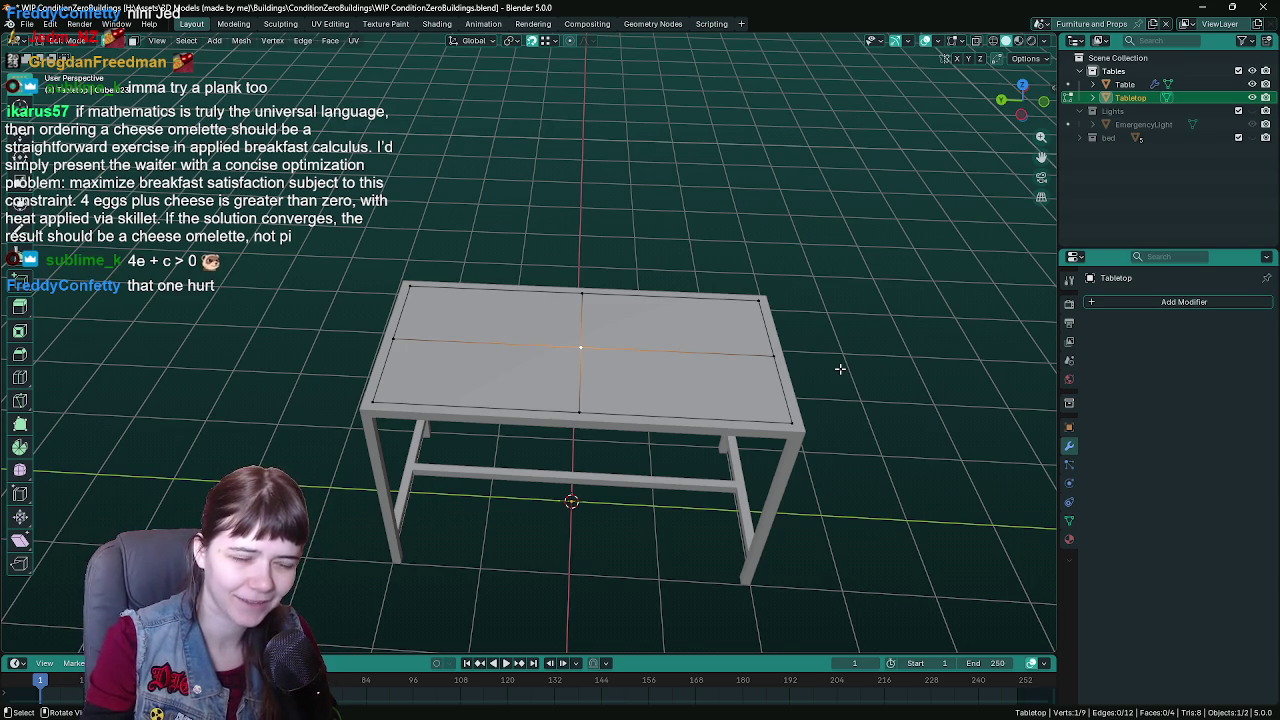
pyautogui.scroll(3, 675, 327)
pyautogui.press('x')
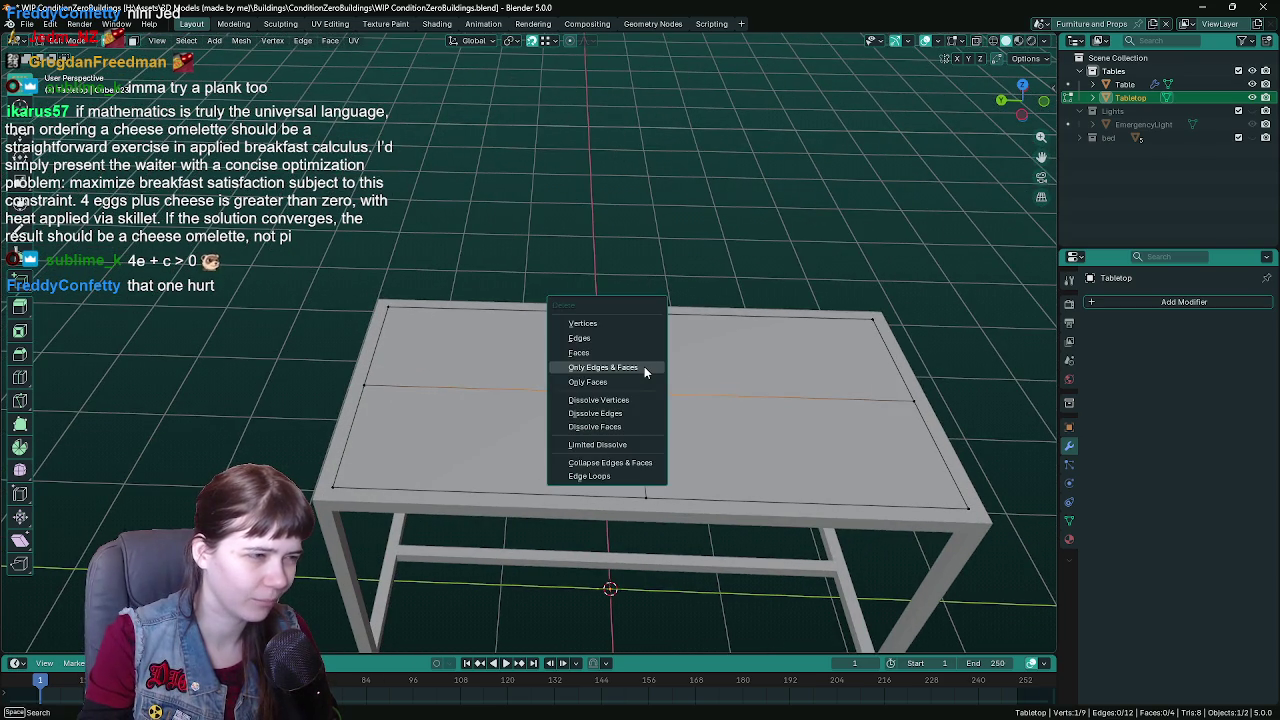
pyautogui.click(610, 400)
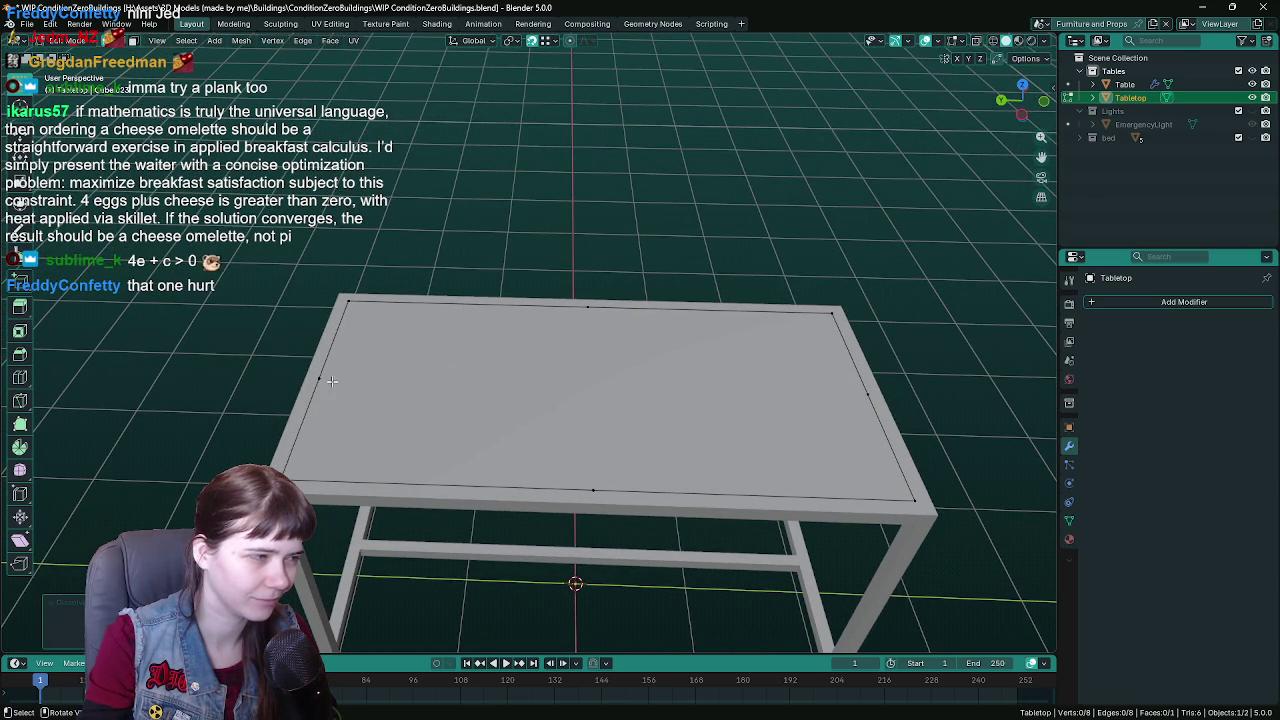
# - Dissolve the left, top, right and bottom edge-midpoint vertices, then save
pyautogui.hotkey('ctrl', 'x')
pyautogui.click(588, 307)
pyautogui.hotkey('ctrl', 'x')
pyautogui.click(867, 393)
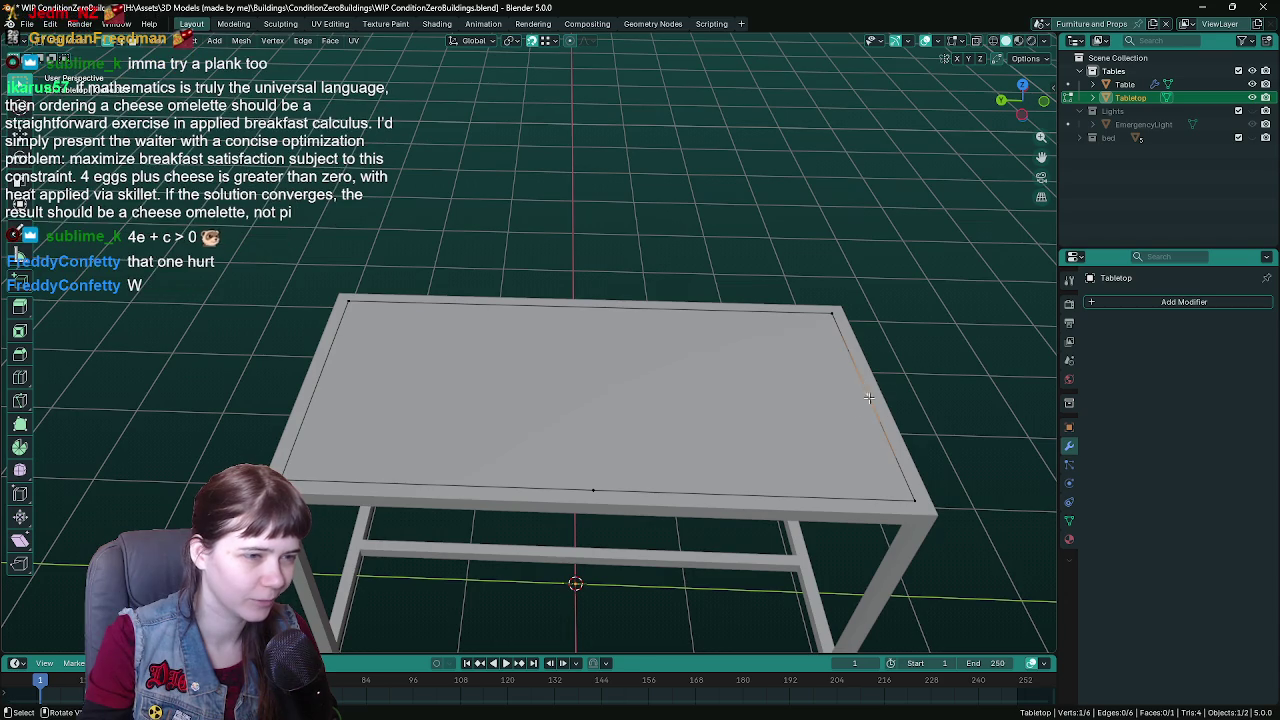
pyautogui.hotkey('ctrl', 'x')
pyautogui.click(620, 488)
pyautogui.hotkey('ctrl', 'x')
pyautogui.hotkey('ctrl', 's')
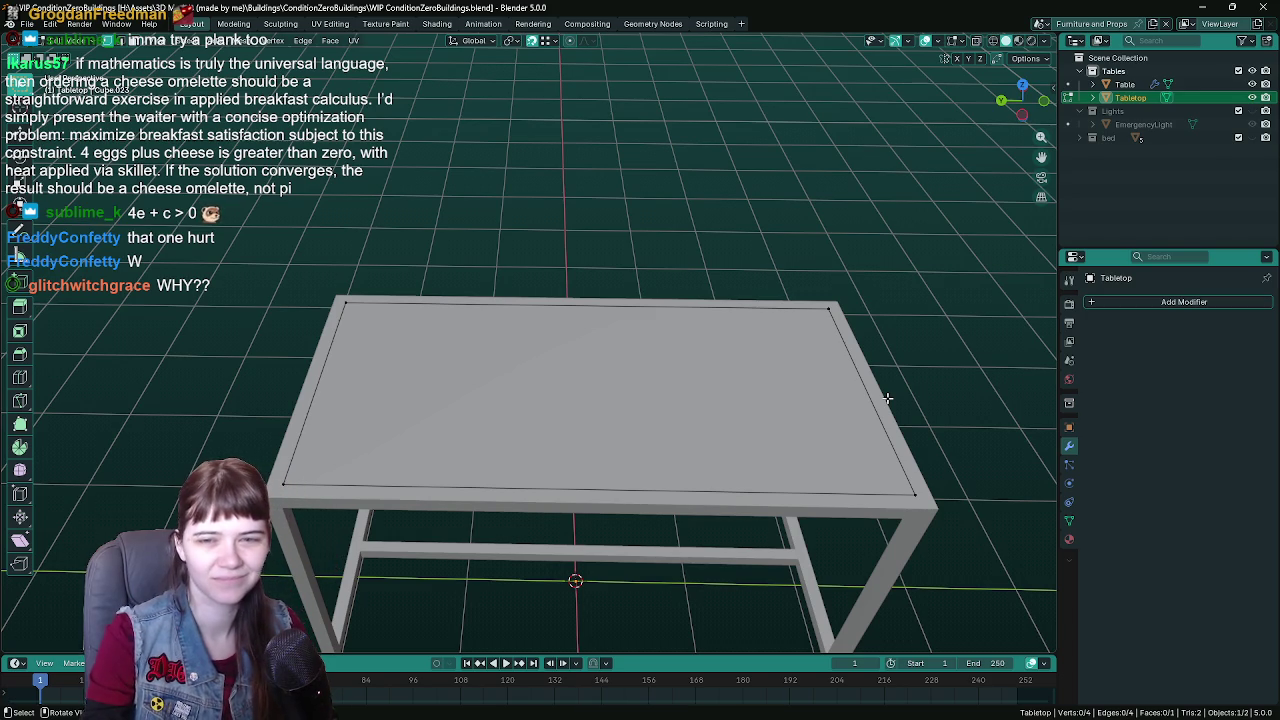
# - Save the file and select the tabletop's top-left and bottom-left corner vertices
pyautogui.scroll(-1, 860, 362)
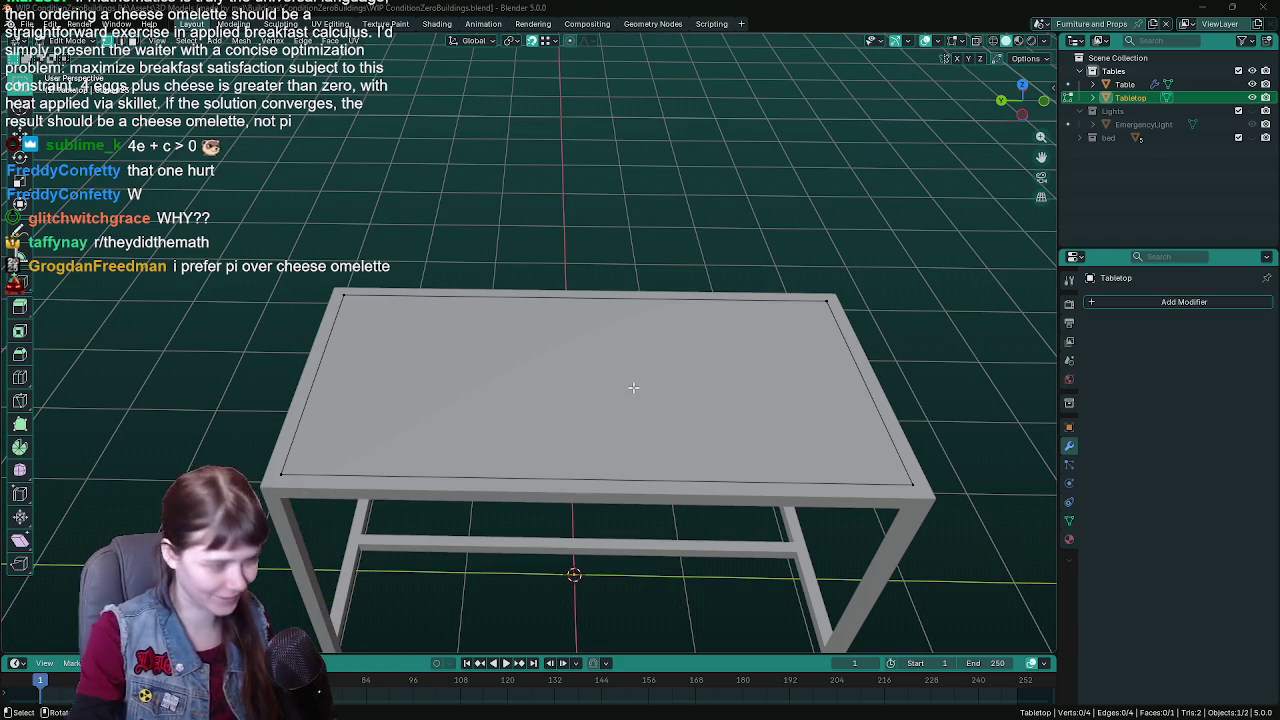
pyautogui.hotkey('ctrl', 's')
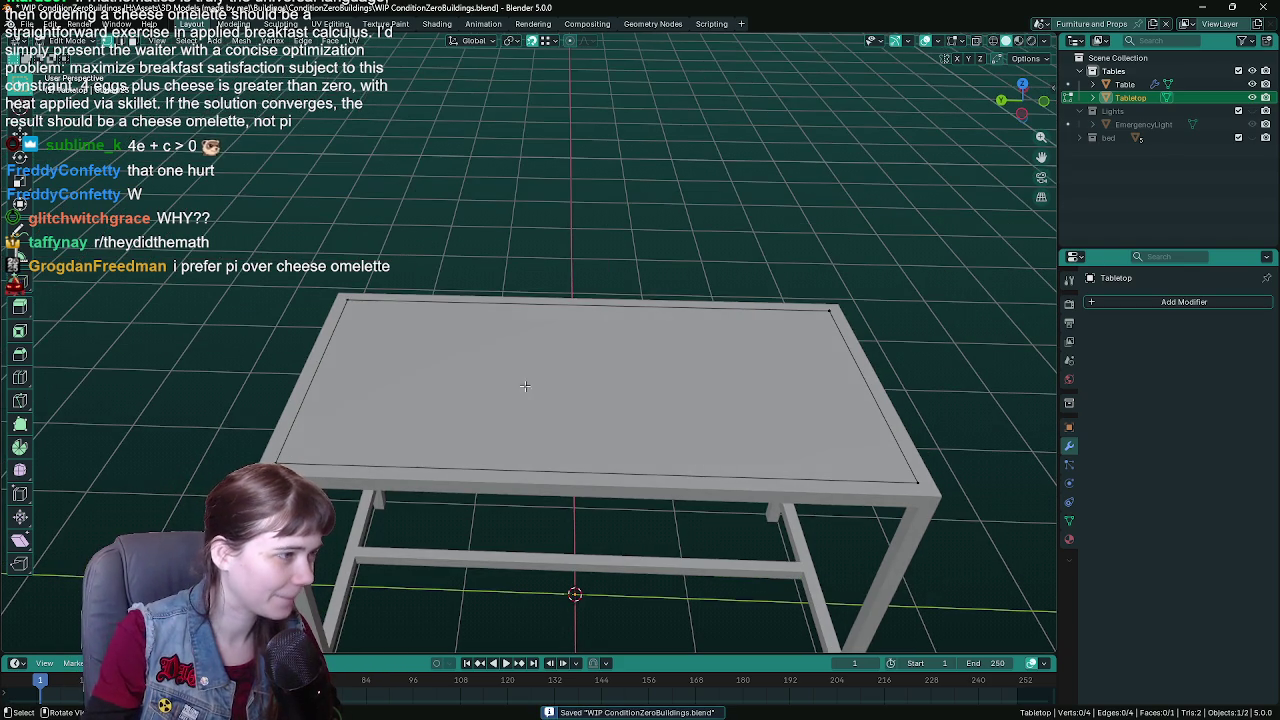
pyautogui.click(330, 343)
pyautogui.keyDown('shift'); pyautogui.click(443, 458); pyautogui.keyUp('shift')
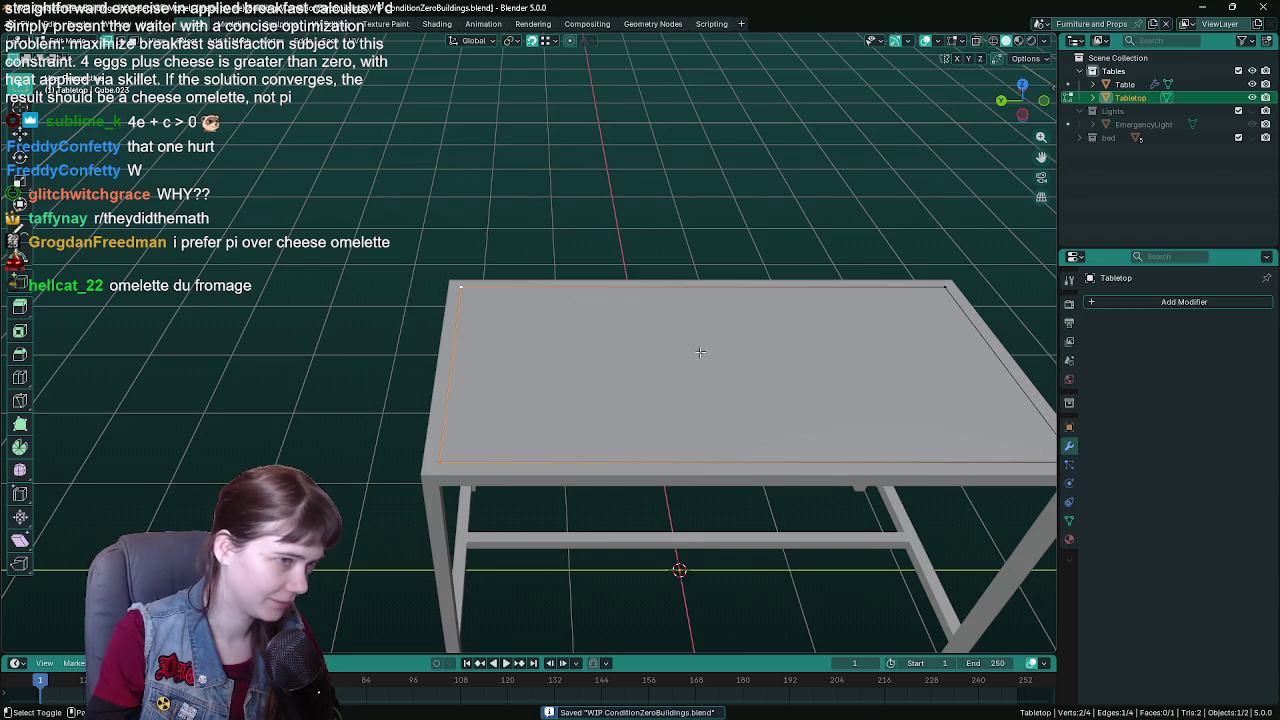
# - Undo the recent vertex edits back to the mirrored quarter tabletop and save
pyautogui.hotkey('ctrl', 'z')
pyautogui.hotkey('ctrl', 'z')
pyautogui.hotkey('ctrl', 'z')
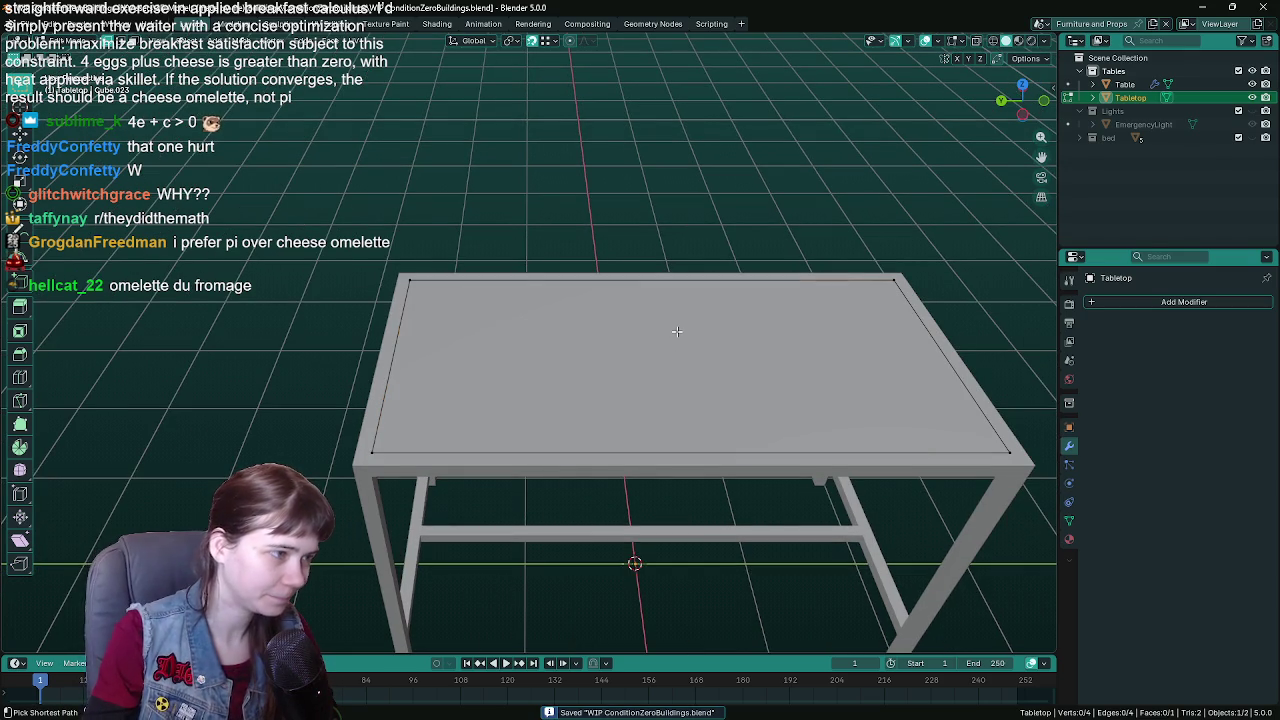
pyautogui.hotkey('ctrl', 'z')
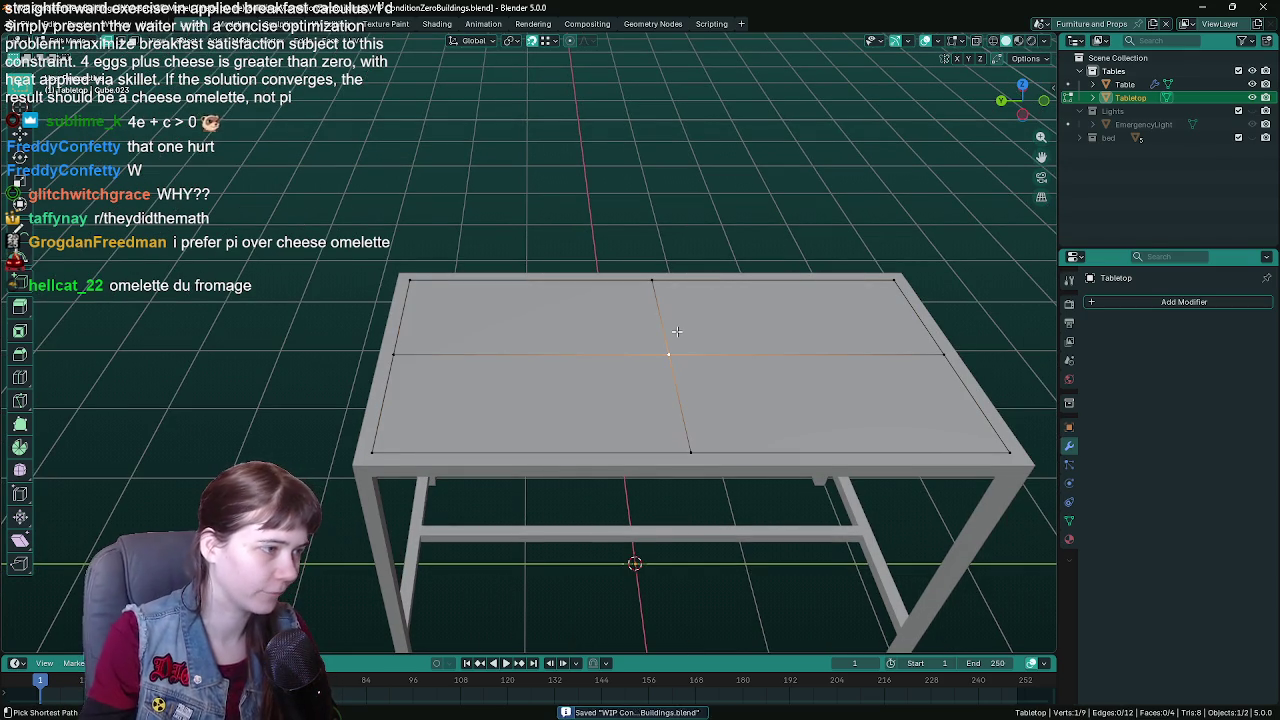
pyautogui.hotkey('ctrl', 'z')
pyautogui.hotkey('ctrl', 'z')
pyautogui.hotkey('ctrl', 'z')
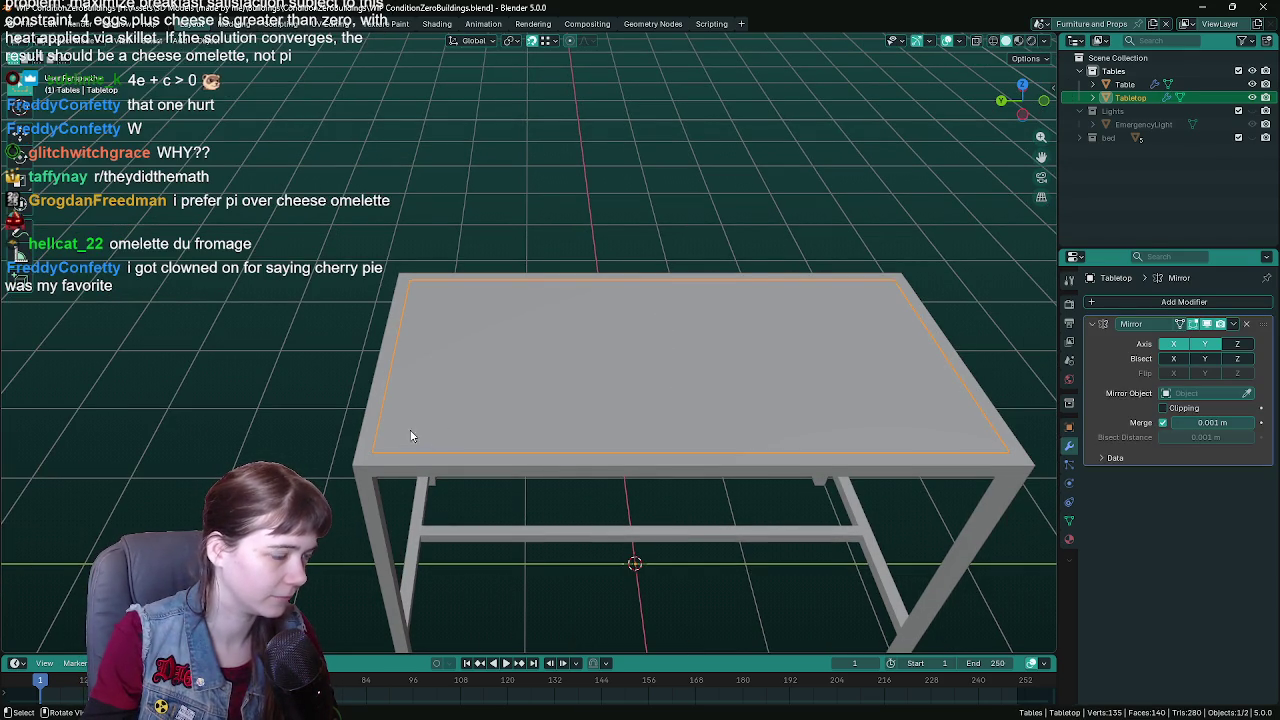
pyautogui.scroll(3, 523, 413)
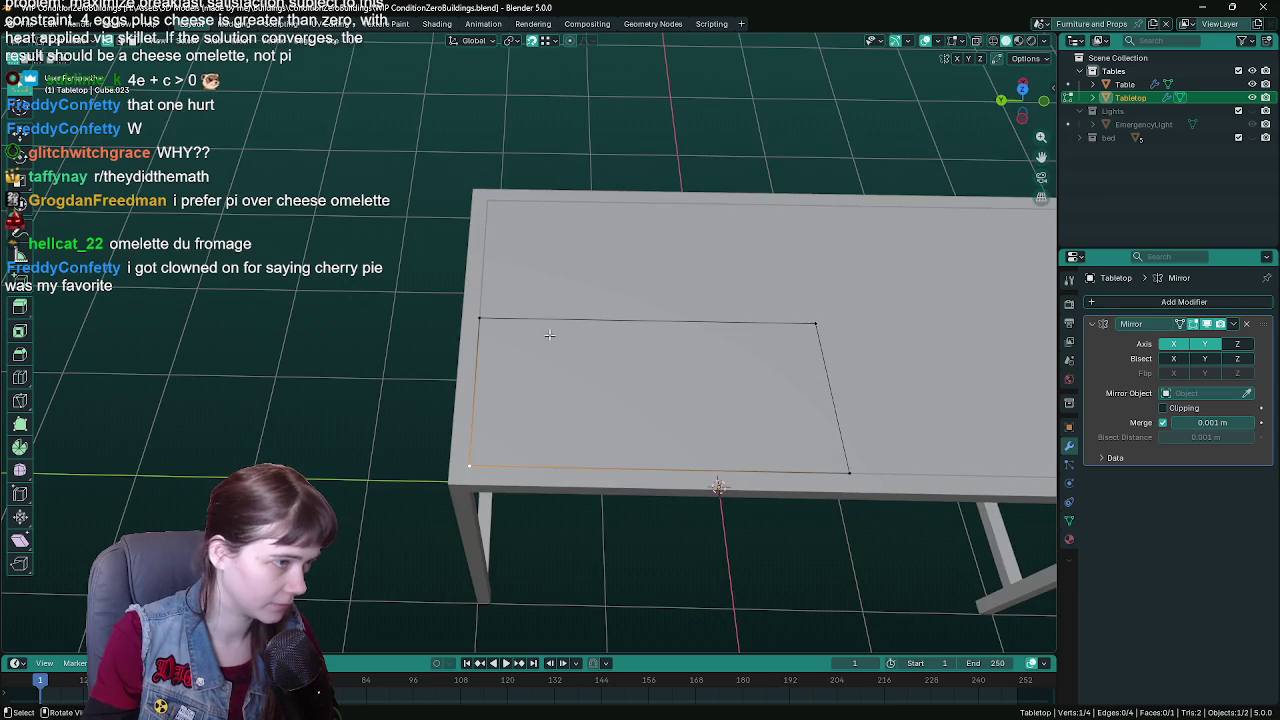
pyautogui.hotkey('ctrl', 'z')
pyautogui.hotkey('ctrl', 's')
# - Move the selected rectangle edge 0.15 along the Y axis
pyautogui.press('g')
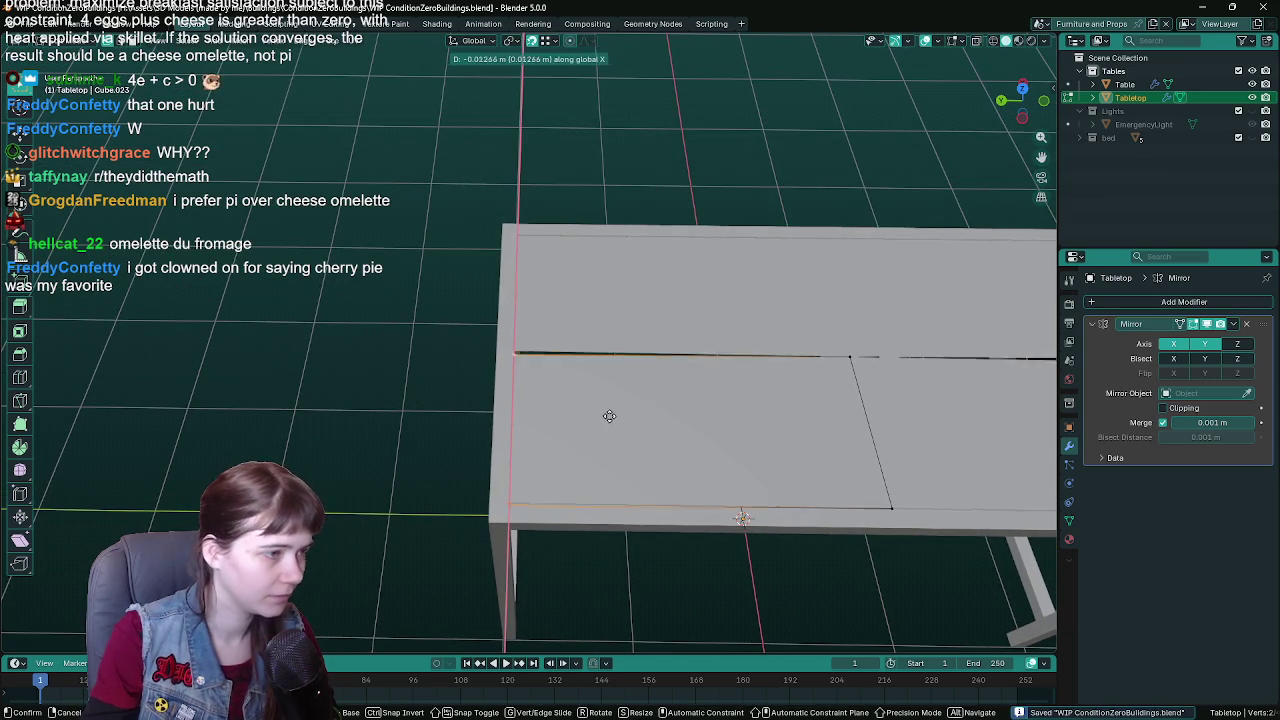
pyautogui.press('Escape')
pyautogui.press('g')
pyautogui.press('y')
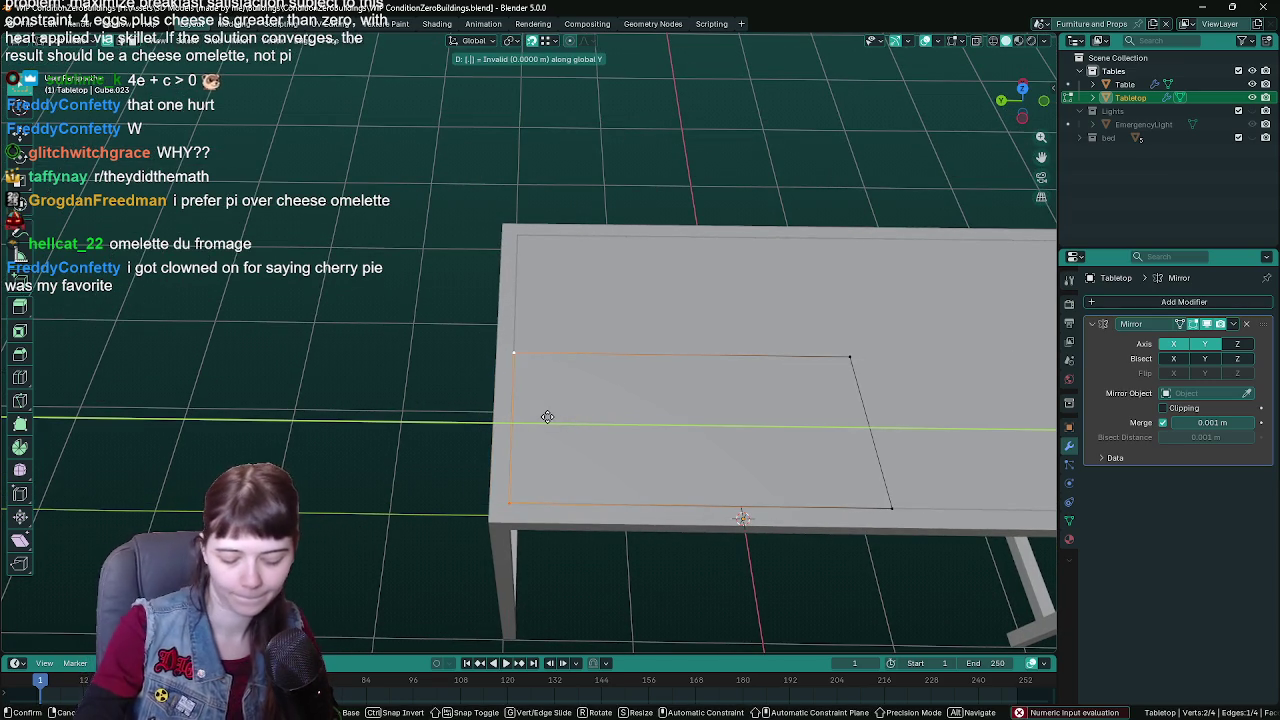
pyautogui.write('.2')
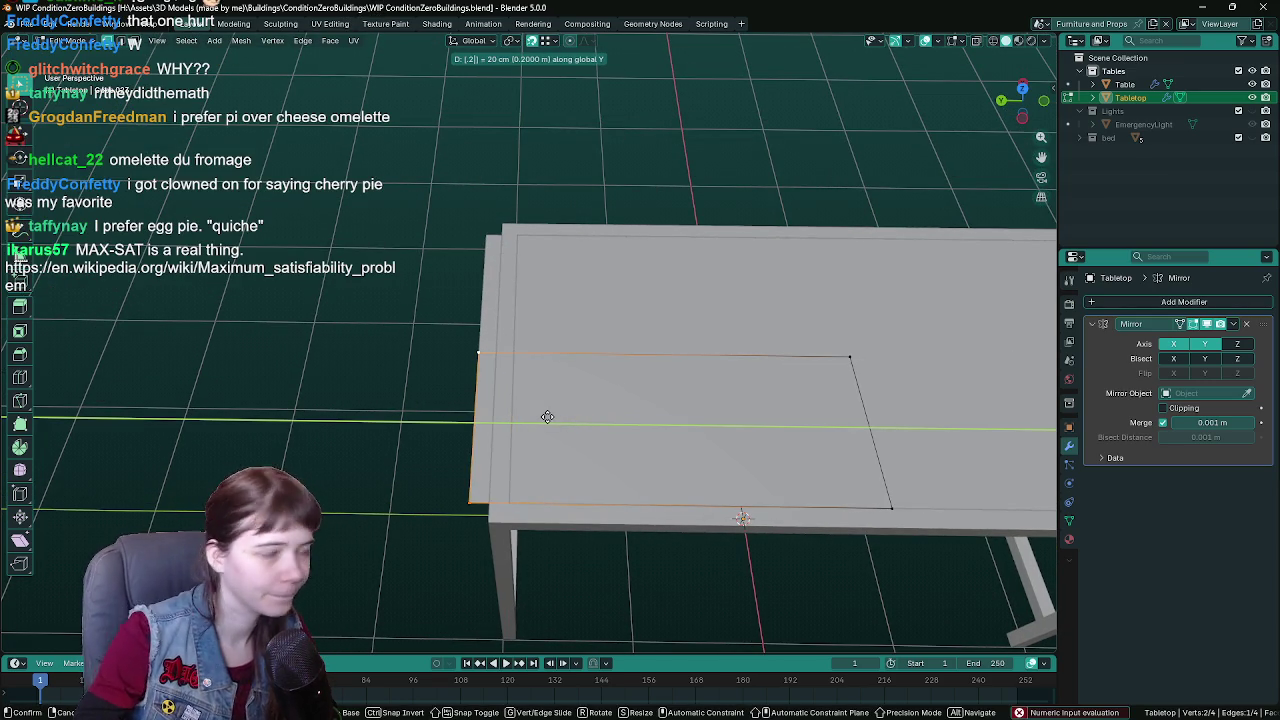
pyautogui.press('BackSpace')
pyautogui.write('15')
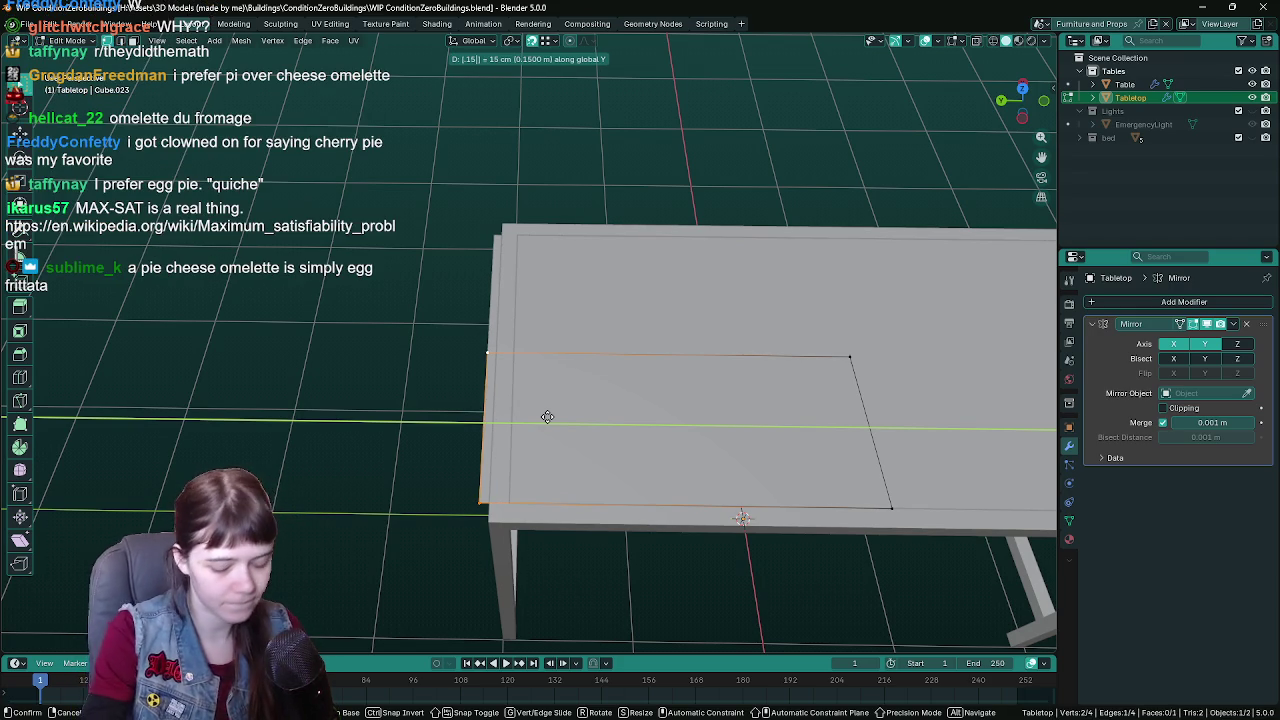
pyautogui.press('Return')
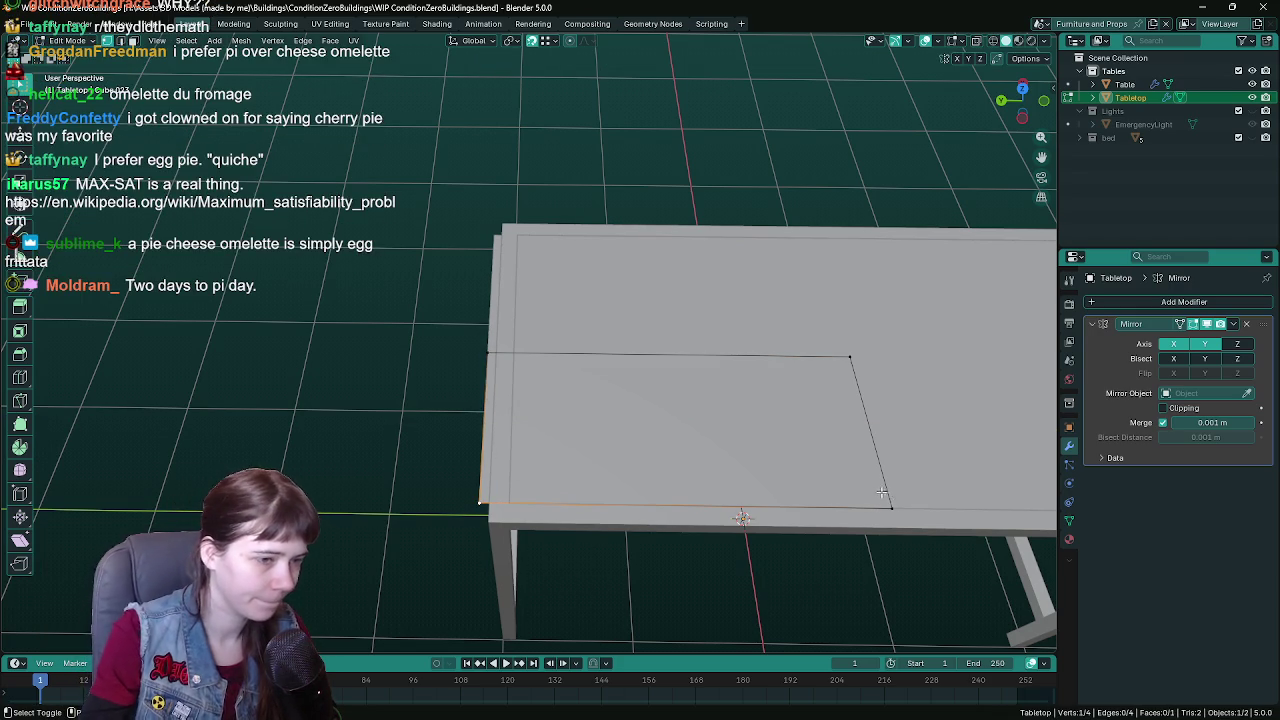
# - Slide the rectangle's bottom edge along X onto the tabletop border
pyautogui.keyDown('shift'); pyautogui.click(882, 494); pyautogui.keyUp('shift')
pyautogui.press('g')
pyautogui.press('x')
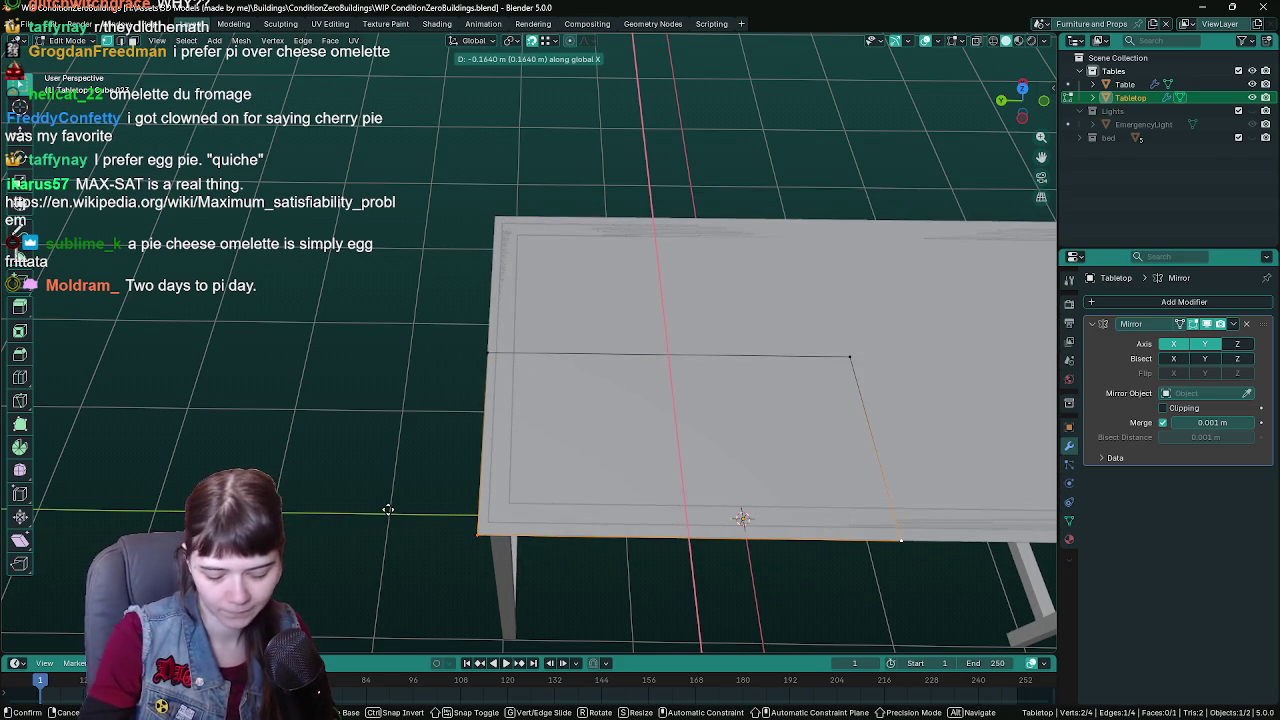
pyautogui.click(388, 510)
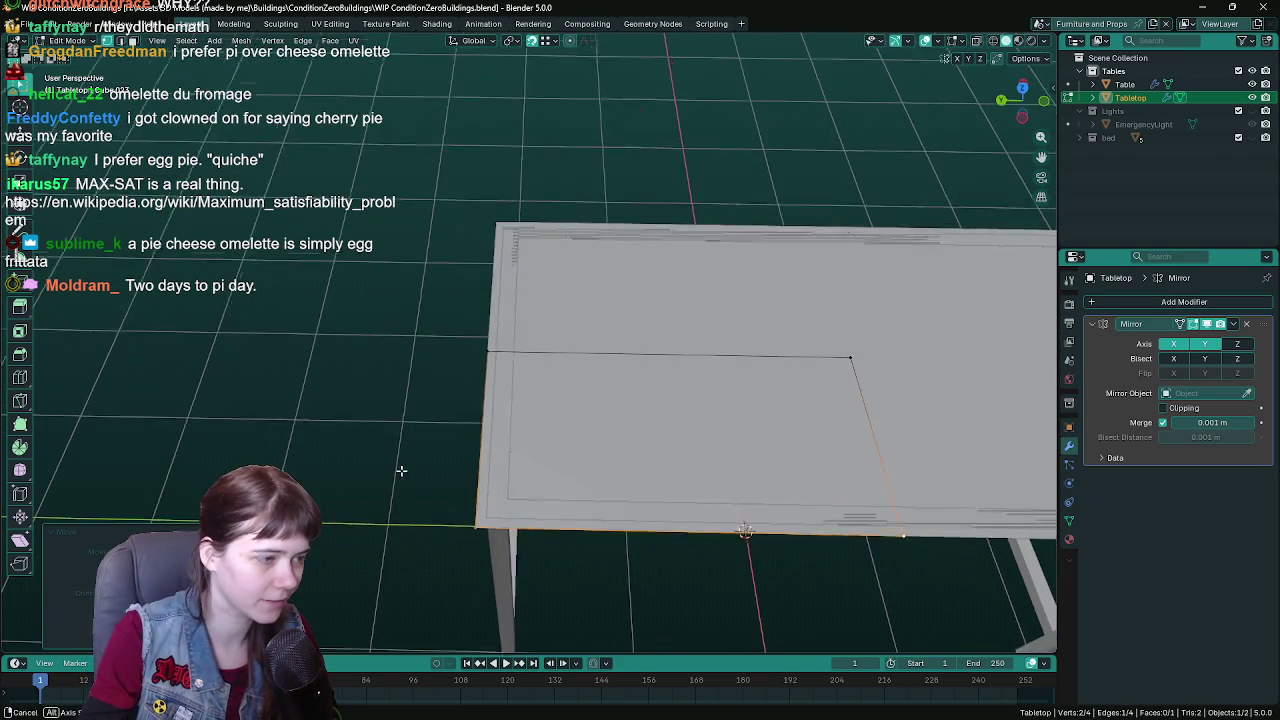
# - Select the rectangle's top and left edges, save, and begin moving them along Y
pyautogui.click(466, 363)
pyautogui.keyDown('ctrl'); pyautogui.click(460, 491); pyautogui.keyUp('ctrl')
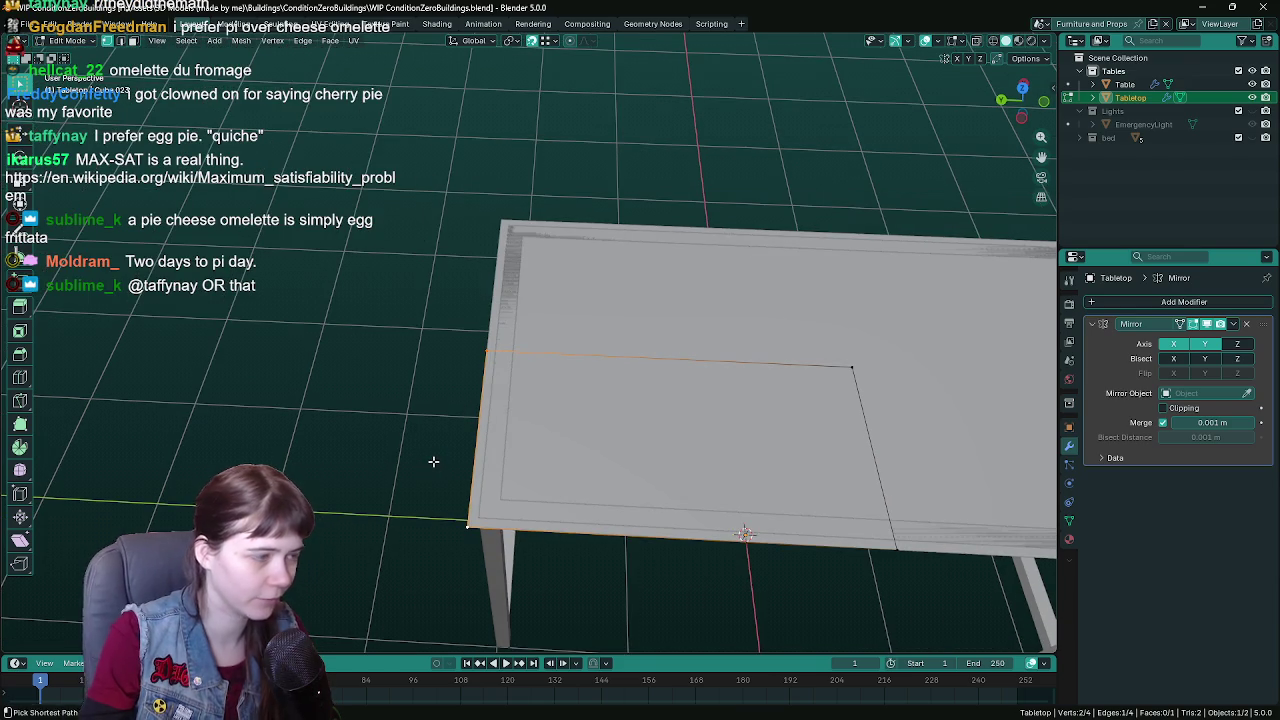
pyautogui.hotkey('ctrl', 's')
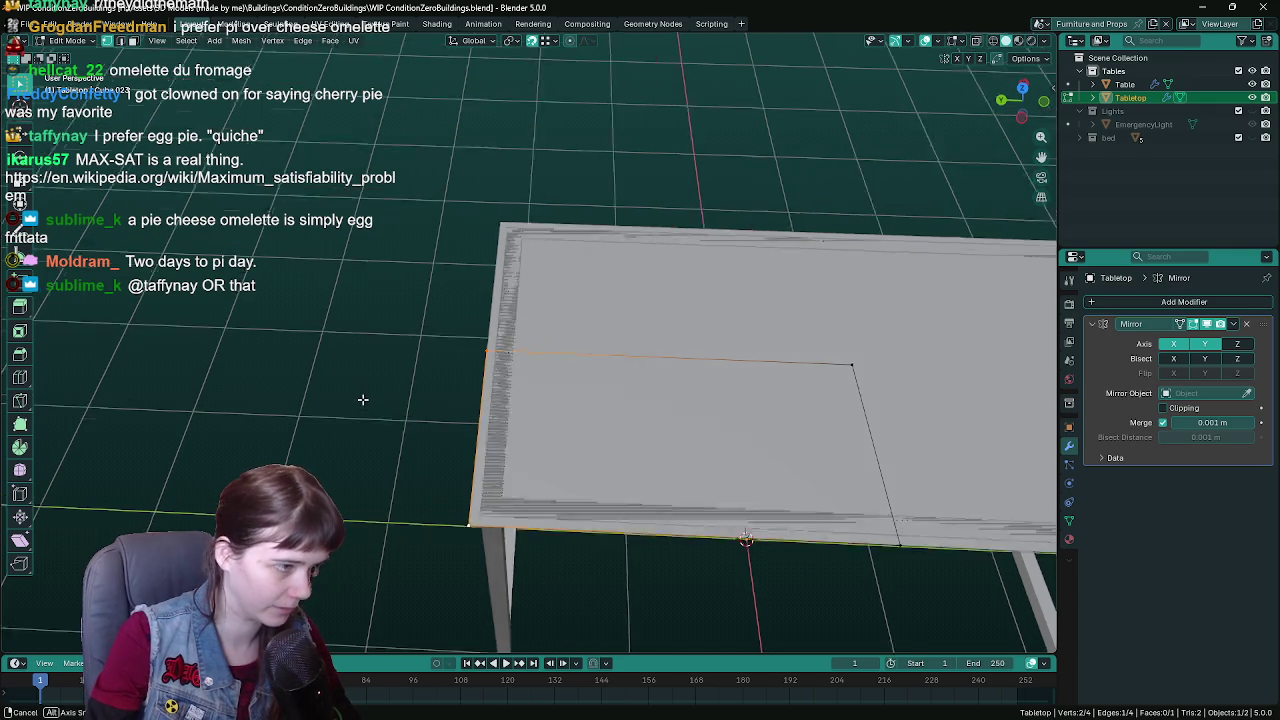
pyautogui.hotkey('ctrl', 's')
pyautogui.press('g')
pyautogui.press('y')
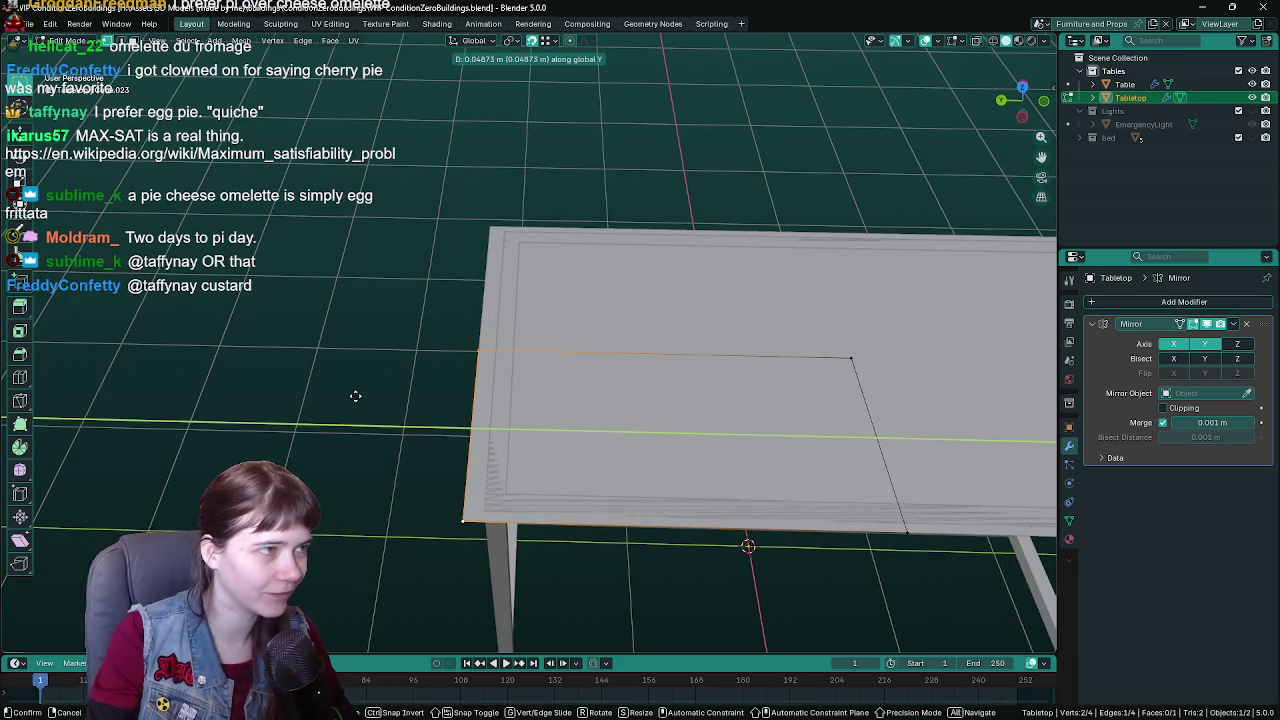
# - Finish the edge move, then shift the front edge along X and save
pyautogui.write('05')
pyautogui.press('Return')
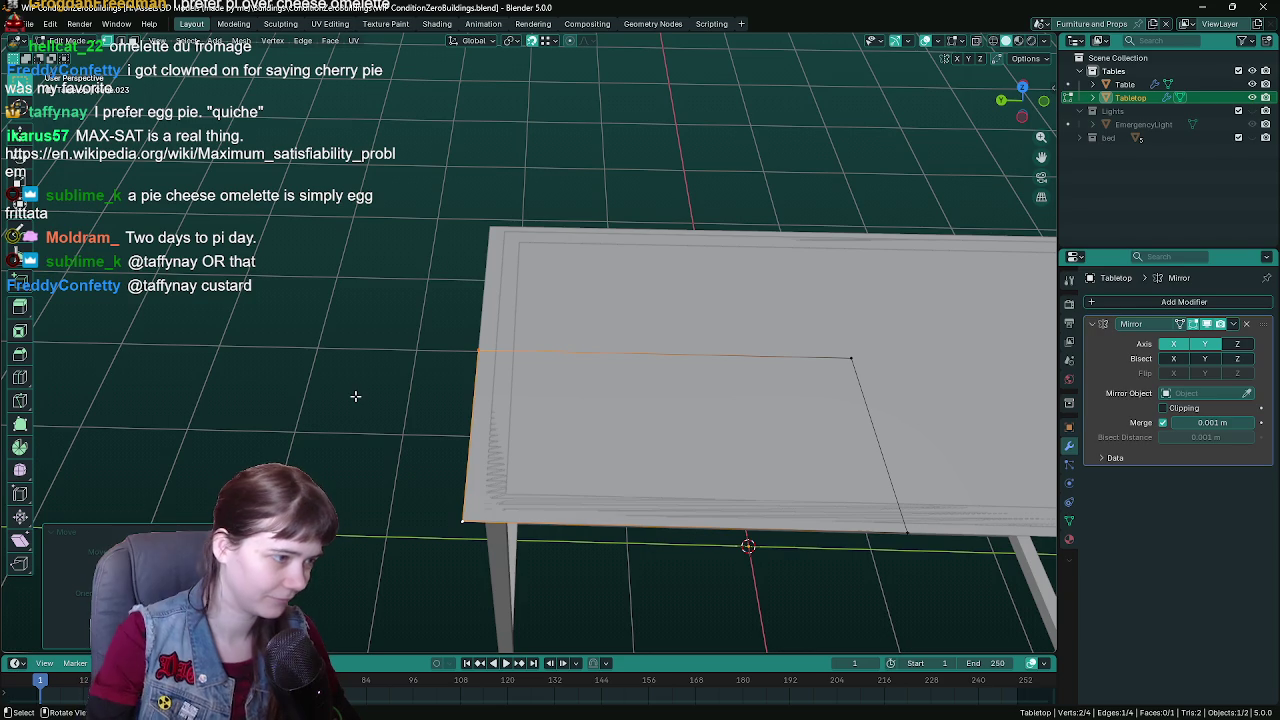
pyautogui.click(445, 525)
pyautogui.keyDown('shift'); pyautogui.click(906, 532); pyautogui.keyUp('shift')
pyautogui.scroll(-2, 798, 563)
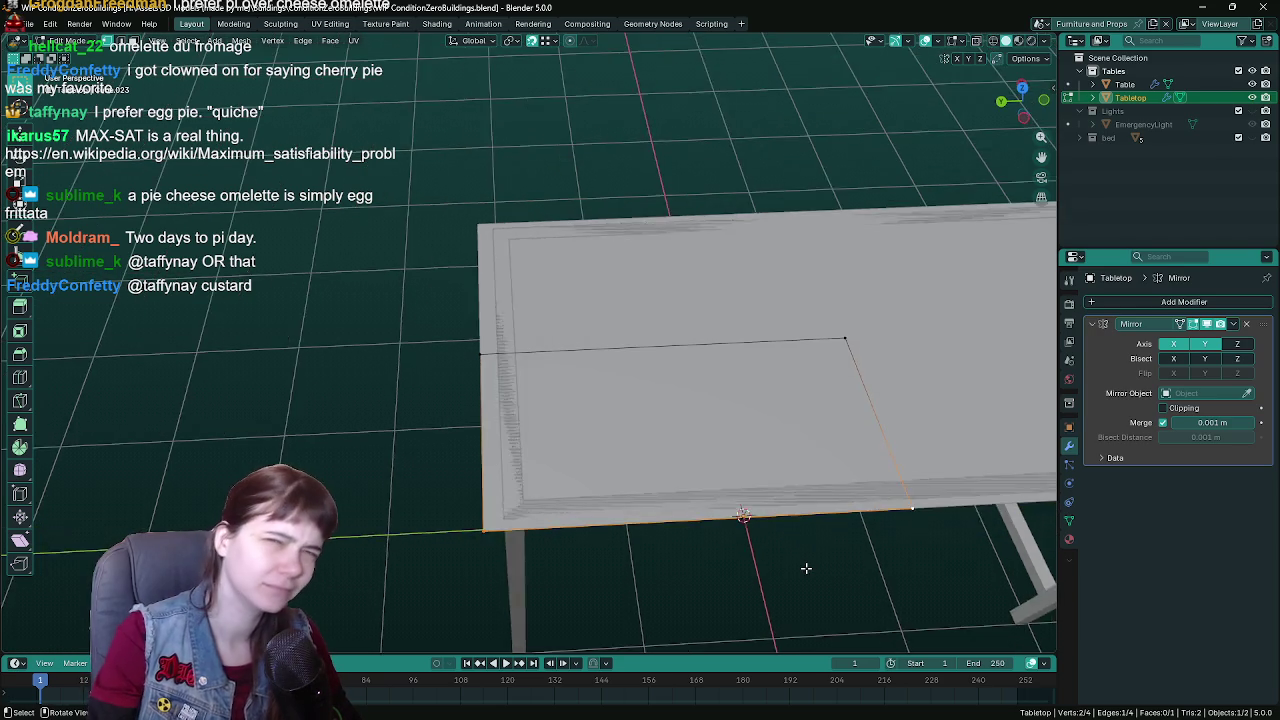
pyautogui.write('gx-0')
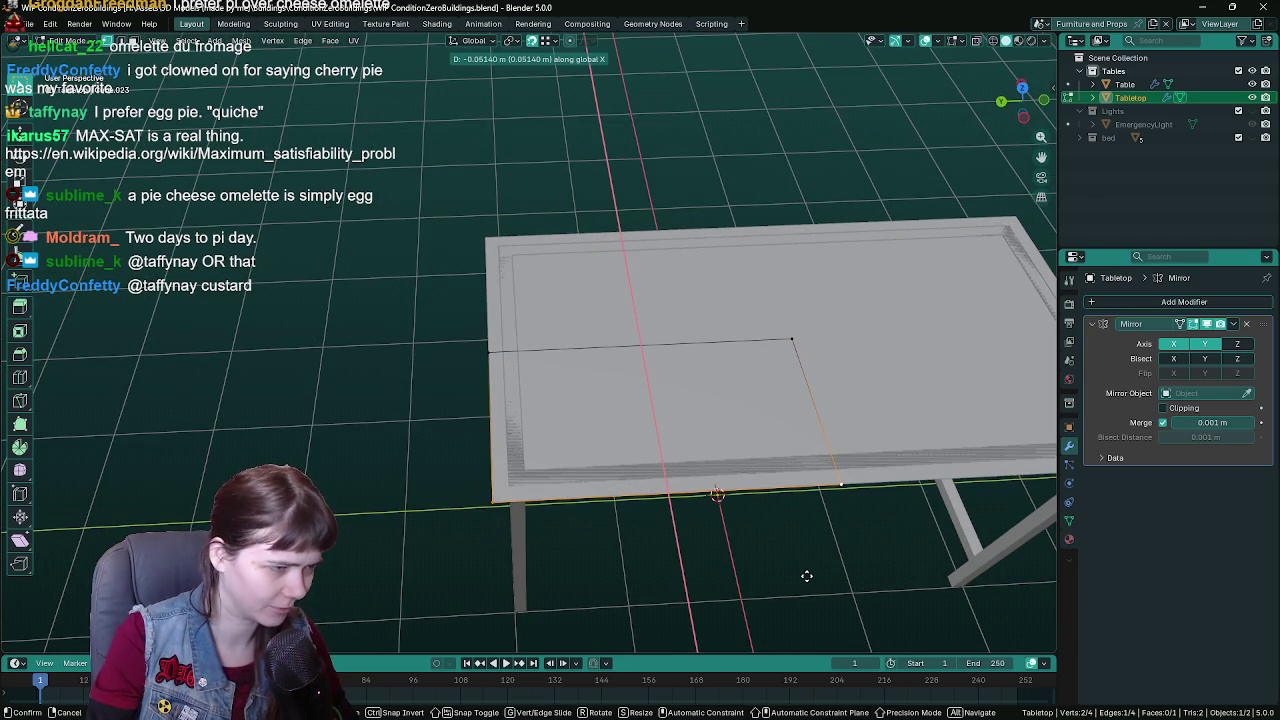
pyautogui.press('Return')
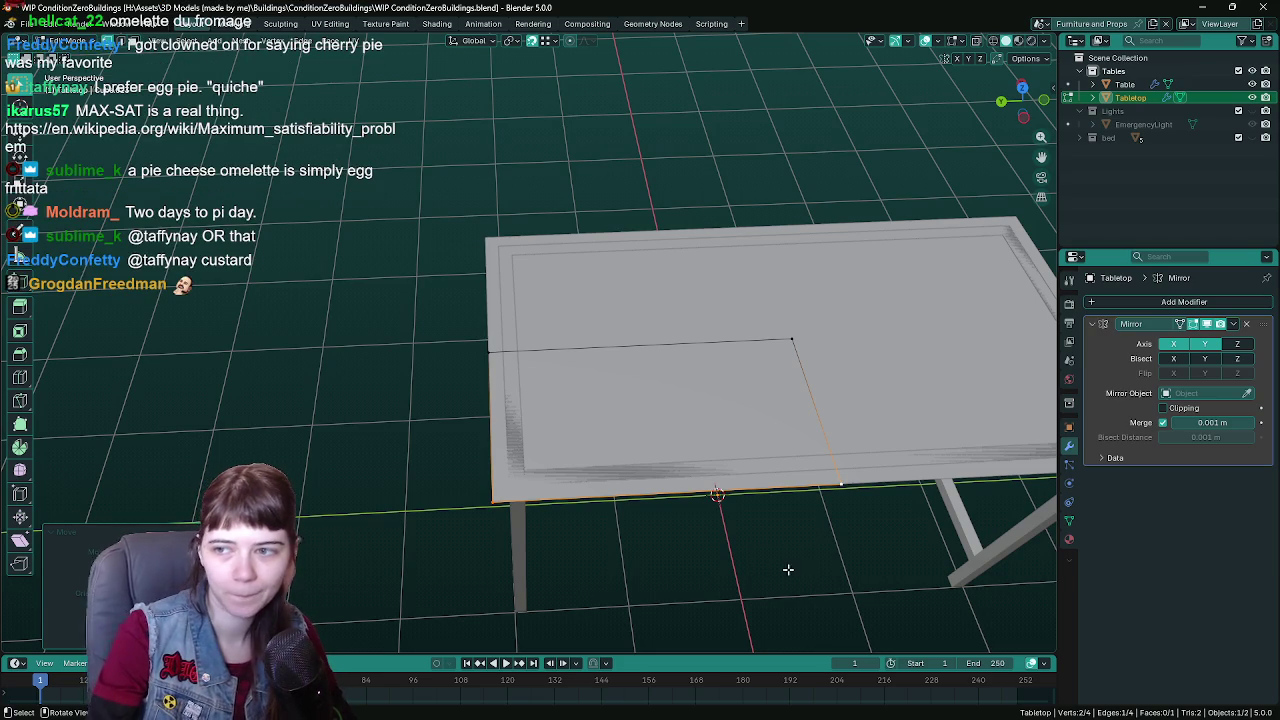
pyautogui.hotkey('ctrl', 's')
# - Extrude the rectangle face slightly upward along Z into a thin raised panel
pyautogui.moveTo(327, 447)
pyautogui.mouseDown()
pyautogui.moveTo(417, 440)
pyautogui.moveTo(365, 427)
pyautogui.moveTo(551, 400)
pyautogui.moveTo(651, 481)
pyautogui.moveTo(606, 497)
pyautogui.moveTo(617, 506)
pyautogui.mouseUp()
pyautogui.click(551, 400)
pyautogui.press('e')
pyautogui.press('z')
pyautogui.press('z')
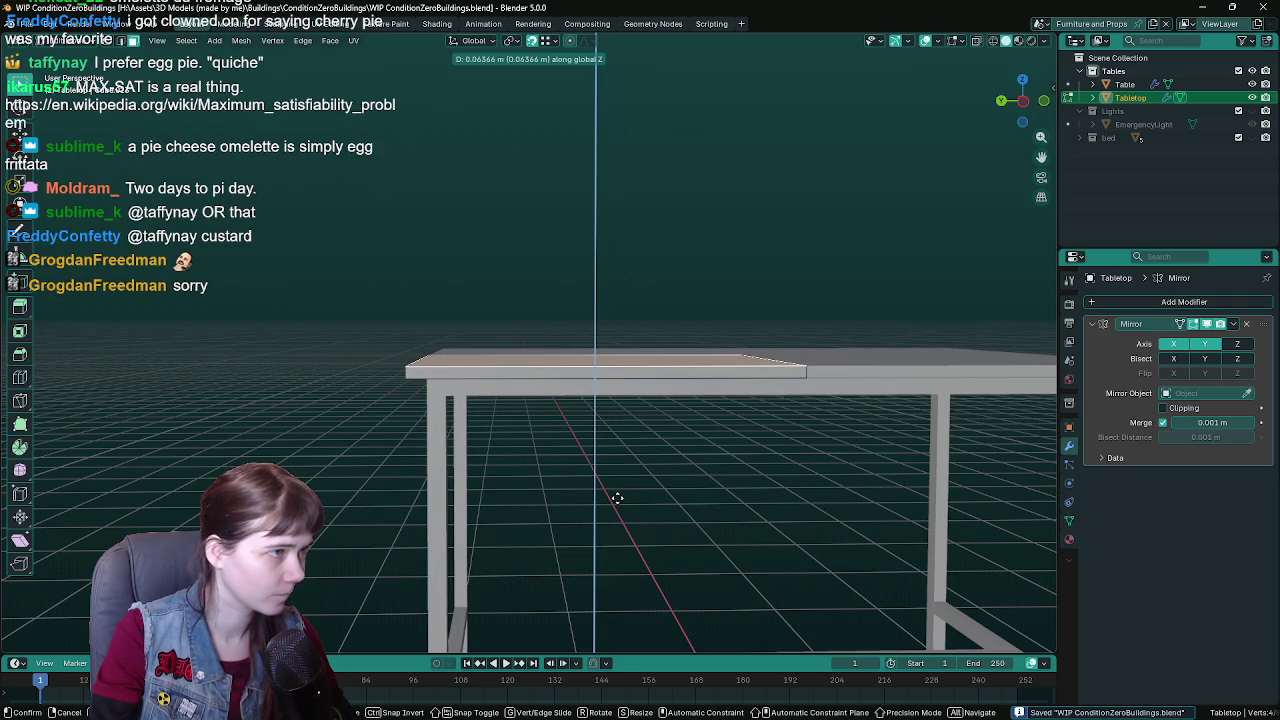
pyautogui.press('Return')
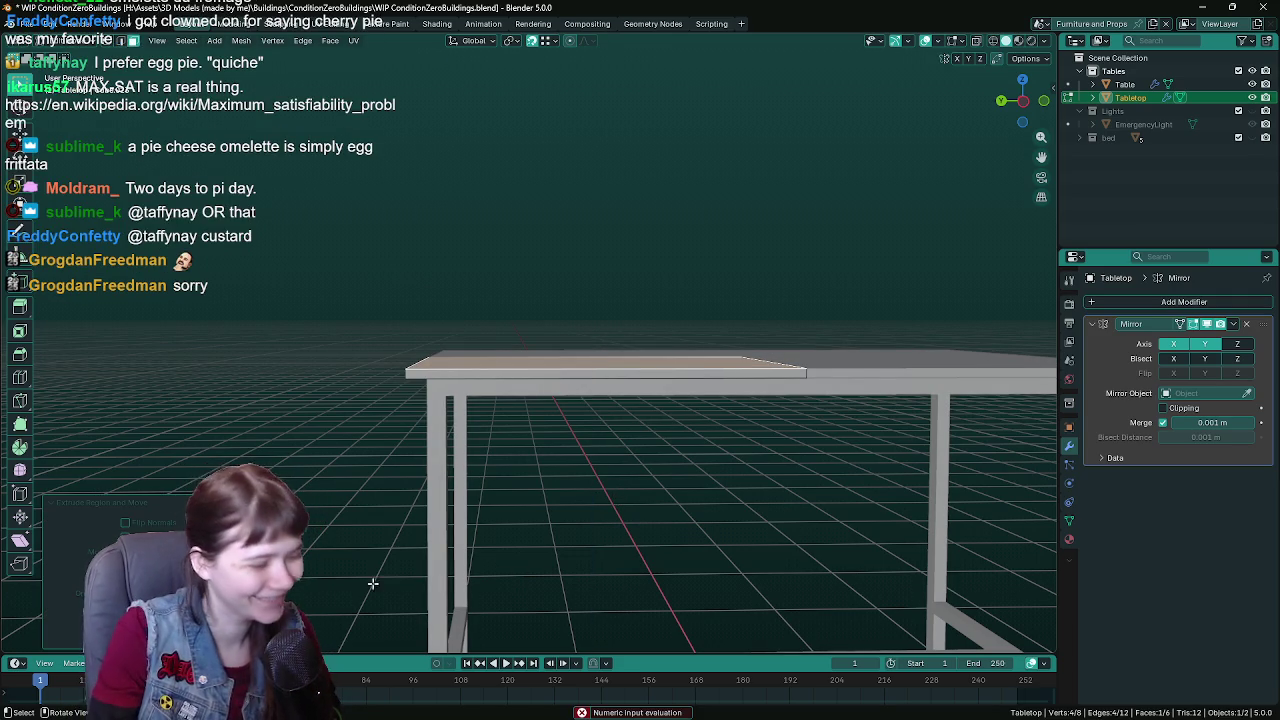
pyautogui.press('e')
pyautogui.press('Return')
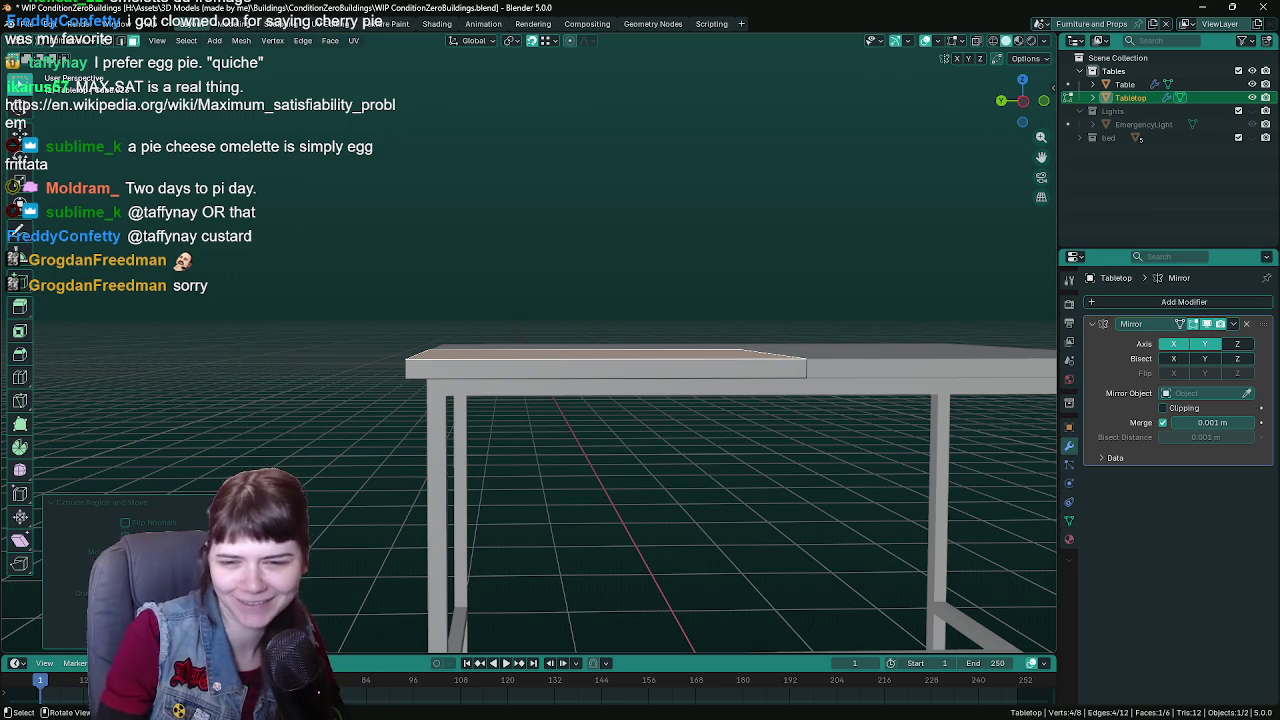
# - Save and inspect the table in wireframe and solid shading, then resume editing the tabletop mesh
pyautogui.moveTo(470, 490); pyautogui.dragTo(472, 529)
pyautogui.press('Tab')
pyautogui.hotkey('ctrl', 's')
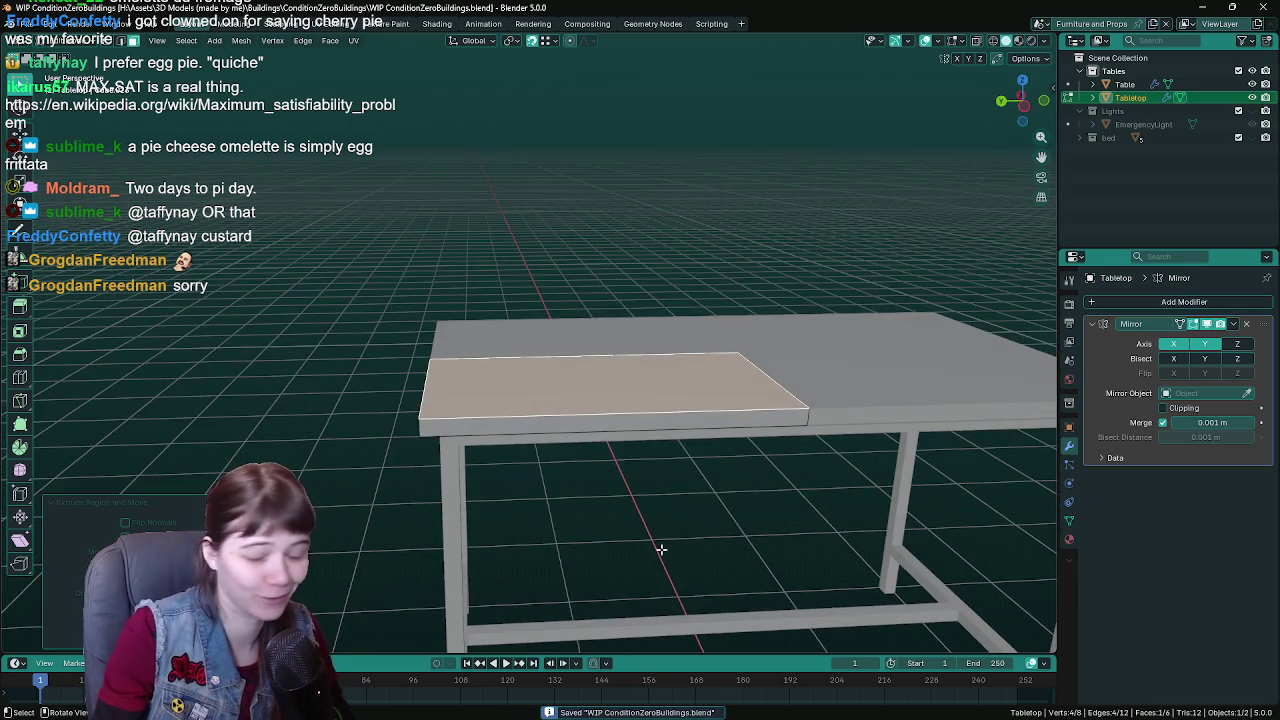
pyautogui.moveTo(660, 549)
pyautogui.mouseDown()
pyautogui.moveTo(640, 500)
pyautogui.moveTo(706, 516)
pyautogui.moveTo(693, 587)
pyautogui.moveTo(667, 552)
pyautogui.moveTo(674, 526)
pyautogui.mouseUp()
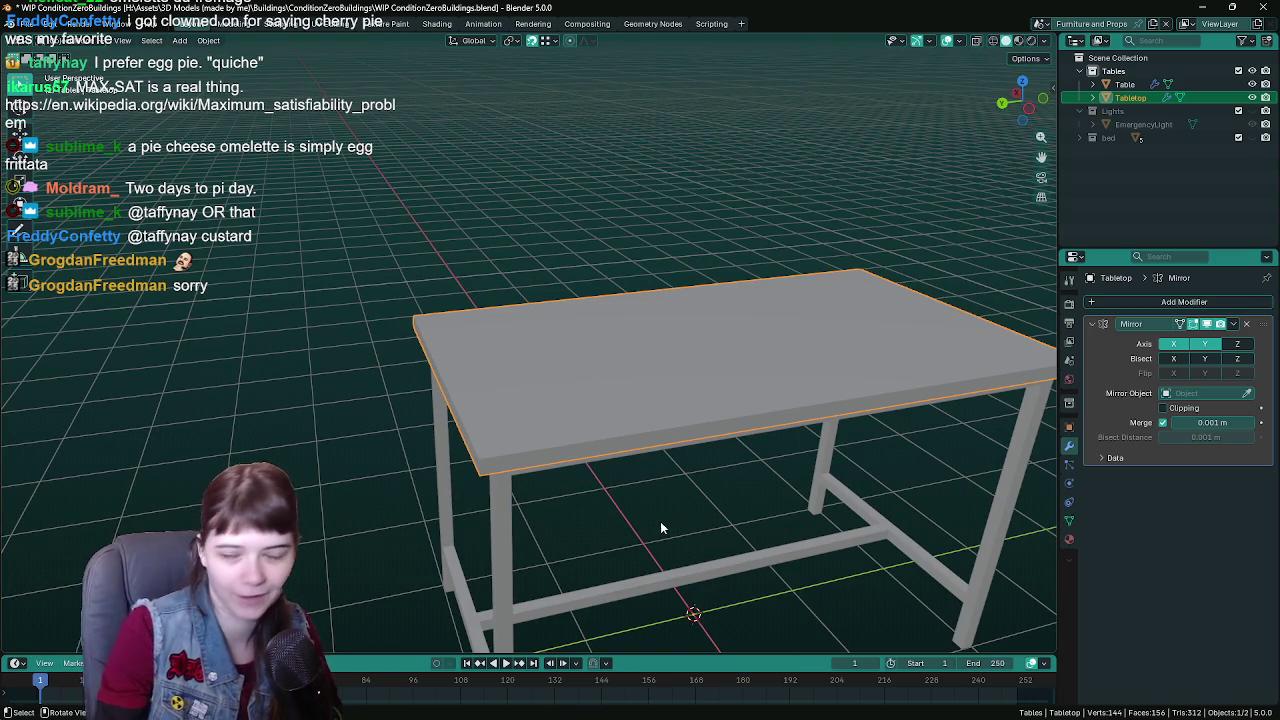
pyautogui.moveTo(660, 521)
pyautogui.mouseDown()
pyautogui.moveTo(613, 541)
pyautogui.moveTo(455, 535)
pyautogui.moveTo(548, 540)
pyautogui.moveTo(597, 489)
pyautogui.mouseUp()
pyautogui.hotkey('shift', 'z')
pyautogui.press('z')
pyautogui.click(723, 494)
pyautogui.moveTo(723, 494)
pyautogui.mouseDown()
pyautogui.moveTo(671, 494)
pyautogui.moveTo(657, 443)
pyautogui.moveTo(662, 500)
pyautogui.mouseUp()
pyautogui.press('Tab')
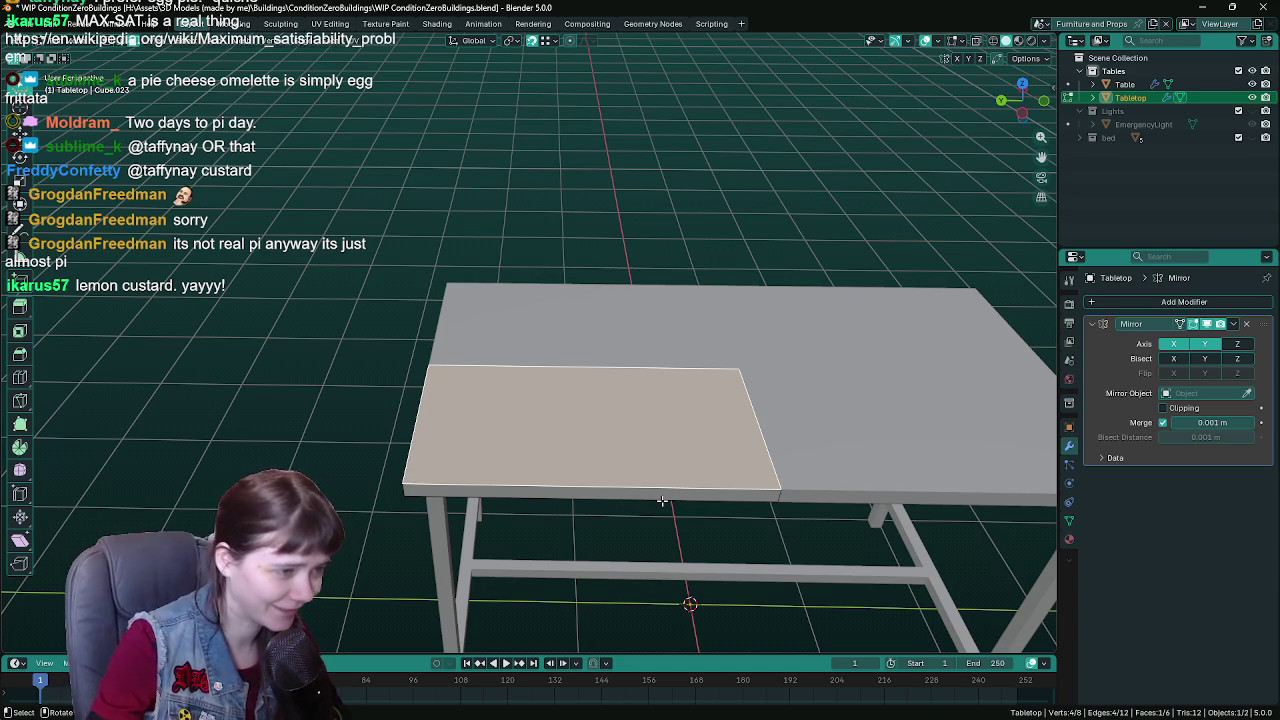
# - Exit Edit Mode, save, hide the Tabletop and select the Table frame
pyautogui.press('Tab')
pyautogui.moveTo(661, 501)
pyautogui.mouseDown()
pyautogui.moveTo(673, 346)
pyautogui.moveTo(529, 423)
pyautogui.moveTo(580, 371)
pyautogui.moveTo(651, 456)
pyautogui.mouseUp()
pyautogui.hotkey('ctrl', 's')
pyautogui.press('h')
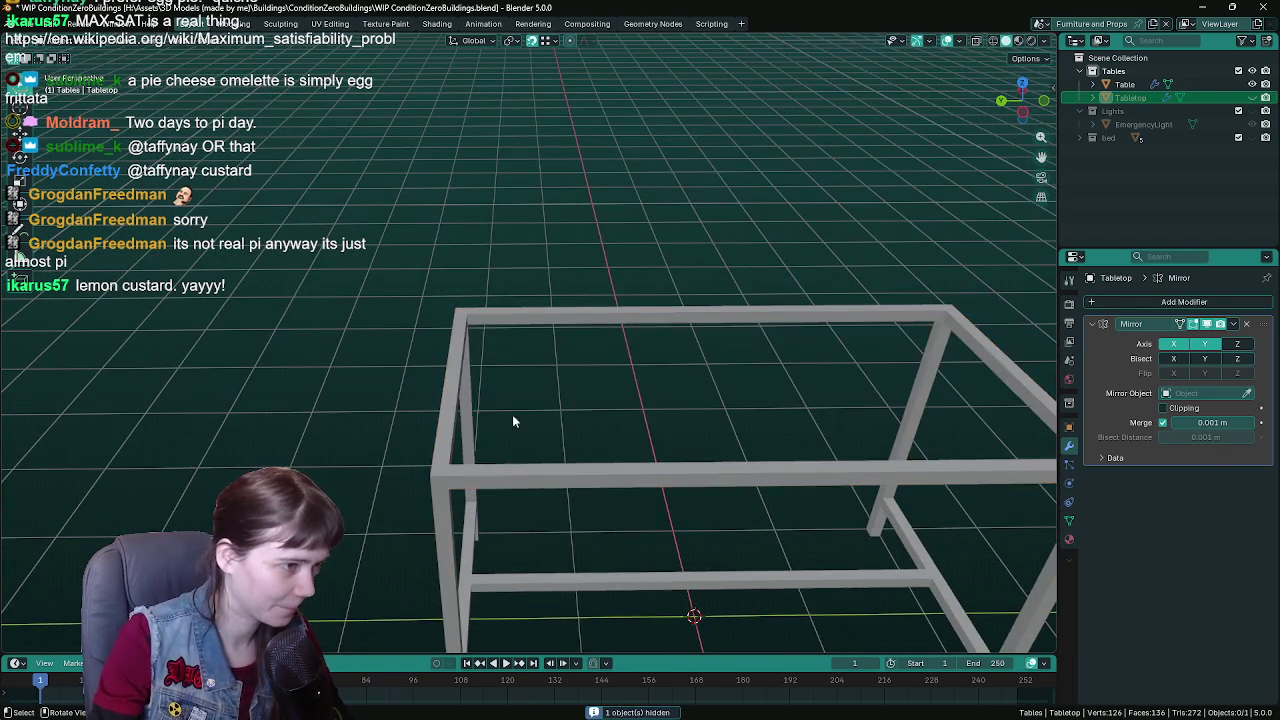
pyautogui.click(512, 414)
pyautogui.moveTo(512, 414)
pyautogui.mouseDown()
pyautogui.moveTo(563, 423)
pyautogui.moveTo(541, 415)
pyautogui.moveTo(580, 400)
pyautogui.moveTo(418, 376)
pyautogui.mouseUp()
# - Delete the four stray edges from the Table frame and save
pyautogui.click(390, 366)
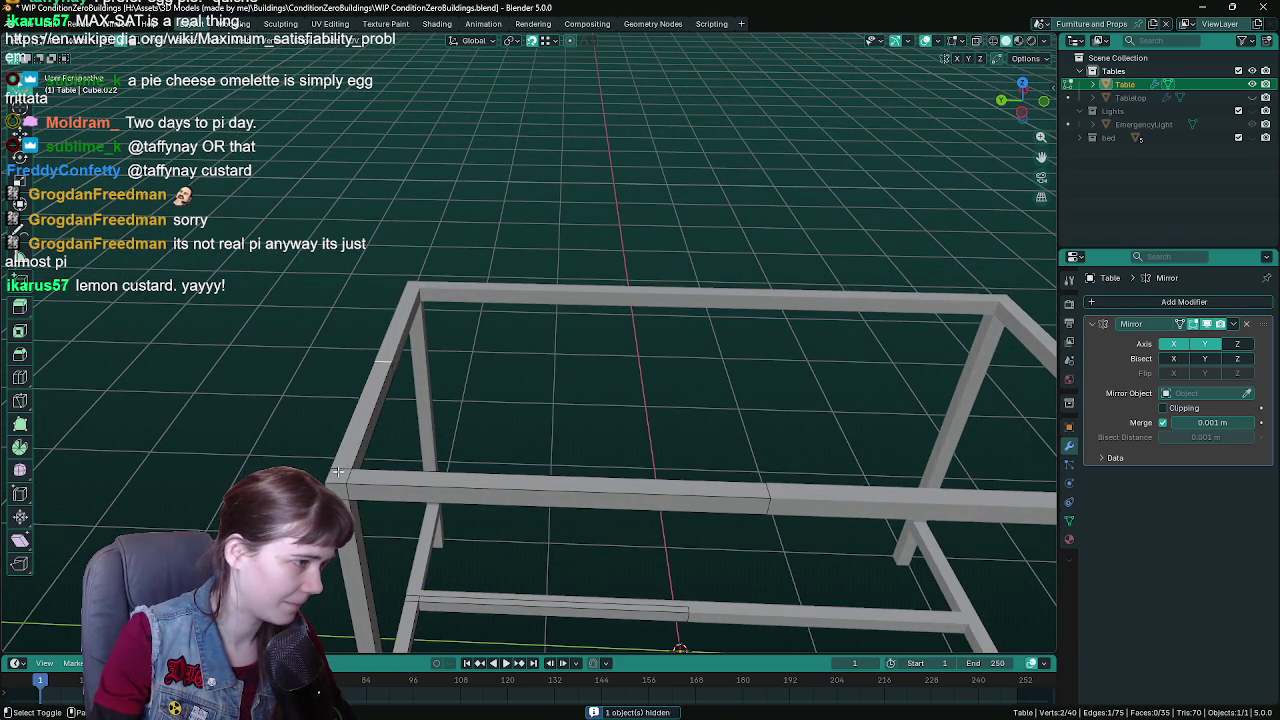
pyautogui.keyDown('shift'); pyautogui.click(369, 480); pyautogui.keyUp('shift')
pyautogui.press('x')
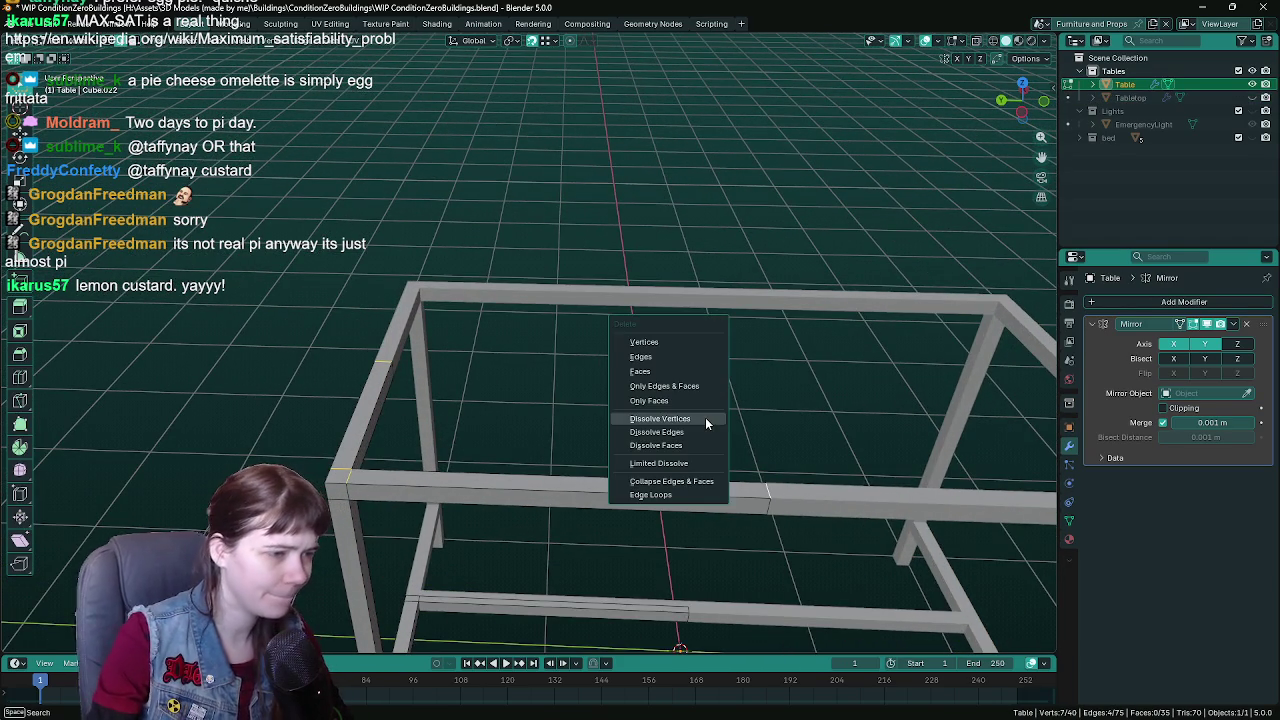
pyautogui.click(671, 357)
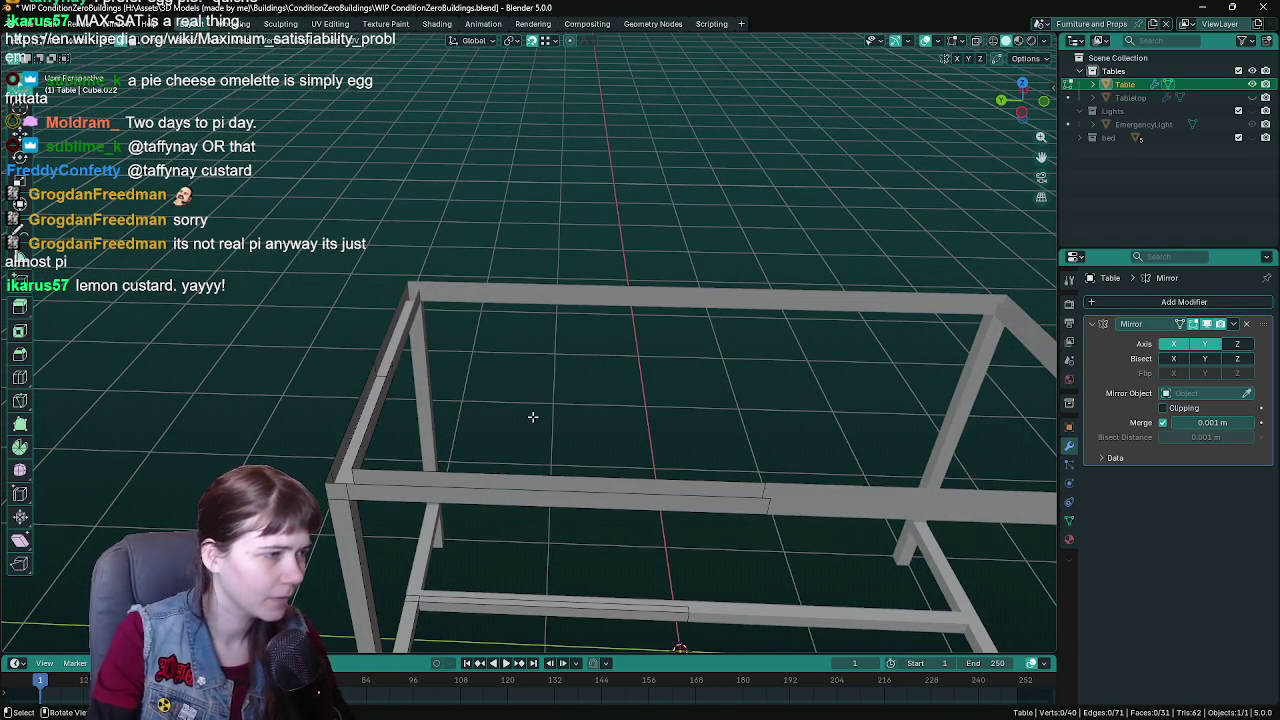
pyautogui.moveTo(500, 424)
pyautogui.mouseDown()
pyautogui.moveTo(666, 434)
pyautogui.moveTo(592, 428)
pyautogui.moveTo(594, 401)
pyautogui.moveTo(786, 351)
pyautogui.mouseUp()
pyautogui.hotkey('ctrl', 's')
pyautogui.press('Tab')
# - Unhide the Tabletop in the outliner, select it and view its Material settings
pyautogui.click(1252, 97)
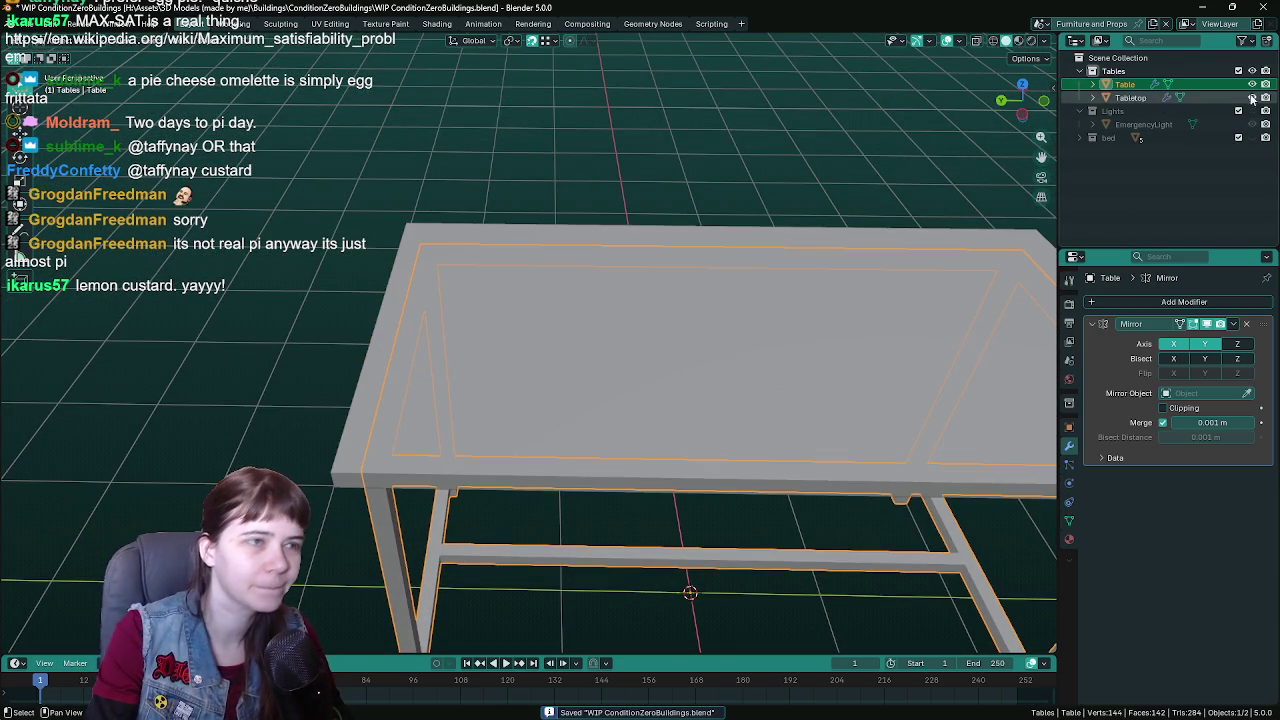
pyautogui.click(512, 307)
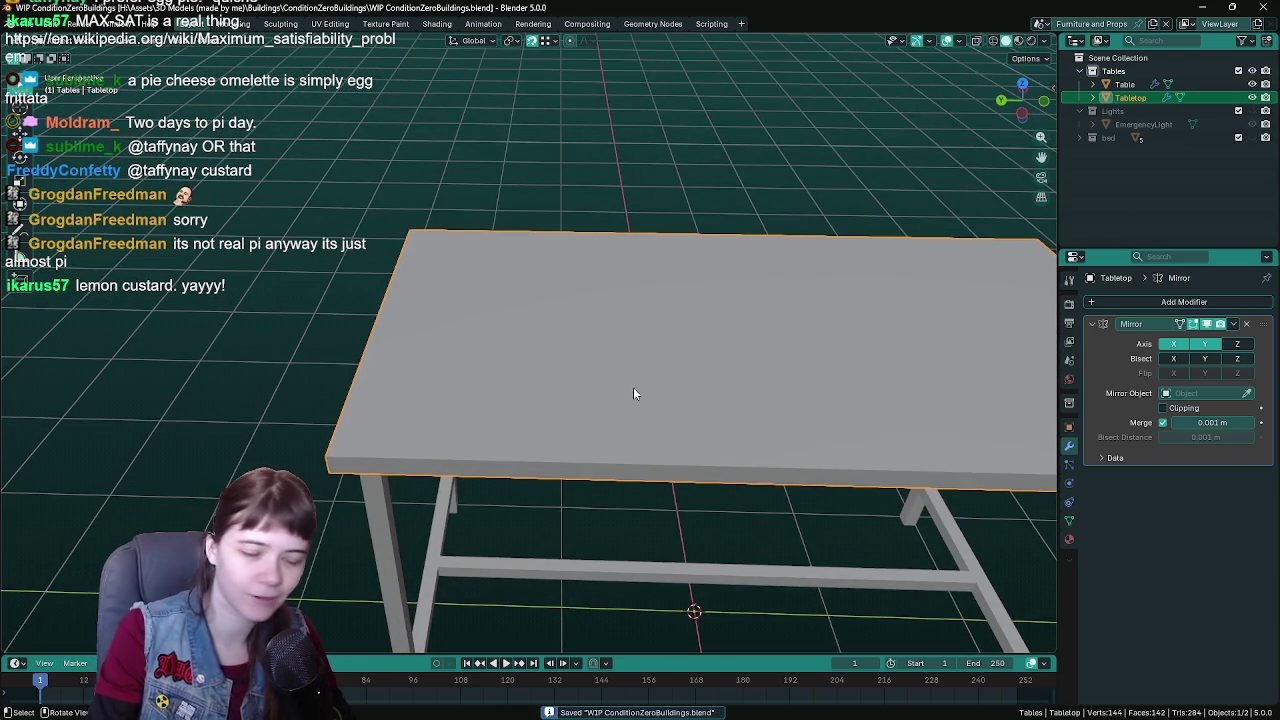
pyautogui.moveTo(633, 387)
pyautogui.mouseDown()
pyautogui.moveTo(614, 284)
pyautogui.moveTo(630, 331)
pyautogui.mouseUp()
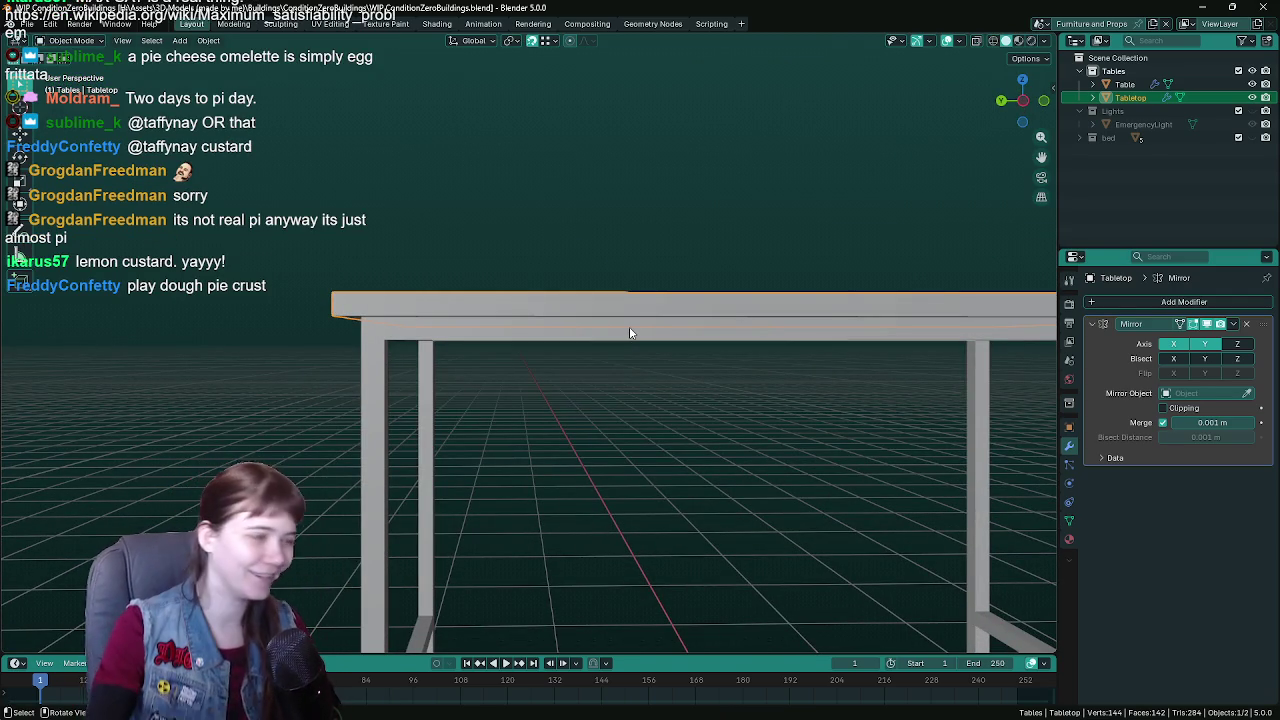
pyautogui.moveTo(606, 340)
pyautogui.mouseDown()
pyautogui.moveTo(604, 290)
pyautogui.moveTo(620, 397)
pyautogui.moveTo(600, 280)
pyautogui.moveTo(603, 371)
pyautogui.moveTo(617, 311)
pyautogui.moveTo(561, 308)
pyautogui.moveTo(880, 430)
pyautogui.moveTo(1046, 552)
pyautogui.mouseUp()
pyautogui.hotkey('ctrl', 's')
pyautogui.click(1069, 539)
# - Select the Table frame and Tabletop in turn, checking front and top views and saving
pyautogui.moveTo(979, 520); pyautogui.dragTo(907, 466)
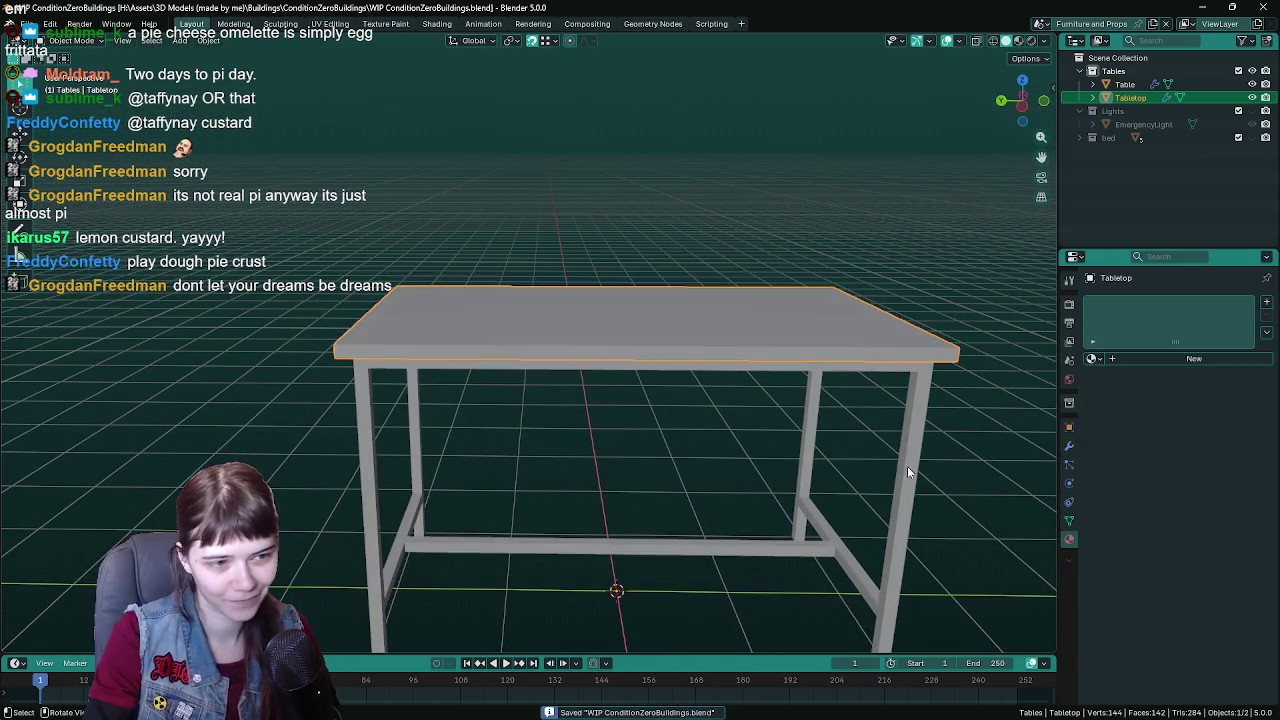
pyautogui.click(907, 466)
pyautogui.moveTo(820, 420); pyautogui.dragTo(799, 457)
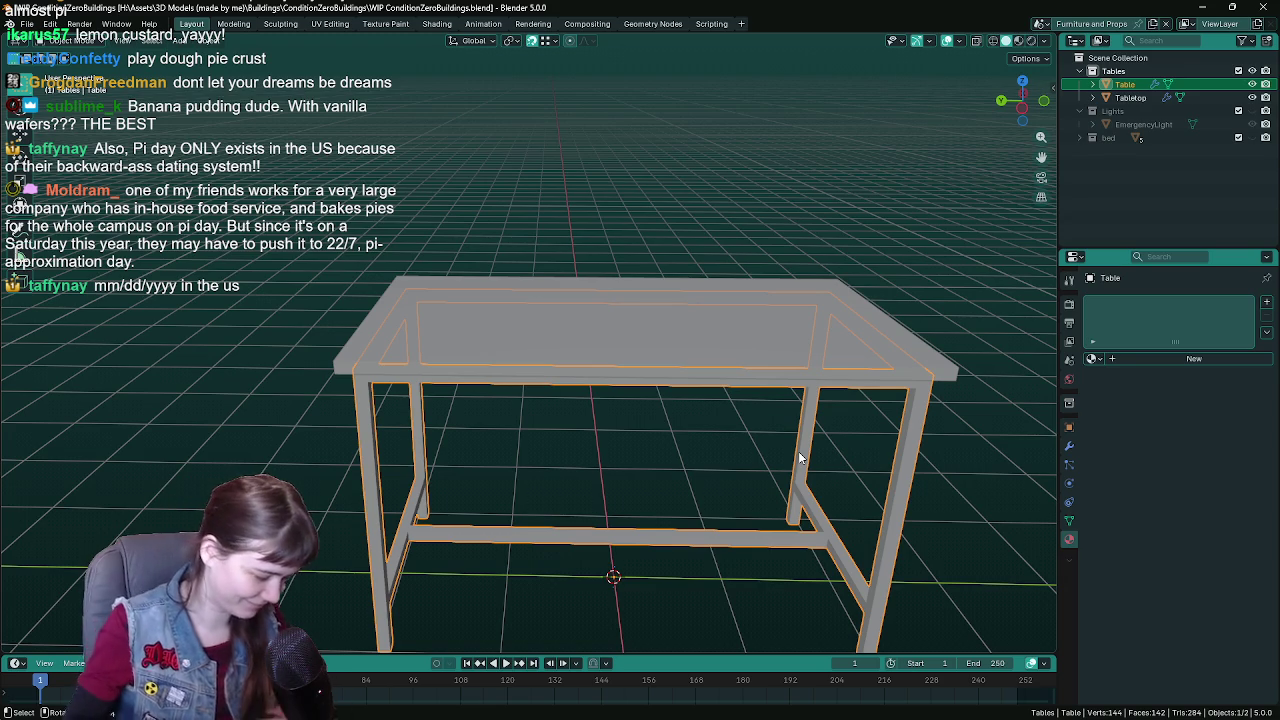
pyautogui.hotkey('ctrl', 's')
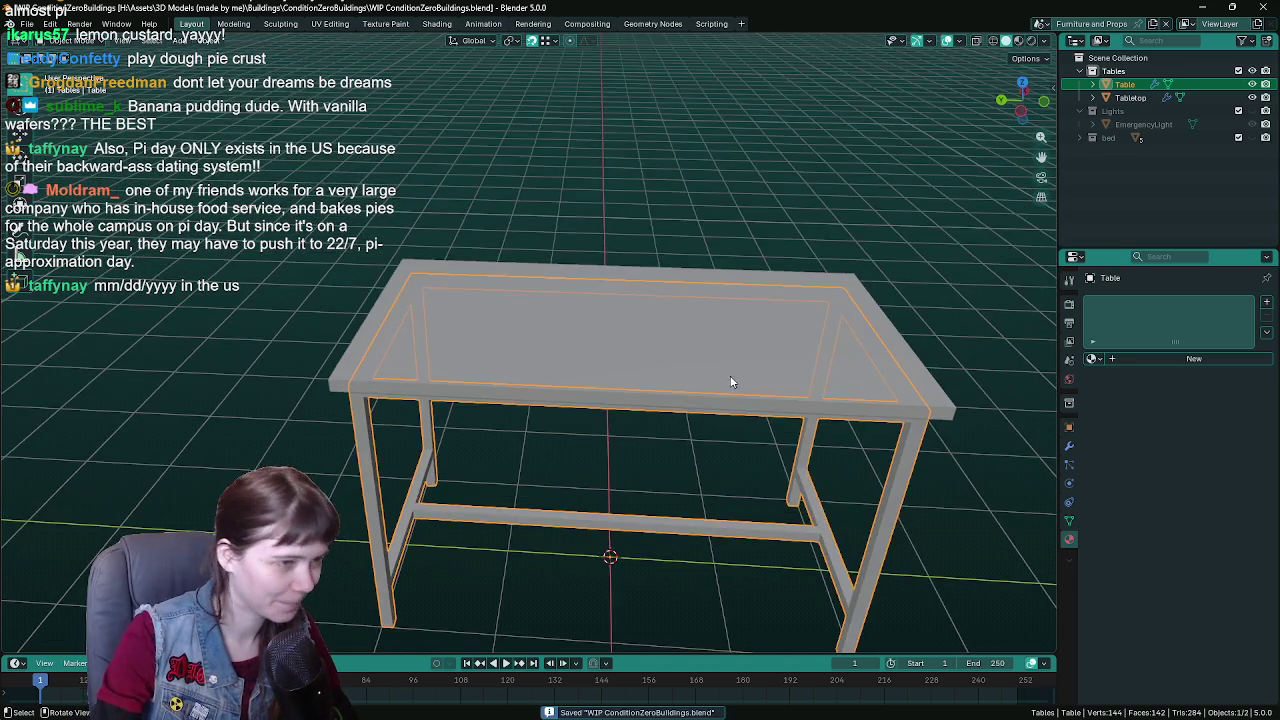
pyautogui.click(783, 350)
pyautogui.hotkey('ctrl', 's')
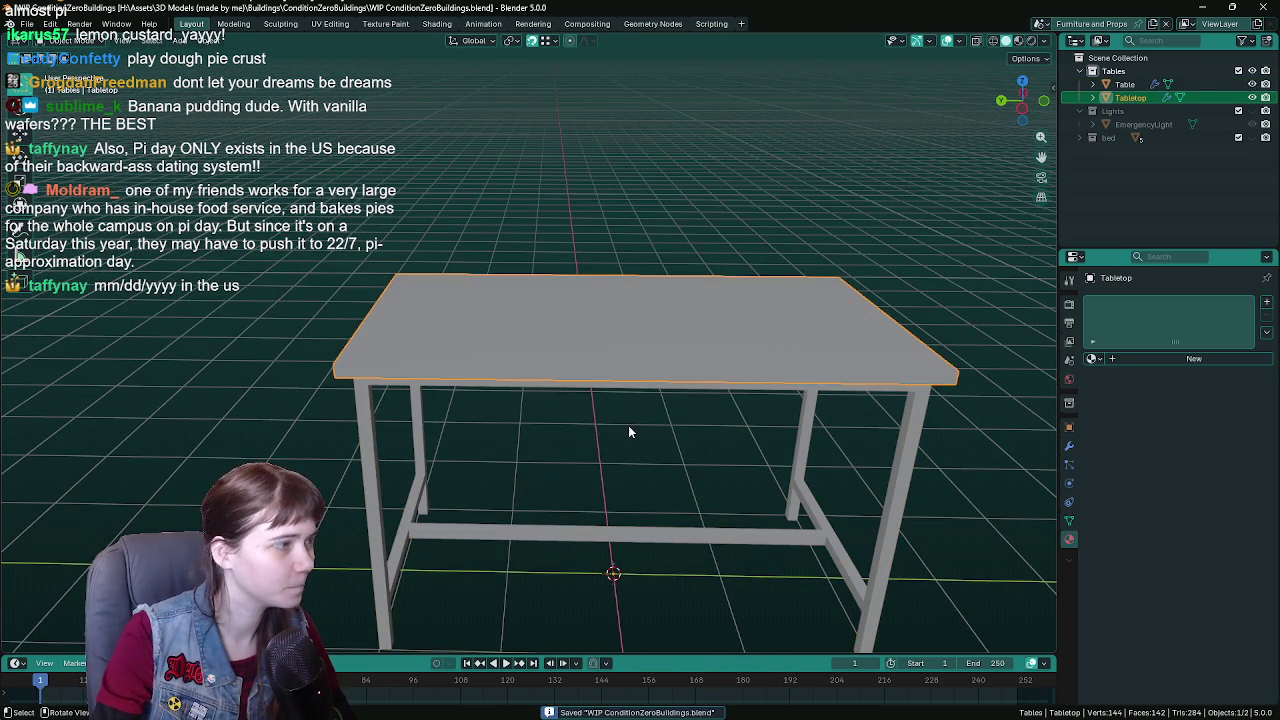
pyautogui.click(912, 449)
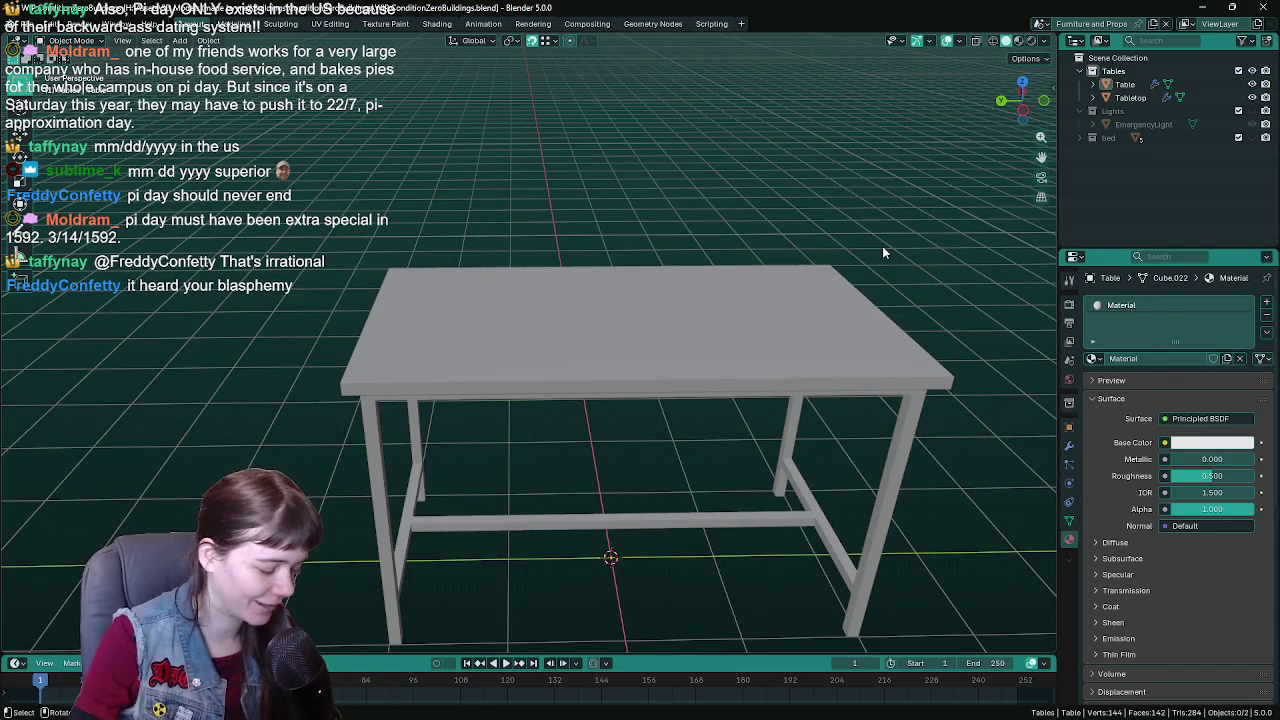
pyautogui.press('KP_2')
pyautogui.click(883, 255)
pyautogui.press('KP_1')
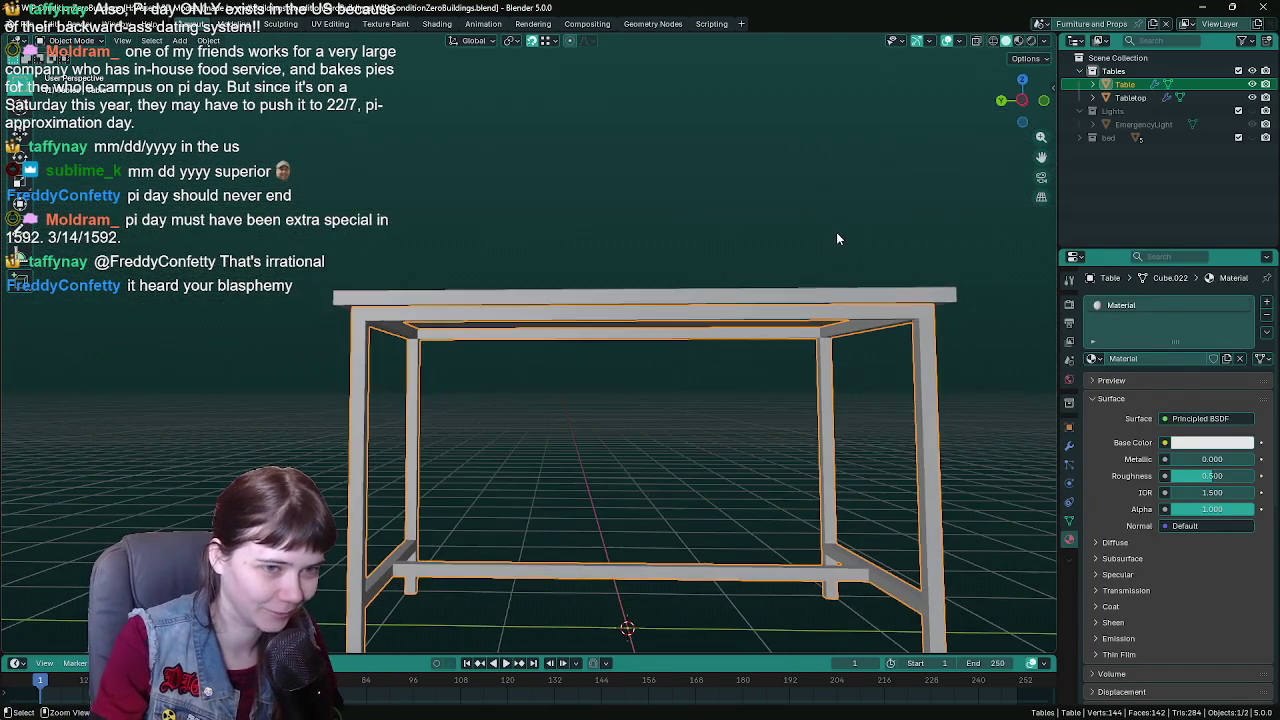
pyautogui.press('KP_8')
pyautogui.press('KP_8')
pyautogui.click(627, 329)
pyautogui.hotkey('ctrl', 's')
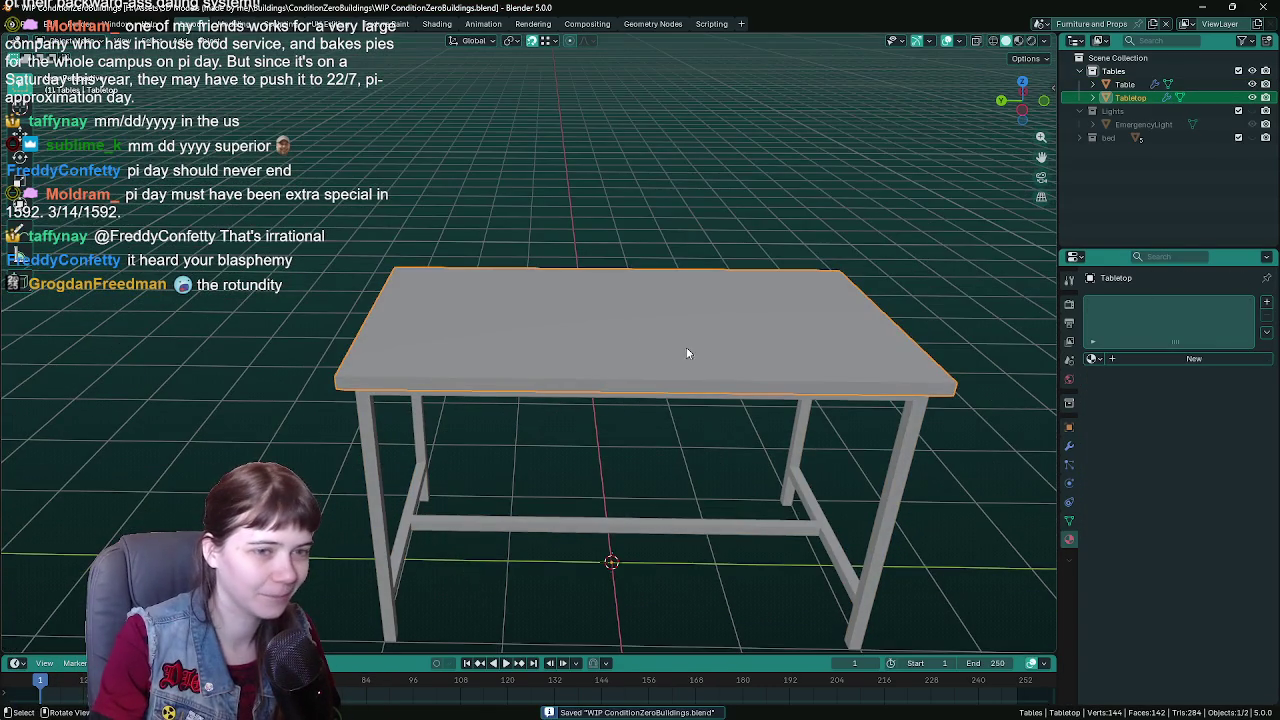
# - Assign the 'colored metal' material to the Table frame
pyautogui.click(1094, 358)
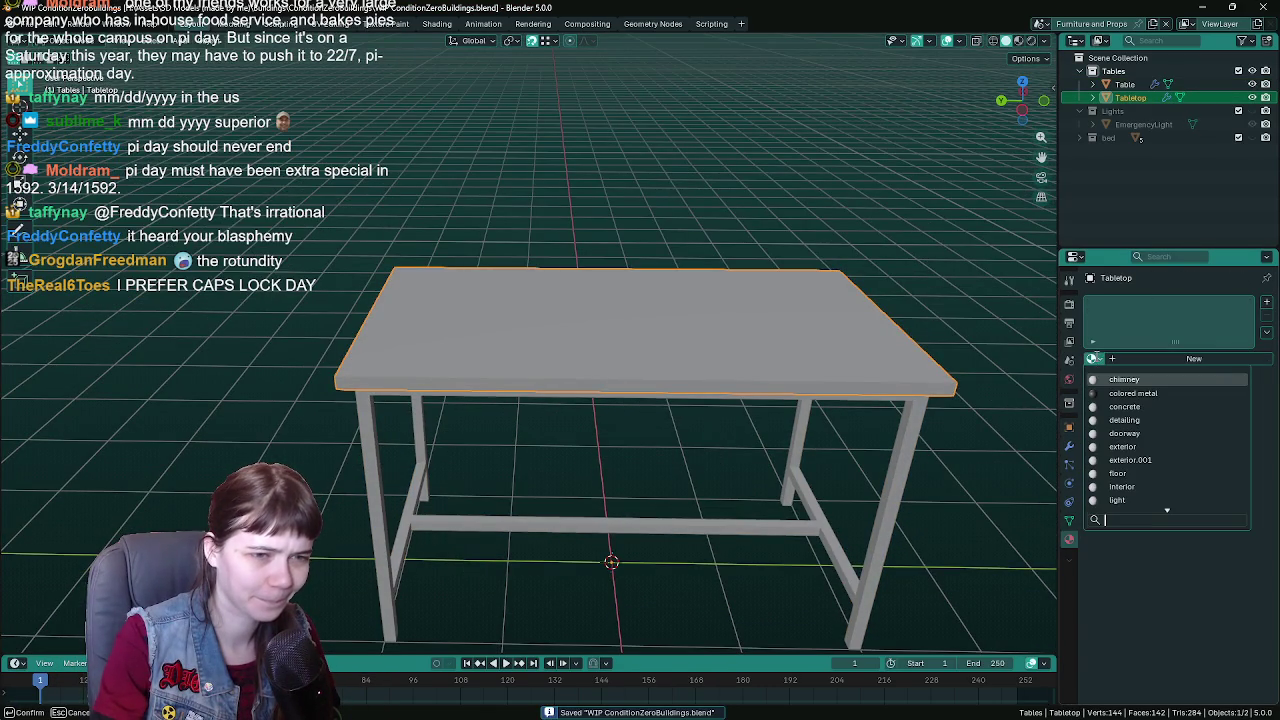
pyautogui.click(909, 438)
pyautogui.click(1094, 358)
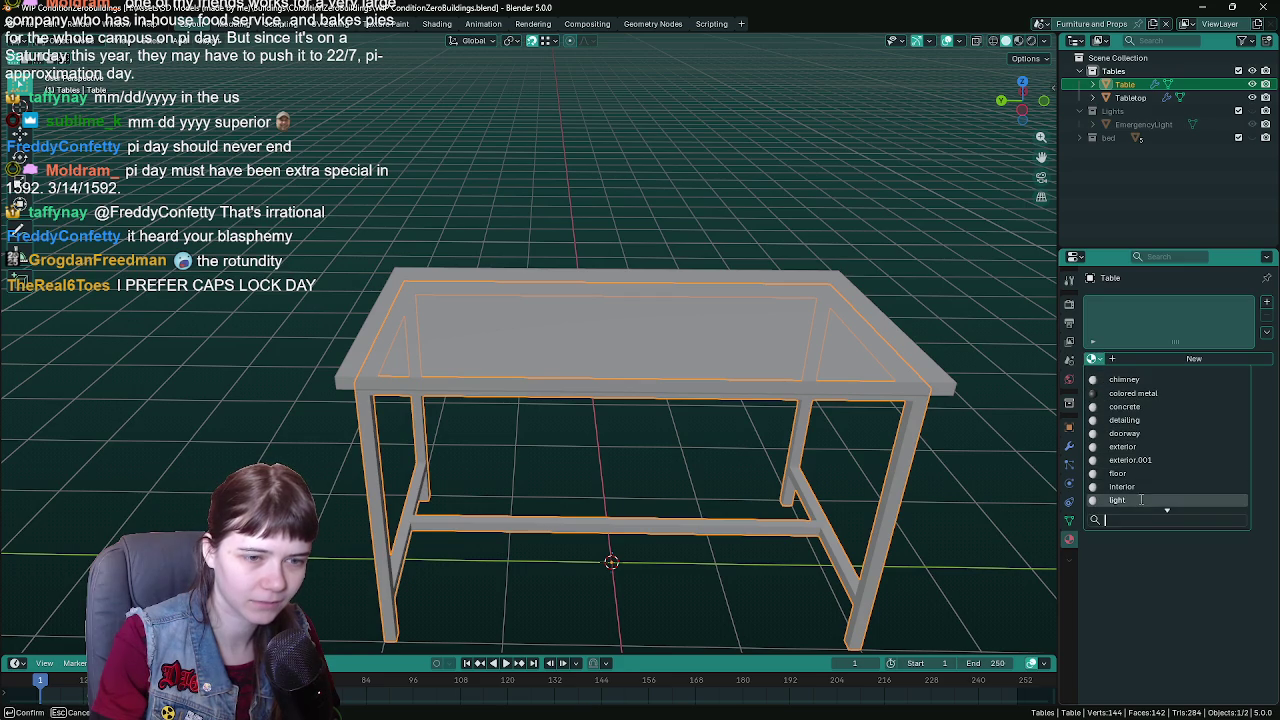
pyautogui.scroll(-2, 1150, 460)
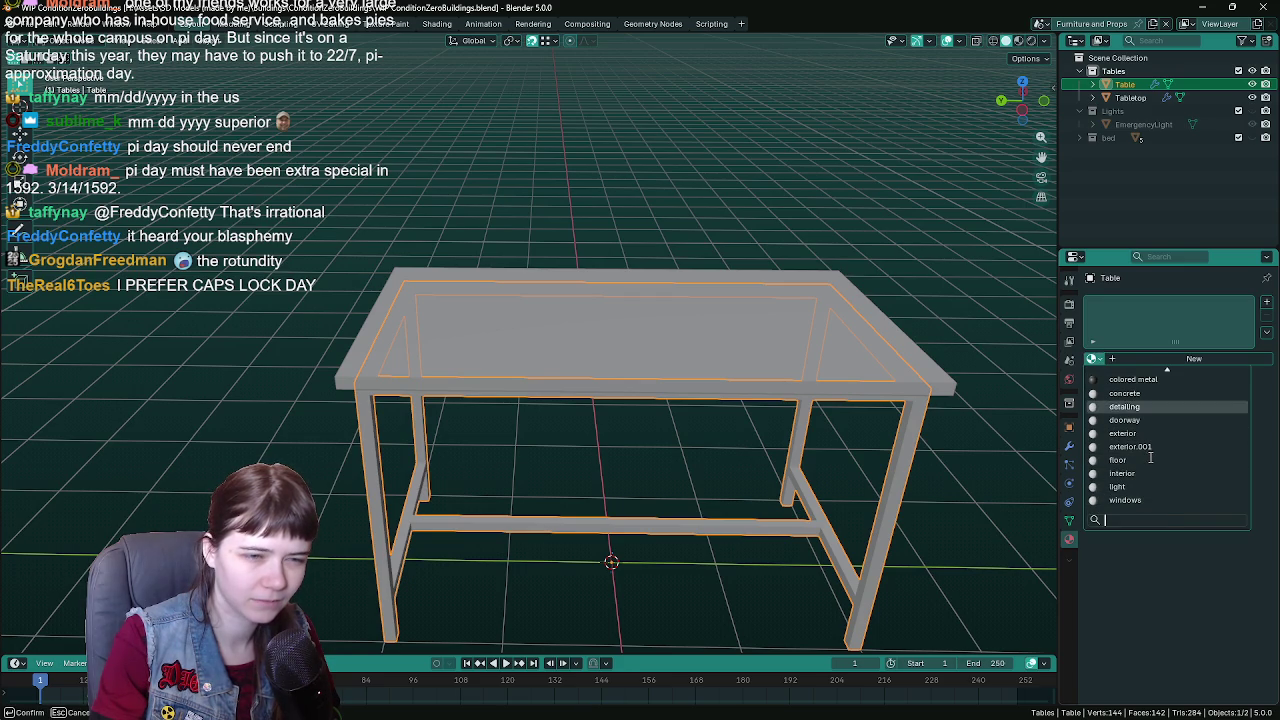
pyautogui.click(1162, 404)
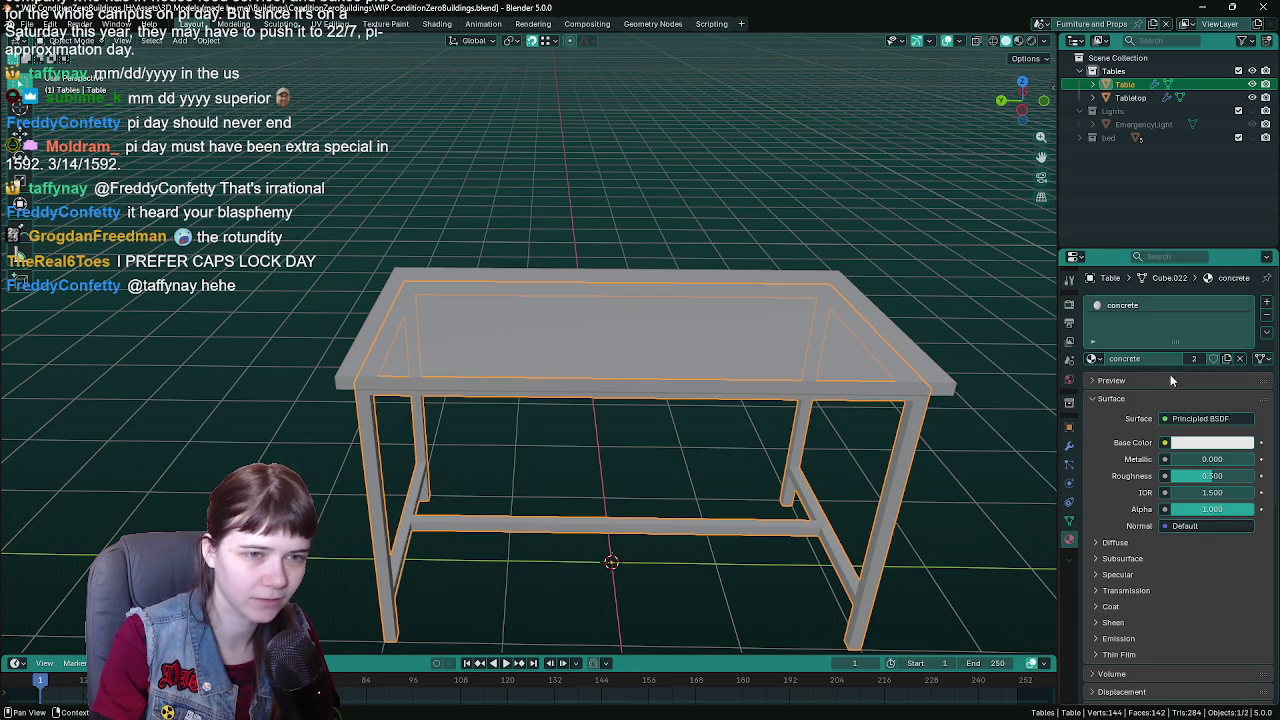
pyautogui.click(1094, 358)
pyautogui.click(1150, 392)
# - Switch to Material Preview, give the Tabletop the 'concrete' material, and save
pyautogui.click(900, 380)
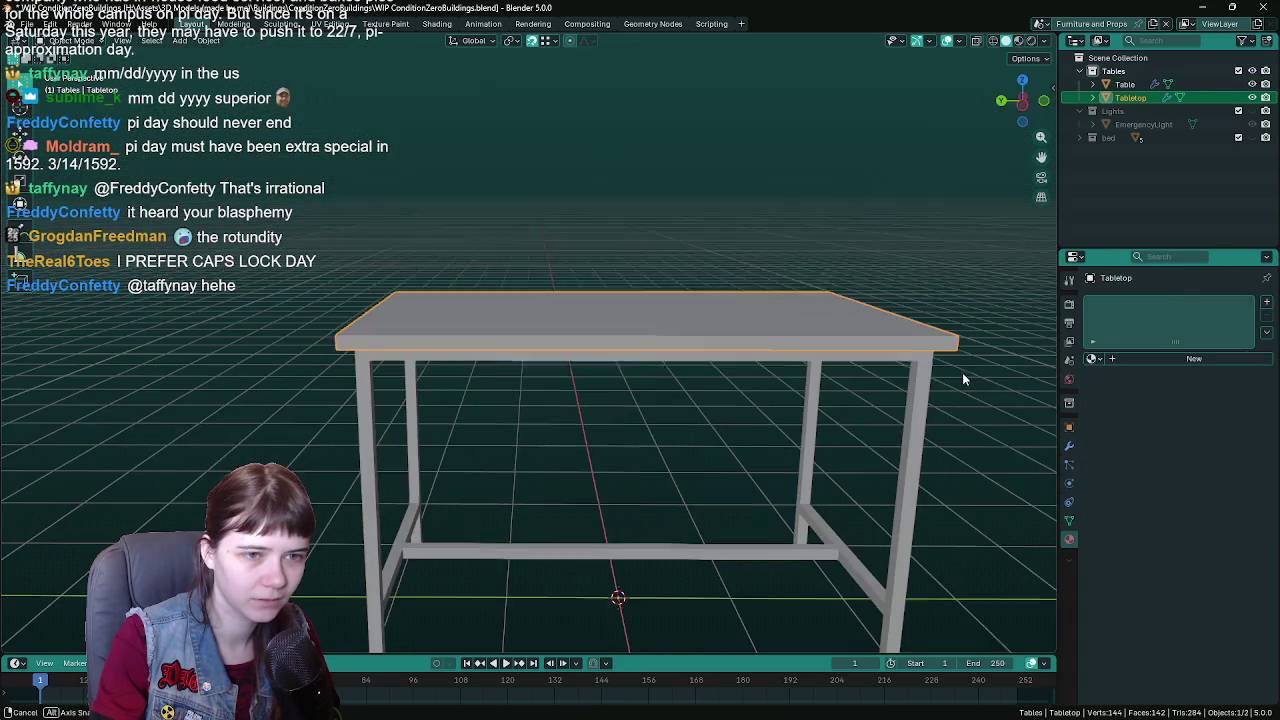
pyautogui.press('z')
pyautogui.press('2')
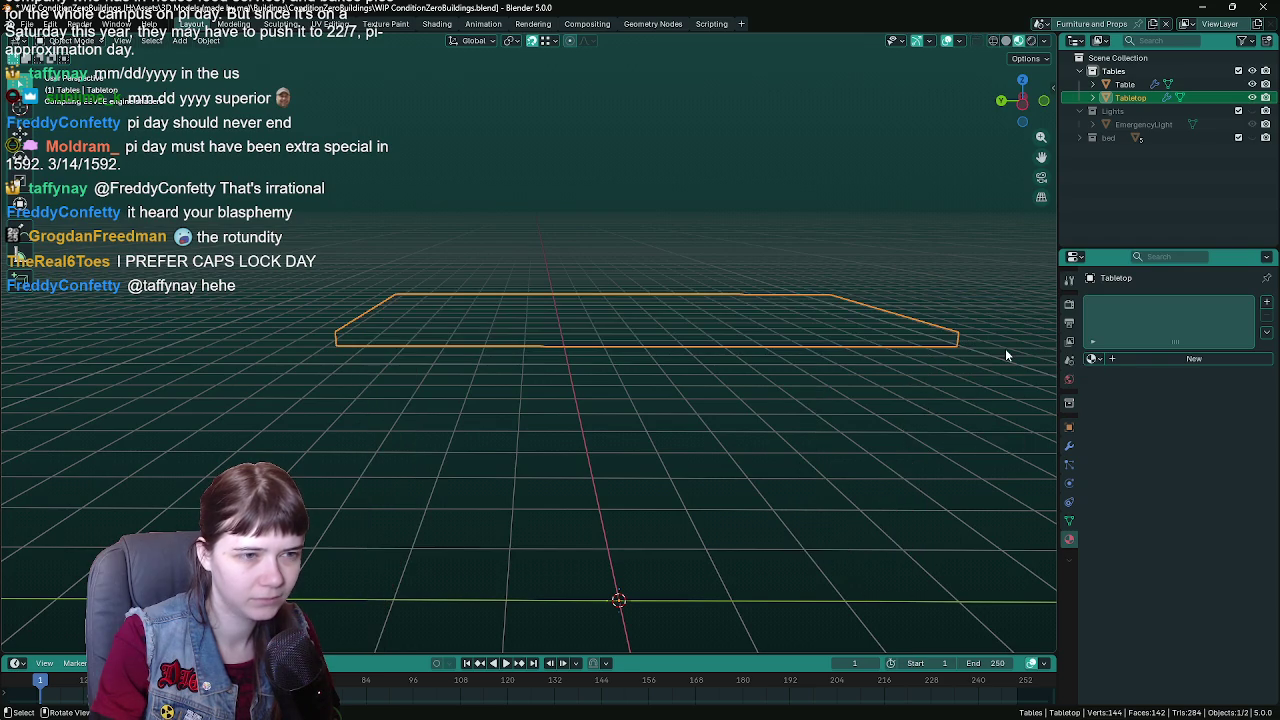
pyautogui.click(1094, 358)
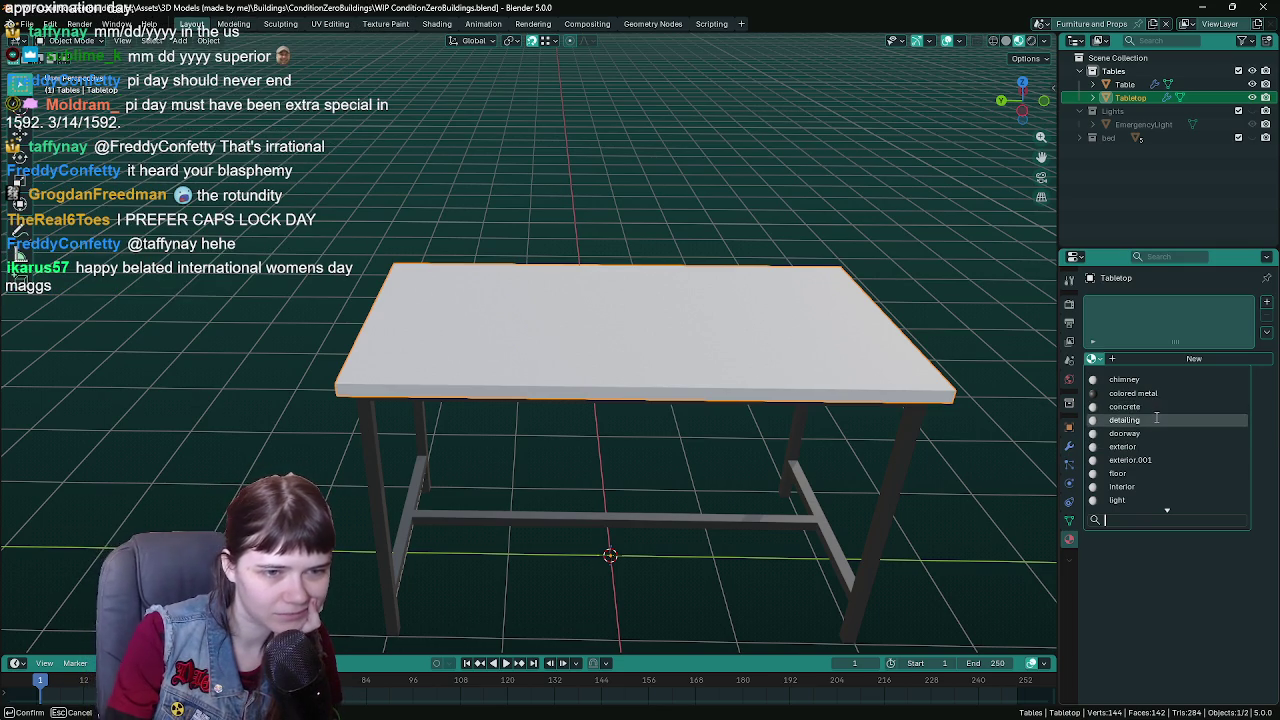
pyautogui.click(1157, 407)
pyautogui.moveTo(866, 515)
pyautogui.mouseDown()
pyautogui.moveTo(909, 423)
pyautogui.moveTo(922, 424)
pyautogui.moveTo(874, 380)
pyautogui.moveTo(642, 387)
pyautogui.mouseUp()
pyautogui.hotkey('ctrl', 's')
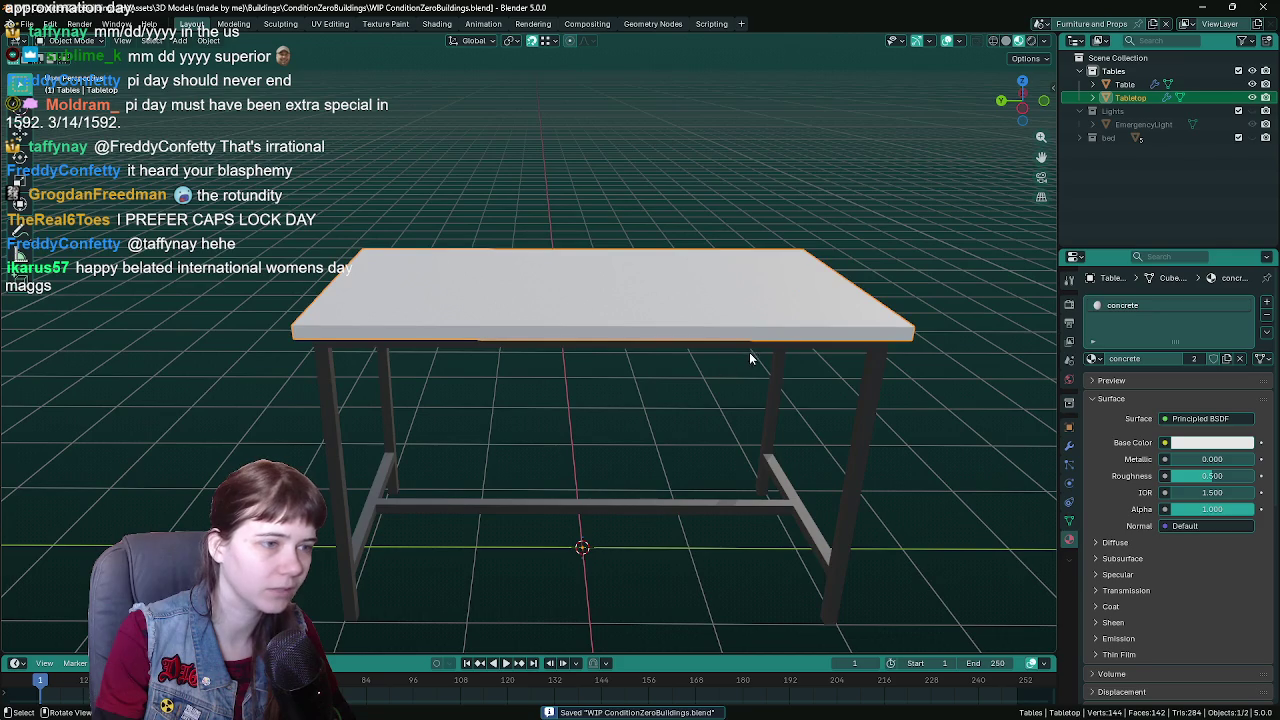
# - Duplicate the Tabletop, name the copy 'Tabletop backup' and hide it
pyautogui.hotkey('shift', 'd')
pyautogui.press('Escape')
pyautogui.doubleClick(1140, 110)
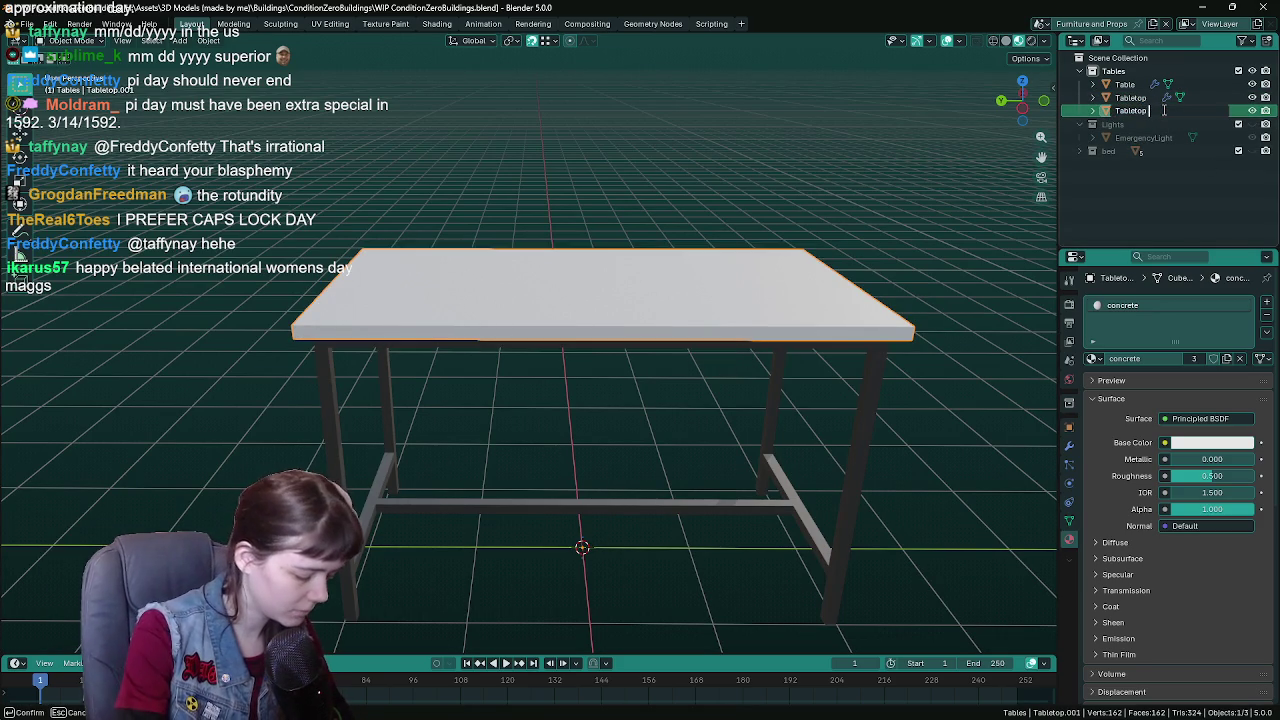
pyautogui.write('backup')
pyautogui.press('Return')
pyautogui.press('h')
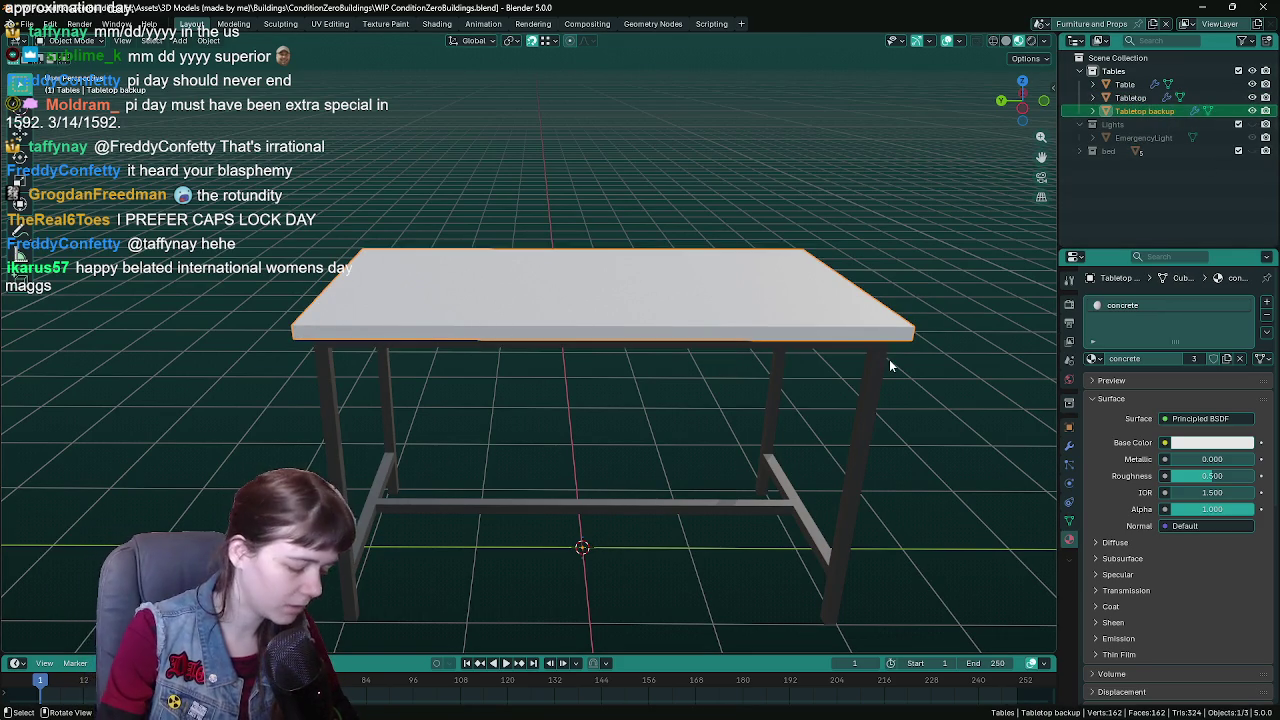
# - Duplicate the Table frame, name the copy 'Table backup' and hide it
pyautogui.click(1125, 84)
pyautogui.hotkey('shift', 'd')
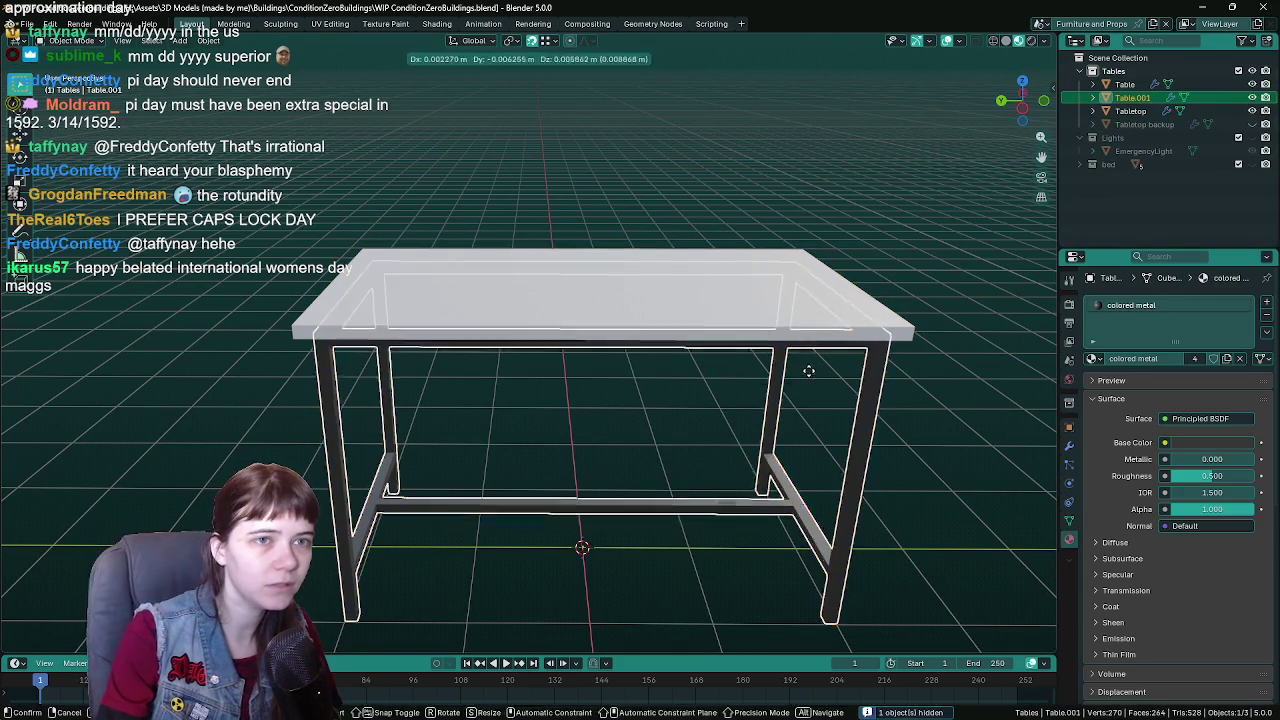
pyautogui.press('Escape')
pyautogui.doubleClick(1160, 97)
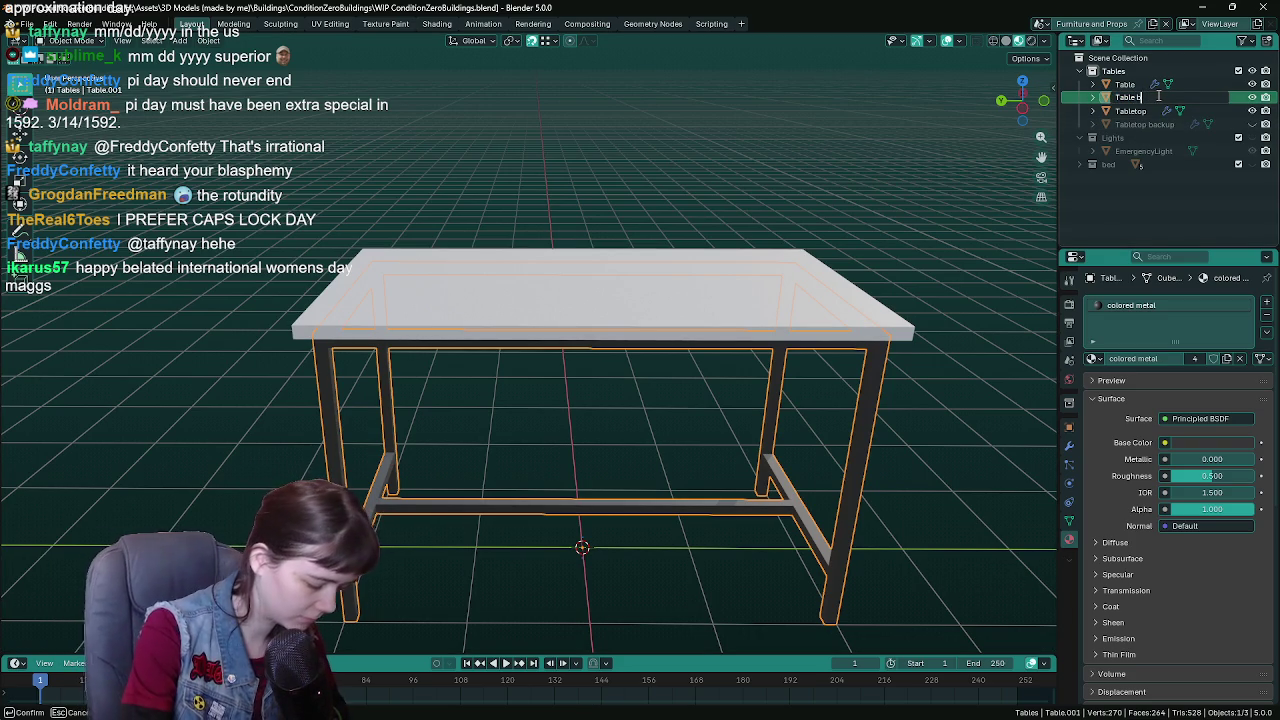
pyautogui.press('Return')
pyautogui.press('h')
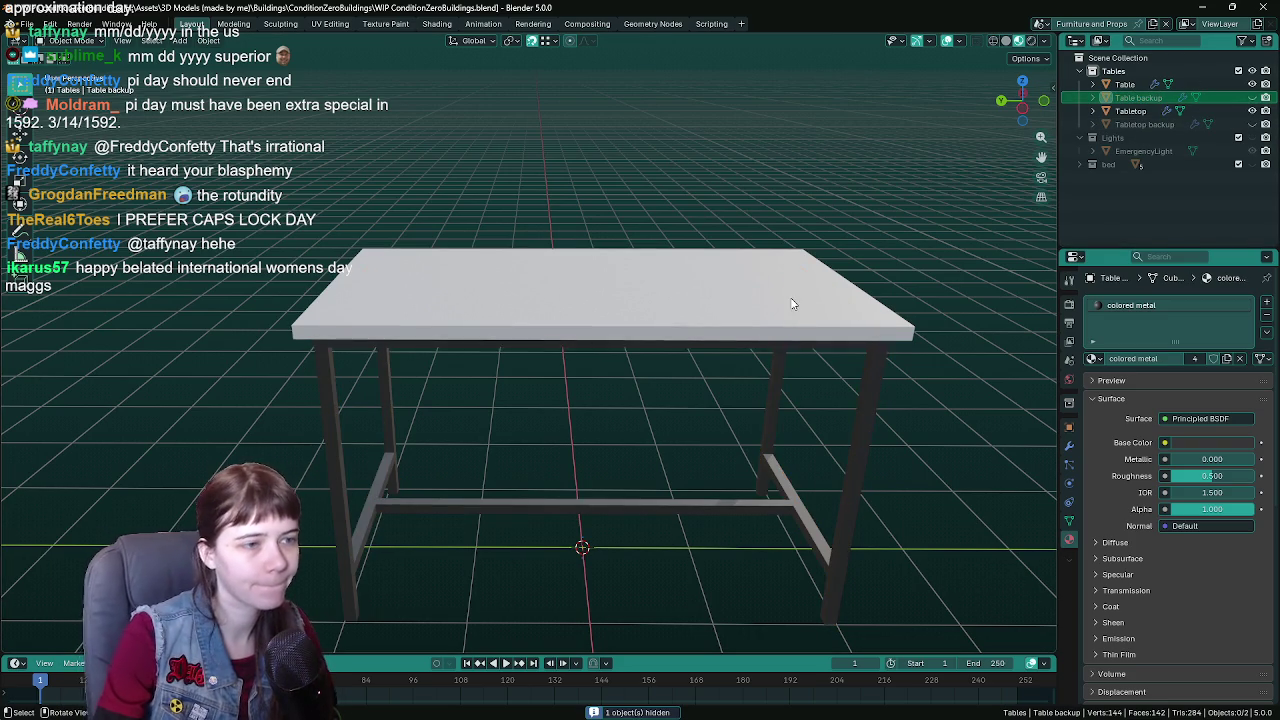
# - Join the Tabletop into the Table object and check the combined mesh from below
pyautogui.click(1130, 111)
pyautogui.click(875, 377)
pyautogui.hotkey('ctrl', 's')
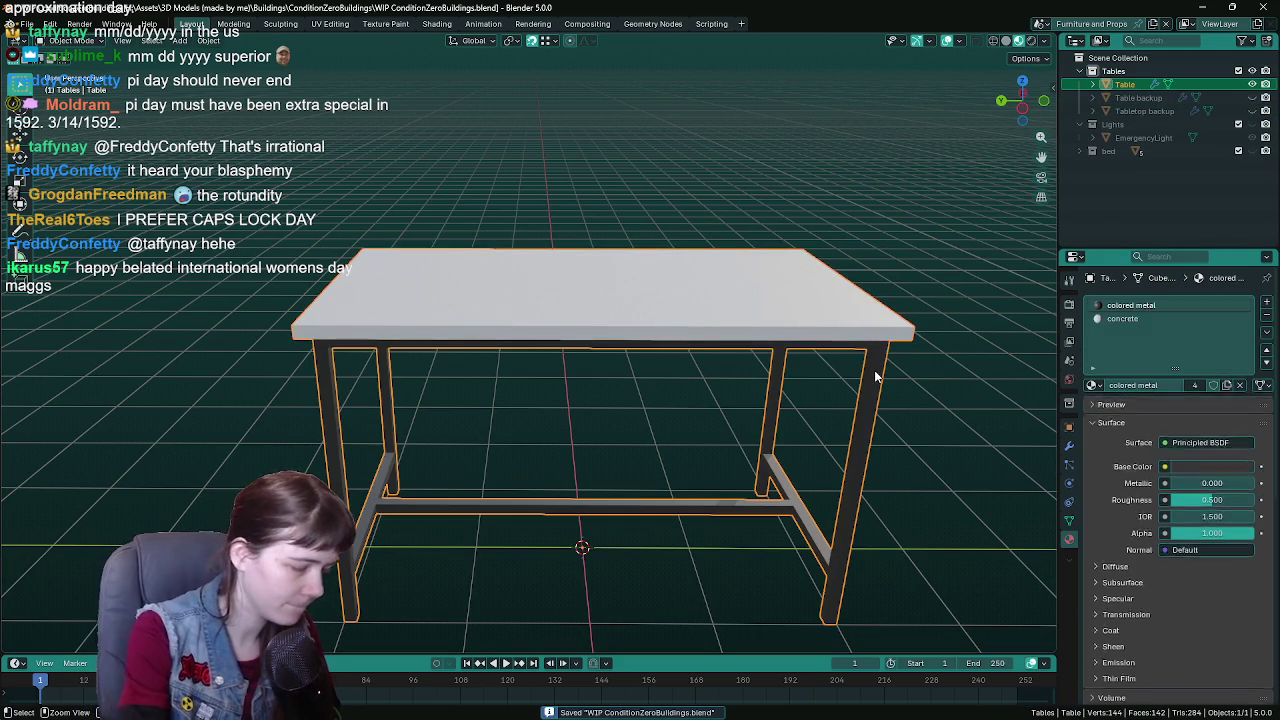
pyautogui.press('Tab')
pyautogui.moveTo(875, 371)
pyautogui.mouseDown()
pyautogui.moveTo(820, 380)
pyautogui.moveTo(657, 363)
pyautogui.moveTo(657, 381)
pyautogui.moveTo(537, 325)
pyautogui.moveTo(597, 262)
pyautogui.mouseUp()
pyautogui.press('Tab')
# - Save the file and apply the Mirror modifier on the table
pyautogui.click(1069, 445)
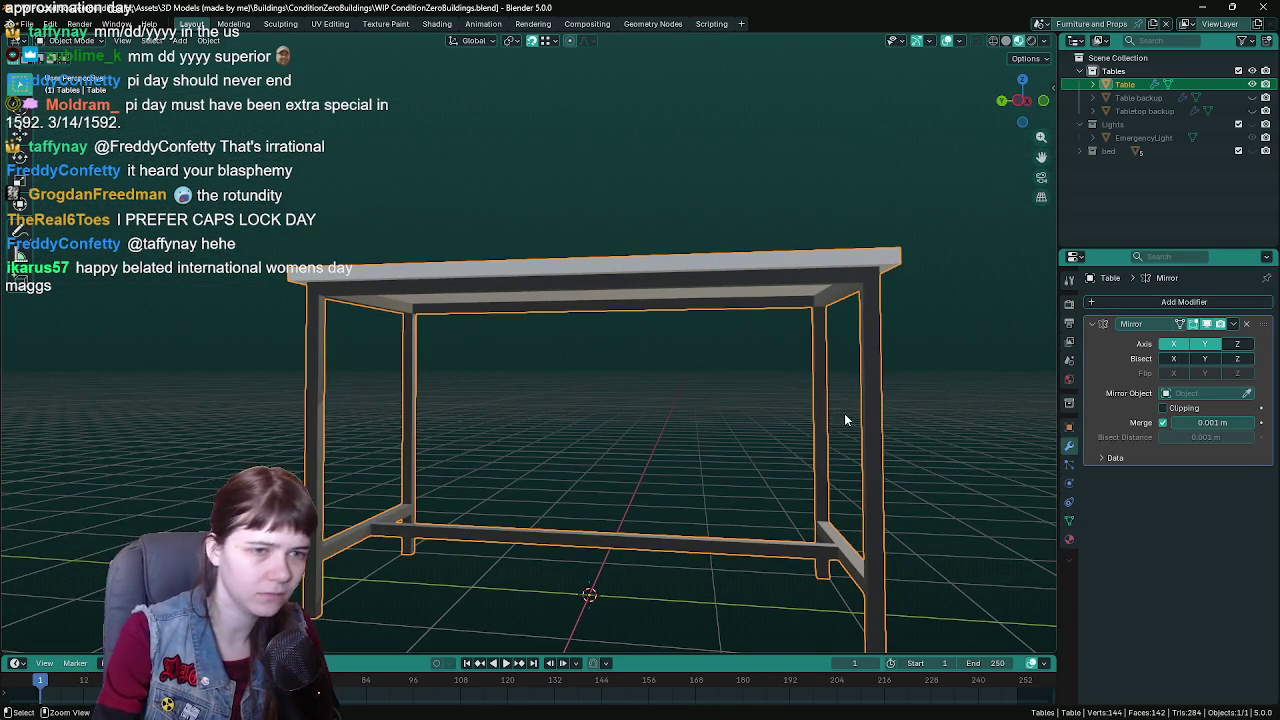
pyautogui.hotkey('ctrl', 's')
pyautogui.hotkey('ctrl', 'a')
# - In Edit Mode with everything selected, run Merge by Distance, which removes 0 vertices
pyautogui.press('Tab')
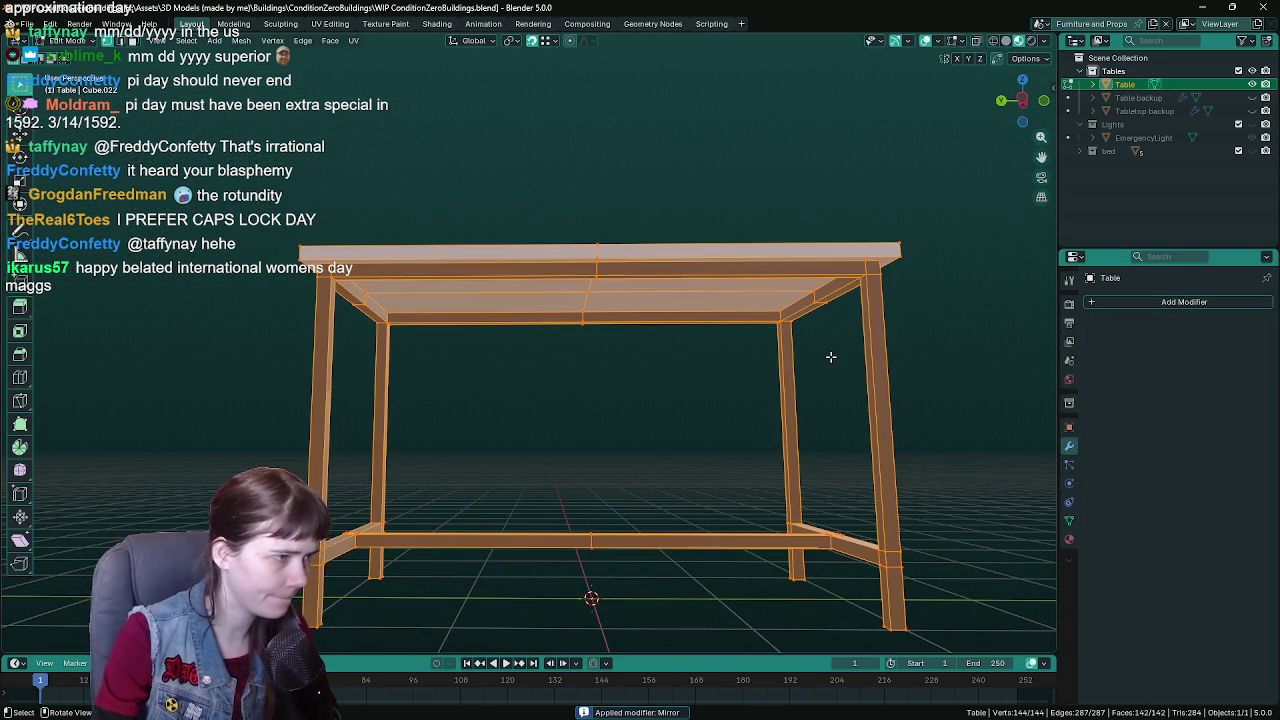
pyautogui.press('F3')
pyautogui.write('merge')
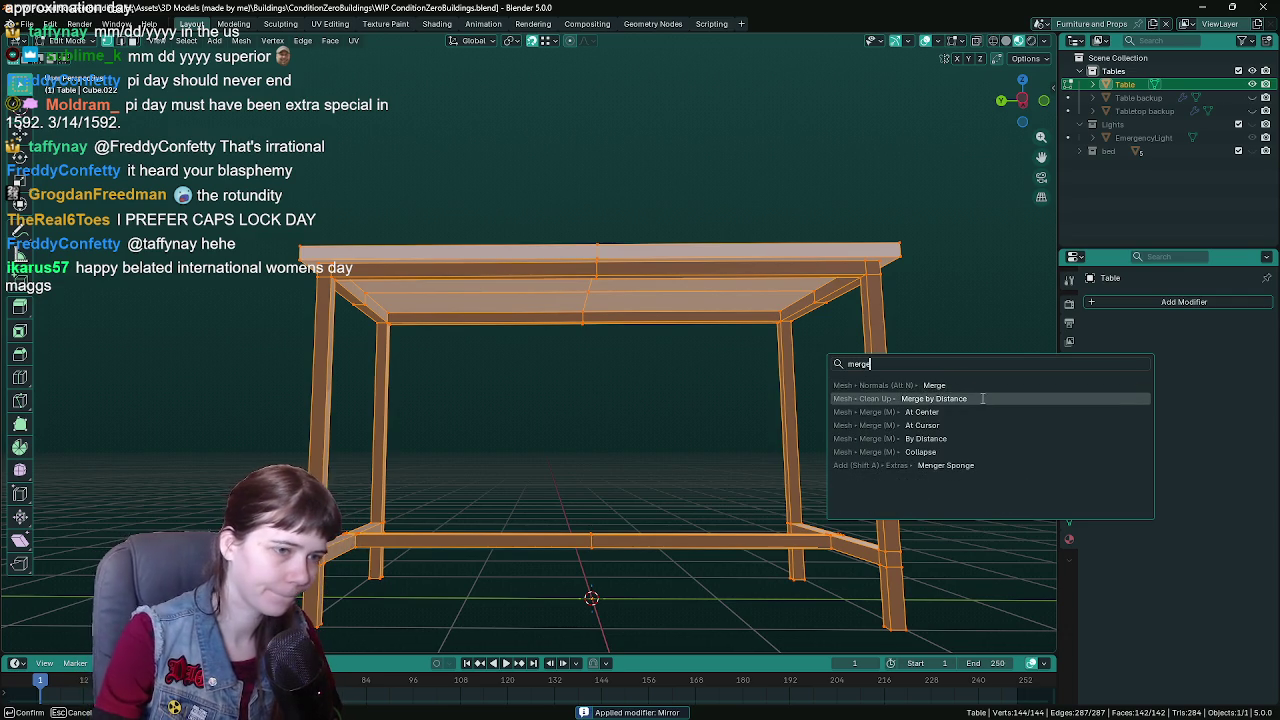
pyautogui.click(969, 399)
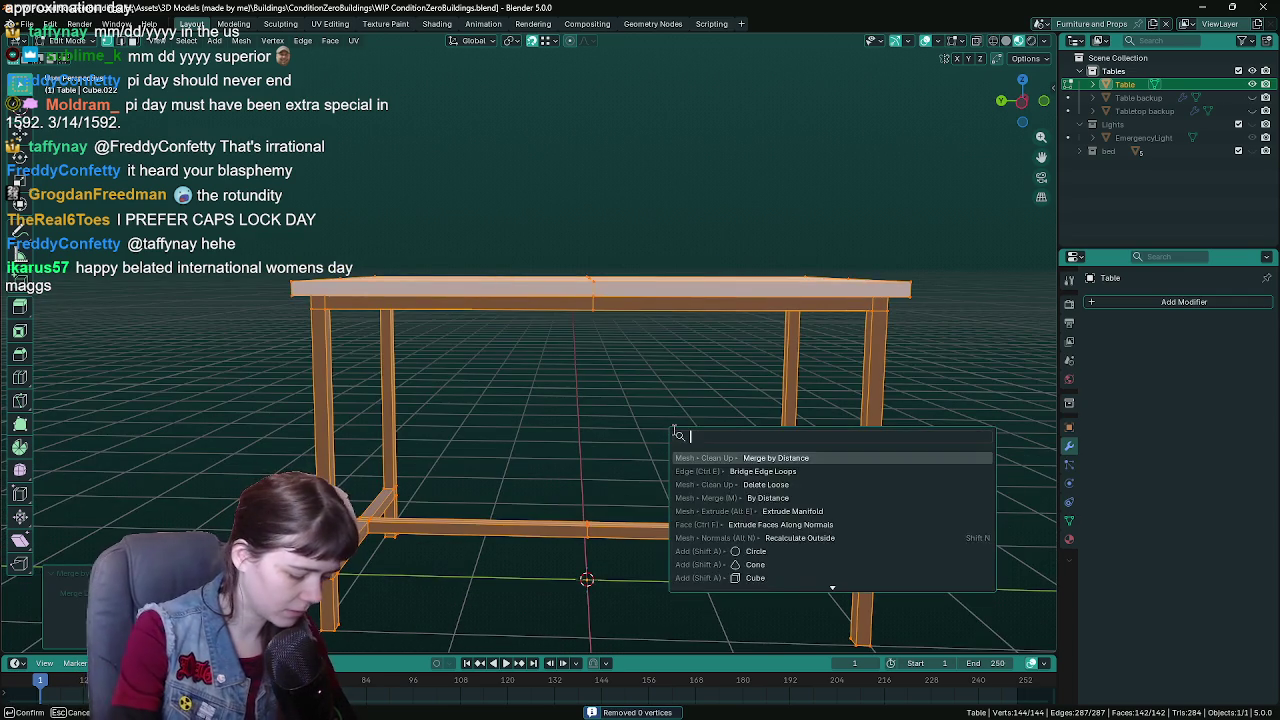
# - Run the delete edge loop command from search and save the blend file
pyautogui.press('F3')
pyautogui.write('loo')
pyautogui.press('Return')
pyautogui.hotkey('ctrl', 's')
pyautogui.moveTo(670, 423)
pyautogui.mouseDown()
pyautogui.moveTo(624, 430)
pyautogui.moveTo(547, 323)
pyautogui.moveTo(580, 220)
pyautogui.mouseUp()
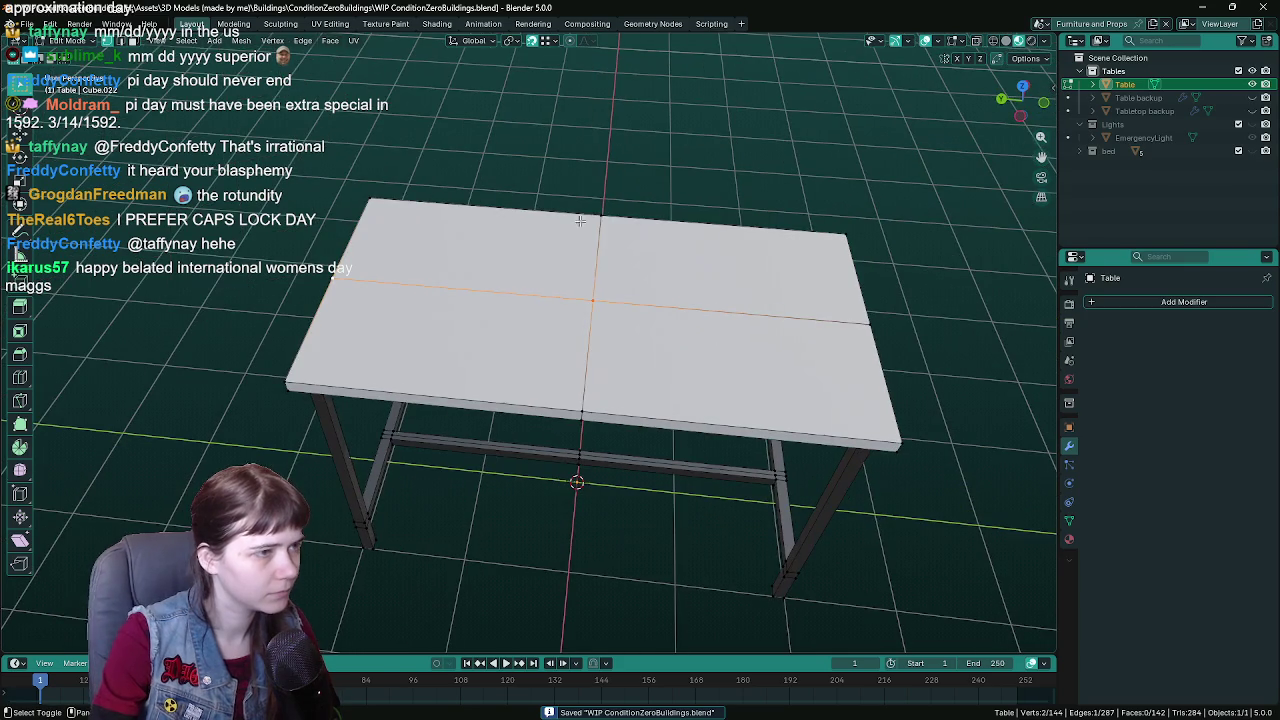
pyautogui.keyDown('shift'); pyautogui.click(598, 393); pyautogui.keyUp('shift')
pyautogui.moveTo(803, 356); pyautogui.dragTo(714, 333)
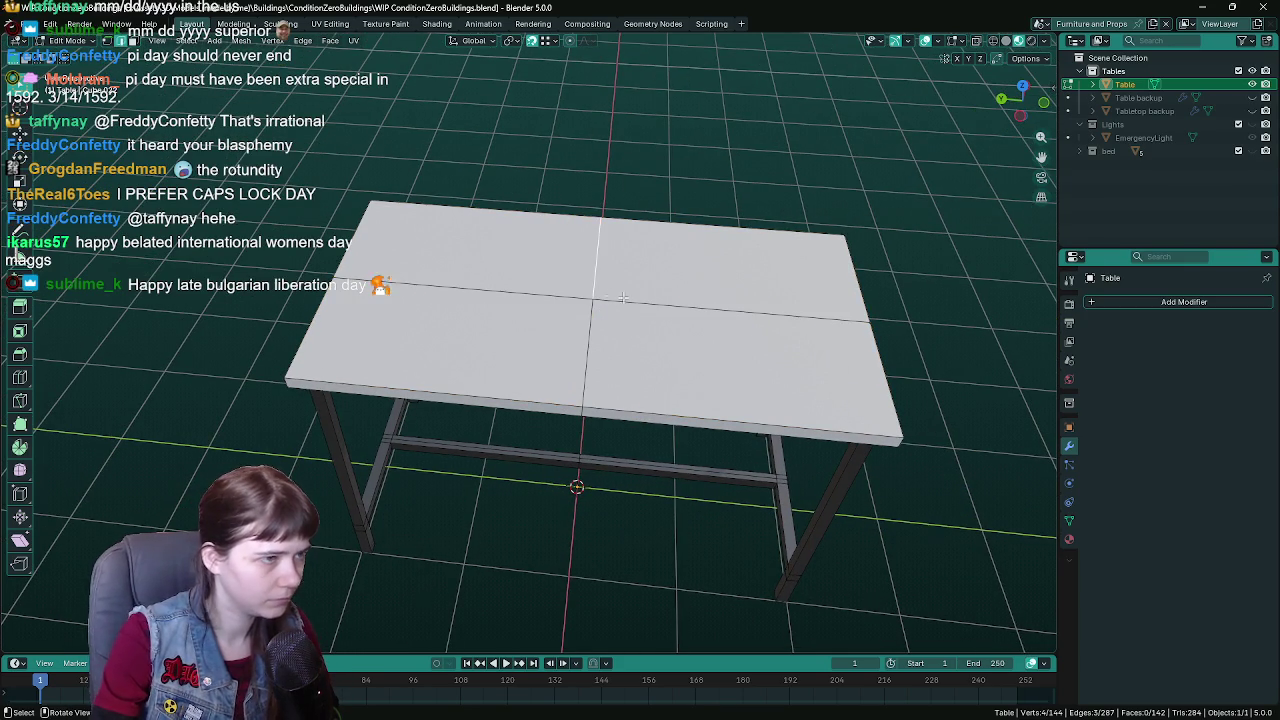
pyautogui.moveTo(622, 297)
pyautogui.mouseDown()
pyautogui.moveTo(605, 315)
pyautogui.moveTo(543, 270)
pyautogui.moveTo(556, 210)
pyautogui.moveTo(510, 320)
pyautogui.mouseUp()
pyautogui.rightClick(508, 324)
pyautogui.click(517, 345)
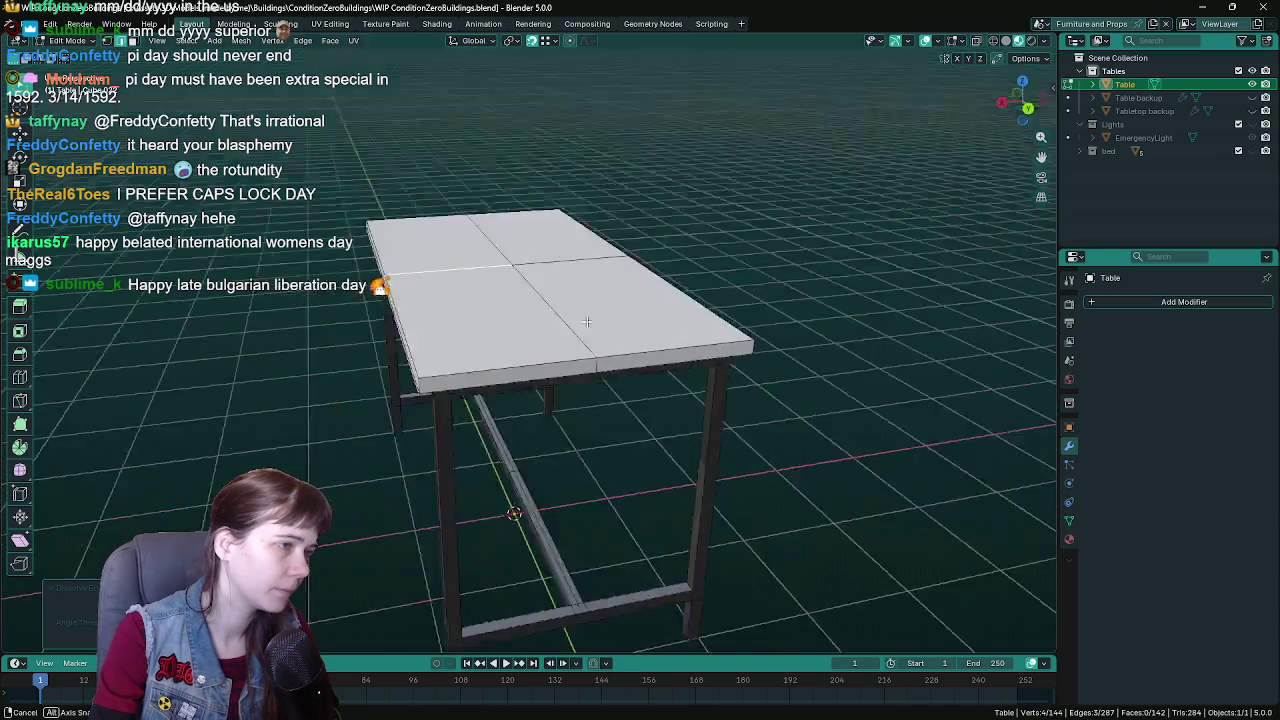
pyautogui.moveTo(587, 321); pyautogui.dragTo(601, 277)
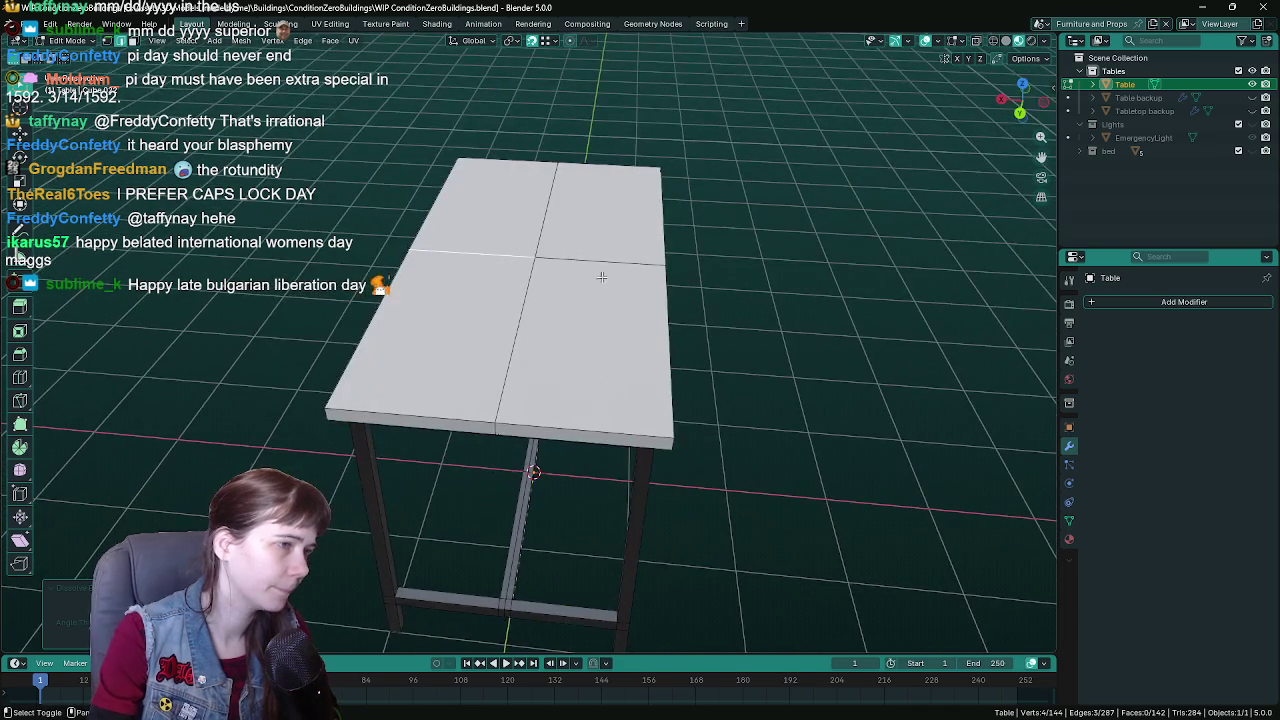
pyautogui.rightClick(514, 306)
pyautogui.click(514, 306)
pyautogui.moveTo(514, 306)
pyautogui.mouseDown()
pyautogui.moveTo(525, 295)
pyautogui.moveTo(505, 263)
pyautogui.moveTo(543, 254)
pyautogui.moveTo(569, 350)
pyautogui.mouseUp()
pyautogui.rightClick(543, 254)
pyautogui.click(543, 254)
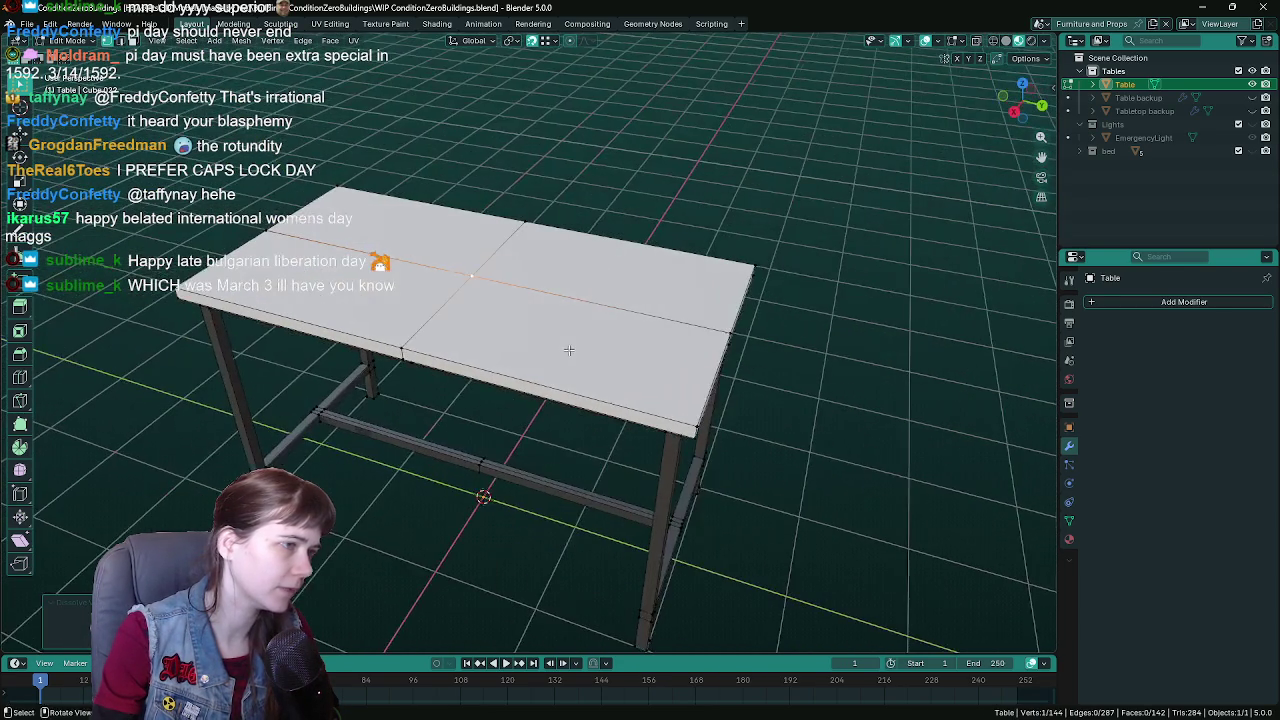
pyautogui.moveTo(722, 328)
pyautogui.mouseDown()
pyautogui.moveTo(640, 380)
pyautogui.moveTo(550, 268)
pyautogui.moveTo(600, 330)
pyautogui.moveTo(570, 388)
pyautogui.moveTo(597, 349)
pyautogui.moveTo(691, 324)
pyautogui.moveTo(665, 335)
pyautogui.moveTo(612, 246)
pyautogui.moveTo(615, 320)
pyautogui.moveTo(630, 310)
pyautogui.moveTo(626, 238)
pyautogui.mouseUp()
pyautogui.keyDown('shift'); pyautogui.click(495, 332); pyautogui.keyUp('shift')
pyautogui.moveTo(495, 332)
pyautogui.mouseDown()
pyautogui.moveTo(560, 330)
pyautogui.moveTo(640, 374)
pyautogui.moveTo(478, 265)
pyautogui.moveTo(529, 374)
pyautogui.moveTo(497, 414)
pyautogui.moveTo(523, 471)
pyautogui.moveTo(594, 429)
pyautogui.moveTo(593, 357)
pyautogui.mouseUp()
pyautogui.rightClick(640, 322)
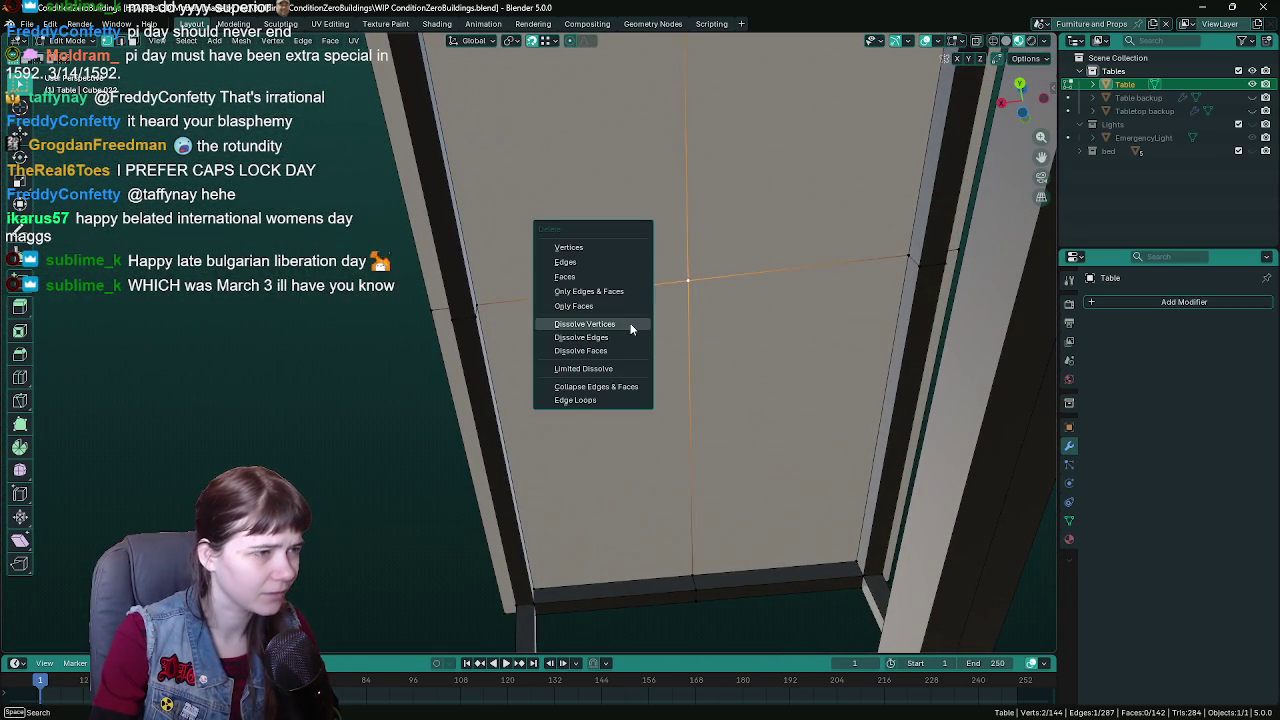
pyautogui.click(590, 247)
pyautogui.moveTo(590, 247)
pyautogui.mouseDown()
pyautogui.moveTo(486, 294)
pyautogui.moveTo(600, 346)
pyautogui.moveTo(466, 331)
pyautogui.moveTo(646, 369)
pyautogui.moveTo(492, 360)
pyautogui.moveTo(510, 277)
pyautogui.mouseUp()
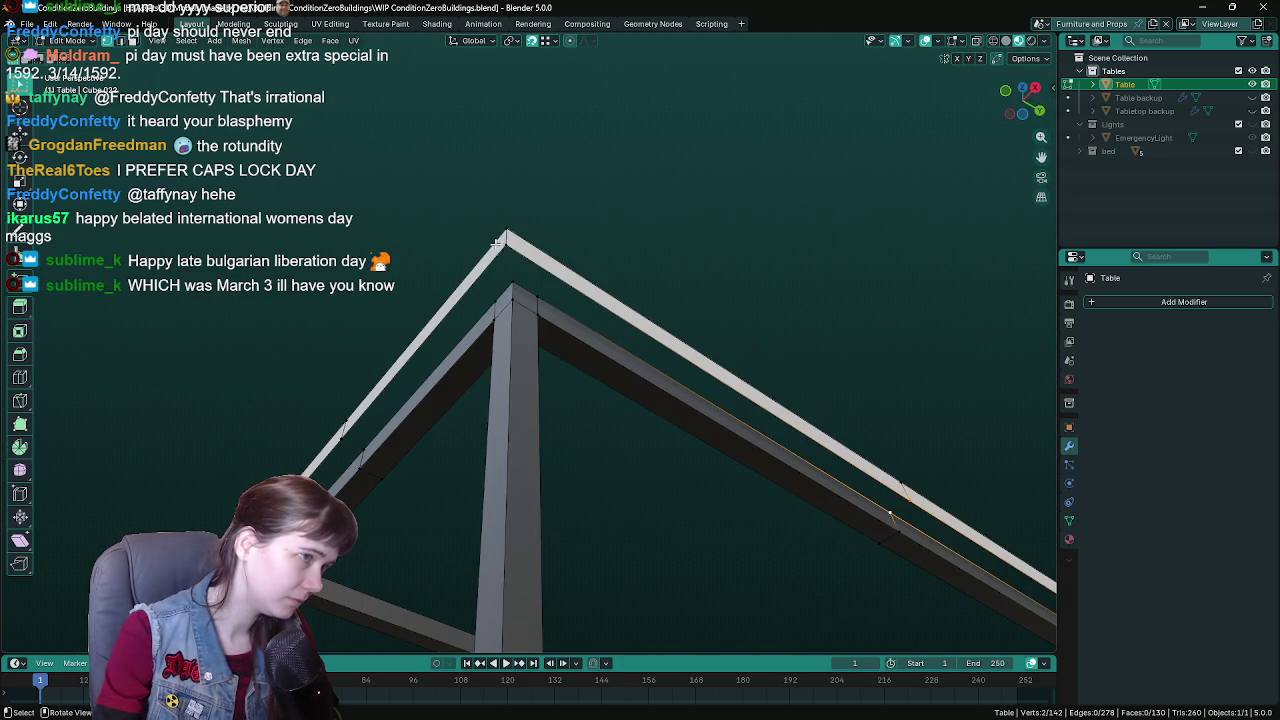
pyautogui.moveTo(747, 362)
pyautogui.mouseDown()
pyautogui.moveTo(666, 366)
pyautogui.moveTo(393, 333)
pyautogui.mouseUp()
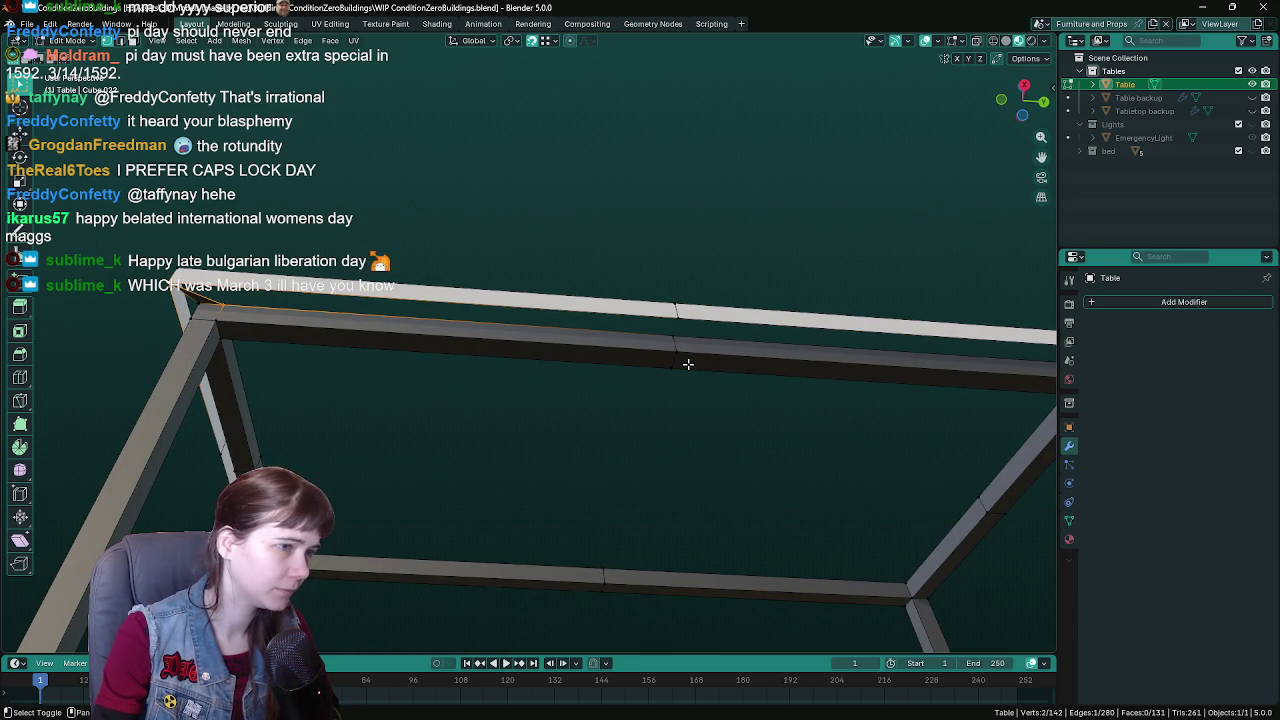
# - Assign the concrete material to the top faces of the front and adjacent beams
pyautogui.click(571, 346)
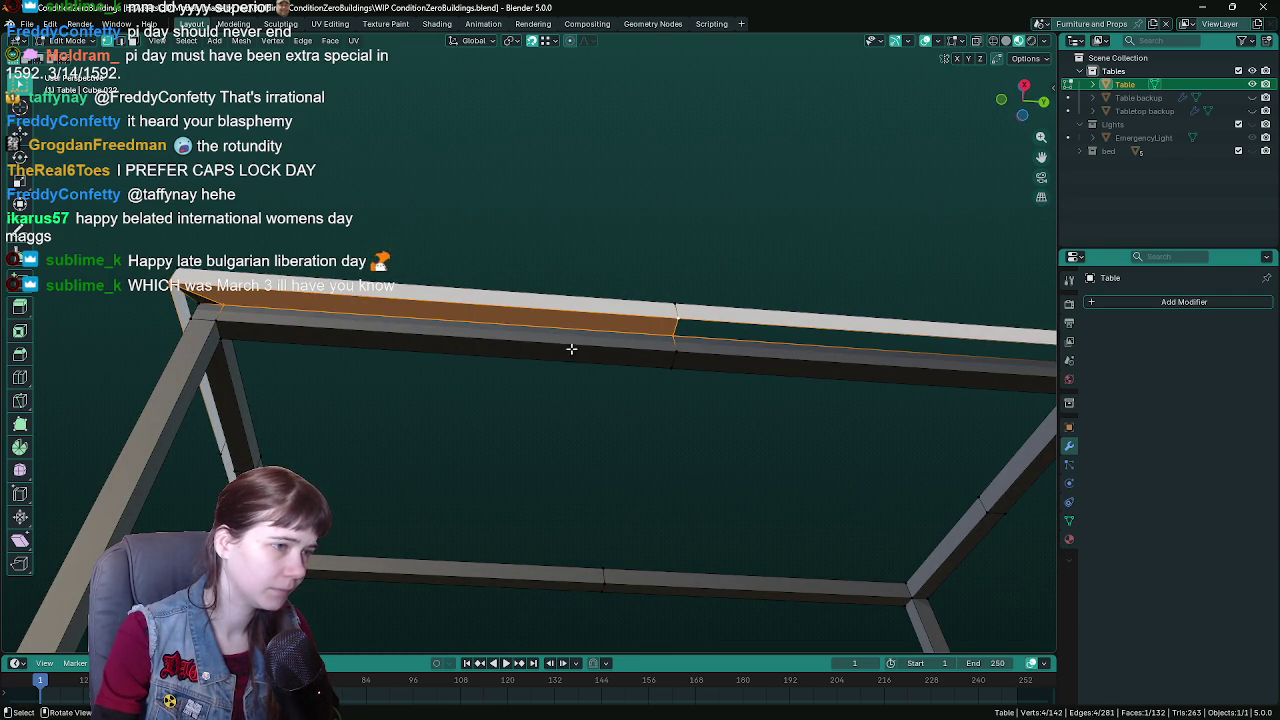
pyautogui.keyDown('shift'); pyautogui.click(214, 303); pyautogui.keyUp('shift')
pyautogui.click(1069, 539)
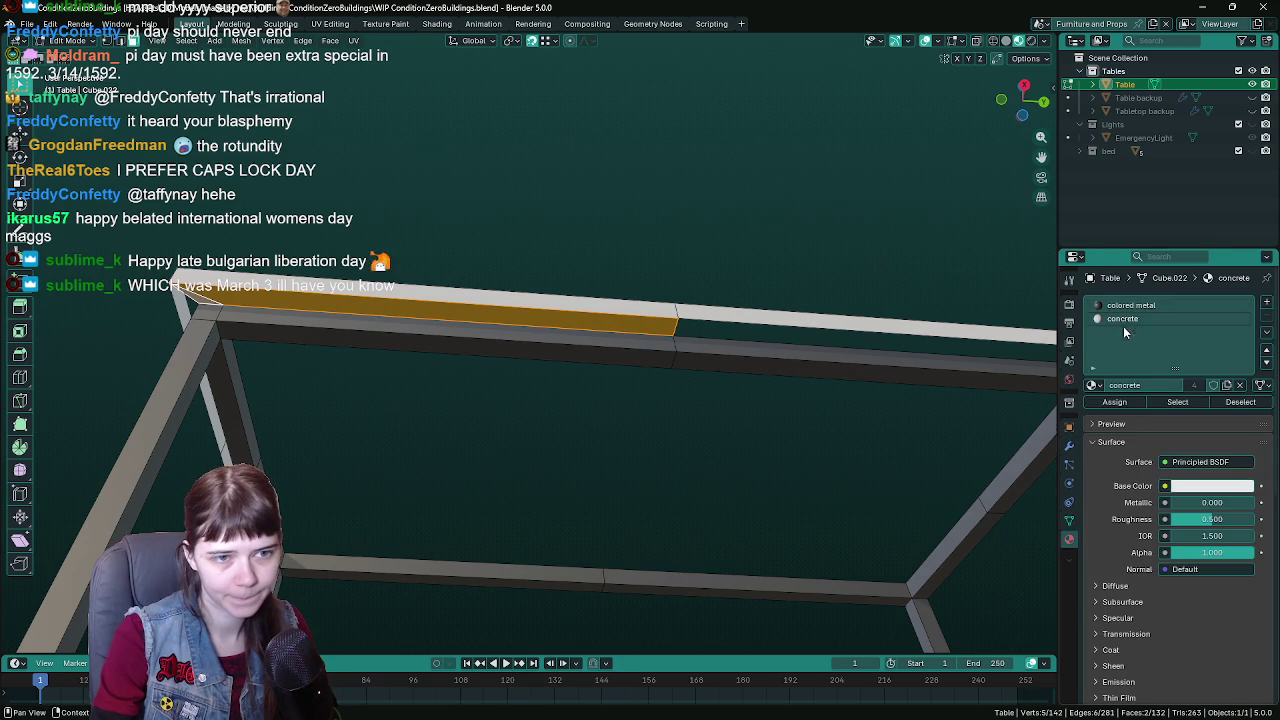
pyautogui.click(1133, 400)
# - In edge select mode, fill the first open corner gaps of the top rail with faces
pyautogui.moveTo(774, 391)
pyautogui.mouseDown()
pyautogui.moveTo(726, 374)
pyautogui.moveTo(488, 368)
pyautogui.mouseUp()
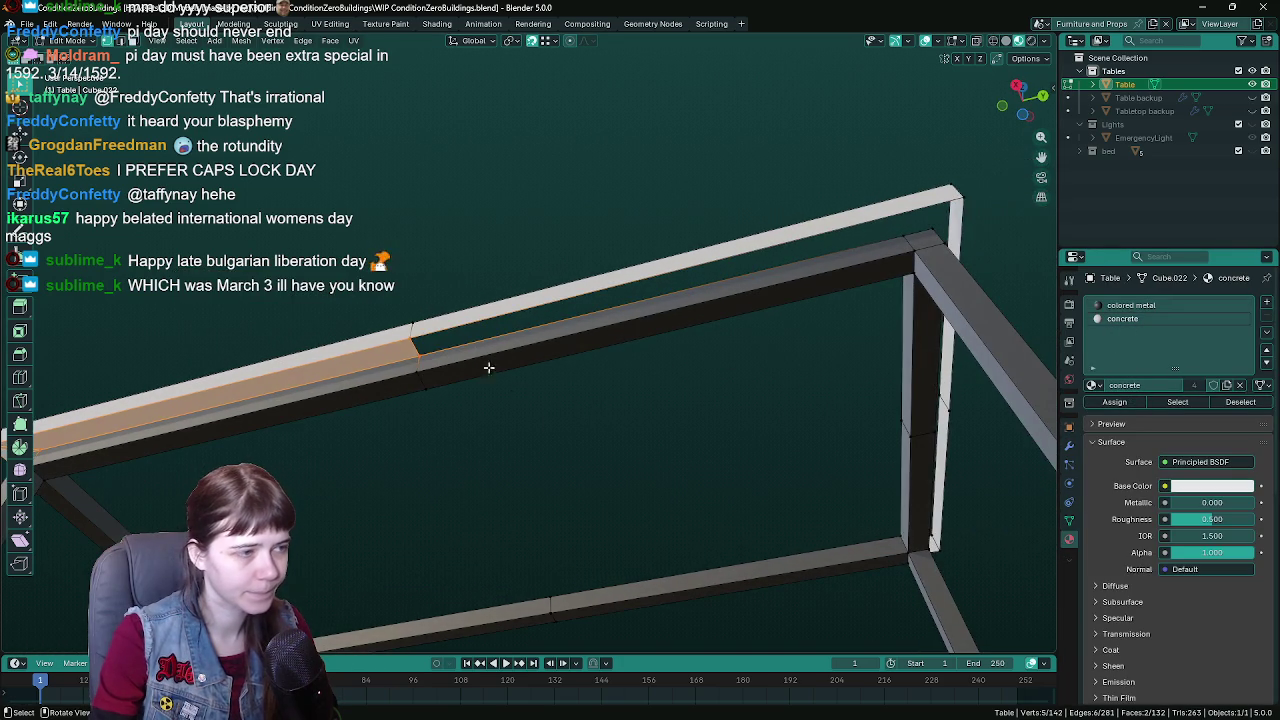
pyautogui.press('2')
pyautogui.click(433, 352)
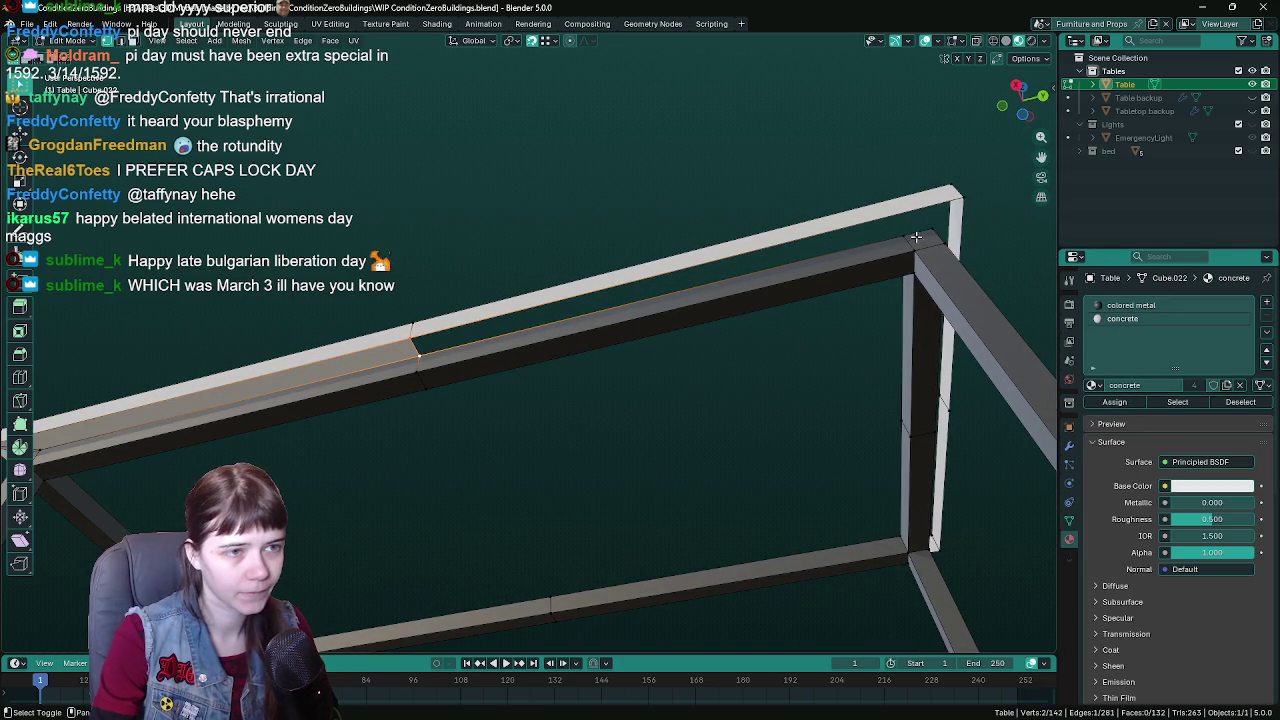
pyautogui.press('f')
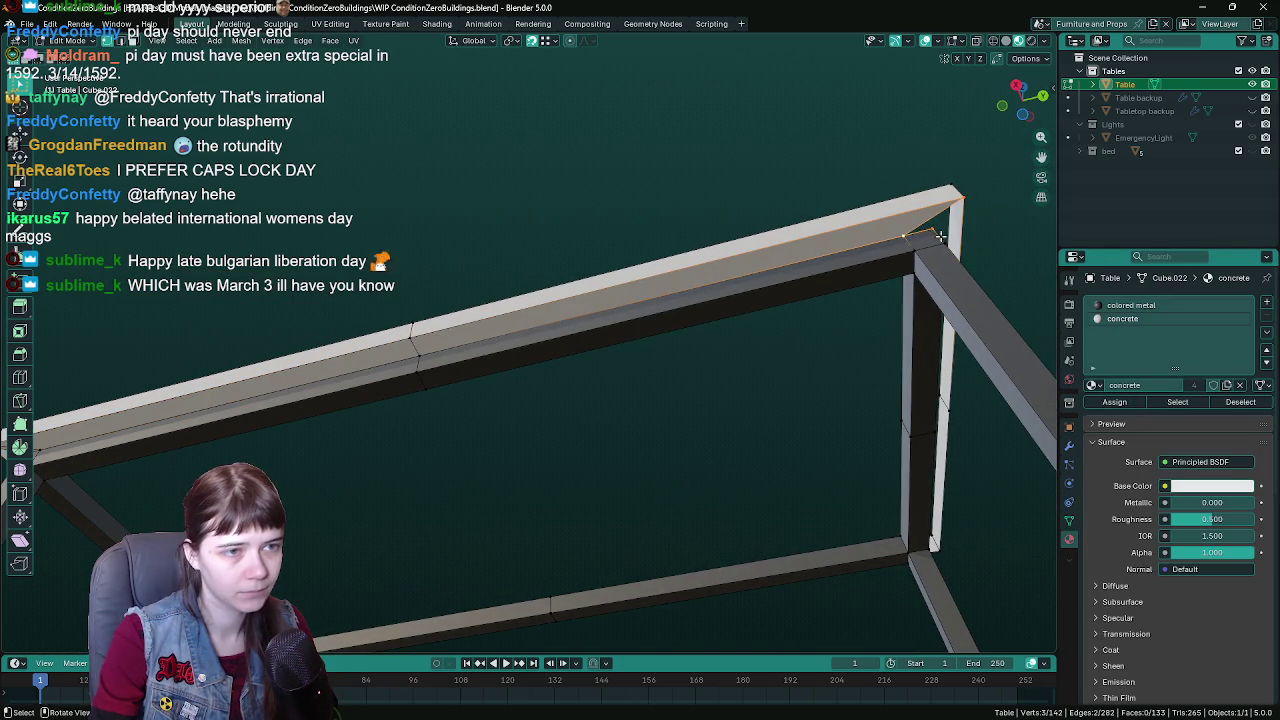
pyautogui.moveTo(966, 194)
pyautogui.mouseDown()
pyautogui.moveTo(885, 266)
pyautogui.moveTo(483, 158)
pyautogui.moveTo(510, 152)
pyautogui.moveTo(491, 185)
pyautogui.mouseUp()
pyautogui.press('f')
pyautogui.click(241, 195)
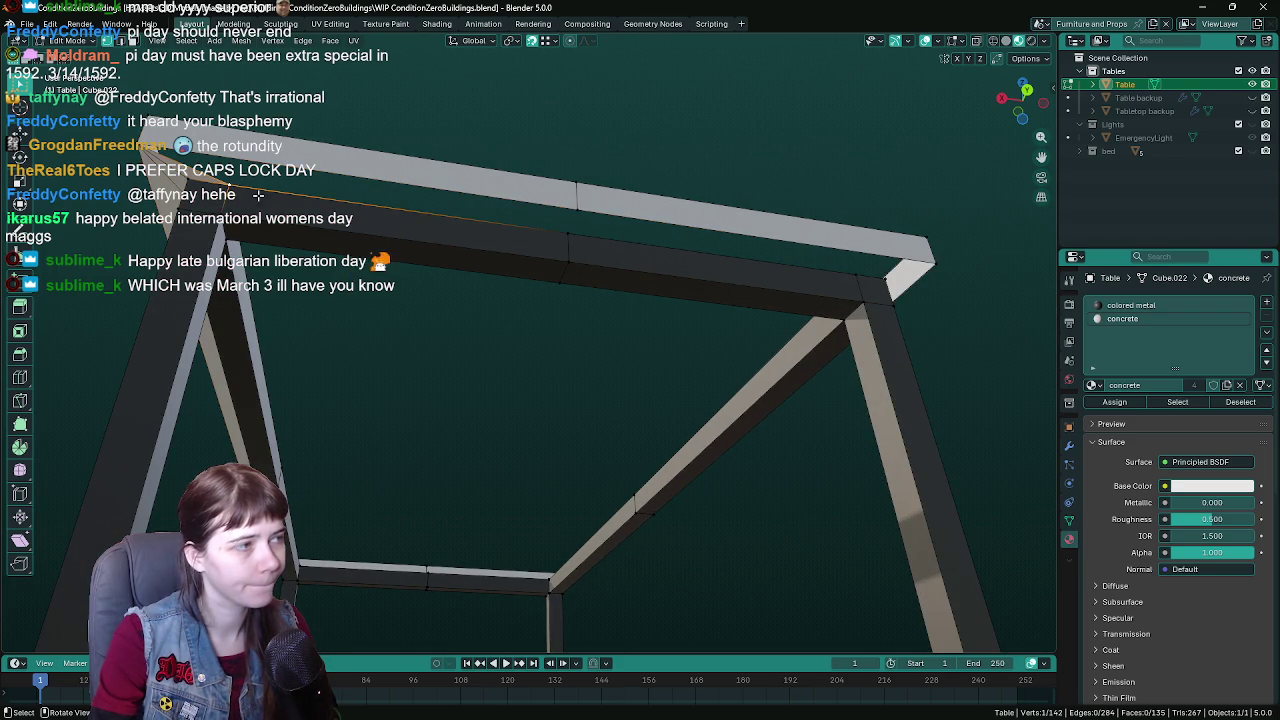
pyautogui.press('f')
pyautogui.click(580, 236)
pyautogui.moveTo(580, 236)
pyautogui.mouseDown()
pyautogui.moveTo(671, 257)
pyautogui.moveTo(477, 271)
pyautogui.mouseUp()
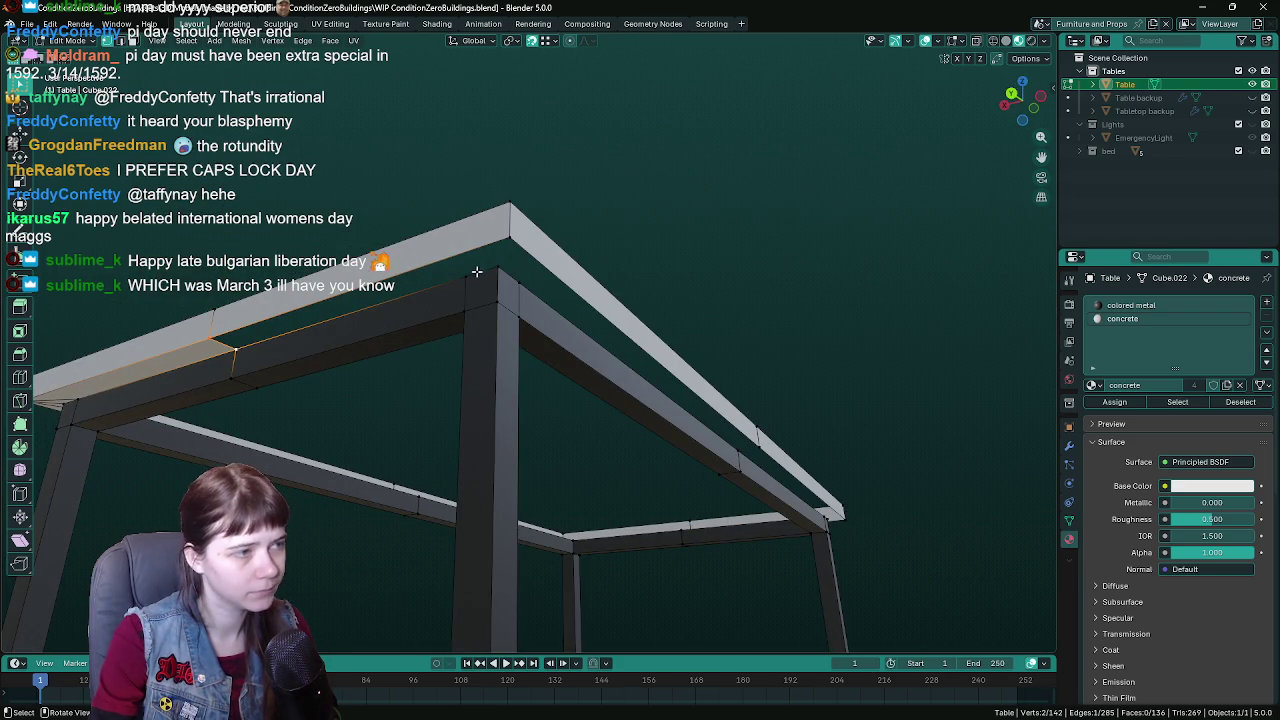
pyautogui.press('f')
# - Fill the further corner gaps around the rail frame by selecting vertex pairs
pyautogui.click(475, 268)
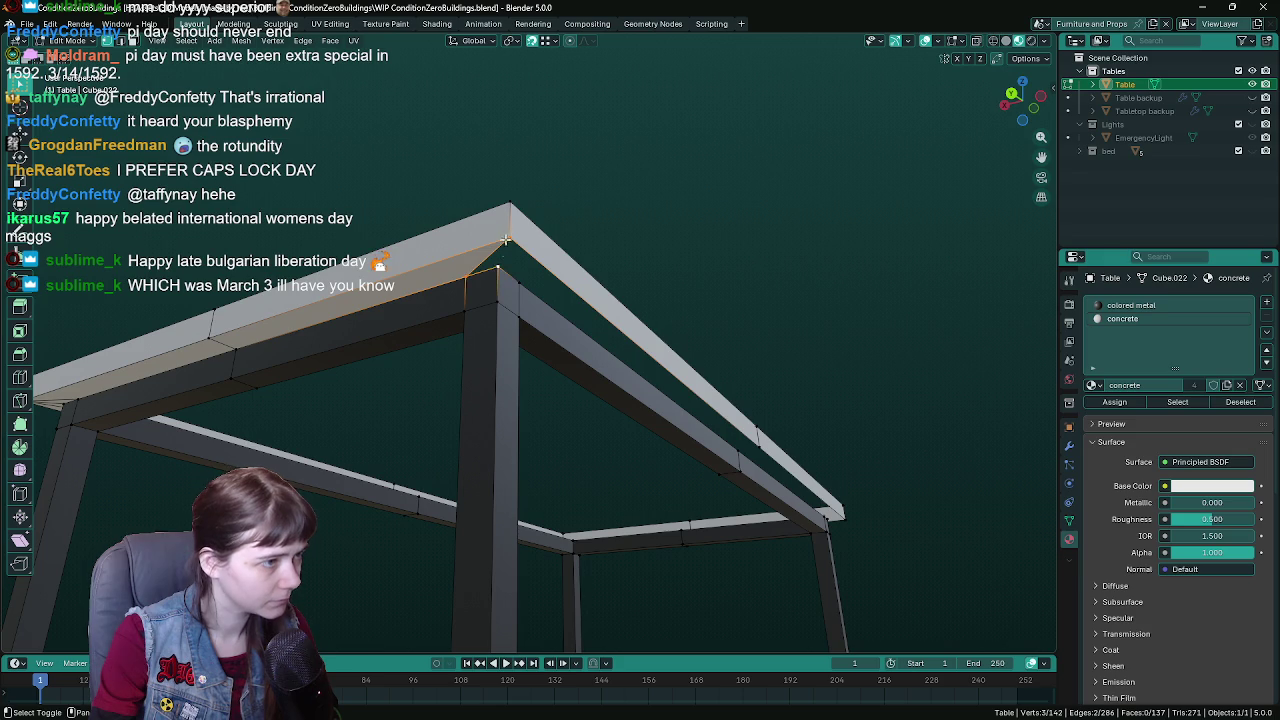
pyautogui.moveTo(651, 296); pyautogui.dragTo(375, 272)
pyautogui.moveTo(297, 241)
pyautogui.mouseDown()
pyautogui.moveTo(752, 289)
pyautogui.moveTo(666, 323)
pyautogui.moveTo(629, 314)
pyautogui.mouseUp()
pyautogui.press('f')
pyautogui.keyDown('shift'); pyautogui.click(656, 315); pyautogui.keyUp('shift')
pyautogui.press('f')
pyautogui.moveTo(939, 291); pyautogui.dragTo(575, 221)
pyautogui.click(575, 221)
pyautogui.press('f')
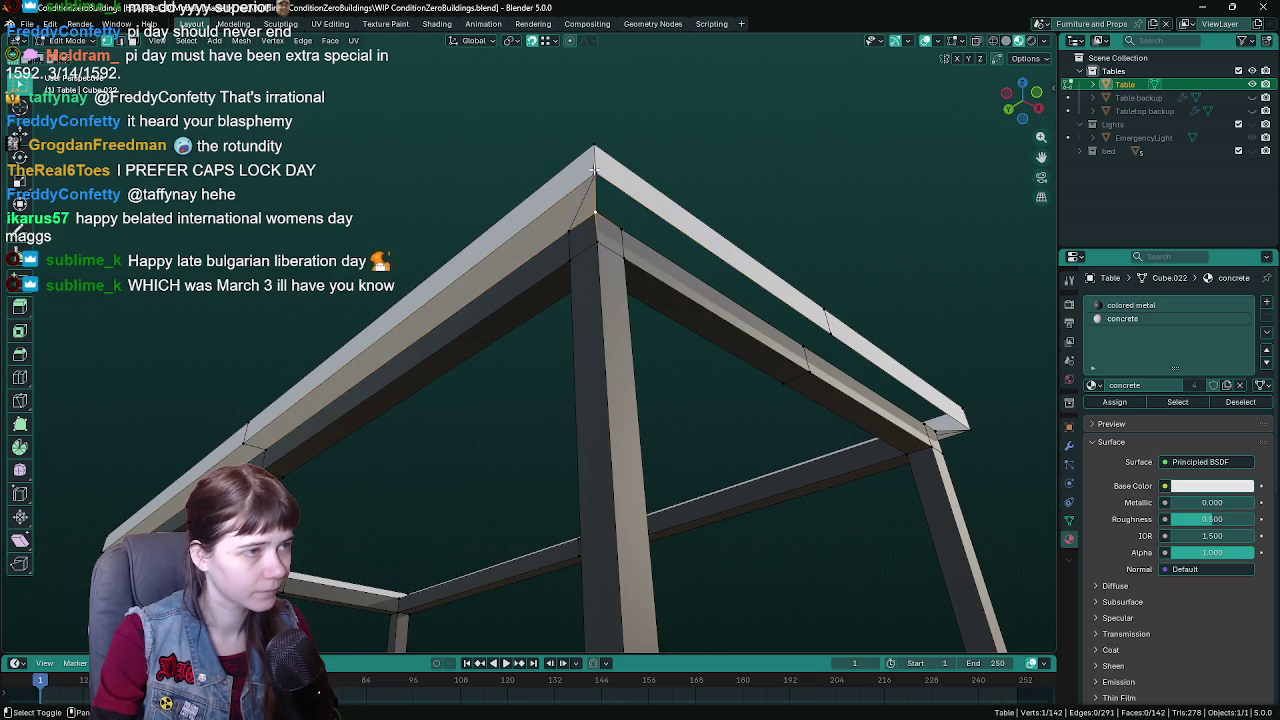
pyautogui.keyDown('shift'); pyautogui.click(618, 218); pyautogui.keyUp('shift')
pyautogui.moveTo(618, 218); pyautogui.dragTo(560, 210)
pyautogui.press('f')
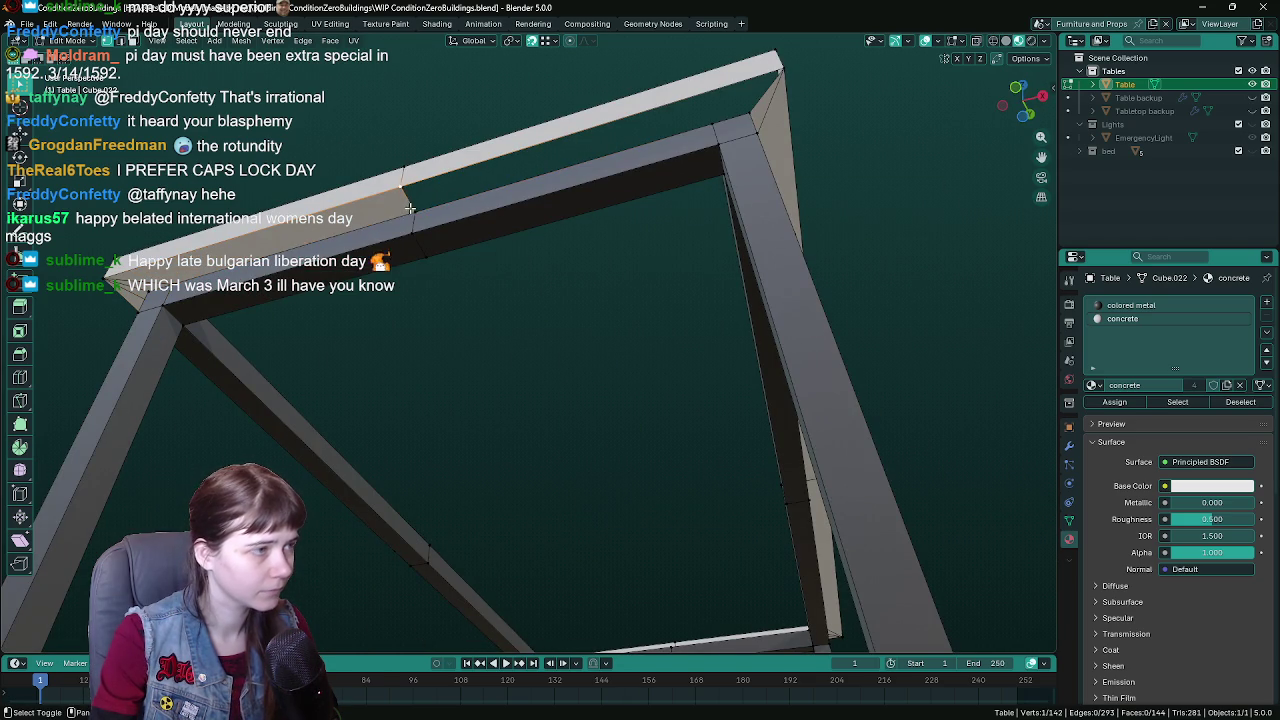
# - Fill the last holes in the top rail and save the blend file
pyautogui.press('f')
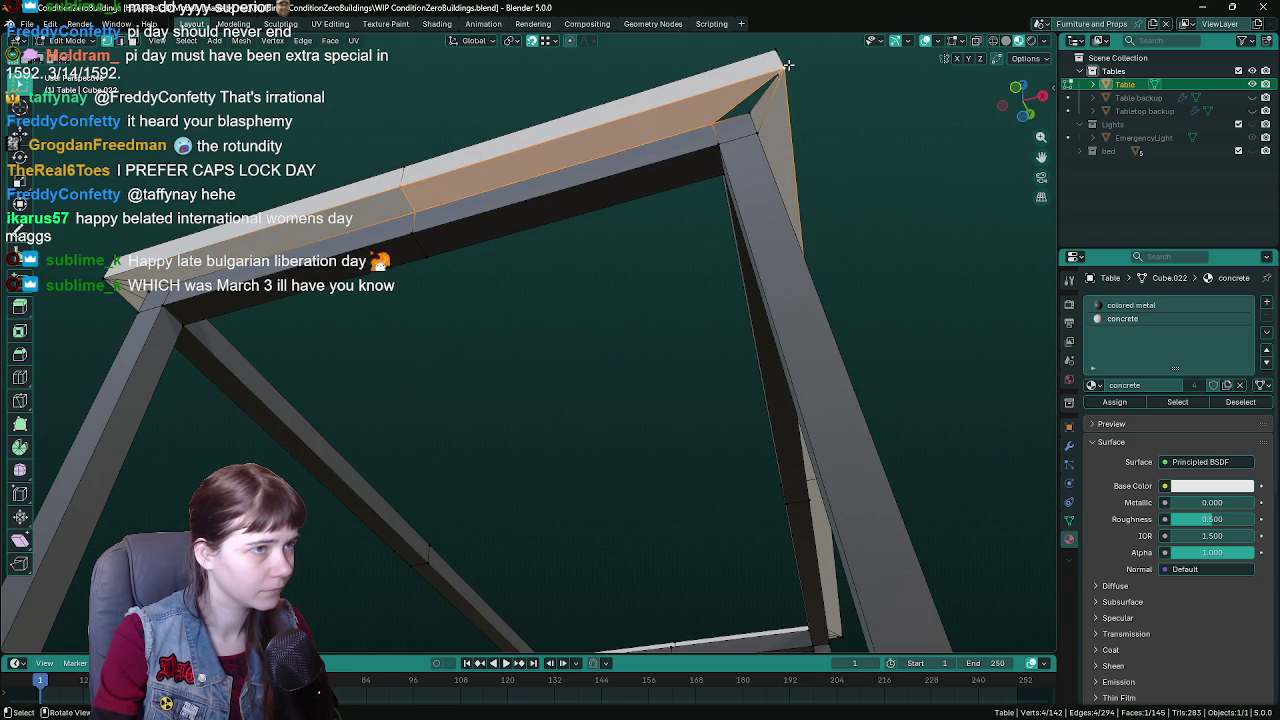
pyautogui.press('f')
pyautogui.hotkey('ctrl', 's')
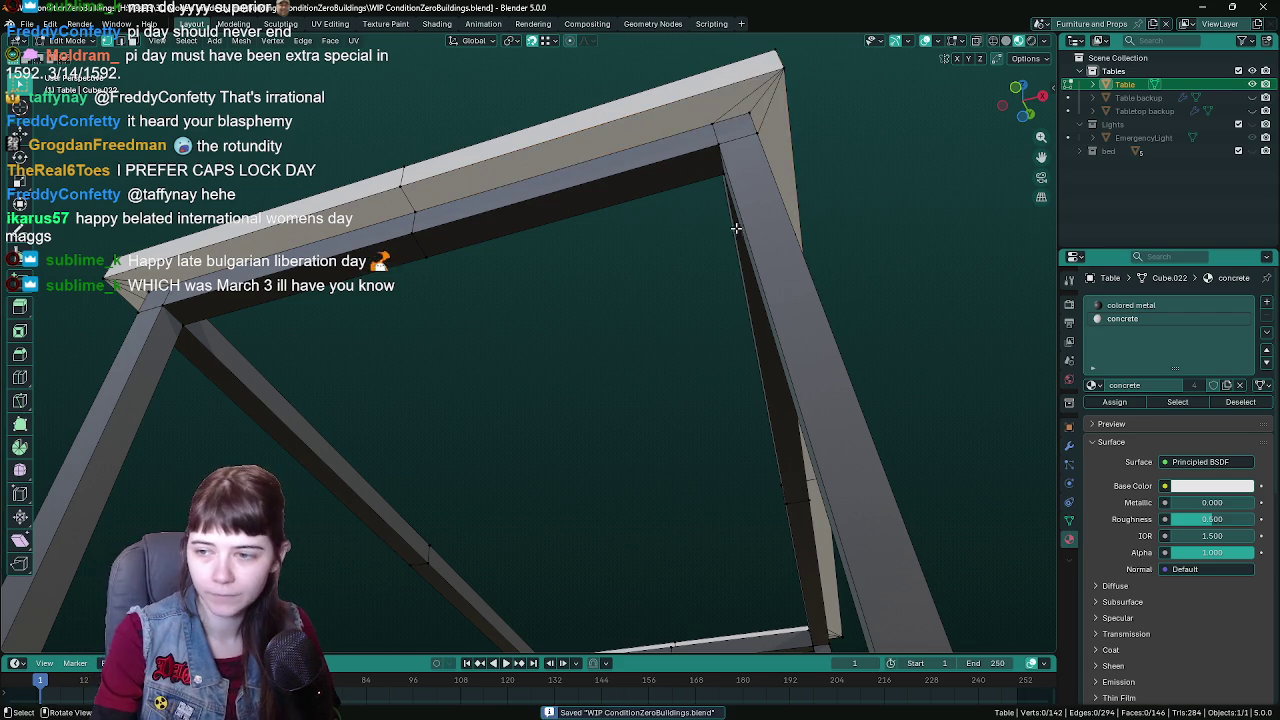
pyautogui.moveTo(762, 116); pyautogui.dragTo(757, 242)
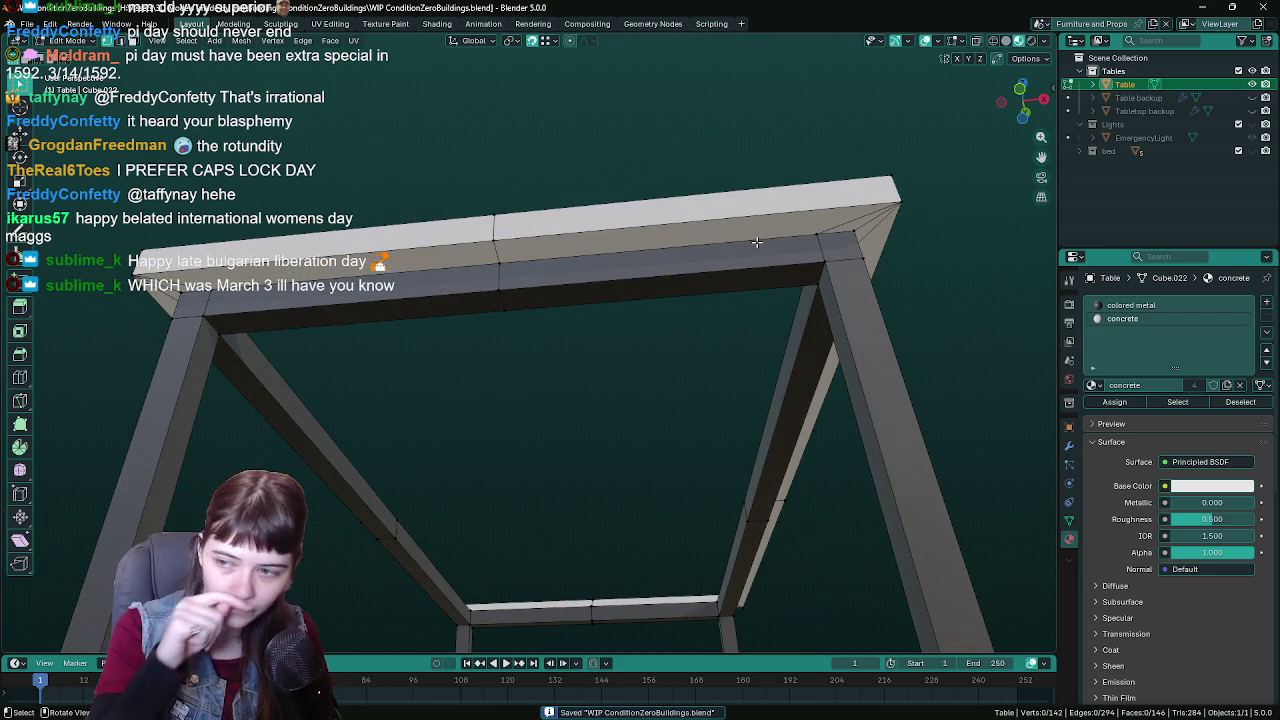
pyautogui.hotkey('ctrl', 's')
pyautogui.moveTo(755, 242)
pyautogui.mouseDown()
pyautogui.moveTo(614, 314)
pyautogui.moveTo(357, 386)
pyautogui.moveTo(466, 497)
pyautogui.moveTo(509, 406)
pyautogui.moveTo(457, 340)
pyautogui.moveTo(575, 367)
pyautogui.moveTo(560, 330)
pyautogui.moveTo(619, 346)
pyautogui.moveTo(571, 343)
pyautogui.moveTo(584, 443)
pyautogui.moveTo(489, 391)
pyautogui.moveTo(517, 423)
pyautogui.moveTo(555, 415)
pyautogui.mouseUp()
# - Fill the tabletop's inner edge loop with a single face and save
pyautogui.keyDown('alt'); pyautogui.click(600, 350); pyautogui.keyUp('alt')
pyautogui.scroll(-3, 619, 346)
pyautogui.press('f')
pyautogui.hotkey('ctrl', 's')
# - Dissolve the selected tabletop edges and another extra edge on the tabletop
pyautogui.moveTo(538, 331)
pyautogui.mouseDown()
pyautogui.moveTo(563, 343)
pyautogui.moveTo(510, 293)
pyautogui.moveTo(517, 323)
pyautogui.moveTo(680, 383)
pyautogui.moveTo(534, 301)
pyautogui.moveTo(503, 251)
pyautogui.moveTo(386, 195)
pyautogui.moveTo(442, 256)
pyautogui.mouseUp()
pyautogui.press('x')
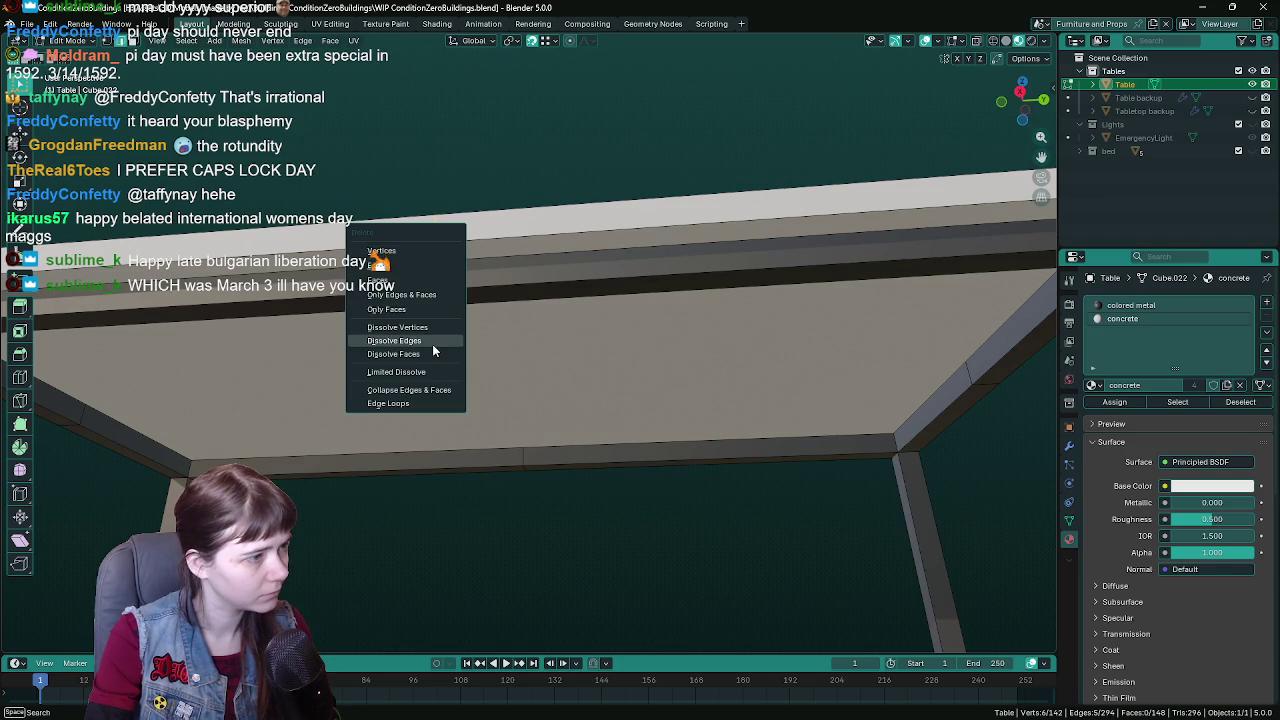
pyautogui.click(432, 341)
pyautogui.moveTo(437, 343)
pyautogui.mouseDown()
pyautogui.moveTo(763, 346)
pyautogui.moveTo(623, 346)
pyautogui.moveTo(428, 243)
pyautogui.mouseUp()
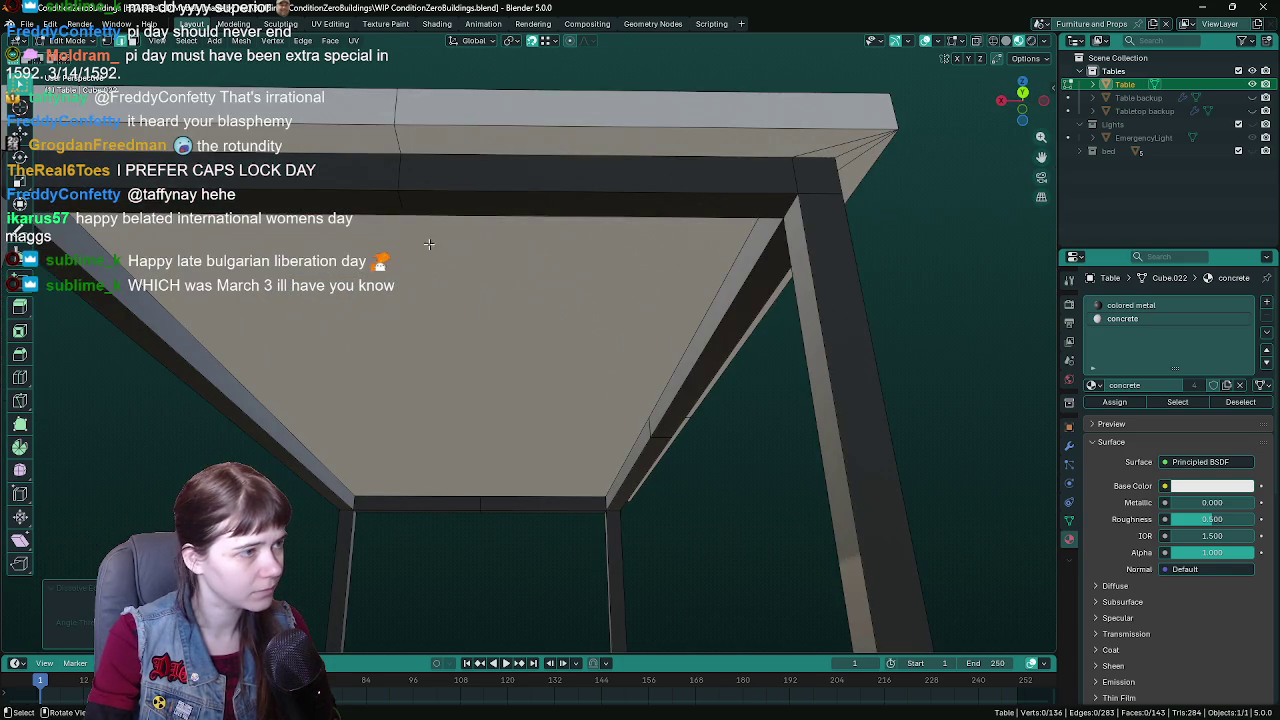
pyautogui.keyDown('alt'); pyautogui.click(398, 185); pyautogui.keyUp('alt')
pyautogui.press('x')
pyautogui.click(405, 186)
# - Dissolve one more extra edge under the tabletop and switch to Object Mode
pyautogui.moveTo(405, 186); pyautogui.dragTo(596, 366)
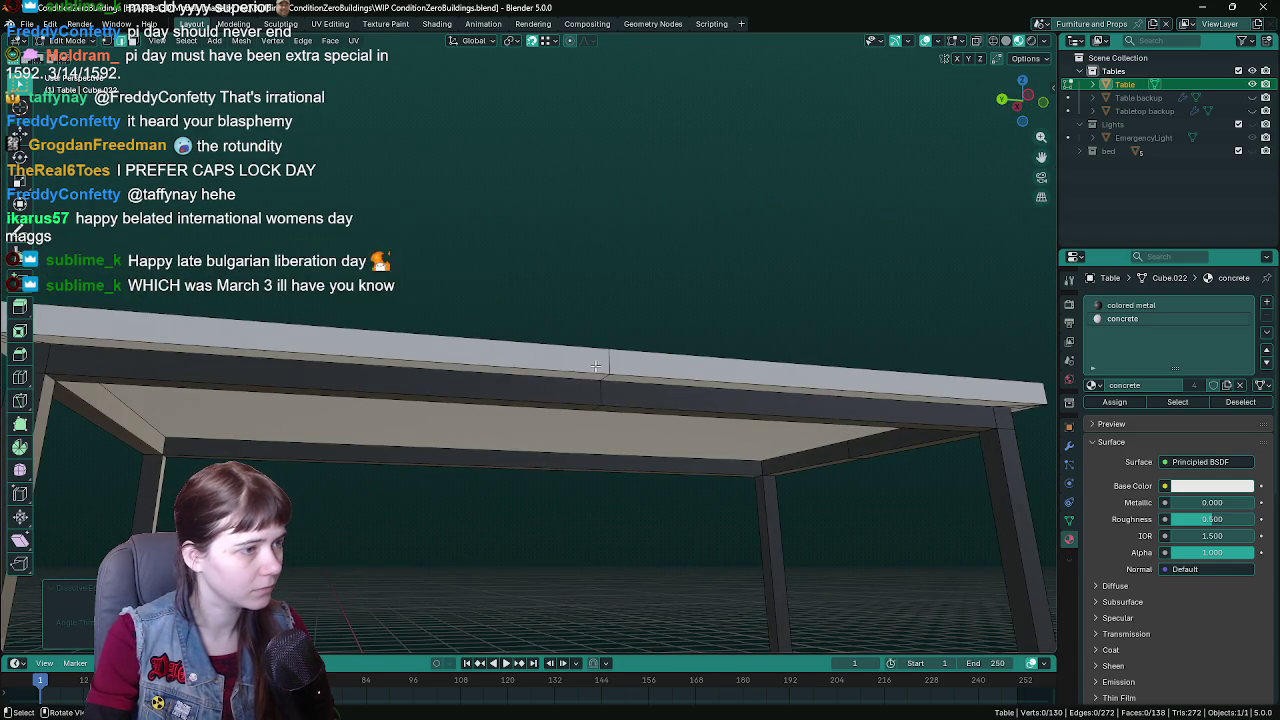
pyautogui.keyDown('alt'); pyautogui.click(596, 366); pyautogui.keyUp('alt')
pyautogui.press('x')
pyautogui.click(600, 386)
pyautogui.moveTo(840, 391); pyautogui.dragTo(688, 375)
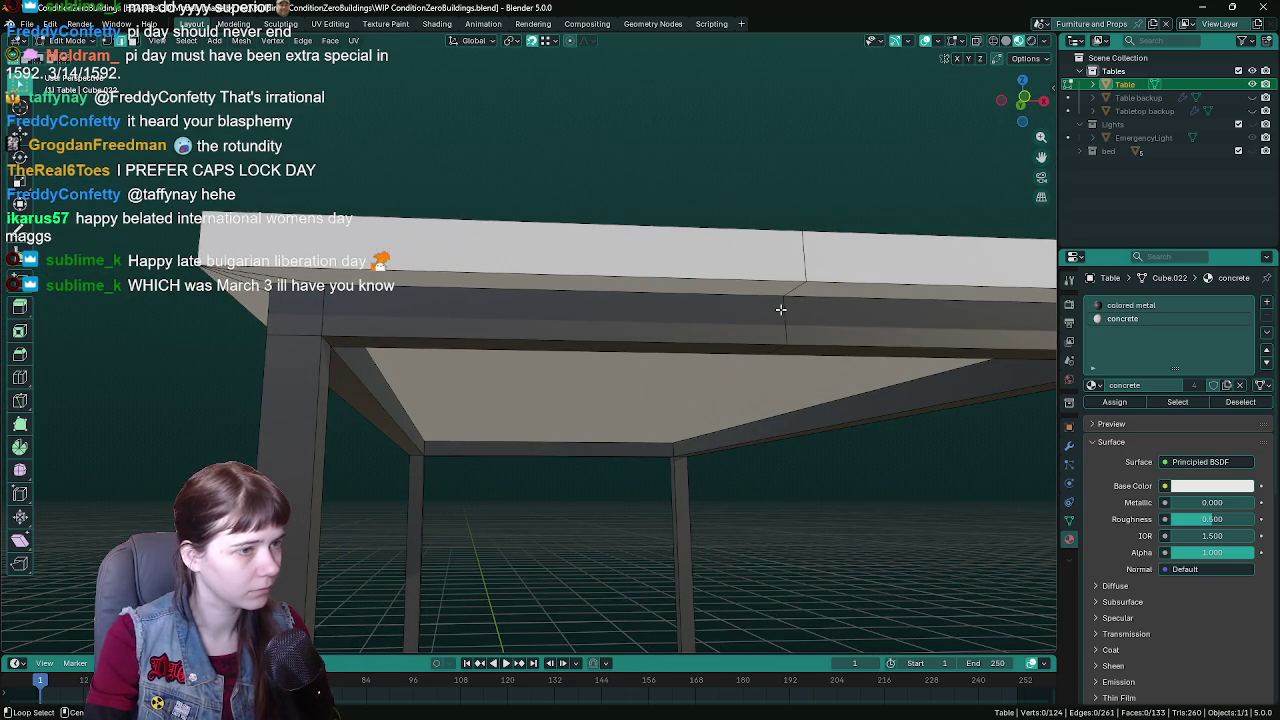
pyautogui.press('Tab')
pyautogui.moveTo(781, 309)
pyautogui.mouseDown()
pyautogui.moveTo(823, 377)
pyautogui.moveTo(720, 297)
pyautogui.moveTo(563, 360)
pyautogui.moveTo(634, 380)
pyautogui.moveTo(665, 437)
pyautogui.moveTo(688, 448)
pyautogui.moveTo(653, 448)
pyautogui.moveTo(626, 423)
pyautogui.moveTo(651, 371)
pyautogui.mouseUp()
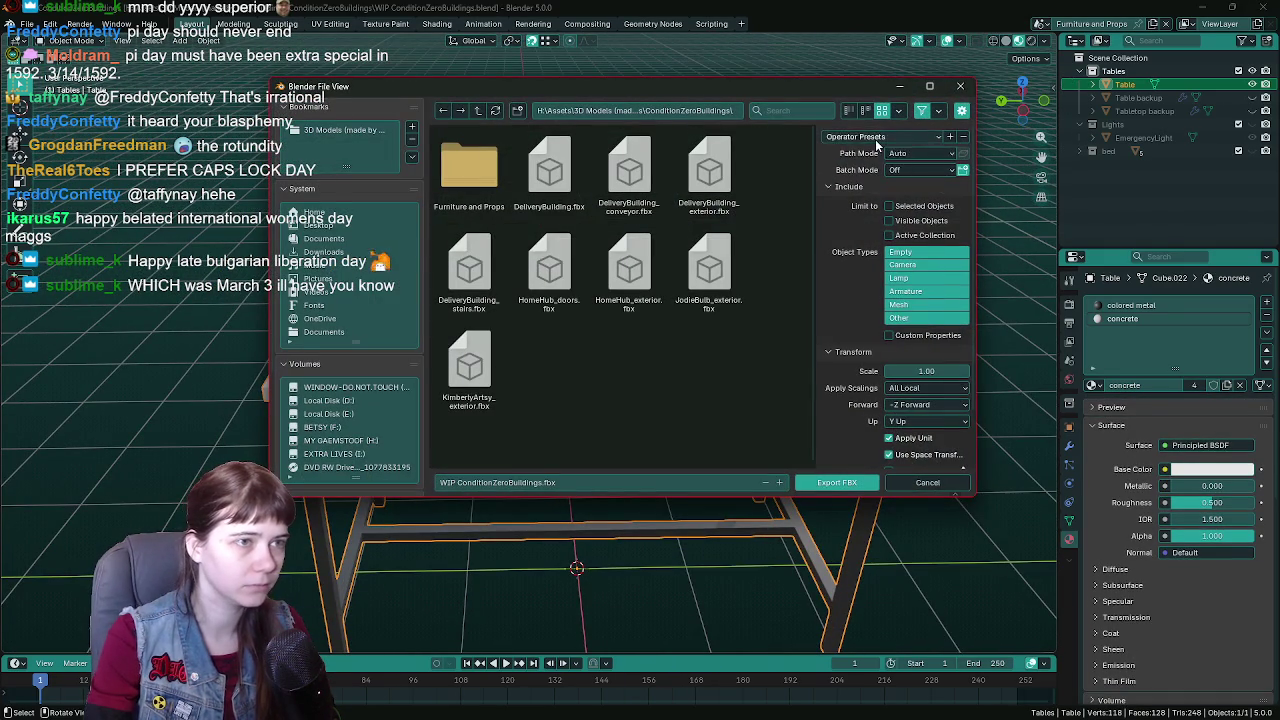
# - Export with the Unreal Engine preset as Table.fbx into the Furniture and Props folder
pyautogui.click(880, 137)
pyautogui.click(869, 172)
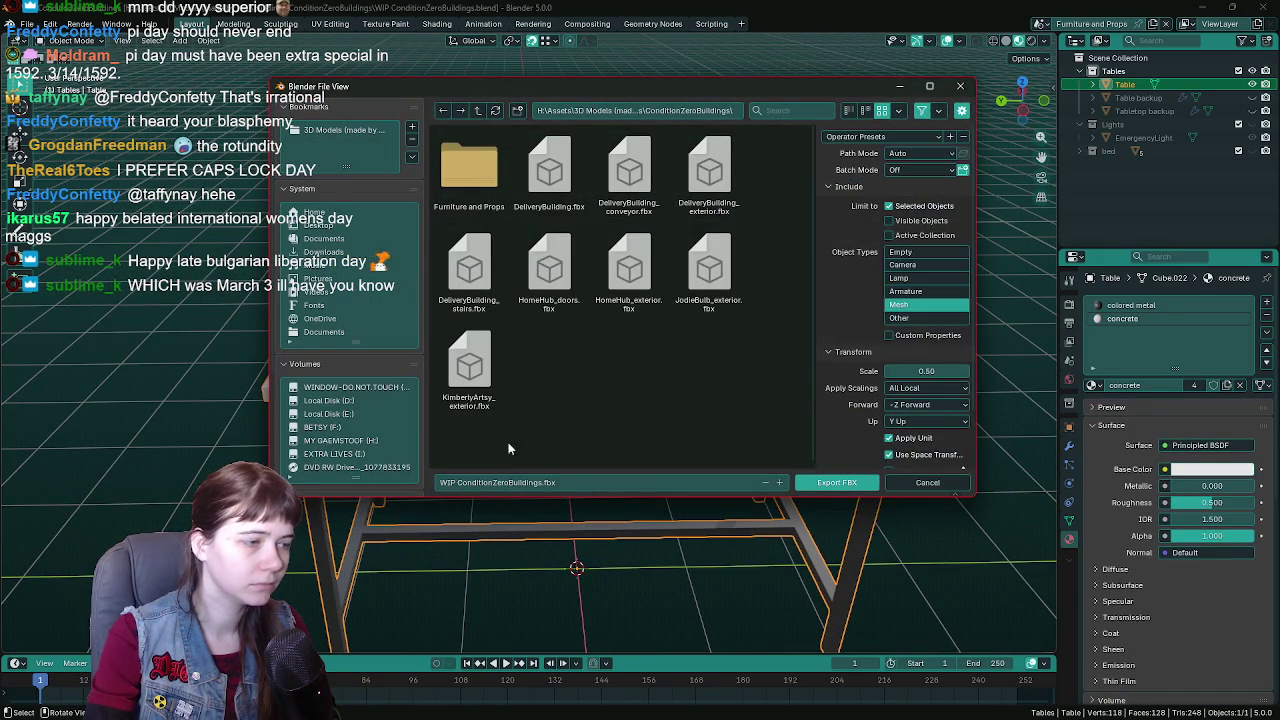
pyautogui.doubleClick(469, 170)
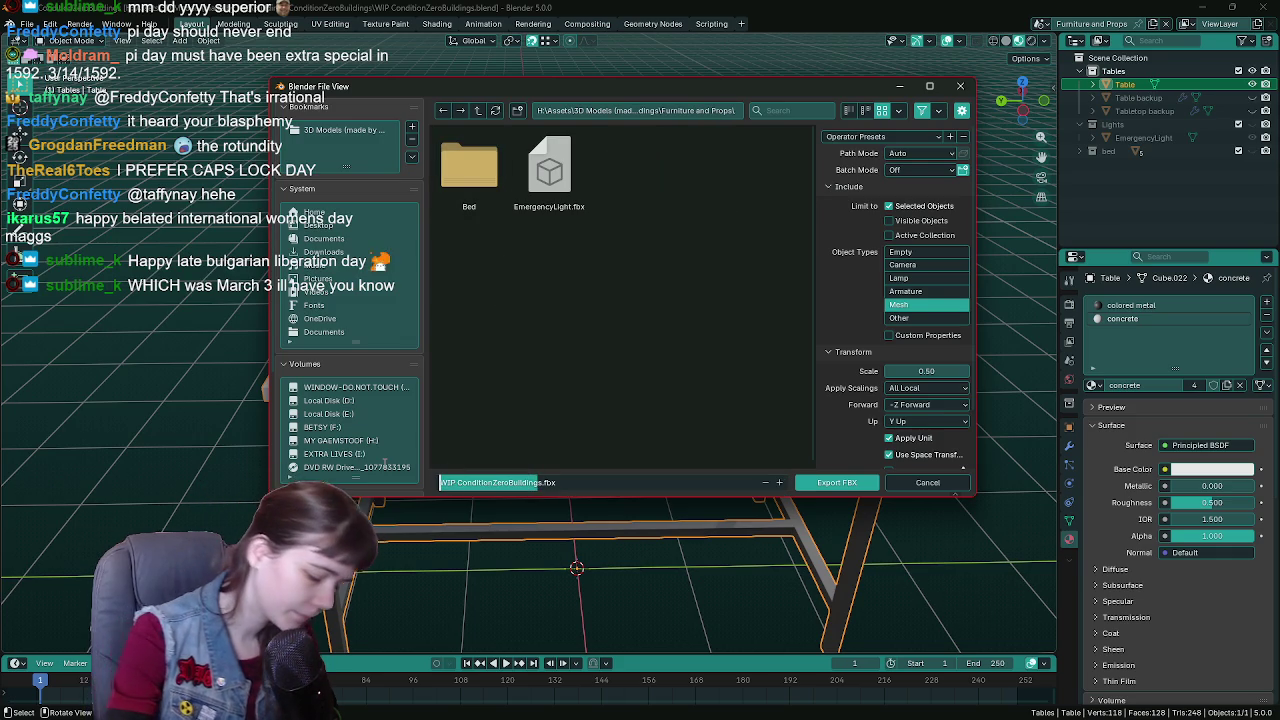
pyautogui.write('Table')
pyautogui.press('Return')
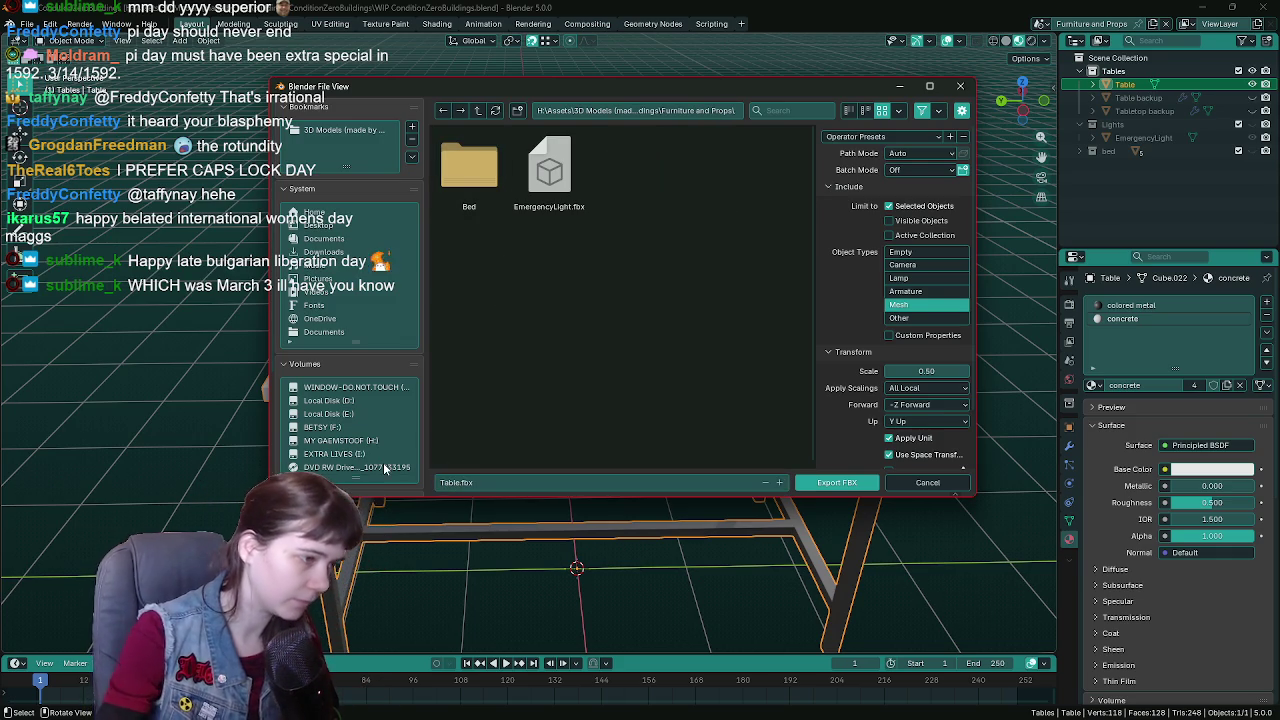
pyautogui.click(836, 482)
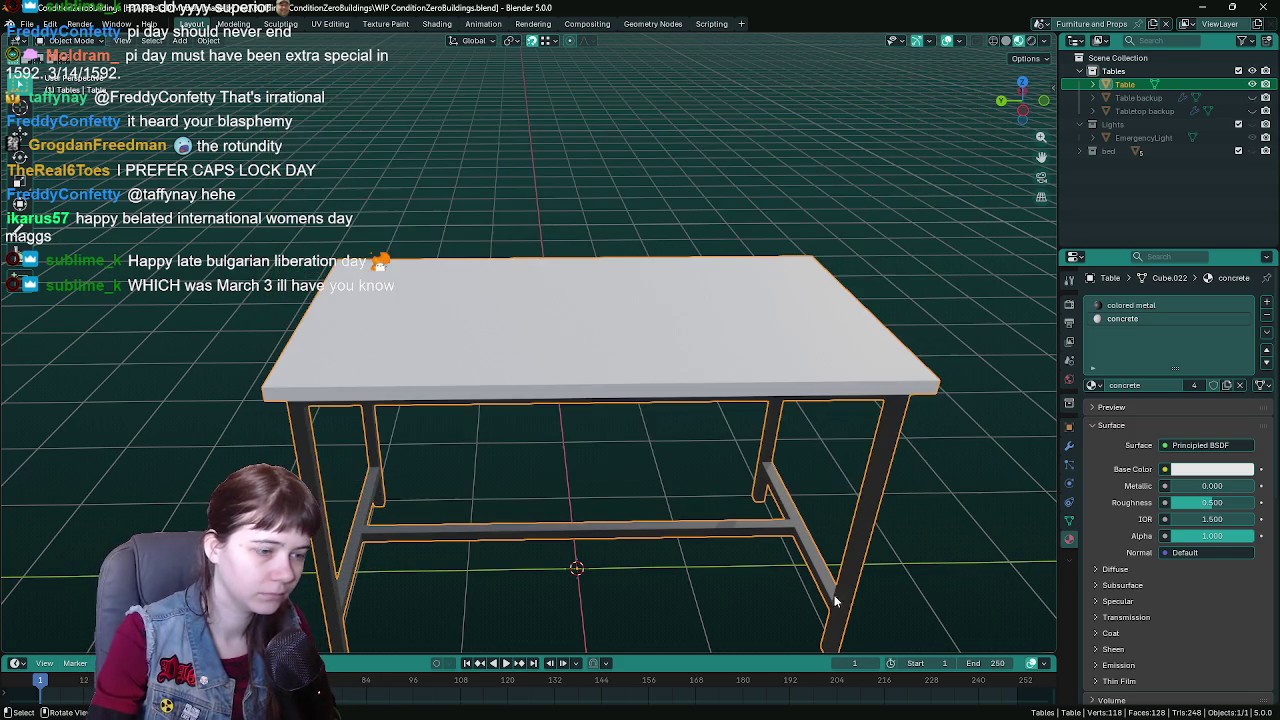
# - In Unreal Engine, import Table.fbx into the Meshes > FurnitureAndProps folder
pyautogui.hotkey('alt', 'Tab')
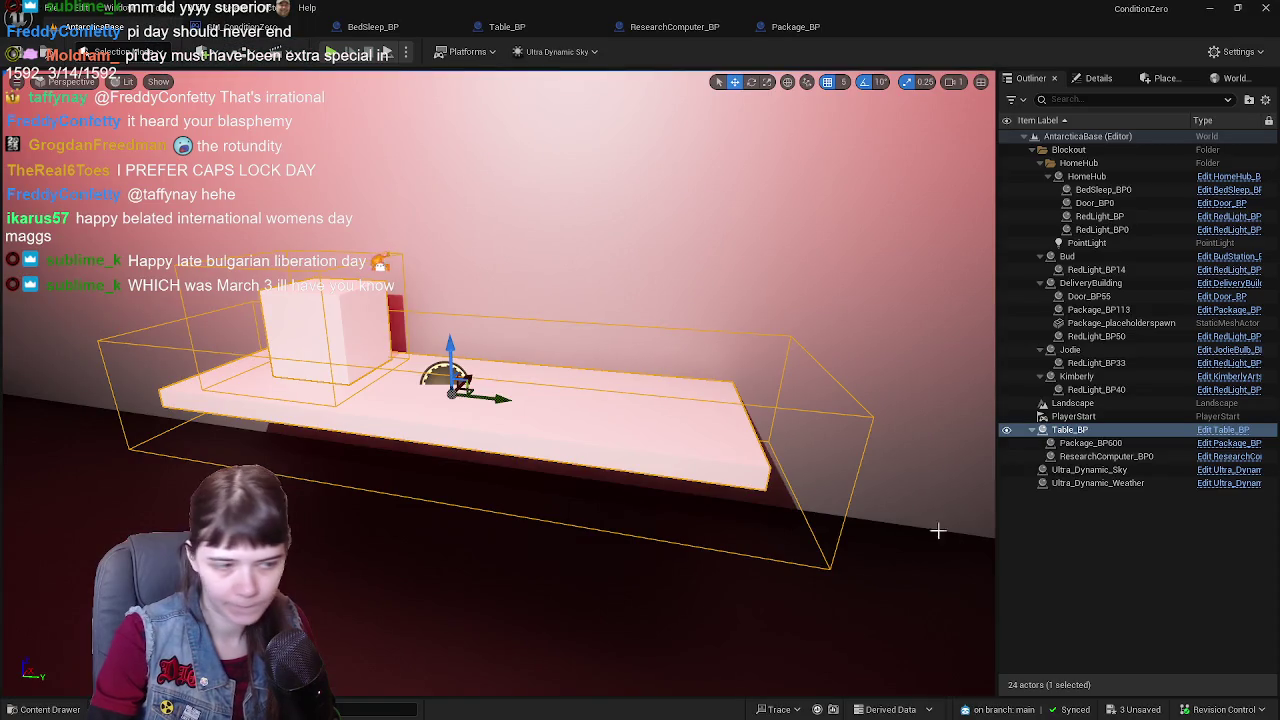
pyautogui.hotkey('ctrl', 'space')
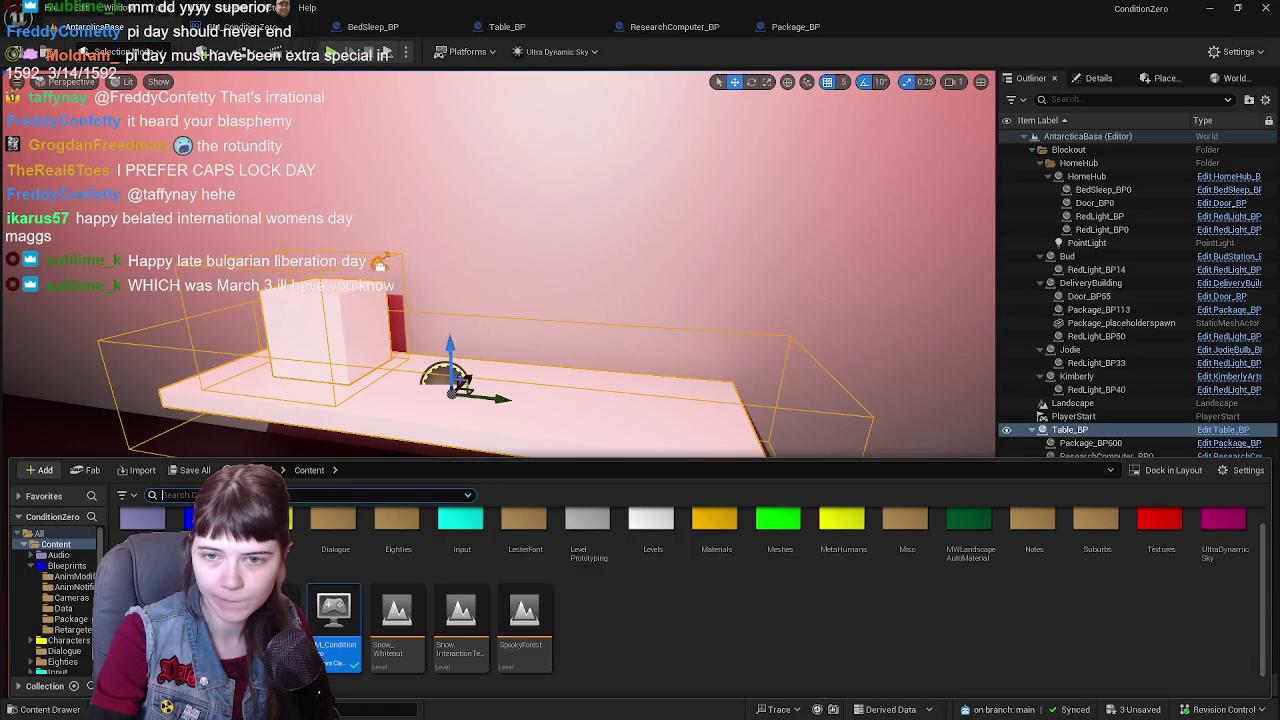
pyautogui.doubleClick(775, 520)
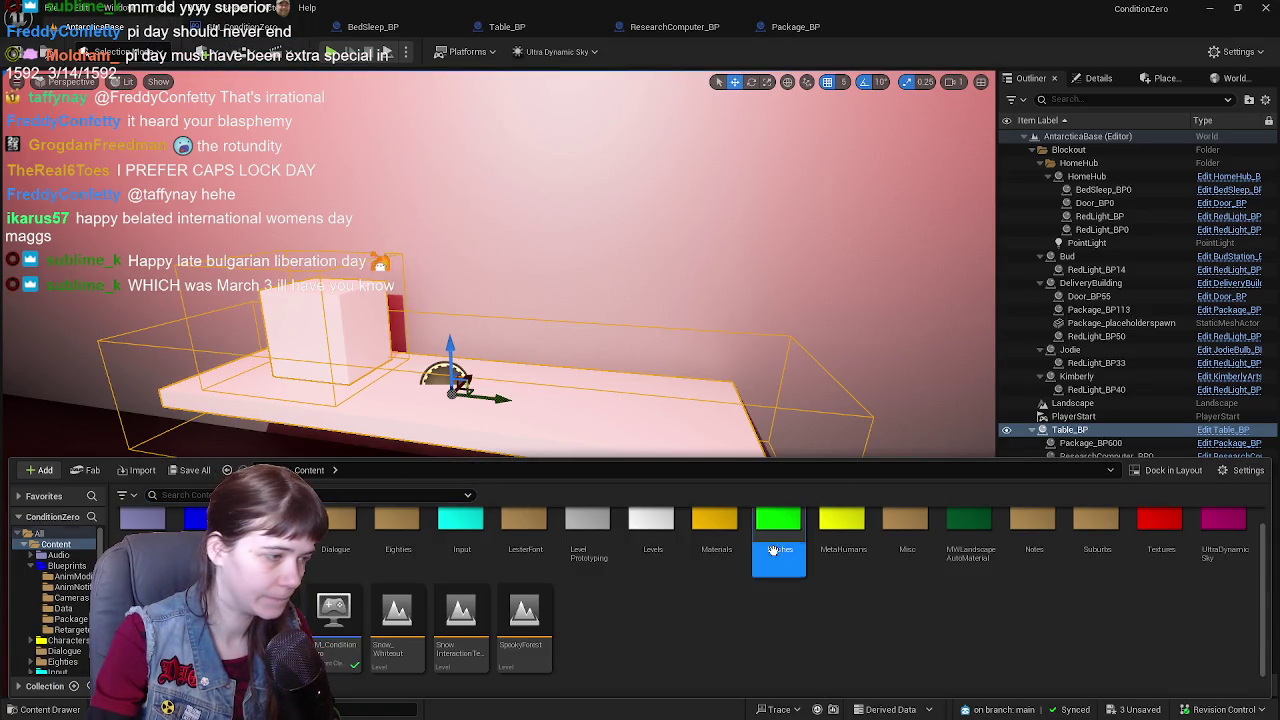
pyautogui.doubleClick(200, 528)
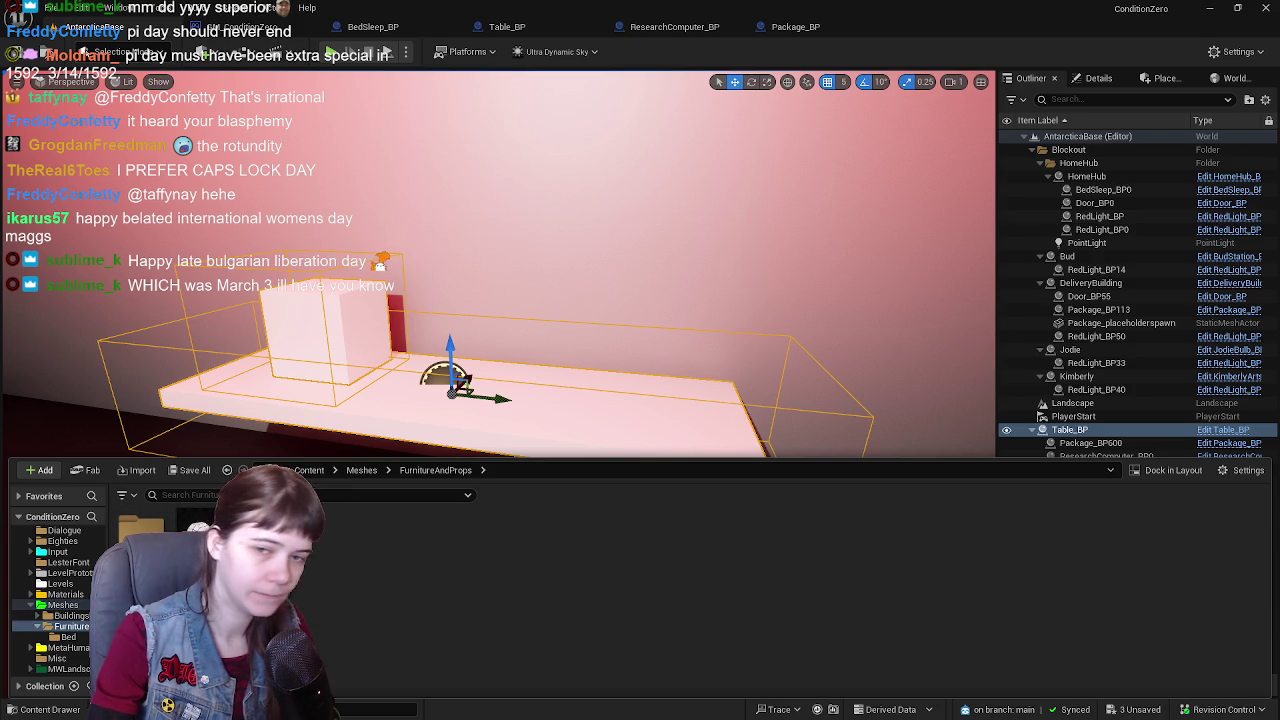
pyautogui.moveTo(855, 557); pyautogui.dragTo(855, 557)
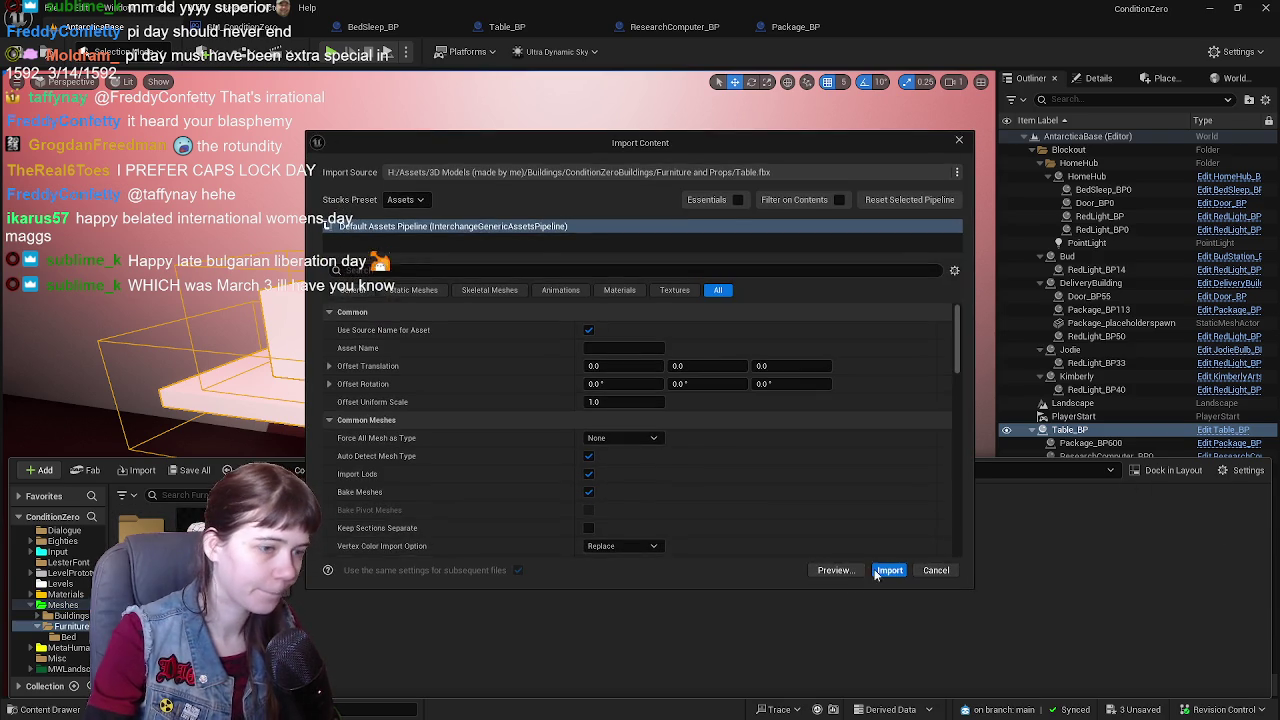
pyautogui.click(888, 568)
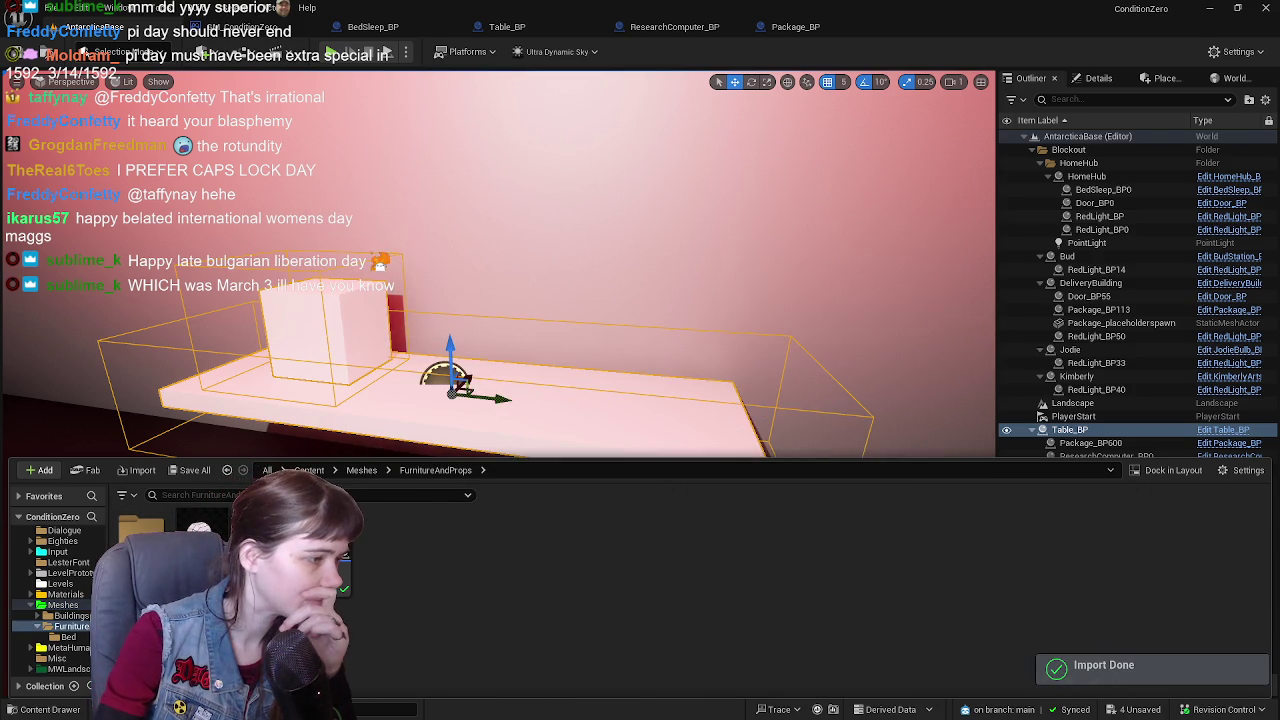
pyautogui.hotkey('ctrl', 'space')
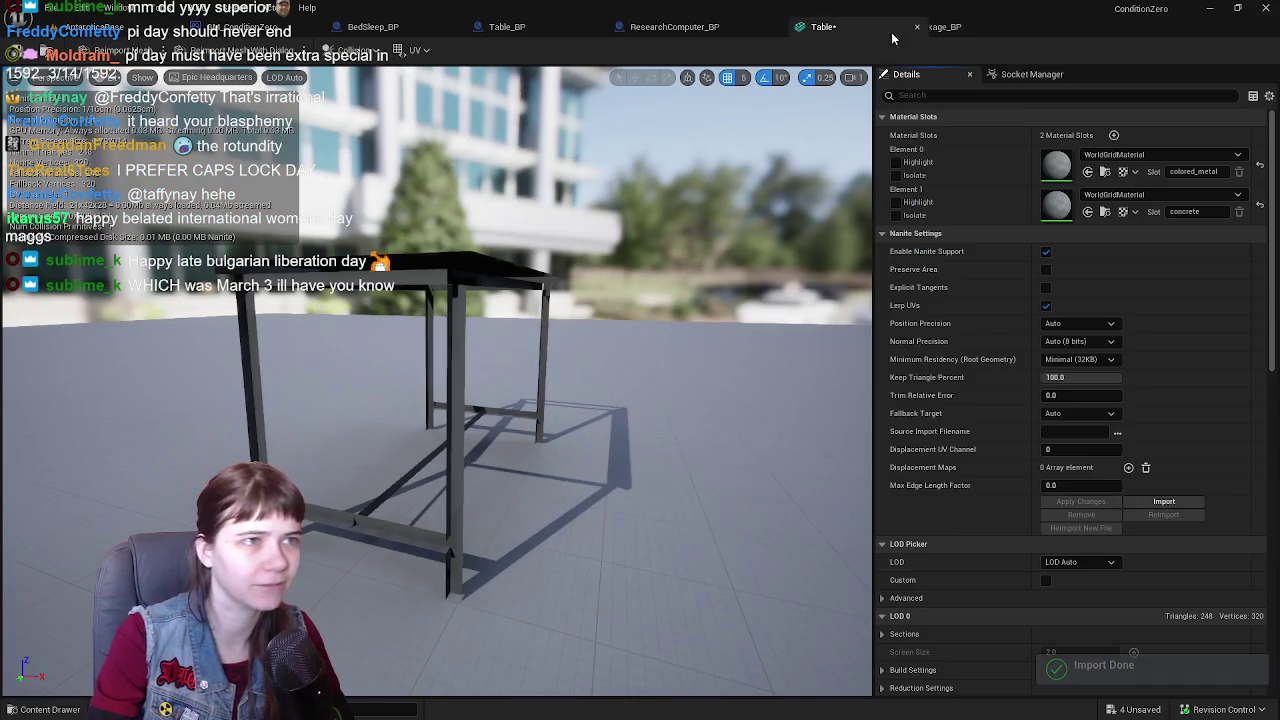
# - Close the Table mesh editor and return to Blender's Edit Mode on the table
pyautogui.moveTo(844, 26); pyautogui.dragTo(377, 27)
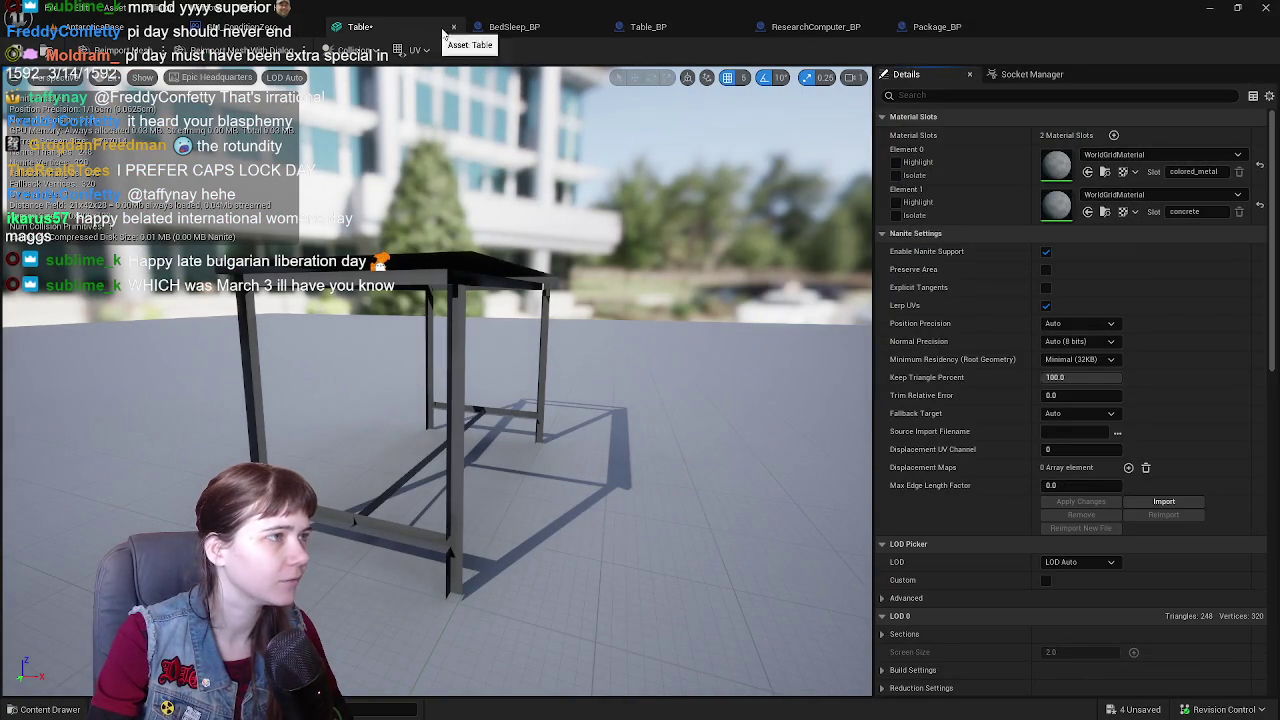
pyautogui.click(452, 29)
pyautogui.hotkey('ctrl', 'space')
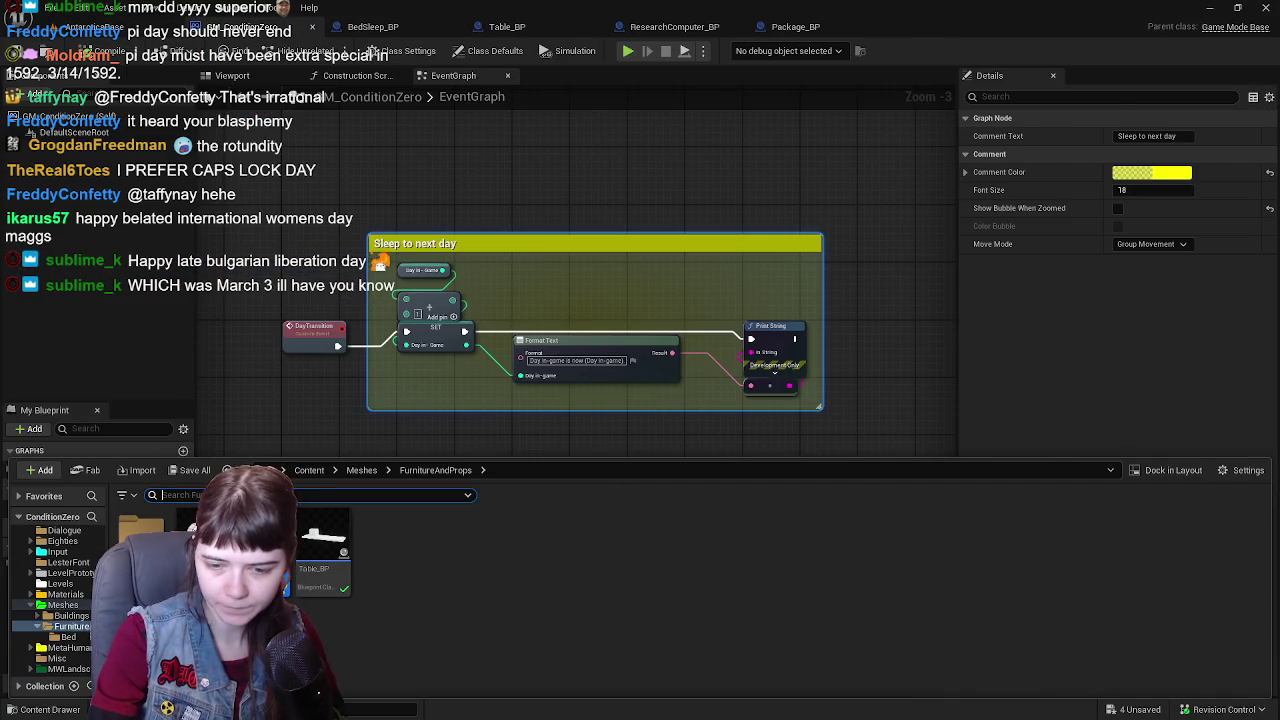
pyautogui.hotkey('alt', 'Tab')
pyautogui.press('Tab')
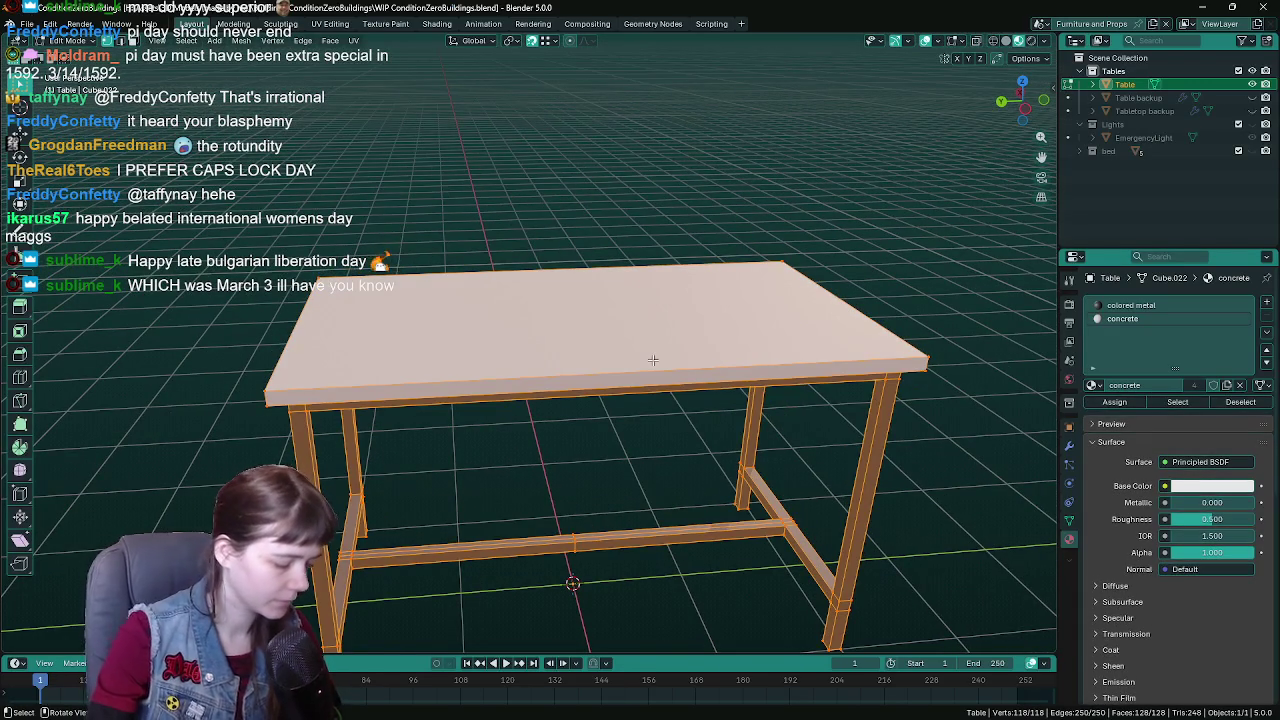
# - Recalculate the table mesh's normals to face outside
pyautogui.press('F3')
pyautogui.write('merge')
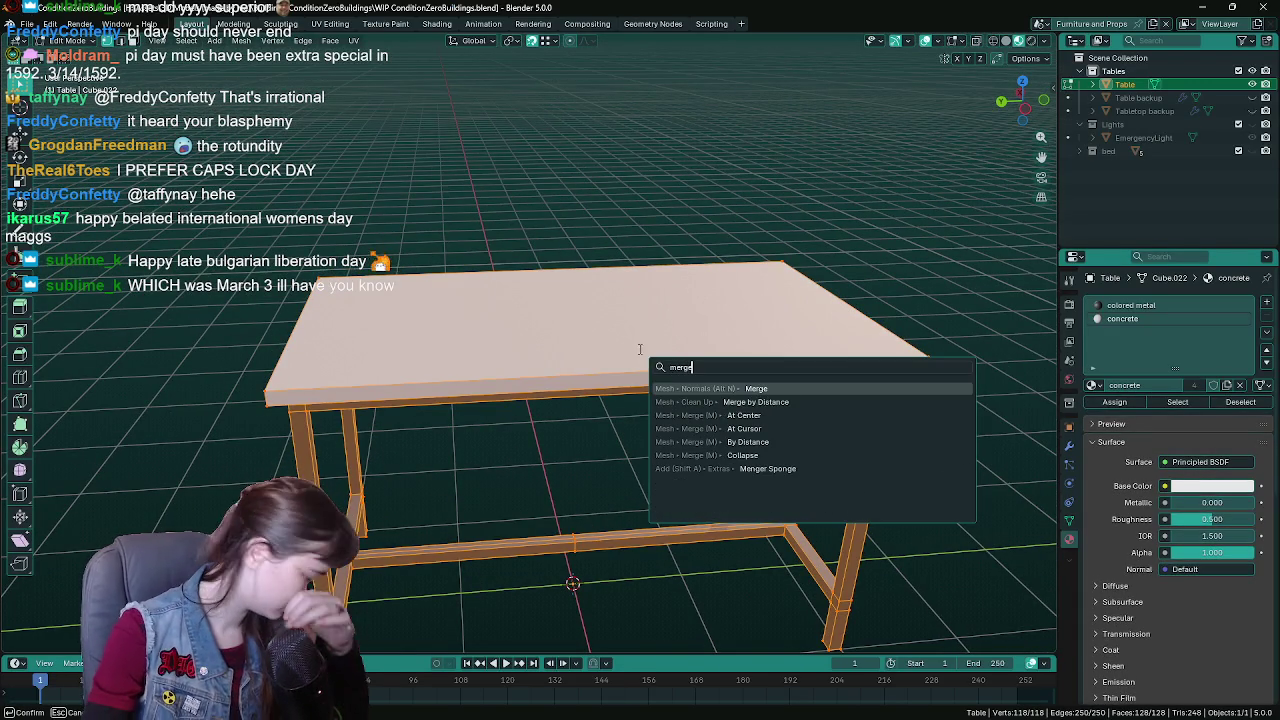
pyautogui.press('Escape')
pyautogui.press('F3')
pyautogui.write('merge')
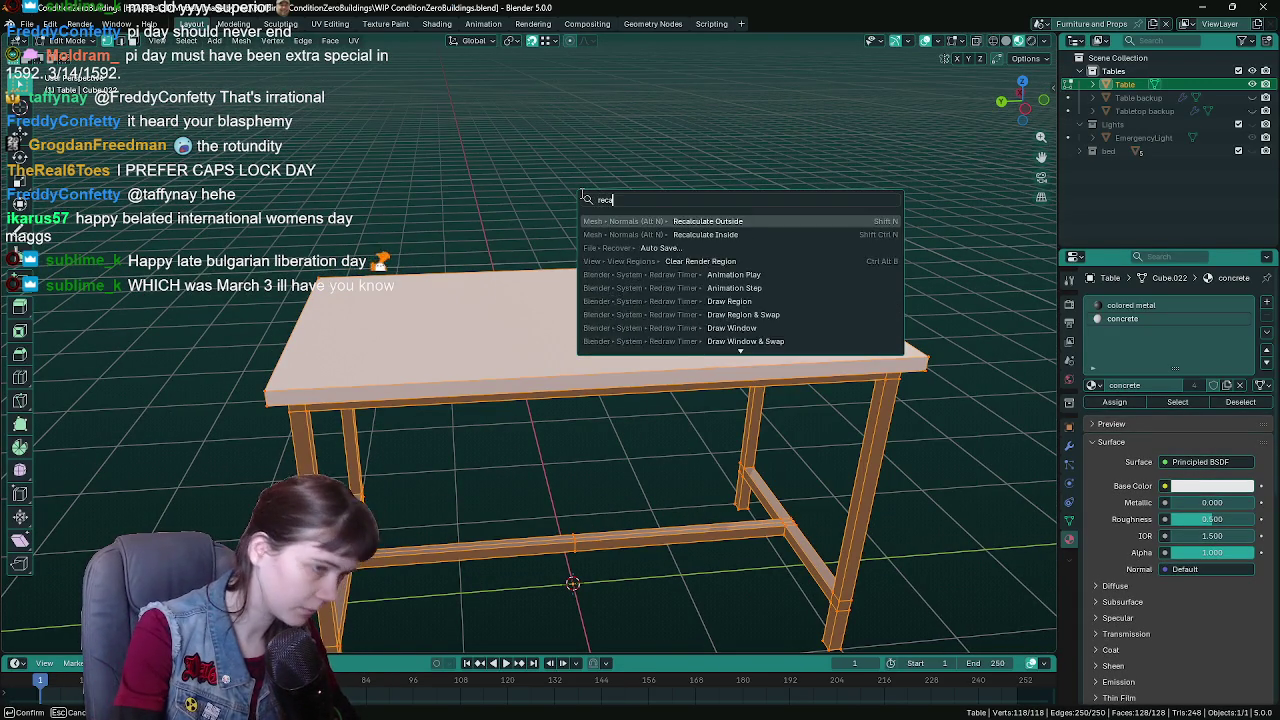
pyautogui.press('Return')
pyautogui.moveTo(580, 193); pyautogui.dragTo(627, 299)
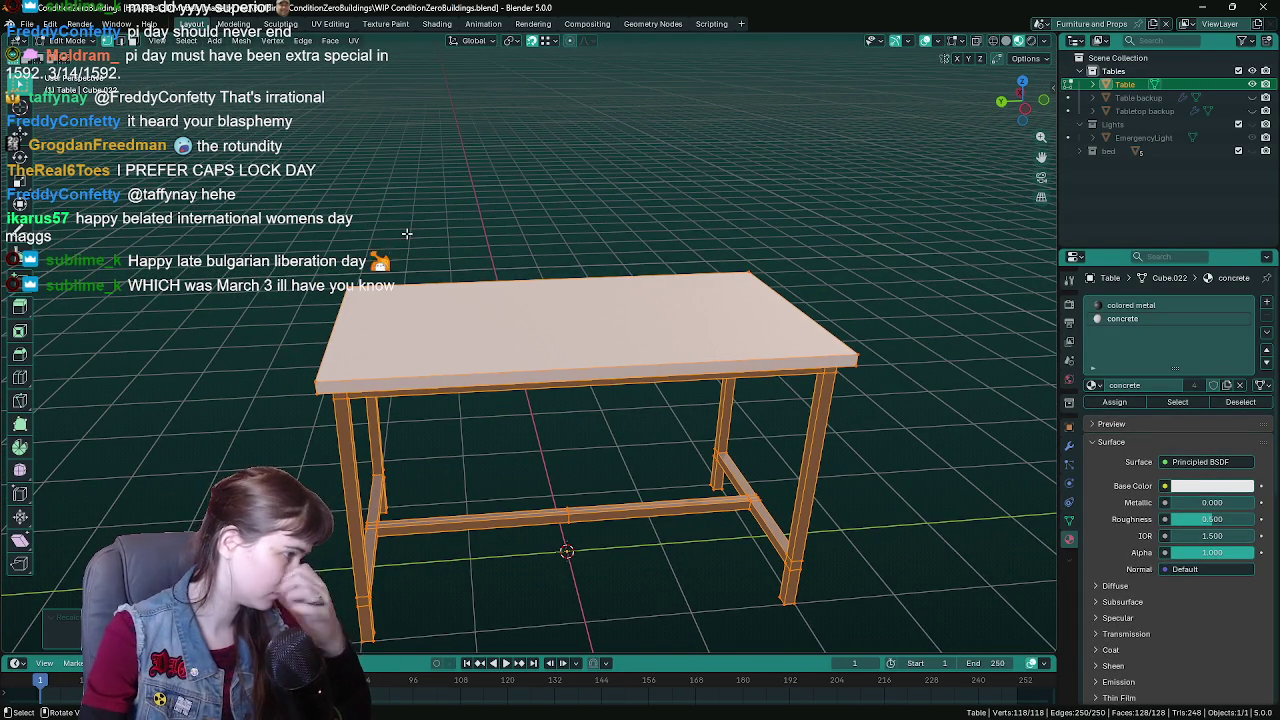
# - Save, return to Object Mode and re-export over the existing Table.fbx
pyautogui.hotkey('ctrl', 's')
pyautogui.press('Tab')
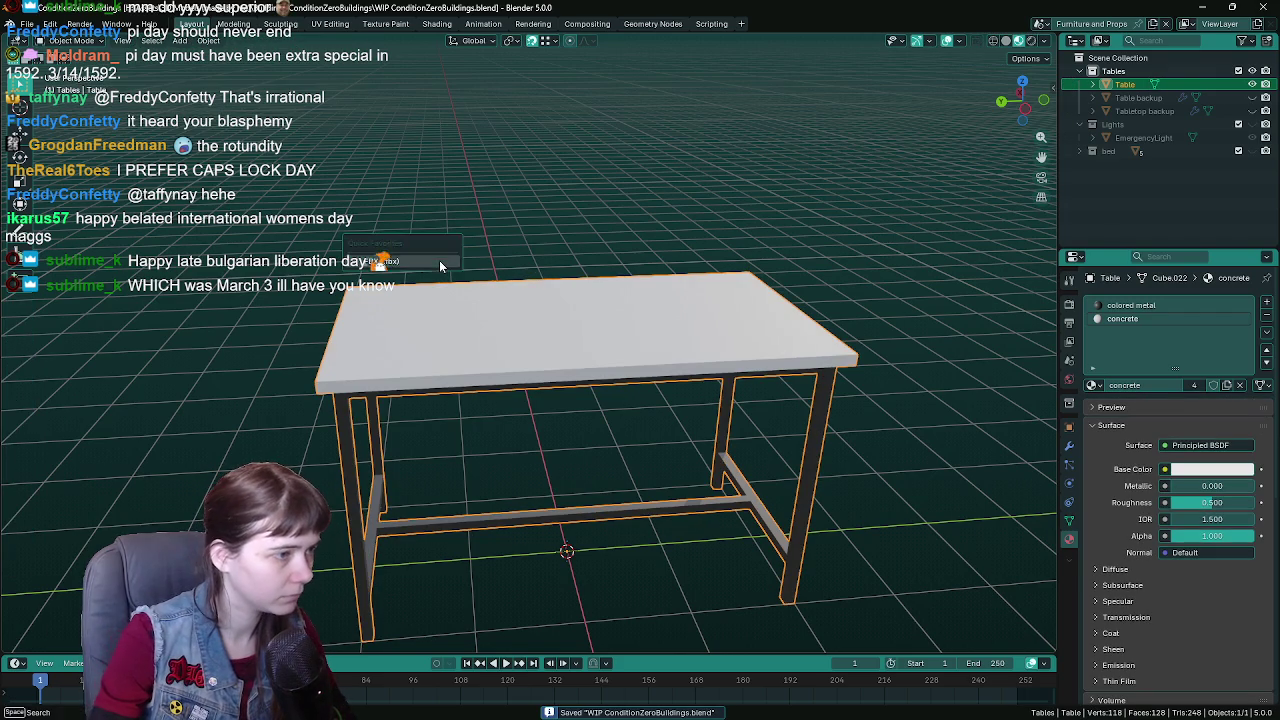
pyautogui.press('F3')
pyautogui.press('Return')
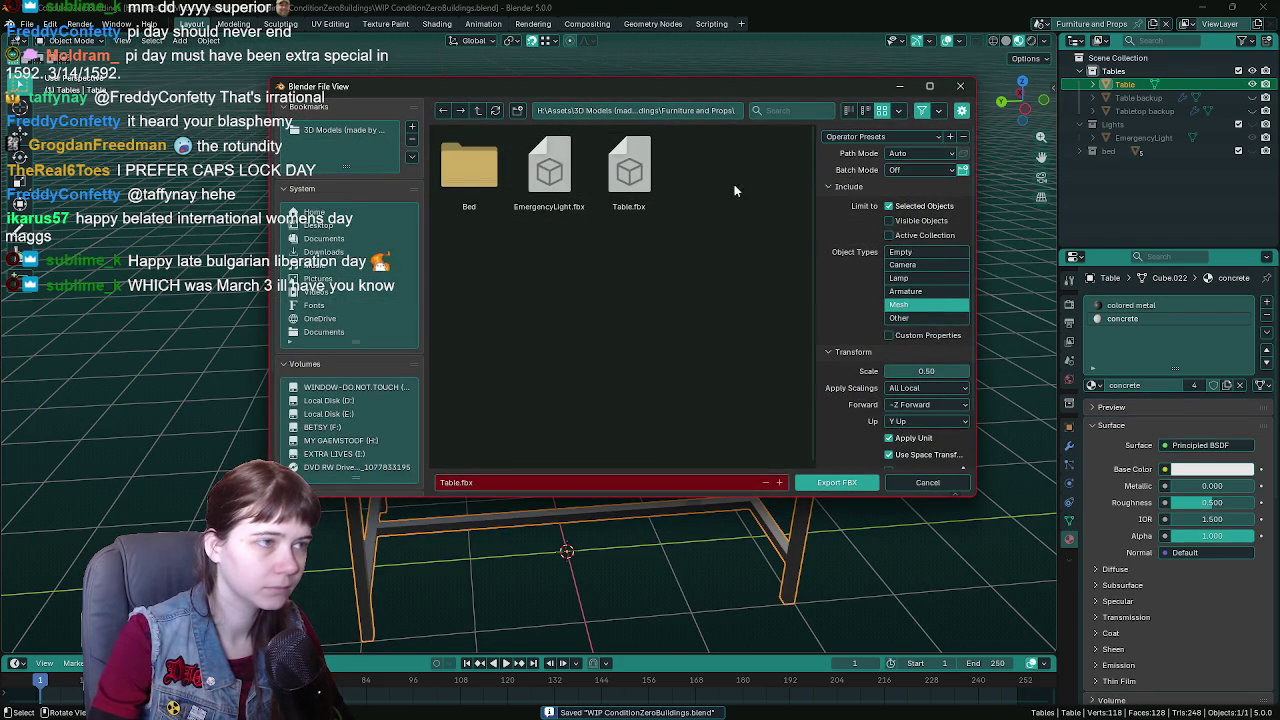
pyautogui.doubleClick(632, 205)
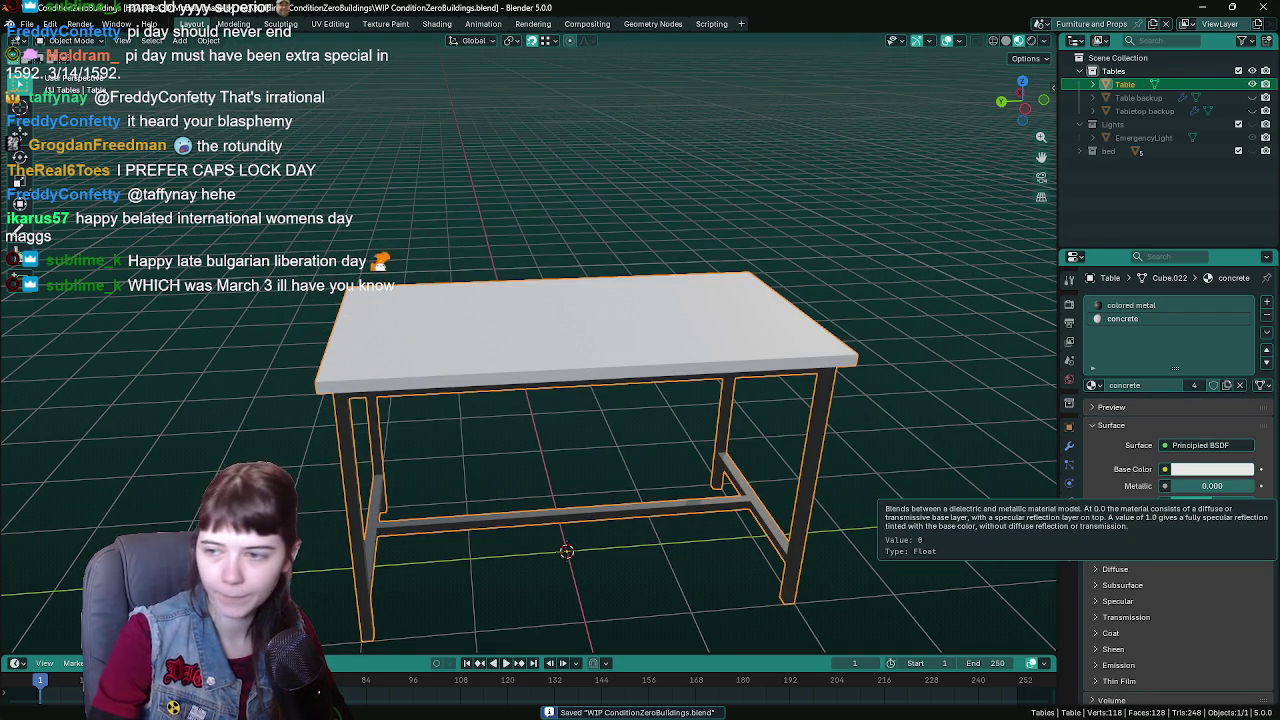
# - Save the reimported Table with Bedframe and Mattress, then go back to the AntarcticaBase level
pyautogui.hotkey('alt', 'Tab')
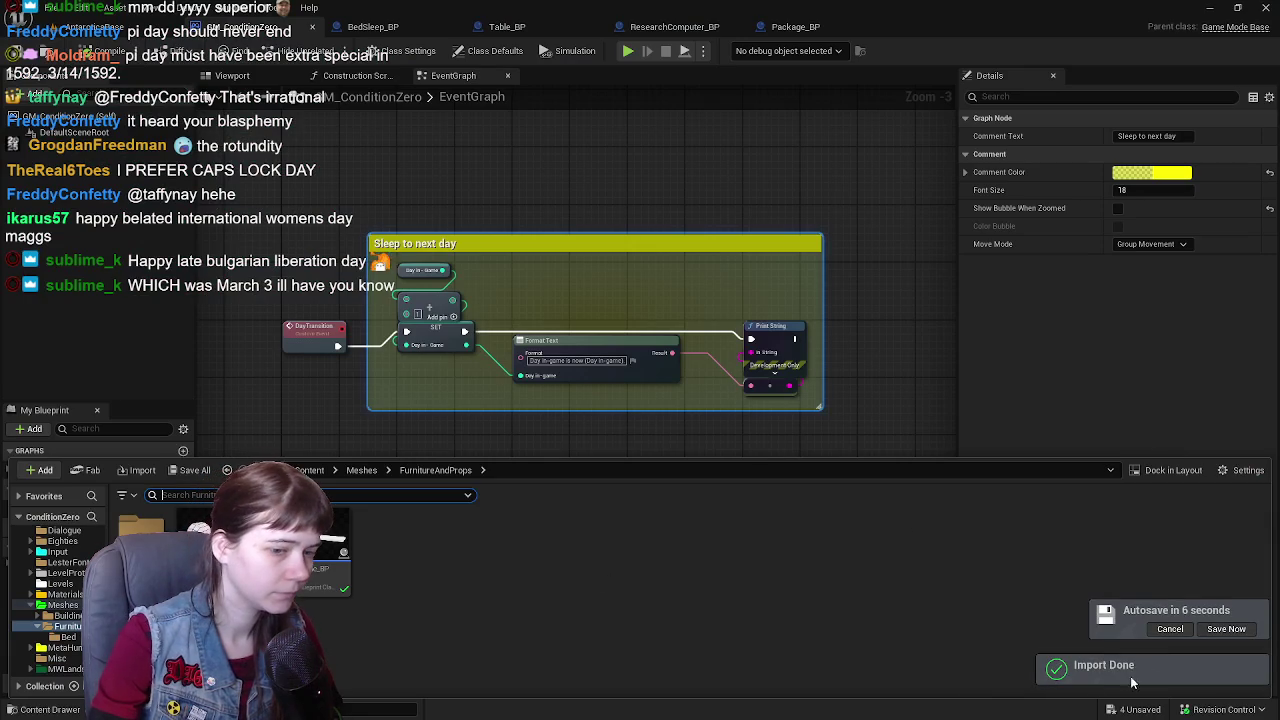
pyautogui.click(1224, 629)
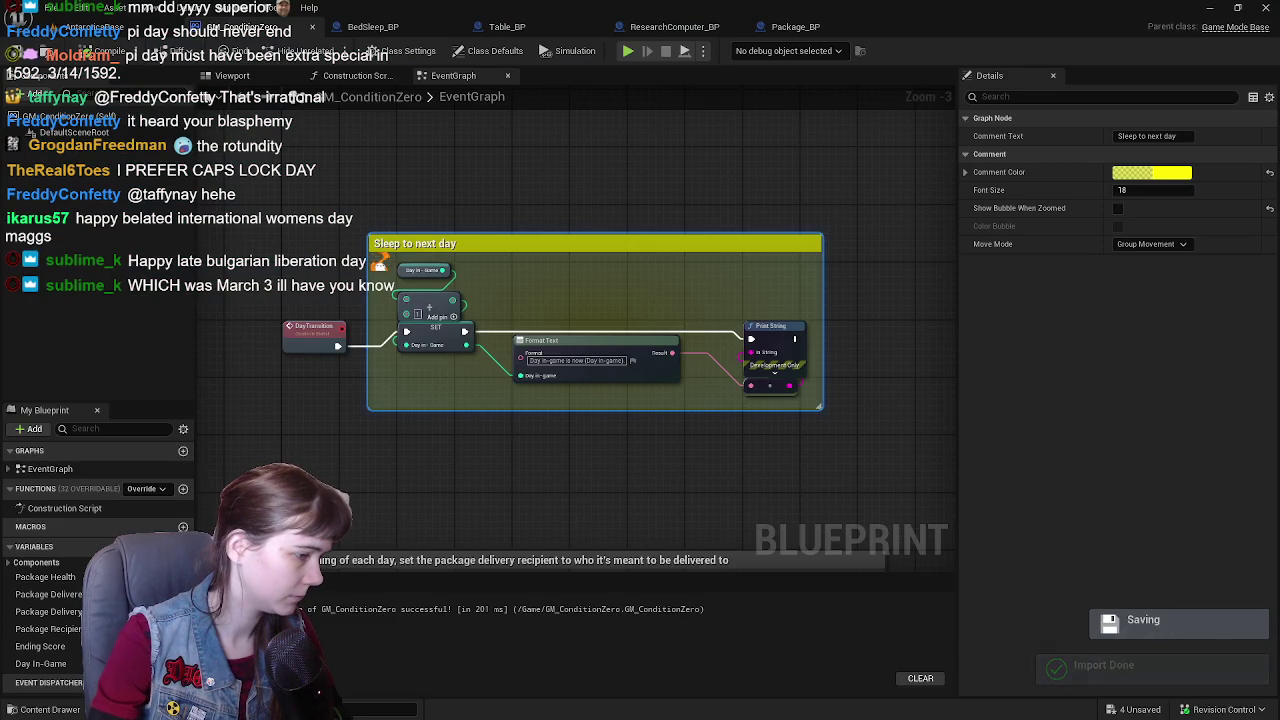
pyautogui.hotkey('ctrl', 'space')
pyautogui.click(190, 470)
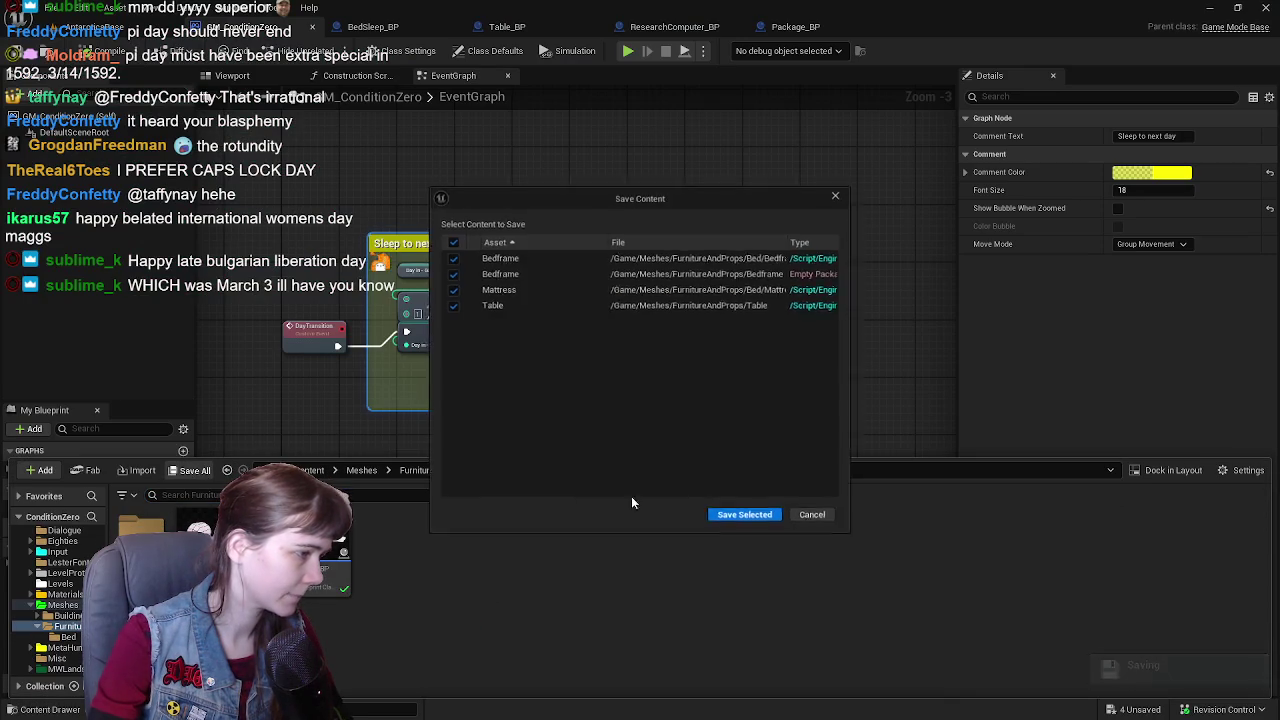
pyautogui.click(743, 517)
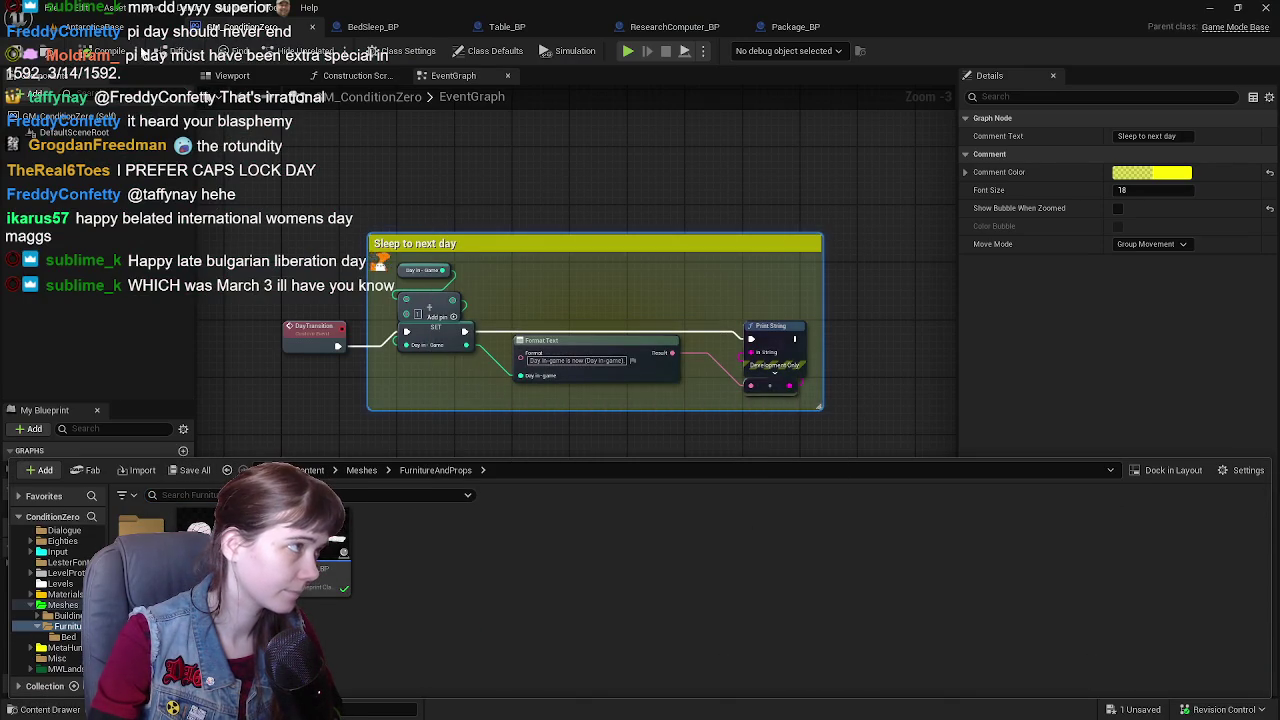
pyautogui.click(110, 26)
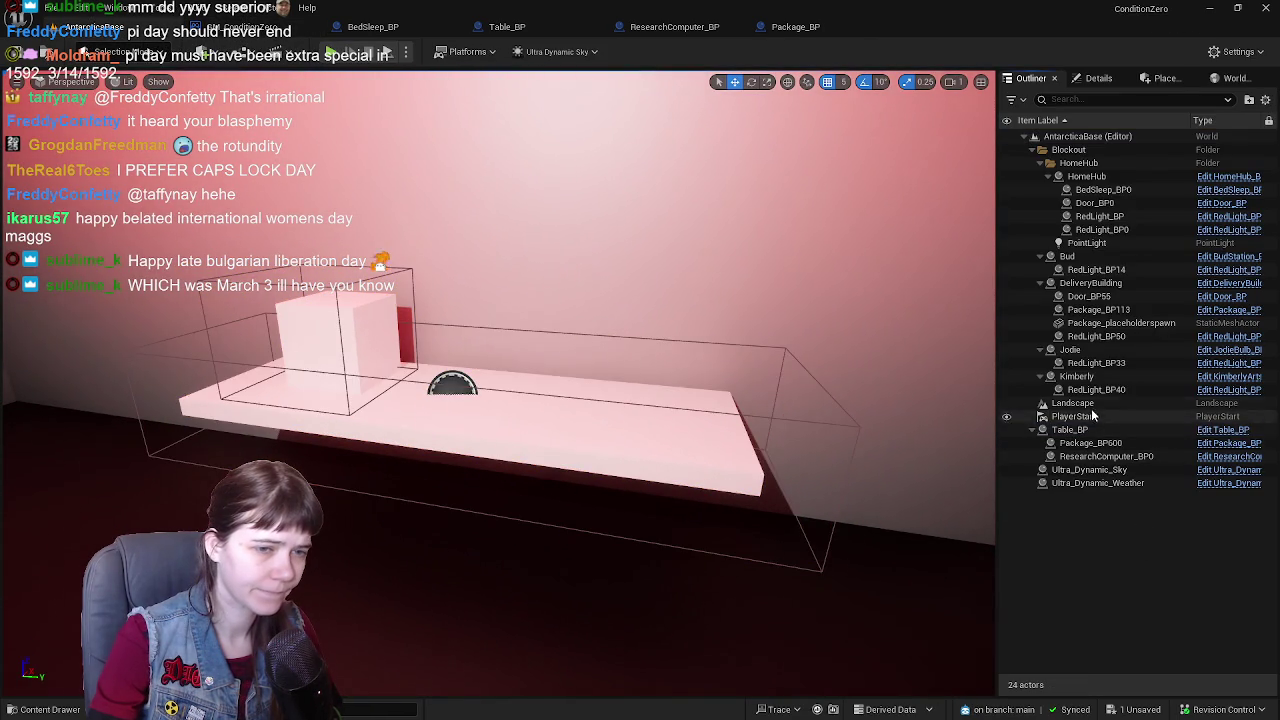
# - Open Table_BP's viewport and drag the Table static mesh into its components under placeholderTabletop
pyautogui.click(1100, 430)
pyautogui.click(507, 27)
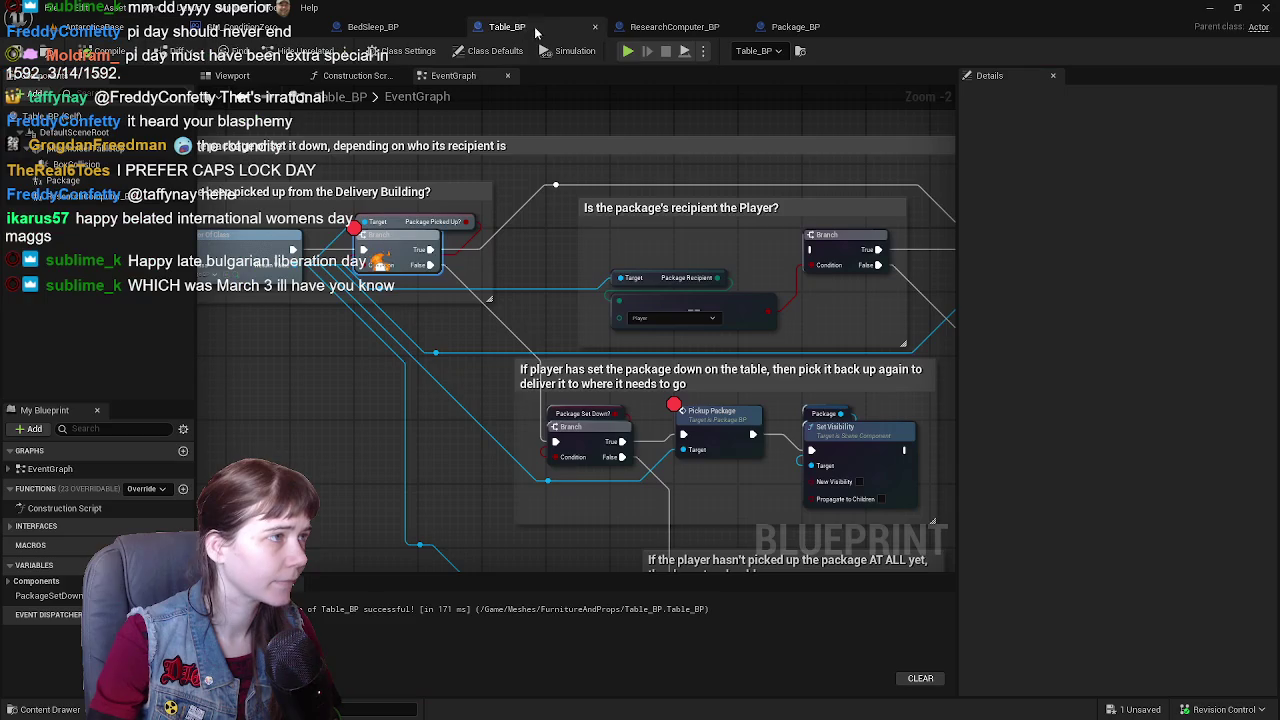
pyautogui.click(232, 75)
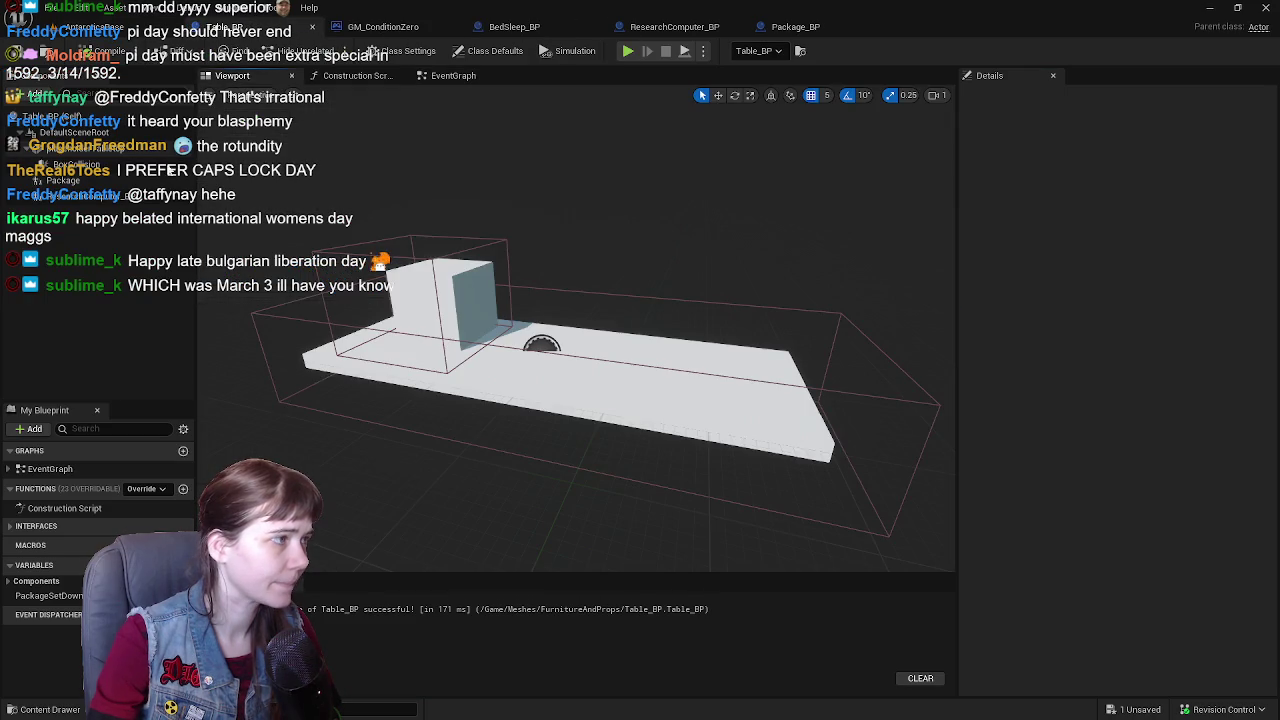
pyautogui.click(722, 382)
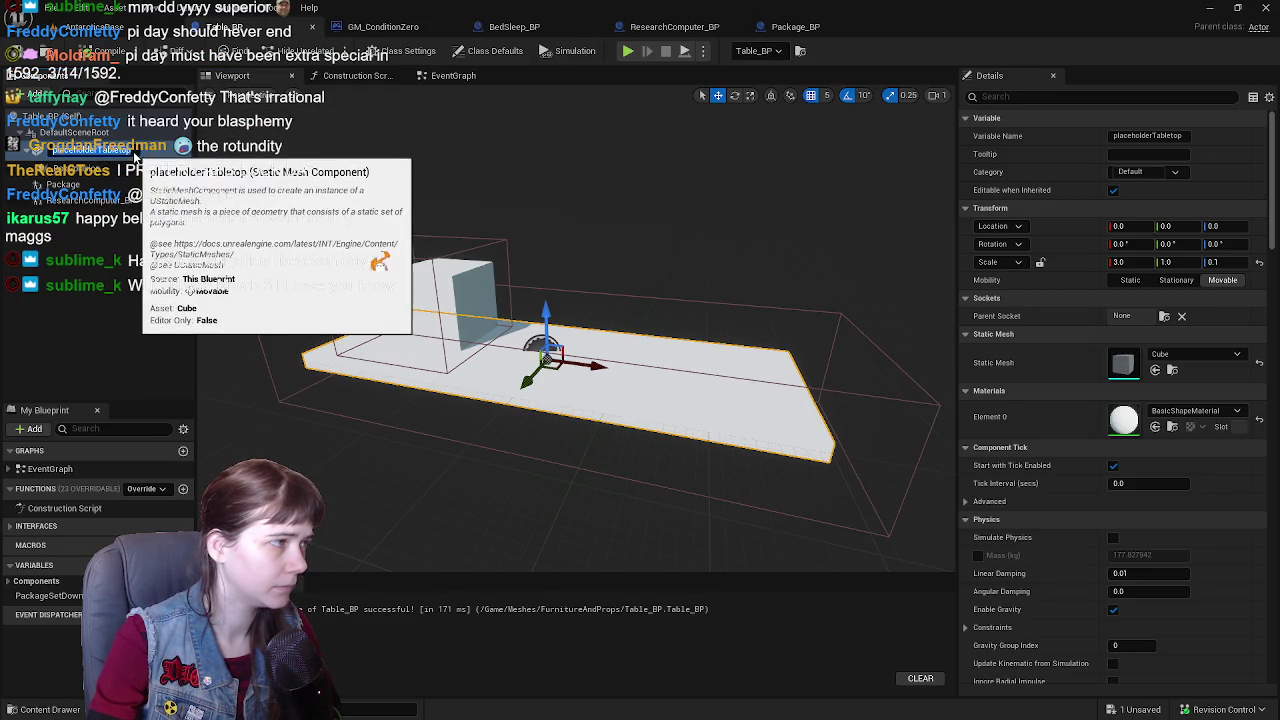
pyautogui.click(88, 265)
pyautogui.click(88, 152)
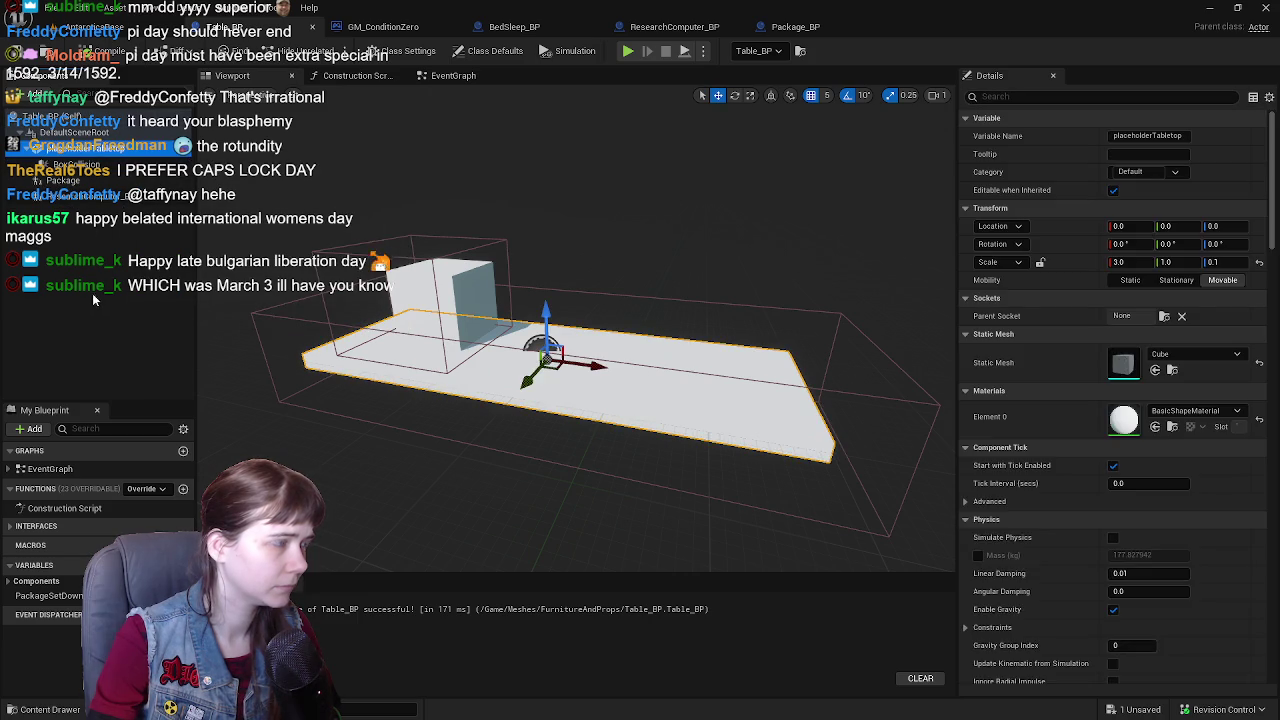
pyautogui.hotkey('ctrl', 'space')
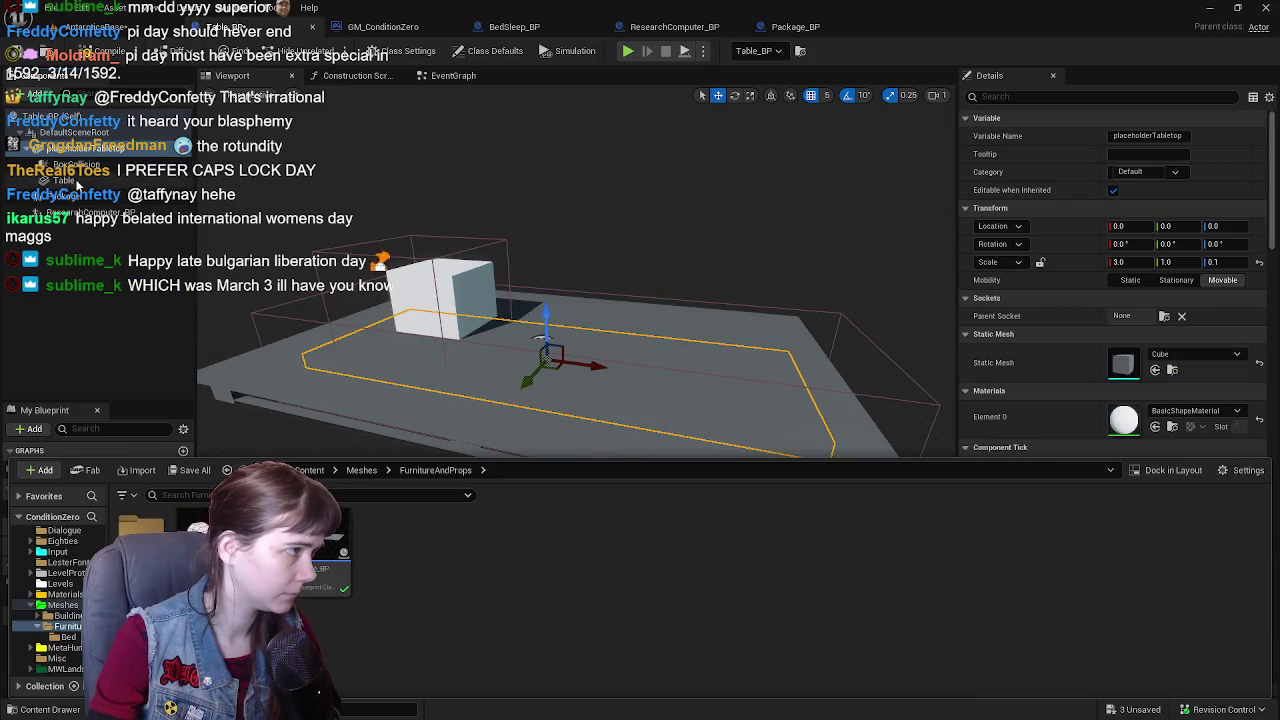
pyautogui.moveTo(77, 183); pyautogui.dragTo(90, 186)
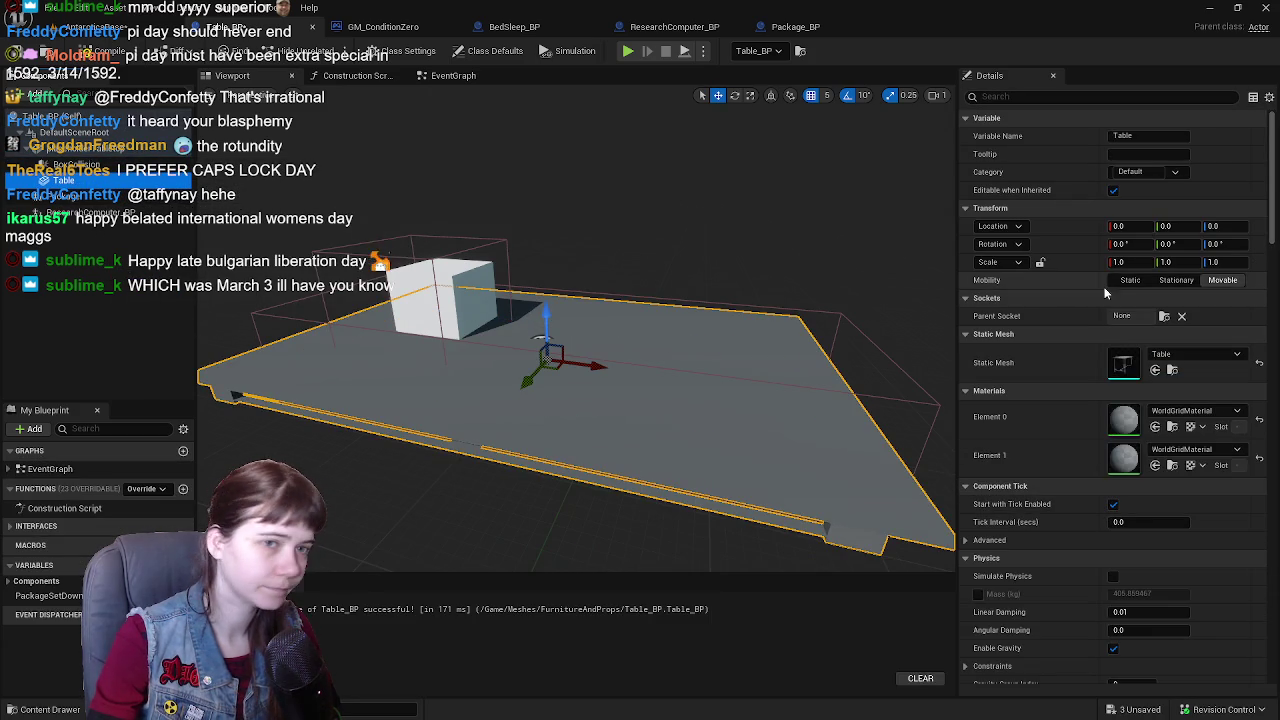
pyautogui.moveTo(600, 450)
pyautogui.mouseDown()
pyautogui.moveTo(600, 400)
pyautogui.moveTo(620, 420)
pyautogui.moveTo(630, 410)
pyautogui.moveTo(203, 257)
pyautogui.mouseUp()
pyautogui.moveTo(85, 183); pyautogui.dragTo(80, 197)
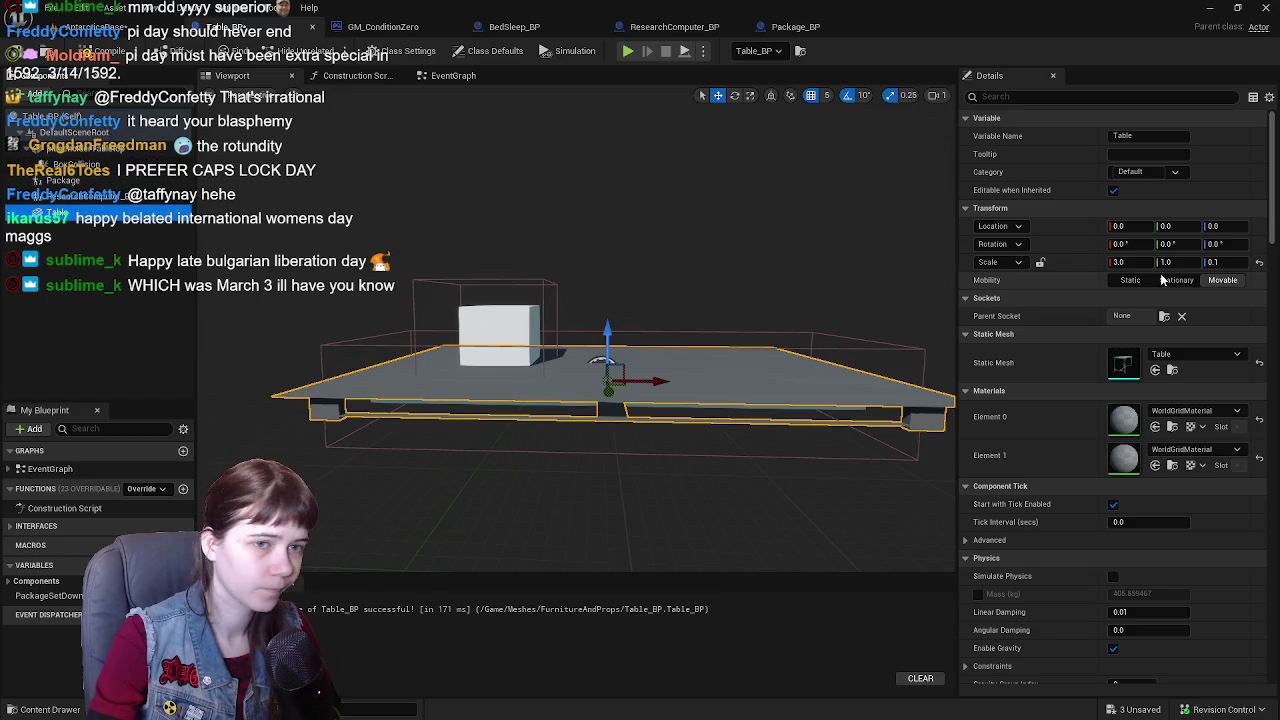
pyautogui.moveTo(651, 380)
pyautogui.mouseDown()
pyautogui.moveTo(610, 340)
pyautogui.moveTo(615, 440)
pyautogui.mouseUp()
# - Rotate the Table component 90° in yaw, close Table_BP and return to the level
pyautogui.click(100, 27)
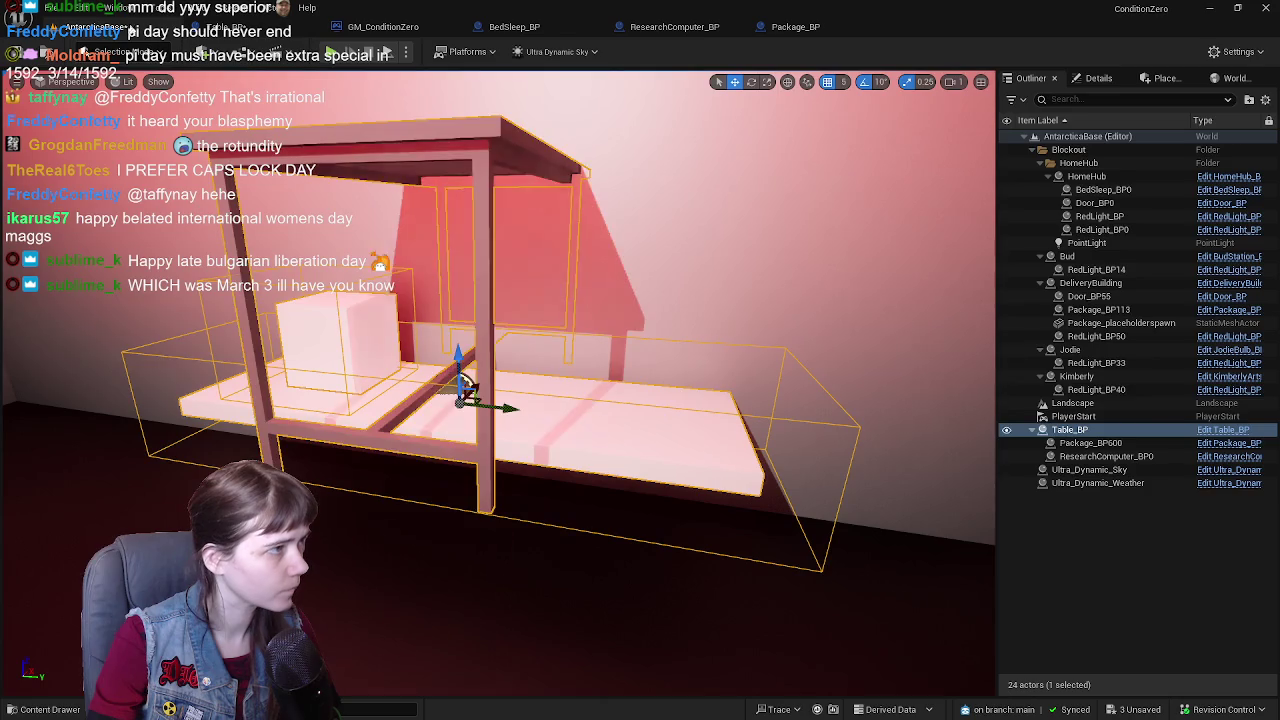
pyautogui.click(265, 27)
pyautogui.press('e')
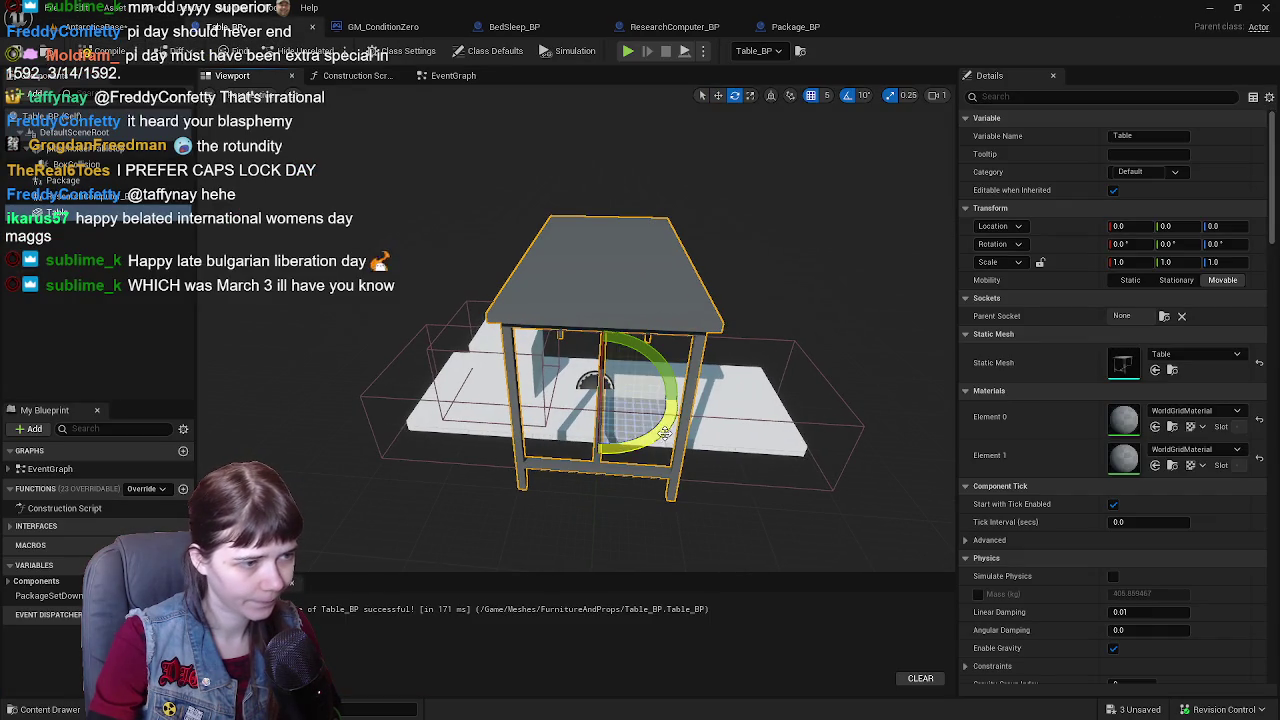
pyautogui.moveTo(664, 432); pyautogui.dragTo(597, 455)
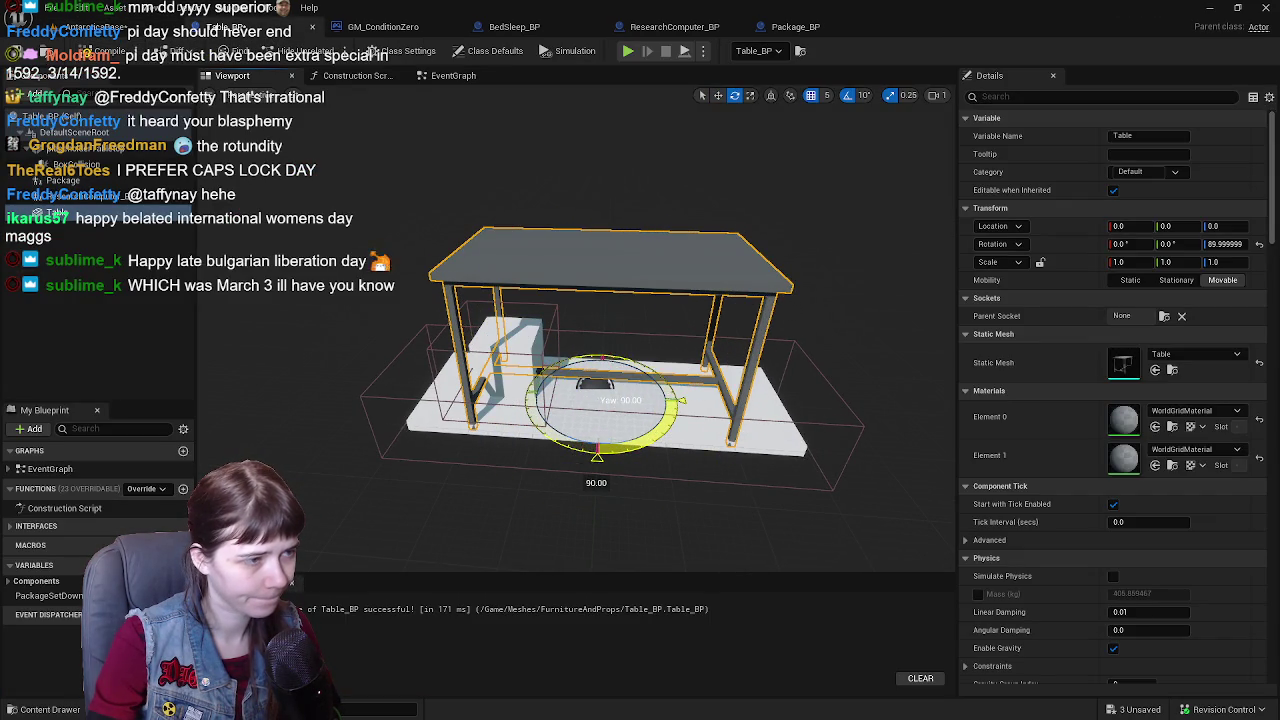
pyautogui.middleClick(240, 28)
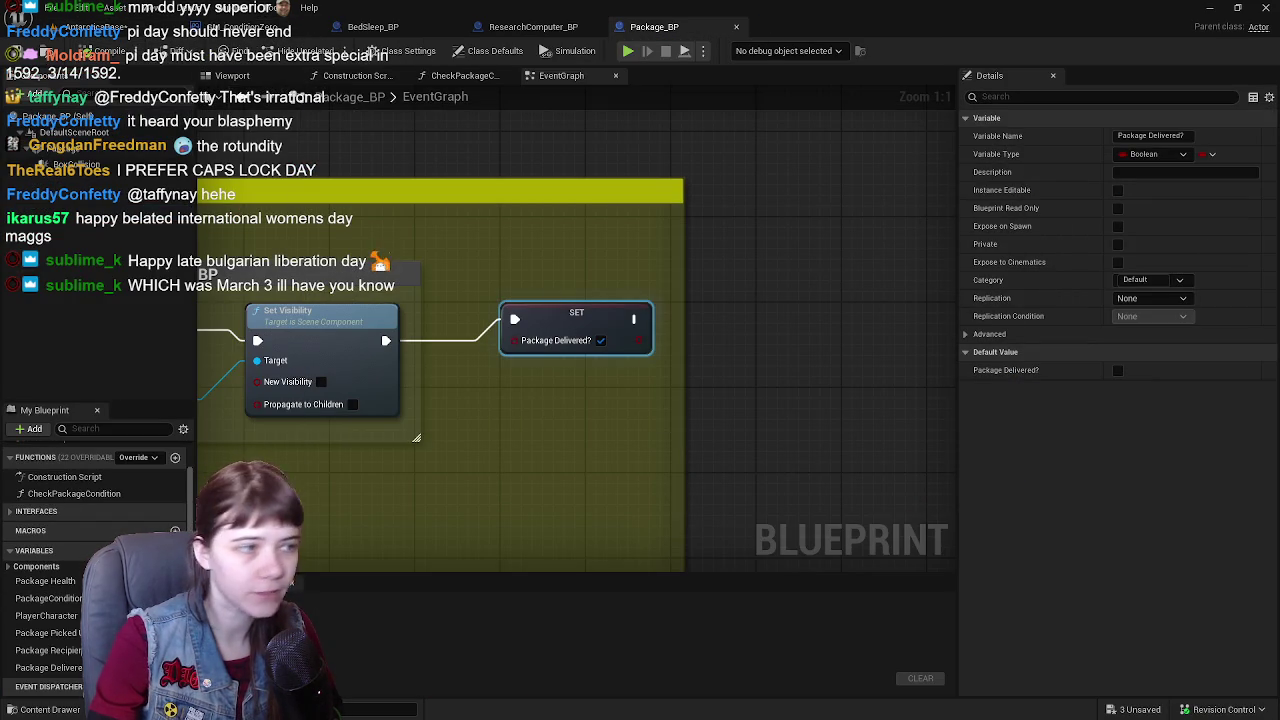
pyautogui.click(162, 30)
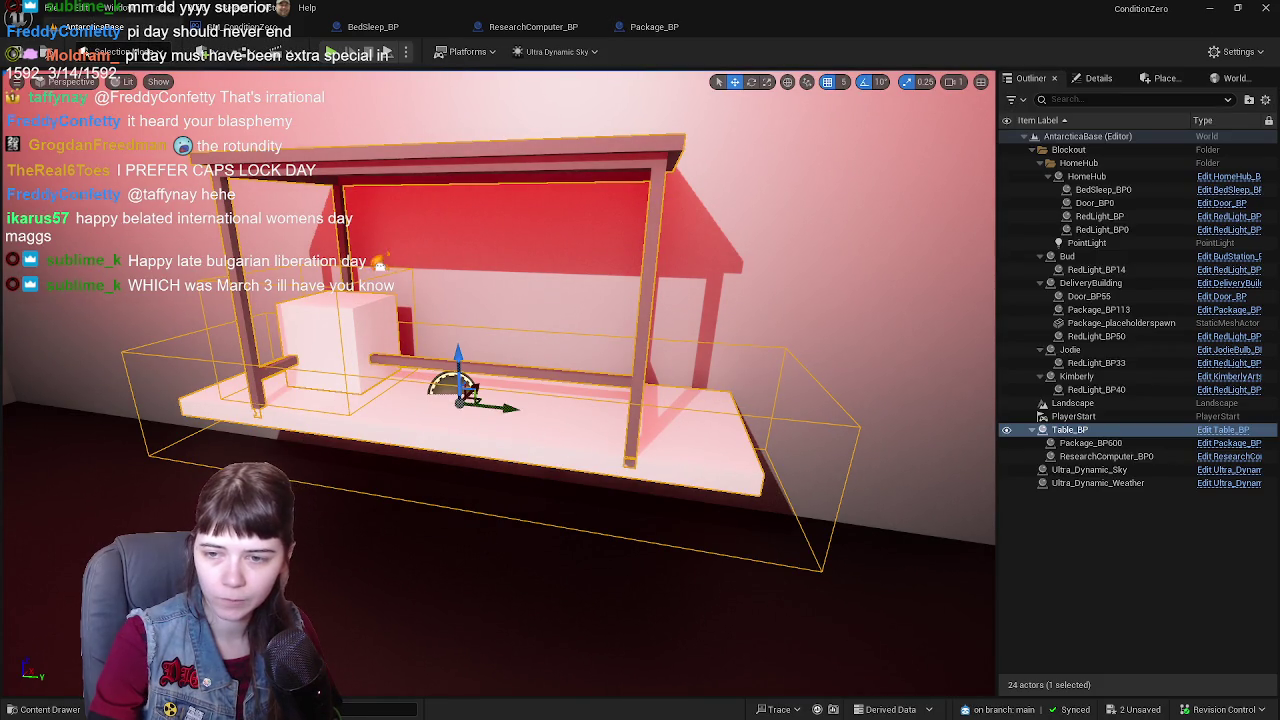
# - Fly the camera close around the placed table and open the Table_BP actor's Details
pyautogui.moveTo(512, 483); pyautogui.dragTo(498, 390)
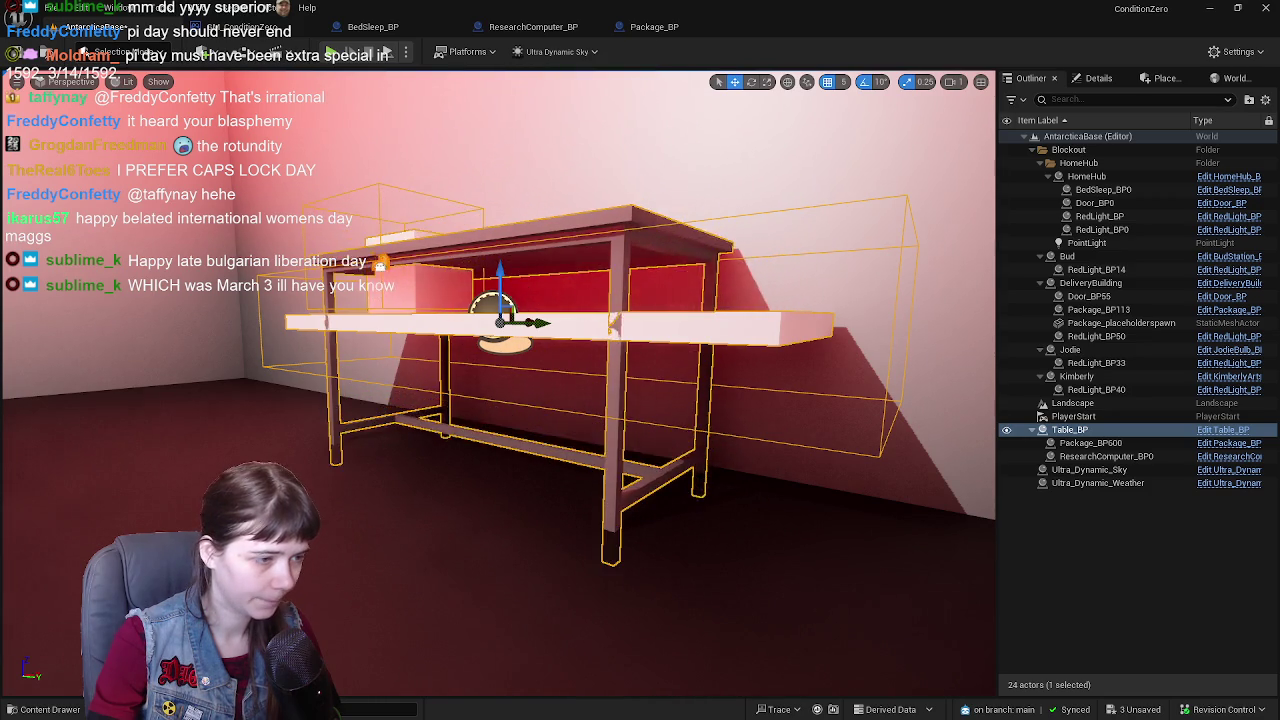
pyautogui.moveTo(719, 533); pyautogui.dragTo(719, 447)
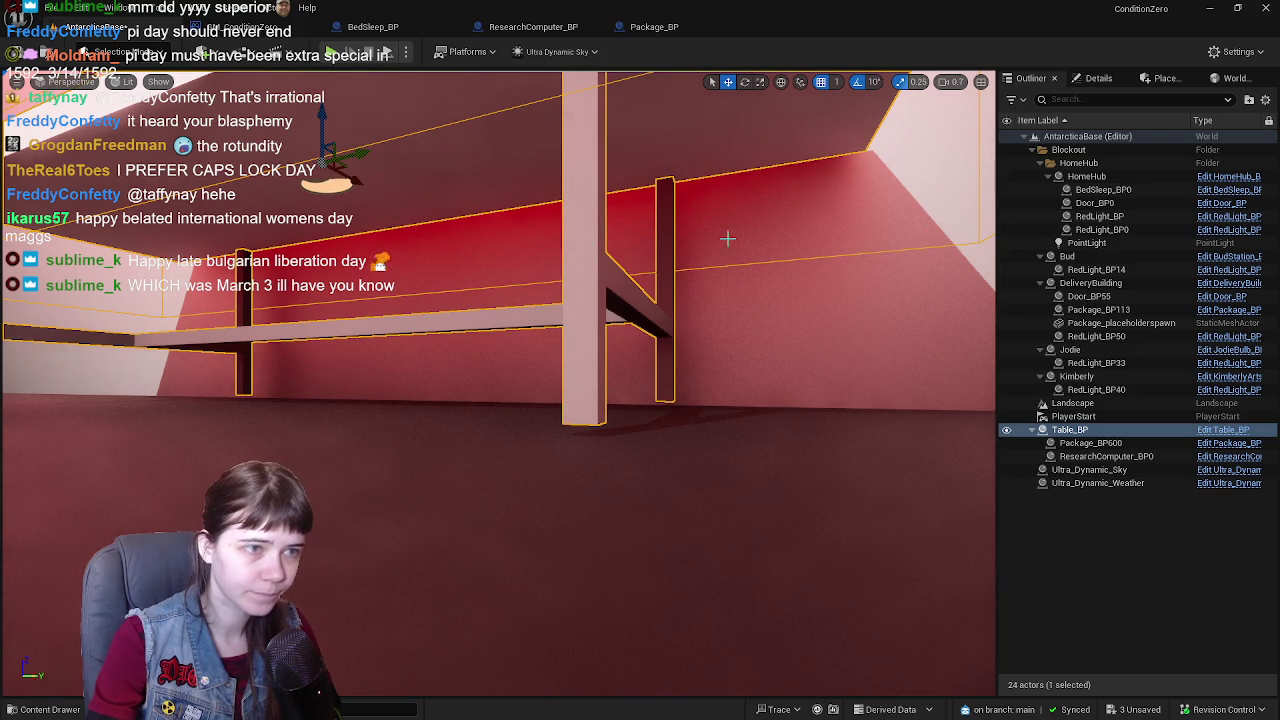
pyautogui.click(1097, 80)
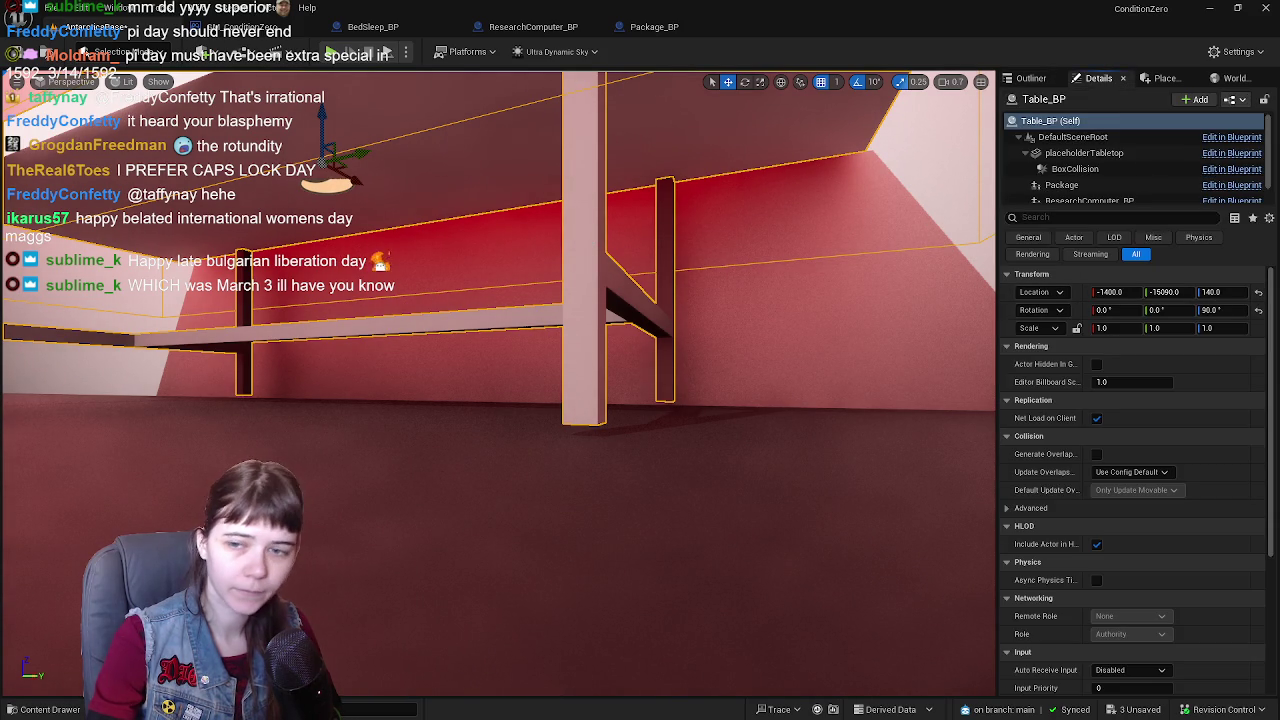
pyautogui.moveTo(719, 447); pyautogui.dragTo(719, 436)
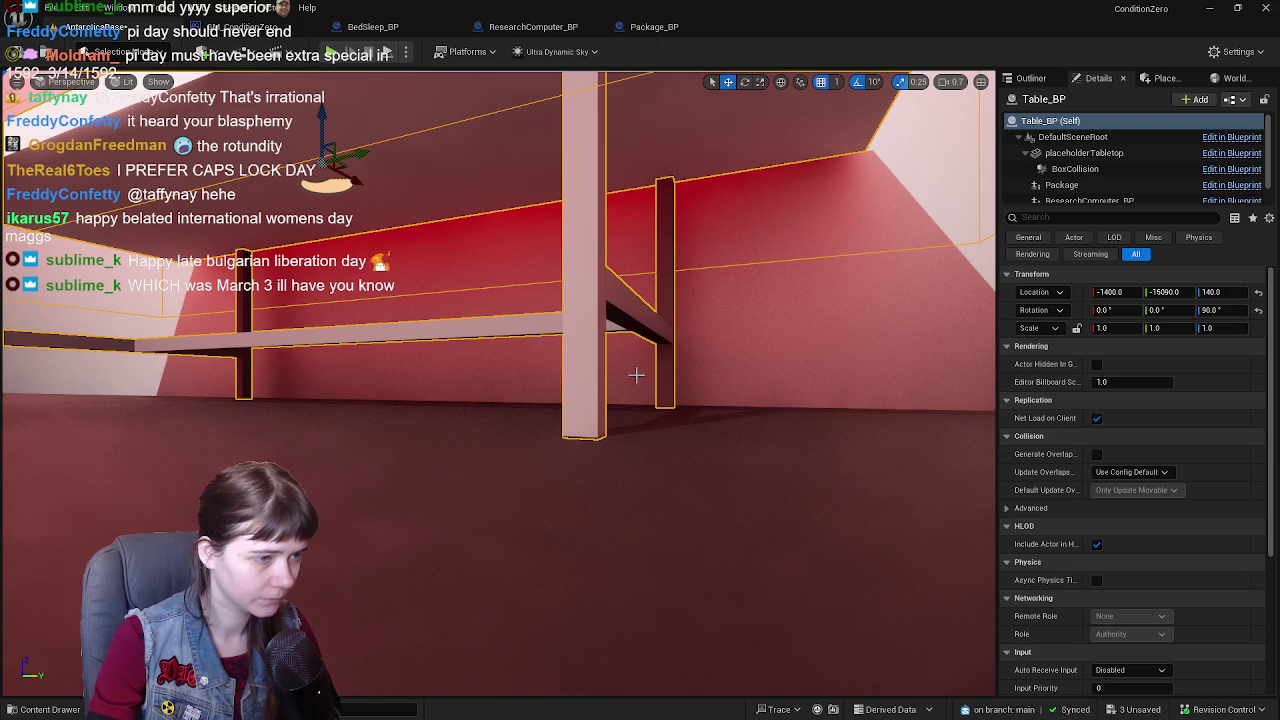
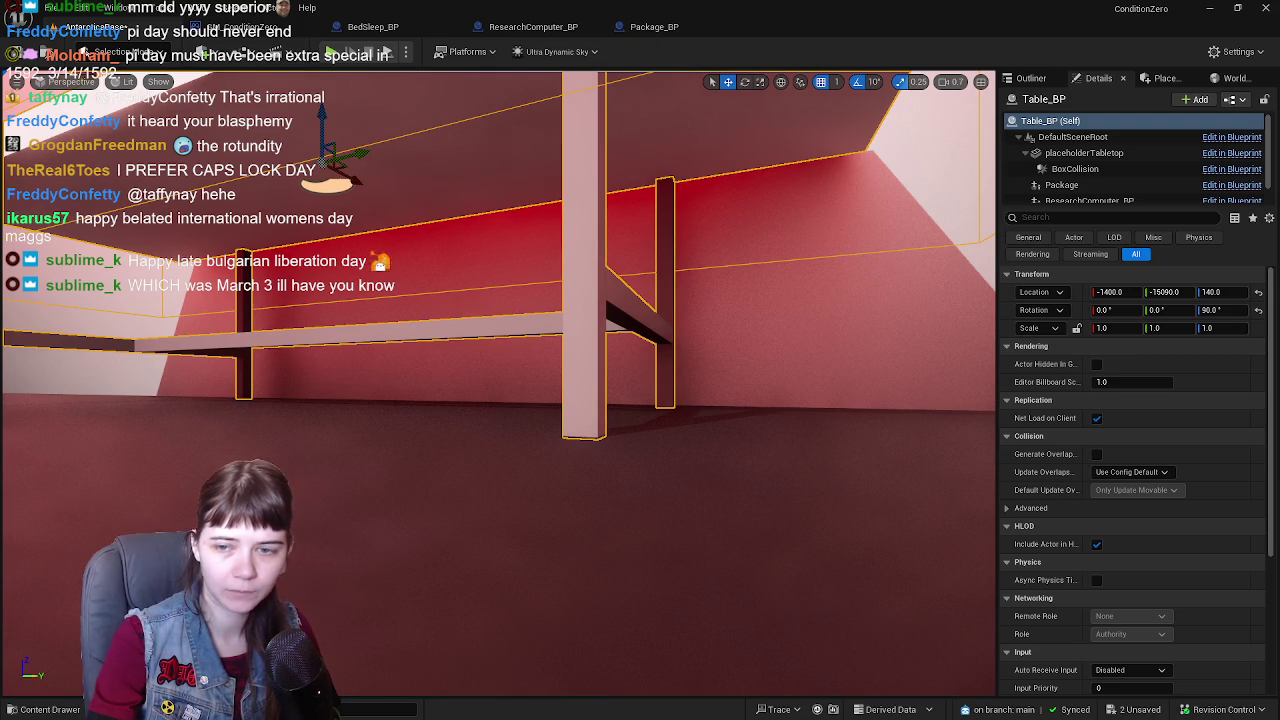
# - Frame the selected table, briefly open Table_BP, then return to the level
pyautogui.press('f')
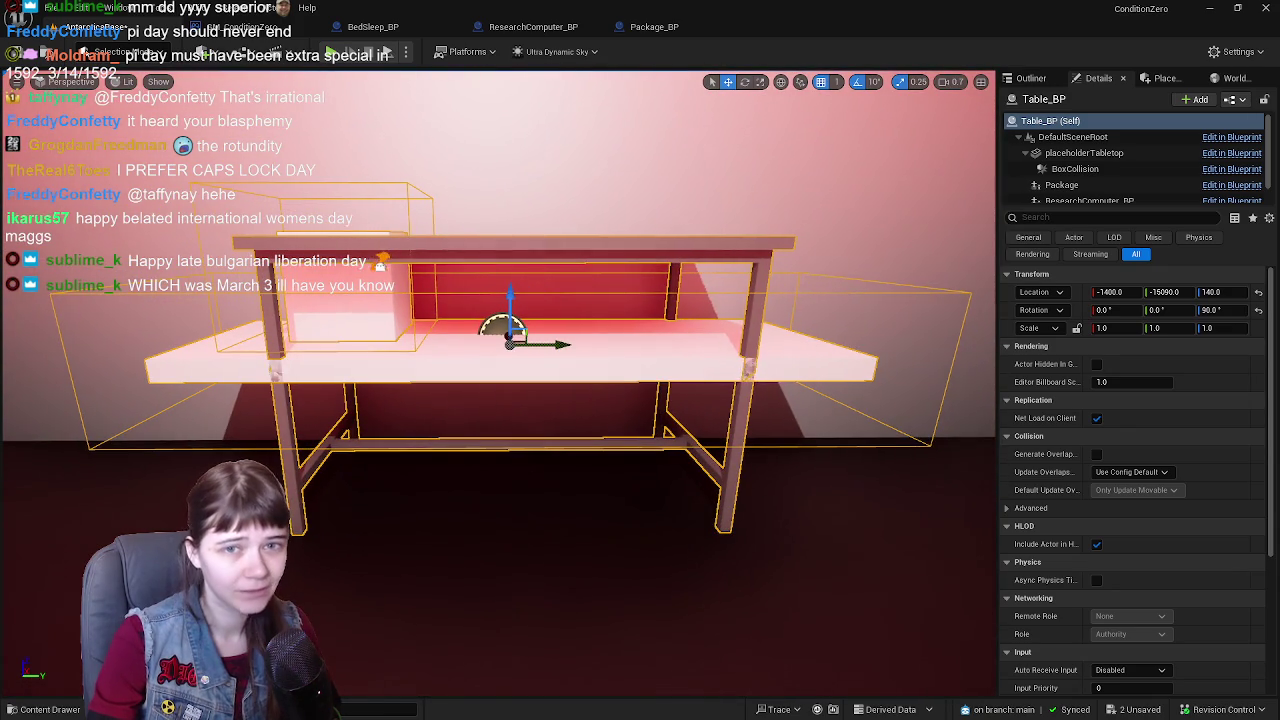
pyautogui.hotkey('ctrl', 'e')
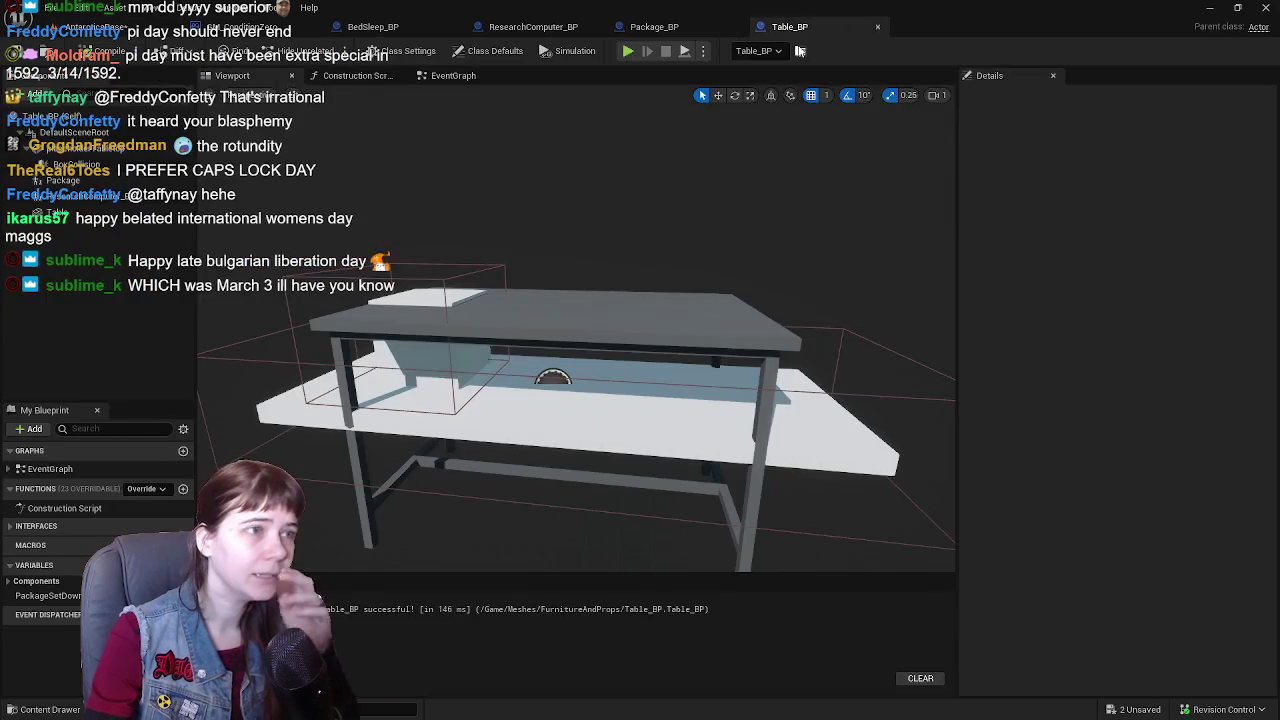
pyautogui.click(88, 26)
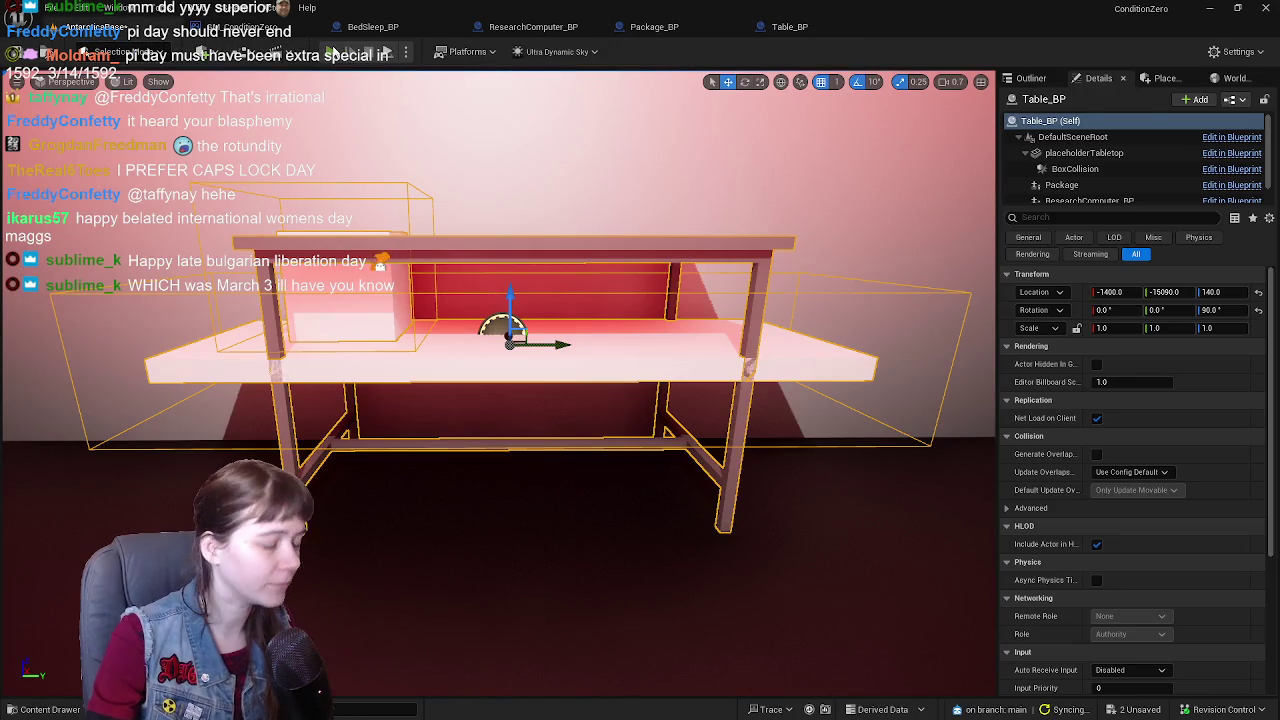
# - Playtest, walking the character through the doorway into the red room and along the table
pyautogui.hotkey('alt', 'p')
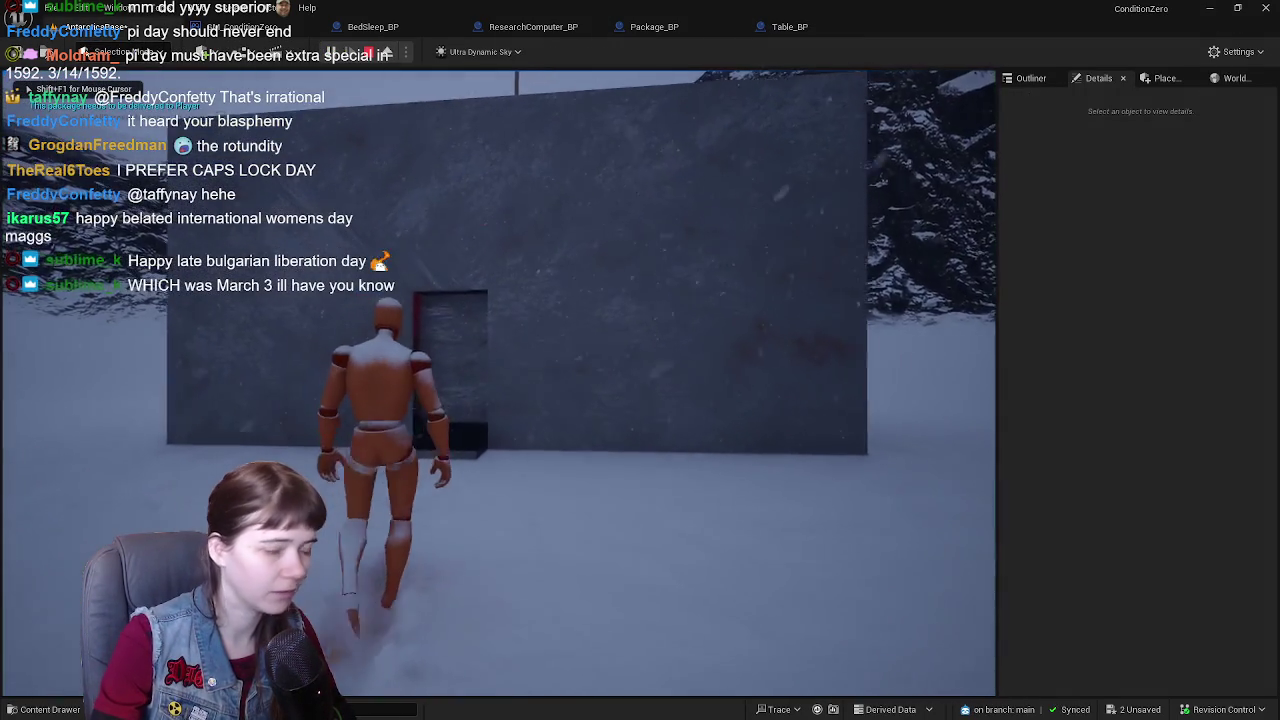
pyautogui.press('w')
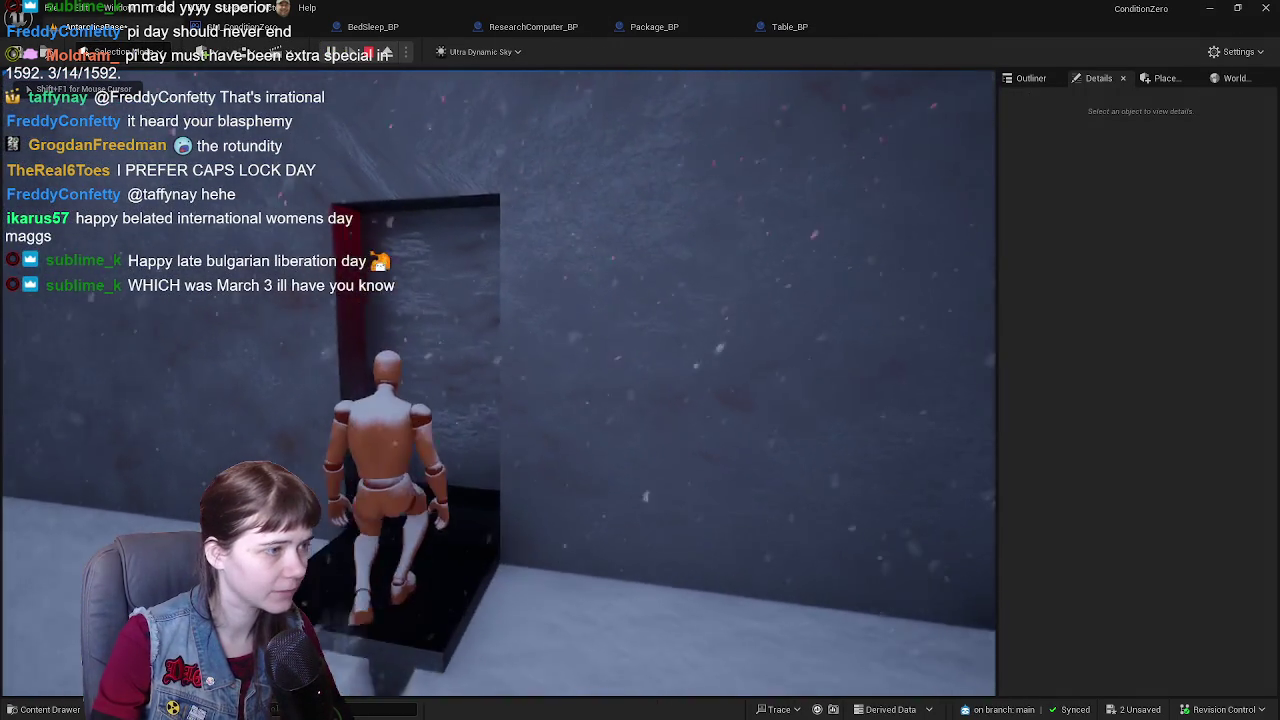
pyautogui.press('w')
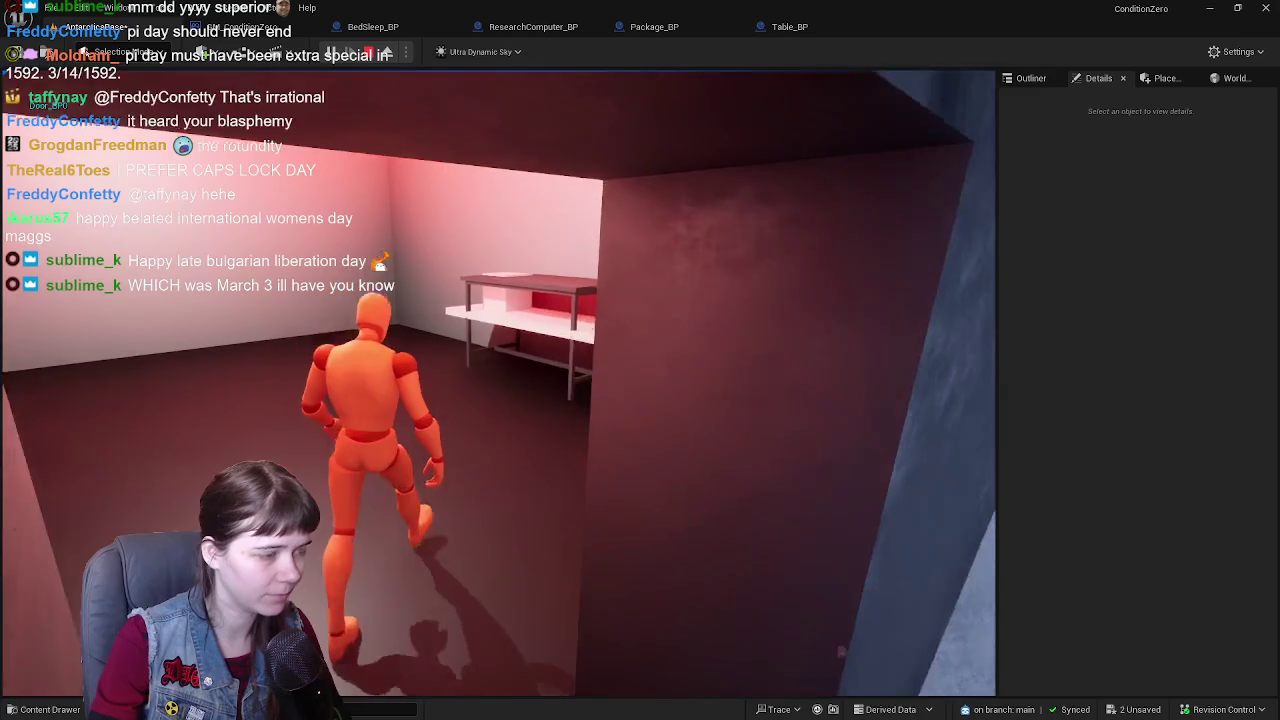
pyautogui.press('w')
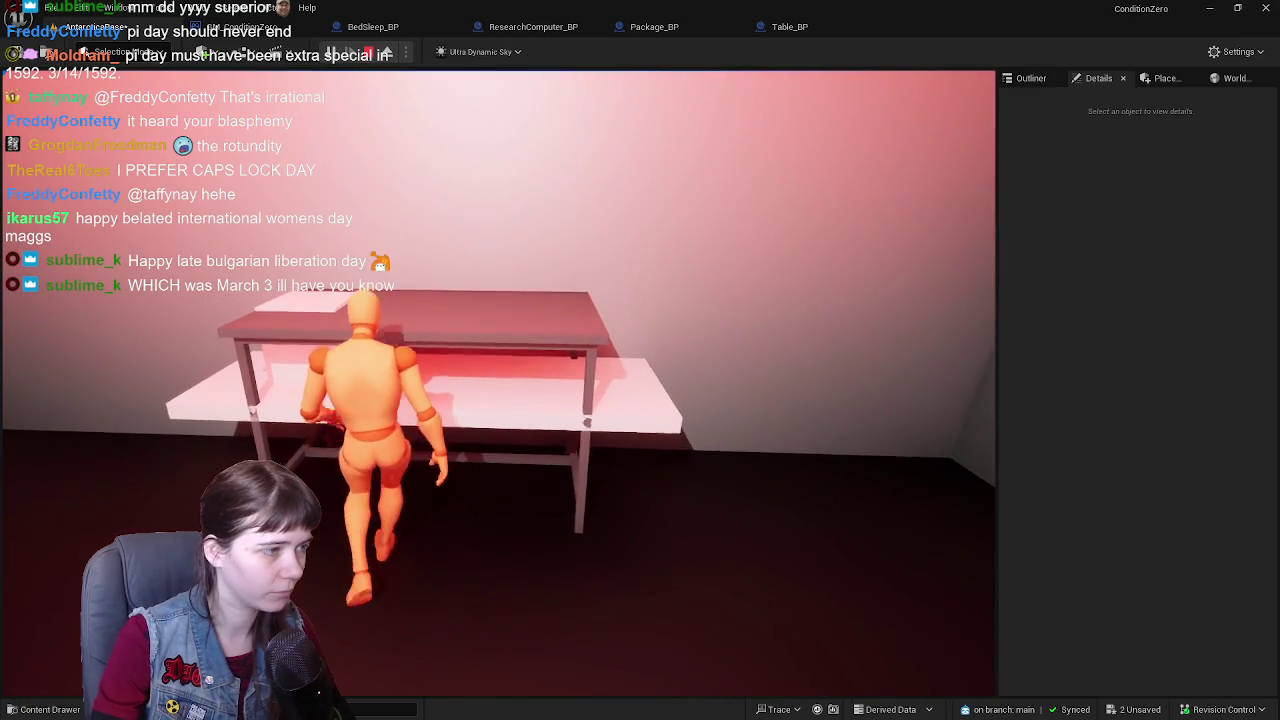
pyautogui.press('w')
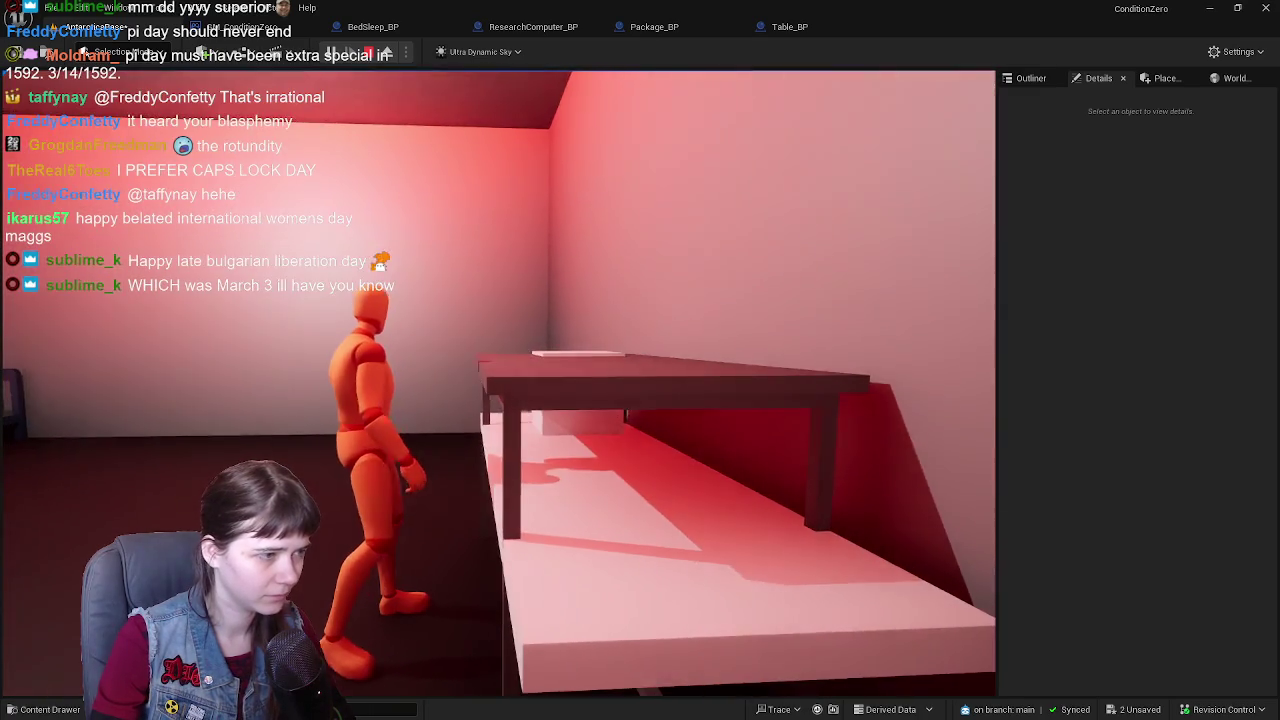
pyautogui.press('w')
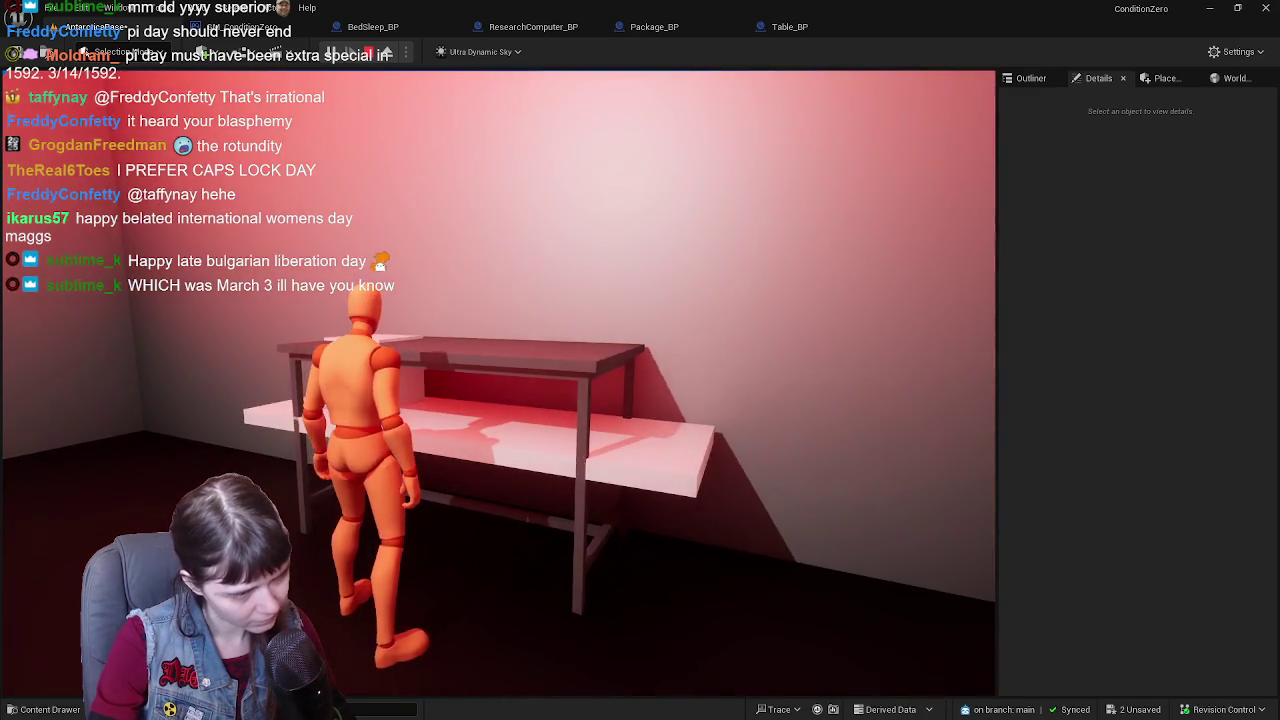
pyautogui.press('Escape')
# - Select the table and bring up the Table_BP blueprint, then switch to the Blender table
pyautogui.click(607, 366)
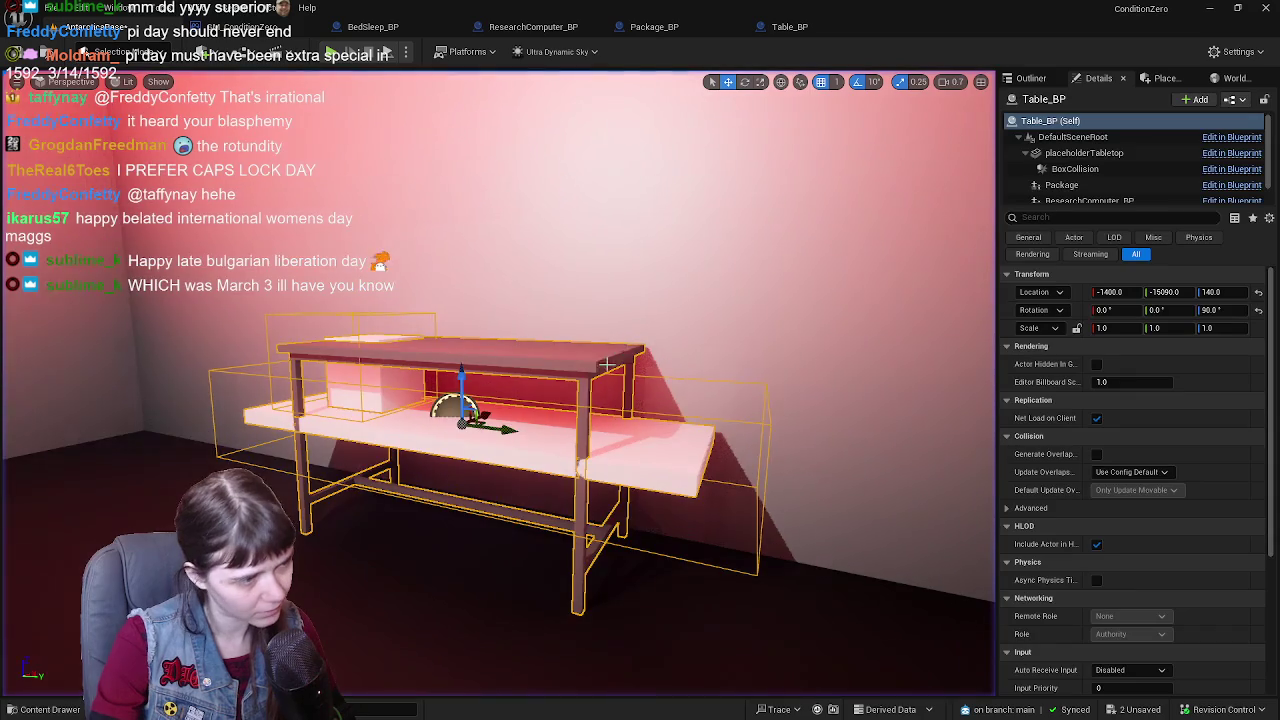
pyautogui.moveTo(540, 236); pyautogui.dragTo(510, 240)
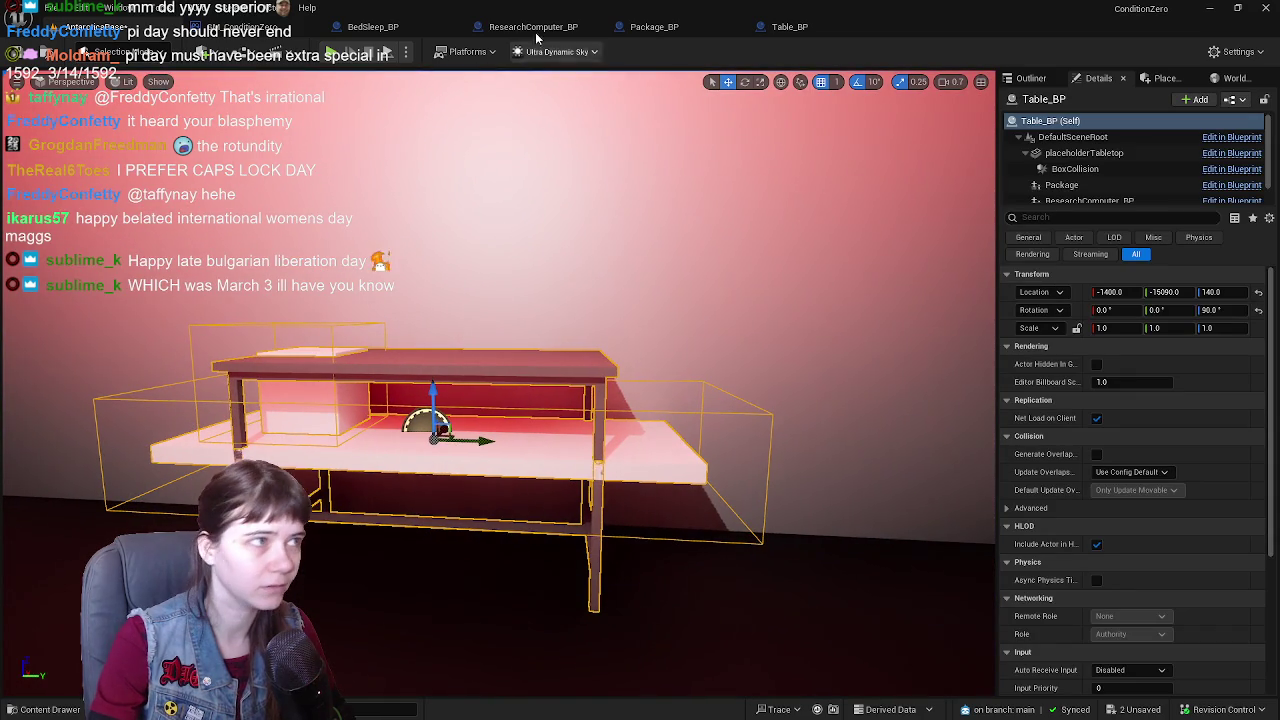
pyautogui.click(789, 26)
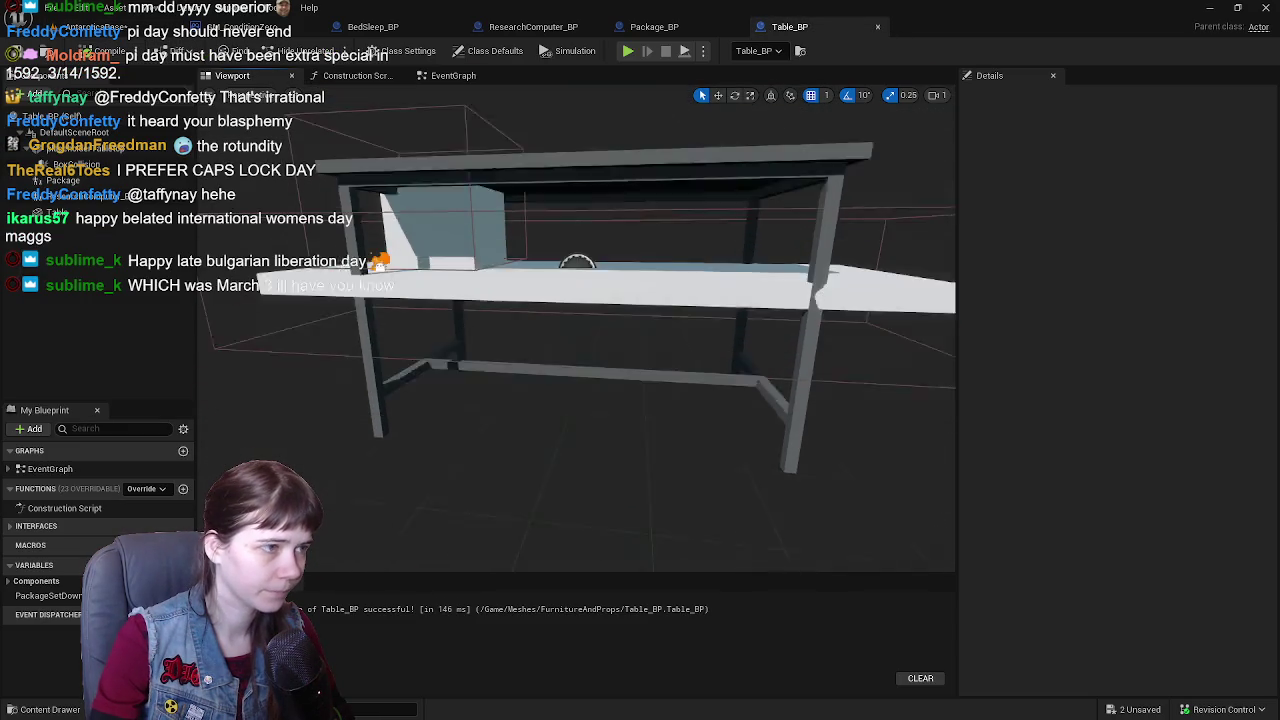
pyautogui.moveTo(577, 330); pyautogui.dragTo(577, 360)
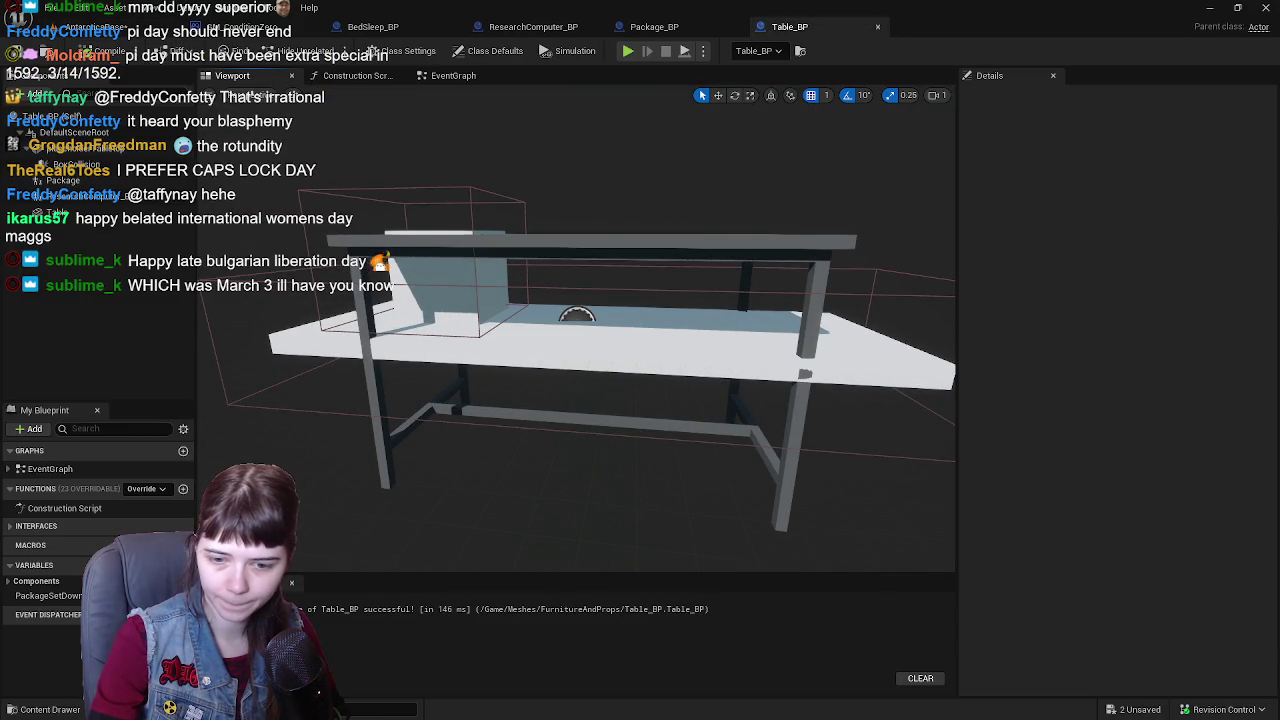
pyautogui.hotkey('alt', 'Tab')
pyautogui.press('KP_1')
# - Box-select the tabletop in the front view and lower it by -0.2 along Z
pyautogui.scroll(3, 583, 377)
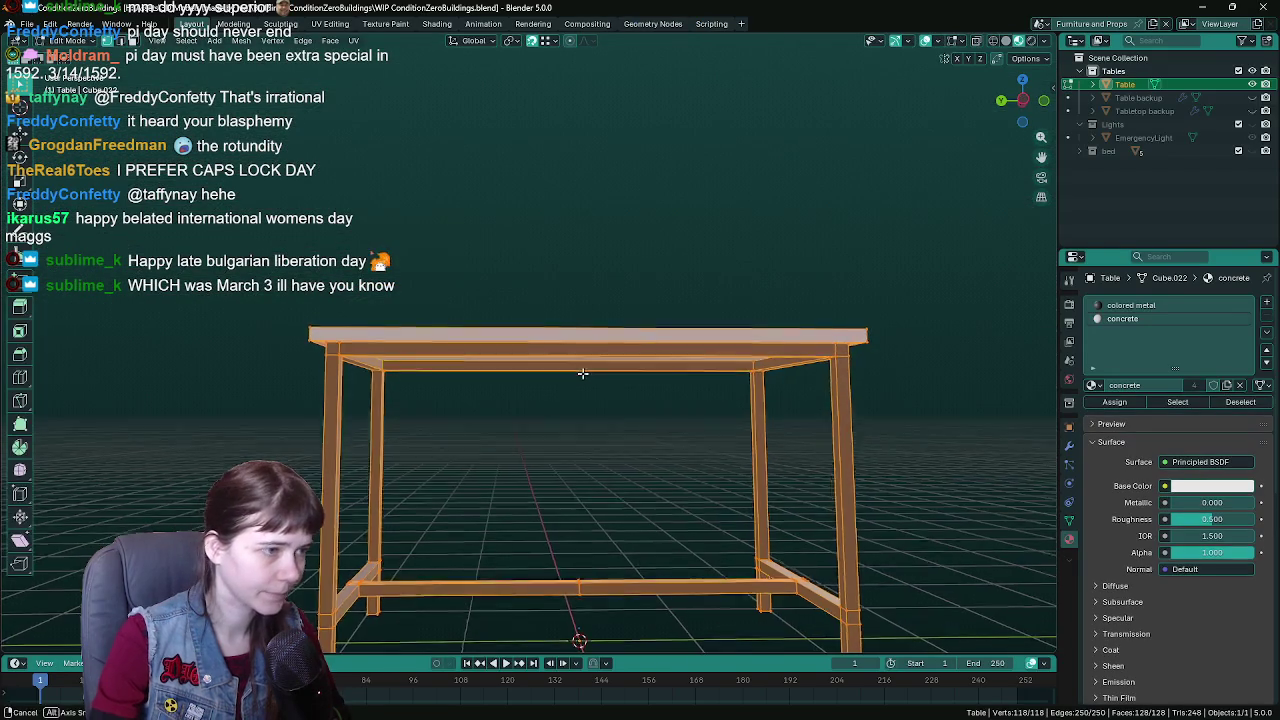
pyautogui.press('KP_5')
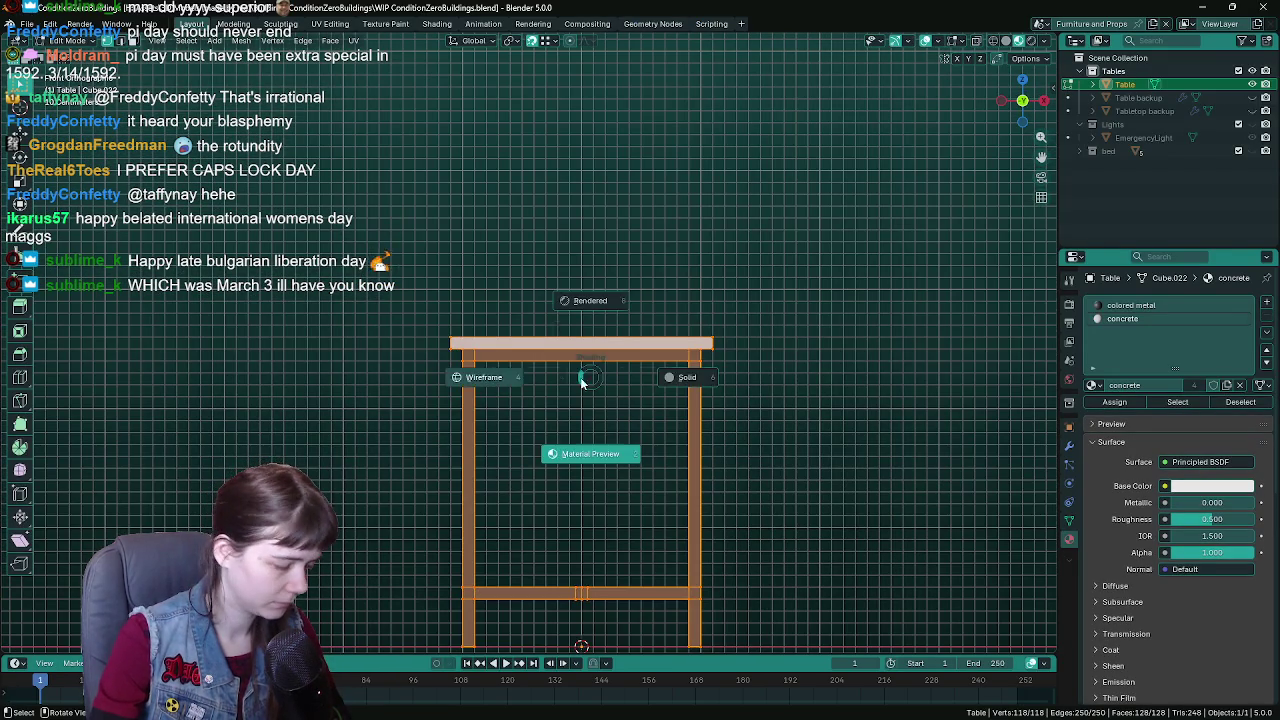
pyautogui.press('a')
pyautogui.moveTo(410, 297); pyautogui.dragTo(786, 368)
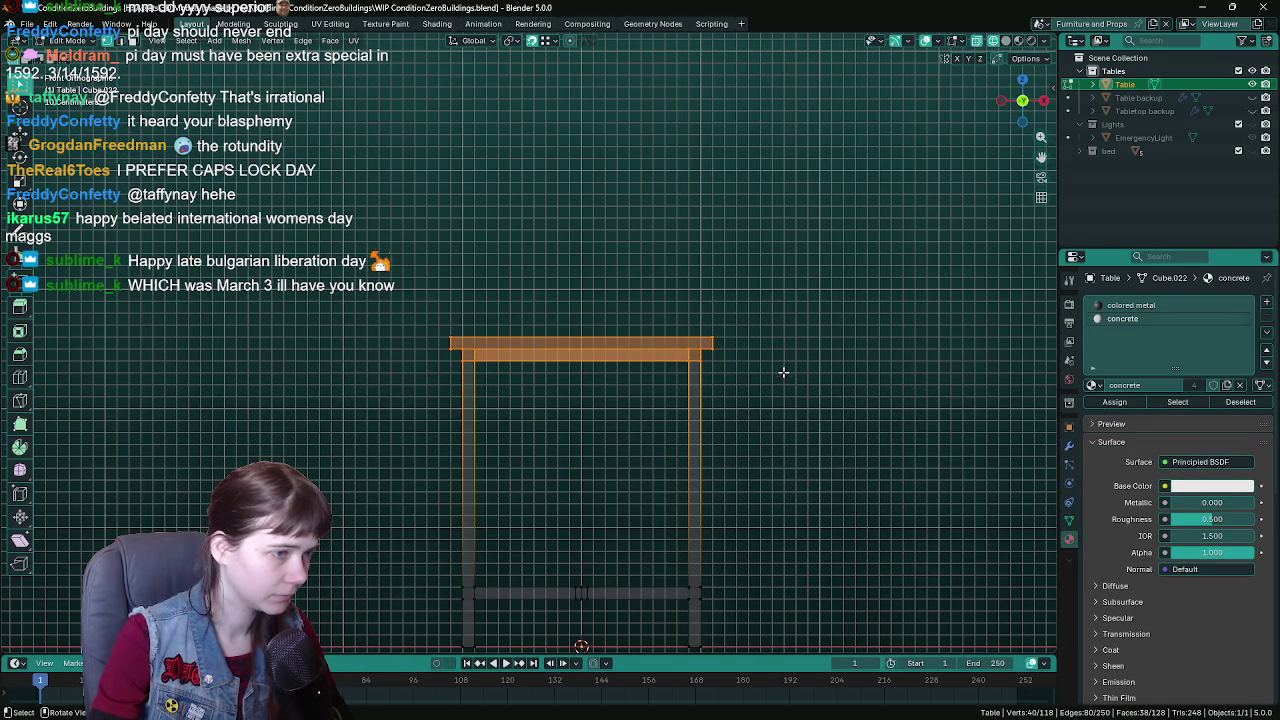
pyautogui.press('g')
pyautogui.press('z')
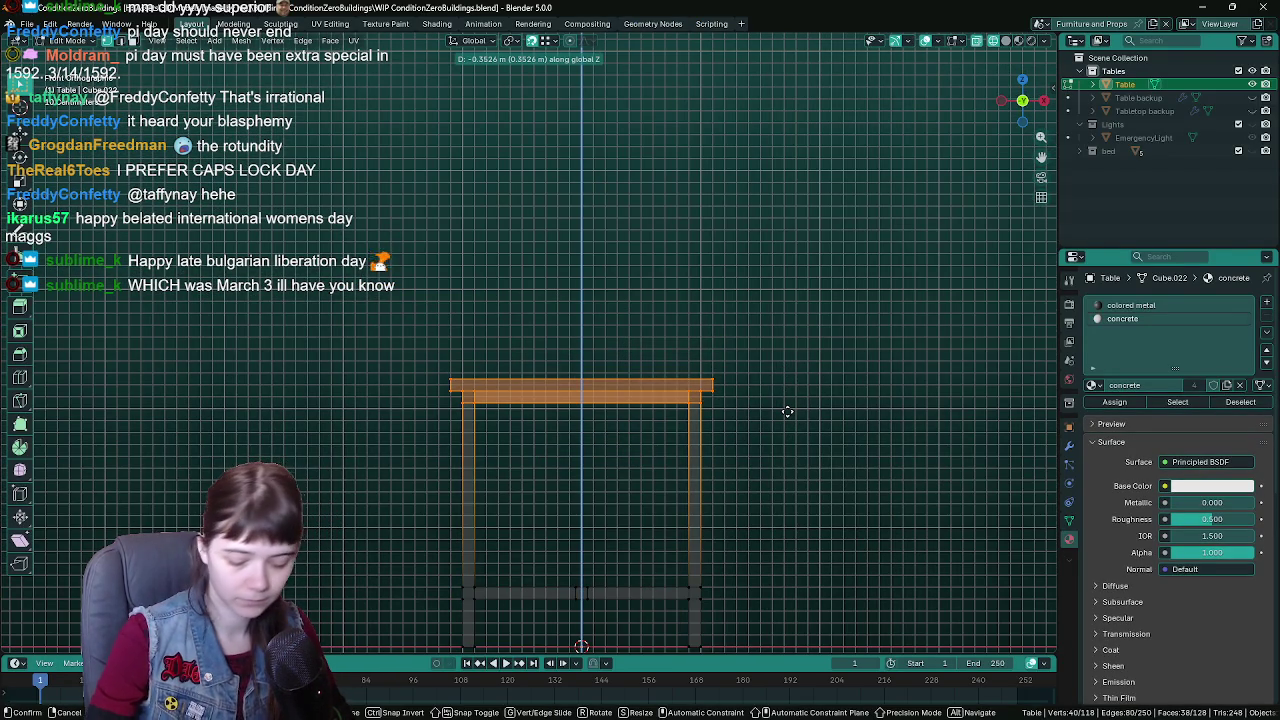
pyautogui.write('-(|')
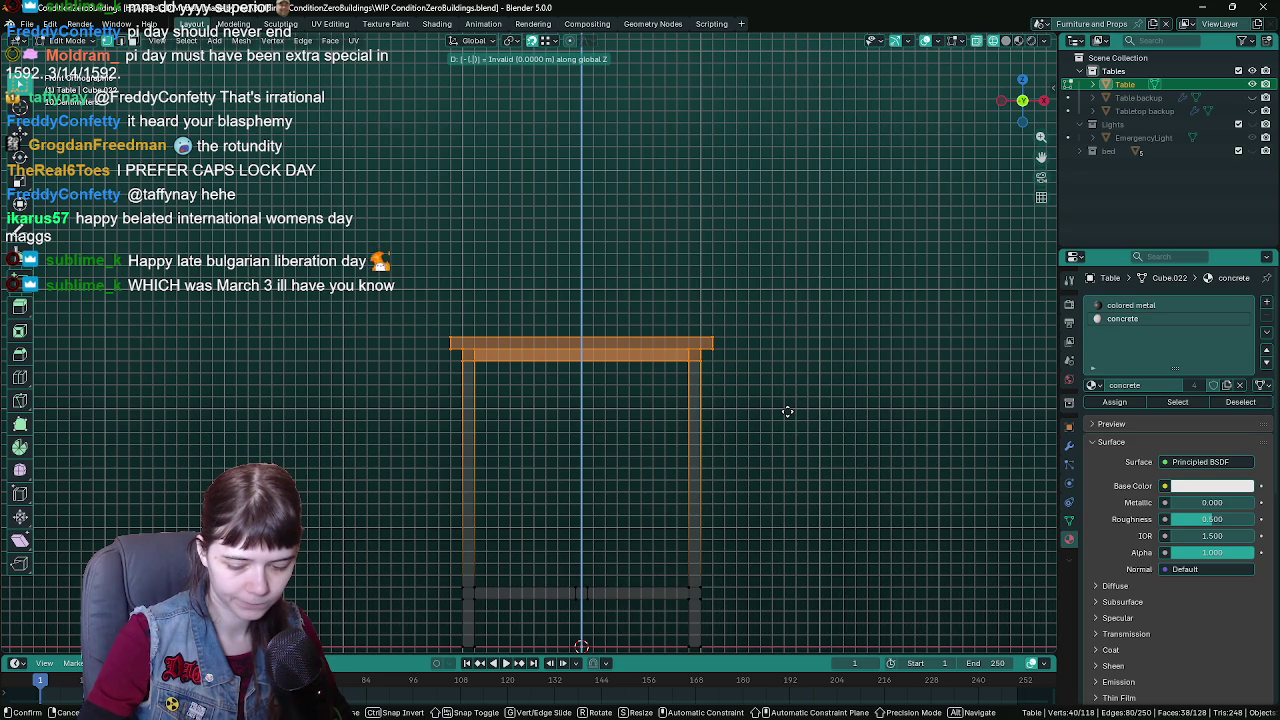
pyautogui.write('.2')
pyautogui.press('Return')
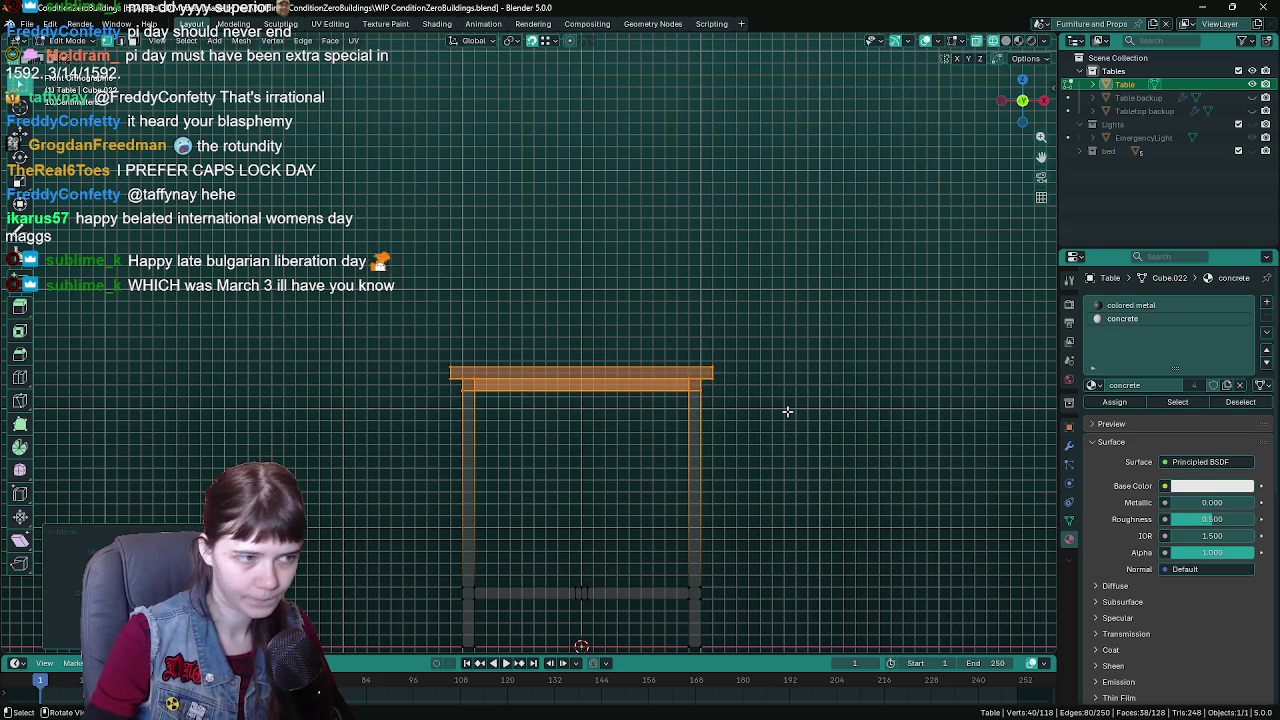
pyautogui.moveTo(788, 412)
pyautogui.mouseDown()
pyautogui.moveTo(651, 423)
pyautogui.moveTo(633, 442)
pyautogui.moveTo(713, 395)
pyautogui.mouseUp()
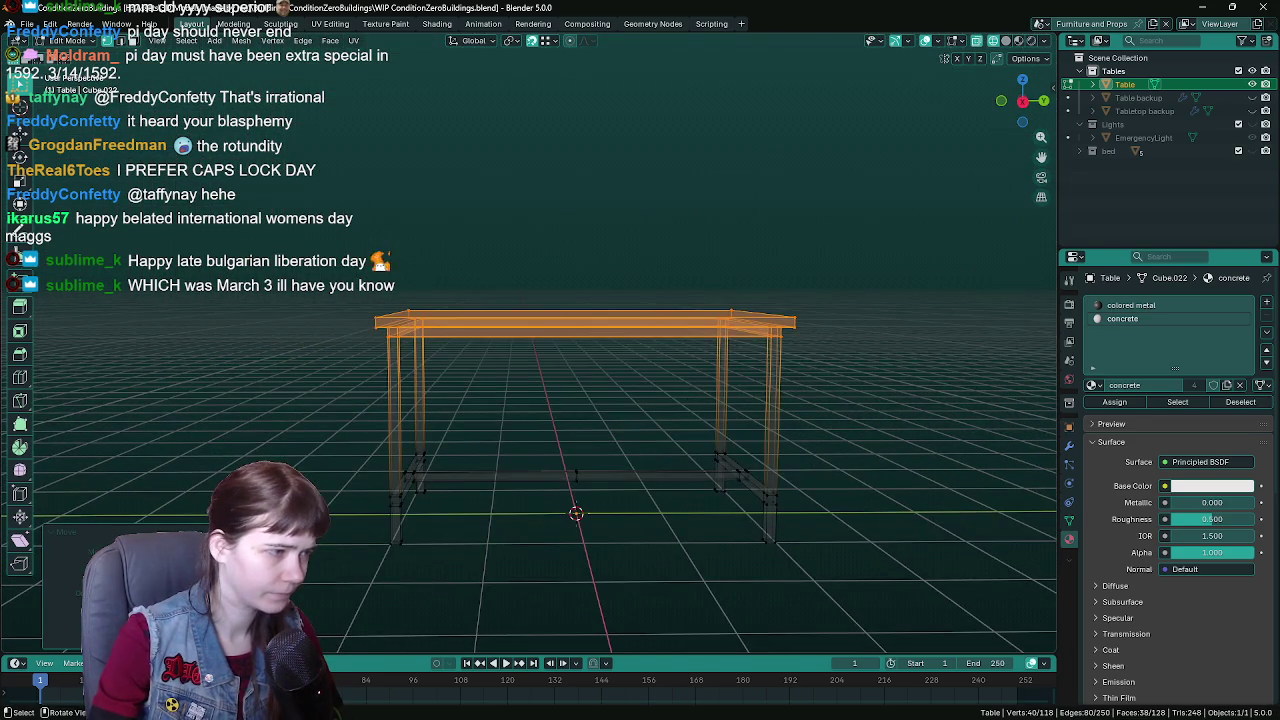
# - Check the lowered table in the Table_BP preview, then return to the level
pyautogui.hotkey('alt', 'Tab')
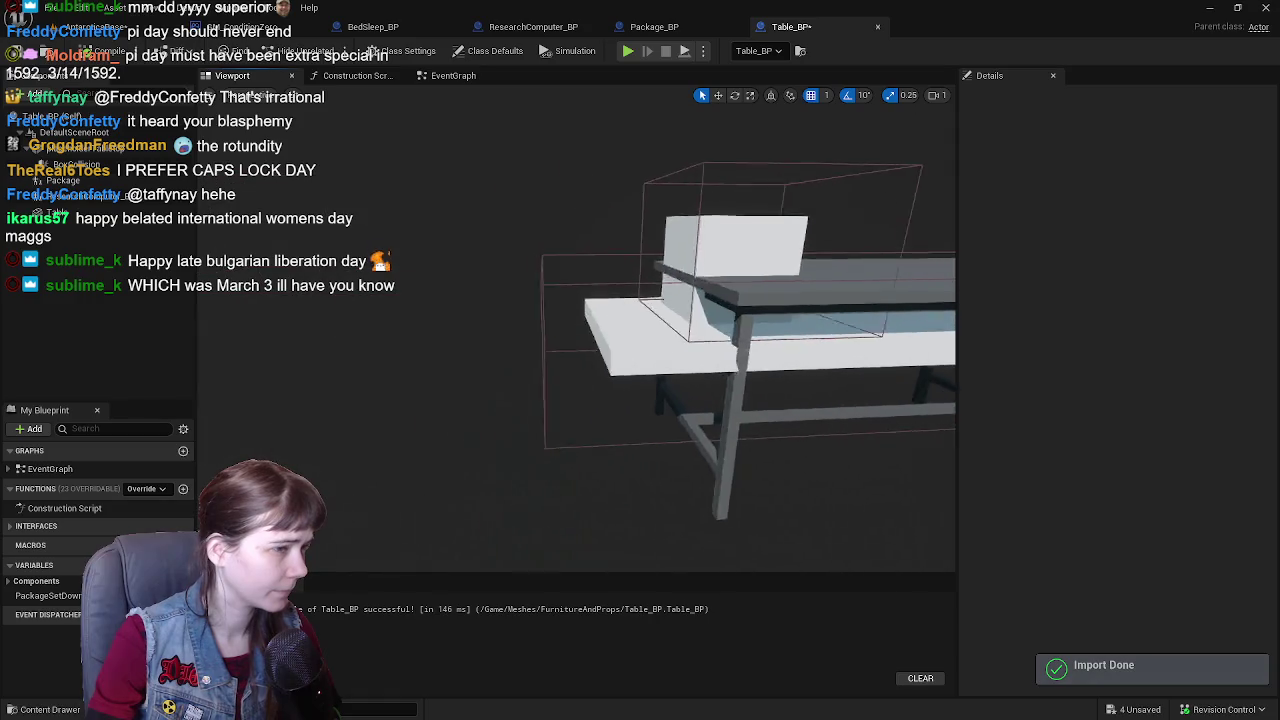
pyautogui.moveTo(238, 170)
pyautogui.mouseDown()
pyautogui.moveTo(250, 180)
pyautogui.moveTo(238, 170)
pyautogui.mouseUp()
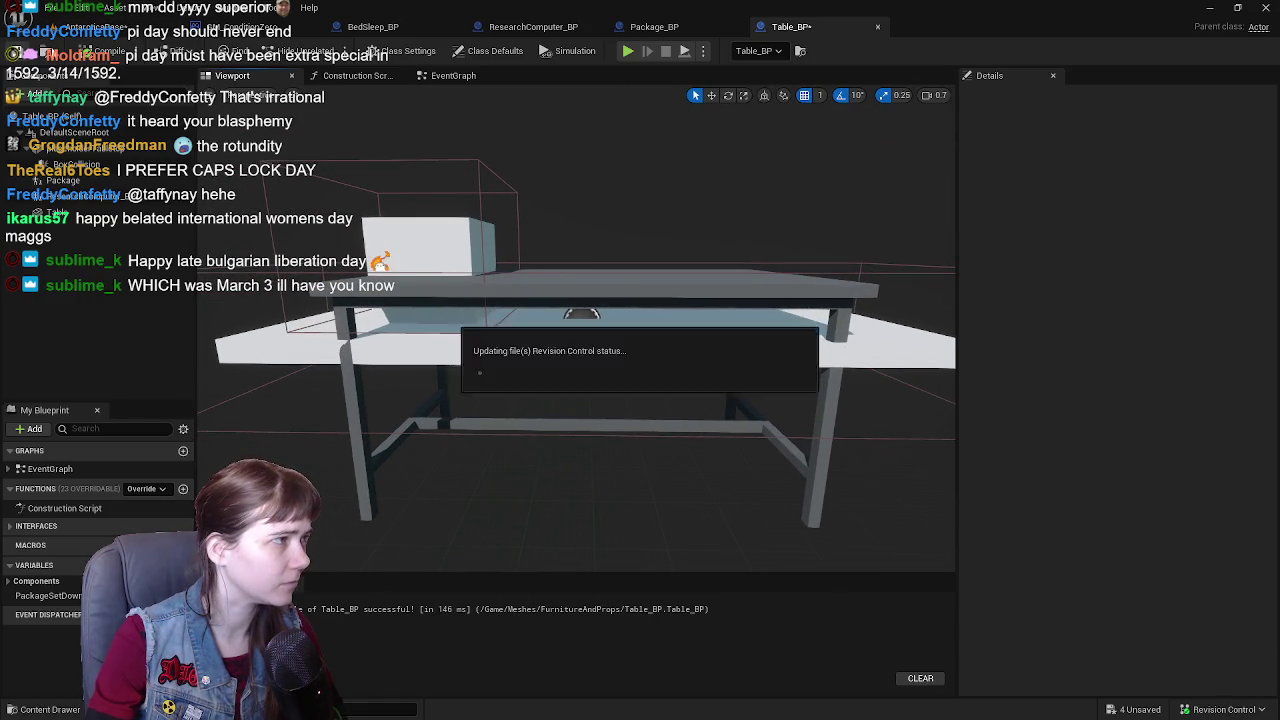
pyautogui.click(68, 22)
# - Playtest walking the character through the doorway up to the lowered table
pyautogui.click(337, 53)
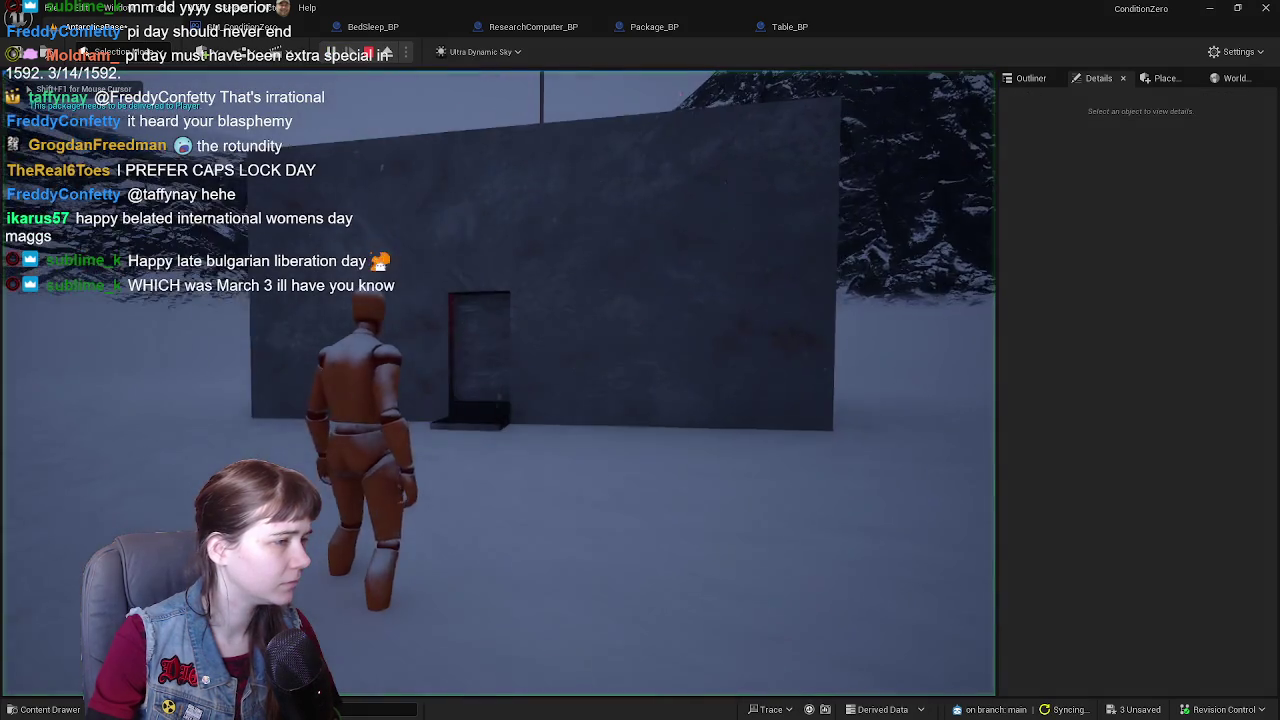
pyautogui.press('w')
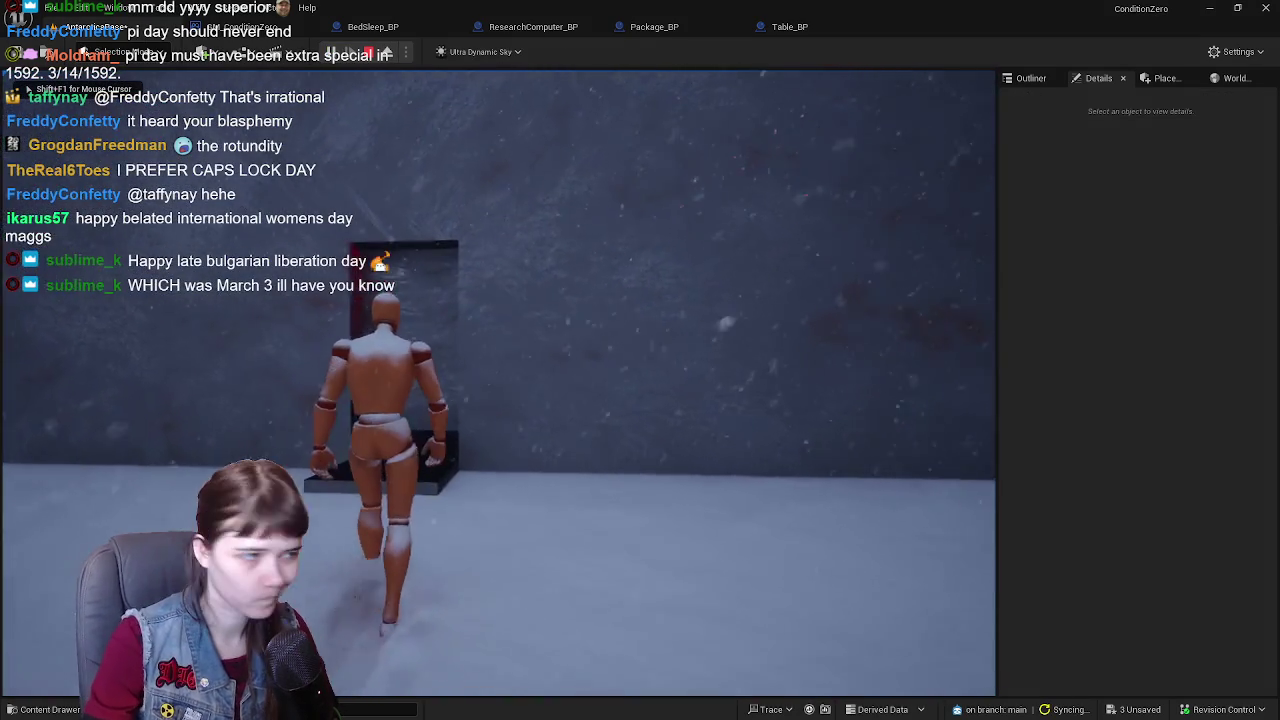
pyautogui.press('w')
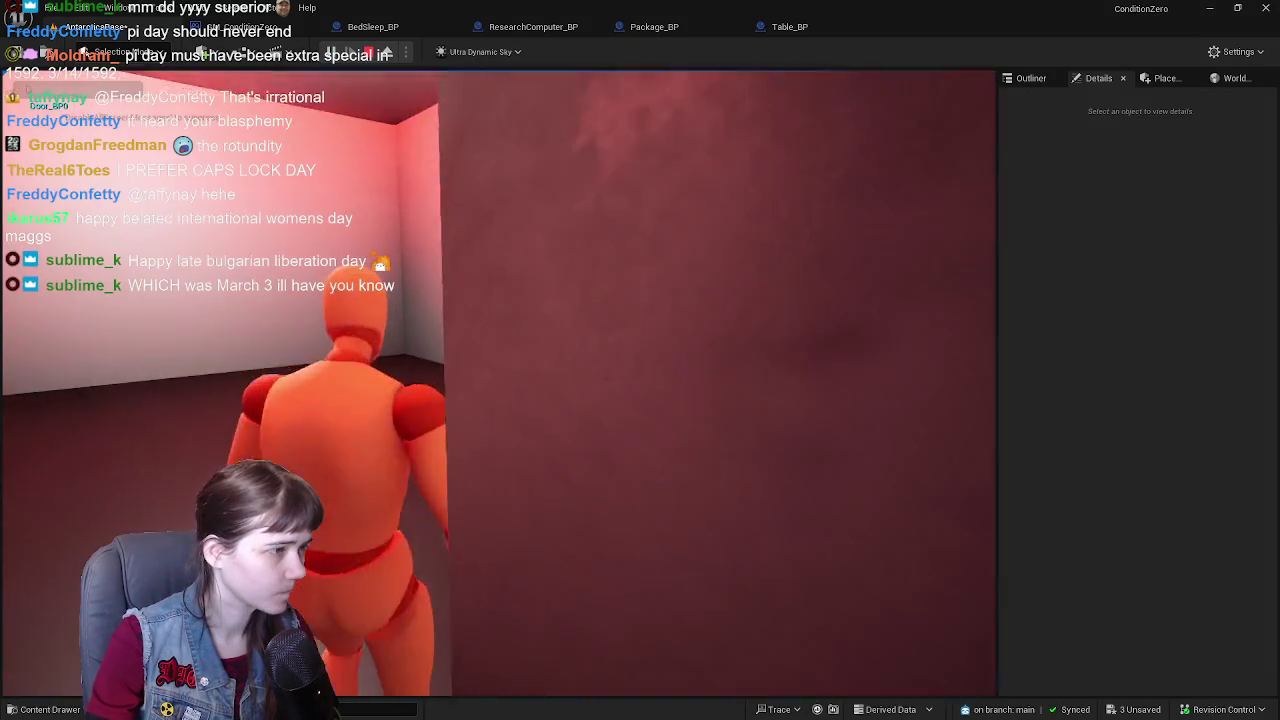
pyautogui.press('w')
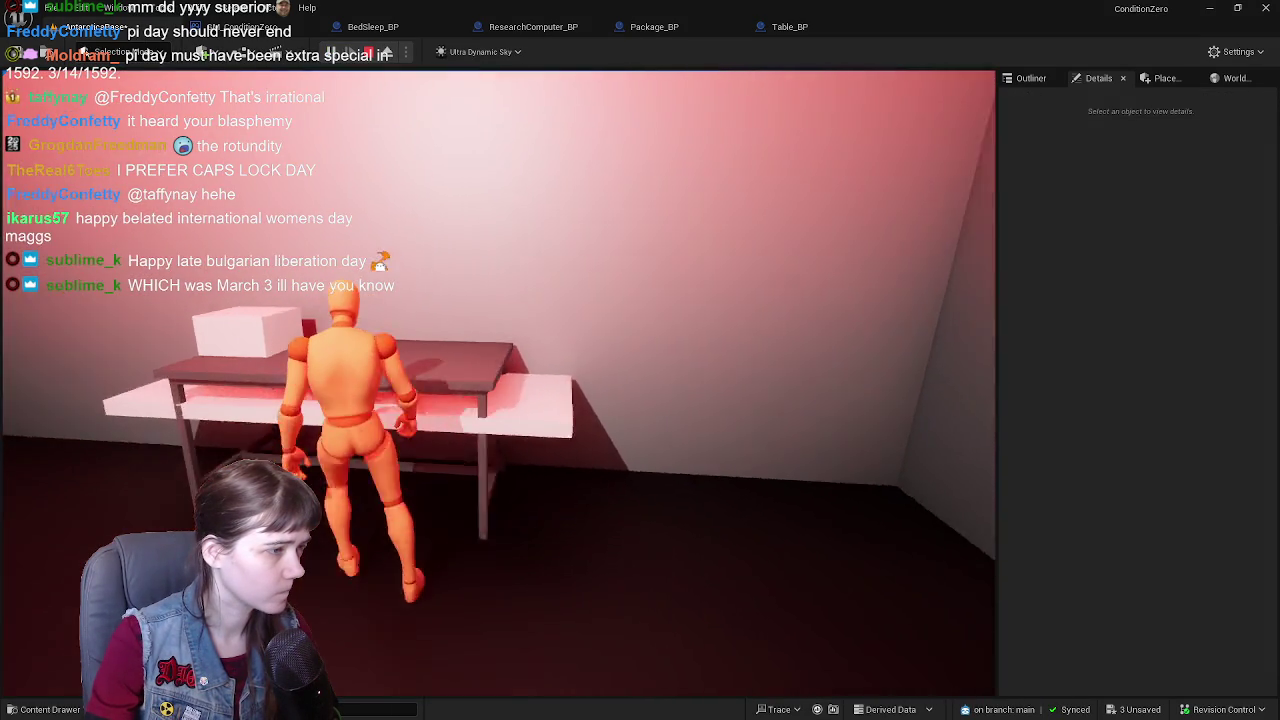
pyautogui.press('Escape')
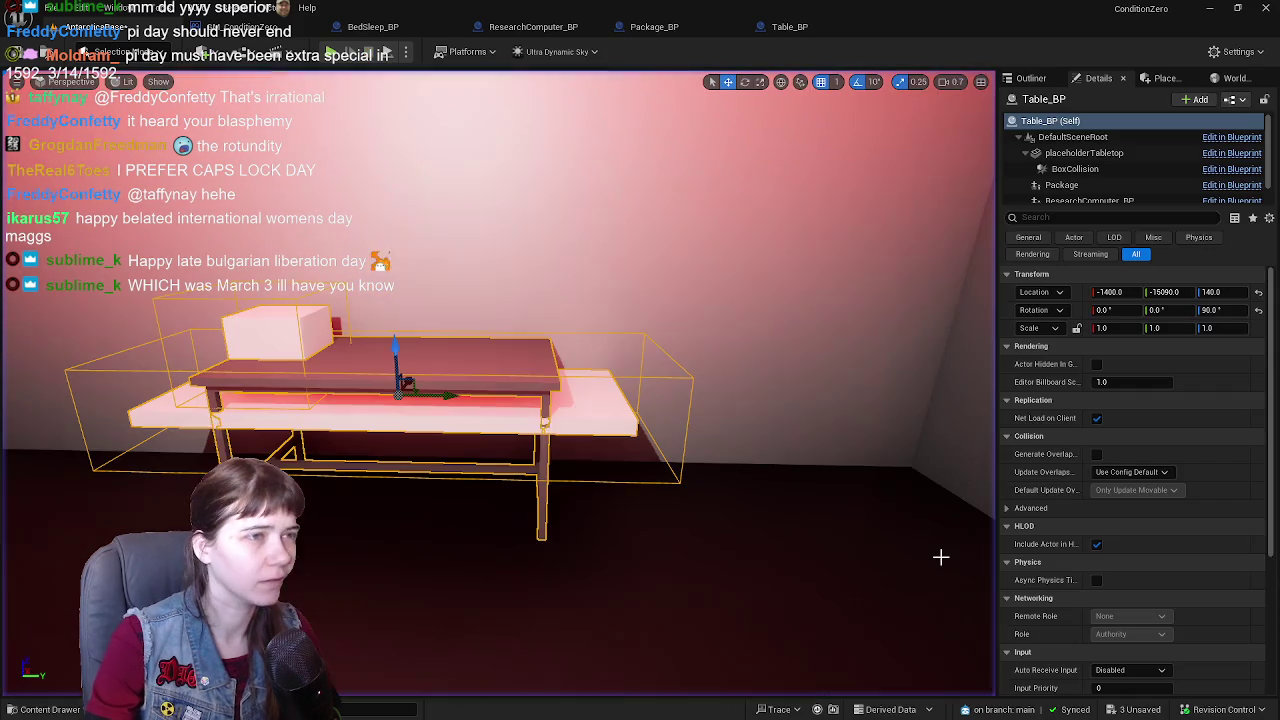
# - Enter Edit Mode on the table and turn on see-through display to reach the end vertices
pyautogui.hotkey('alt', 'Tab')
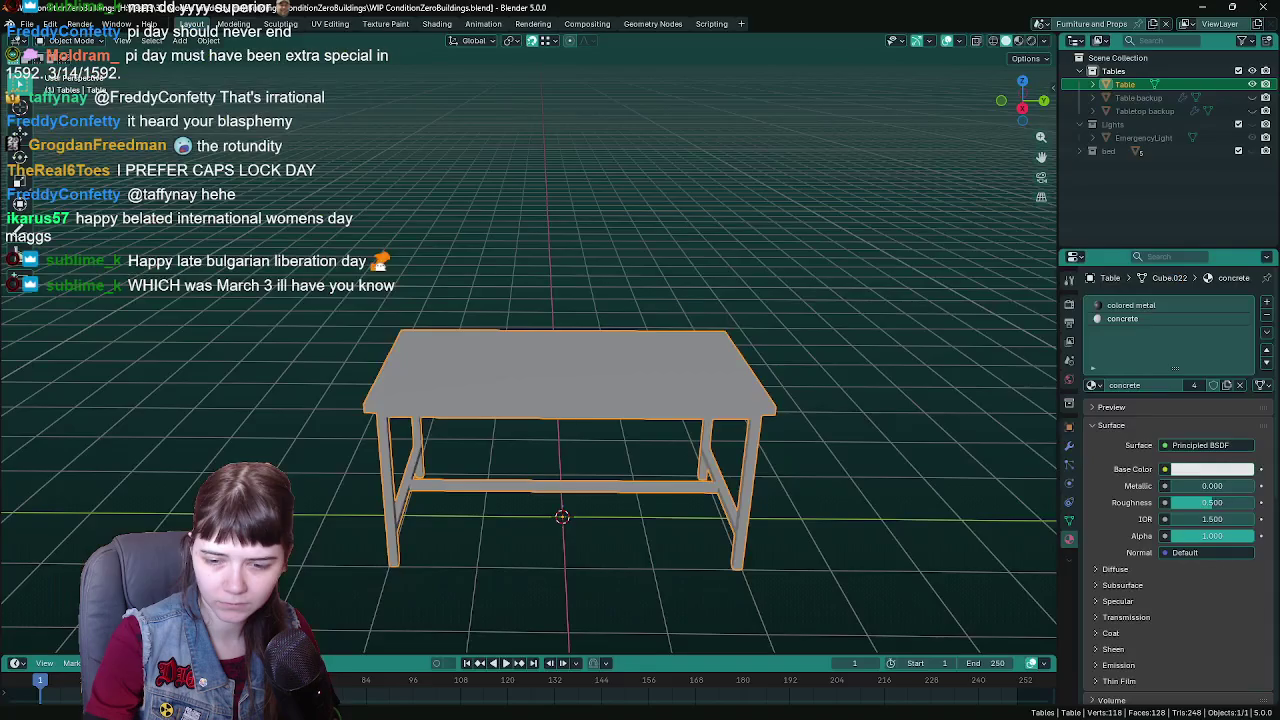
pyautogui.press('Tab')
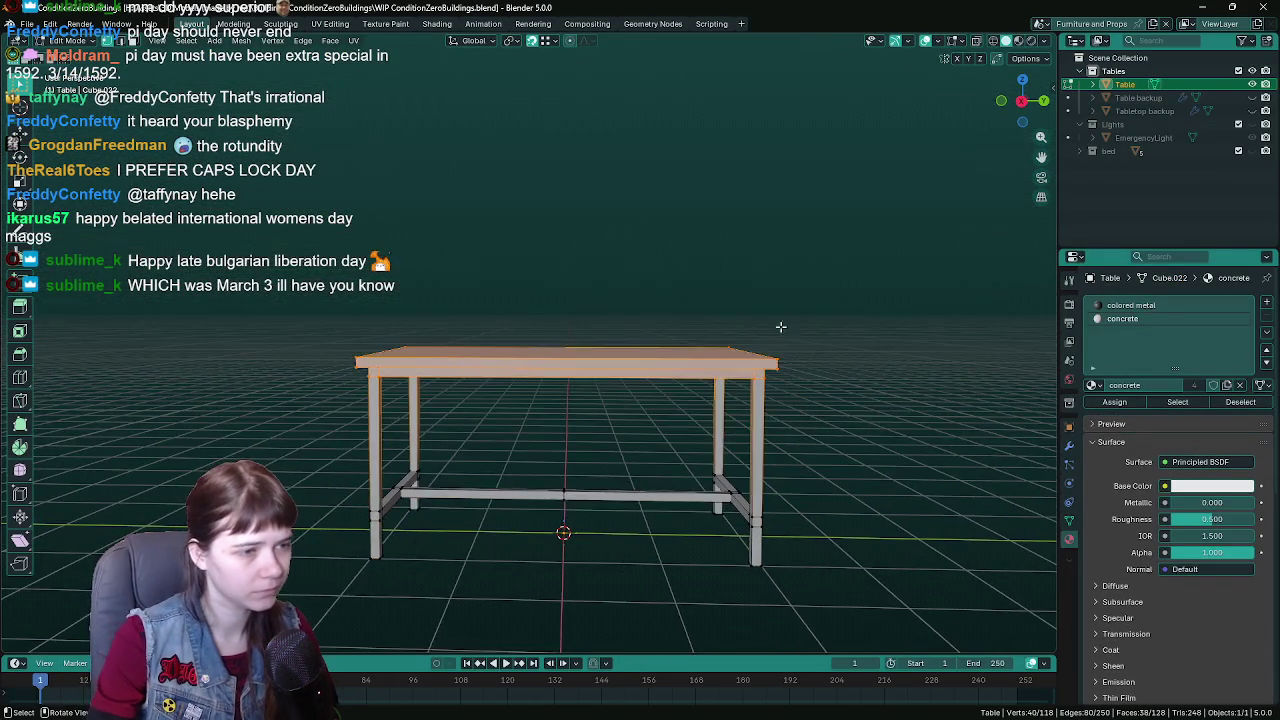
pyautogui.press('g')
pyautogui.press('z')
pyautogui.press('Escape')
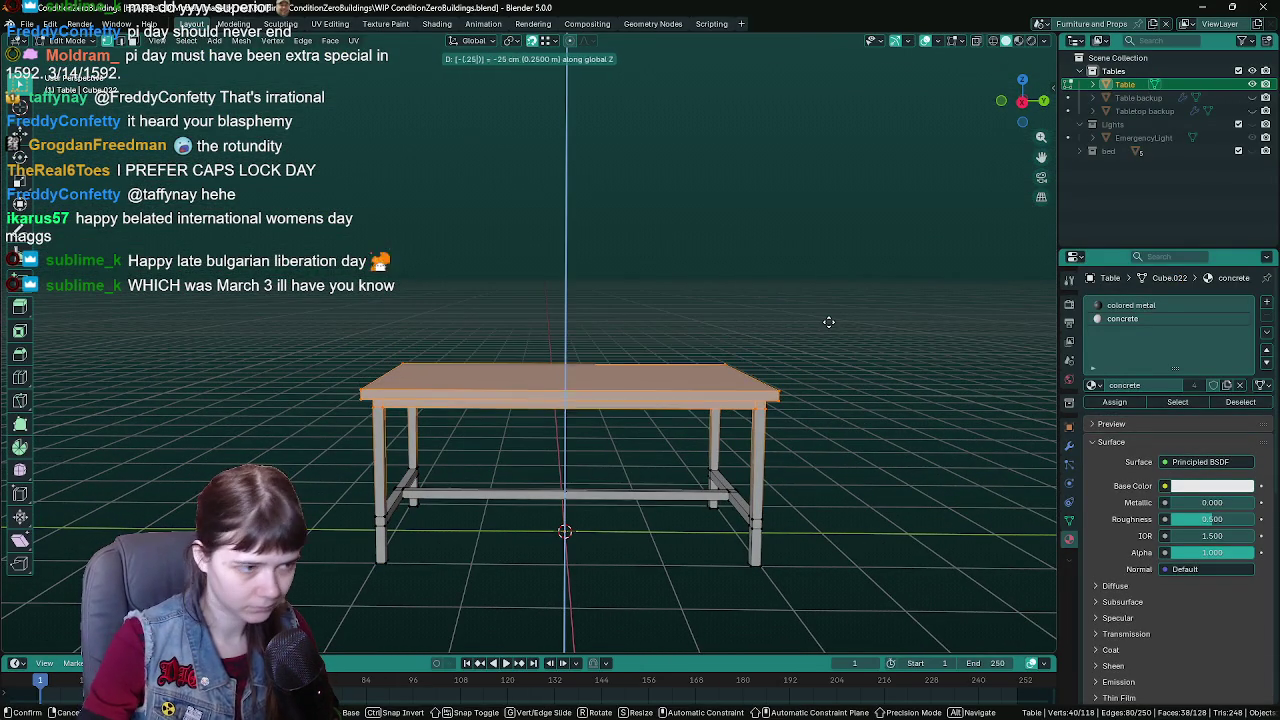
pyautogui.hotkey('alt', 'z')
pyautogui.moveTo(504, 226)
pyautogui.mouseDown()
pyautogui.moveTo(598, 422)
pyautogui.moveTo(531, 434)
pyautogui.mouseUp()
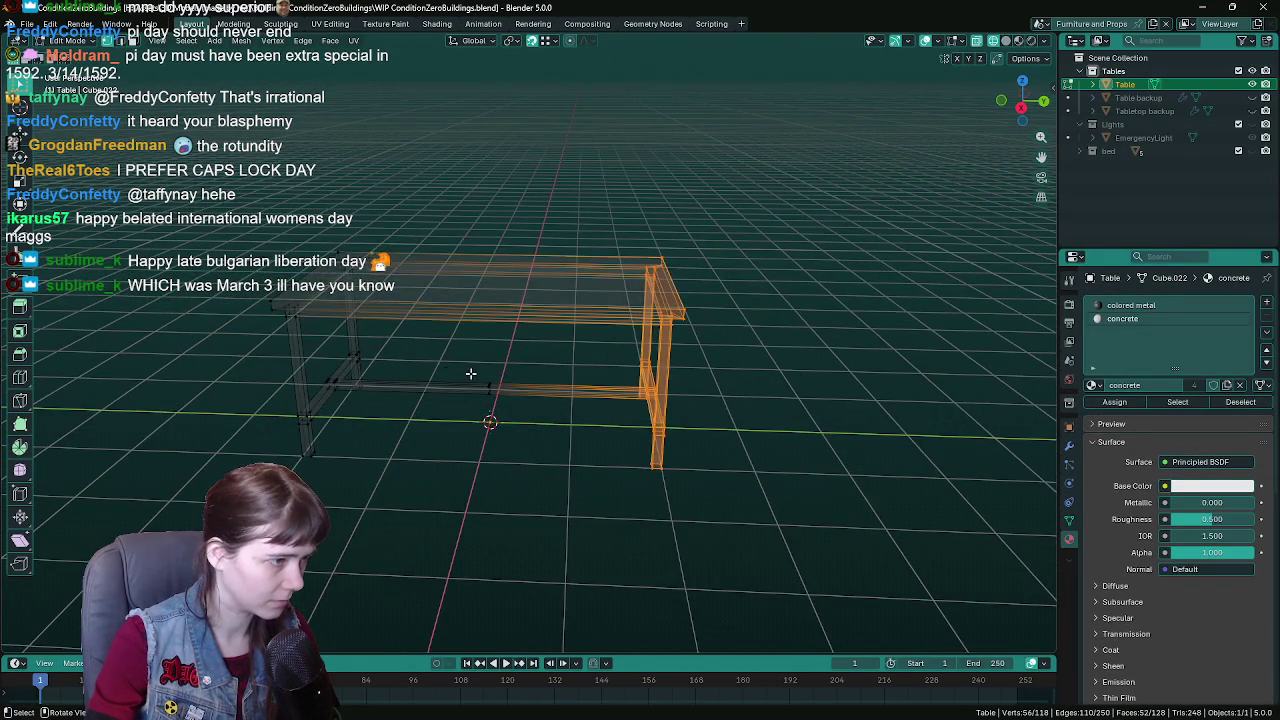
pyautogui.click(531, 434)
pyautogui.press('x')
pyautogui.click(515, 435)
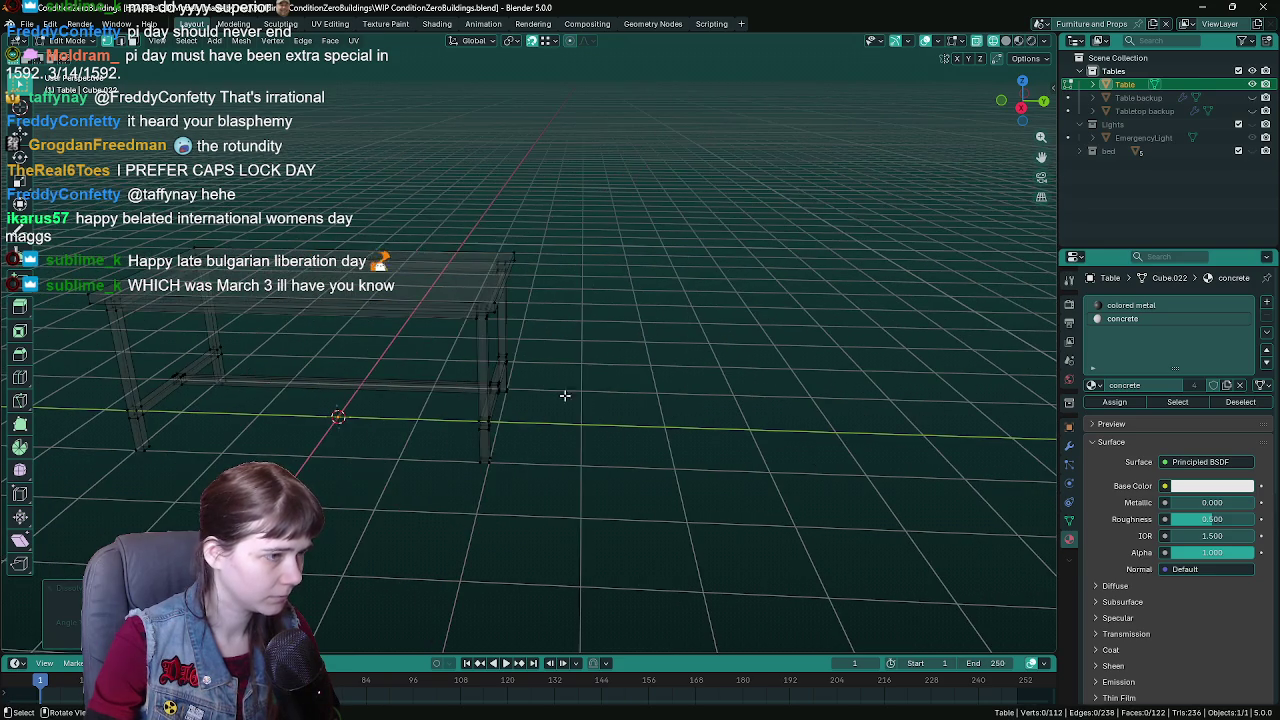
# - Slide the table's right end frame along the Y axis
pyautogui.moveTo(416, 204); pyautogui.dragTo(566, 500)
pyautogui.press('g')
pyautogui.press('y')
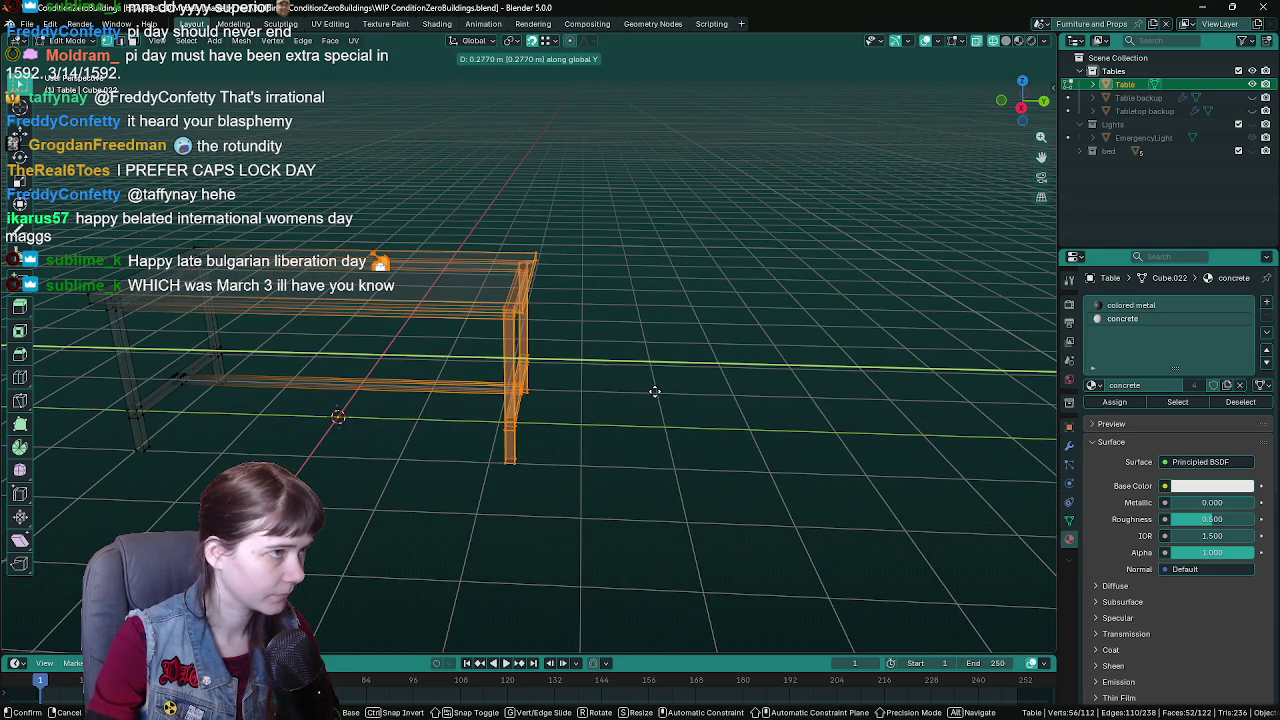
pyautogui.click(657, 392)
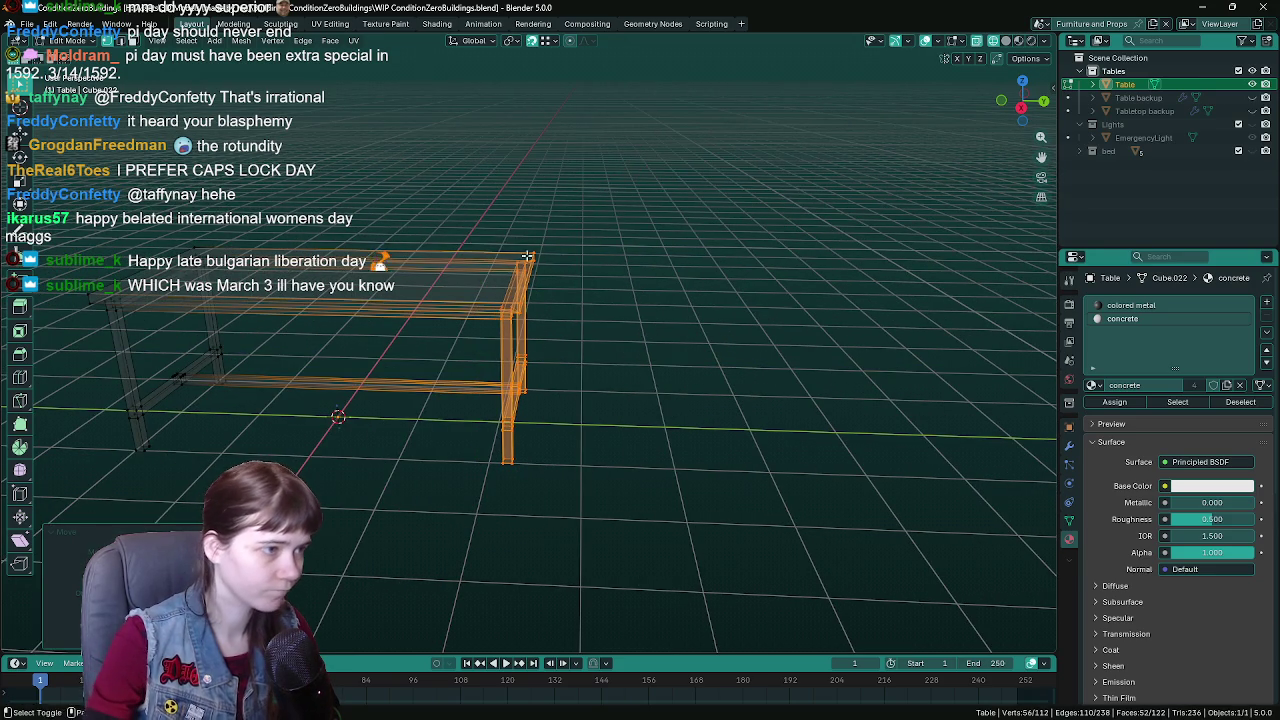
pyautogui.moveTo(527, 257); pyautogui.dragTo(613, 224)
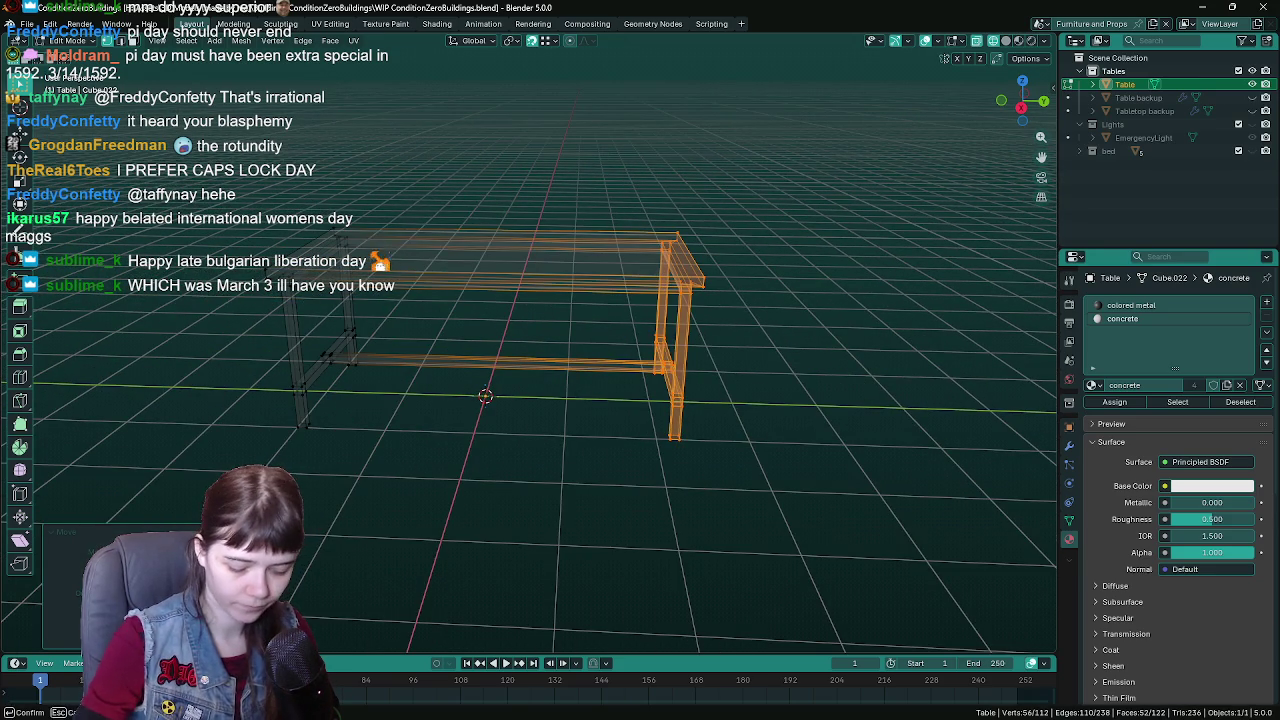
pyautogui.press('Return')
# - Slide the left end frame along Y and return to Object Mode
pyautogui.moveTo(256, 148)
pyautogui.mouseDown()
pyautogui.moveTo(414, 478)
pyautogui.moveTo(452, 473)
pyautogui.mouseUp()
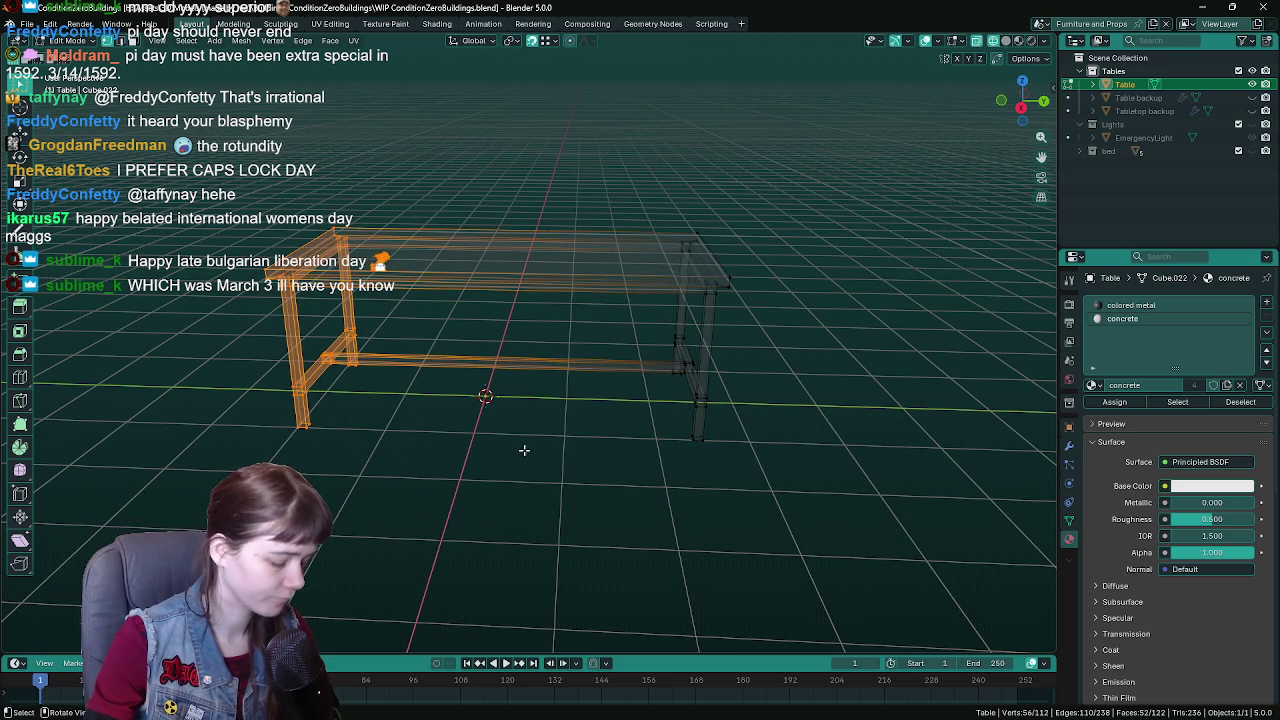
pyautogui.press('g')
pyautogui.press('y')
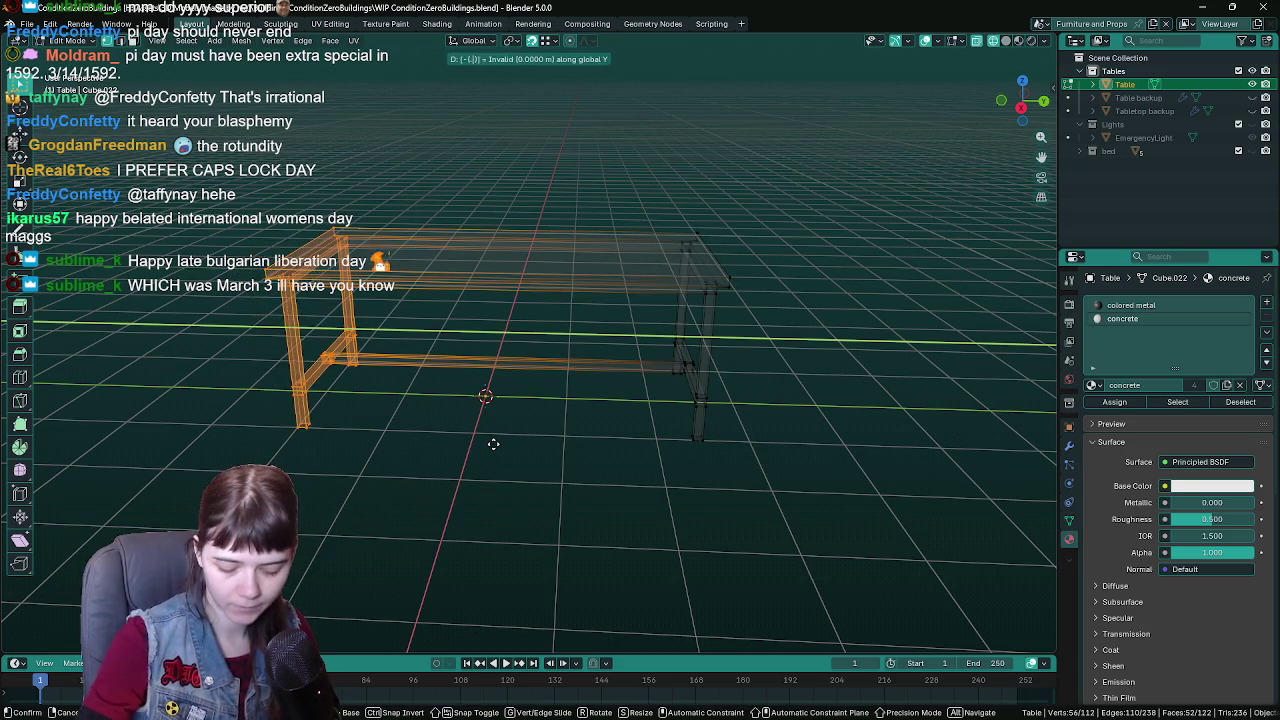
pyautogui.click(493, 444)
pyautogui.press('Tab')
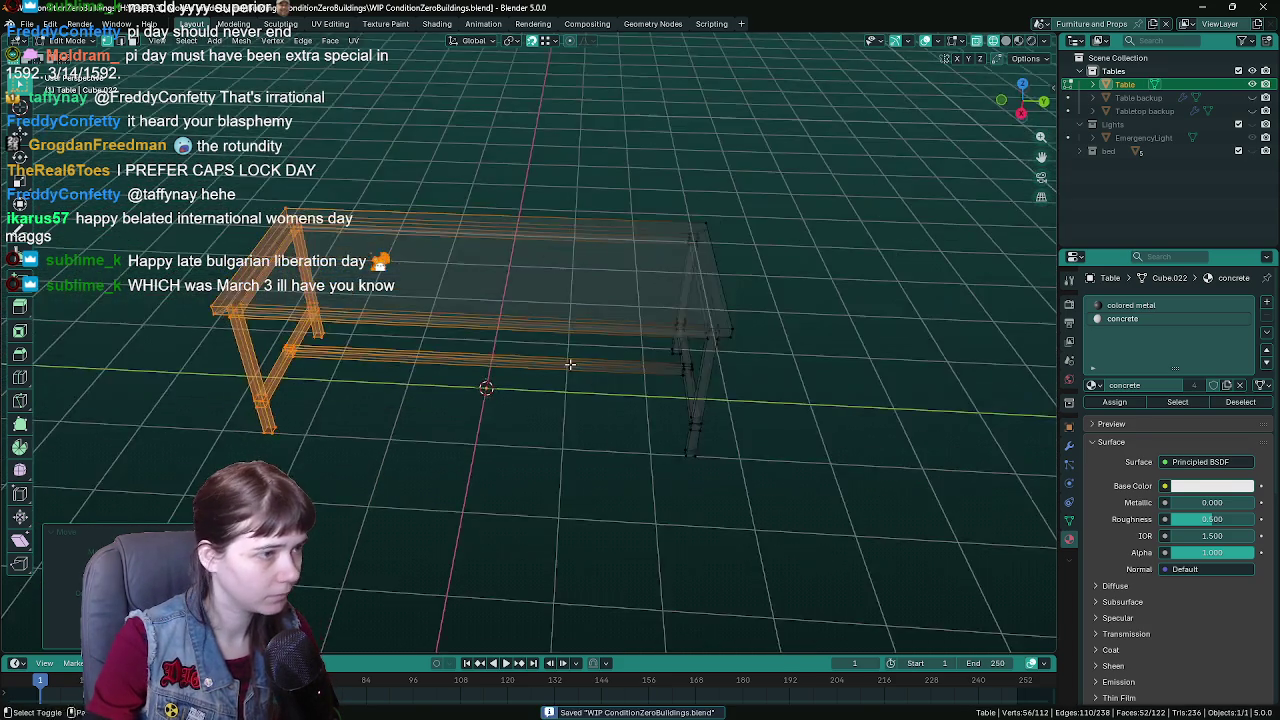
# - Save the Blender file and export the table over Table.fbx
pyautogui.hotkey('ctrl', 's')
pyautogui.press('q')
pyautogui.click(609, 382)
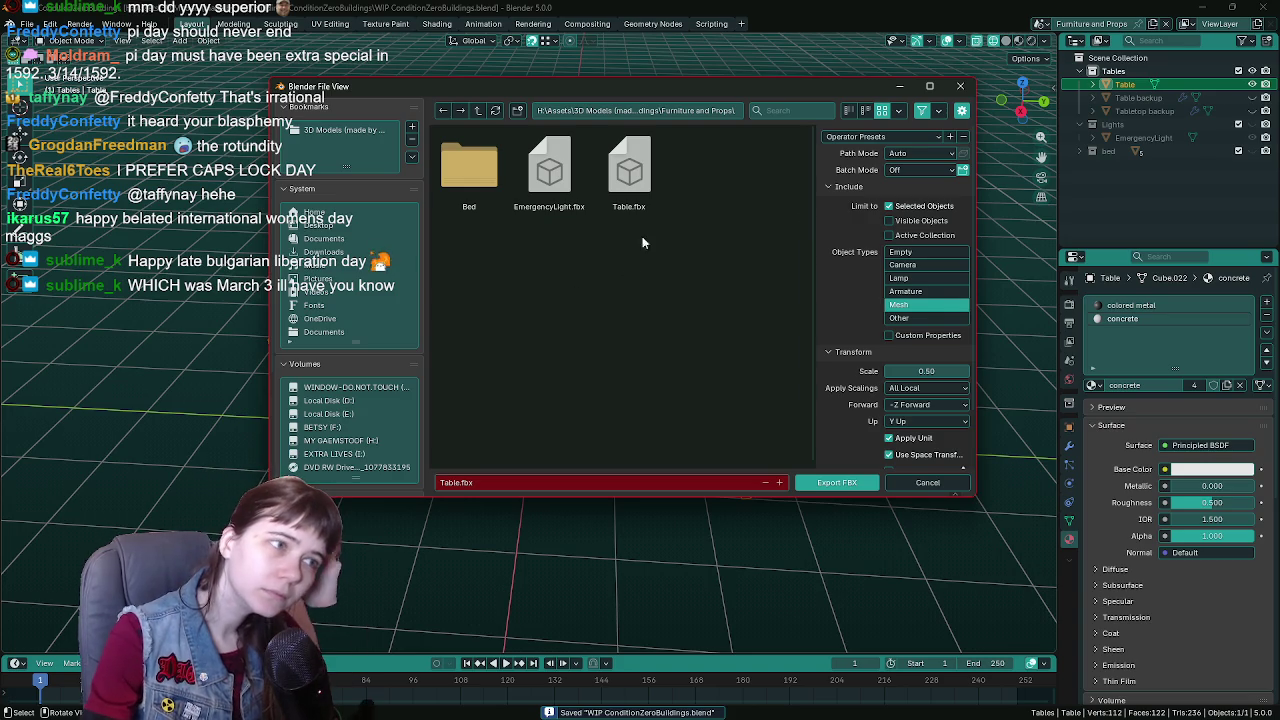
pyautogui.doubleClick(646, 189)
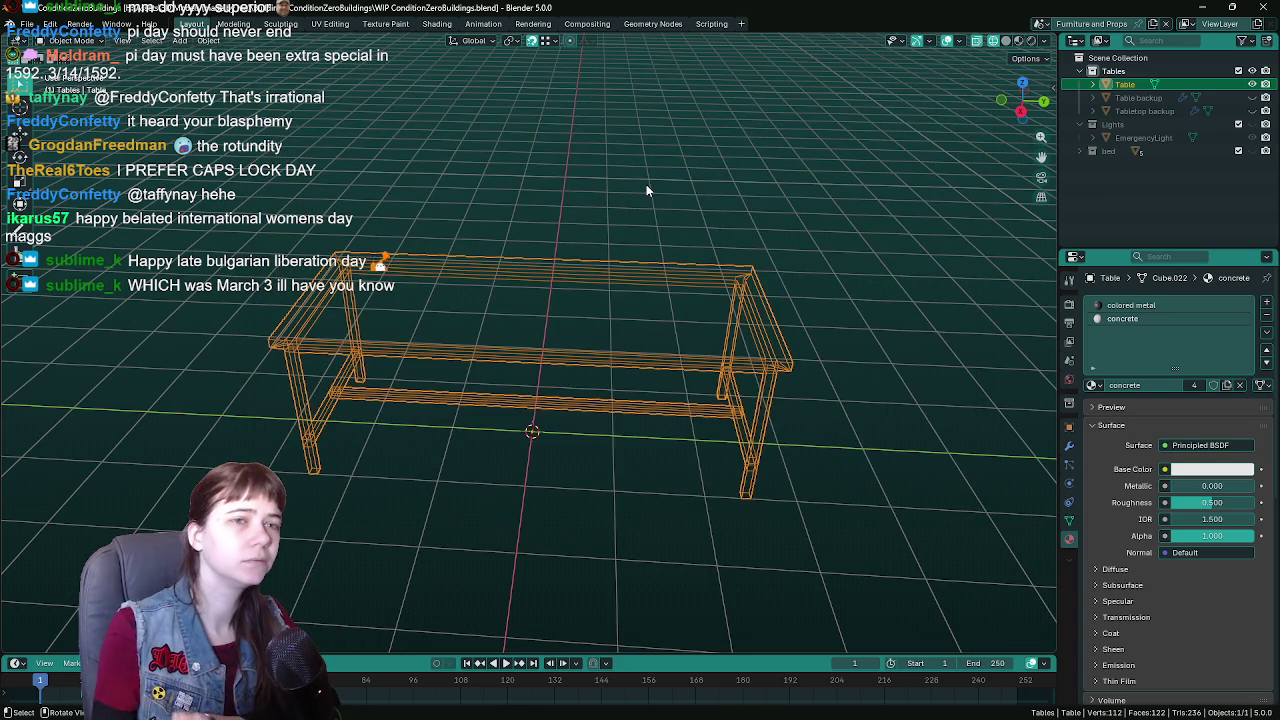
pyautogui.press('z')
pyautogui.click(774, 354)
pyautogui.hotkey('ctrl', 's')
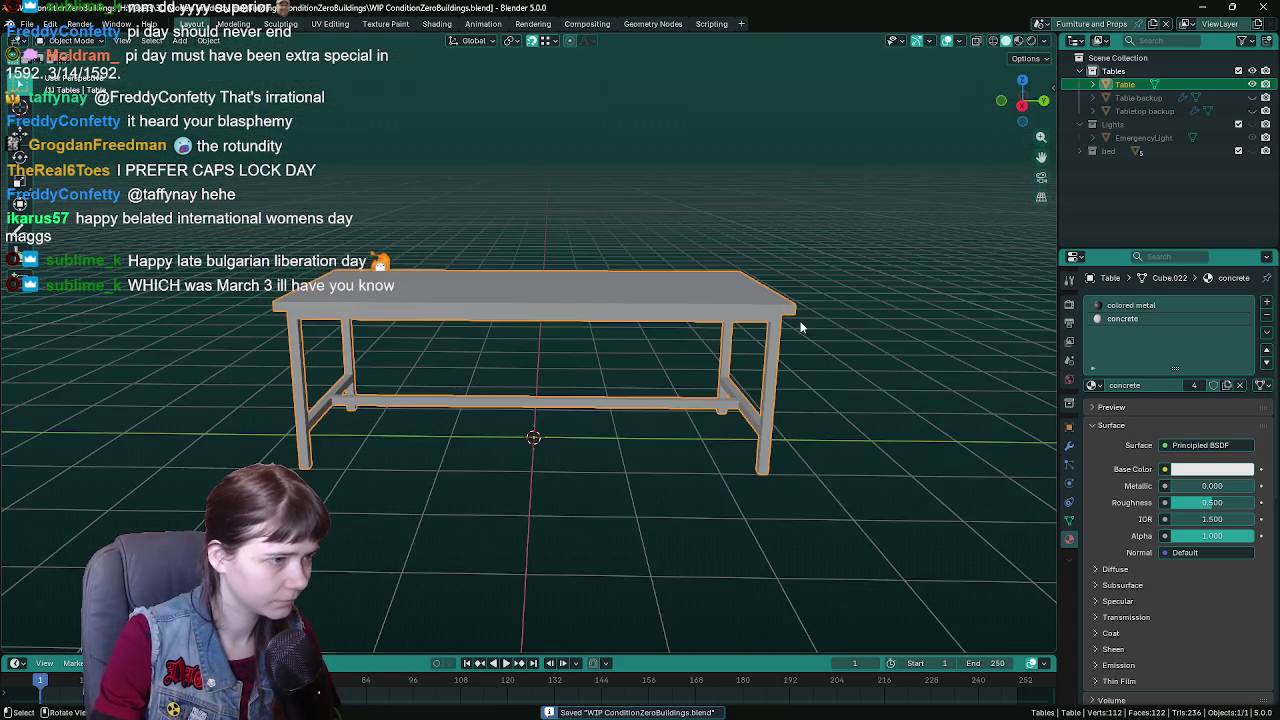
pyautogui.moveTo(800, 327); pyautogui.dragTo(700, 463)
# - Reimport the Table mesh from its FBX via the Content Drawer
pyautogui.moveTo(391, 713)
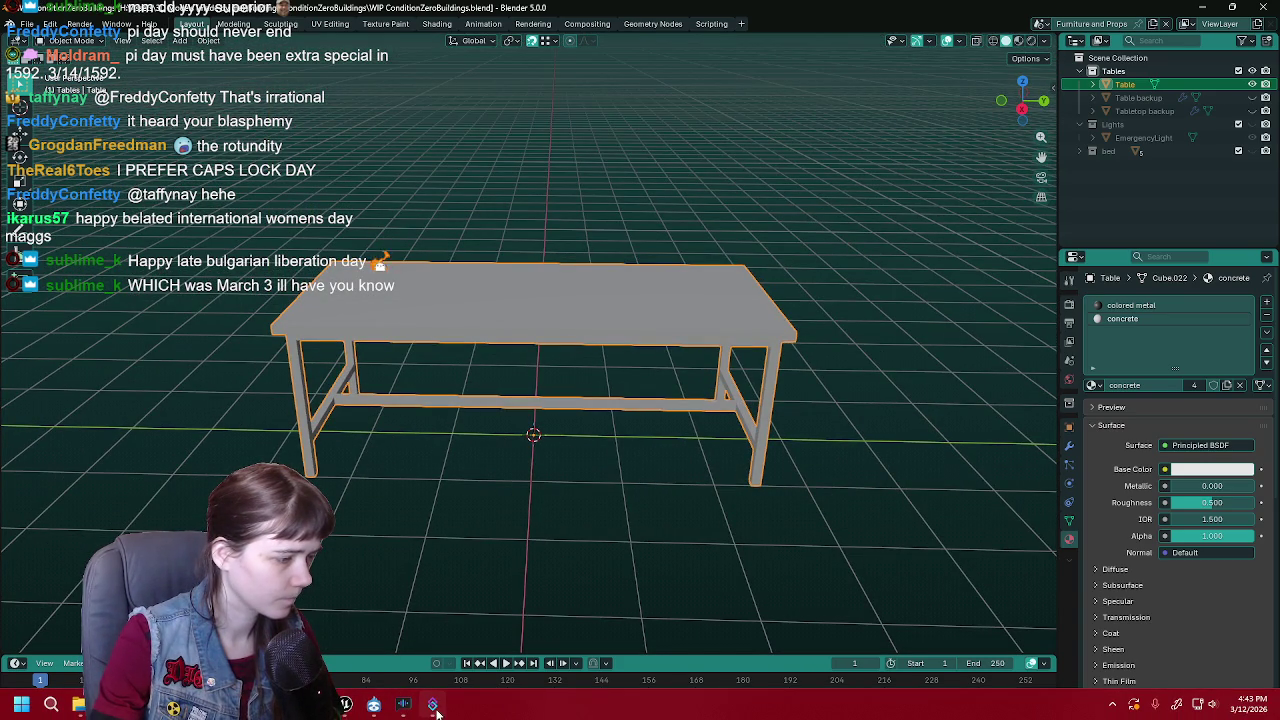
pyautogui.moveTo(438, 712)
pyautogui.click(374, 705)
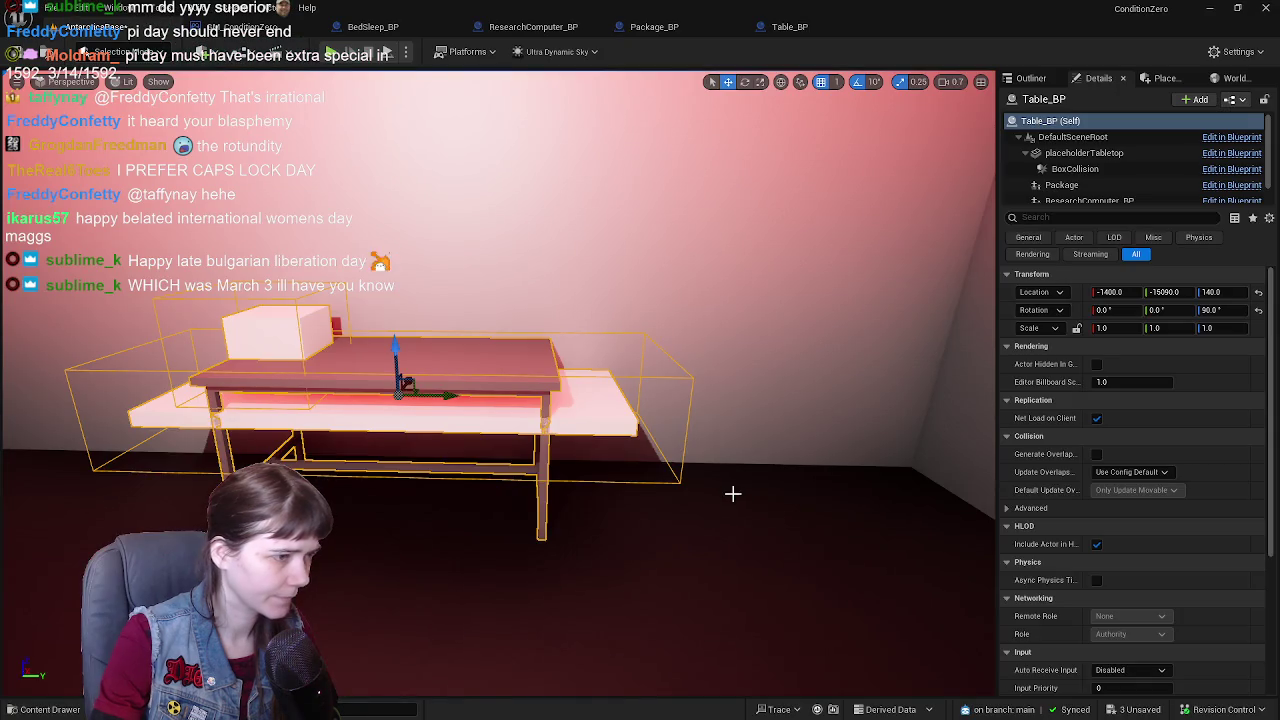
pyautogui.hotkey('ctrl', 'space')
pyautogui.rightClick(285, 545)
pyautogui.click(330, 133)
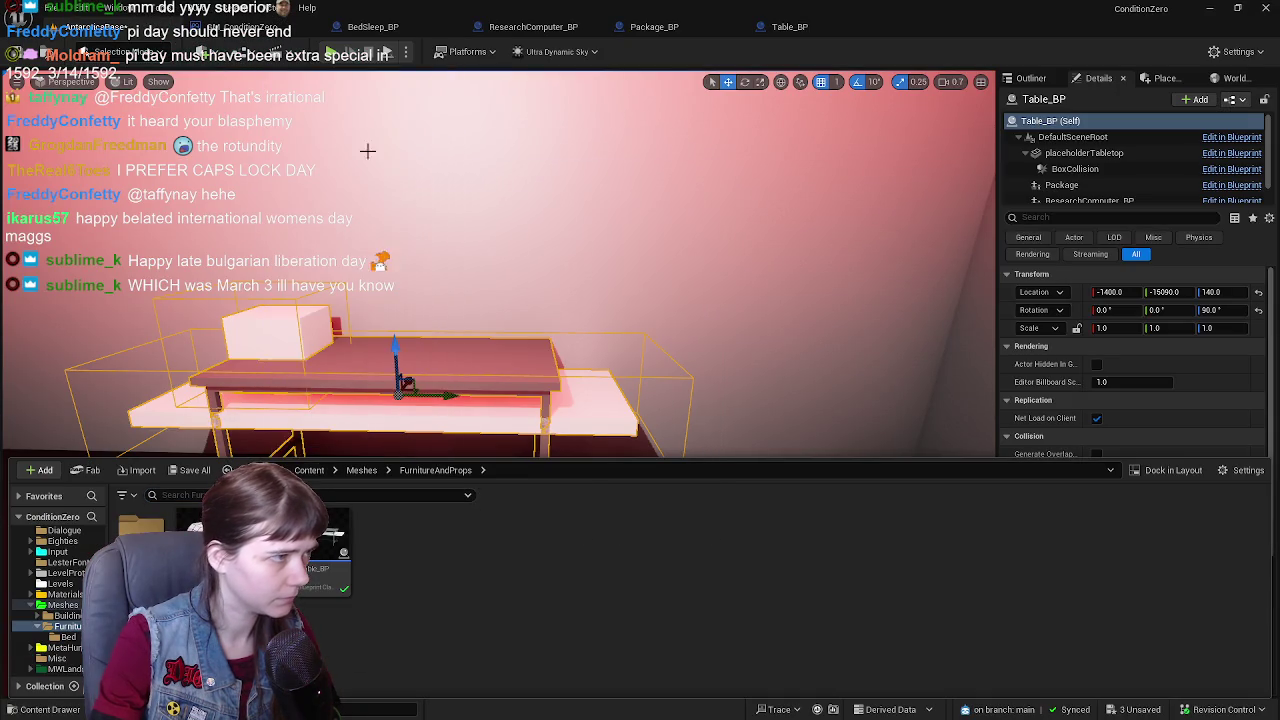
# - Inspect the updated table in the level, selecting Table_BP in the Outliner
pyautogui.moveTo(600, 350)
pyautogui.mouseDown()
pyautogui.moveTo(570, 310)
pyautogui.moveTo(525, 285)
pyautogui.mouseUp()
pyautogui.scroll(-5, 500, 400)
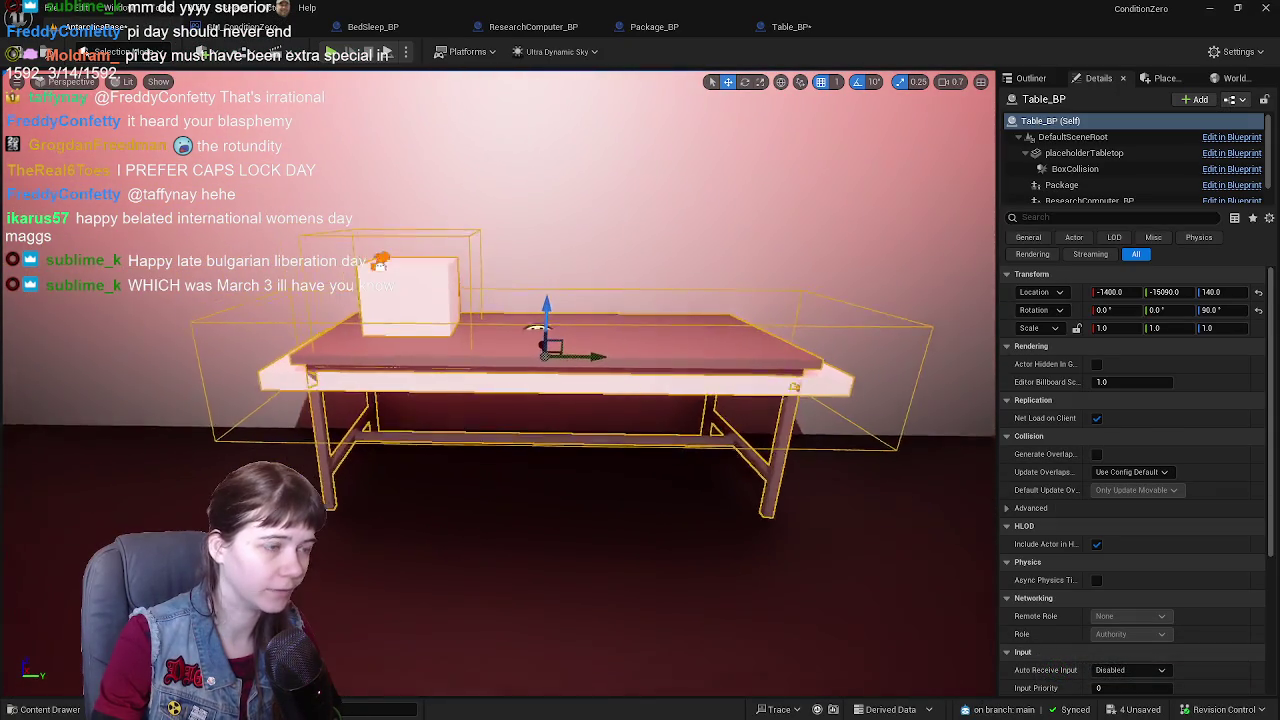
pyautogui.scroll(4, 500, 400)
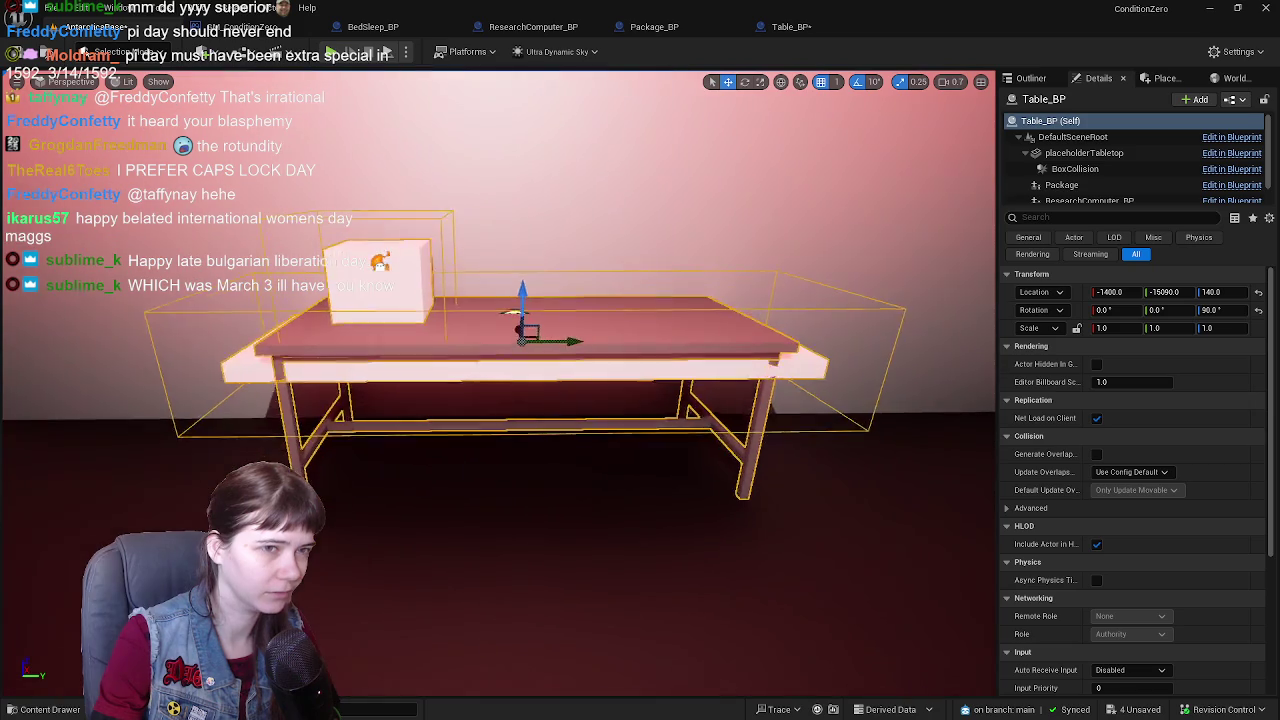
pyautogui.scroll(-3, 500, 400)
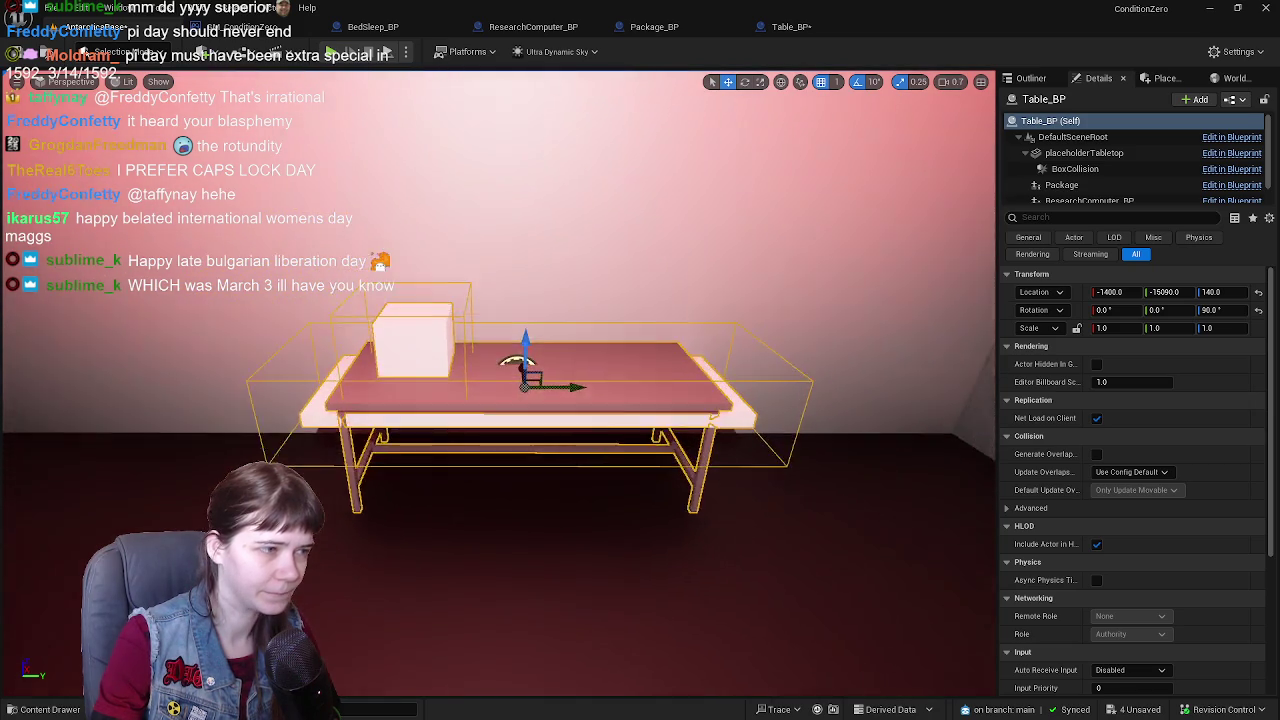
pyautogui.click(1030, 80)
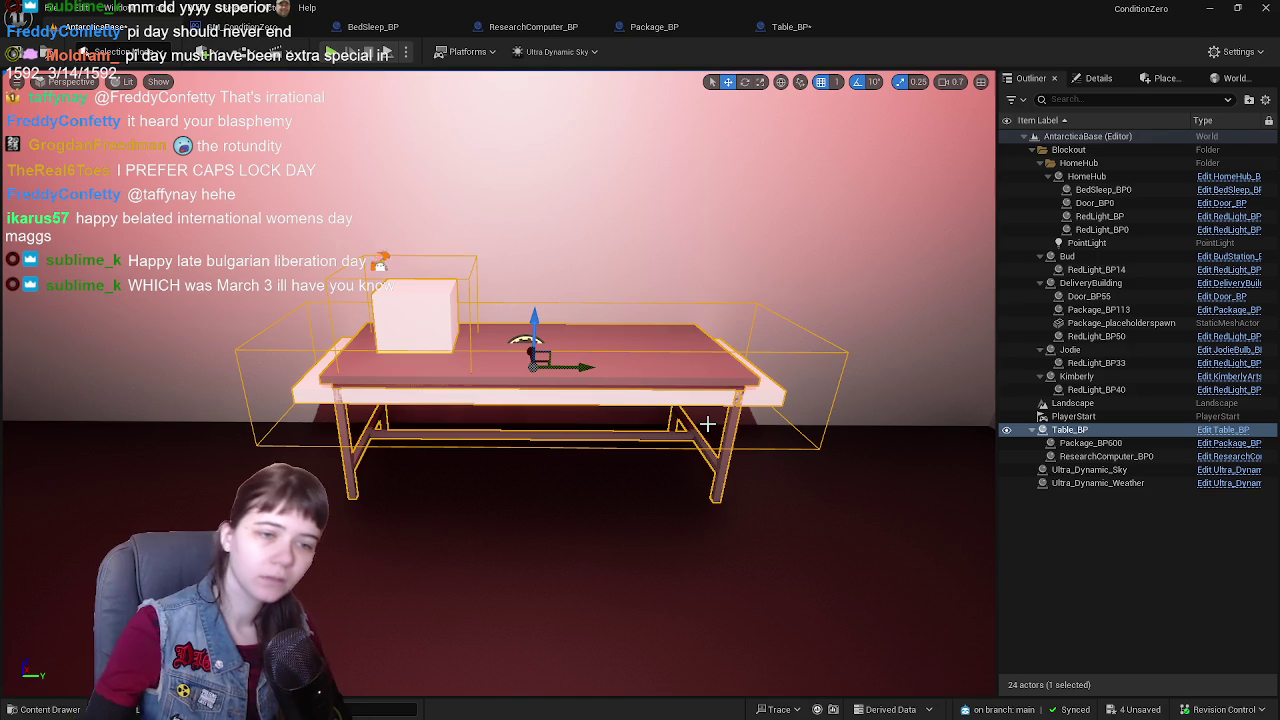
pyautogui.click(1138, 566)
pyautogui.click(1082, 434)
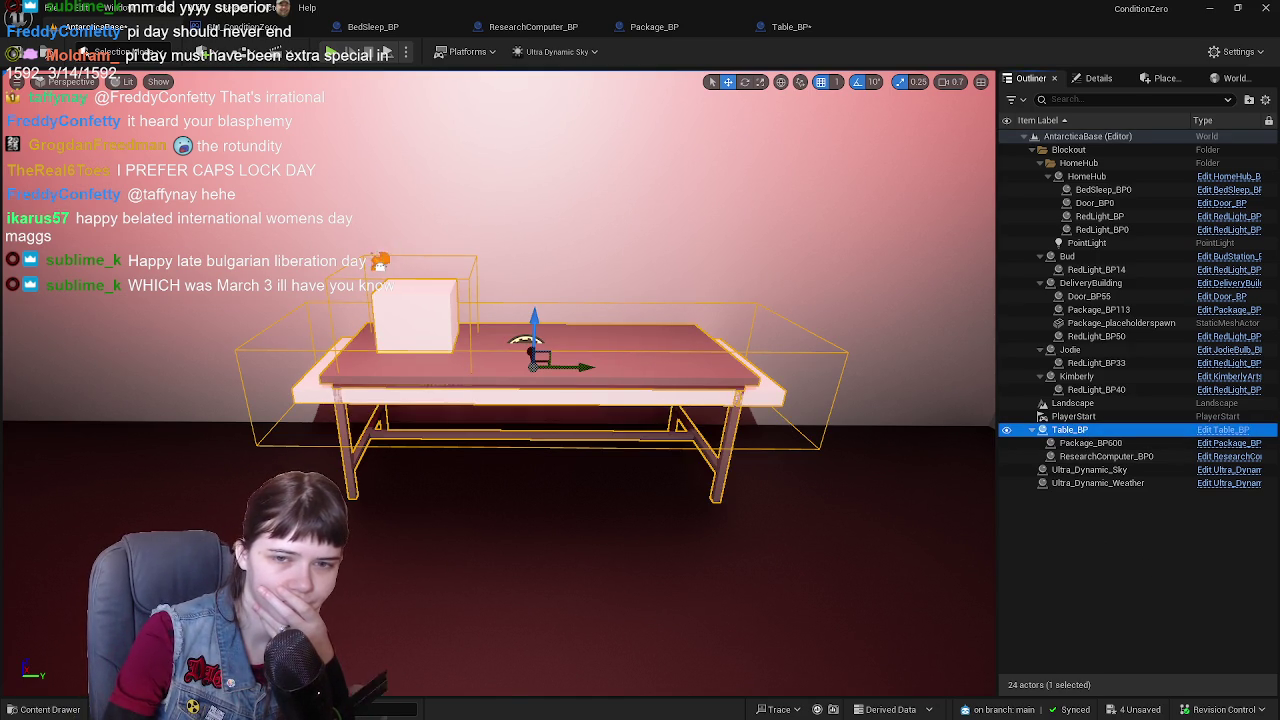
pyautogui.click(601, 158)
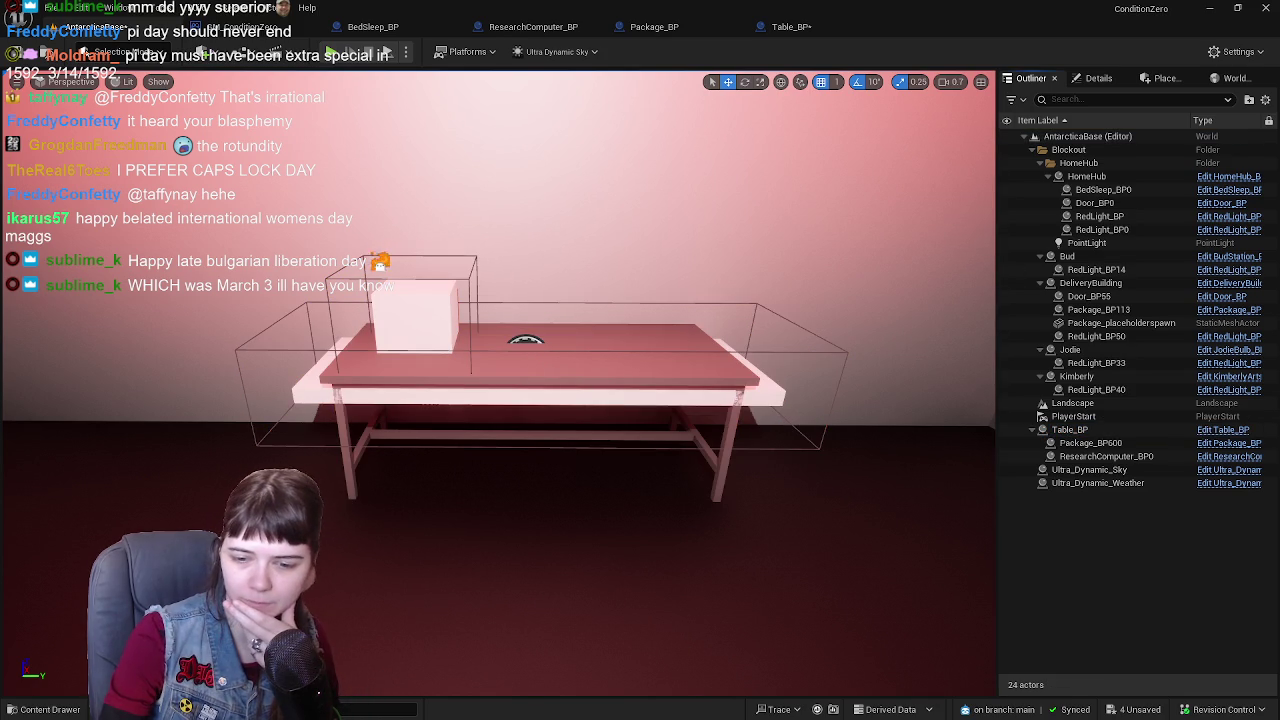
pyautogui.hotkey('alt', 'Tab')
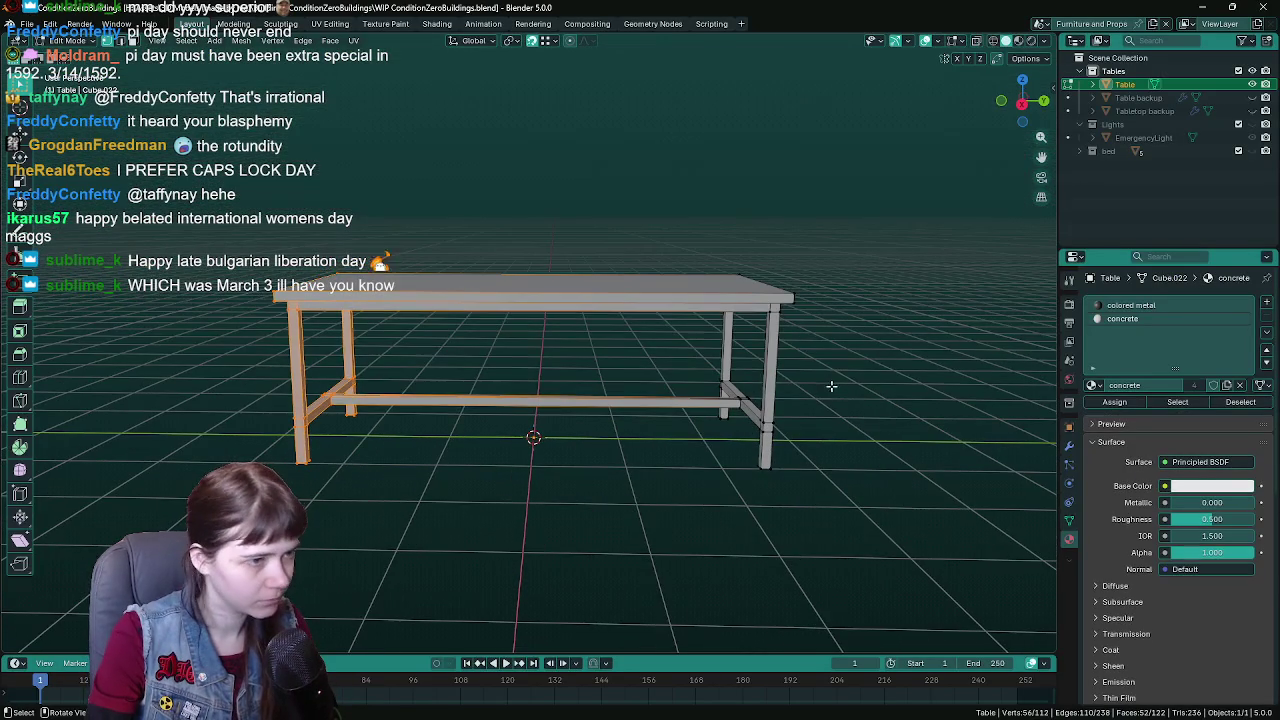
# - Slide both leg frames inward along Y, one end at a time
pyautogui.press('g')
pyautogui.press('y')
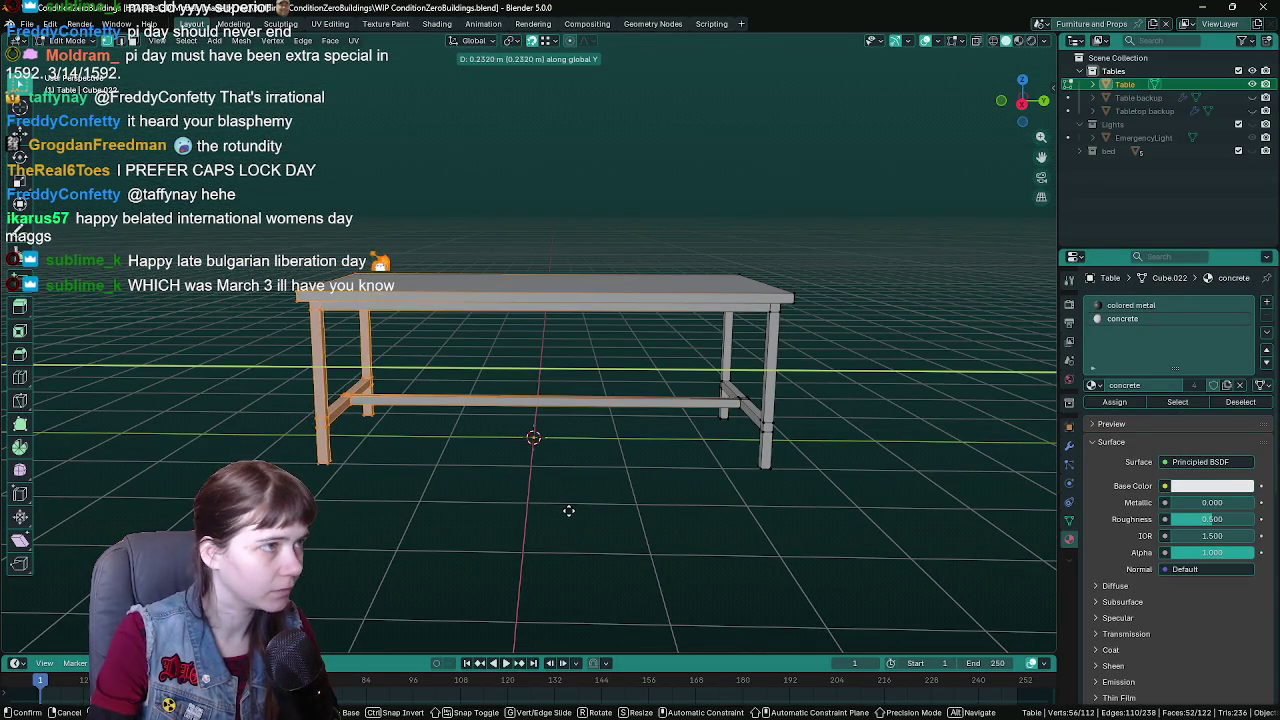
pyautogui.click(571, 512)
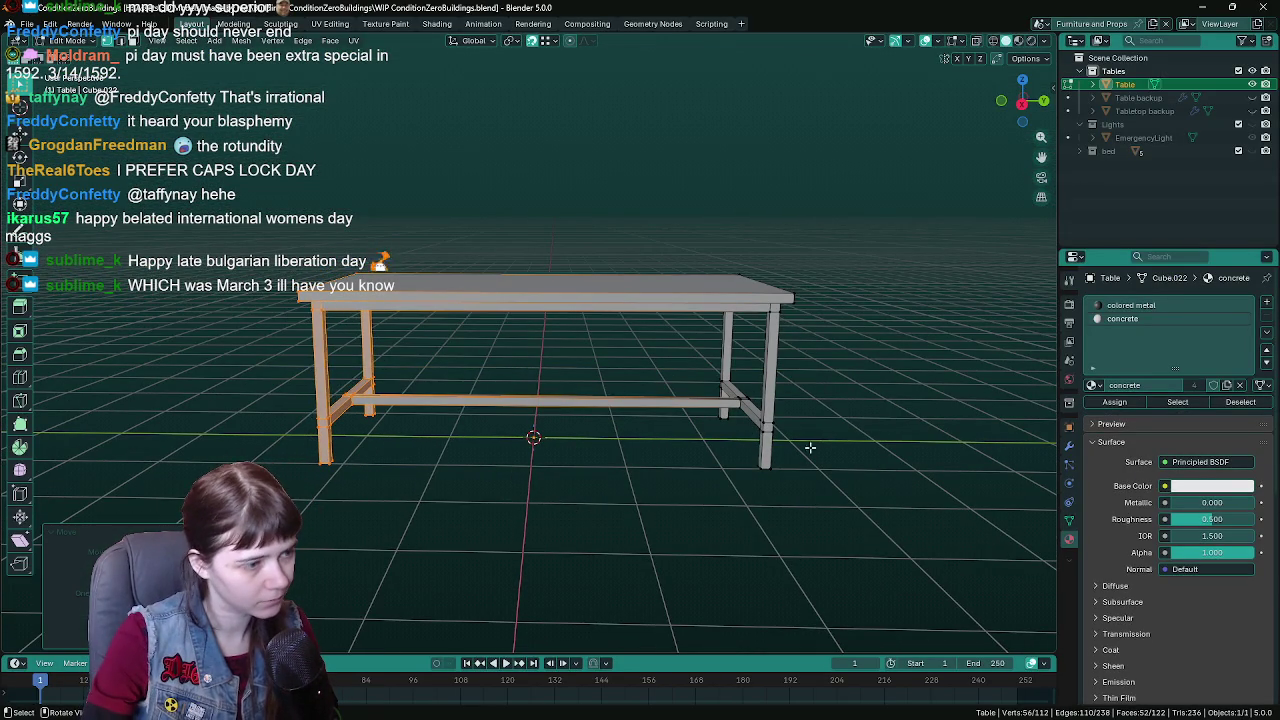
pyautogui.hotkey('alt', 'z')
pyautogui.moveTo(679, 200); pyautogui.dragTo(852, 526)
pyautogui.hotkey('alt', 'z')
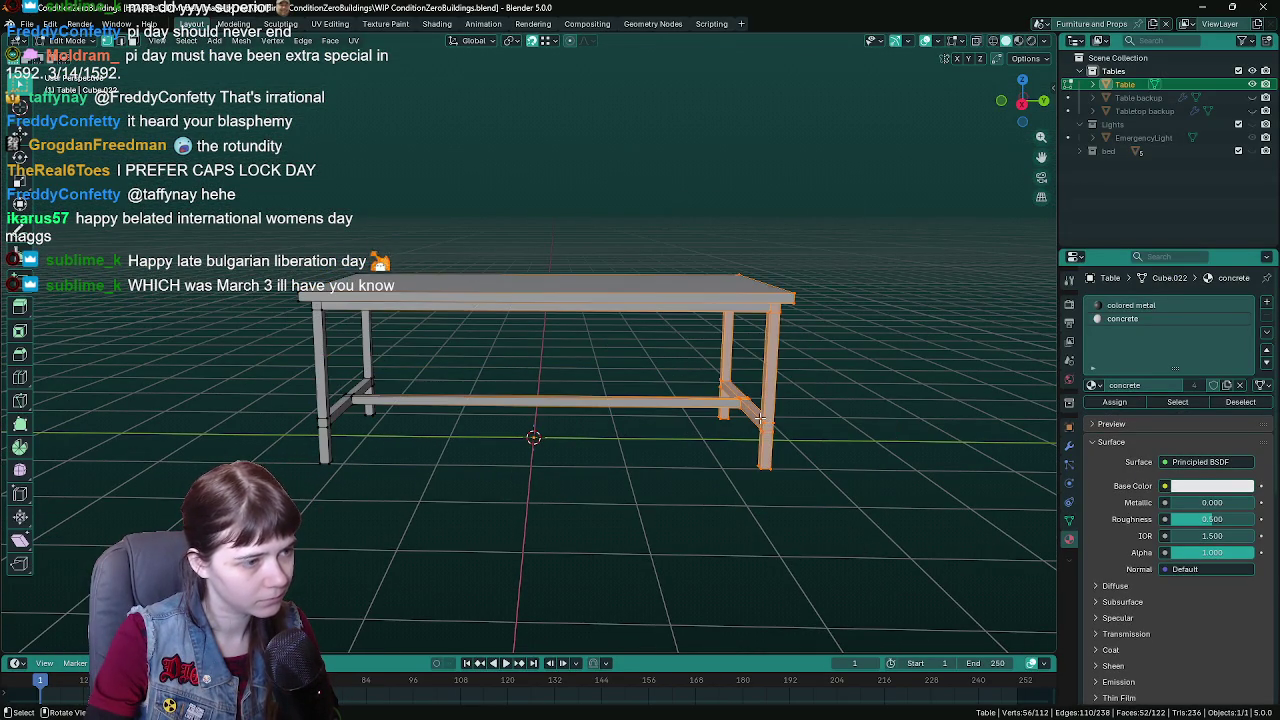
pyautogui.press('g')
pyautogui.press('y')
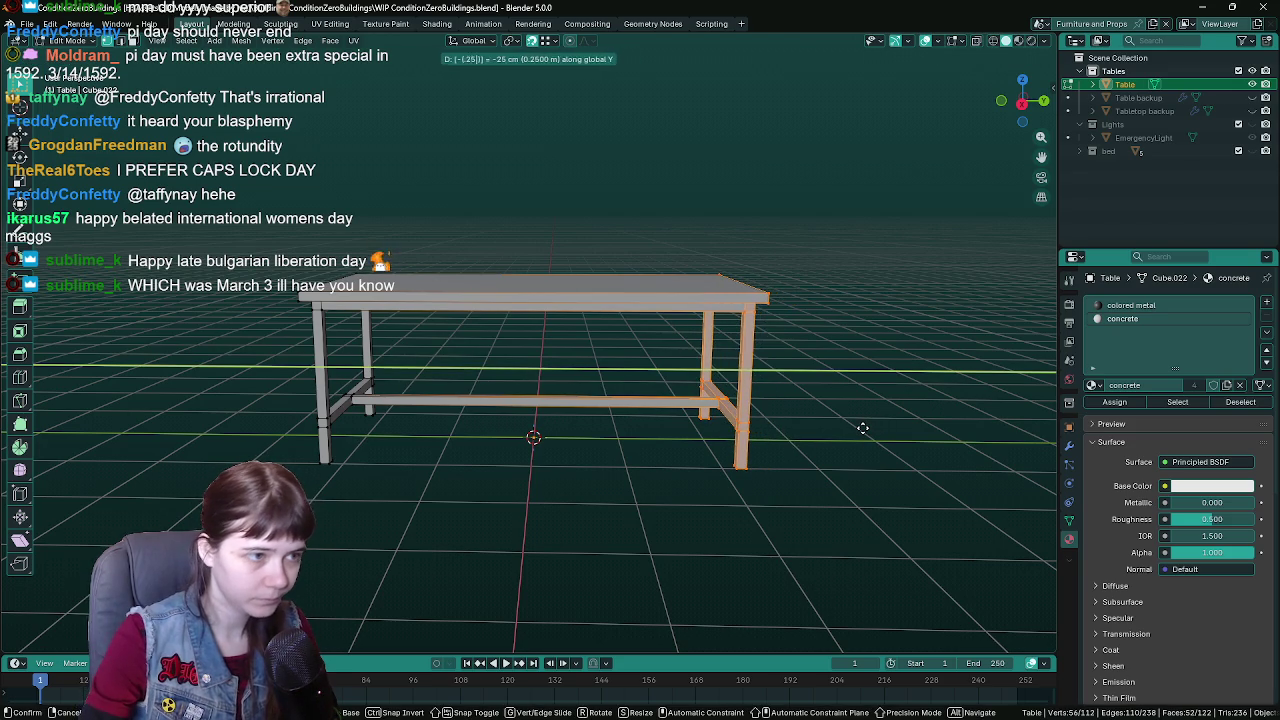
pyautogui.click(860, 430)
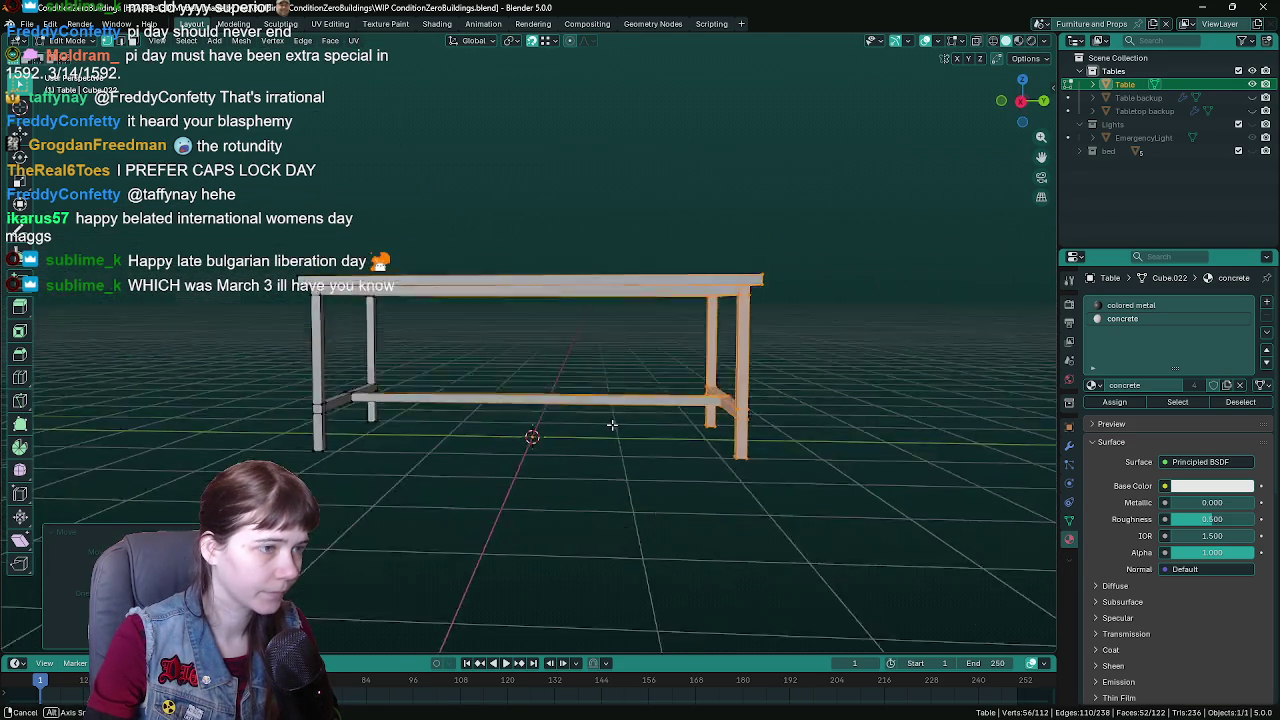
# - Save the file and export the table over Table.fbx again
pyautogui.hotkey('ctrl', 's')
pyautogui.press('Tab')
pyautogui.press('F3')
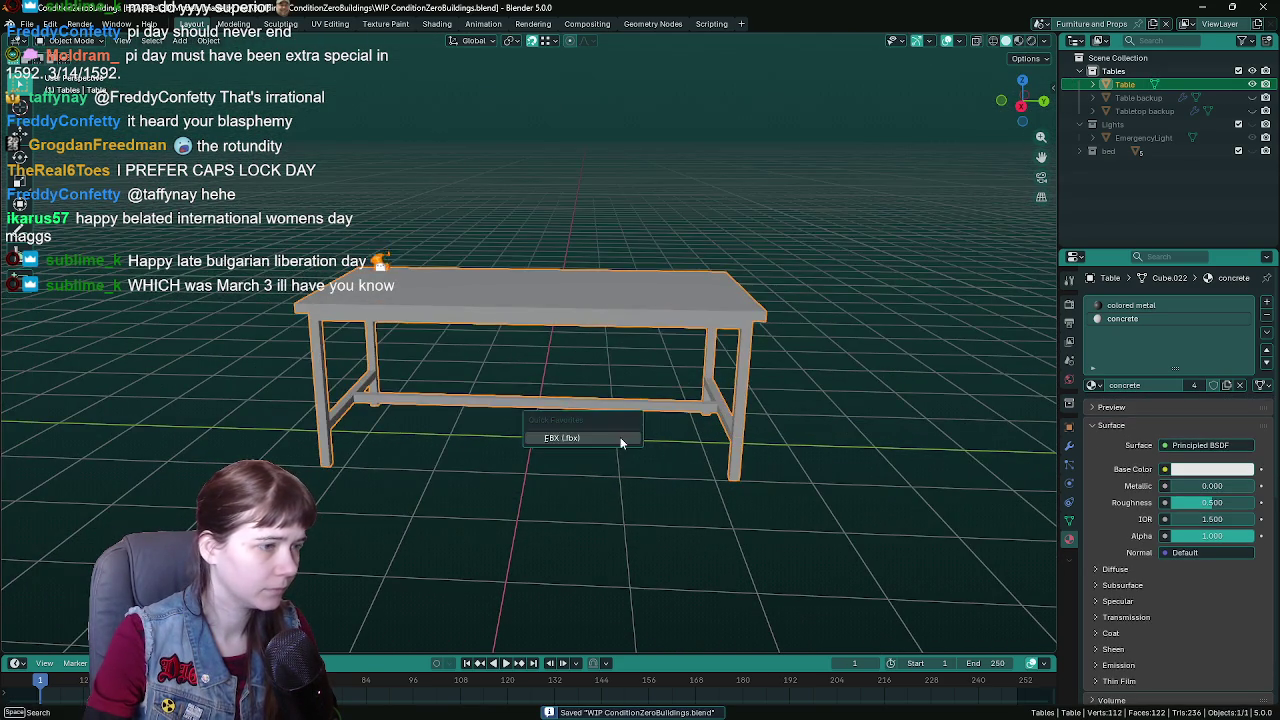
pyautogui.press('Return')
pyautogui.click(858, 170)
pyautogui.click(629, 170)
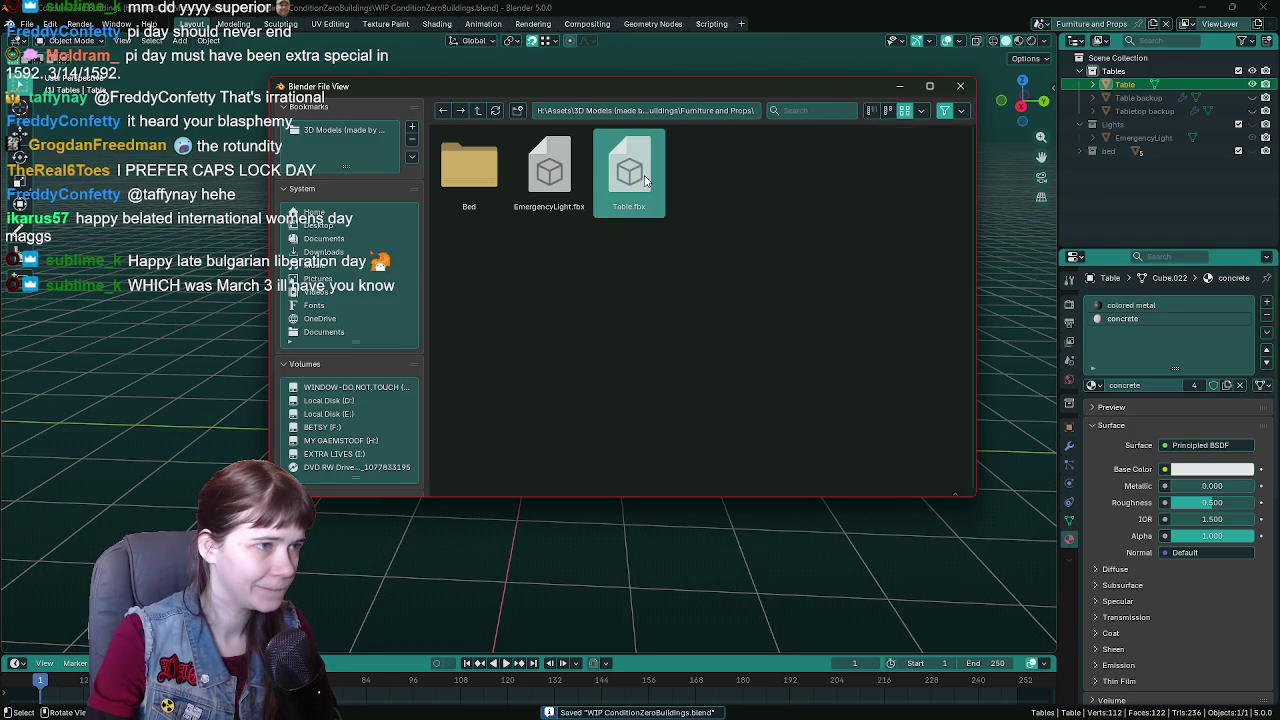
pyautogui.click(840, 483)
pyautogui.moveTo(843, 487); pyautogui.dragTo(846, 457)
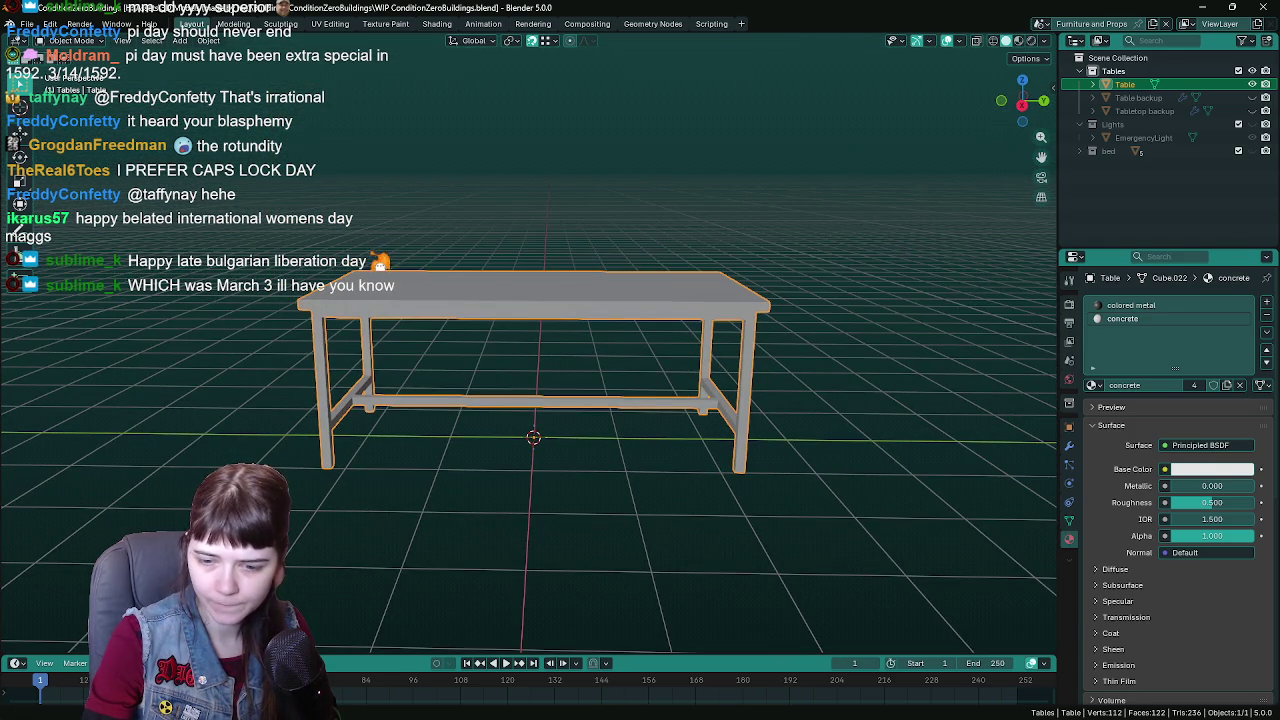
pyautogui.hotkey('alt', 'Tab')
pyautogui.hotkey('ctrl', 'space')
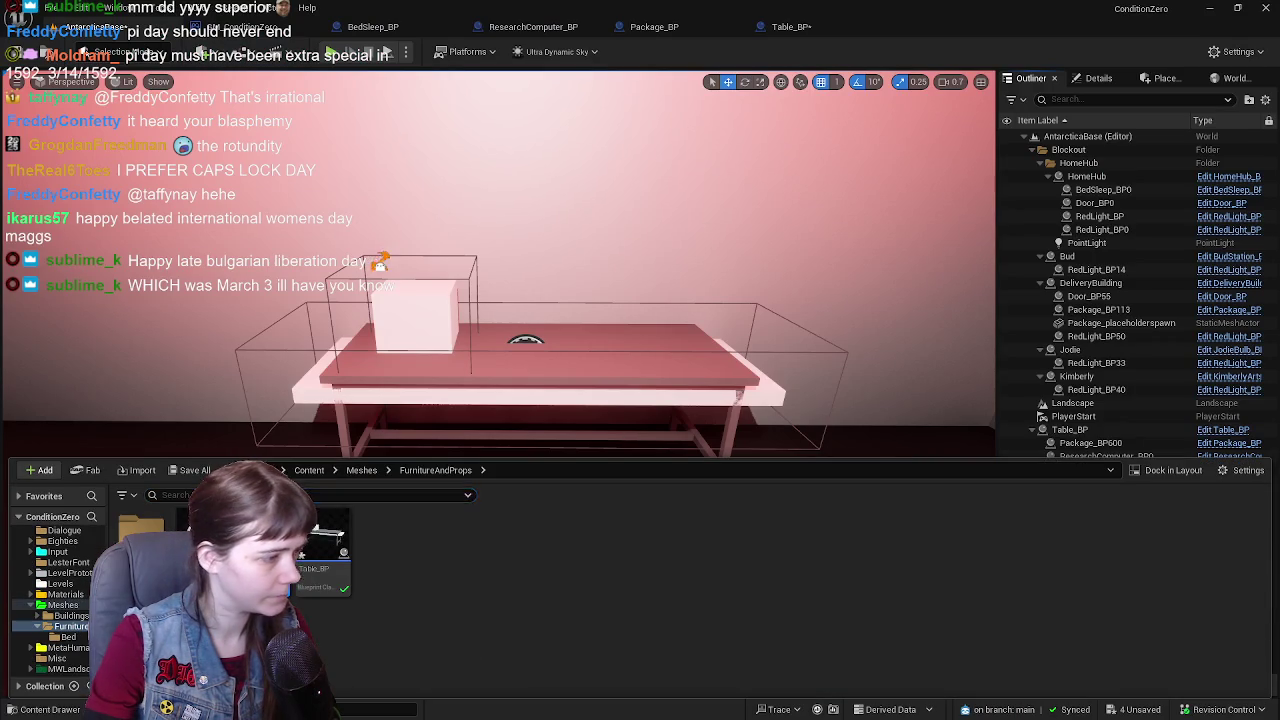
# - Reimport the updated table mesh and save all unsaved content
pyautogui.rightClick(316, 530)
pyautogui.click(323, 139)
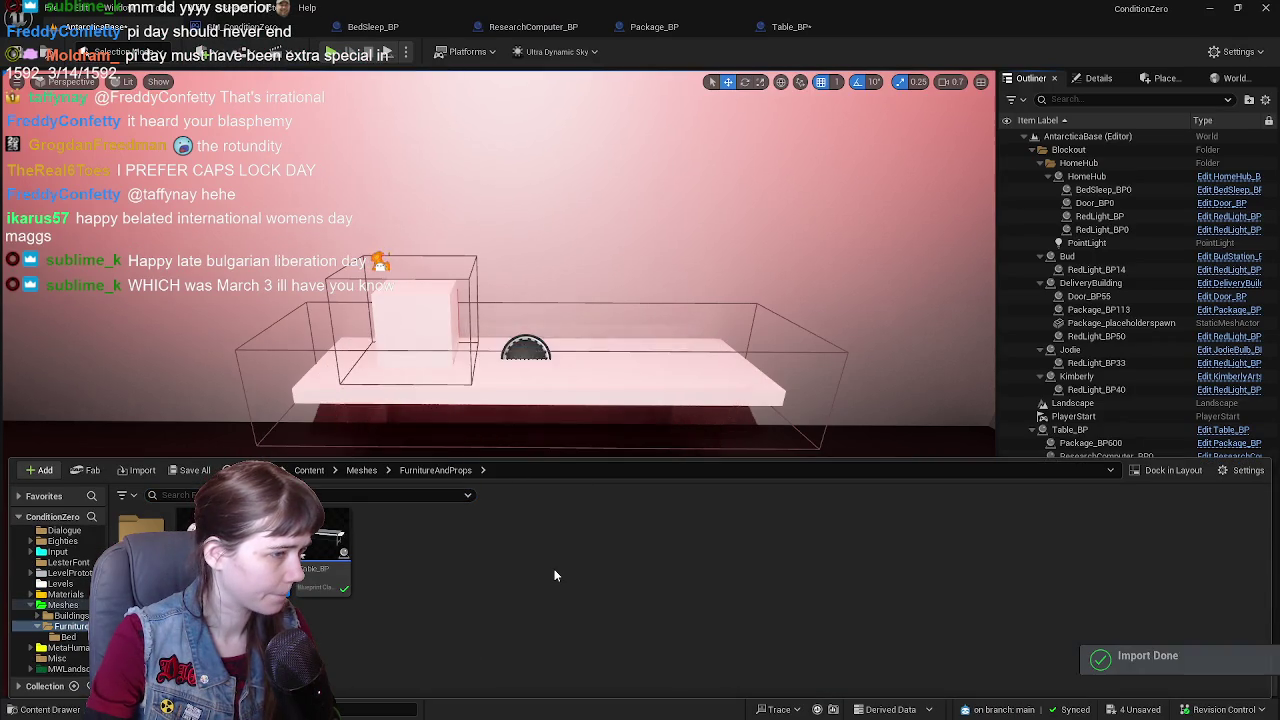
pyautogui.click(190, 470)
pyautogui.click(746, 518)
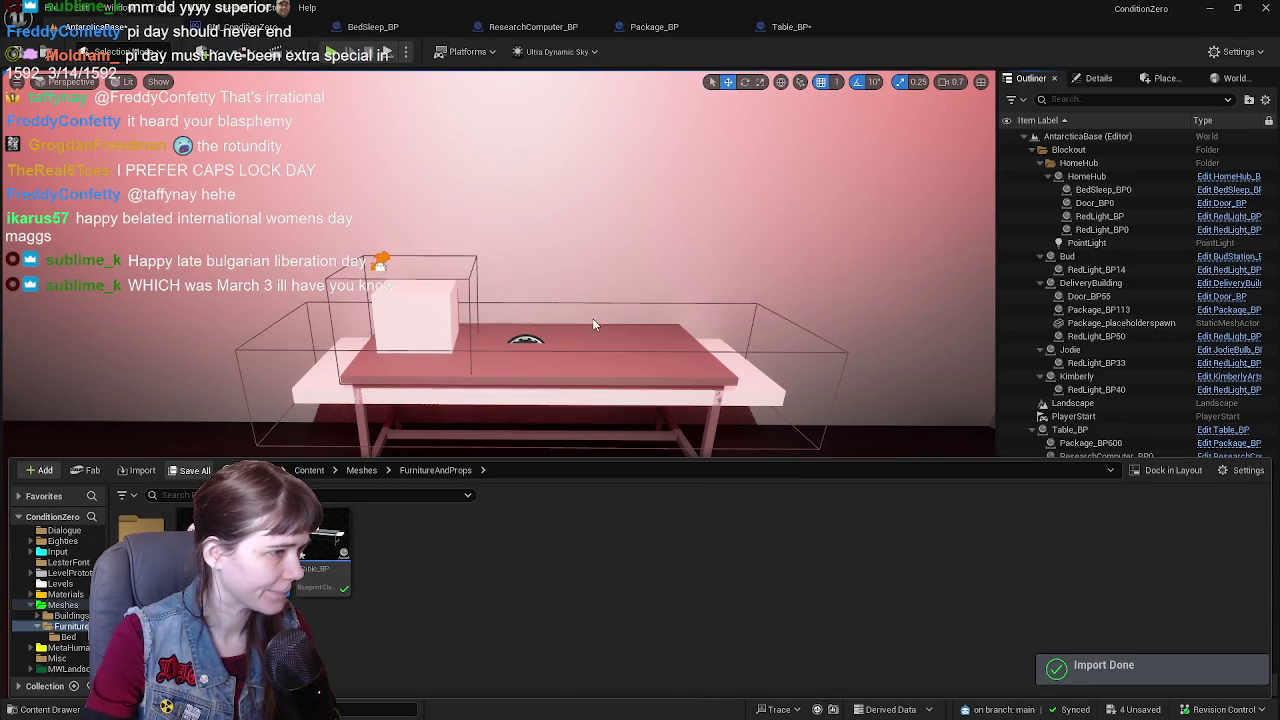
pyautogui.scroll(-3, 500, 300)
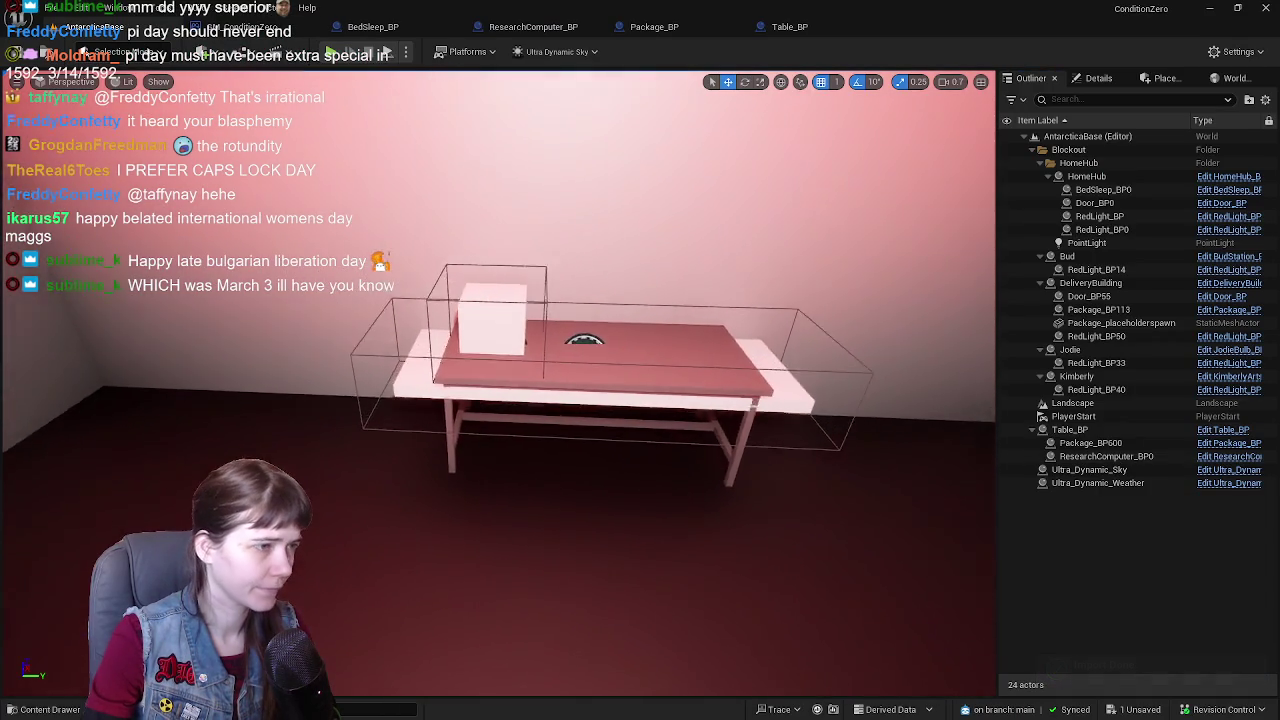
pyautogui.scroll(2, 500, 300)
# - Shift the Table_BP table slightly left along X and inspect it from several angles
pyautogui.click(1070, 429)
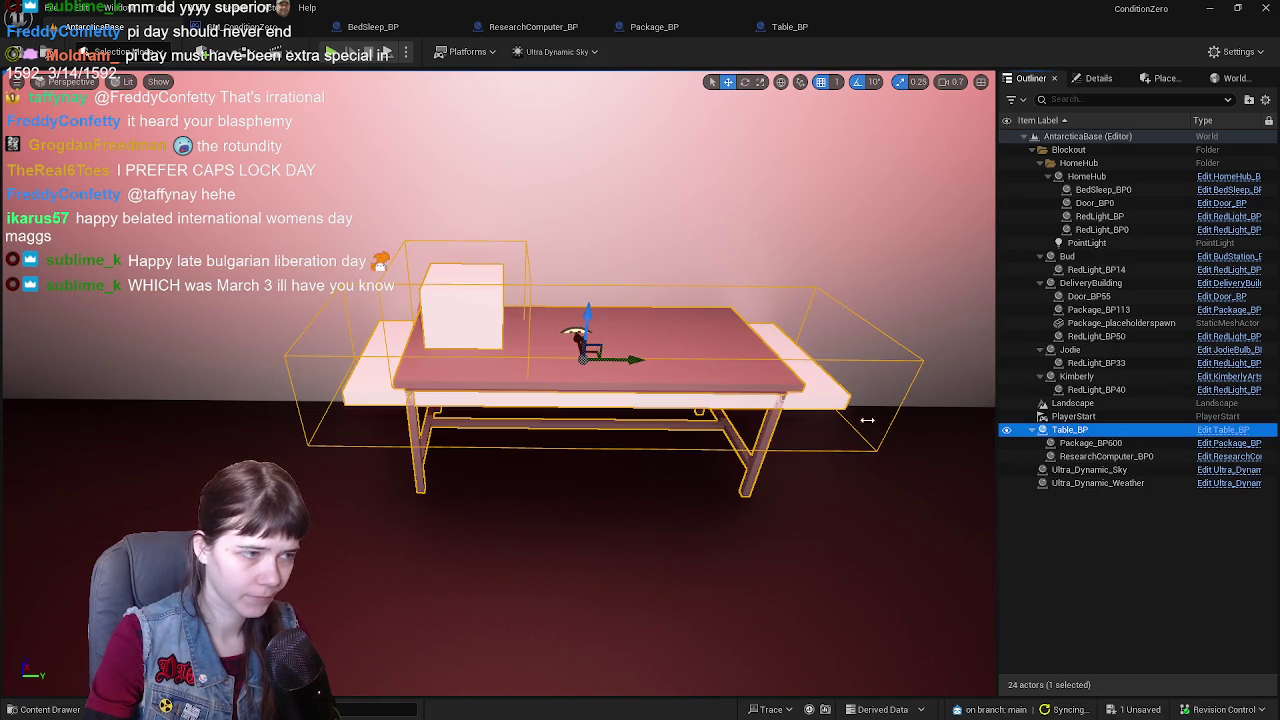
pyautogui.moveTo(601, 93)
pyautogui.mouseDown()
pyautogui.moveTo(601, 210)
pyautogui.moveTo(689, 259)
pyautogui.mouseUp()
pyautogui.moveTo(503, 326); pyautogui.dragTo(500, 327)
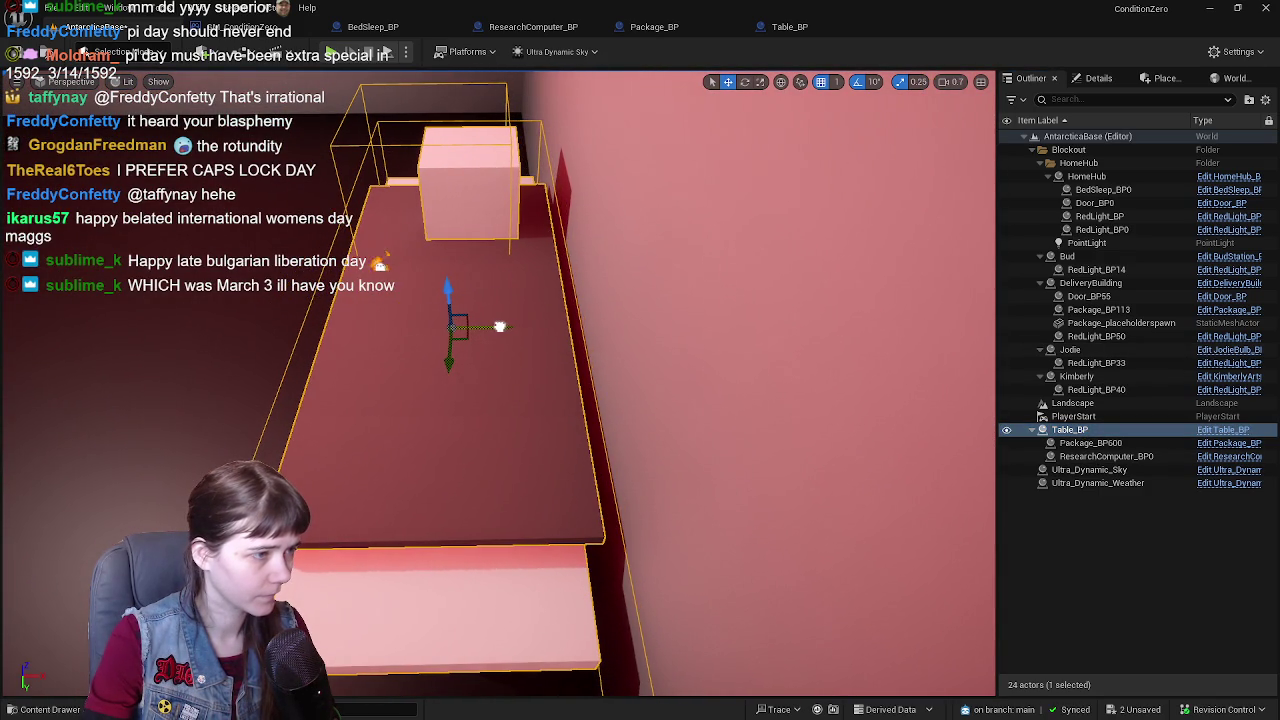
pyautogui.hotkey('ctrl', 'z')
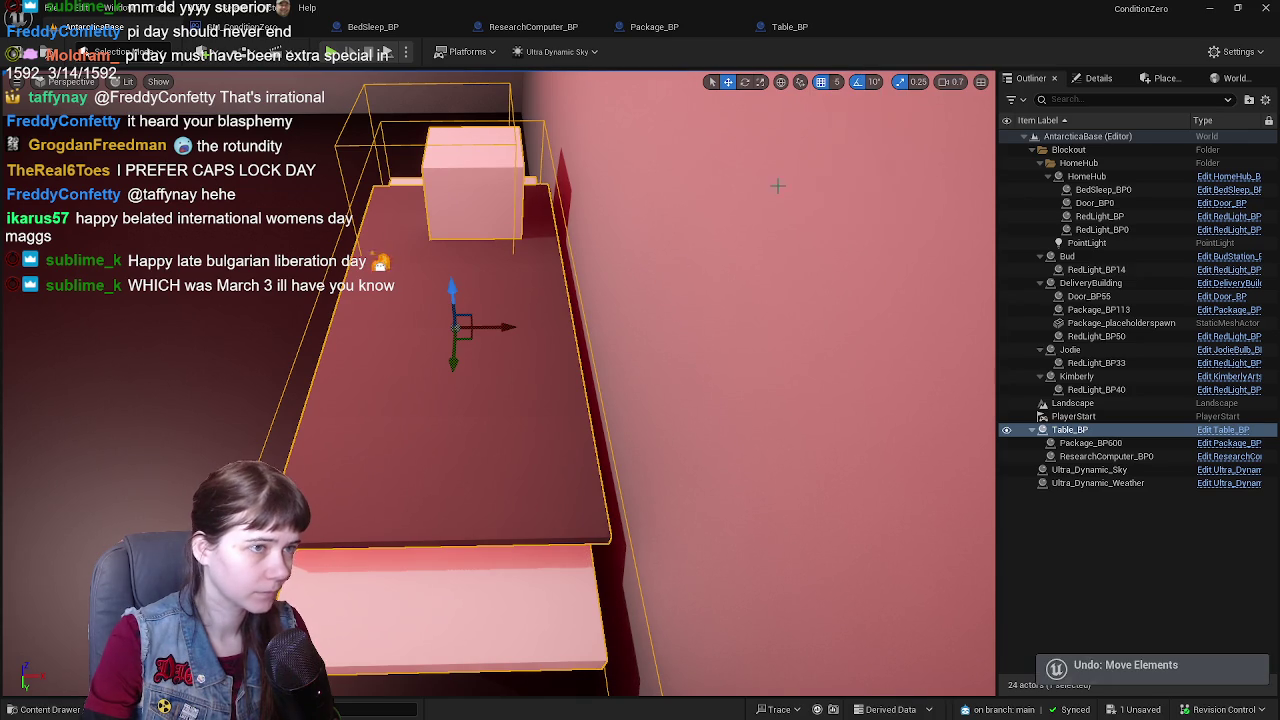
pyautogui.moveTo(504, 328); pyautogui.dragTo(496, 327)
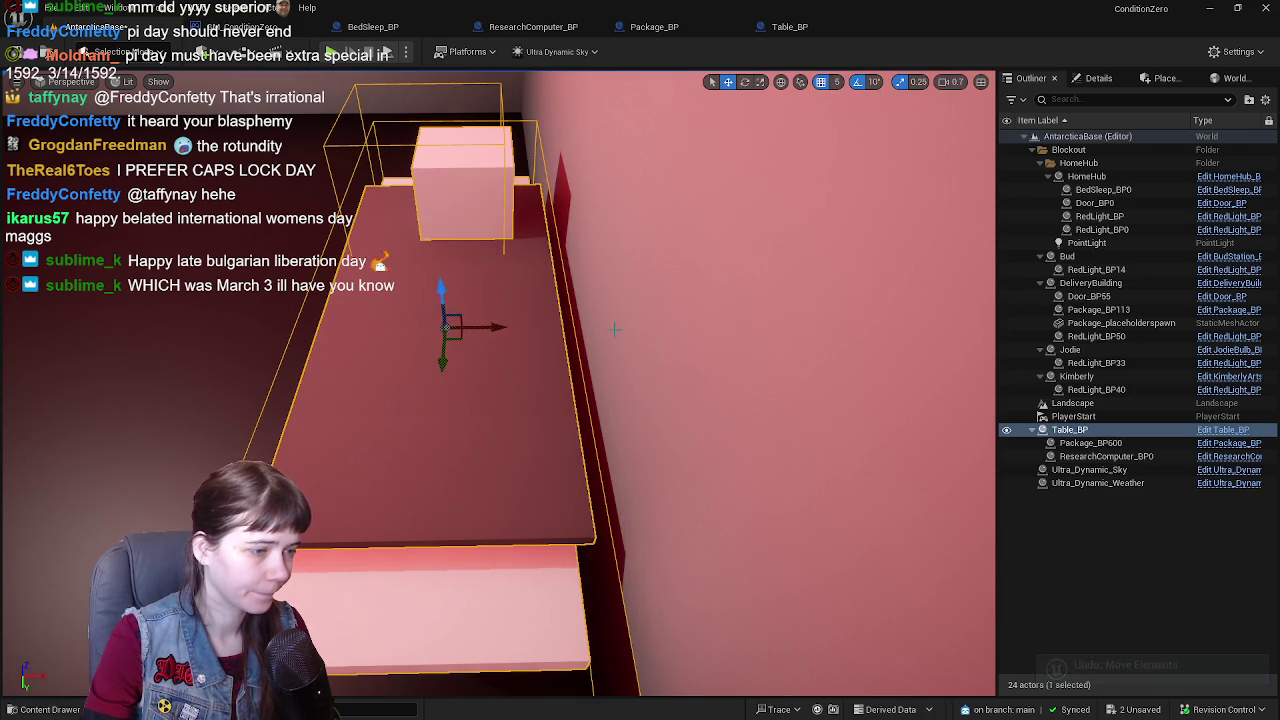
pyautogui.moveTo(615, 329)
pyautogui.mouseDown()
pyautogui.moveTo(660, 330)
pyautogui.moveTo(537, 335)
pyautogui.mouseUp()
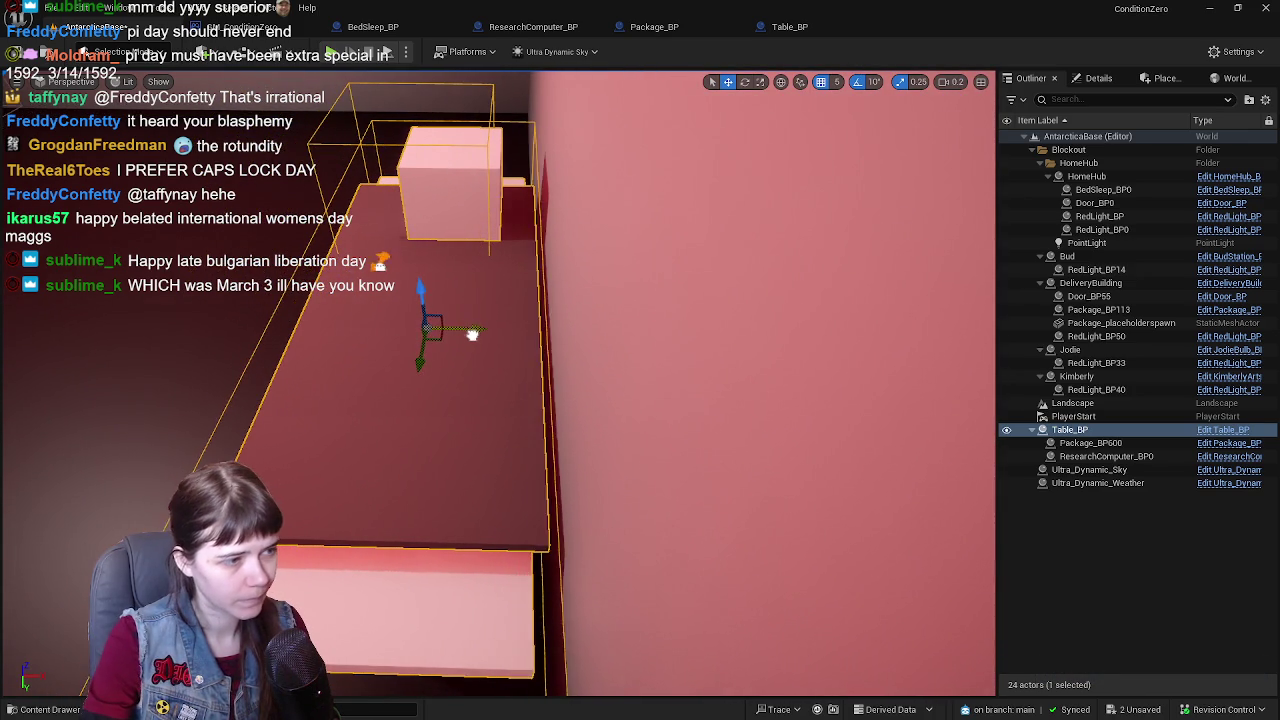
pyautogui.press('Left')
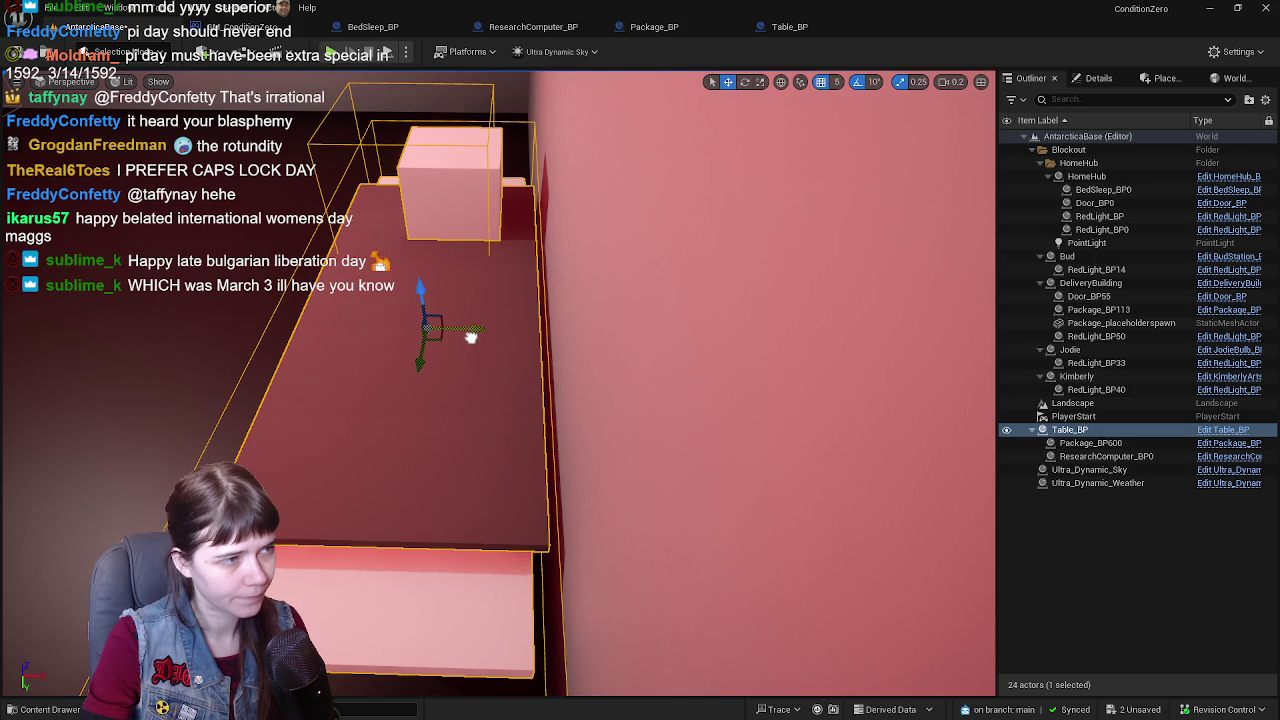
pyautogui.moveTo(667, 302); pyautogui.dragTo(483, 407)
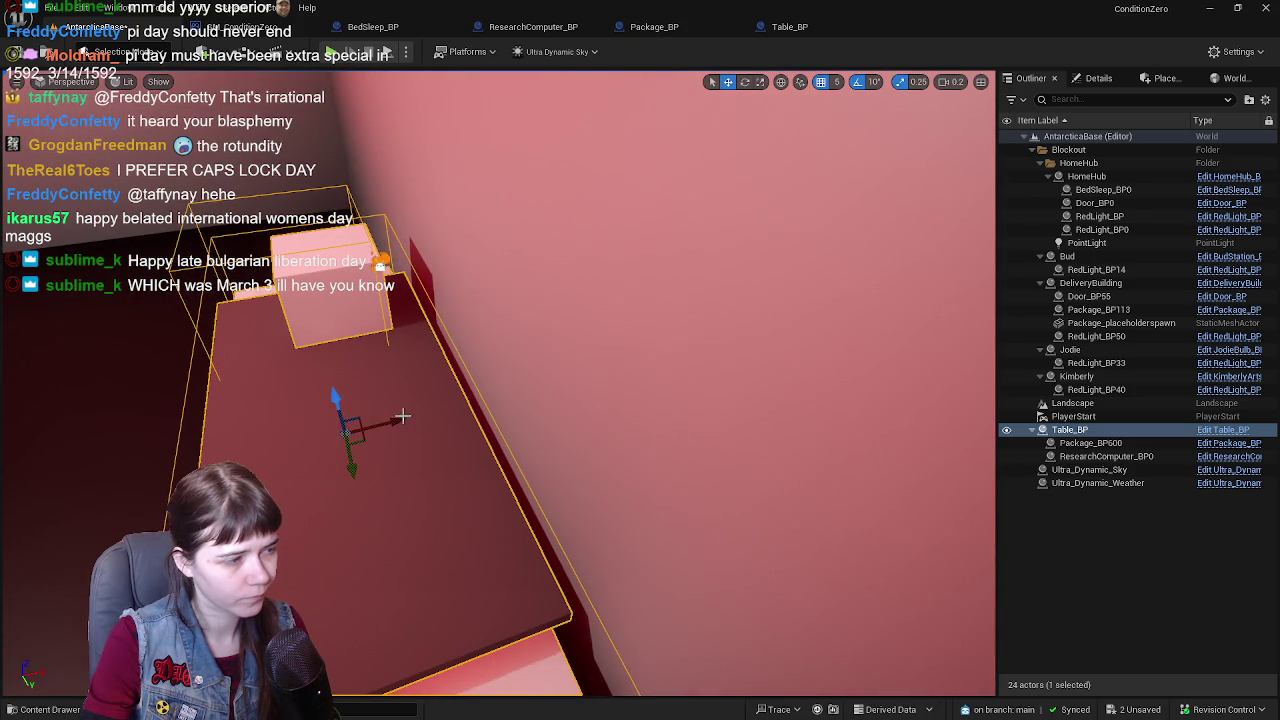
pyautogui.press('f')
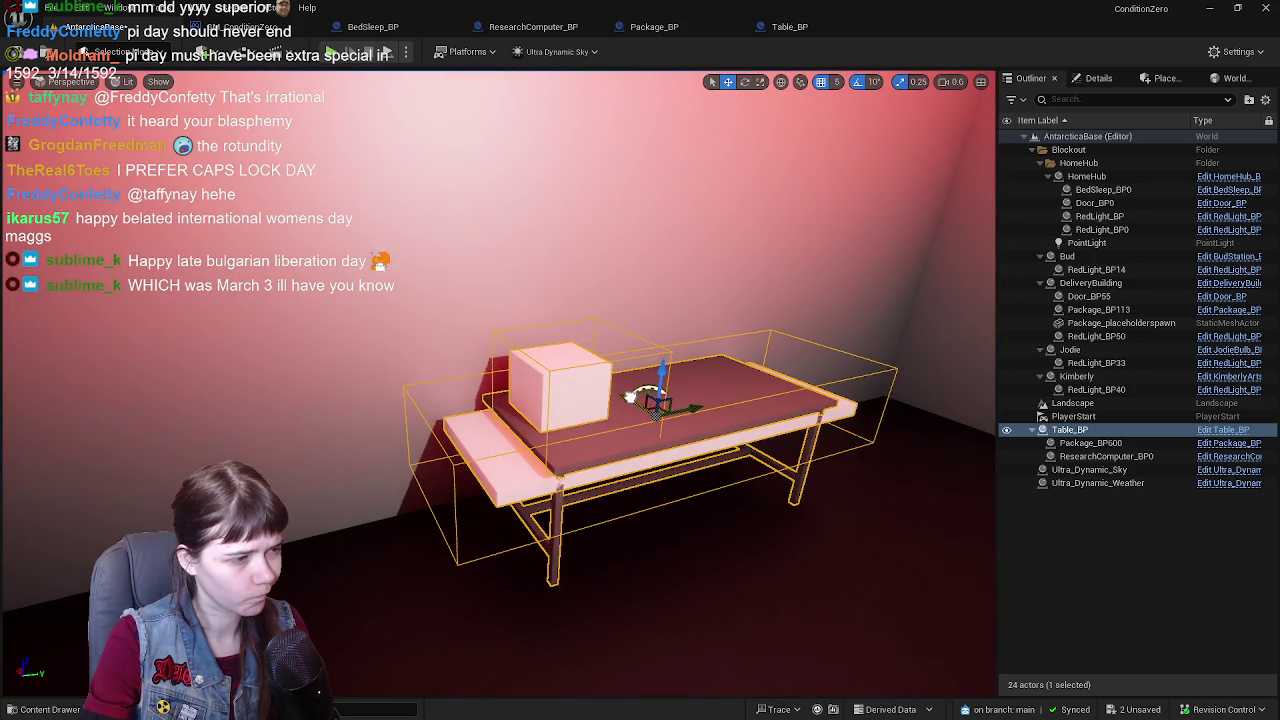
pyautogui.moveTo(636, 400)
pyautogui.mouseDown()
pyautogui.moveTo(585, 398)
pyautogui.moveTo(703, 127)
pyautogui.mouseUp()
# - Move BoxCollision below ResearchComputer_BP in Table_BP's component hierarchy and save
pyautogui.click(775, 27)
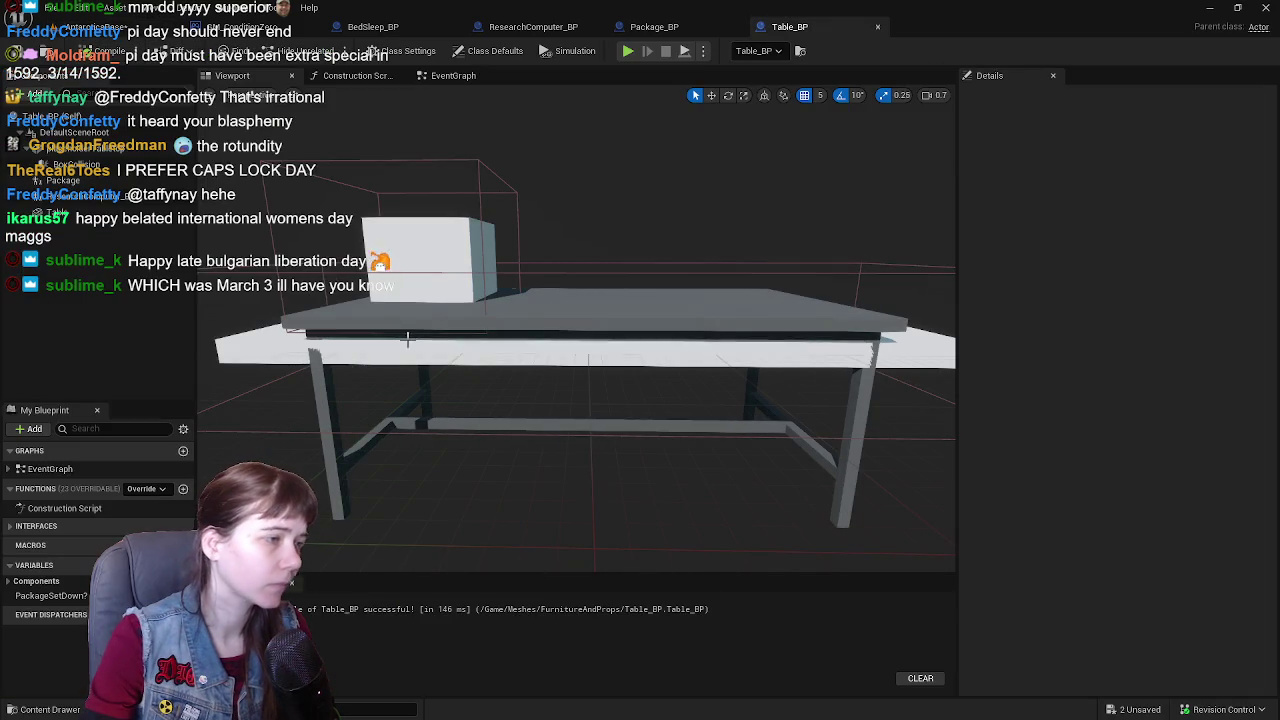
pyautogui.click(100, 163)
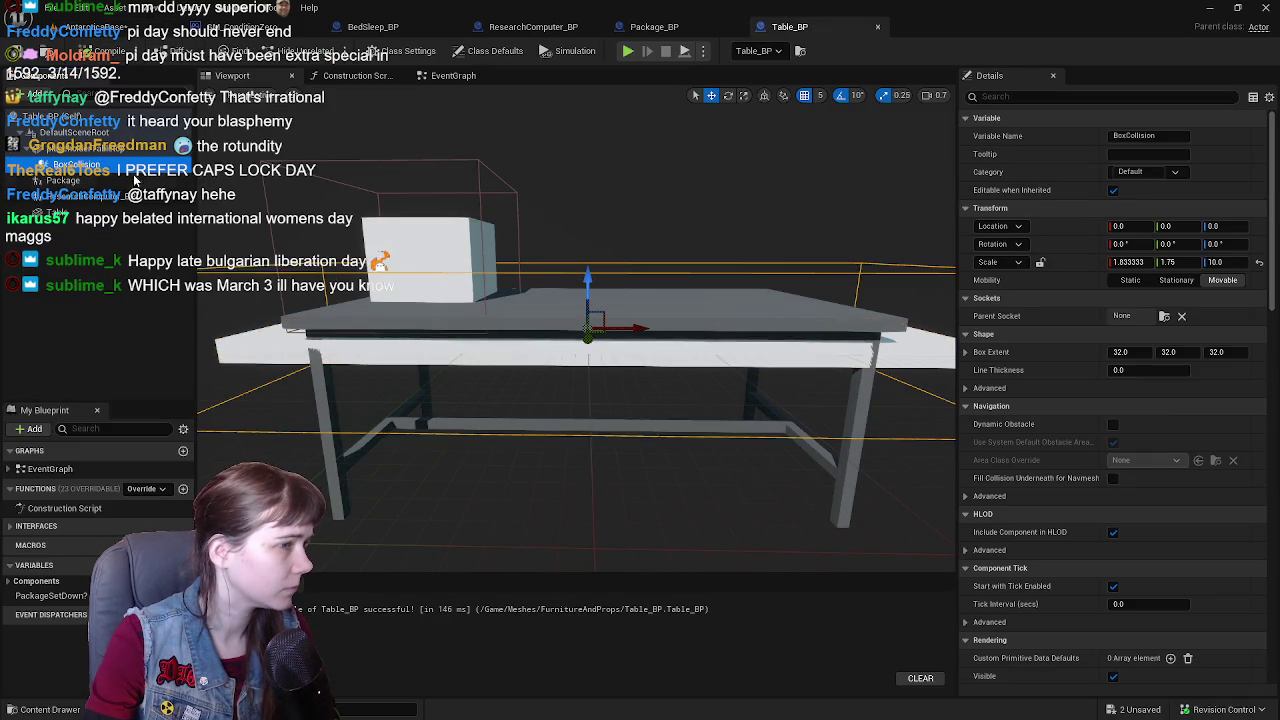
pyautogui.press('f')
pyautogui.moveTo(600, 400); pyautogui.dragTo(774, 390)
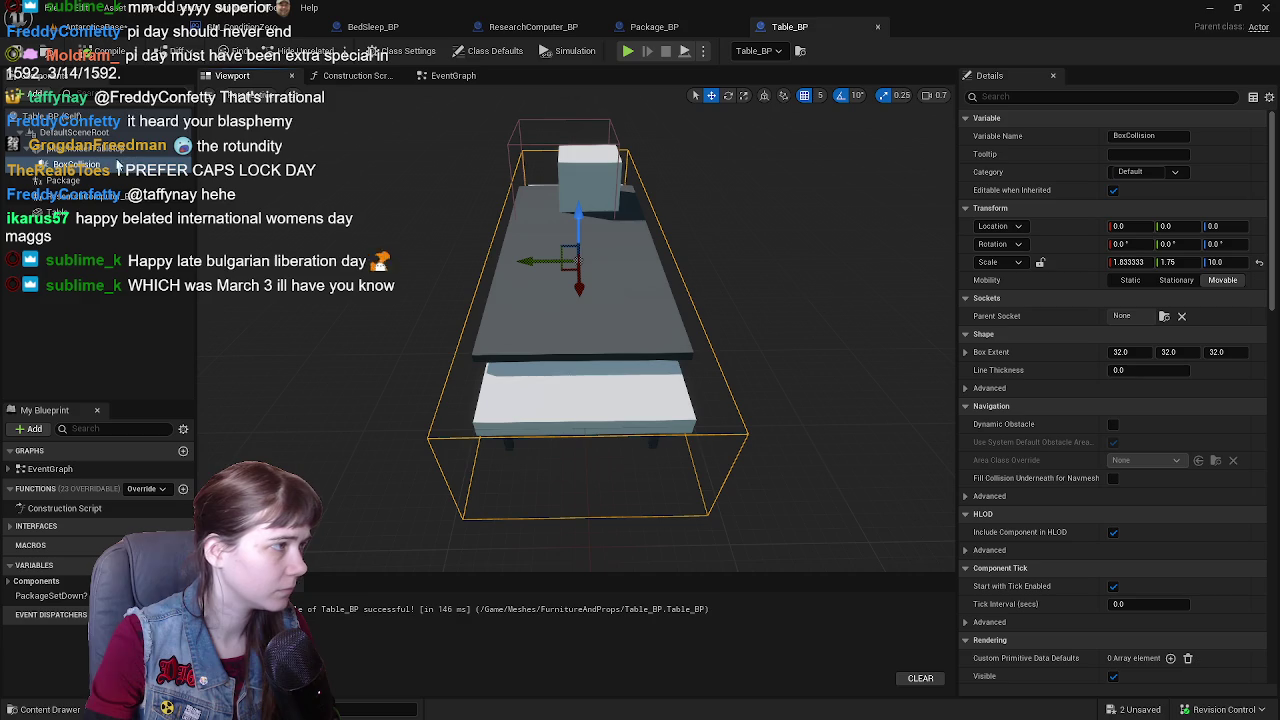
pyautogui.moveTo(80, 166); pyautogui.dragTo(98, 197)
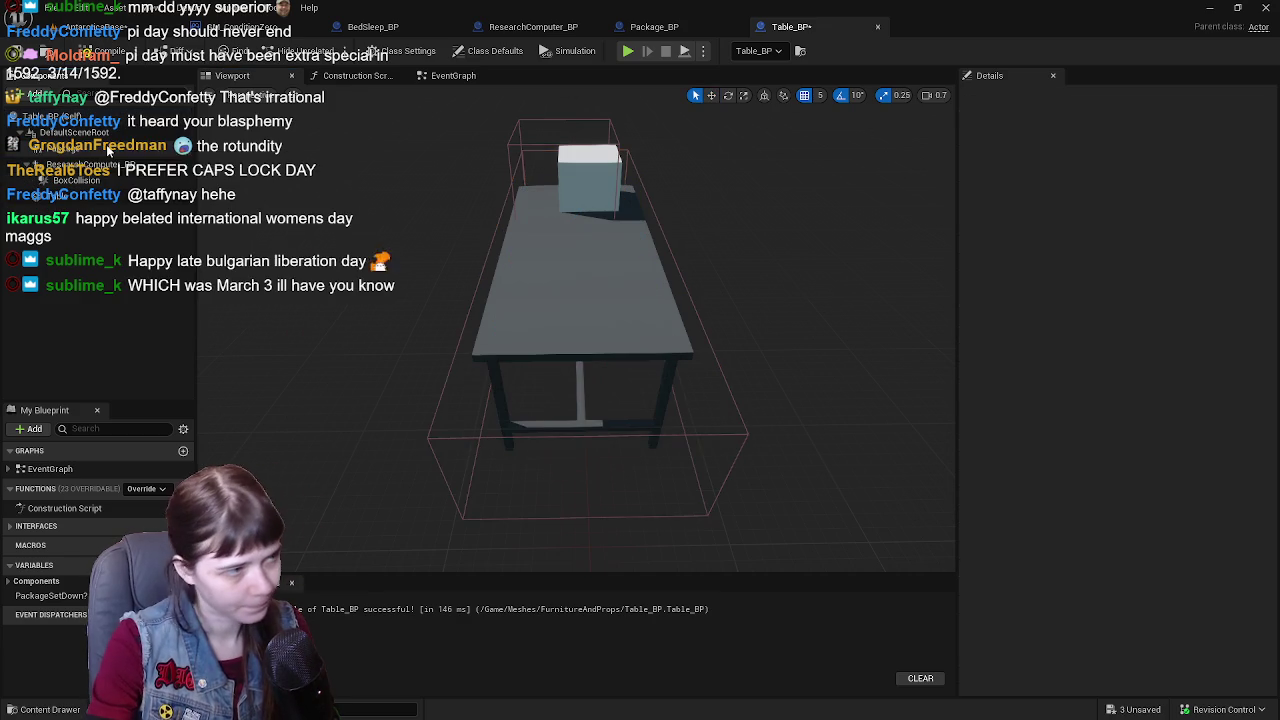
pyautogui.click(20, 58)
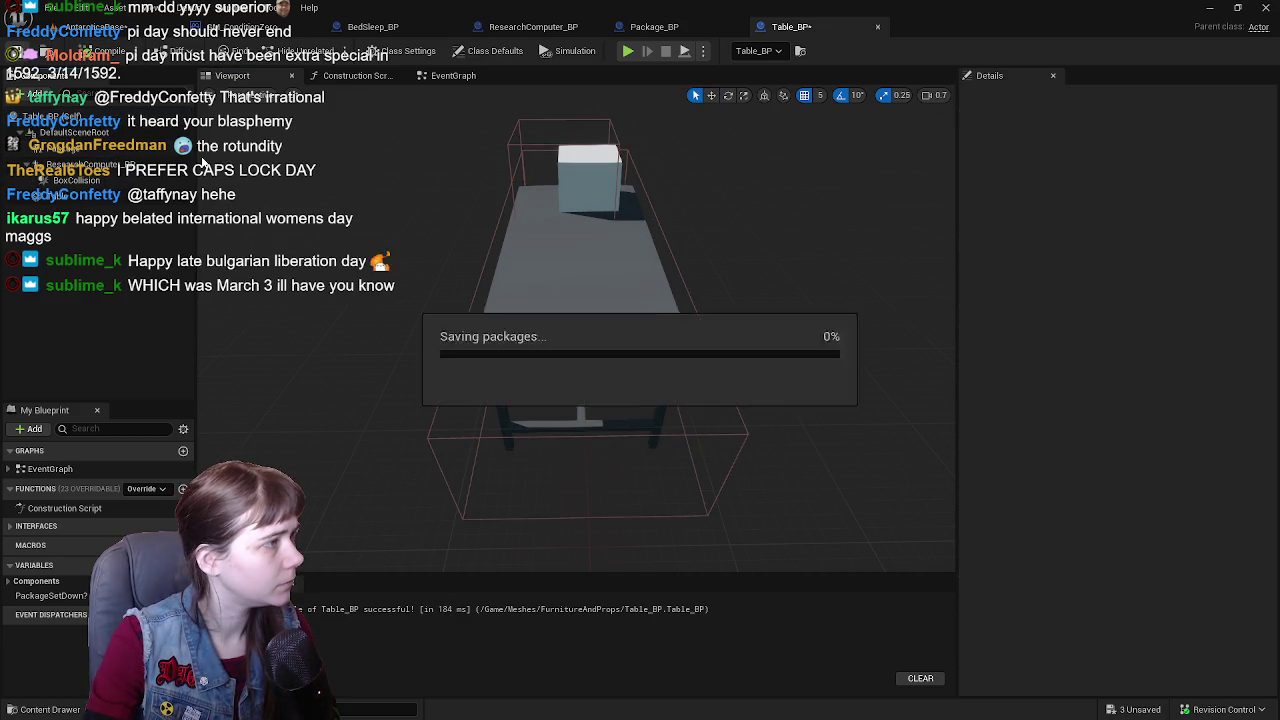
# - Raise the research computer box from height 30 to 40 and review it
pyautogui.moveTo(573, 298)
pyautogui.mouseDown()
pyautogui.moveTo(565, 240)
pyautogui.moveTo(573, 298)
pyautogui.moveTo(679, 304)
pyautogui.mouseUp()
pyautogui.click(573, 298)
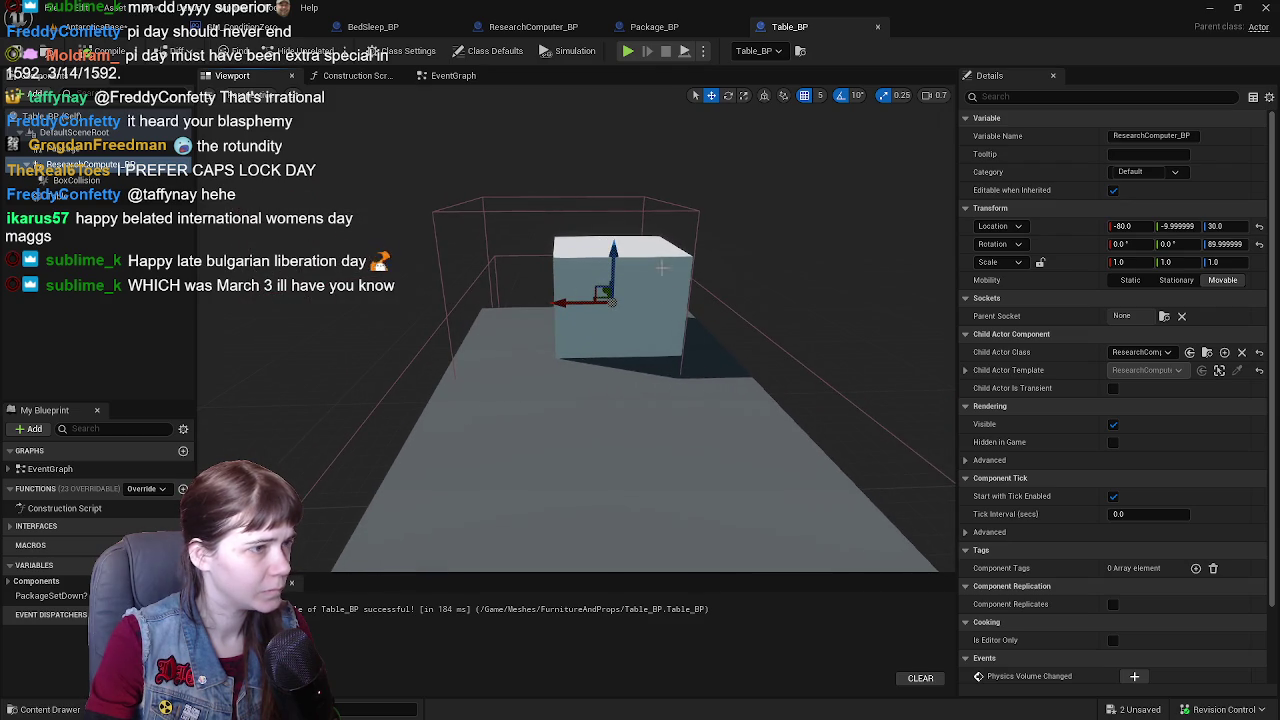
pyautogui.moveTo(613, 251)
pyautogui.mouseDown()
pyautogui.moveTo(614, 222)
pyautogui.moveTo(570, 168)
pyautogui.moveTo(540, 232)
pyautogui.mouseUp()
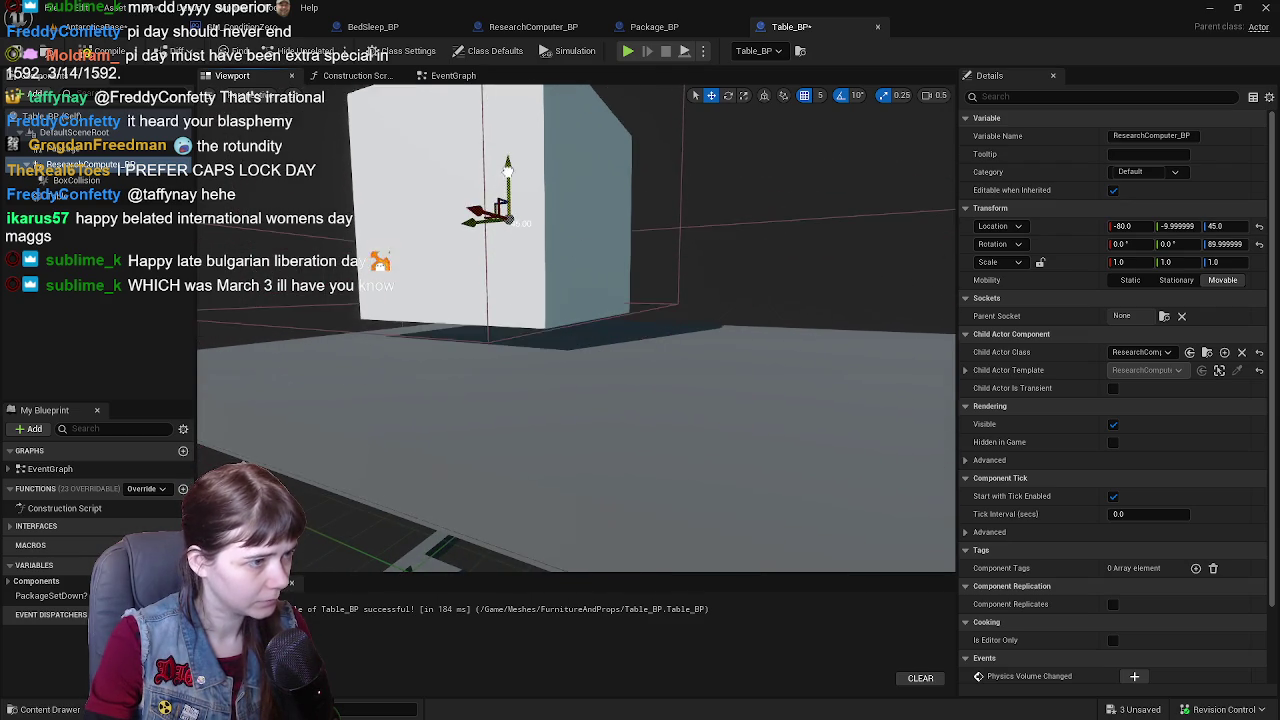
pyautogui.scroll(-5, 507, 186)
pyautogui.scroll(-3, 577, 330)
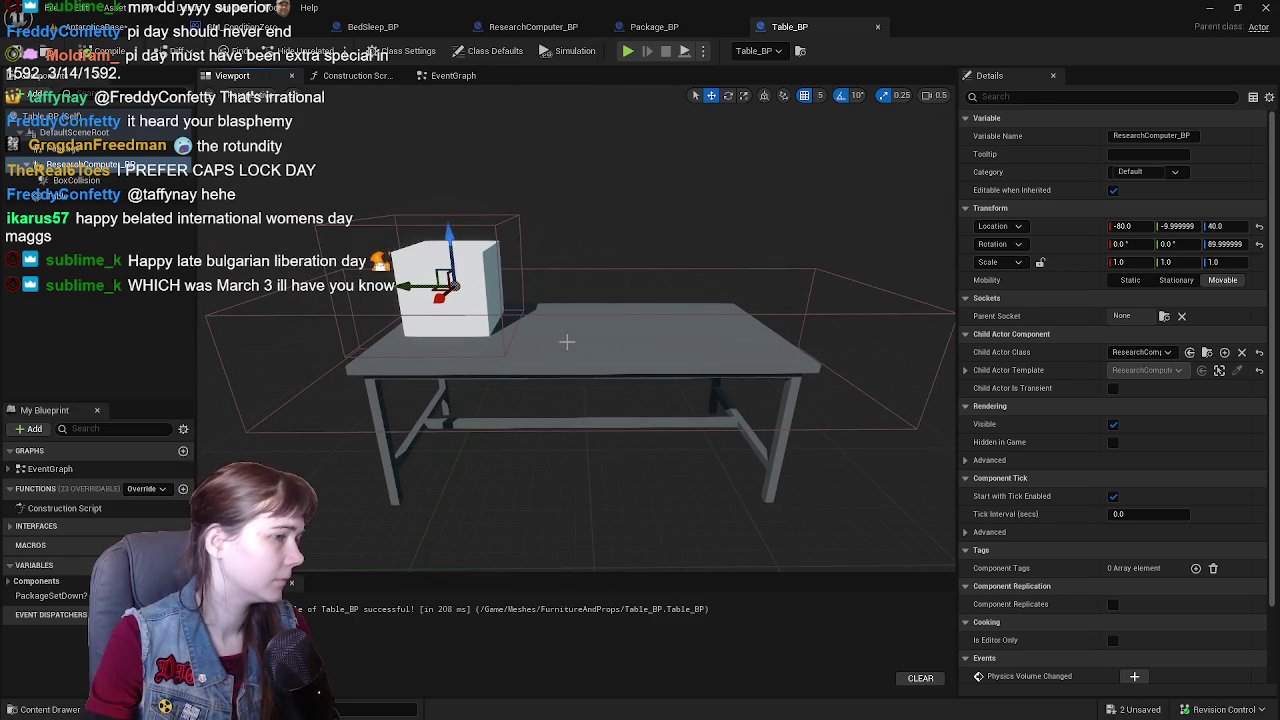
pyautogui.moveTo(642, 332)
pyautogui.mouseDown()
pyautogui.moveTo(459, 286)
pyautogui.moveTo(489, 286)
pyautogui.mouseUp()
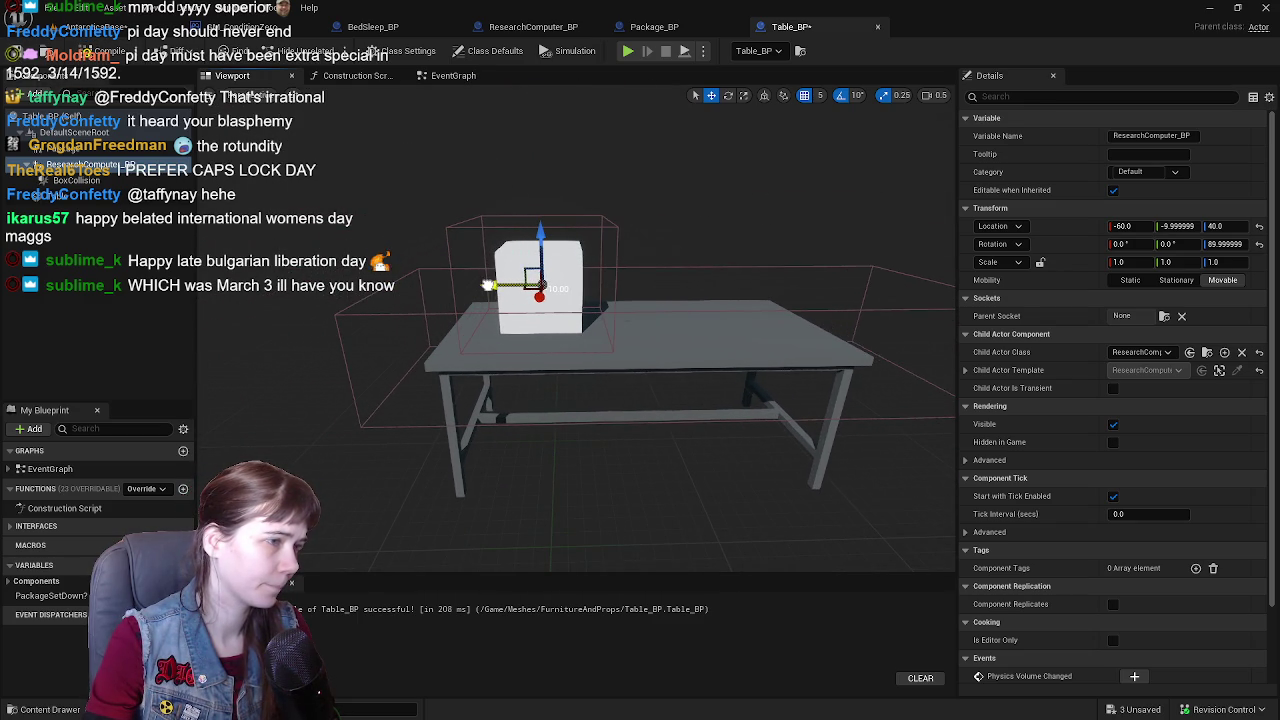
pyautogui.moveTo(620, 286); pyautogui.dragTo(655, 286)
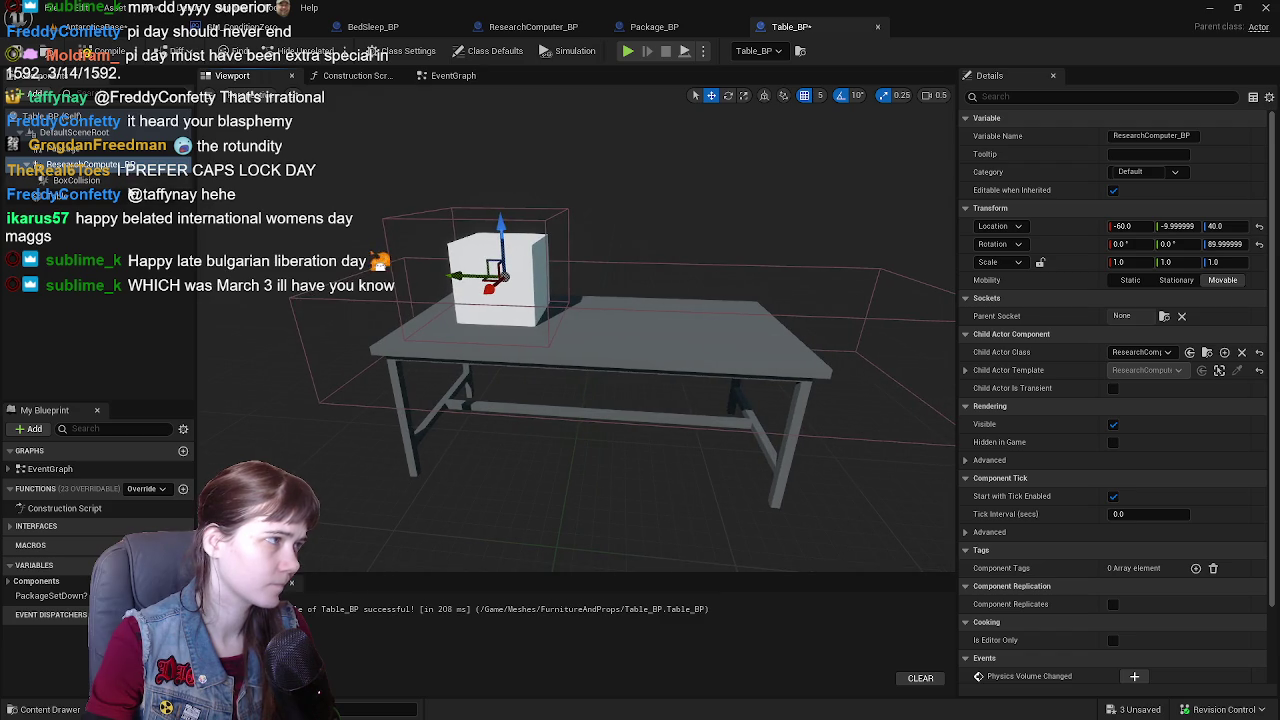
pyautogui.hotkey('ctrl', 'z')
# - Parent BoxCollision under Table and give it a Z rotation of 90°
pyautogui.click(112, 182)
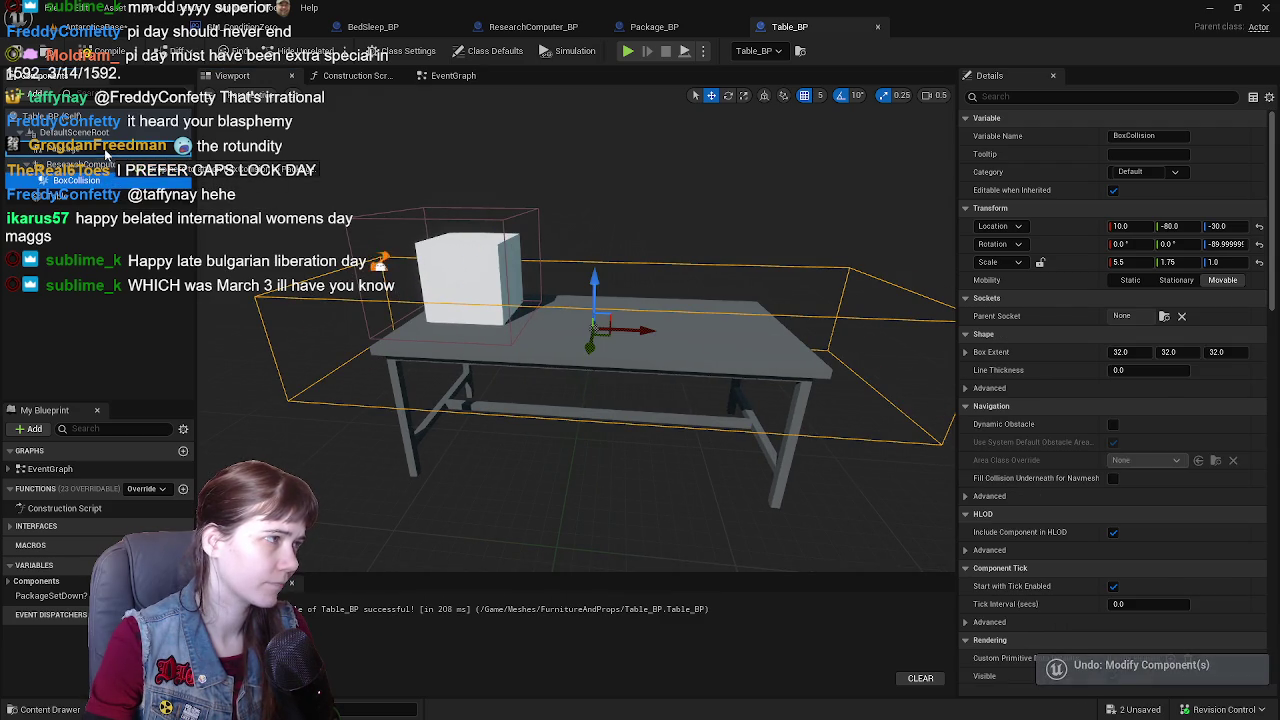
pyautogui.moveTo(107, 148); pyautogui.dragTo(60, 180)
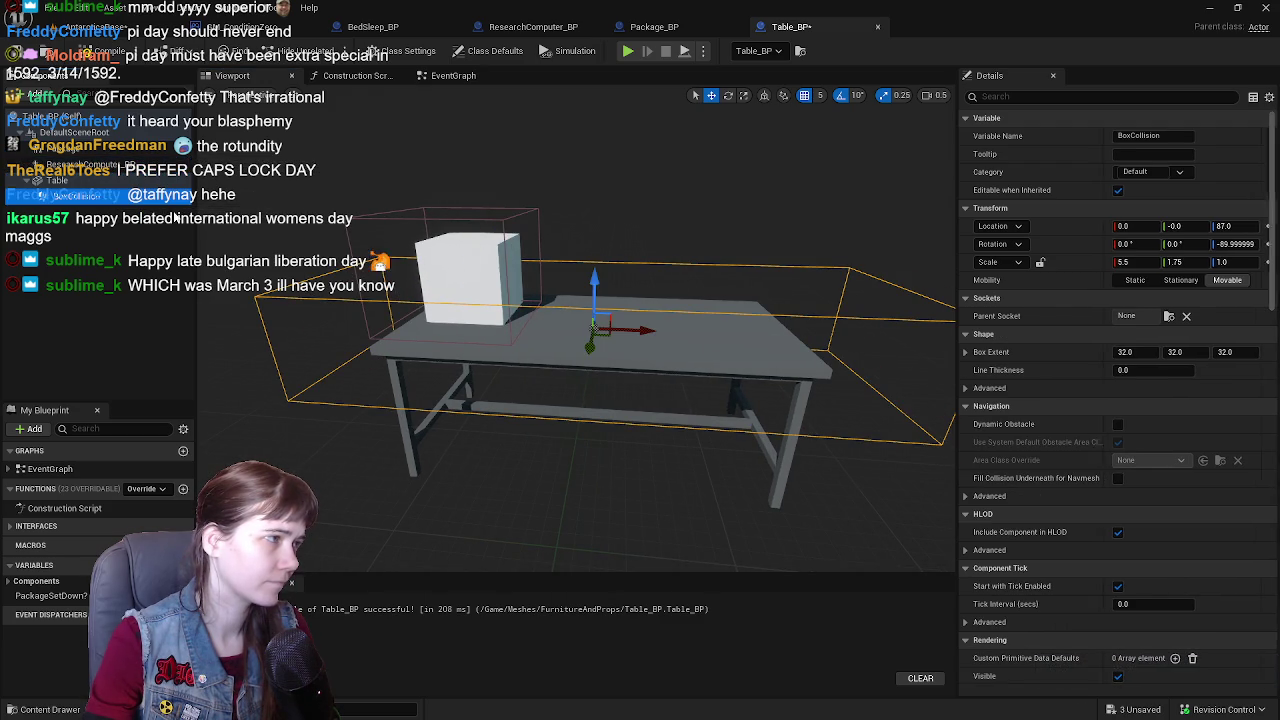
pyautogui.click(1260, 245)
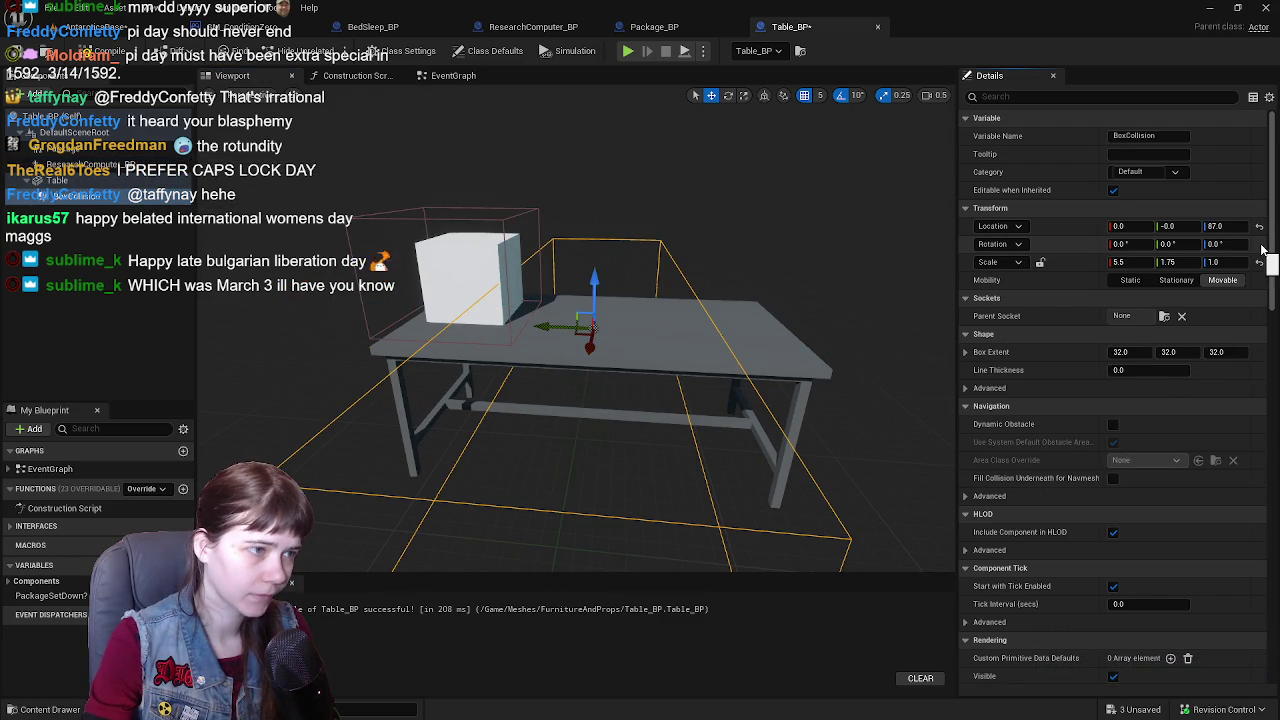
pyautogui.press('Return')
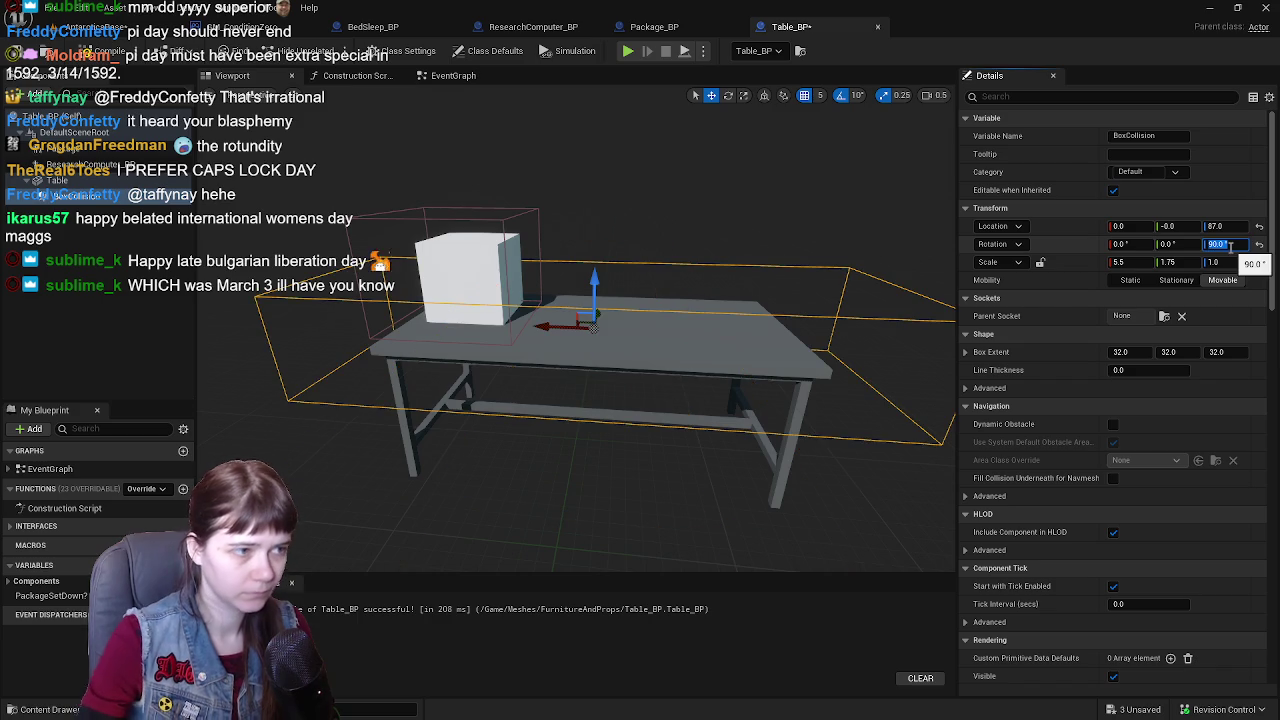
pyautogui.moveTo(800, 400)
pyautogui.mouseDown()
pyautogui.moveTo(720, 370)
pyautogui.moveTo(650, 300)
pyautogui.mouseUp()
pyautogui.press('f')
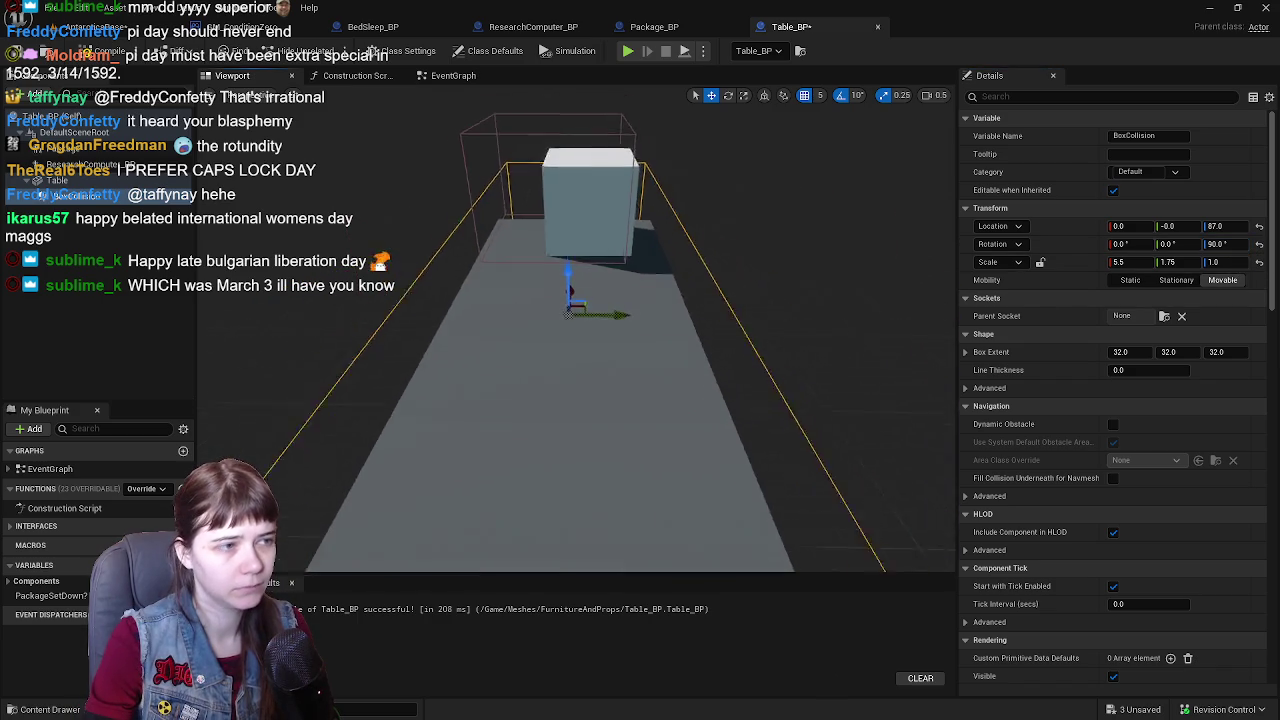
# - Reposition the collision box to height 87, widen it to Y scale 2.0, then raise it to 97
pyautogui.click(1260, 227)
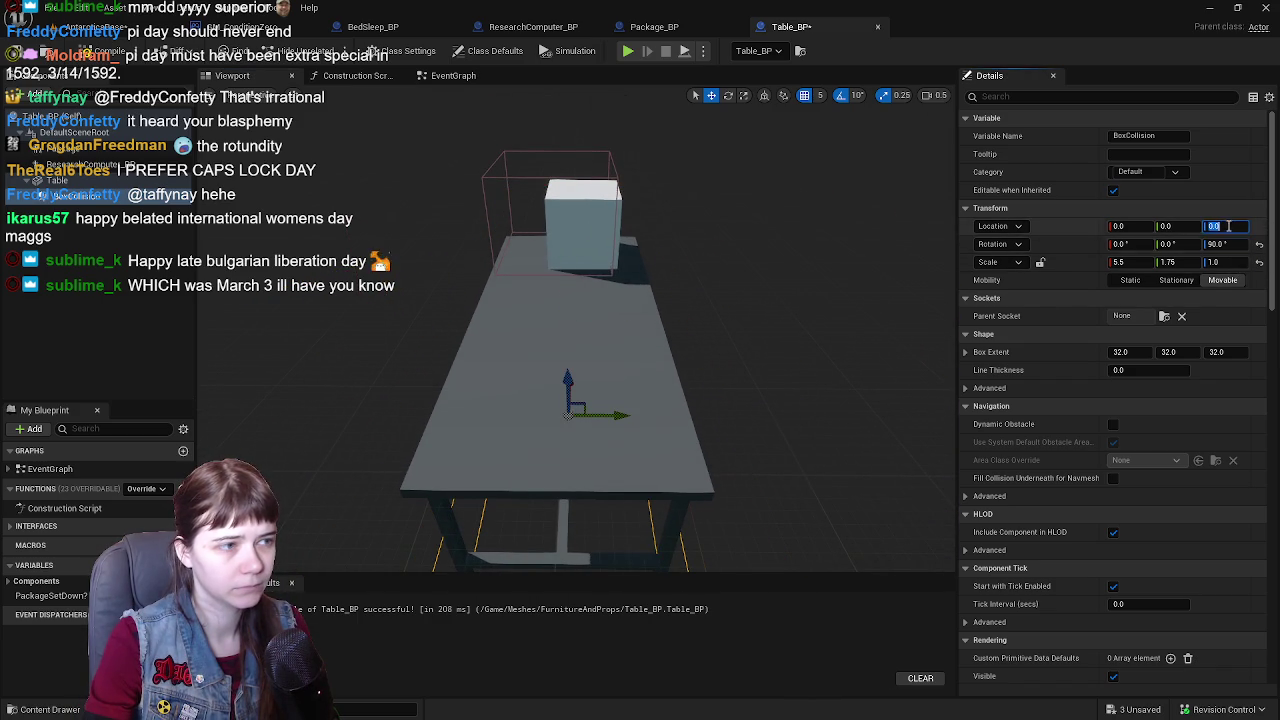
pyautogui.write('87')
pyautogui.press('Return')
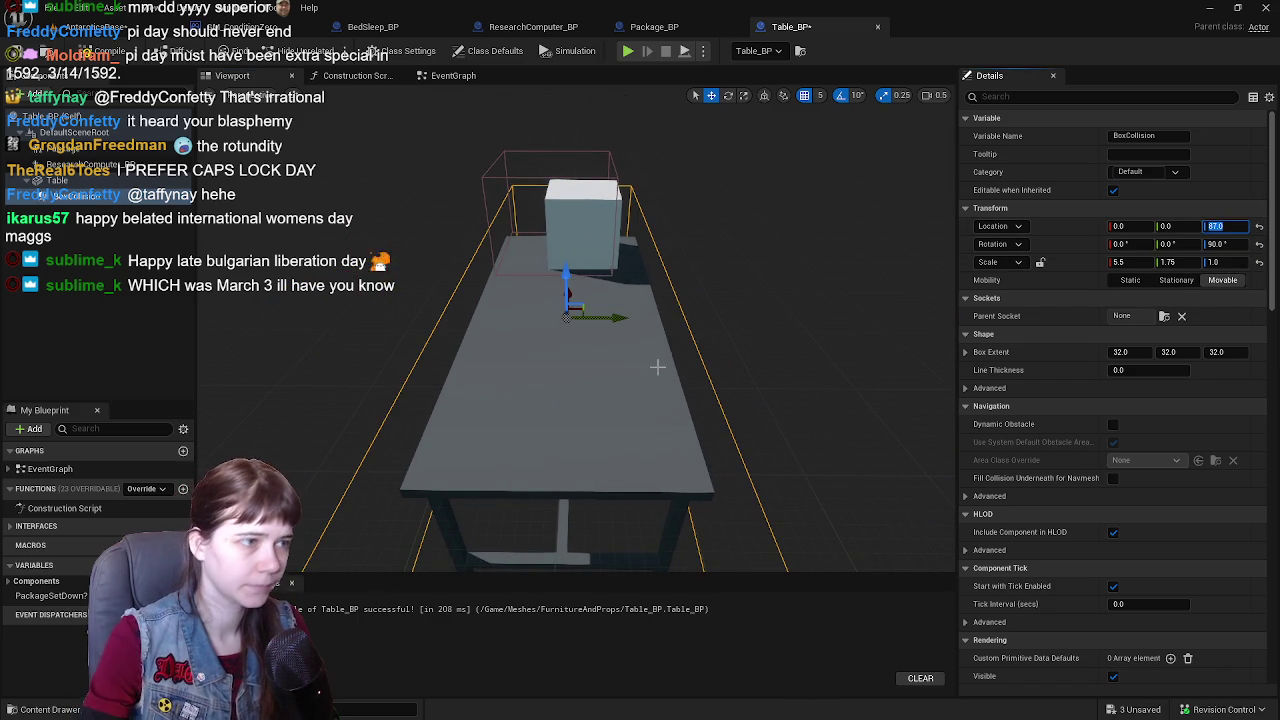
pyautogui.moveTo(657, 367); pyautogui.dragTo(657, 385)
pyautogui.moveTo(618, 285)
pyautogui.mouseDown()
pyautogui.moveTo(732, 299)
pyautogui.moveTo(714, 286)
pyautogui.mouseUp()
pyautogui.press('w')
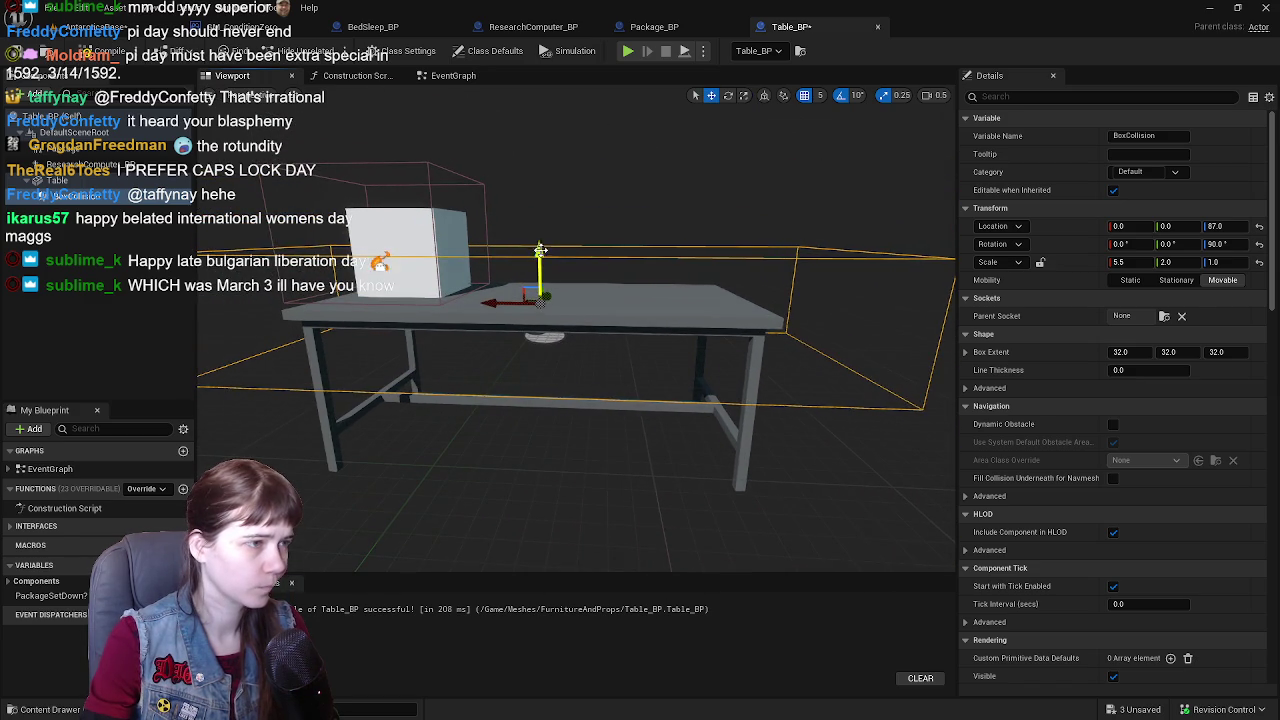
pyautogui.moveTo(540, 250); pyautogui.dragTo(538, 236)
# - Rotate the ResearchComputer_BP box 90° in Z and shift it to X -75
pyautogui.click(120, 166)
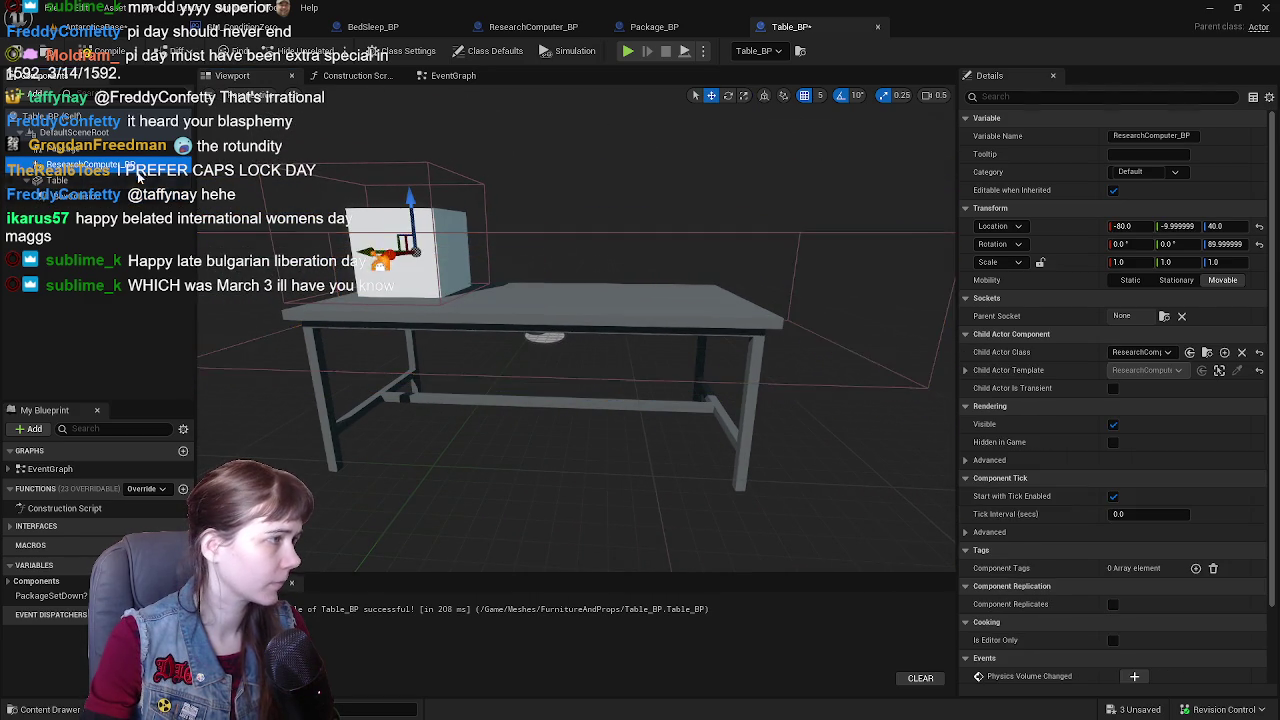
pyautogui.press('f')
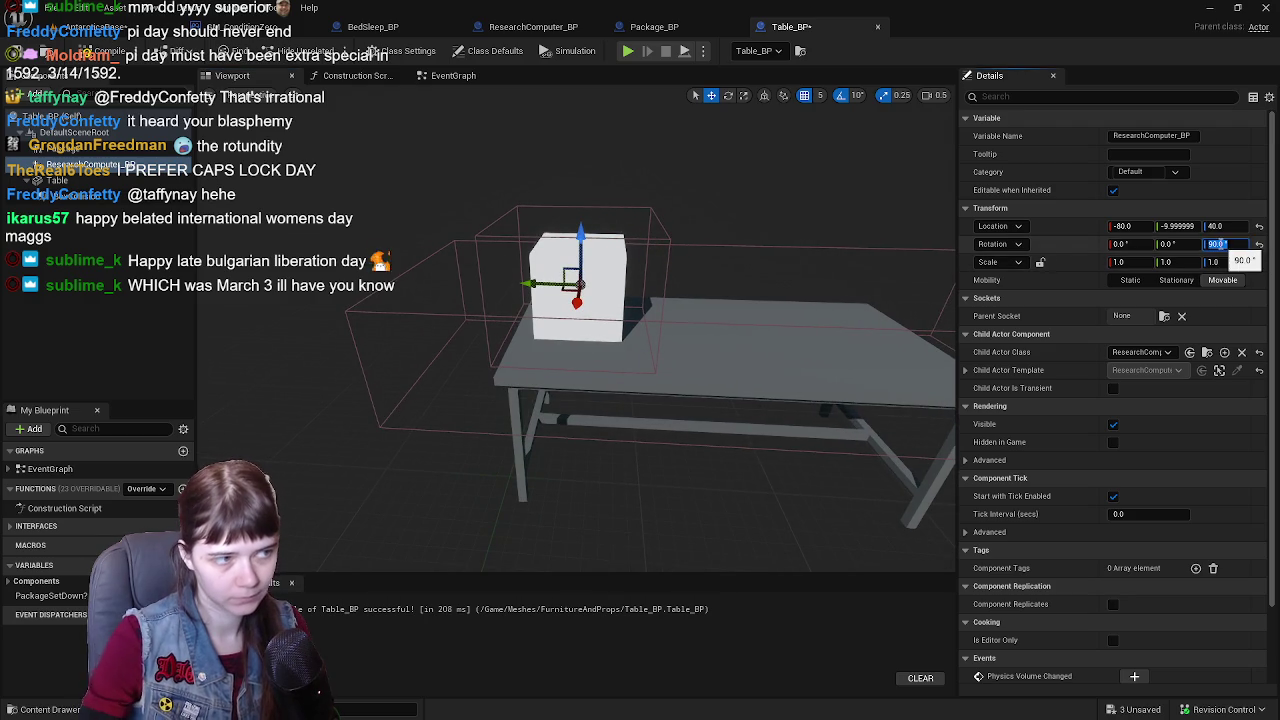
pyautogui.press('Return')
pyautogui.moveTo(511, 285)
pyautogui.mouseDown()
pyautogui.moveTo(570, 285)
pyautogui.moveTo(530, 287)
pyautogui.mouseUp()
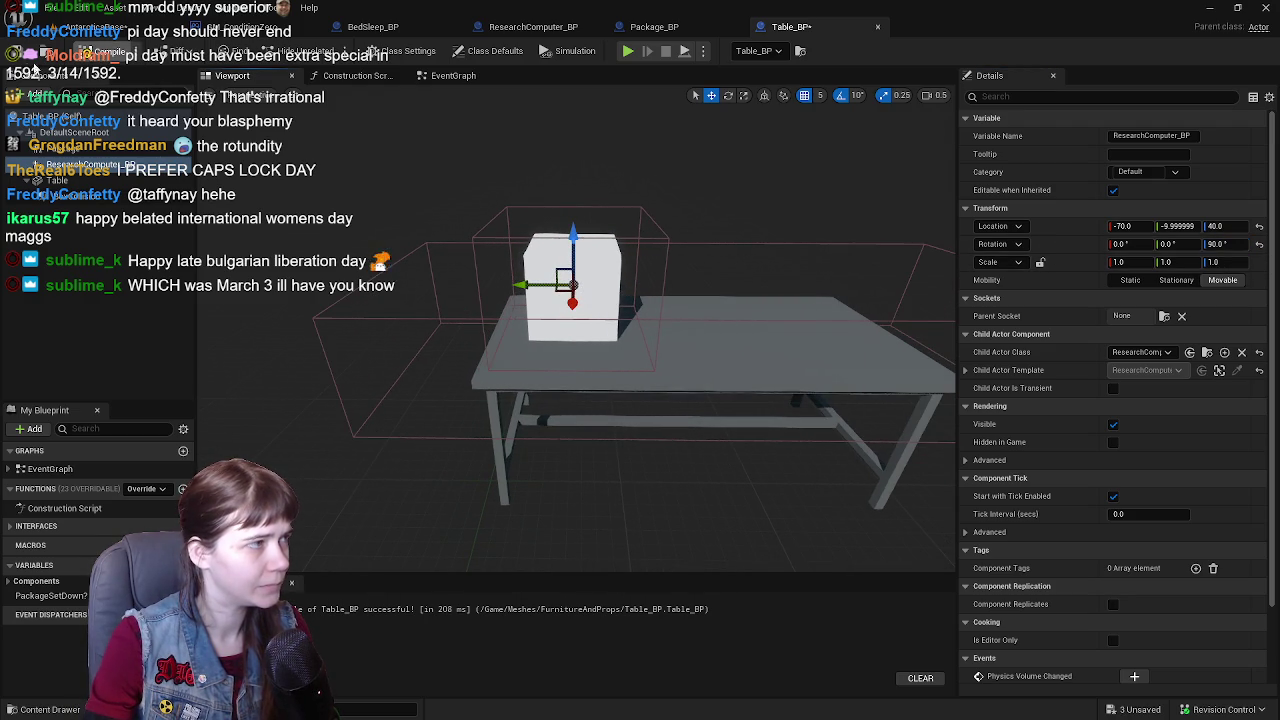
# - Check the table in the level, then shift Table_BP's box collision along X
pyautogui.click(100, 34)
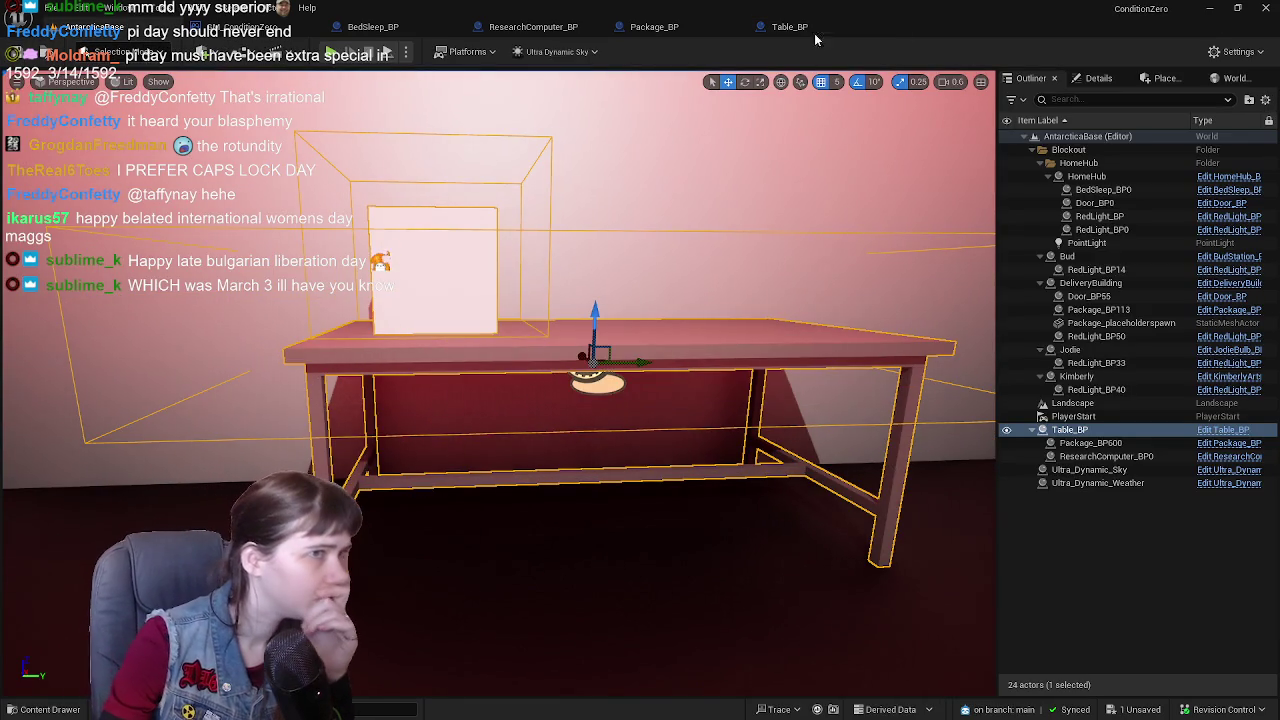
pyautogui.moveTo(652, 243); pyautogui.dragTo(652, 275)
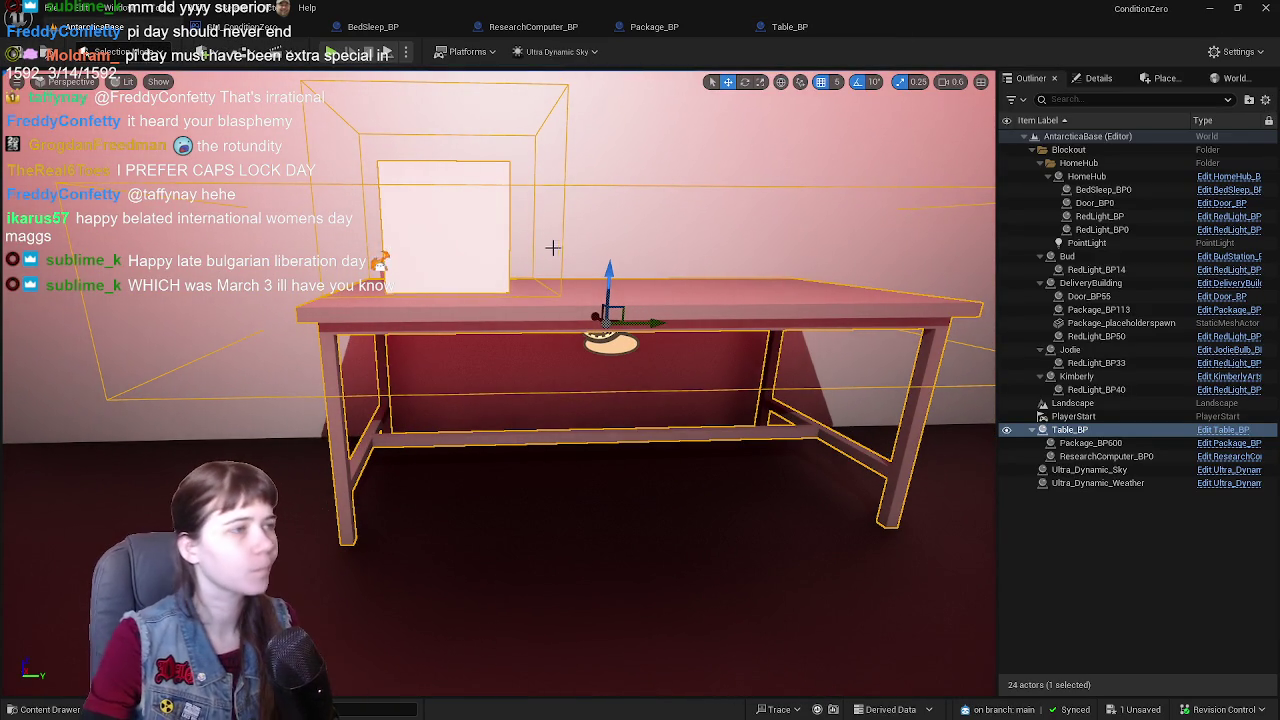
pyautogui.click(785, 26)
pyautogui.moveTo(708, 304)
pyautogui.mouseDown()
pyautogui.moveTo(741, 287)
pyautogui.moveTo(683, 337)
pyautogui.mouseUp()
pyautogui.moveTo(728, 298); pyautogui.dragTo(709, 303)
pyautogui.click(635, 315)
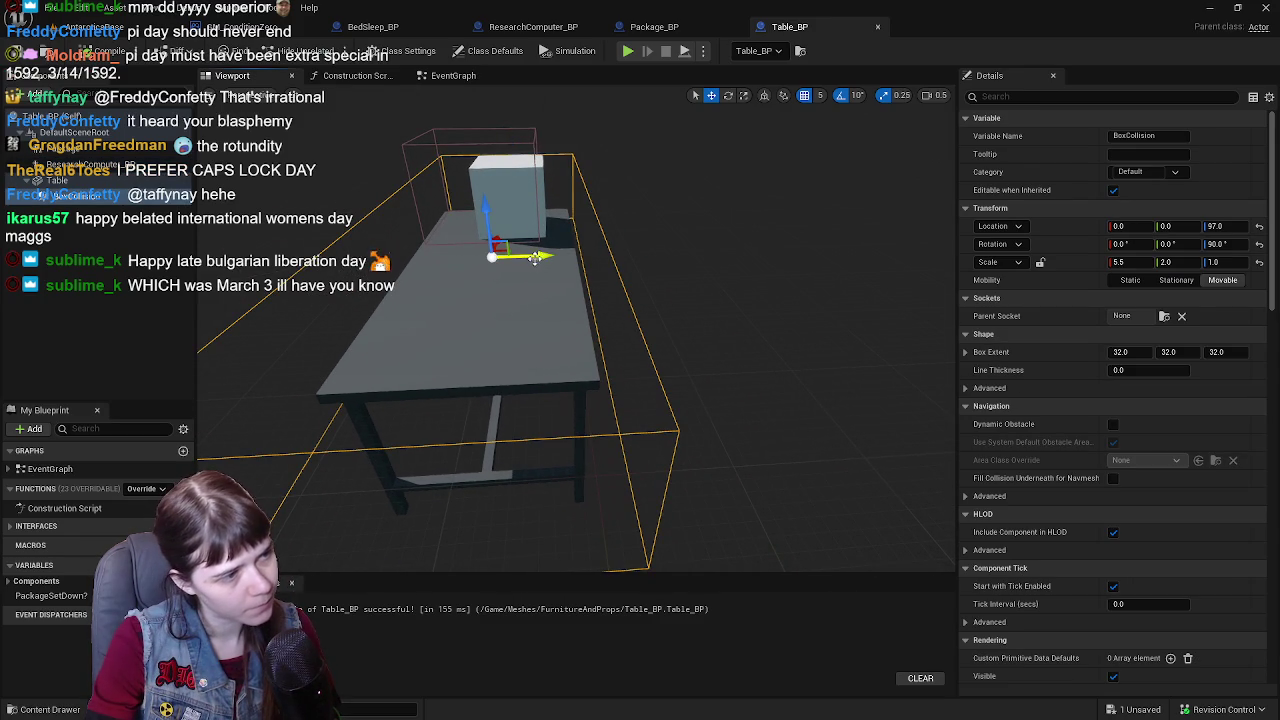
pyautogui.moveTo(535, 258); pyautogui.dragTo(524, 259)
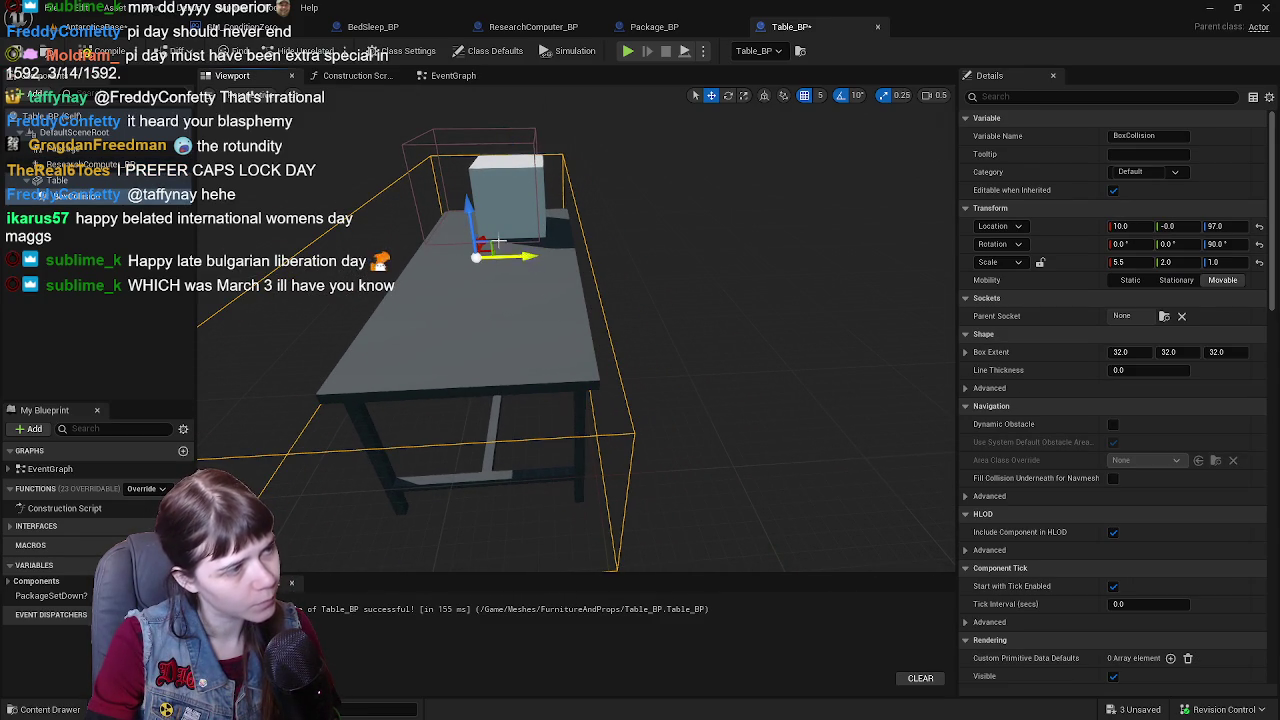
# - Move the box collision to X location 5.0, verify it beside the wall, and save all
pyautogui.click(92, 24)
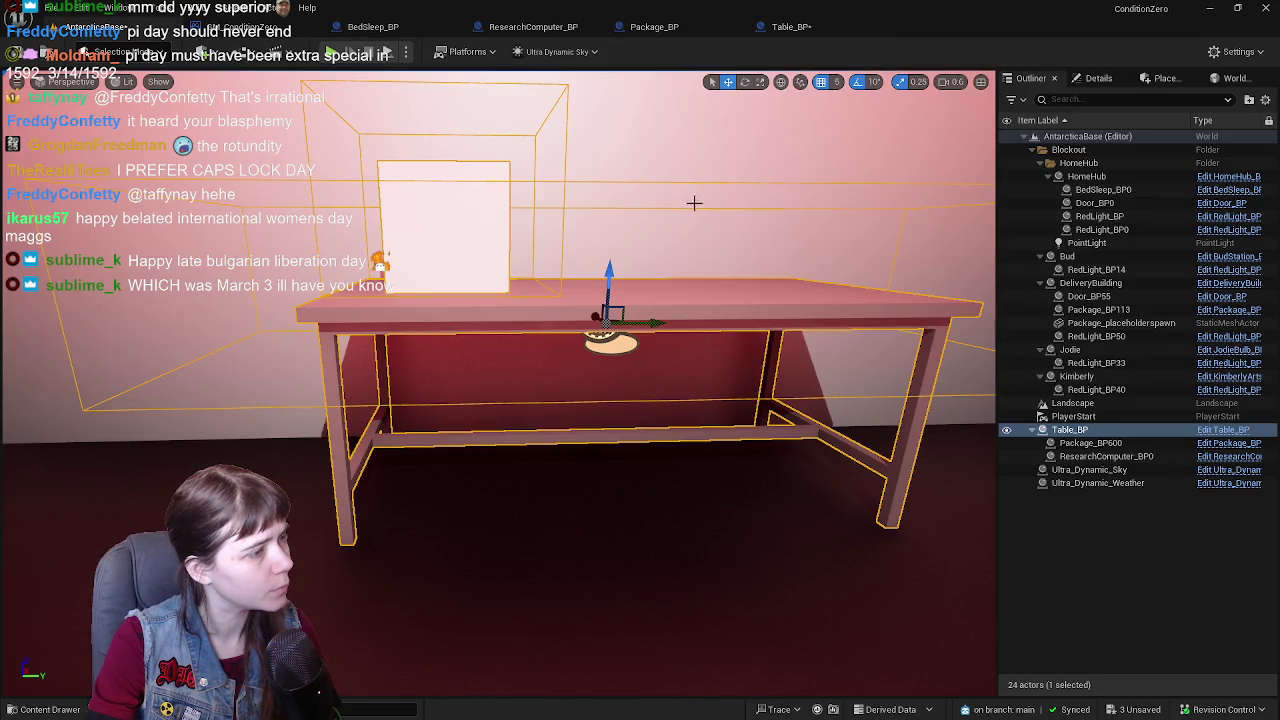
pyautogui.moveTo(694, 203); pyautogui.dragTo(494, 210)
pyautogui.click(790, 27)
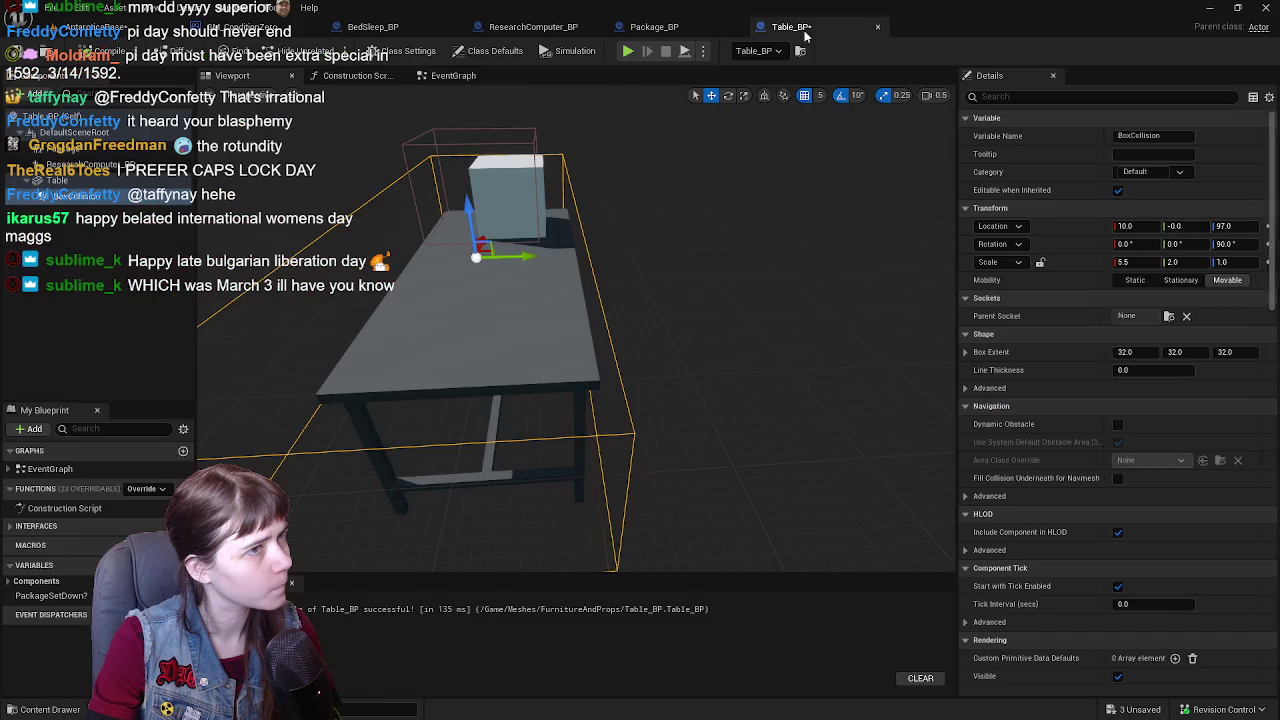
pyautogui.moveTo(529, 256); pyautogui.dragTo(537, 258)
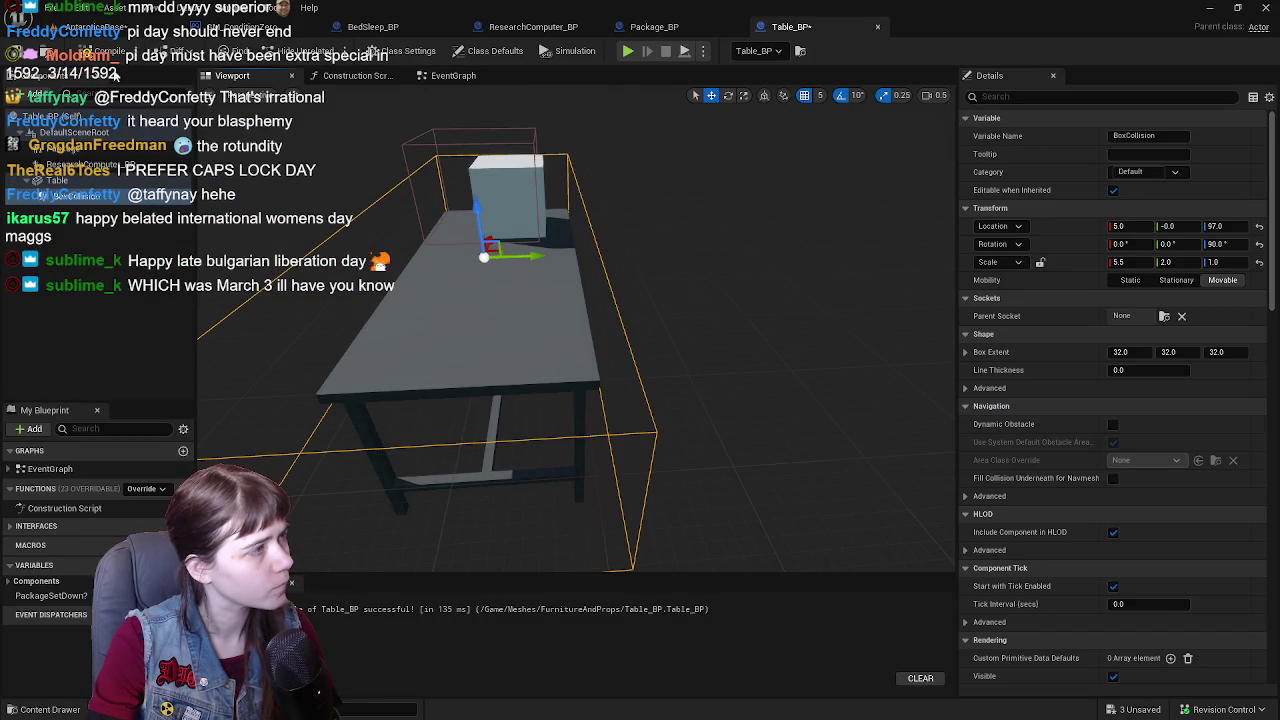
pyautogui.click(90, 27)
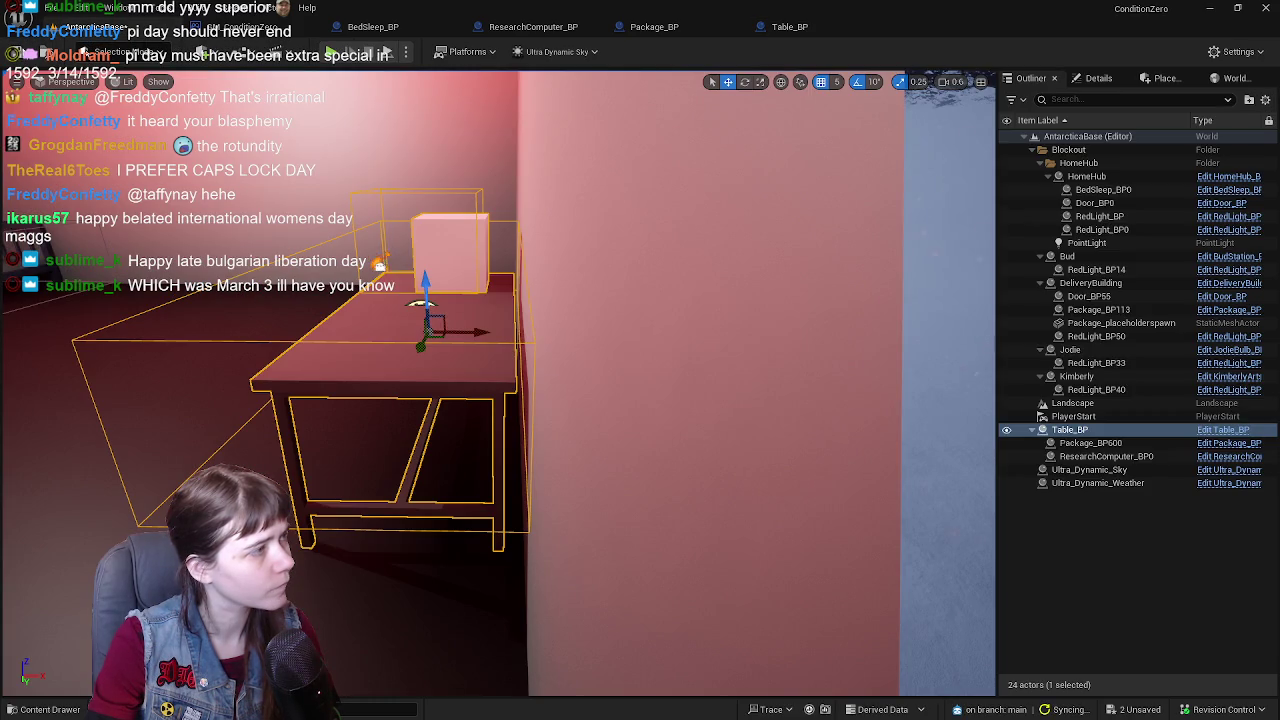
pyautogui.press('f')
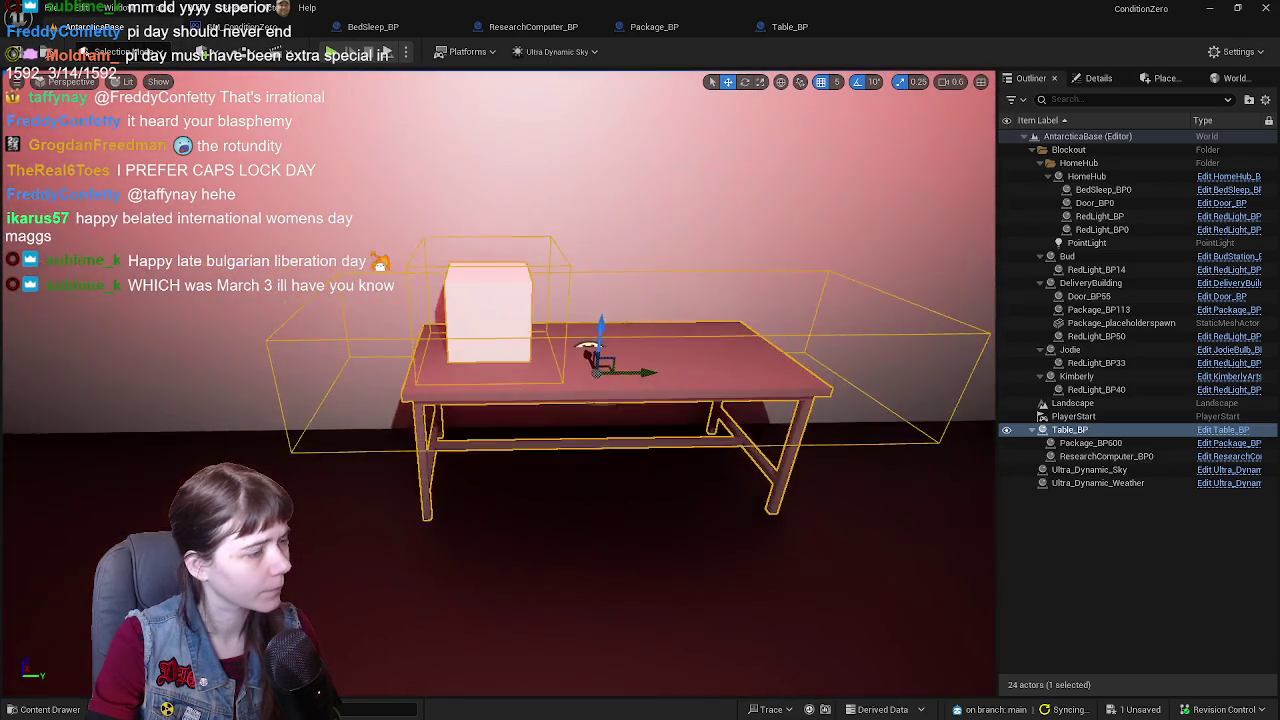
pyautogui.hotkey('ctrl', 's')
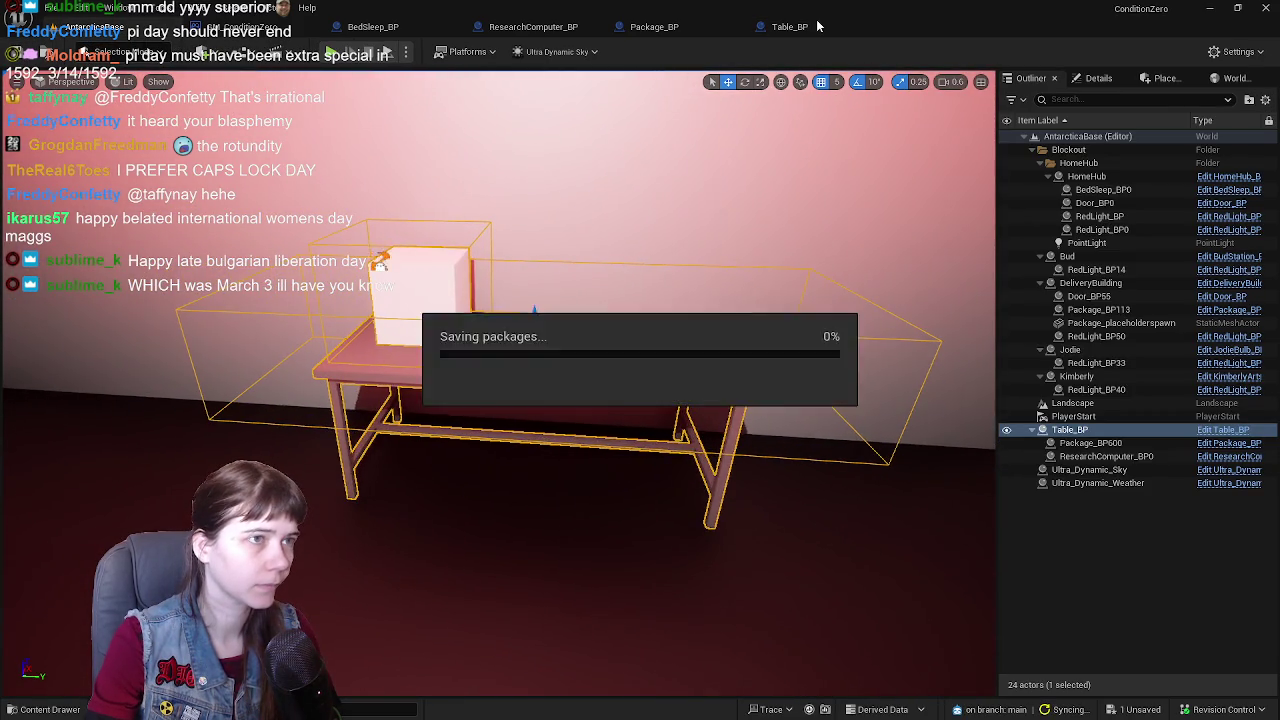
pyautogui.click(823, 30)
pyautogui.click(586, 368)
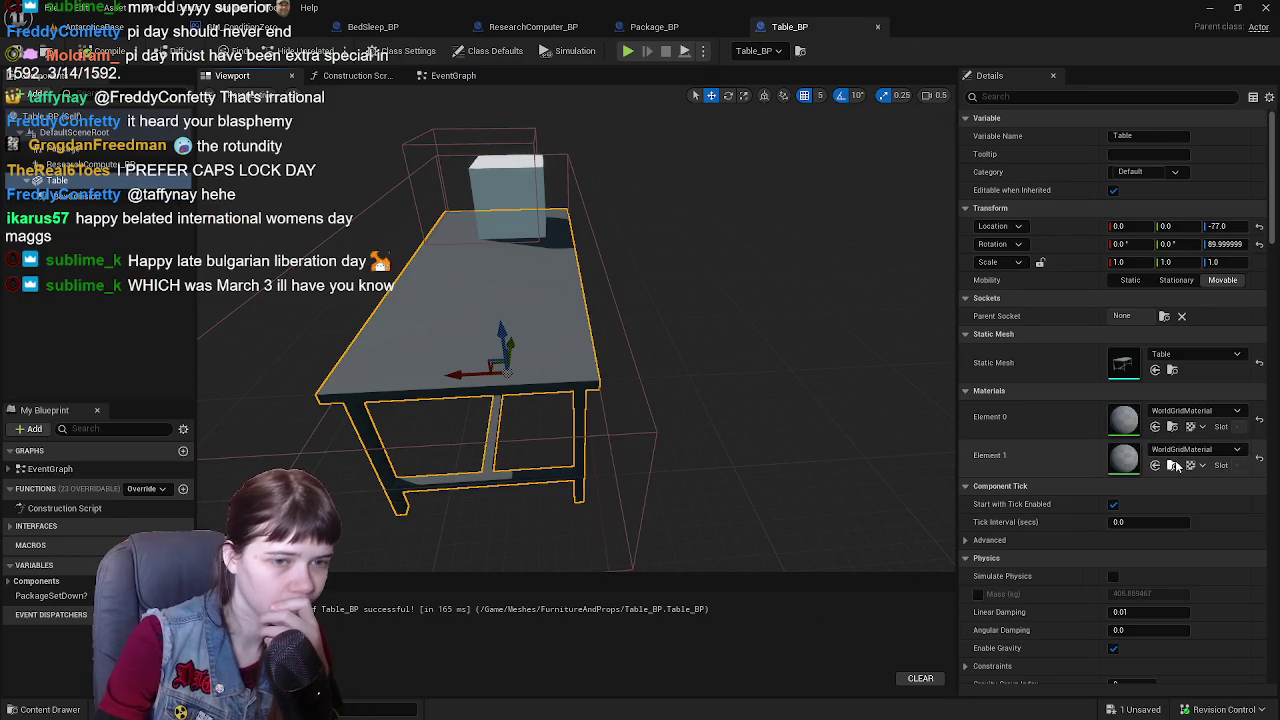
# - From the Materials folder, try MI_ColoredMetal and MI_Floor on the table's two material slots
pyautogui.click(43, 709)
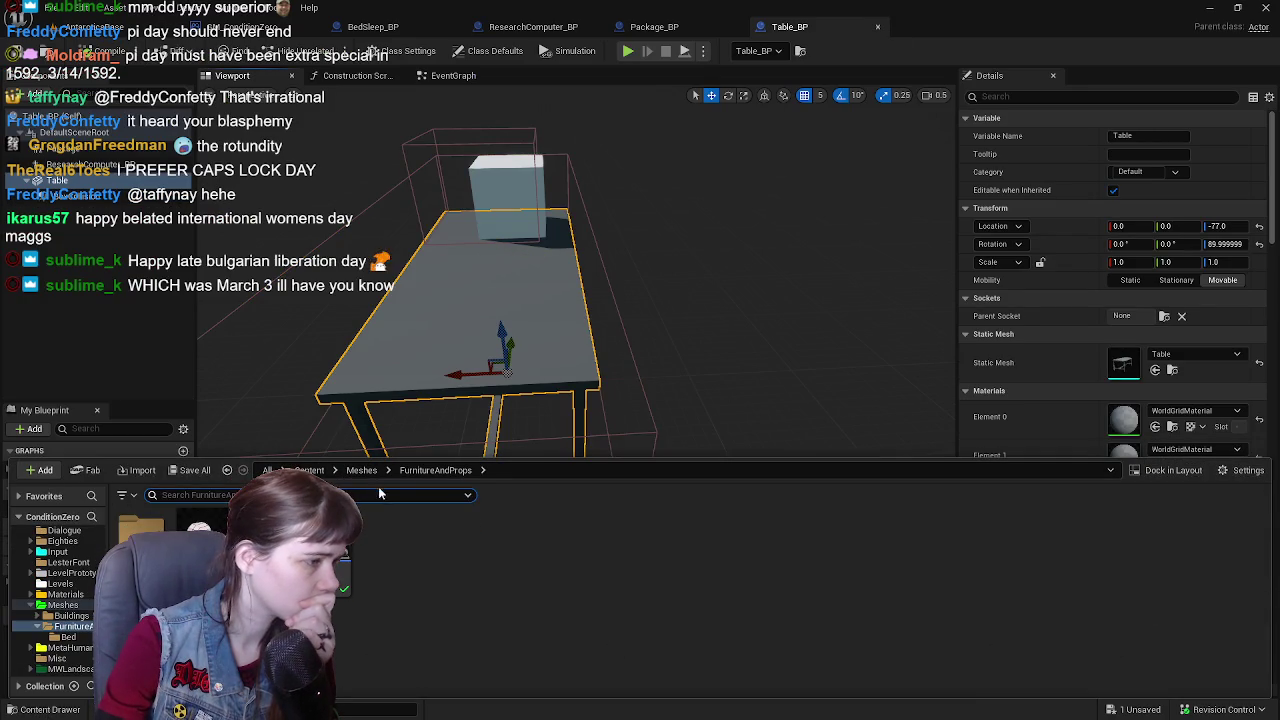
pyautogui.click(309, 470)
pyautogui.doubleClick(715, 545)
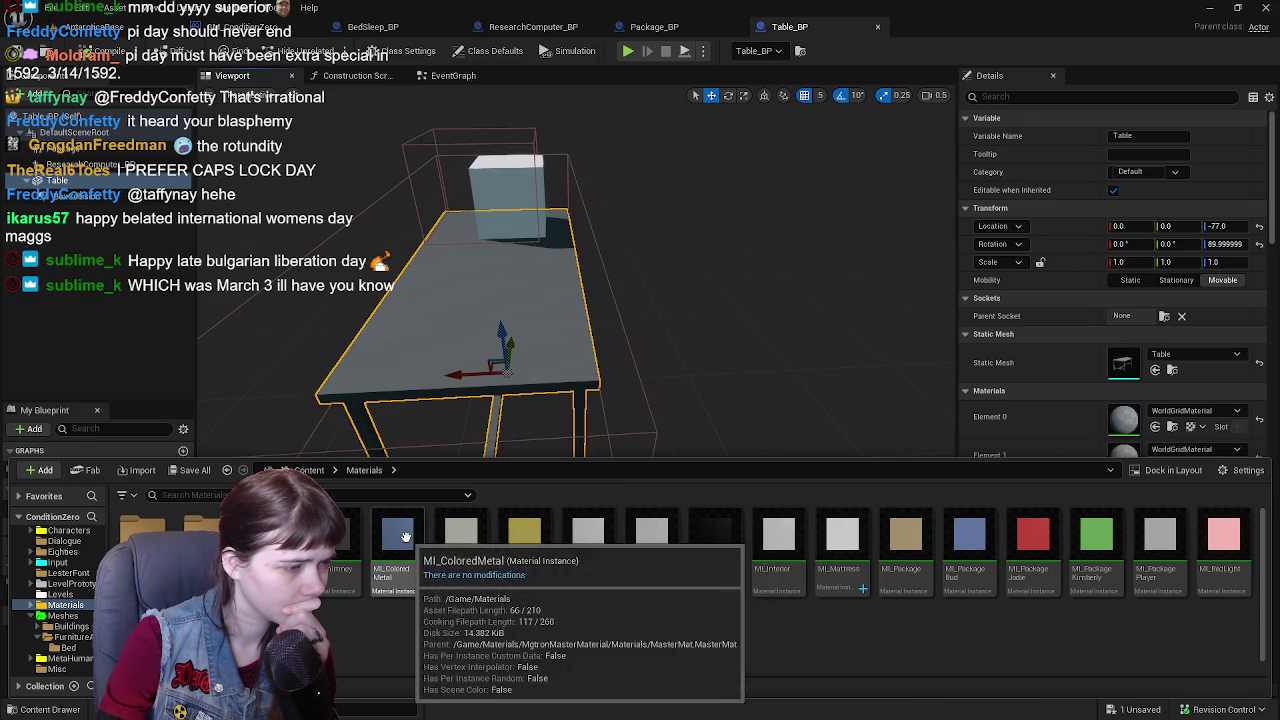
pyautogui.moveTo(400, 537)
pyautogui.mouseDown()
pyautogui.moveTo(985, 333)
pyautogui.moveTo(1136, 400)
pyautogui.moveTo(1126, 436)
pyautogui.moveTo(1134, 424)
pyautogui.mouseUp()
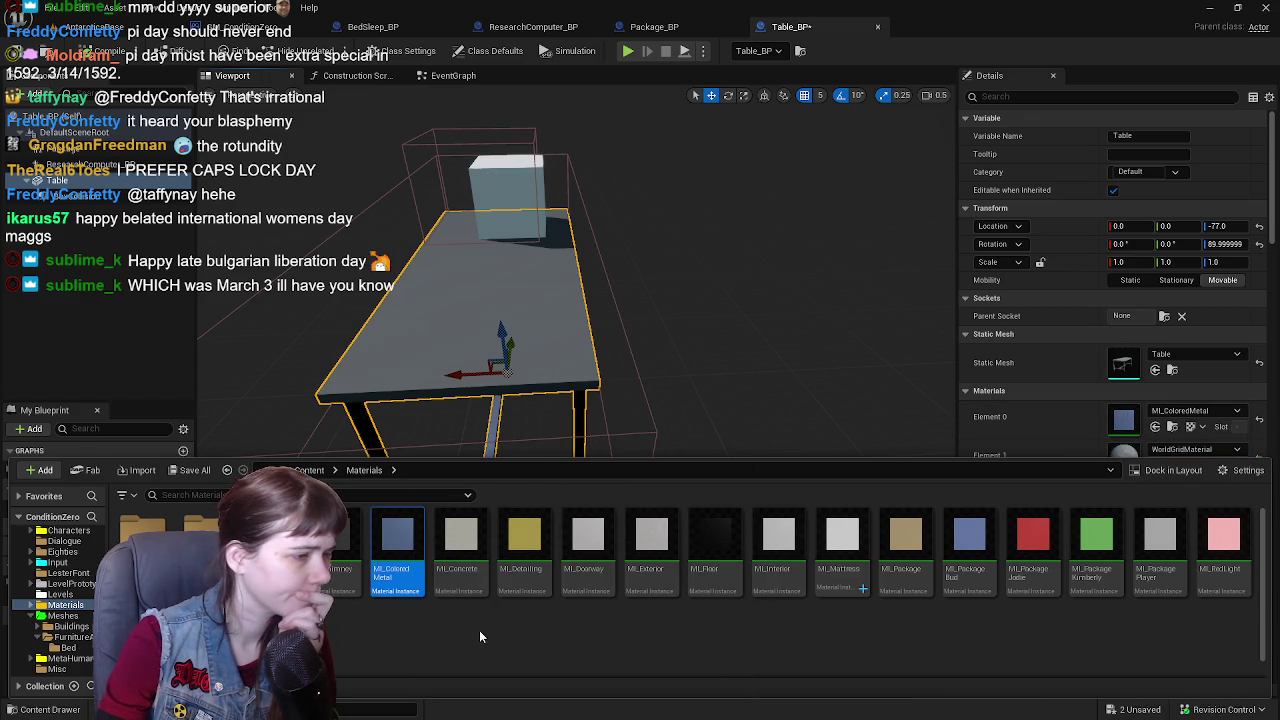
pyautogui.scroll(-1, 479, 630)
pyautogui.moveTo(715, 535)
pyautogui.mouseDown()
pyautogui.moveTo(1100, 470)
pyautogui.moveTo(1140, 455)
pyautogui.moveTo(1132, 447)
pyautogui.mouseUp()
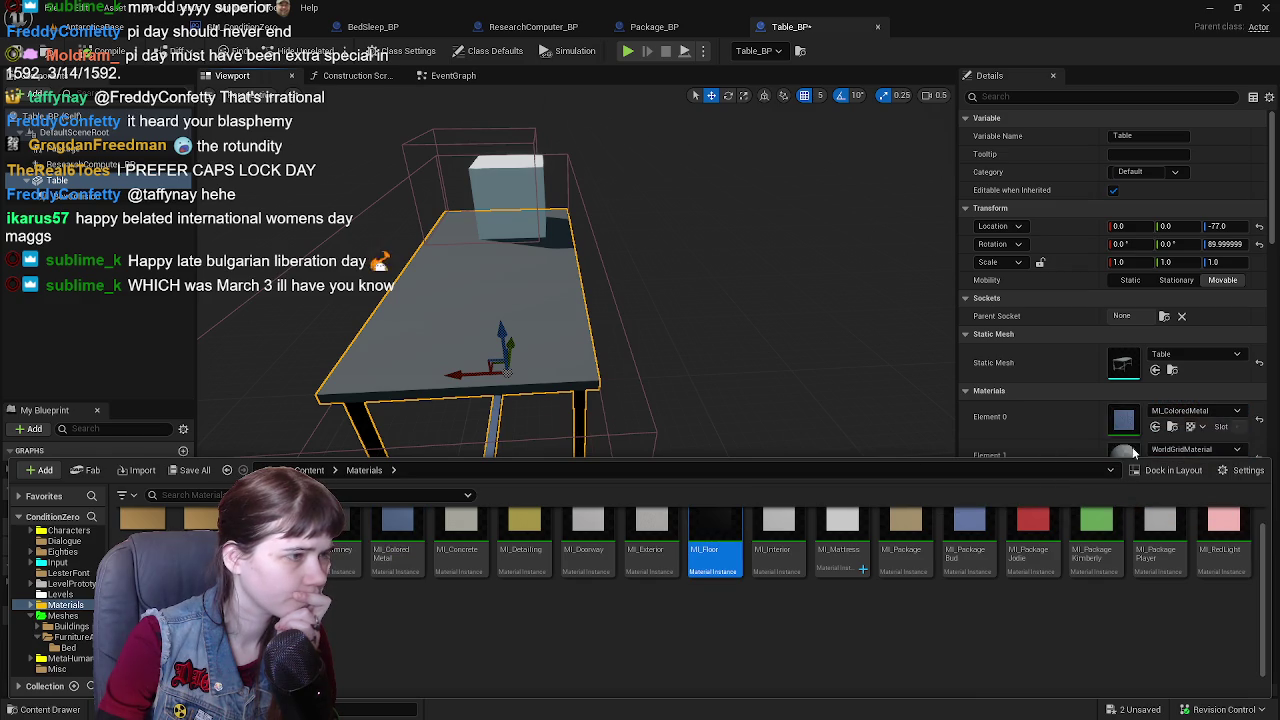
pyautogui.scroll(-3, 1082, 390)
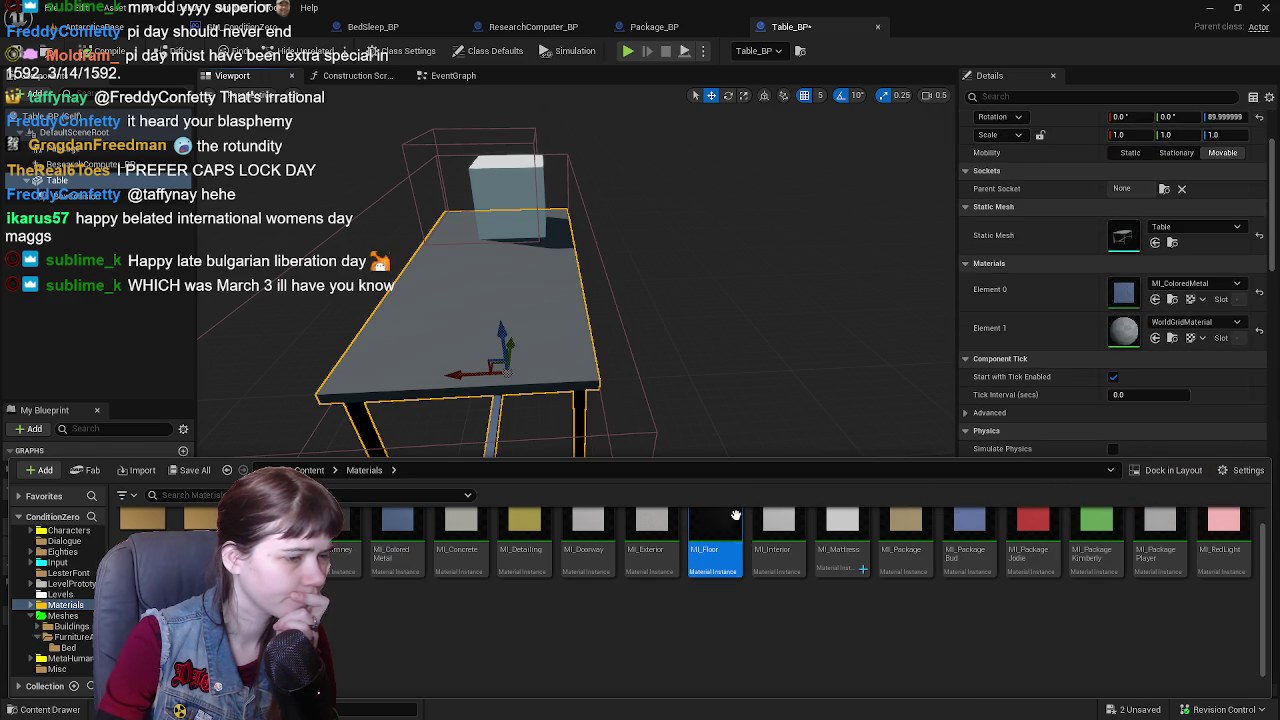
pyautogui.moveTo(736, 515); pyautogui.dragTo(1124, 330)
# - Try MI_Floor on Element 0, then MI_Mattress and finally MI_Doorway on Element 1
pyautogui.press('F7')
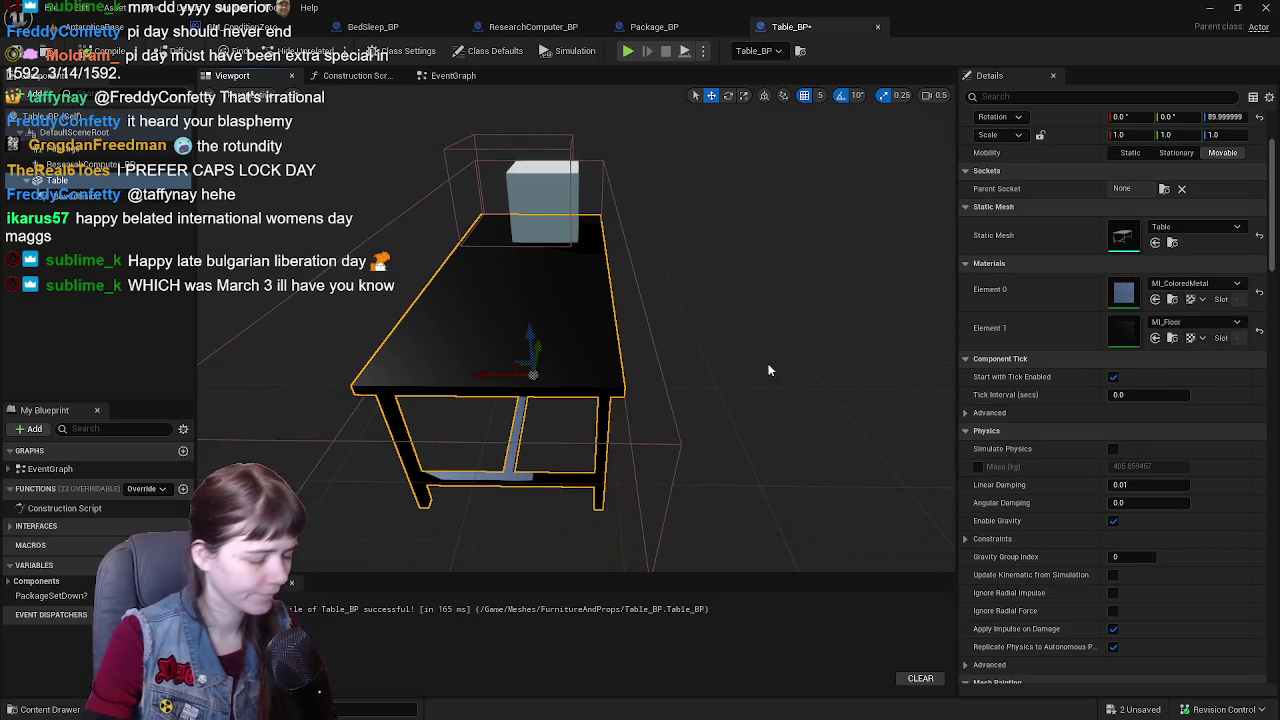
pyautogui.moveTo(768, 370); pyautogui.dragTo(580, 384)
pyautogui.hotkey('ctrl', 'space')
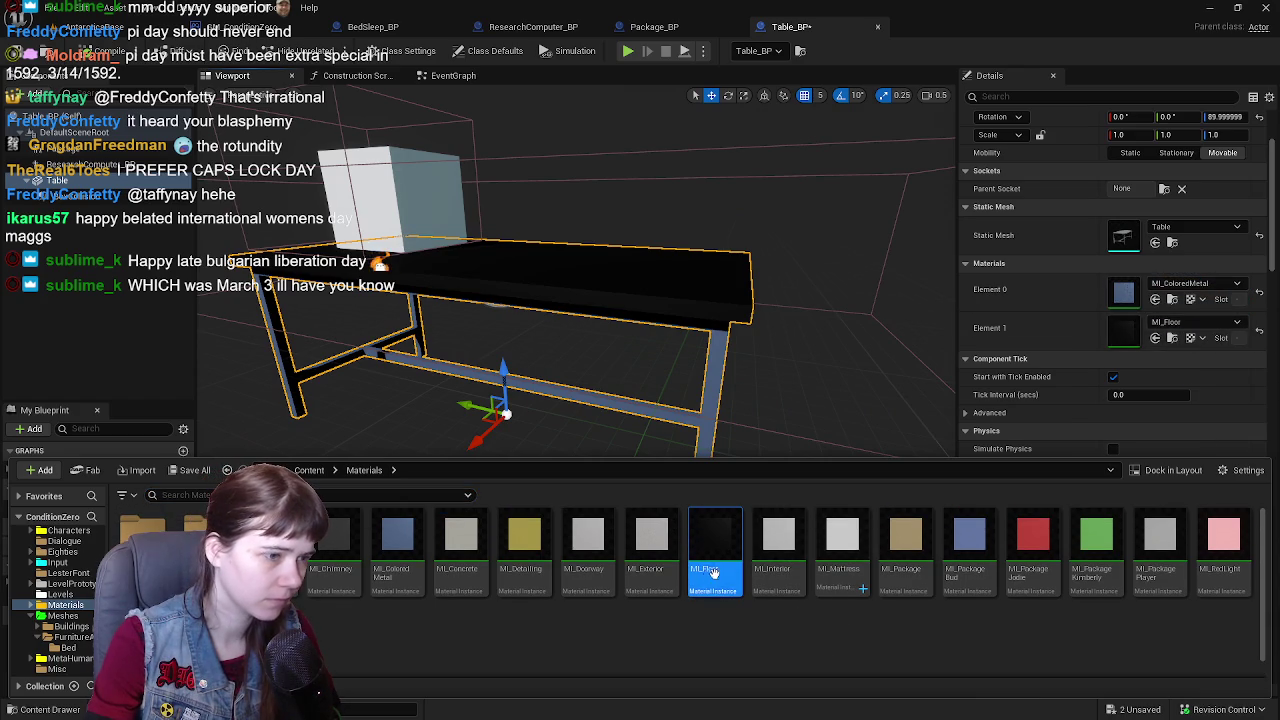
pyautogui.moveTo(713, 545); pyautogui.dragTo(1130, 290)
pyautogui.moveTo(842, 545)
pyautogui.mouseDown()
pyautogui.moveTo(1140, 300)
pyautogui.moveTo(1160, 330)
pyautogui.mouseUp()
pyautogui.moveTo(700, 330); pyautogui.dragTo(720, 329)
pyautogui.hotkey('ctrl', 'space')
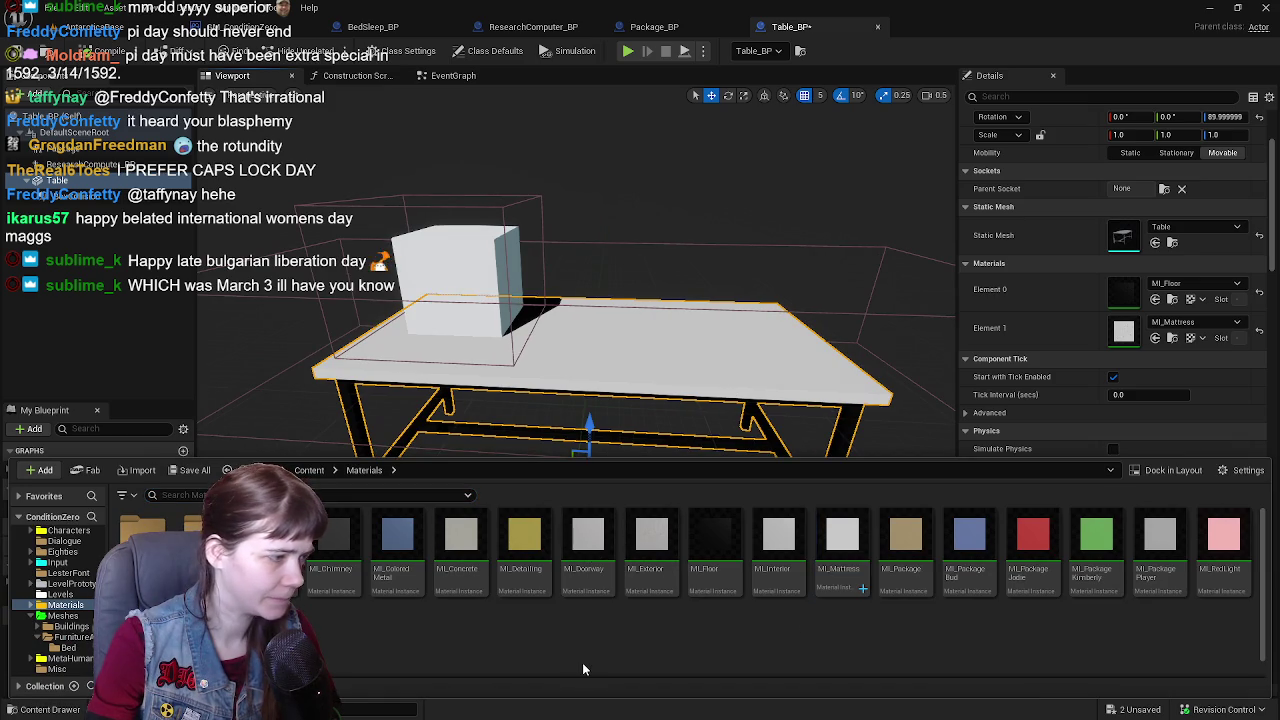
pyautogui.moveTo(587, 576); pyautogui.dragTo(1137, 330)
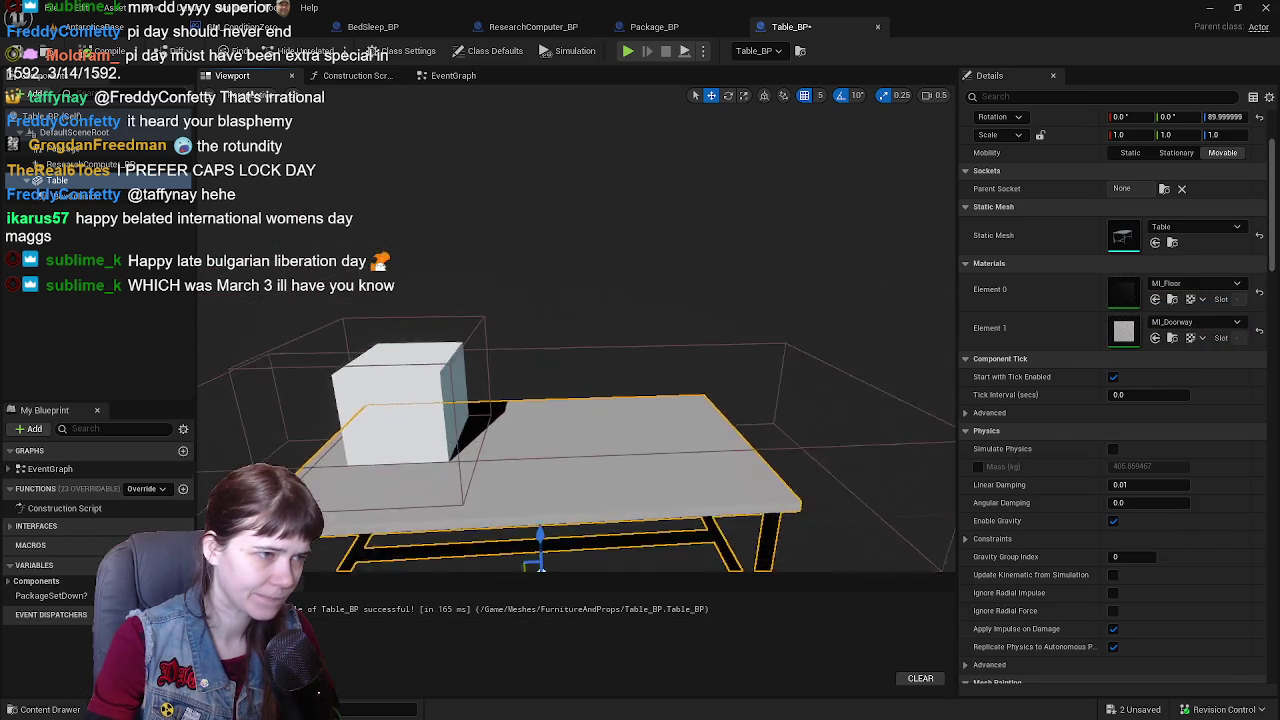
# - Try MI_Exterior and MI_Doorway on Element 0, settling on MI_BulbHouse
pyautogui.moveTo(728, 335)
pyautogui.mouseDown()
pyautogui.moveTo(660, 350)
pyautogui.moveTo(730, 380)
pyautogui.moveTo(715, 385)
pyautogui.moveTo(700, 385)
pyautogui.moveTo(730, 336)
pyautogui.mouseUp()
pyautogui.hotkey('ctrl', 'space')
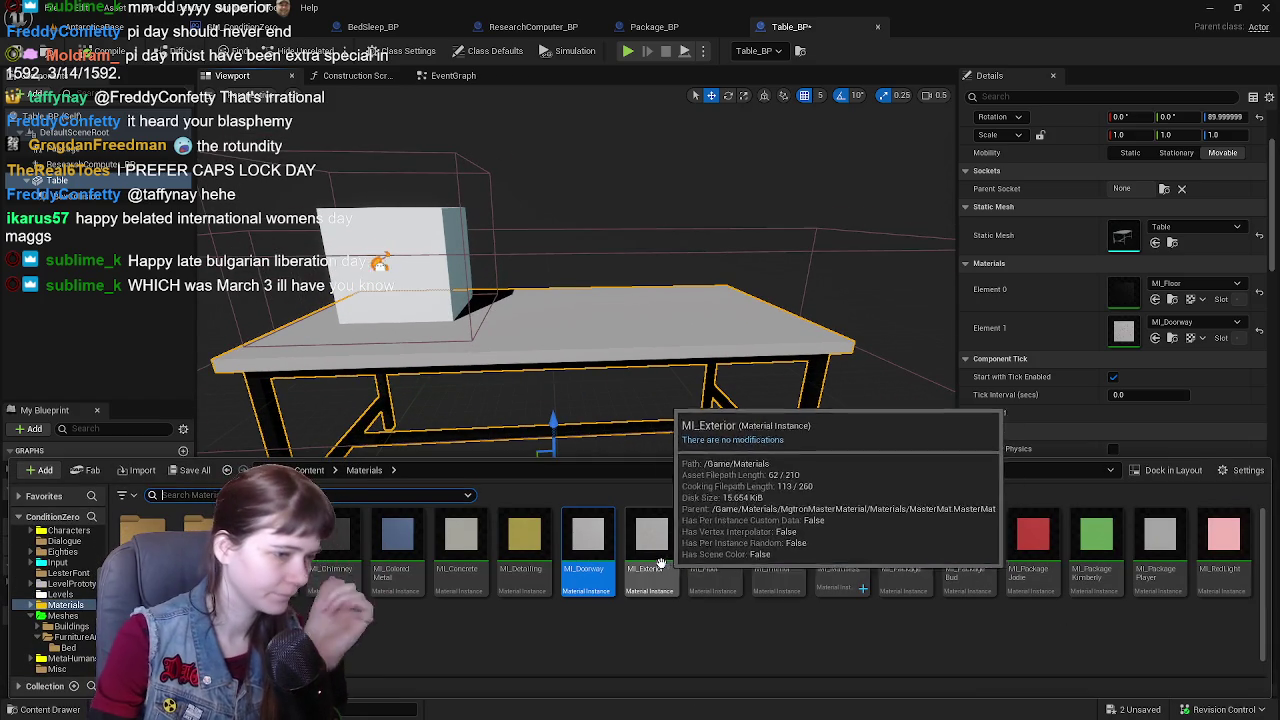
pyautogui.moveTo(650, 545)
pyautogui.mouseDown()
pyautogui.moveTo(1145, 340)
pyautogui.moveTo(1165, 330)
pyautogui.moveTo(1160, 292)
pyautogui.mouseUp()
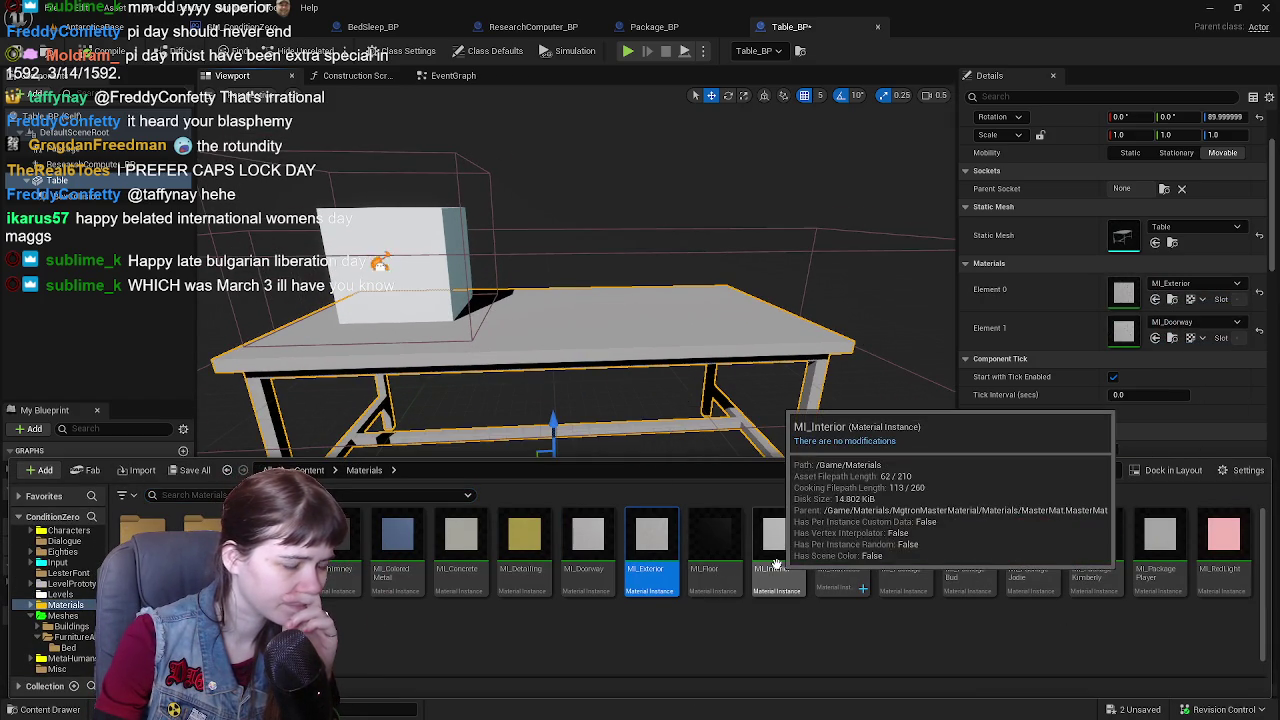
pyautogui.moveTo(596, 555); pyautogui.dragTo(1125, 292)
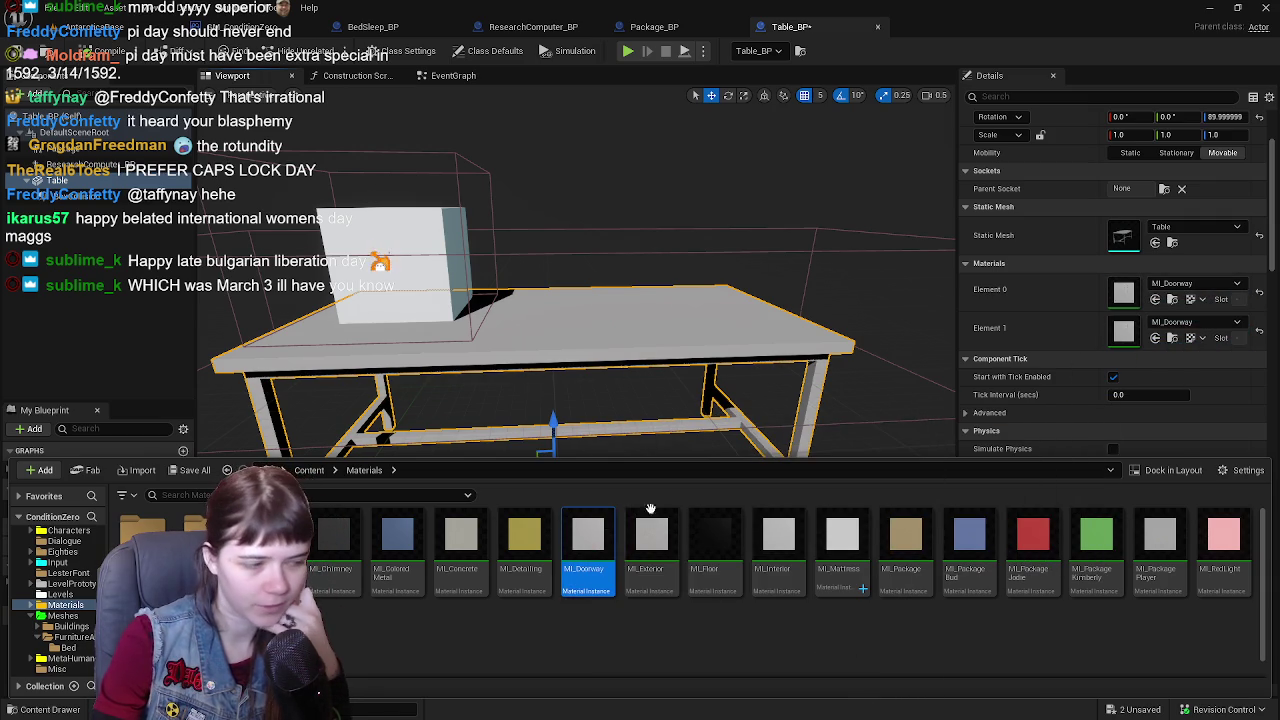
pyautogui.moveTo(270, 545)
pyautogui.mouseDown()
pyautogui.moveTo(1162, 285)
pyautogui.moveTo(1150, 290)
pyautogui.mouseUp()
pyautogui.click(700, 380)
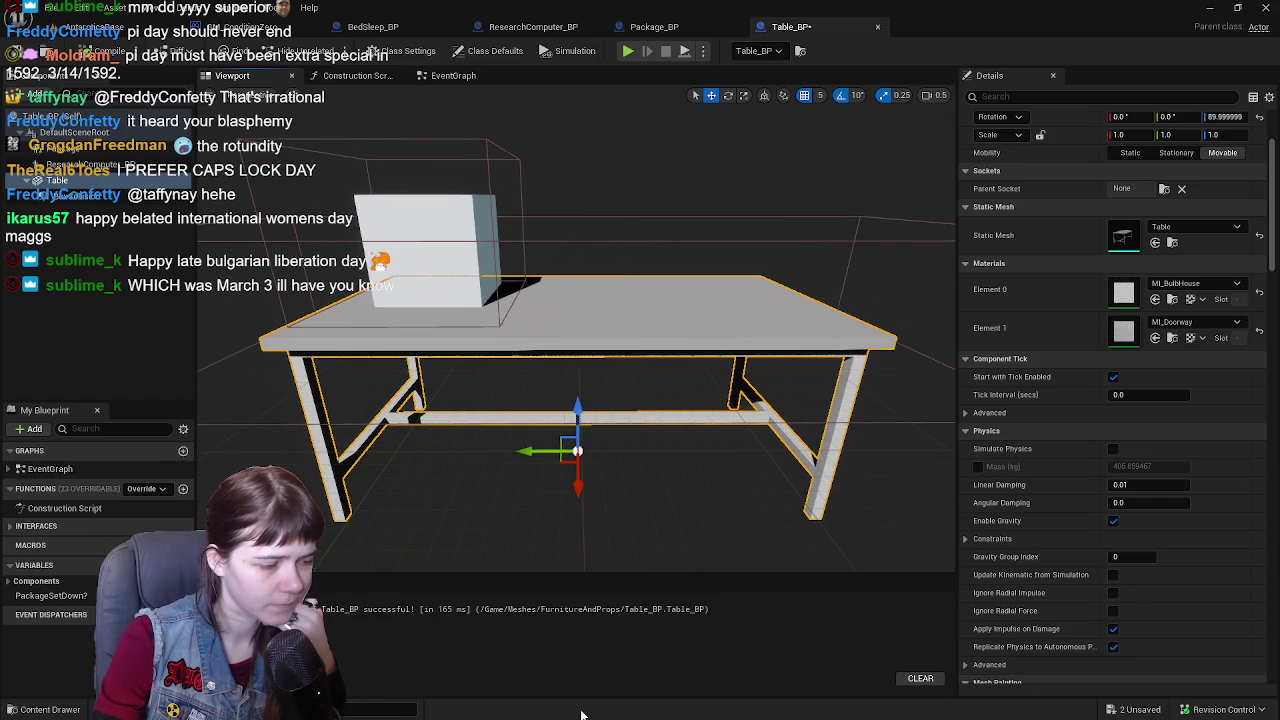
# - Try MI_BulbHouse on the second material and MI_ColoredMetal on the table
pyautogui.click(64, 703)
pyautogui.moveTo(270, 535)
pyautogui.mouseDown()
pyautogui.moveTo(318, 472)
pyautogui.moveTo(1157, 315)
pyautogui.moveTo(1157, 326)
pyautogui.mouseUp()
pyautogui.click(671, 334)
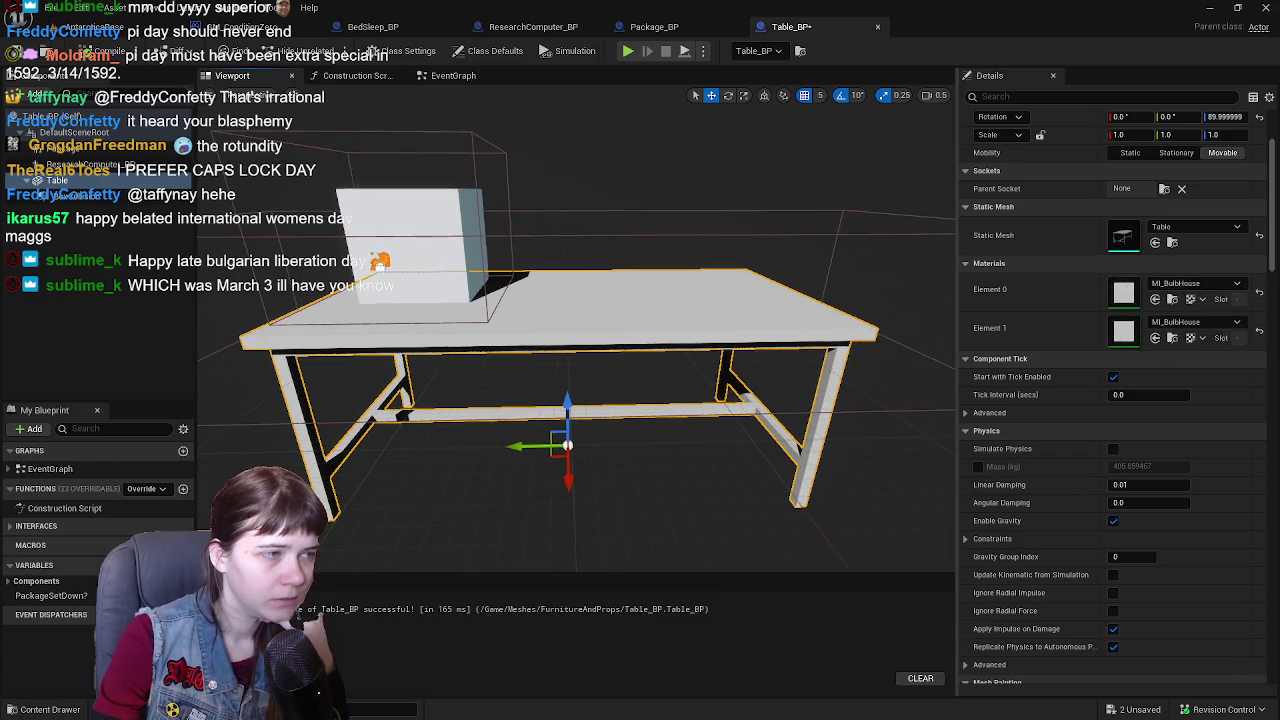
pyautogui.click(44, 710)
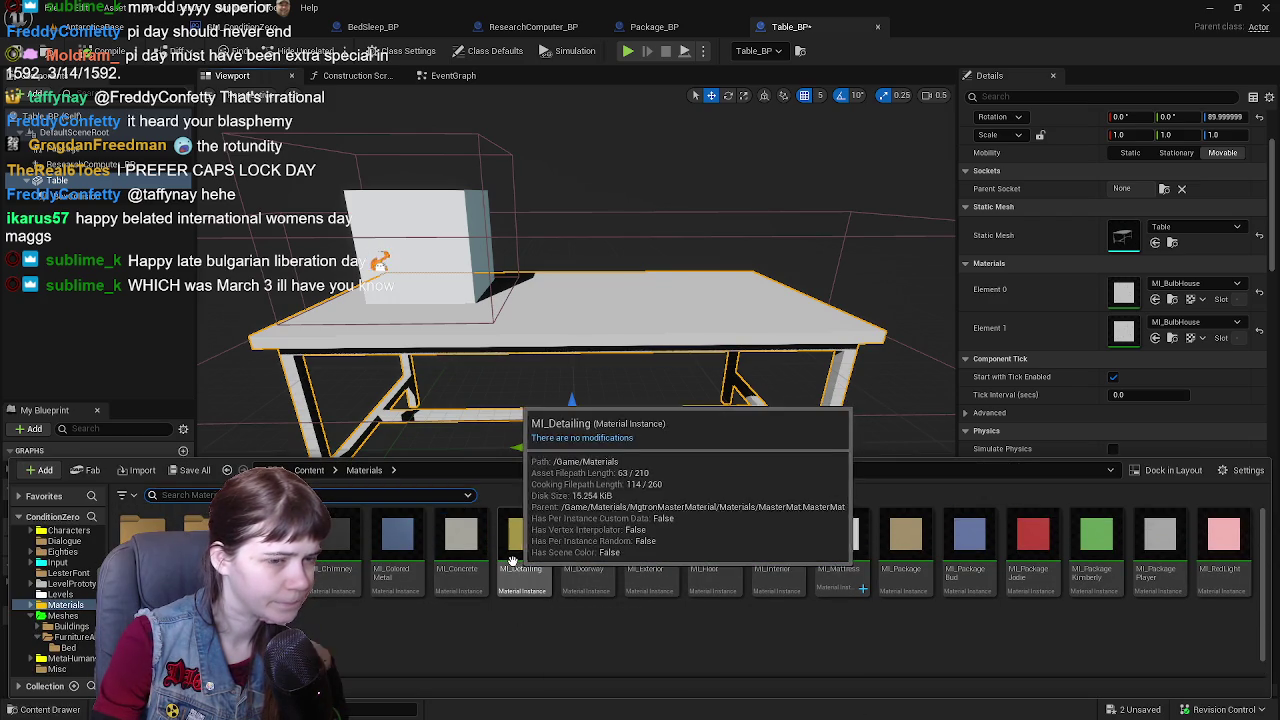
pyautogui.moveTo(397, 540)
pyautogui.mouseDown()
pyautogui.moveTo(890, 413)
pyautogui.moveTo(1125, 330)
pyautogui.mouseUp()
pyautogui.moveTo(270, 545)
pyautogui.mouseDown()
pyautogui.moveTo(560, 500)
pyautogui.moveTo(1173, 325)
pyautogui.mouseUp()
# - Test MI_ColoredMetal, MI_Chimney and MI_Concrete, ending with MI_ColoredMetal legs
pyautogui.moveTo(1062, 362); pyautogui.dragTo(1125, 330)
pyautogui.moveTo(397, 540); pyautogui.dragTo(1124, 292)
pyautogui.moveTo(340, 540)
pyautogui.mouseDown()
pyautogui.moveTo(1143, 290)
pyautogui.moveTo(1150, 320)
pyautogui.moveTo(1150, 300)
pyautogui.moveTo(1124, 292)
pyautogui.mouseUp()
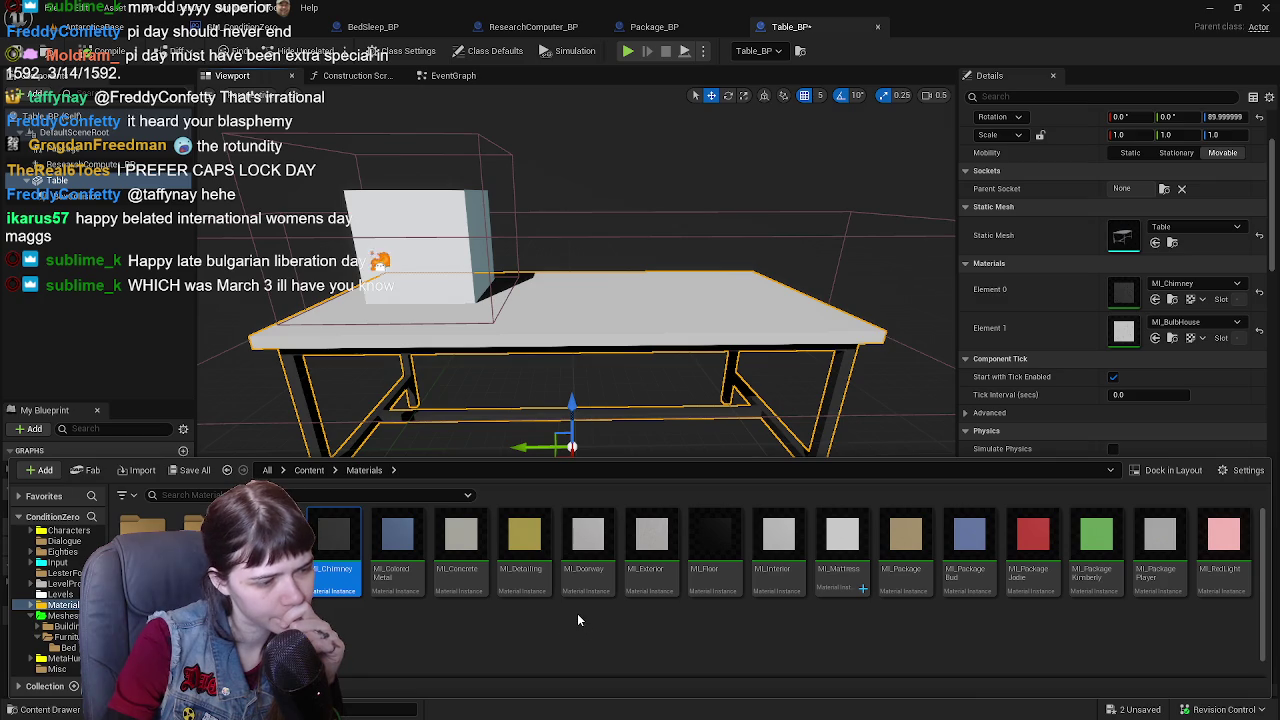
pyautogui.moveTo(340, 545)
pyautogui.mouseDown()
pyautogui.moveTo(1140, 330)
pyautogui.moveTo(1124, 331)
pyautogui.mouseUp()
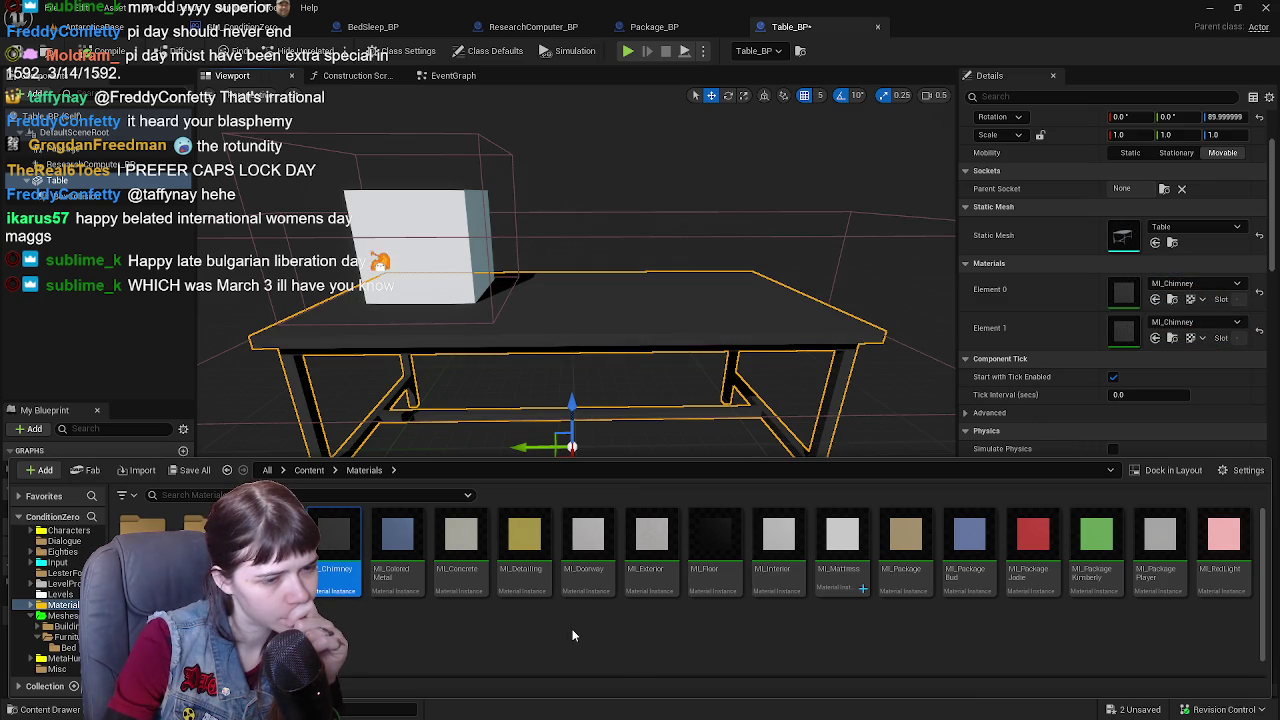
pyautogui.moveTo(397, 540); pyautogui.dragTo(1205, 330)
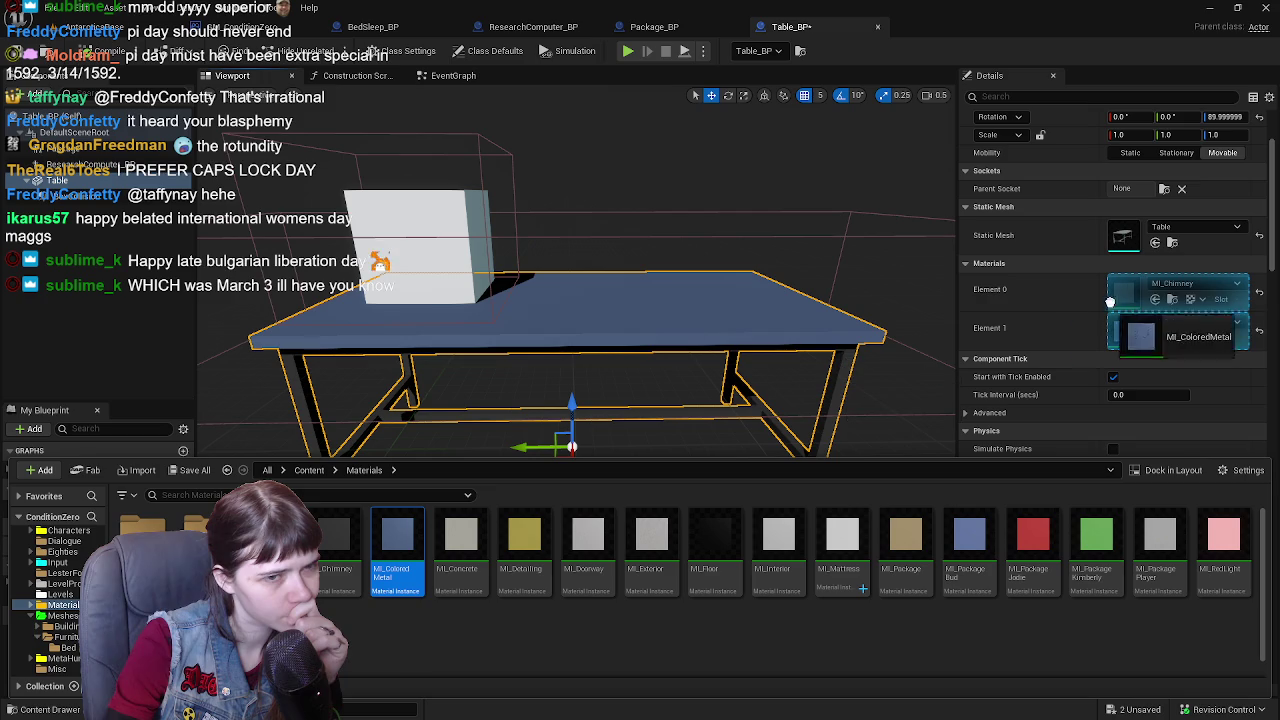
pyautogui.moveTo(1110, 302)
pyautogui.mouseDown()
pyautogui.moveTo(1178, 288)
pyautogui.moveTo(1166, 288)
pyautogui.mouseUp()
pyautogui.moveTo(460, 545); pyautogui.dragTo(1135, 345)
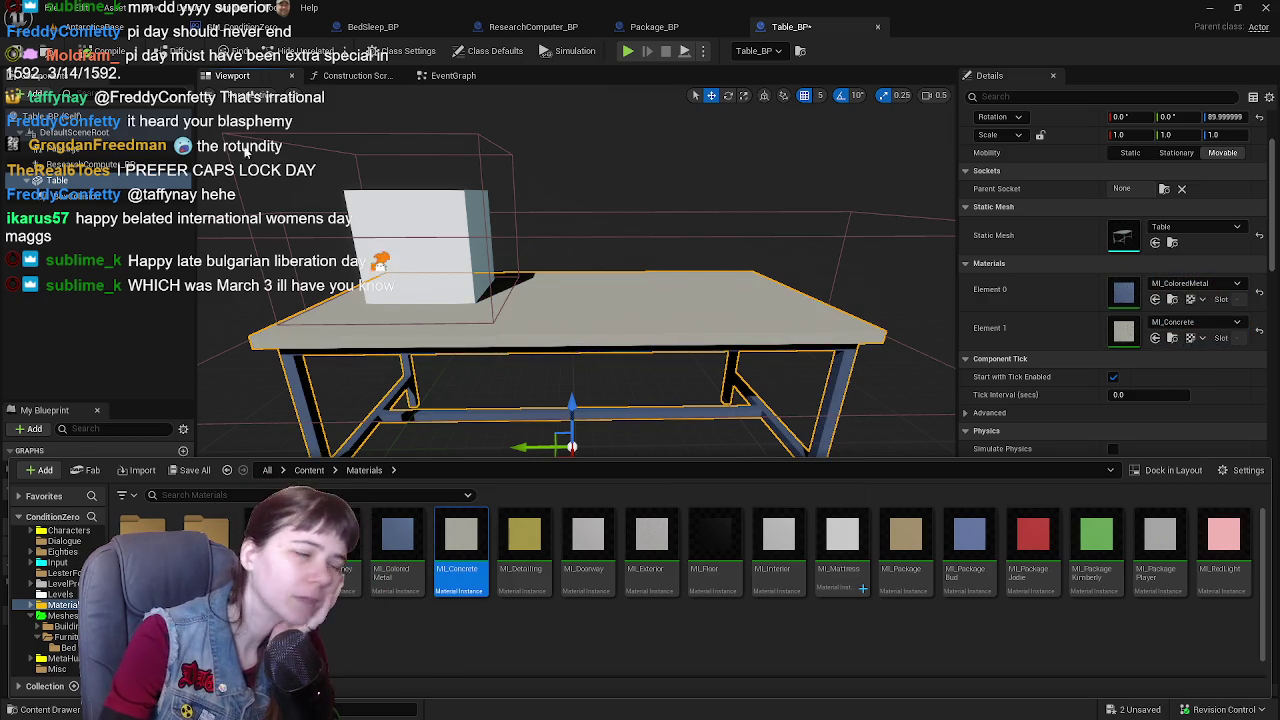
# - Make the table top MI_Exterior and view the result in the level
pyautogui.click(20, 55)
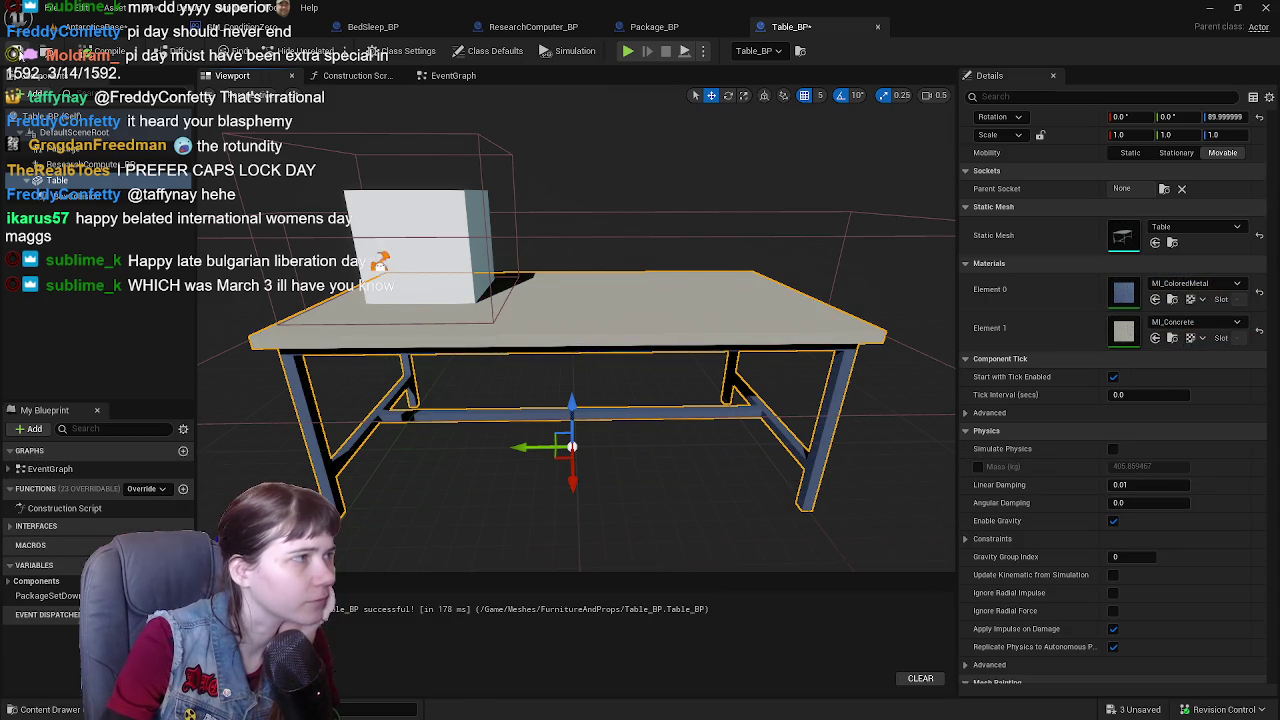
pyautogui.click(35, 710)
pyautogui.moveTo(651, 545)
pyautogui.mouseDown()
pyautogui.moveTo(725, 550)
pyautogui.moveTo(1195, 330)
pyautogui.mouseUp()
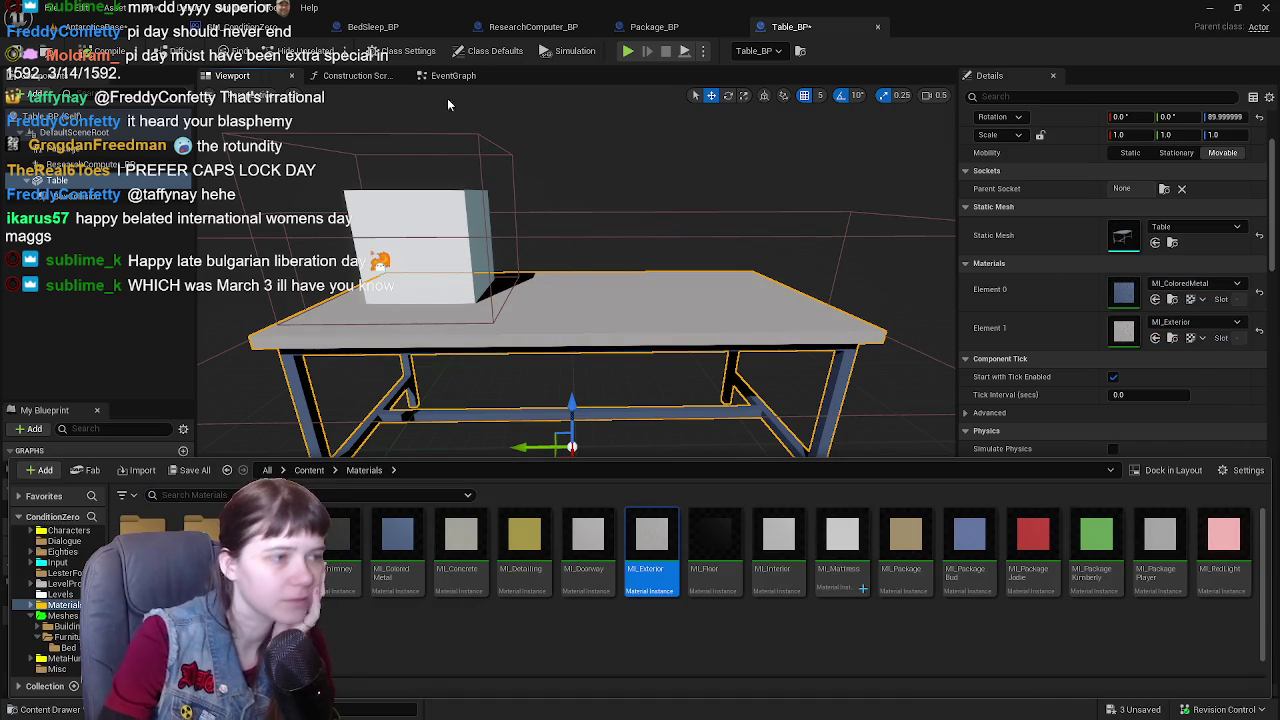
pyautogui.click(70, 26)
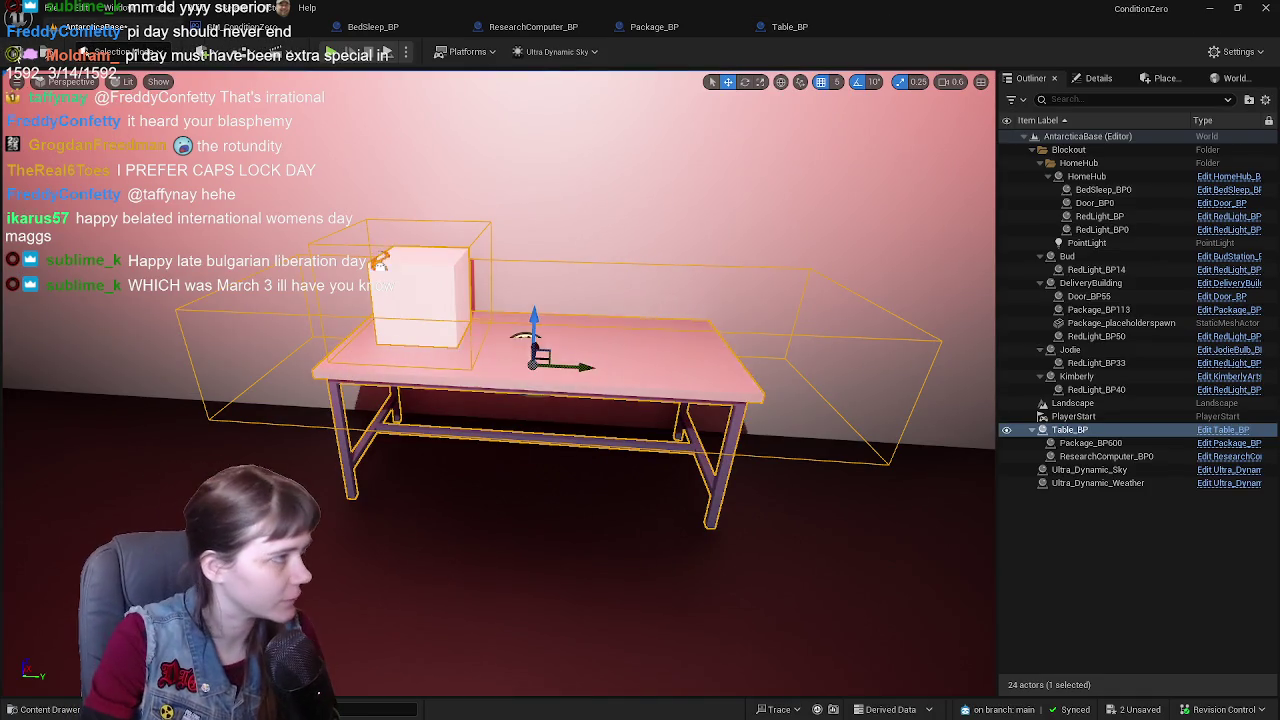
pyautogui.moveTo(474, 220); pyautogui.dragTo(395, 228)
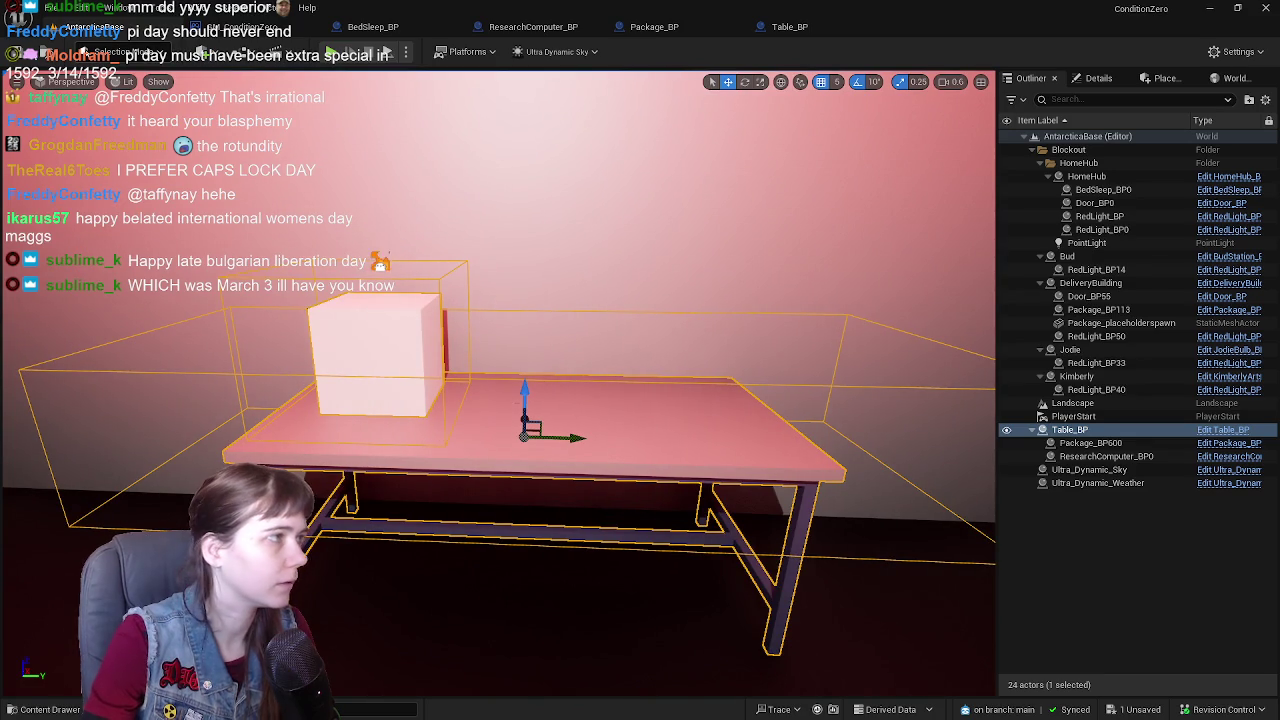
# - Set the table mesh's Collision Presets to Custom blocking Interaction, then compile and save Table_BP
pyautogui.click(785, 27)
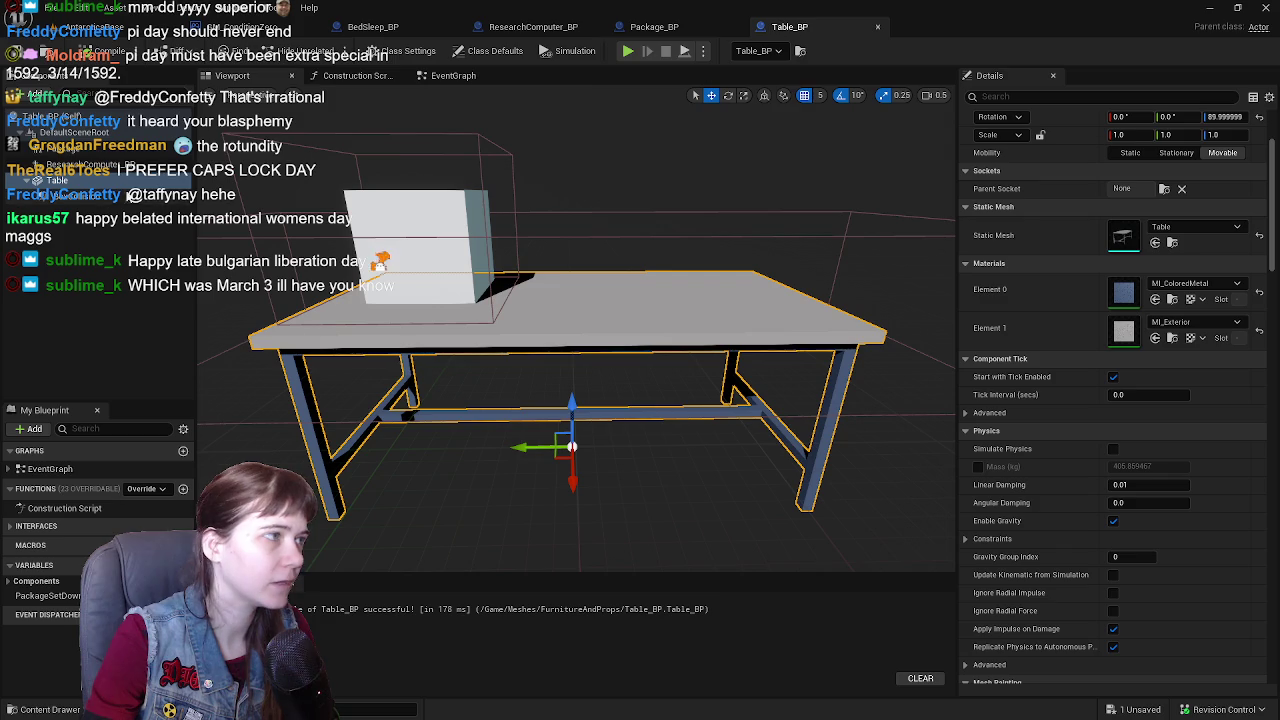
pyautogui.scroll(-10, 1100, 490)
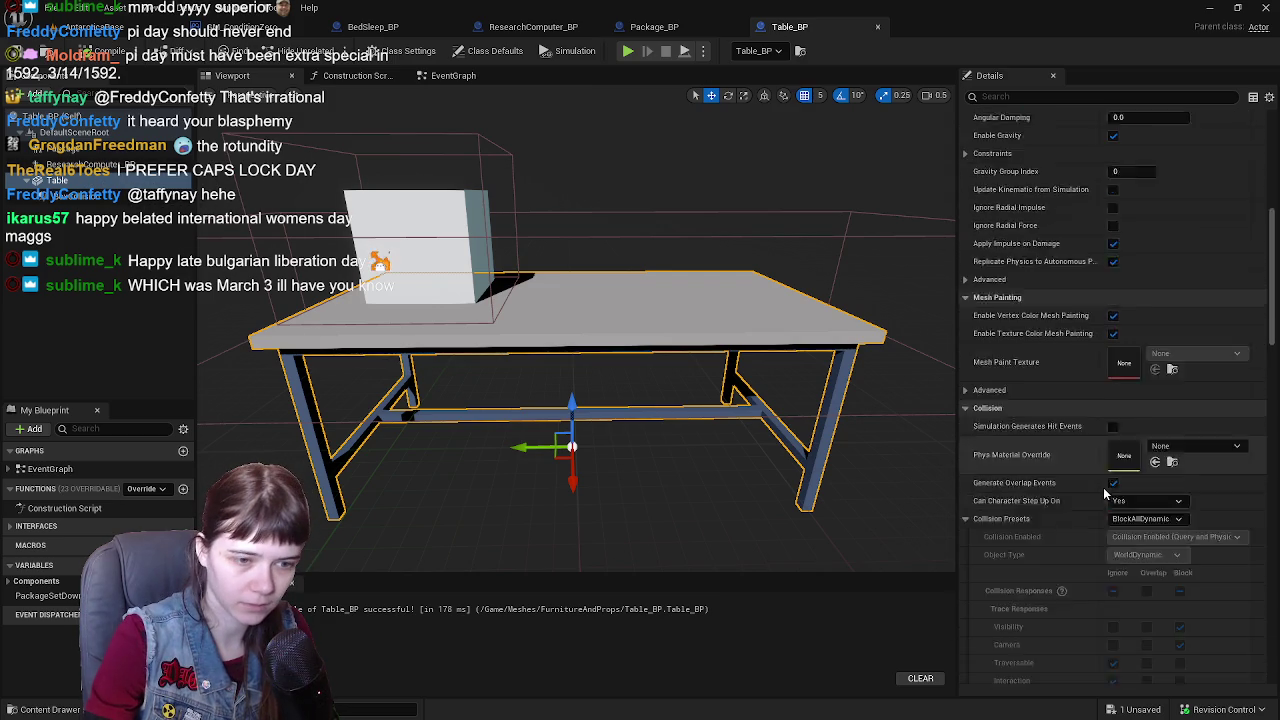
pyautogui.click(1160, 165)
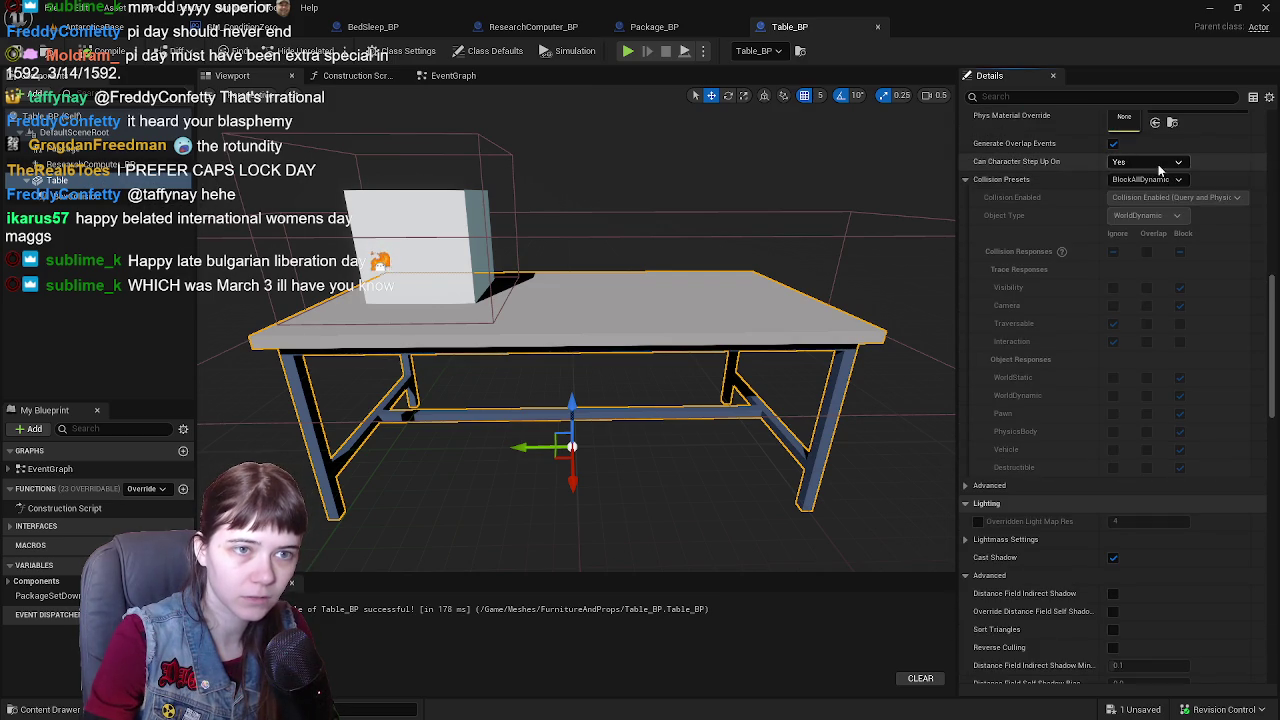
pyautogui.click(1160, 181)
pyautogui.click(1159, 206)
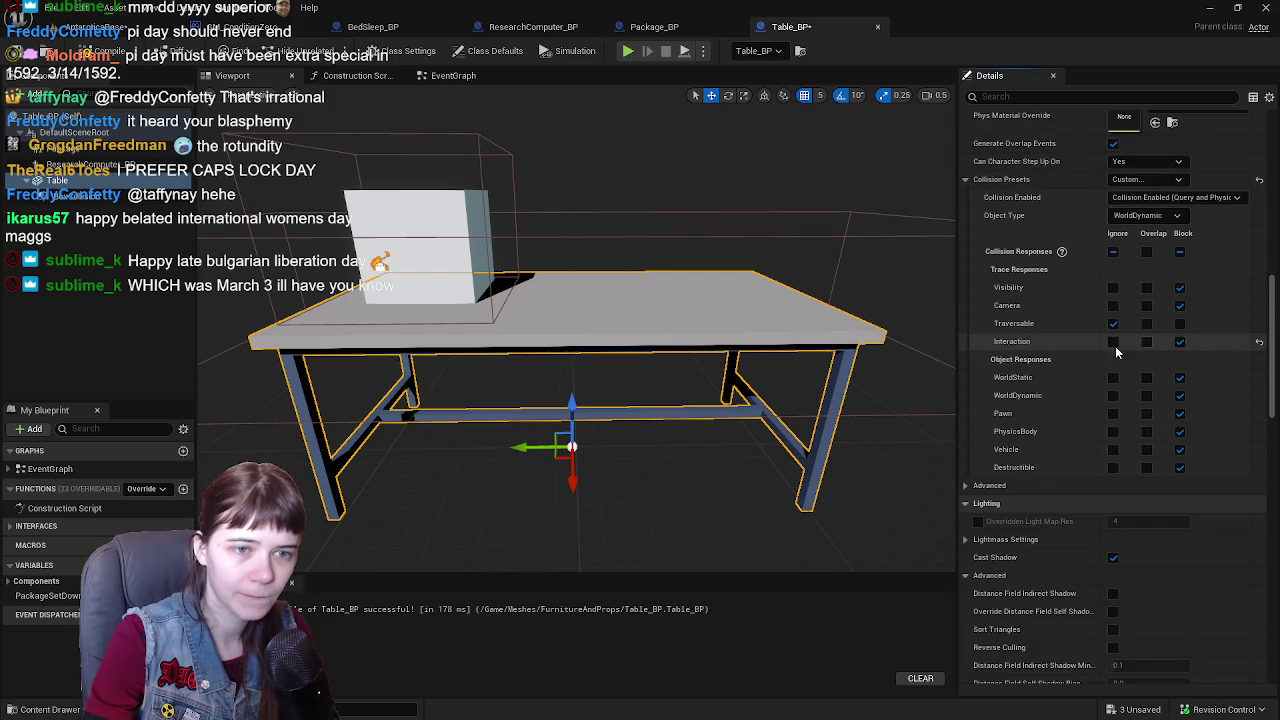
pyautogui.click(88, 50)
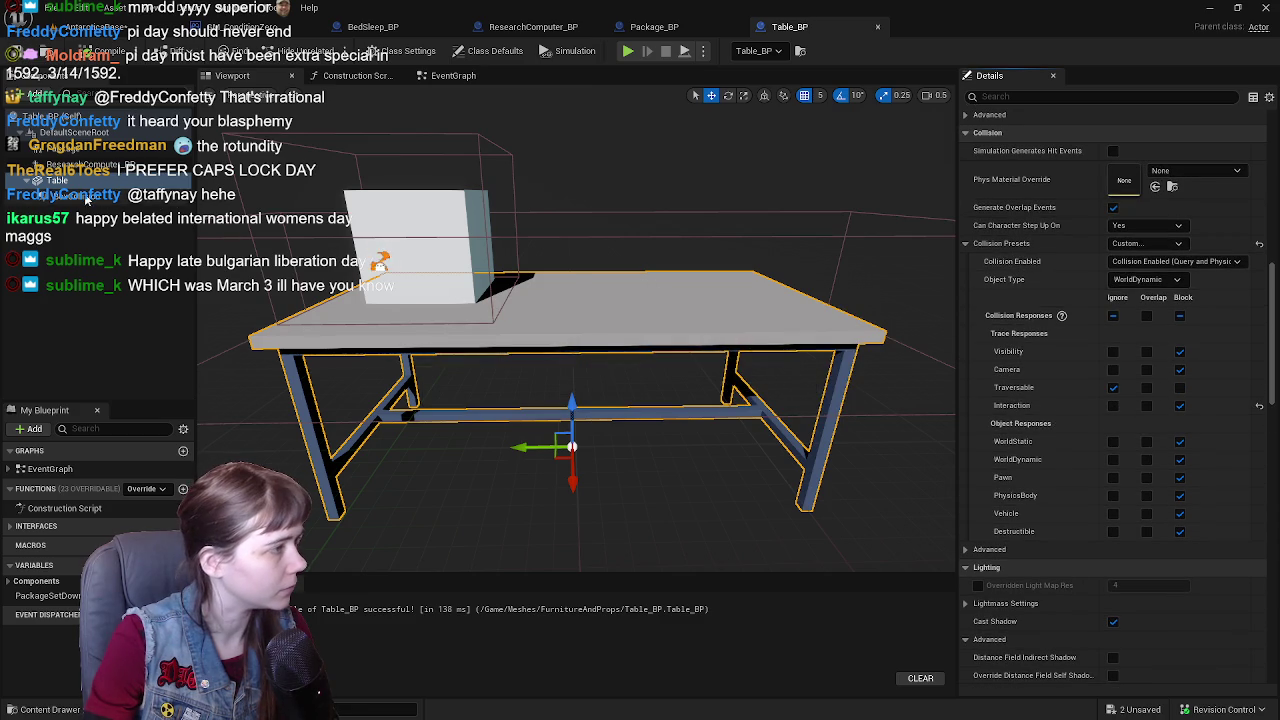
pyautogui.click(87, 197)
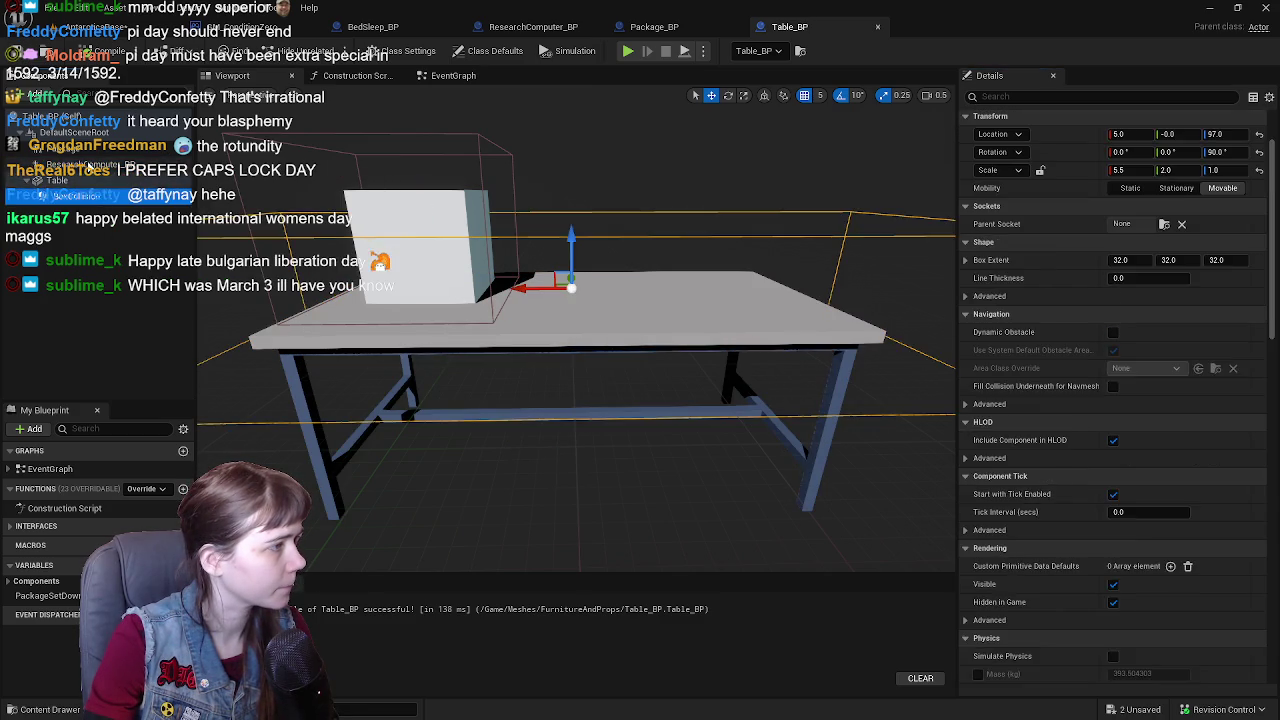
# - Keep the Package component at scale 0.5 and height 25, hide it, and return to the level
pyautogui.click(87, 164)
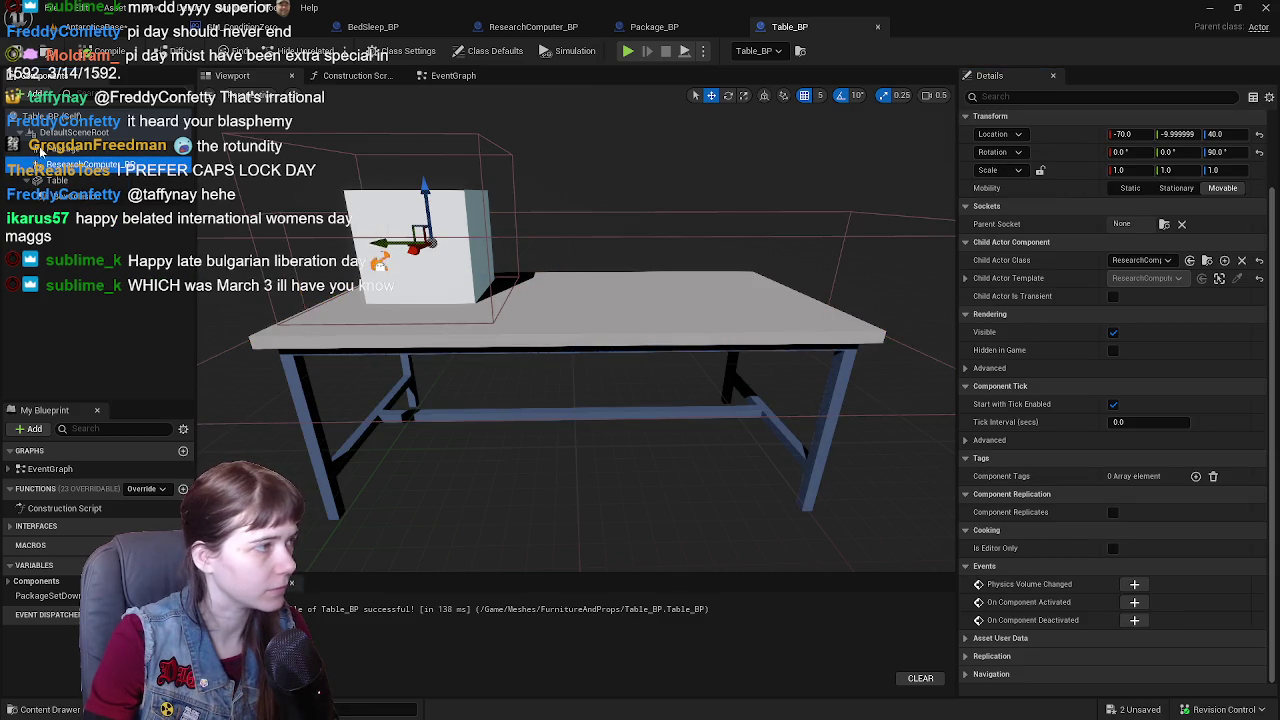
pyautogui.click(40, 150)
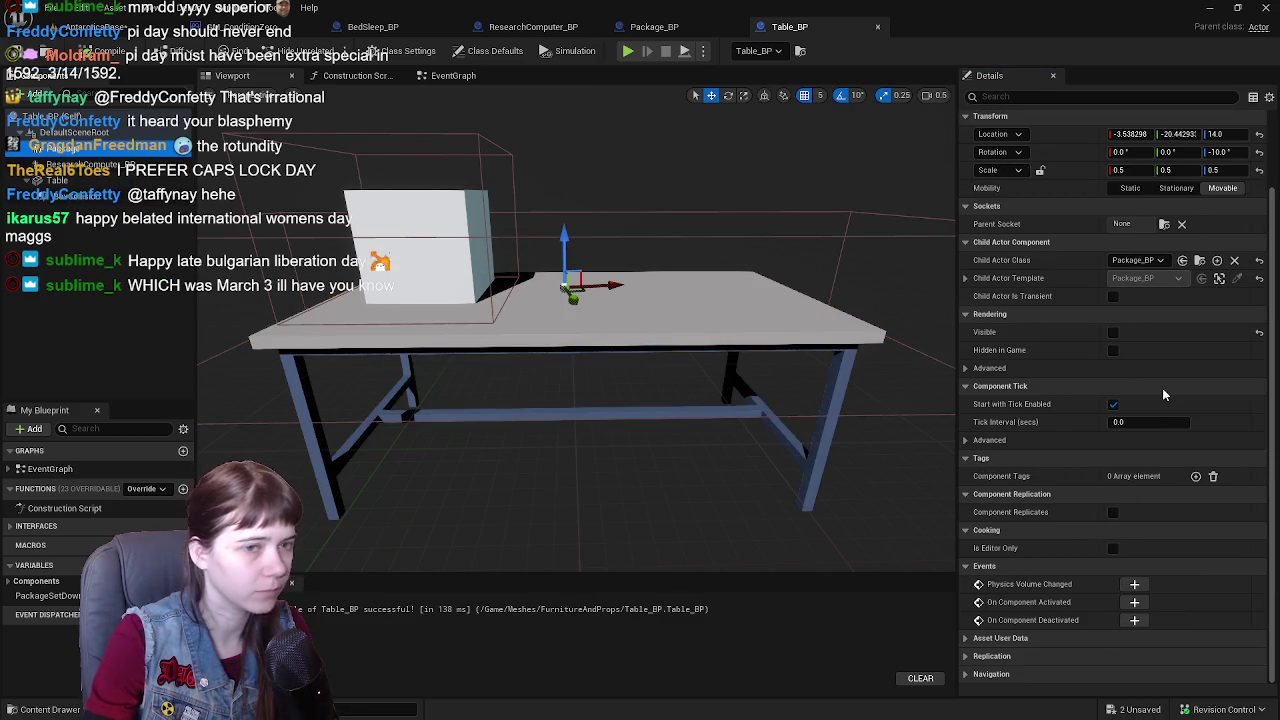
pyautogui.moveTo(576, 400)
pyautogui.mouseDown()
pyautogui.moveTo(556, 316)
pyautogui.moveTo(566, 280)
pyautogui.moveTo(576, 295)
pyautogui.mouseUp()
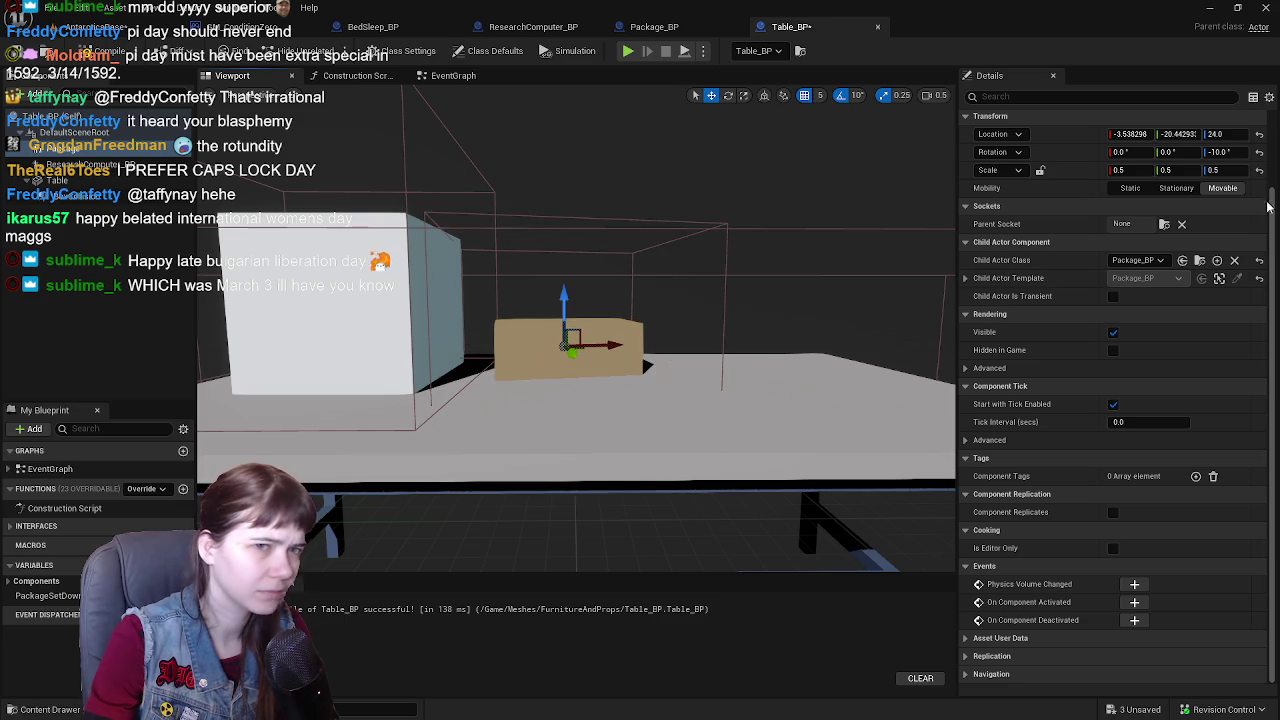
pyautogui.click(1259, 170)
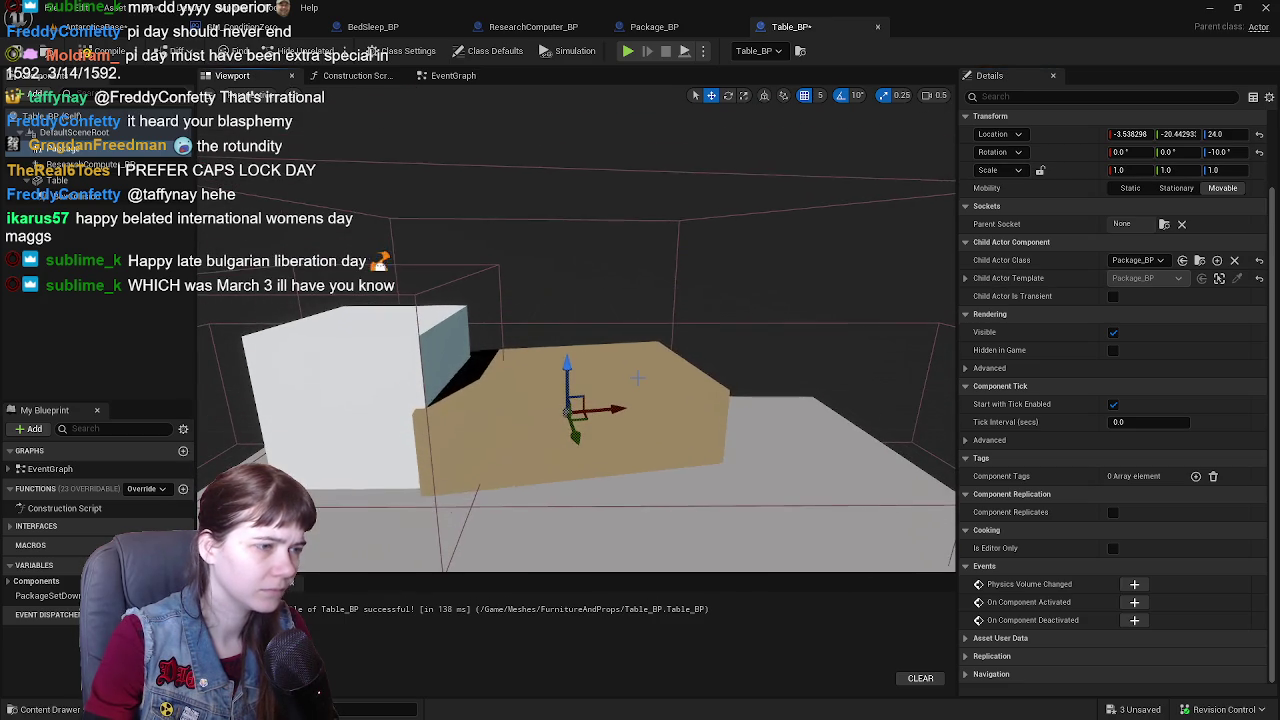
pyautogui.hotkey('ctrl', 'z')
pyautogui.scroll(5, 712, 340)
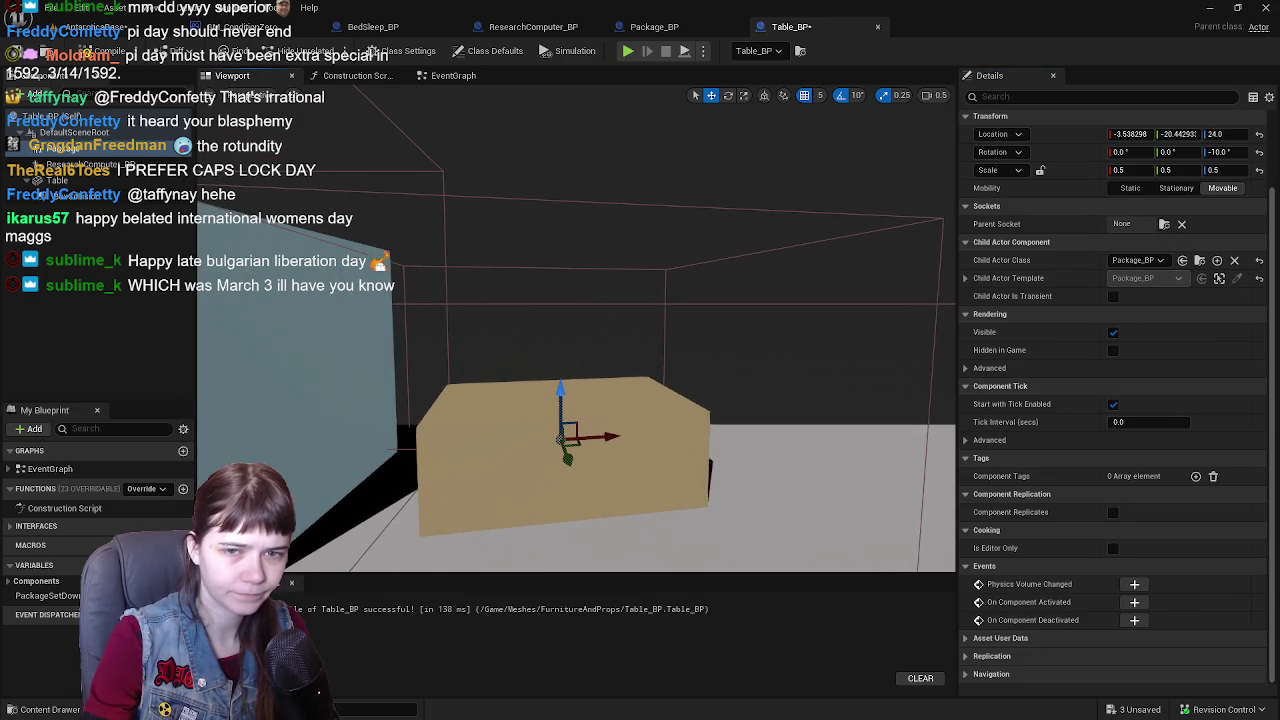
pyautogui.scroll(-4, 576, 349)
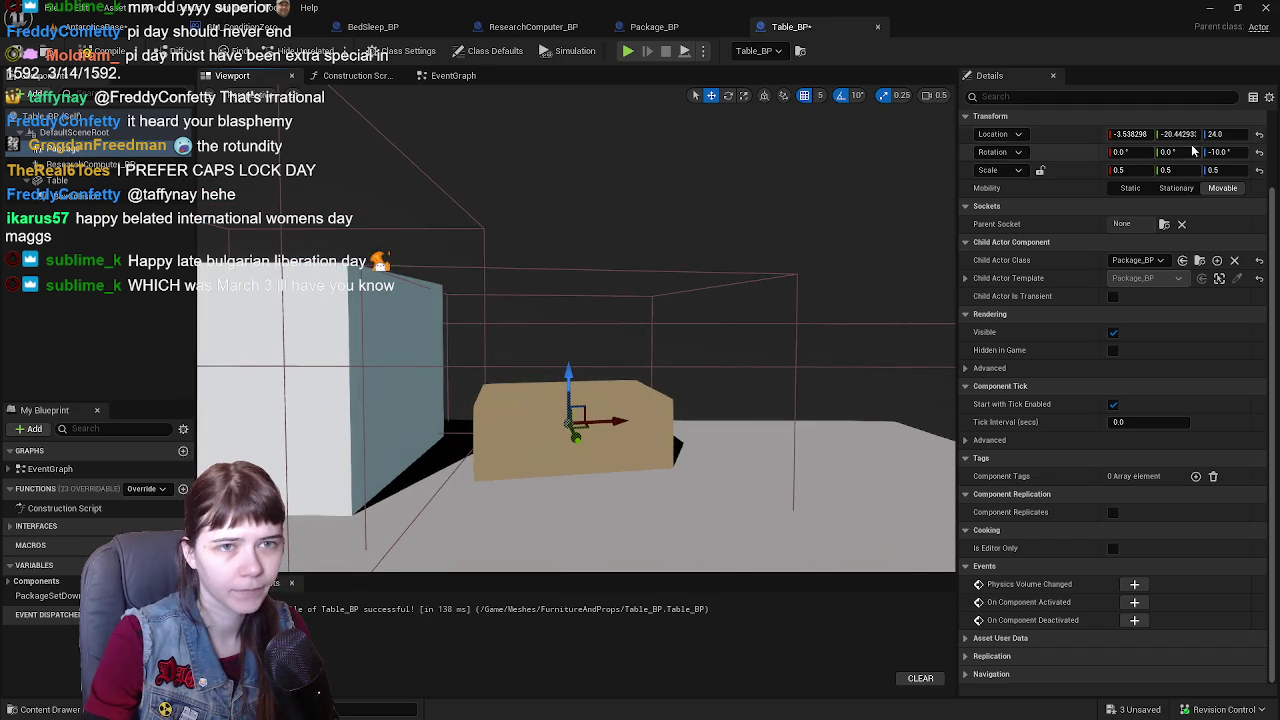
pyautogui.scroll(2, 1226, 134)
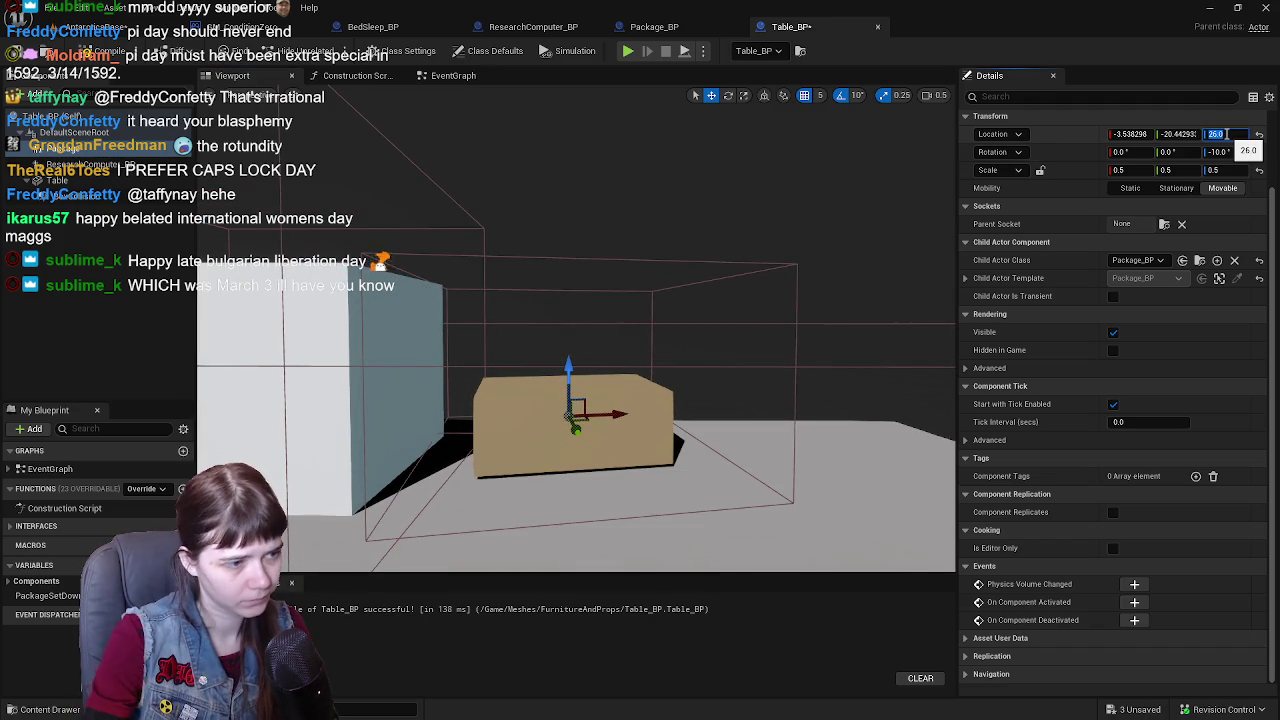
pyautogui.scroll(-1, 1227, 134)
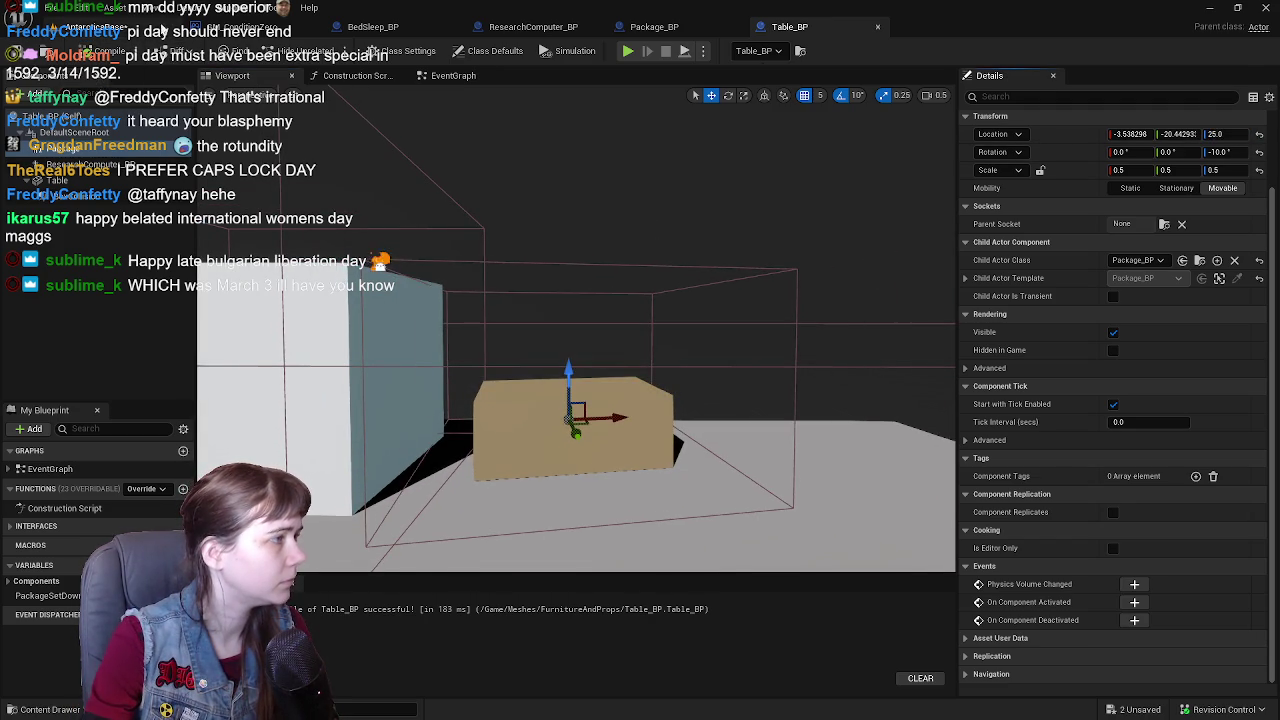
pyautogui.click(1113, 332)
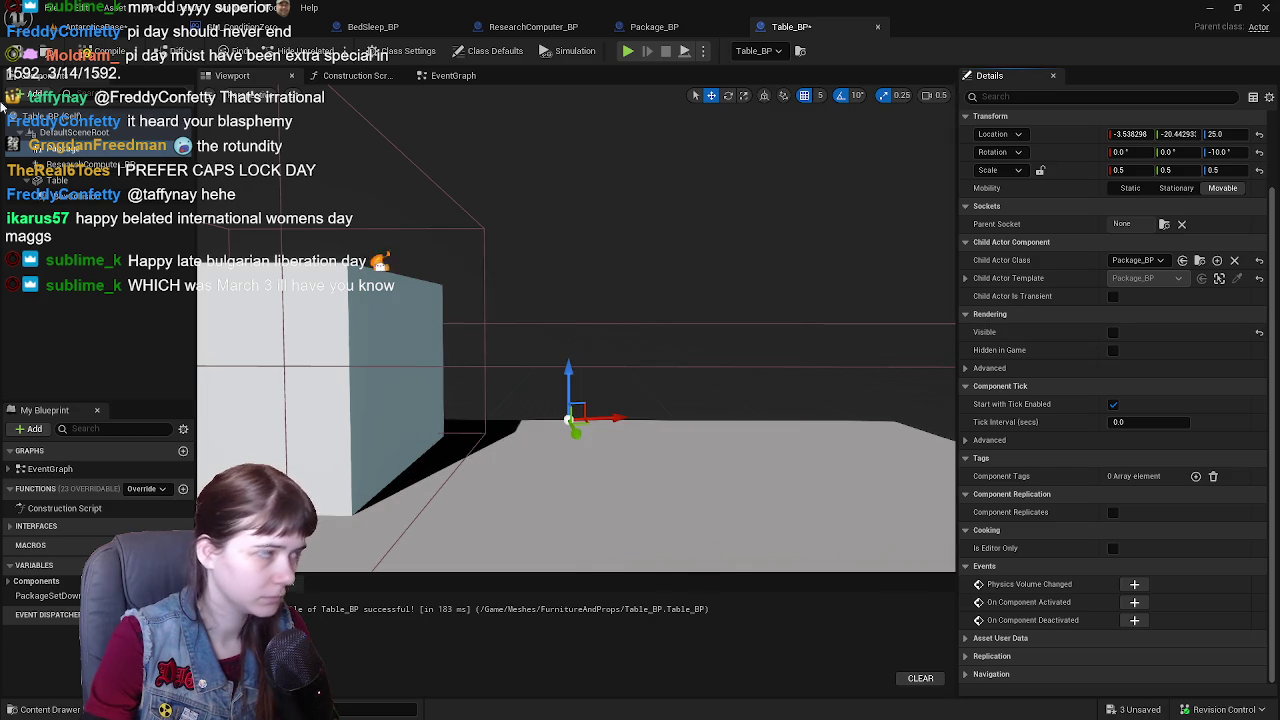
pyautogui.click(72, 32)
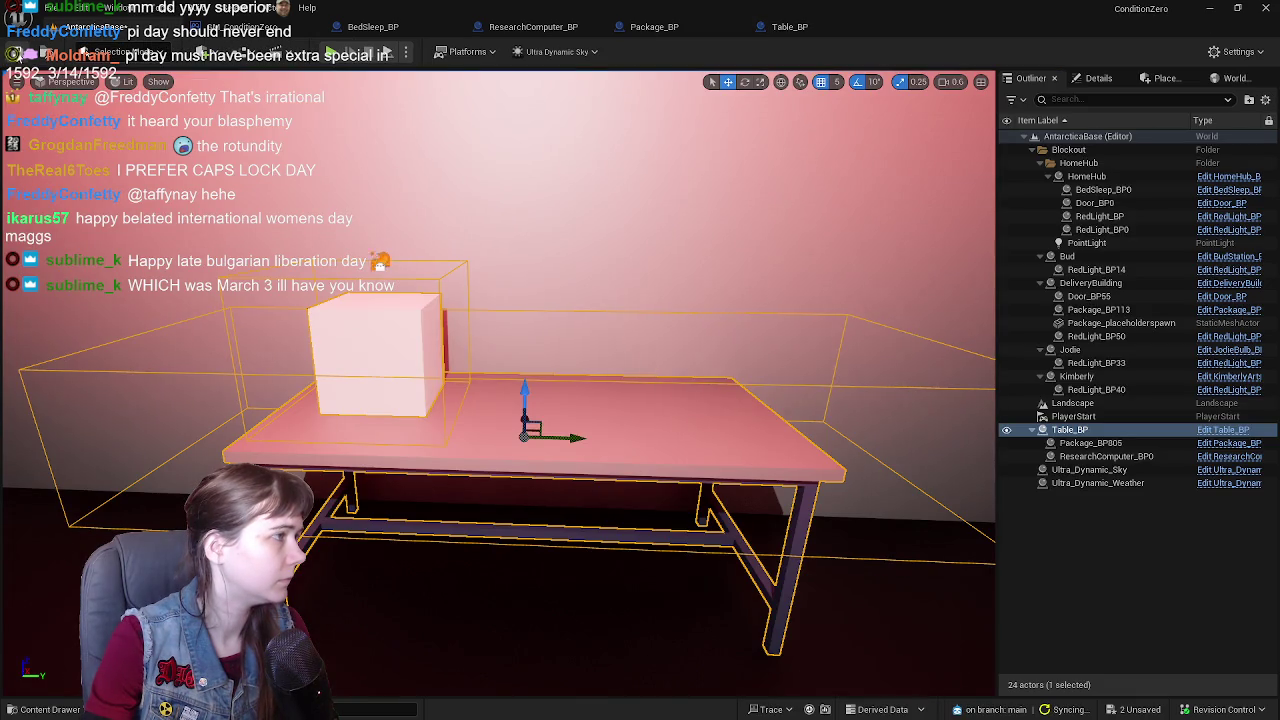
# - Play in editor and run the character through the hut, across the snow to the red-lit building
pyautogui.hotkey('alt', 'p')
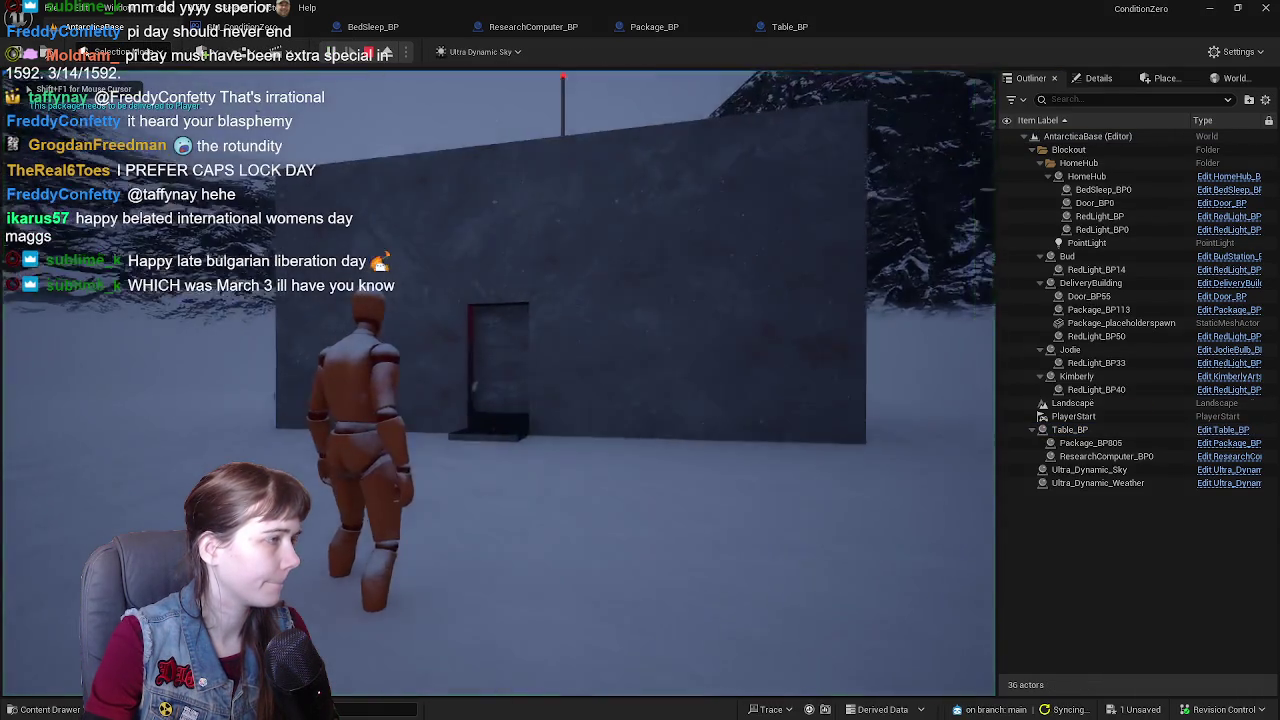
pyautogui.press('w')
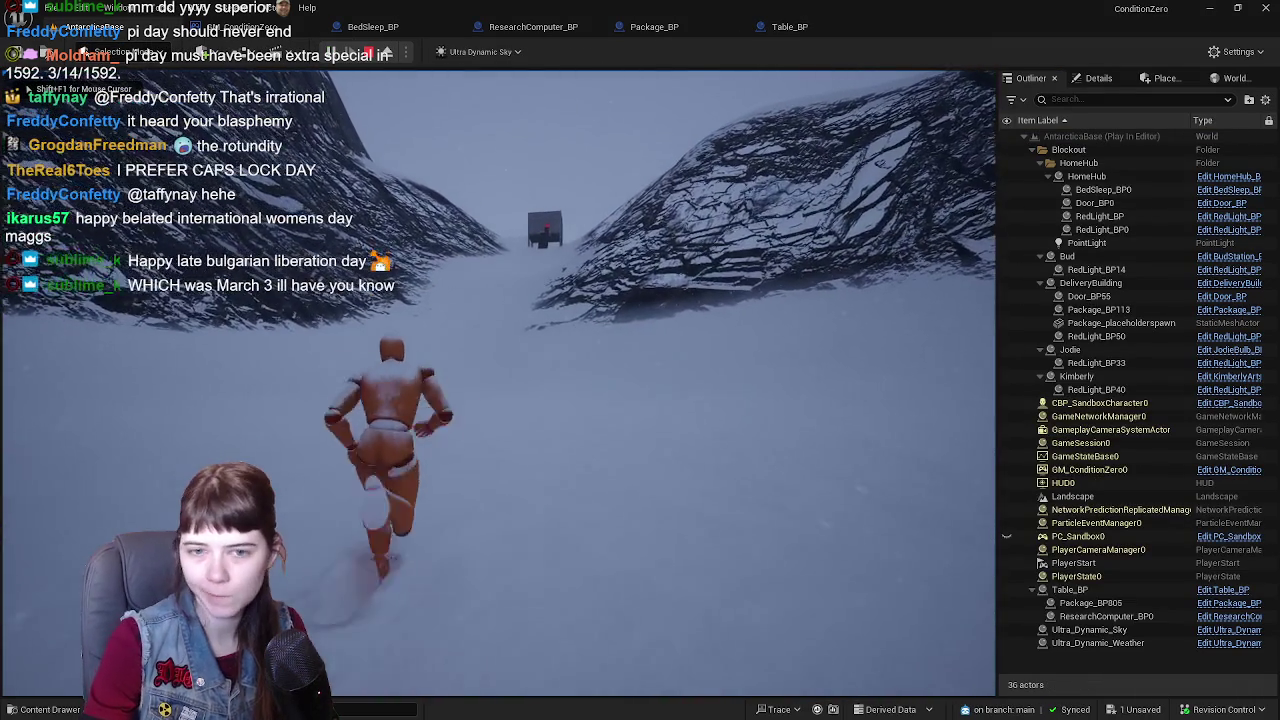
pyautogui.press('w')
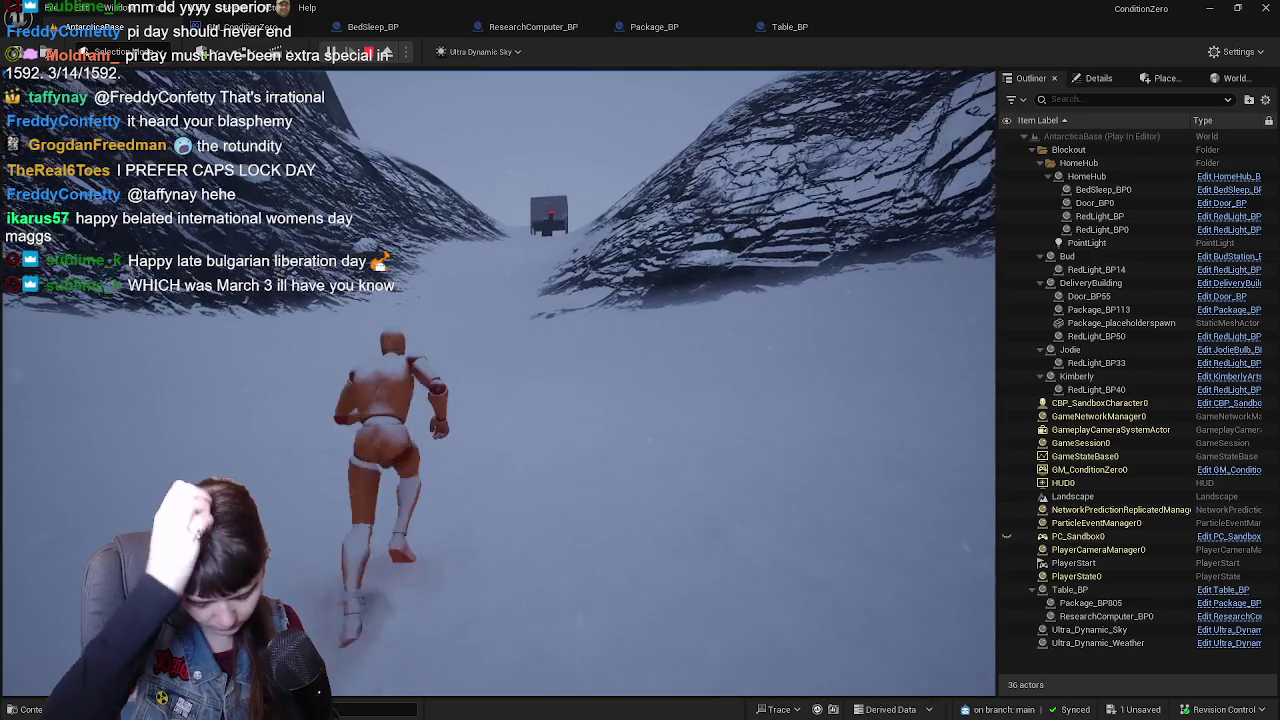
pyautogui.press('w')
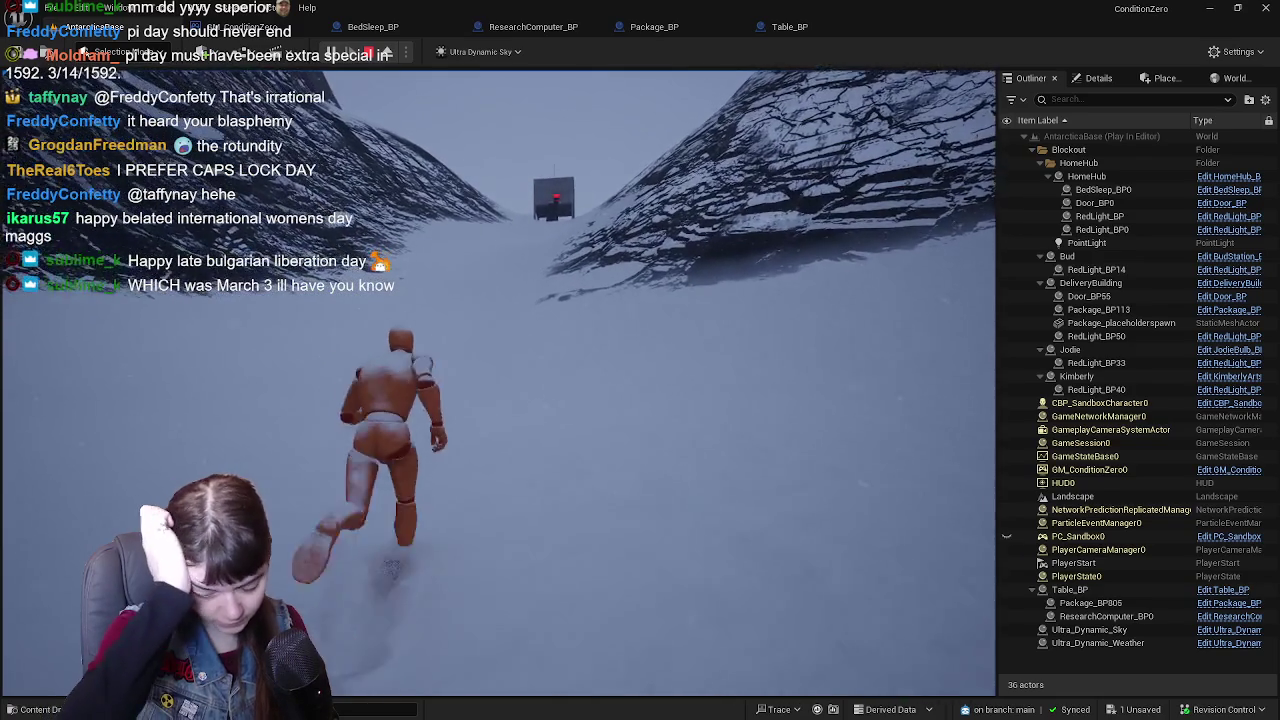
pyautogui.press('w')
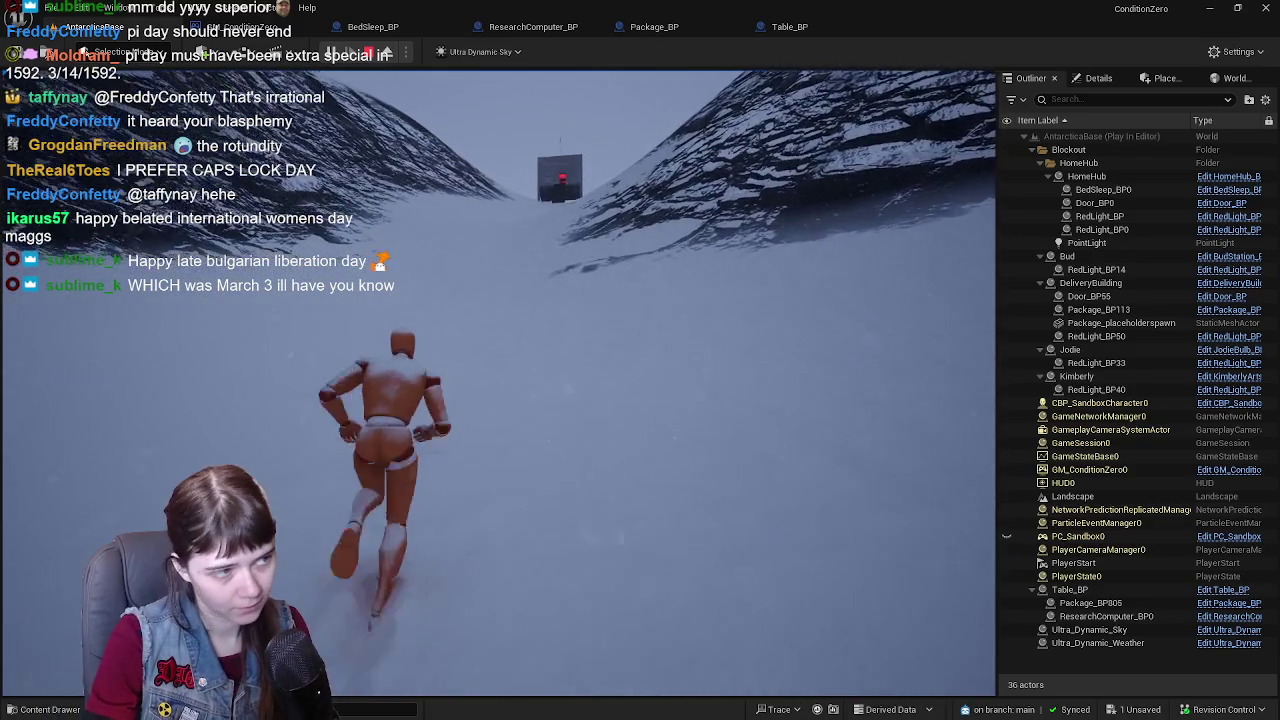
pyautogui.press('w')
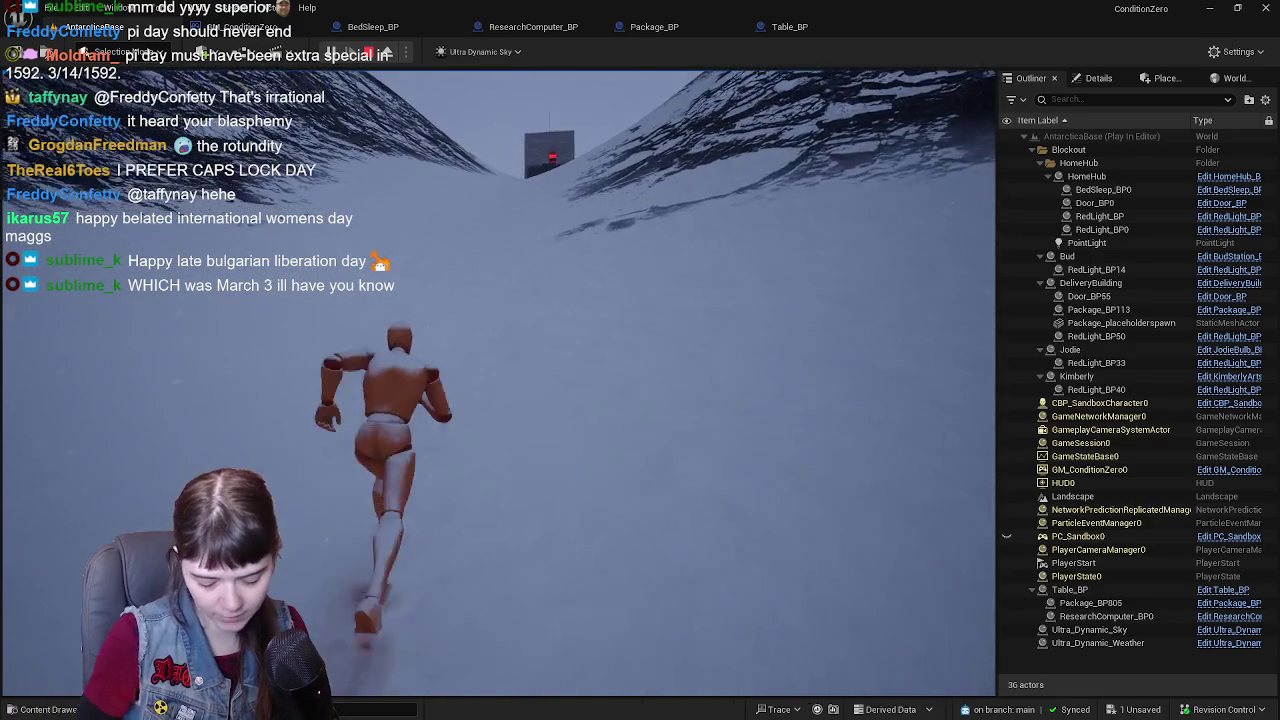
pyautogui.press('w')
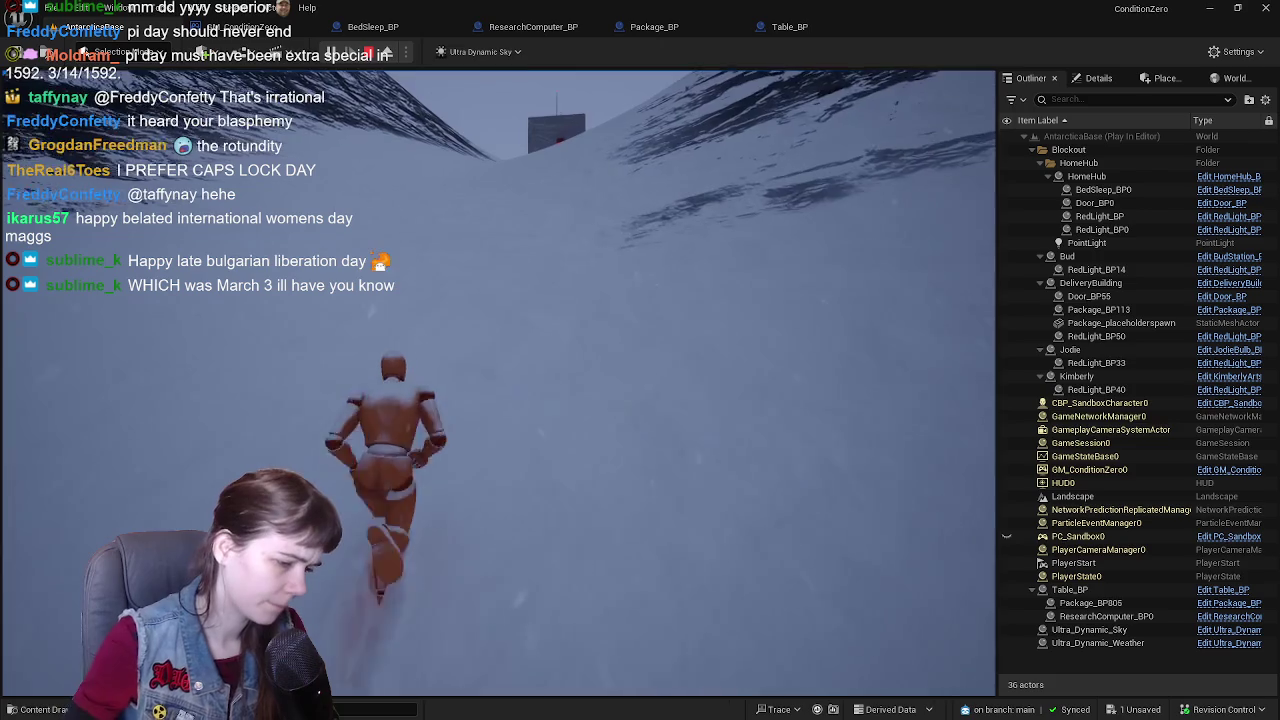
pyautogui.press('w')
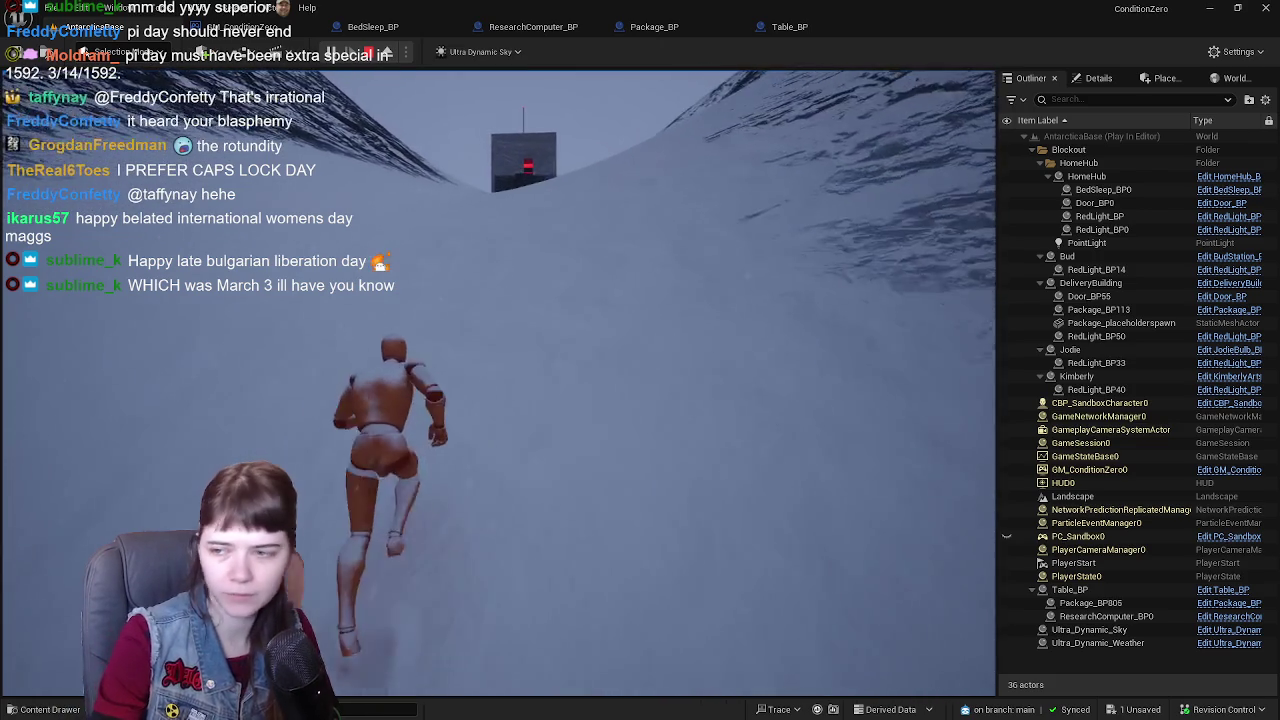
pyautogui.press('w')
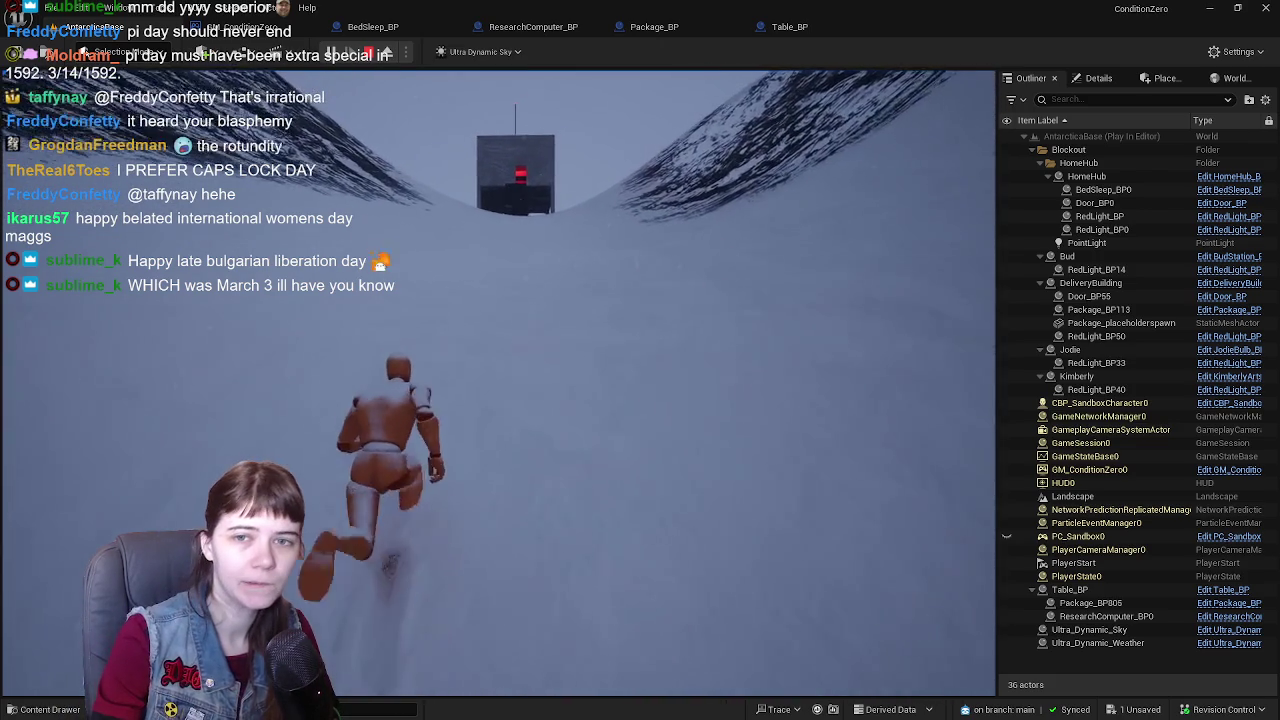
pyautogui.press('w')
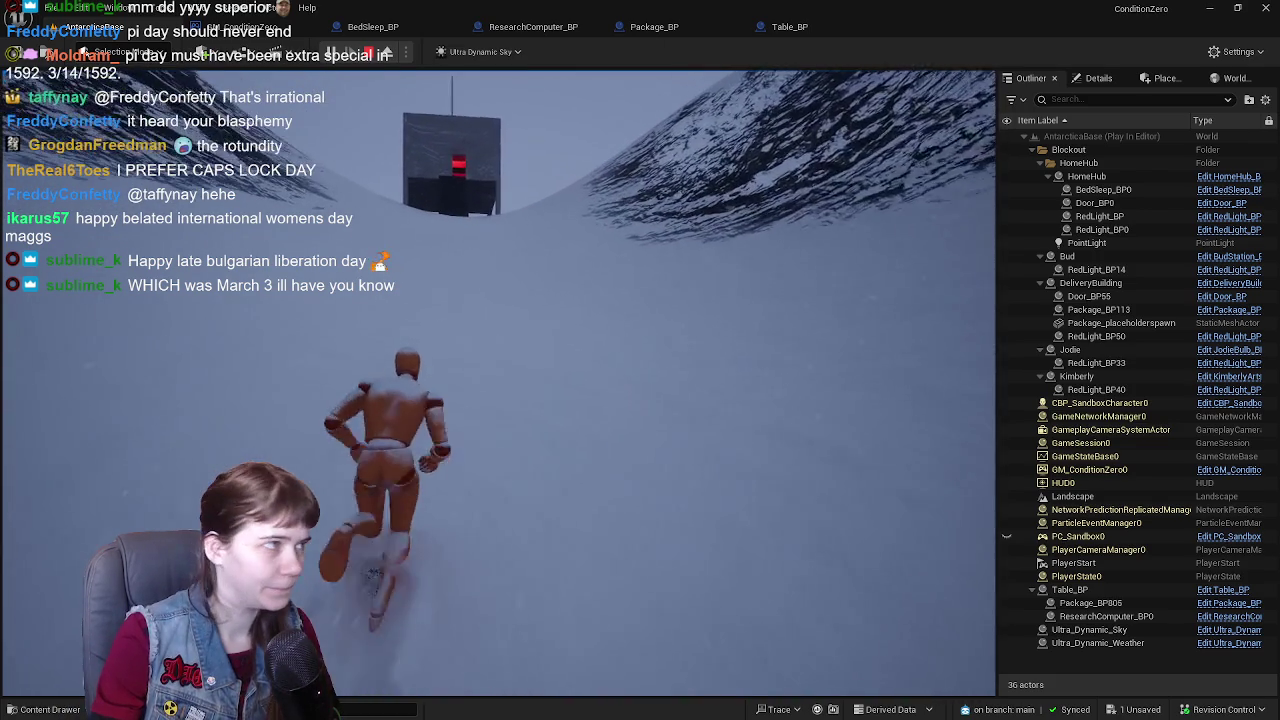
pyautogui.press('w')
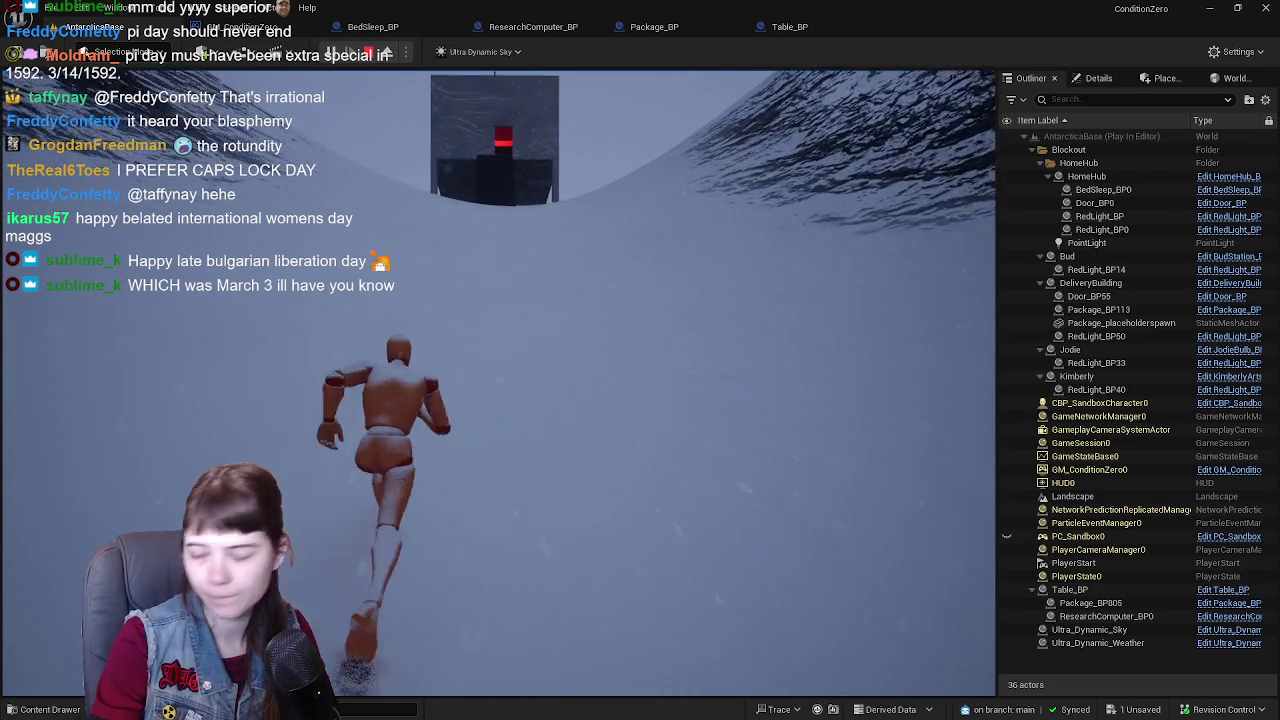
pyautogui.press('w')
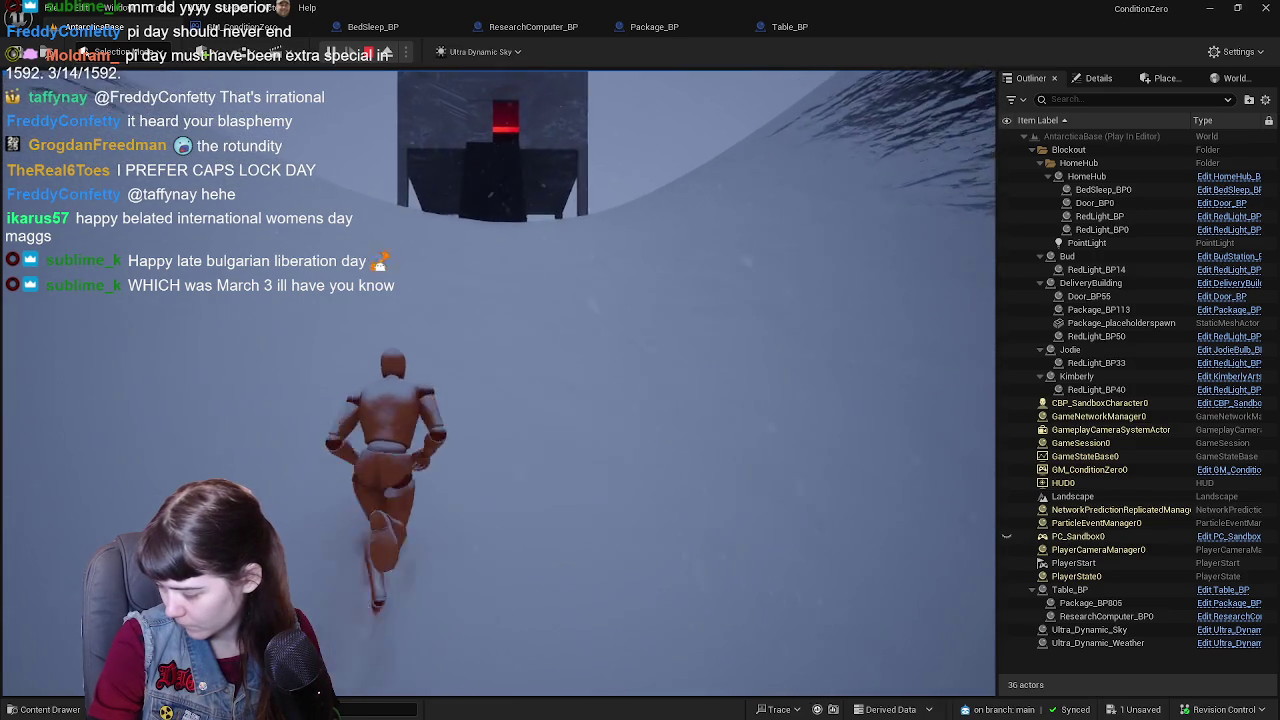
pyautogui.press('w')
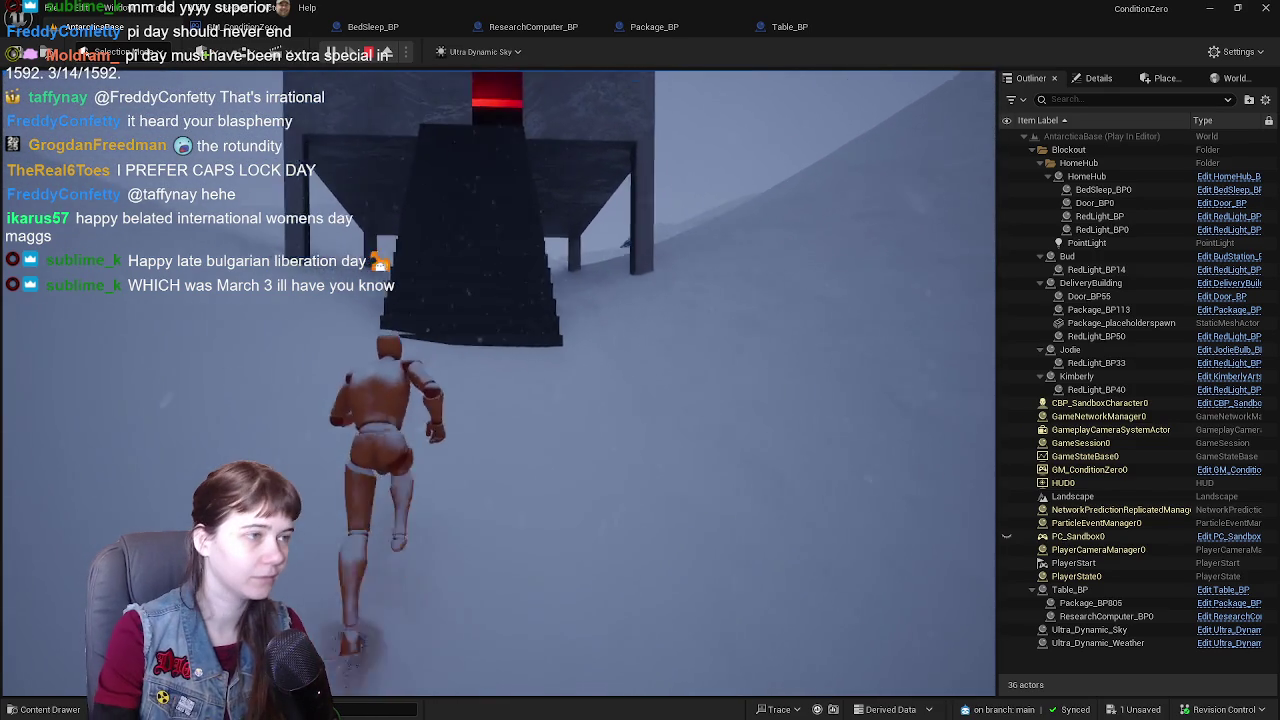
pyautogui.press('w')
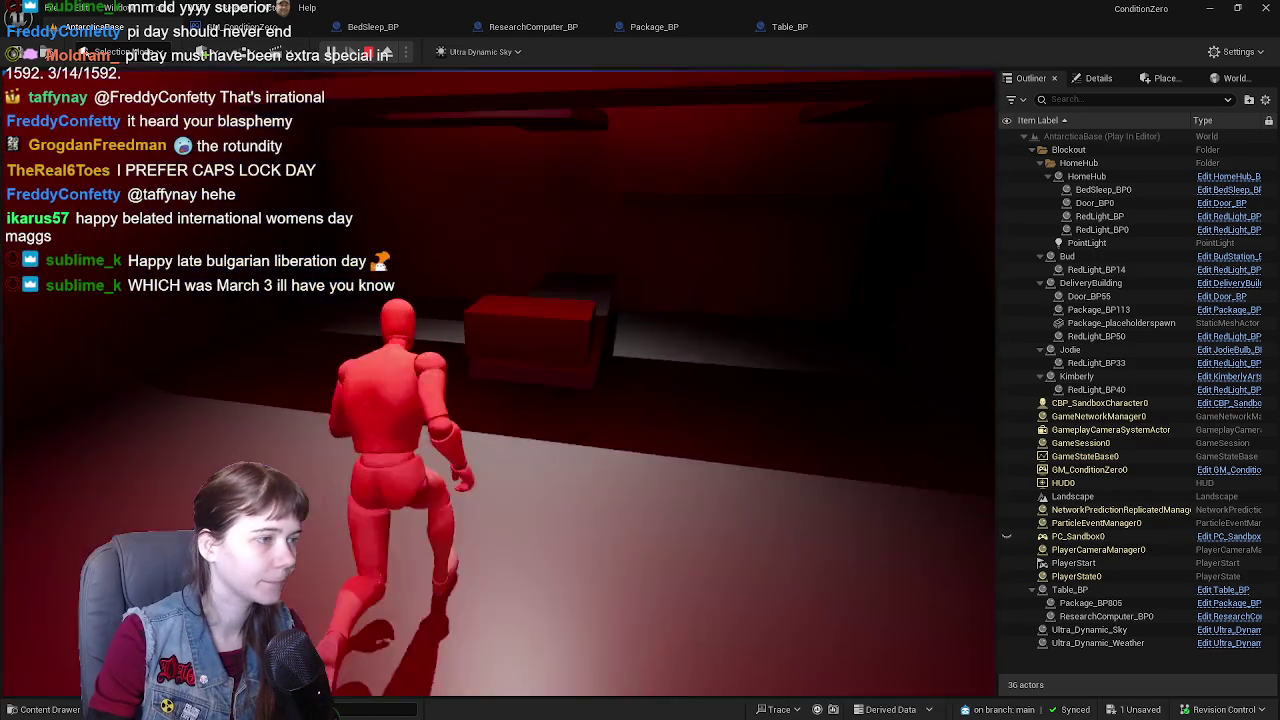
pyautogui.press('w')
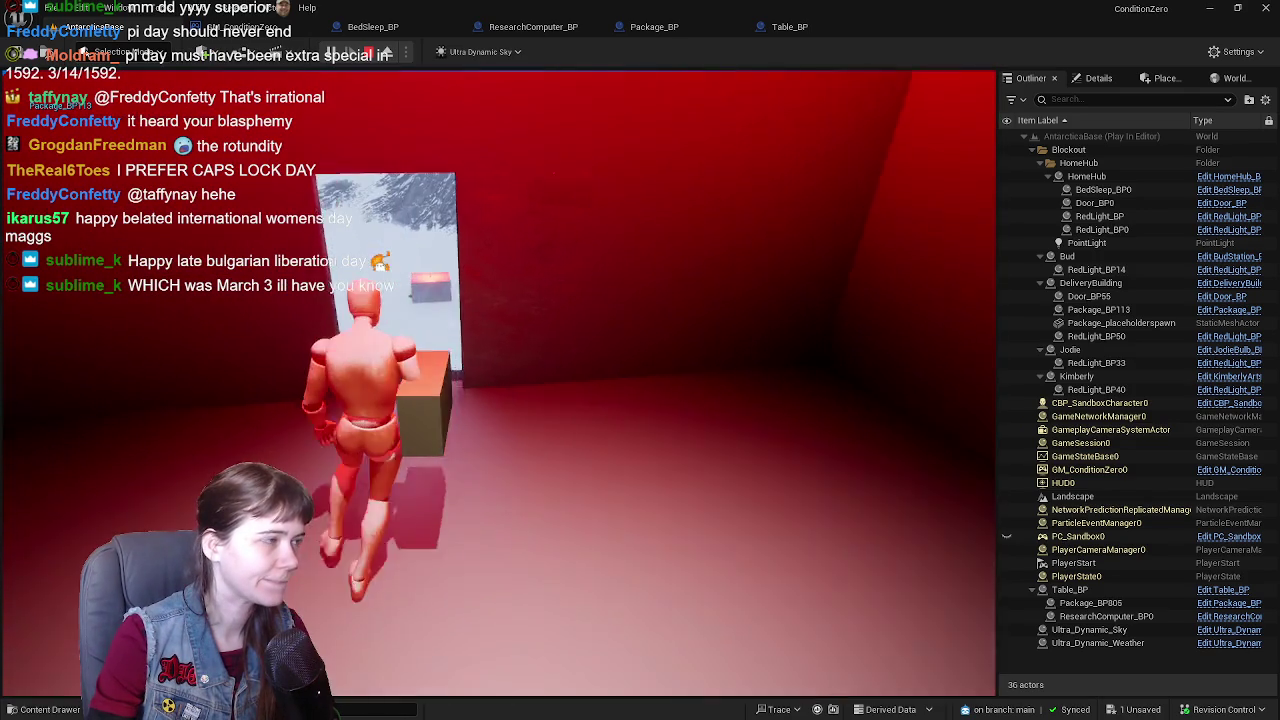
pyautogui.press('w')
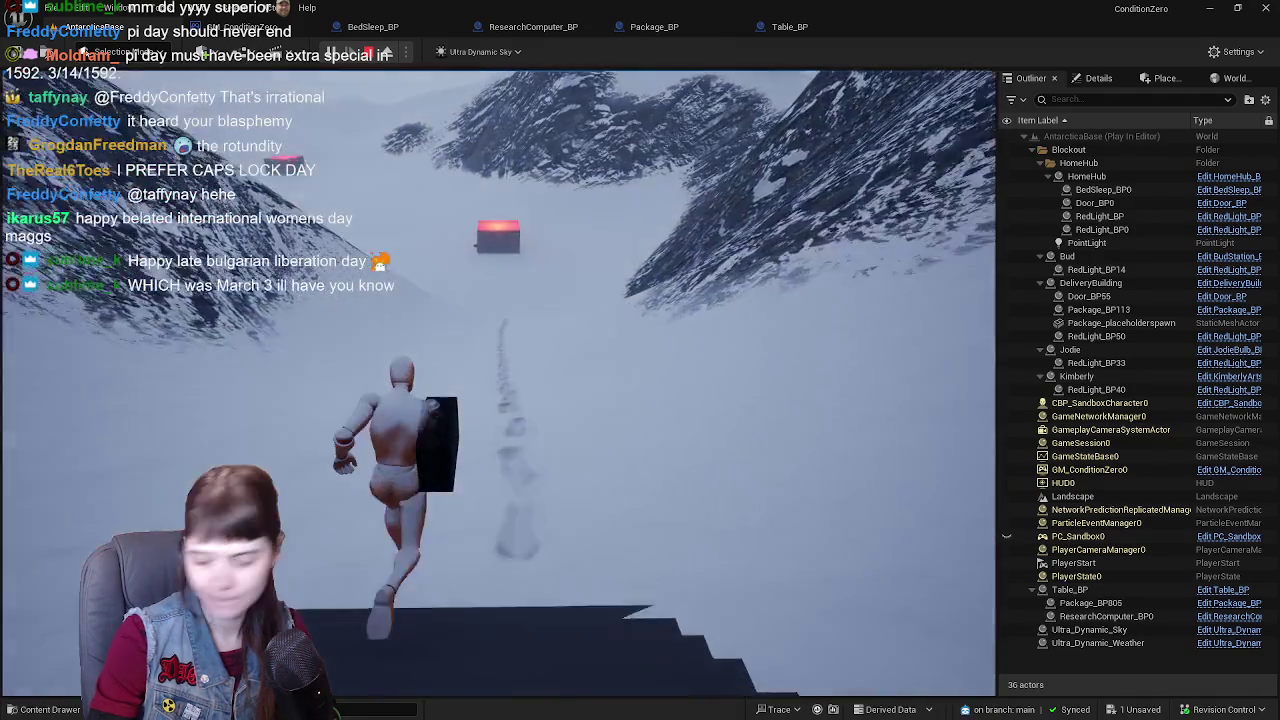
pyautogui.press('w')
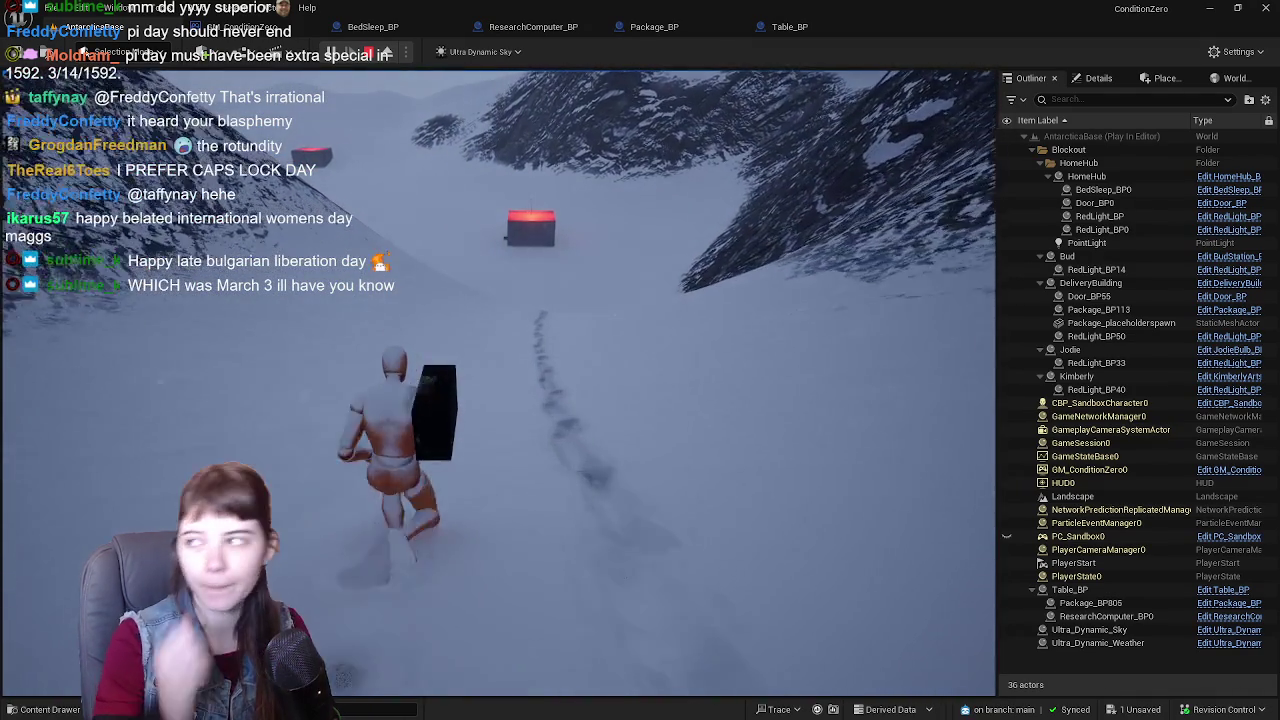
pyautogui.press('w')
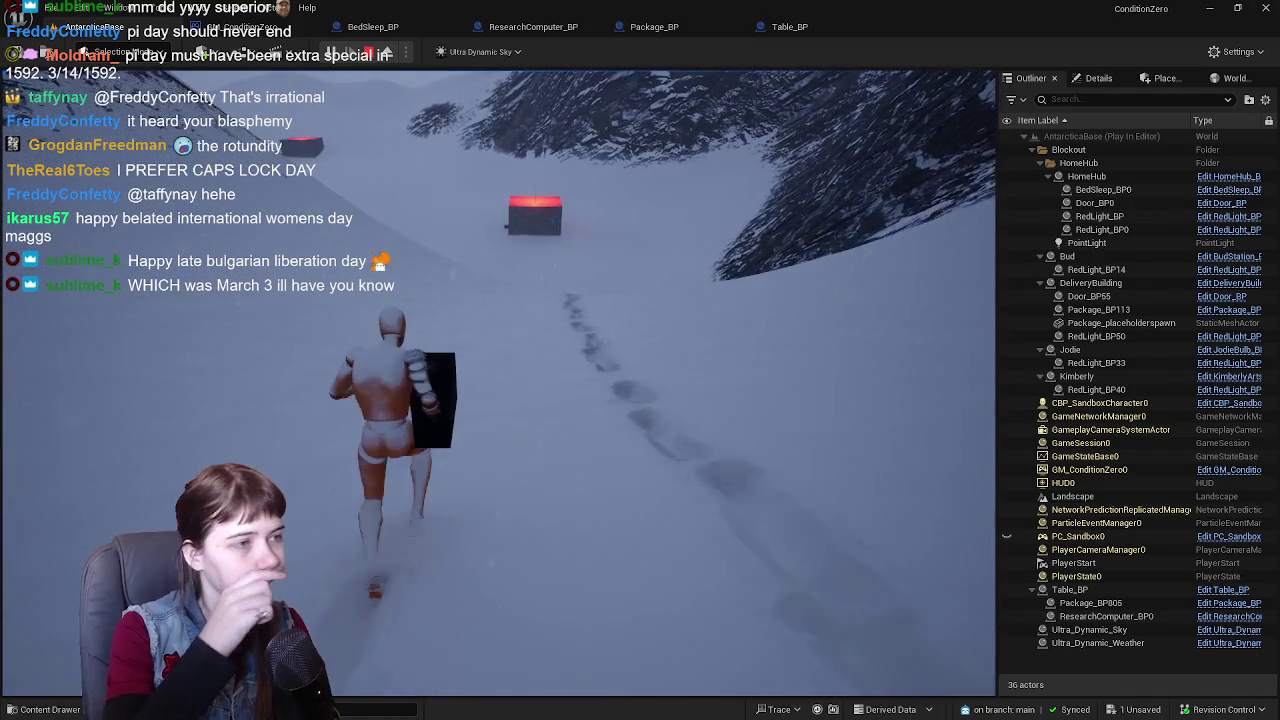
pyautogui.press('w')
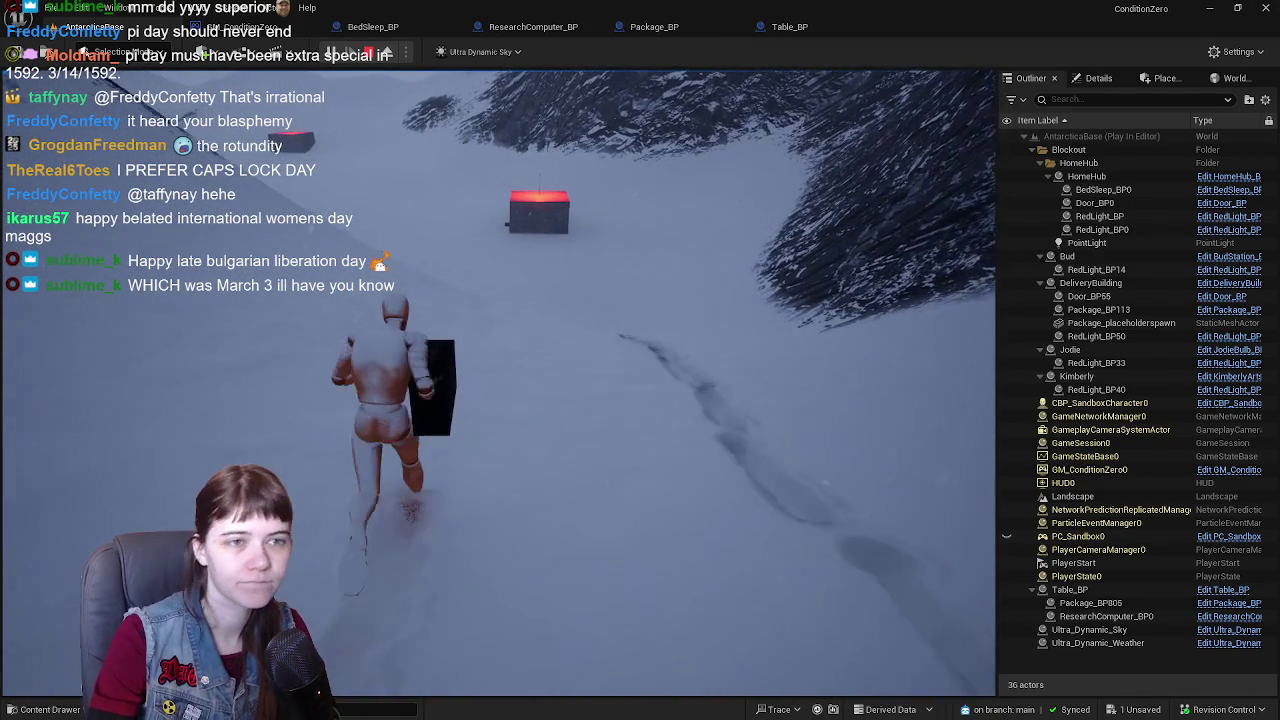
pyautogui.press('w')
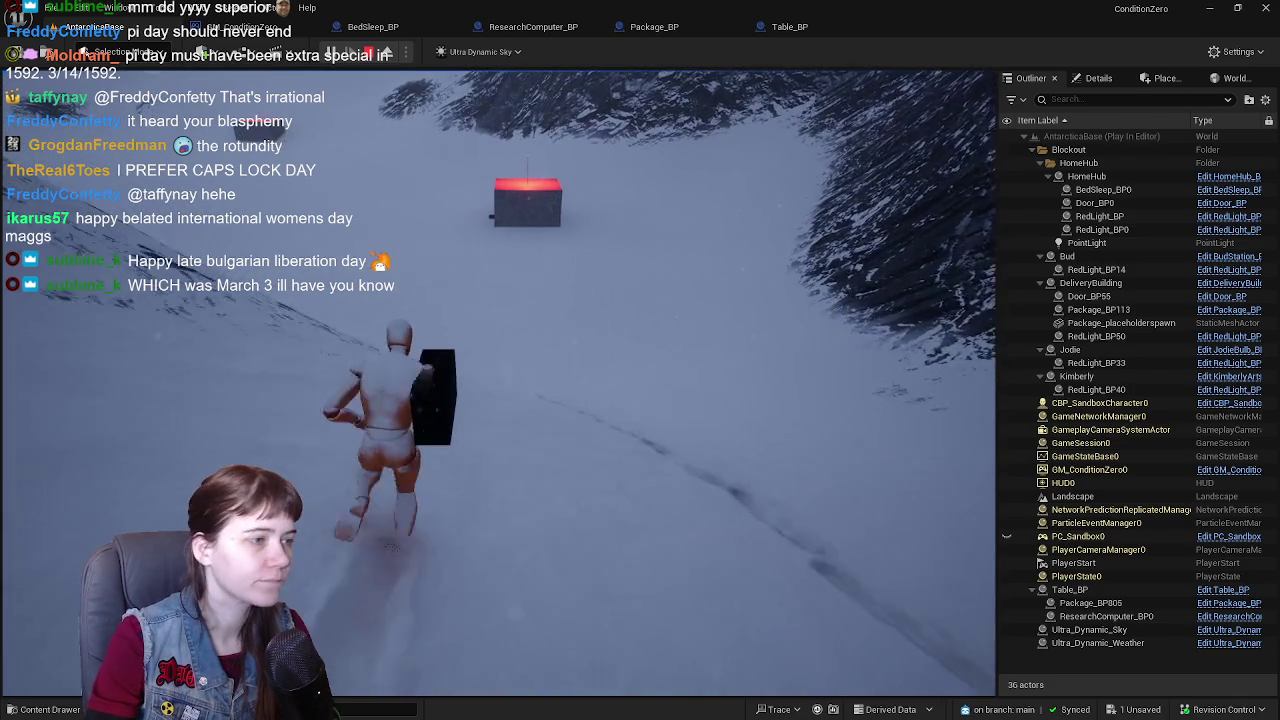
pyautogui.press('w')
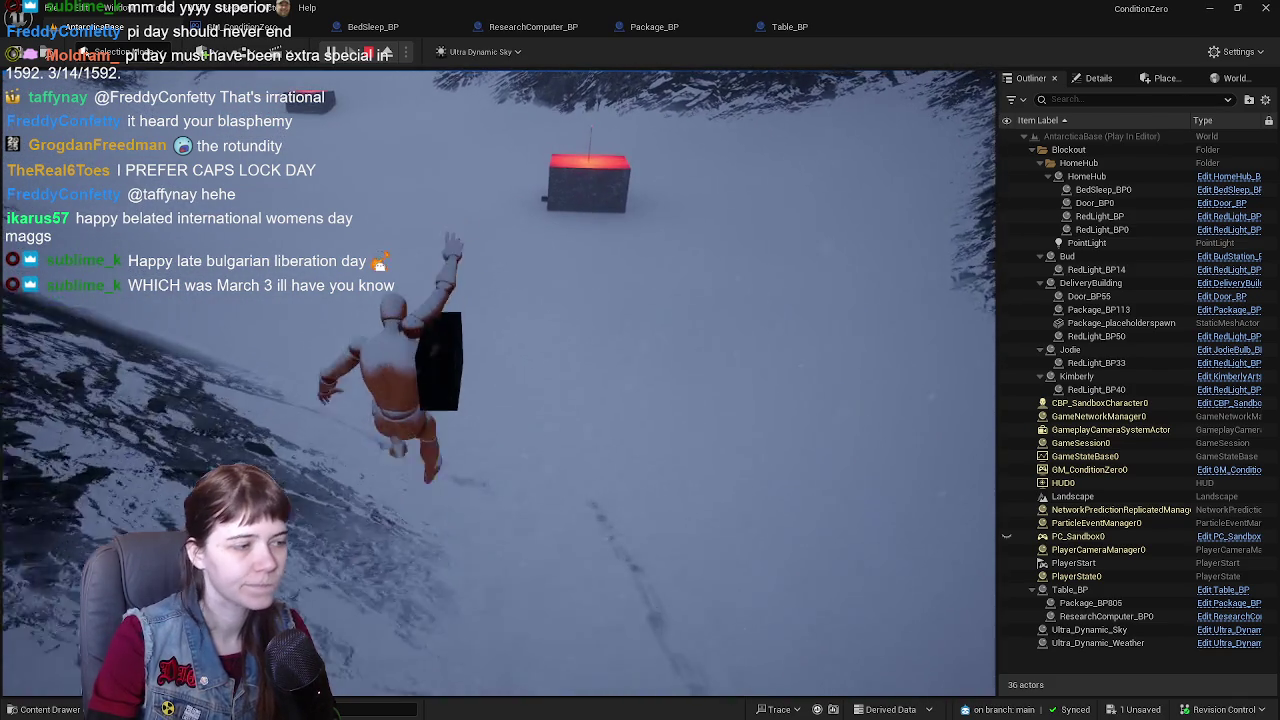
pyautogui.press('w')
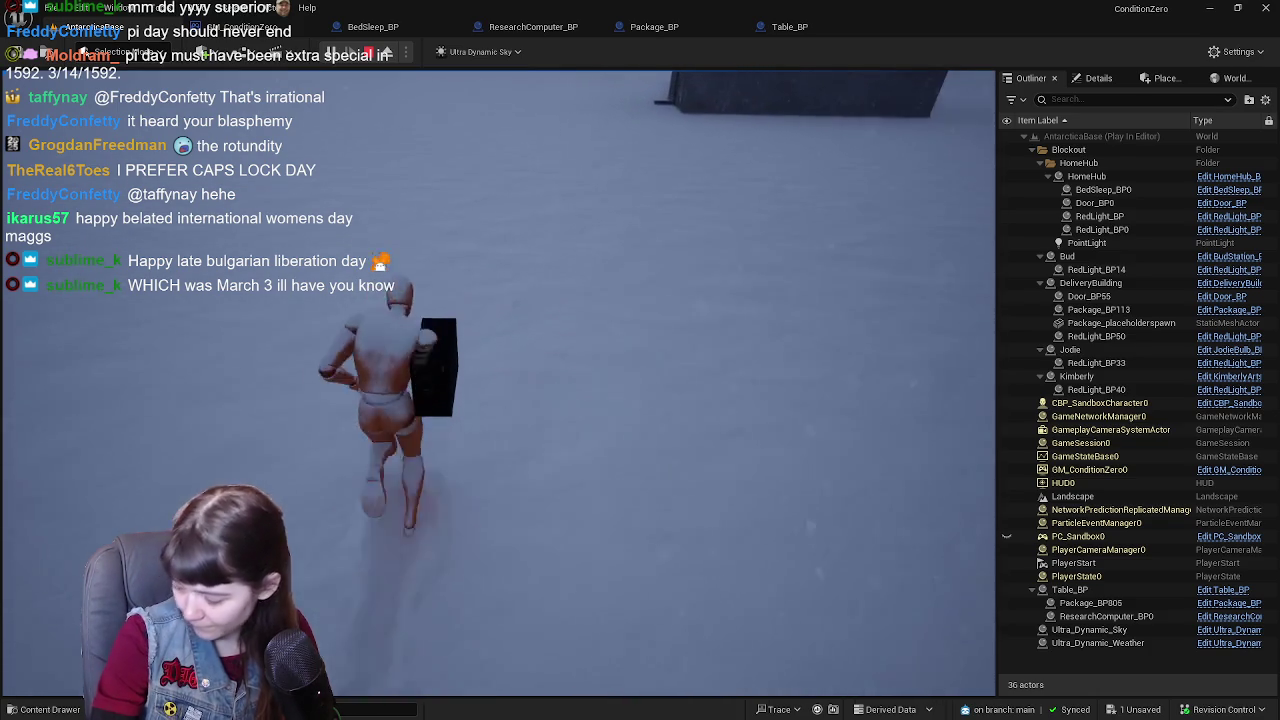
# - Enter the building, deliver the package at the table, and continue to the Deliver Package breakpoint
pyautogui.press('w')
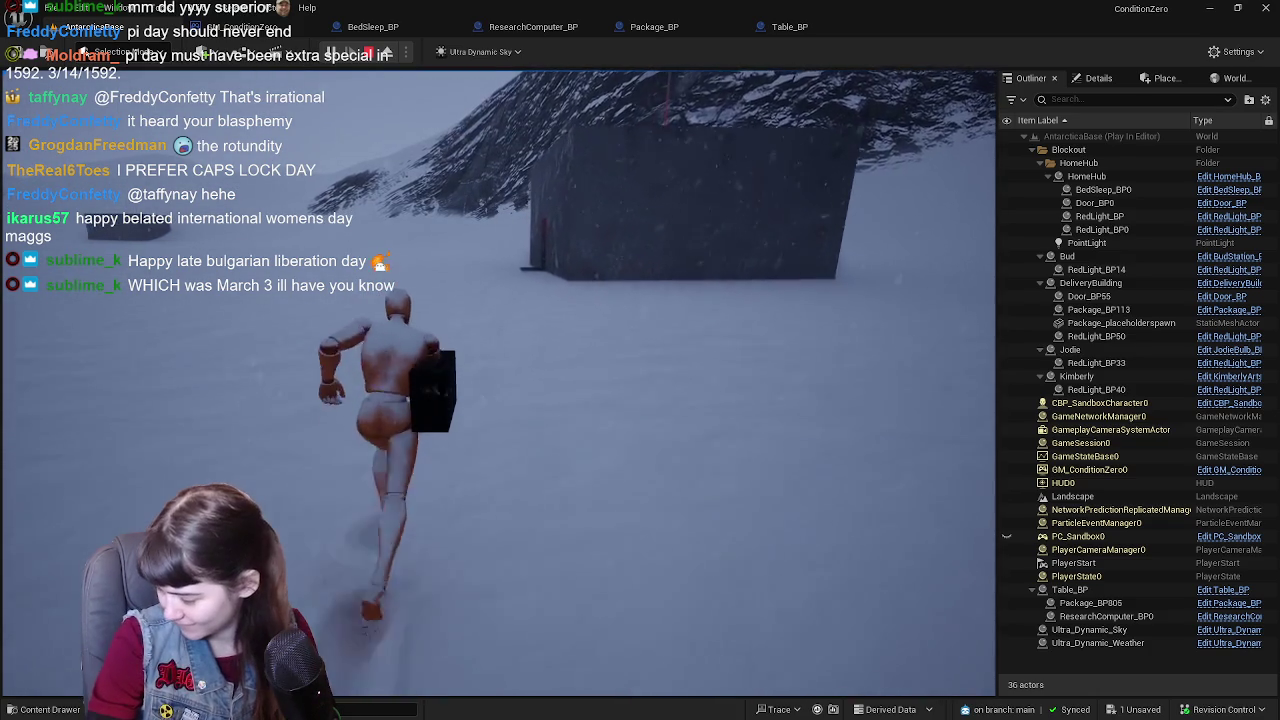
pyautogui.press('w')
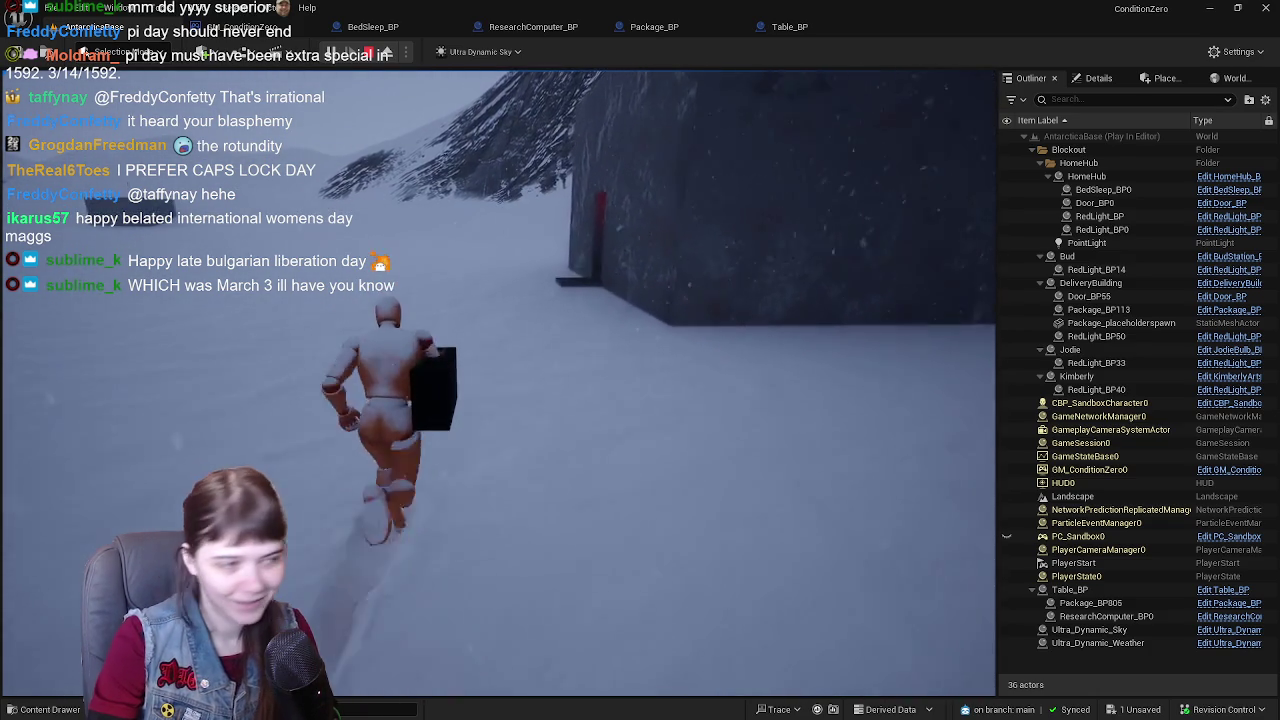
pyautogui.press('w')
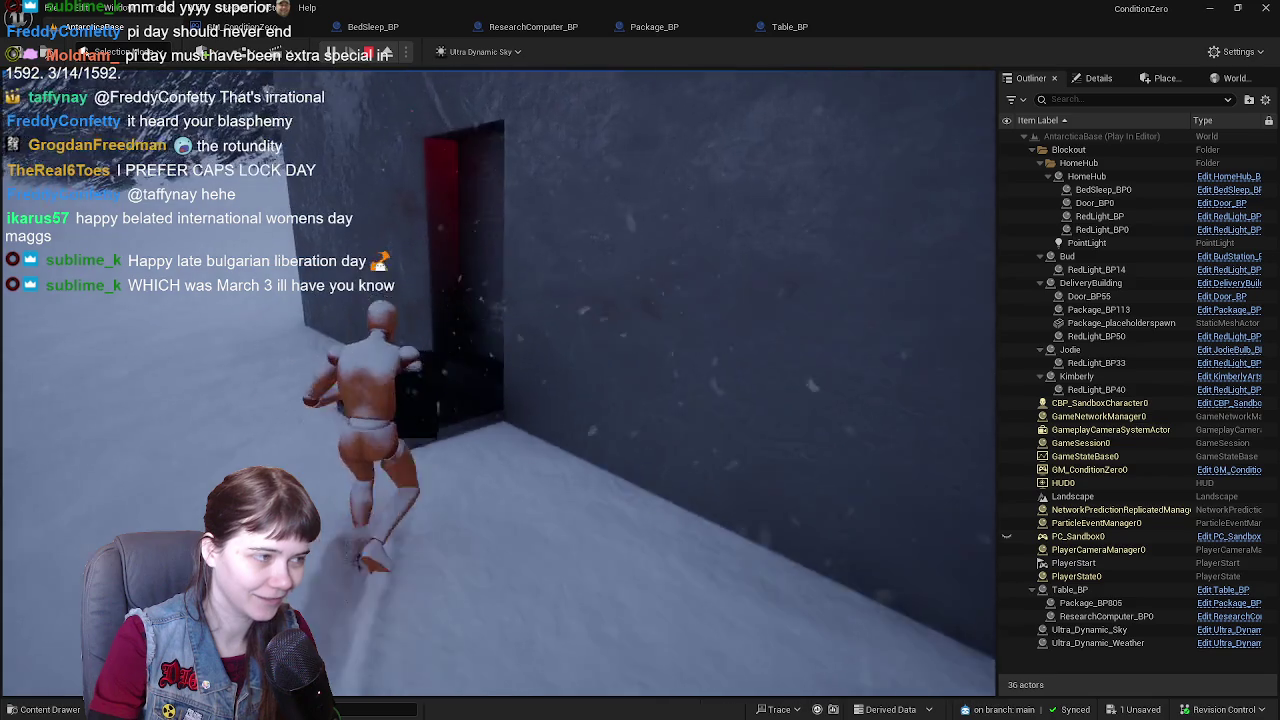
pyautogui.press('w')
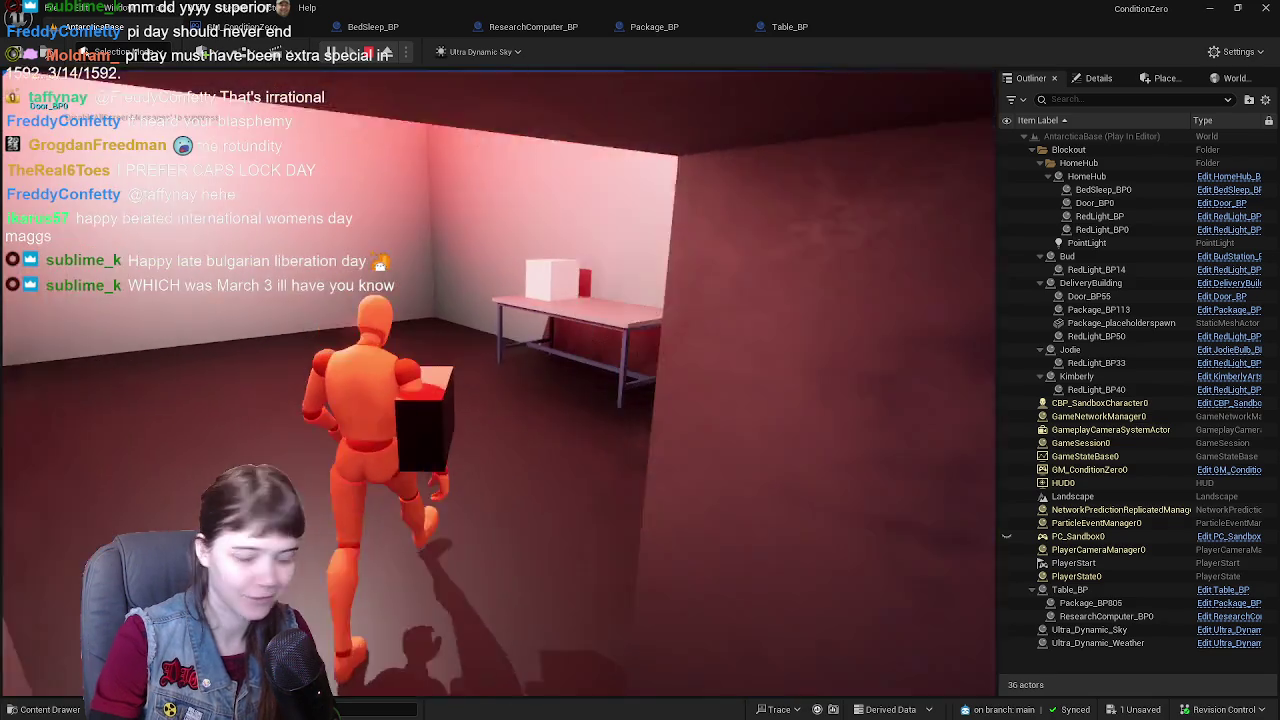
pyautogui.press('w')
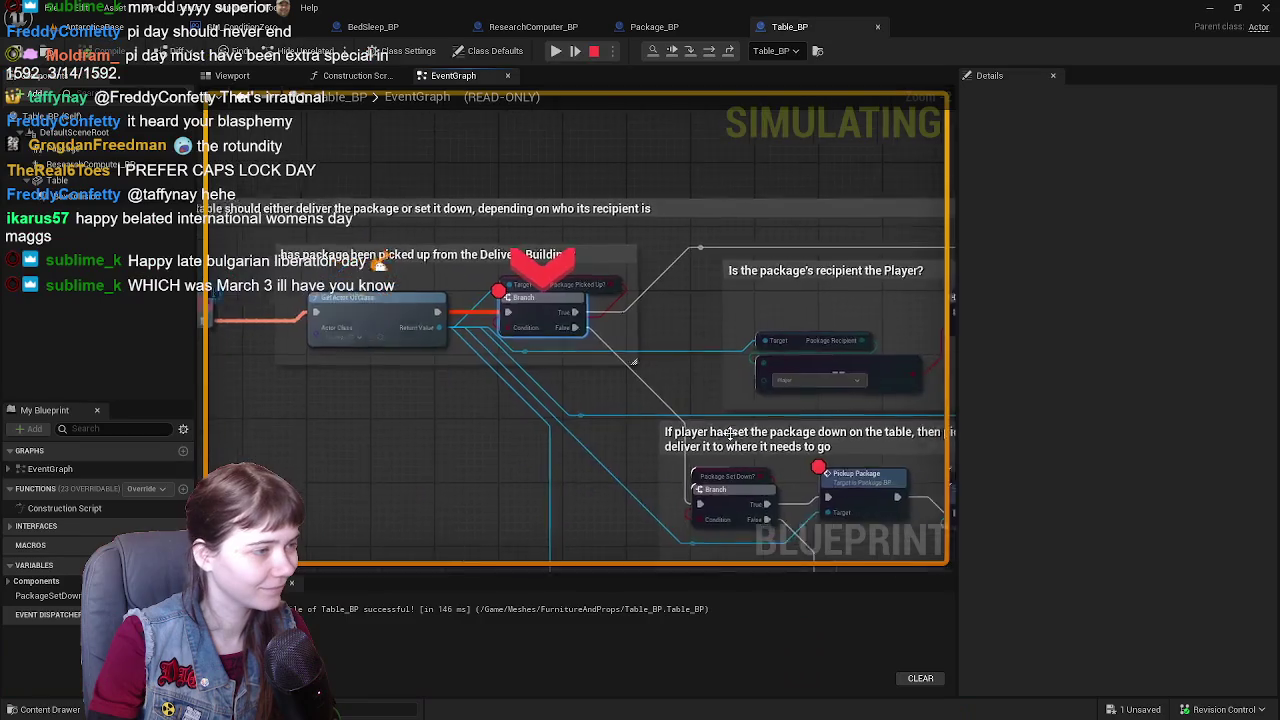
pyautogui.scroll(-3, 585, 325)
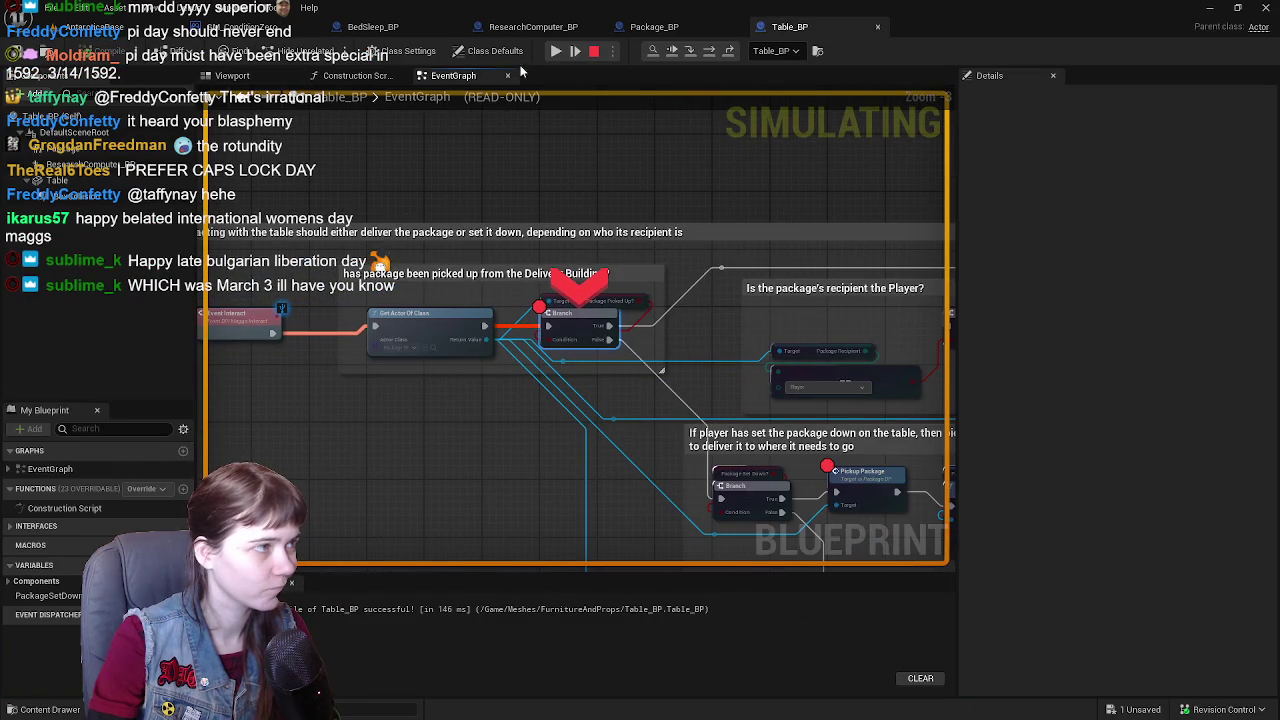
pyautogui.click(559, 51)
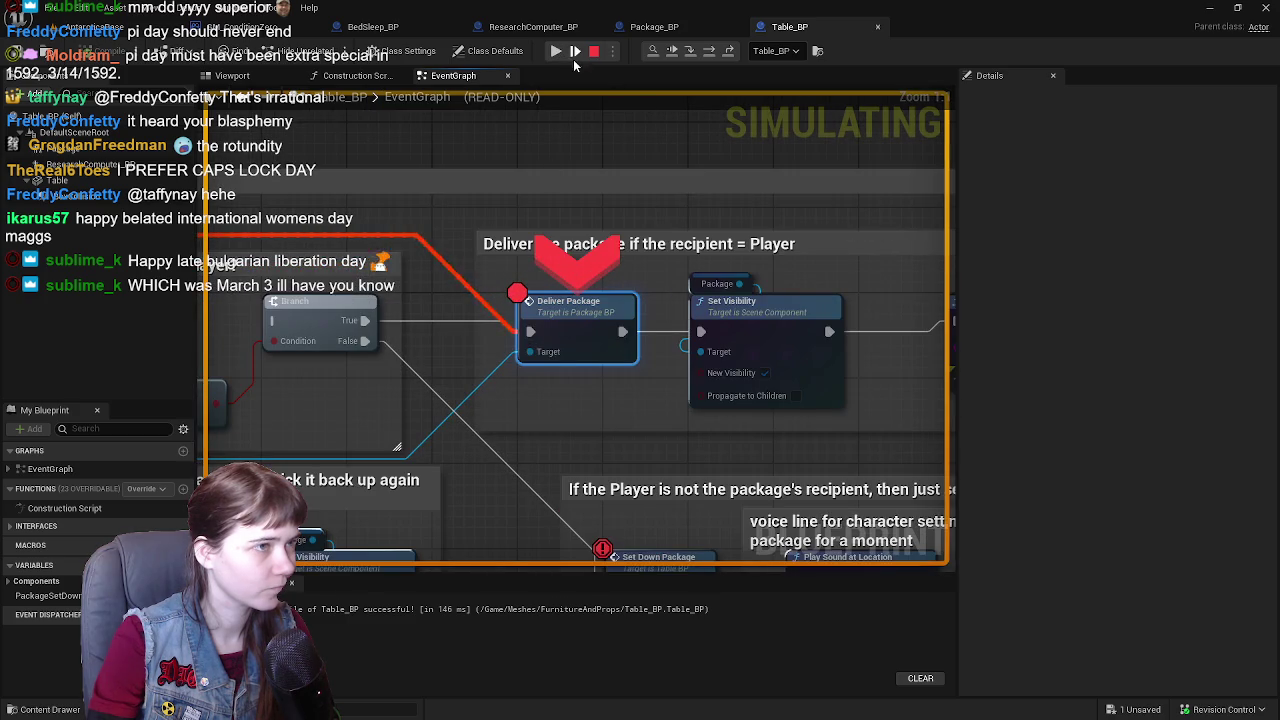
pyautogui.click(555, 52)
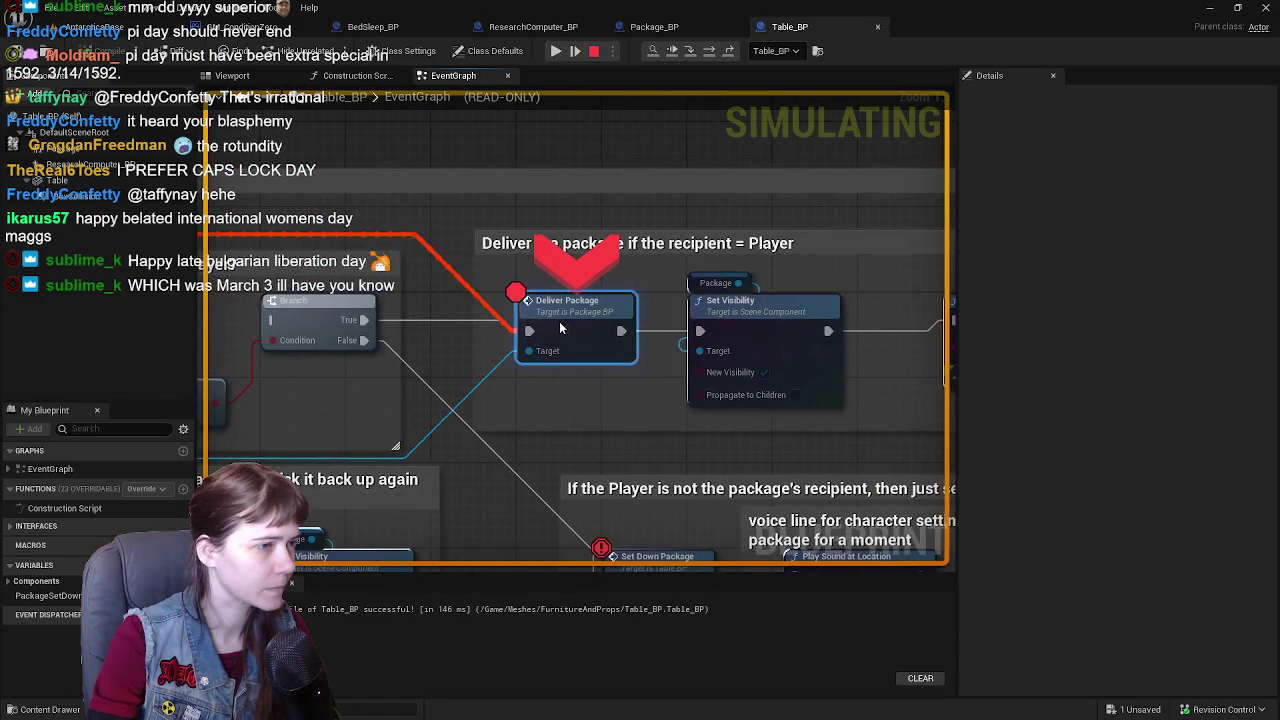
# - Disable the Deliver Package and Branch breakpoints and resume the playtest
pyautogui.rightClick(563, 326)
pyautogui.click(629, 440)
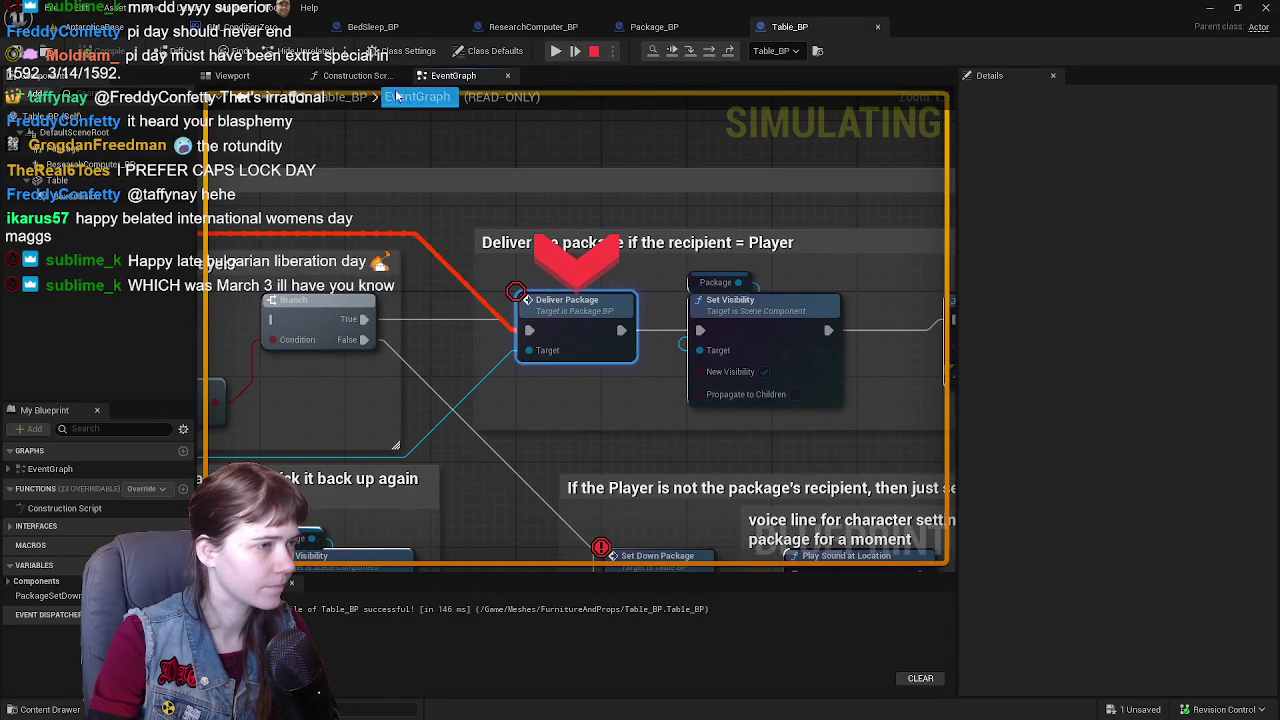
pyautogui.click(558, 51)
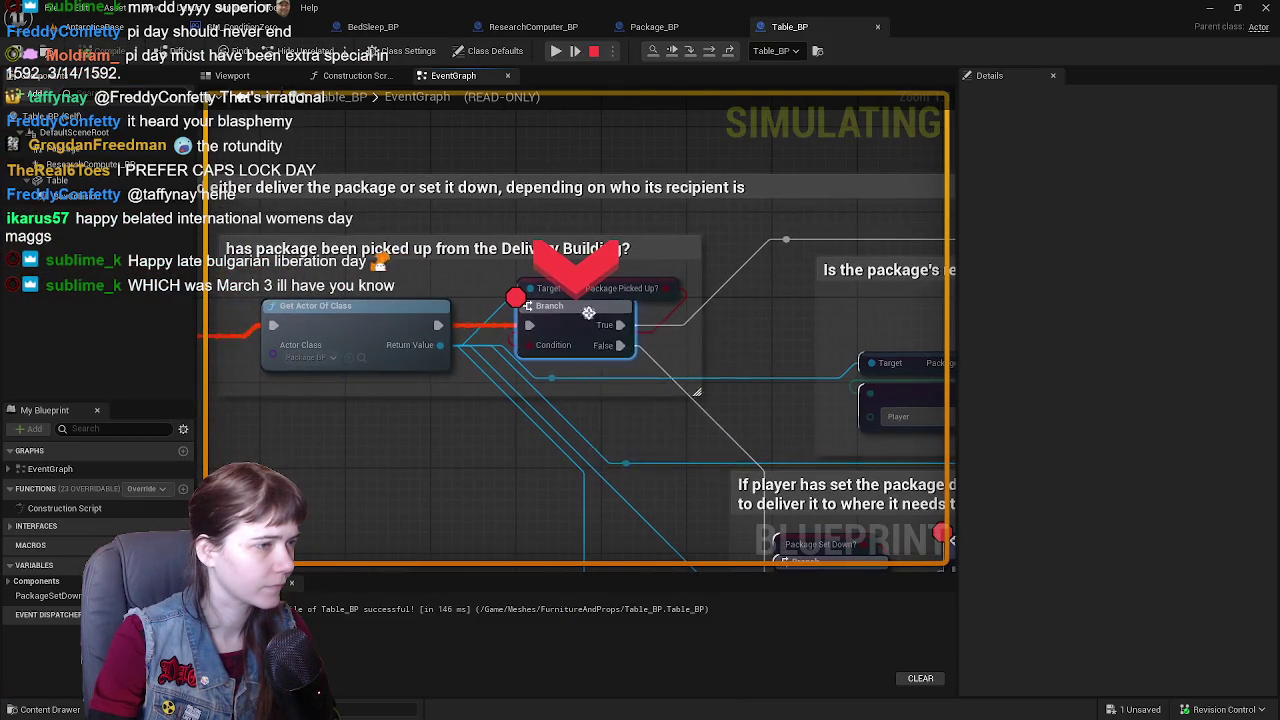
pyautogui.rightClick(592, 320)
pyautogui.click(652, 400)
pyautogui.click(556, 51)
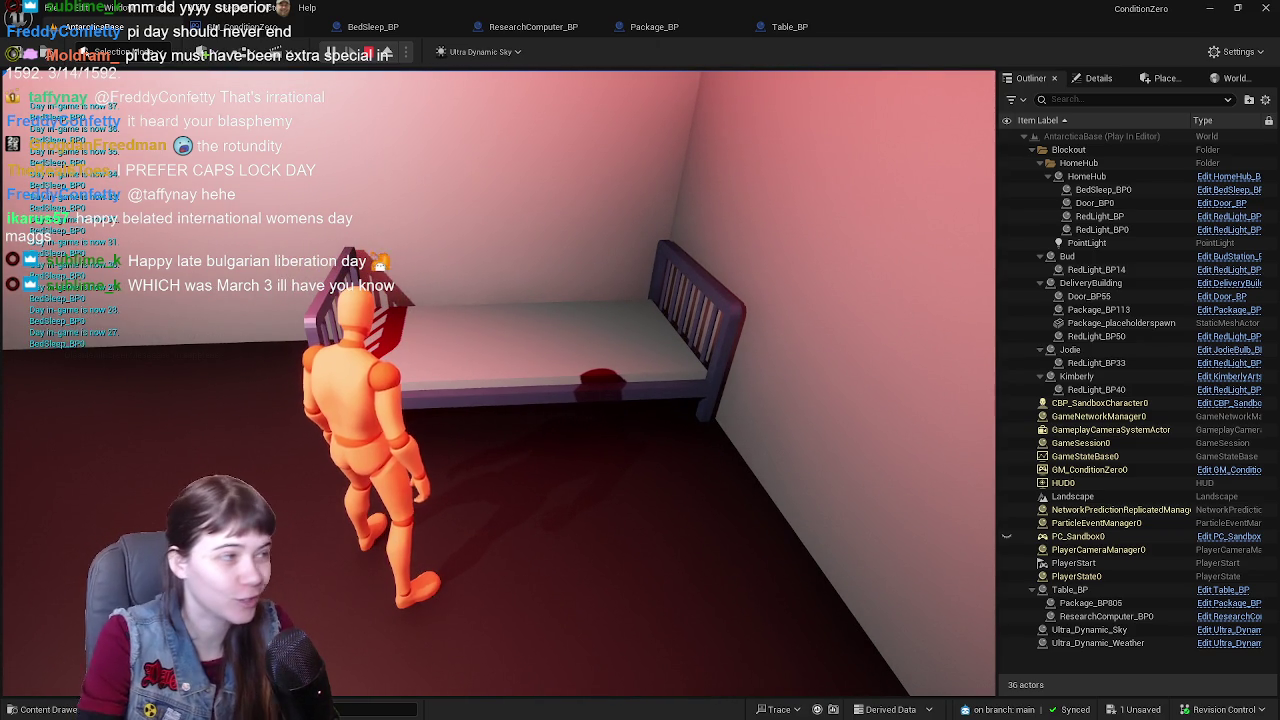
# - Stop the playtest and review the HomeHub actor's snow-melt and overlap-event nodes
pyautogui.press('Escape')
pyautogui.click(481, 329)
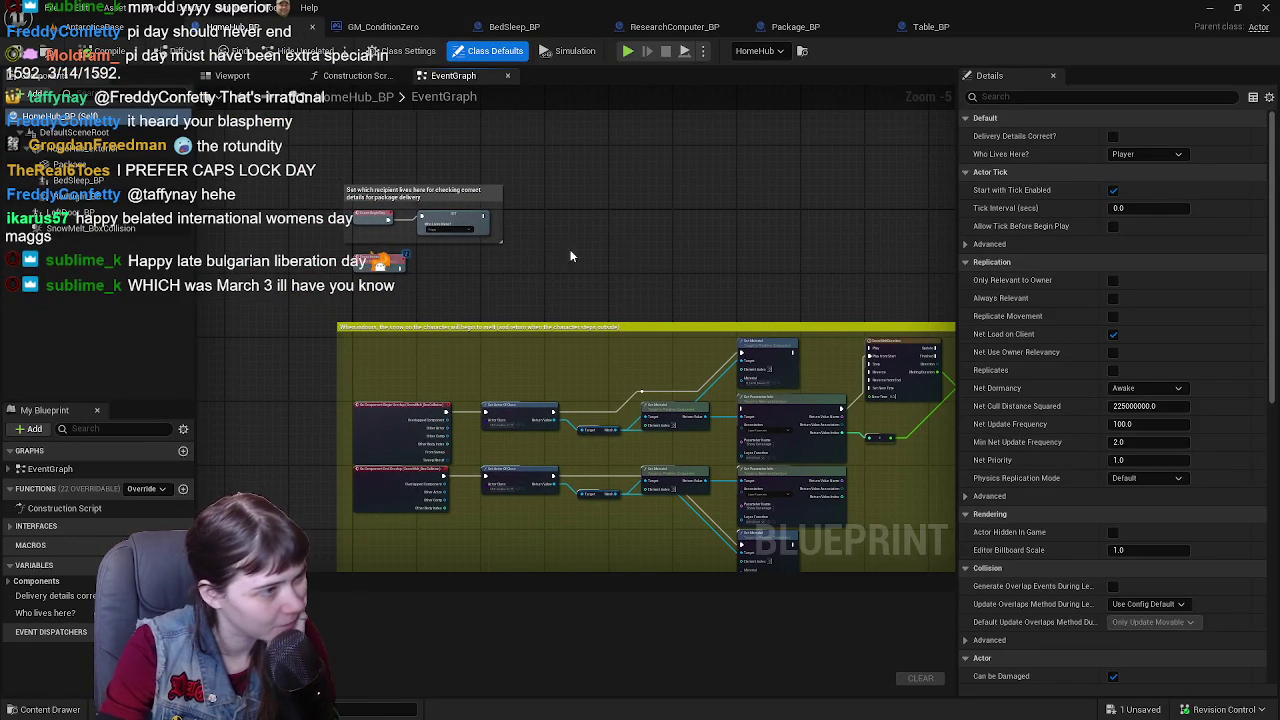
pyautogui.scroll(2, 518, 247)
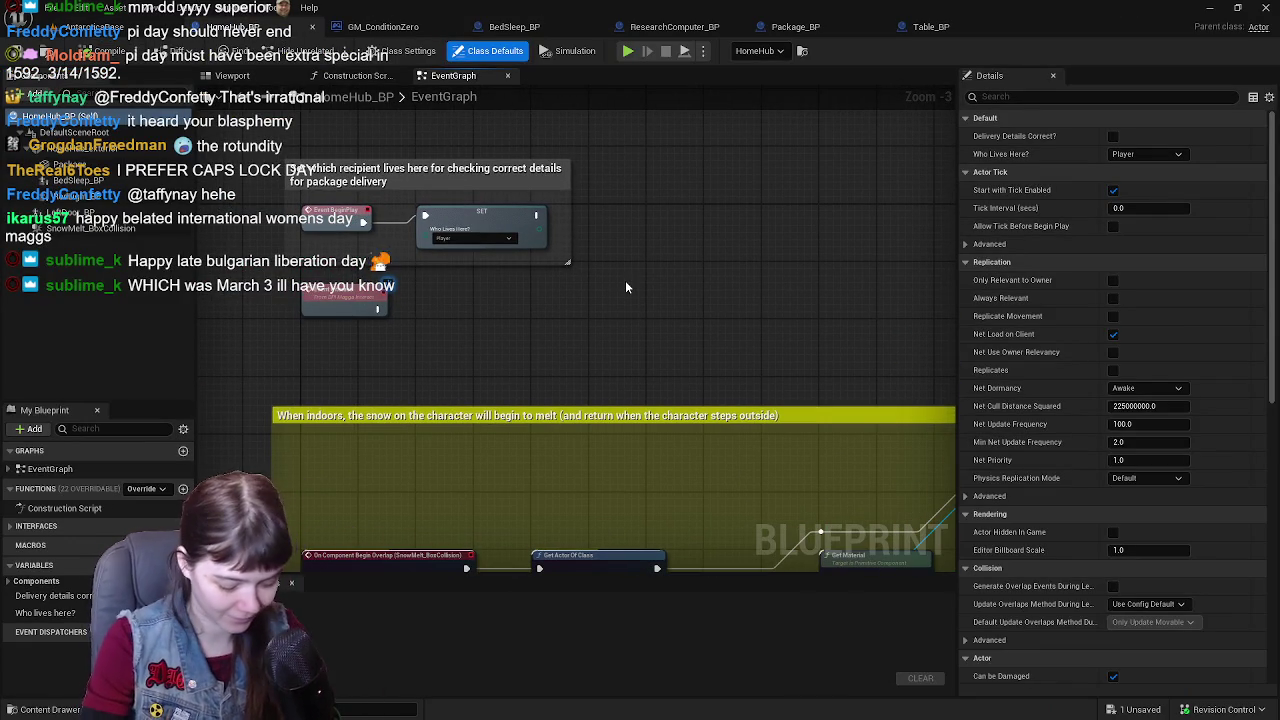
pyautogui.moveTo(625, 287); pyautogui.dragTo(658, 328)
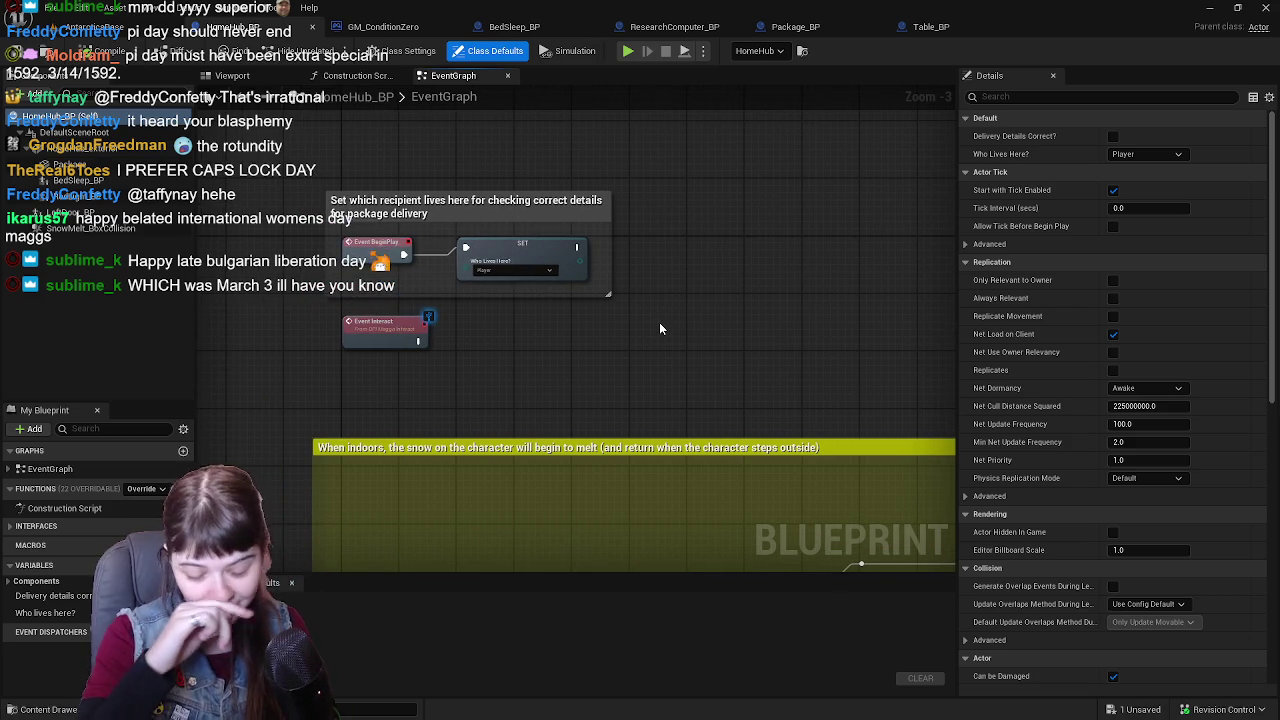
pyautogui.moveTo(660, 341); pyautogui.dragTo(659, 282)
pyautogui.scroll(-1, 655, 318)
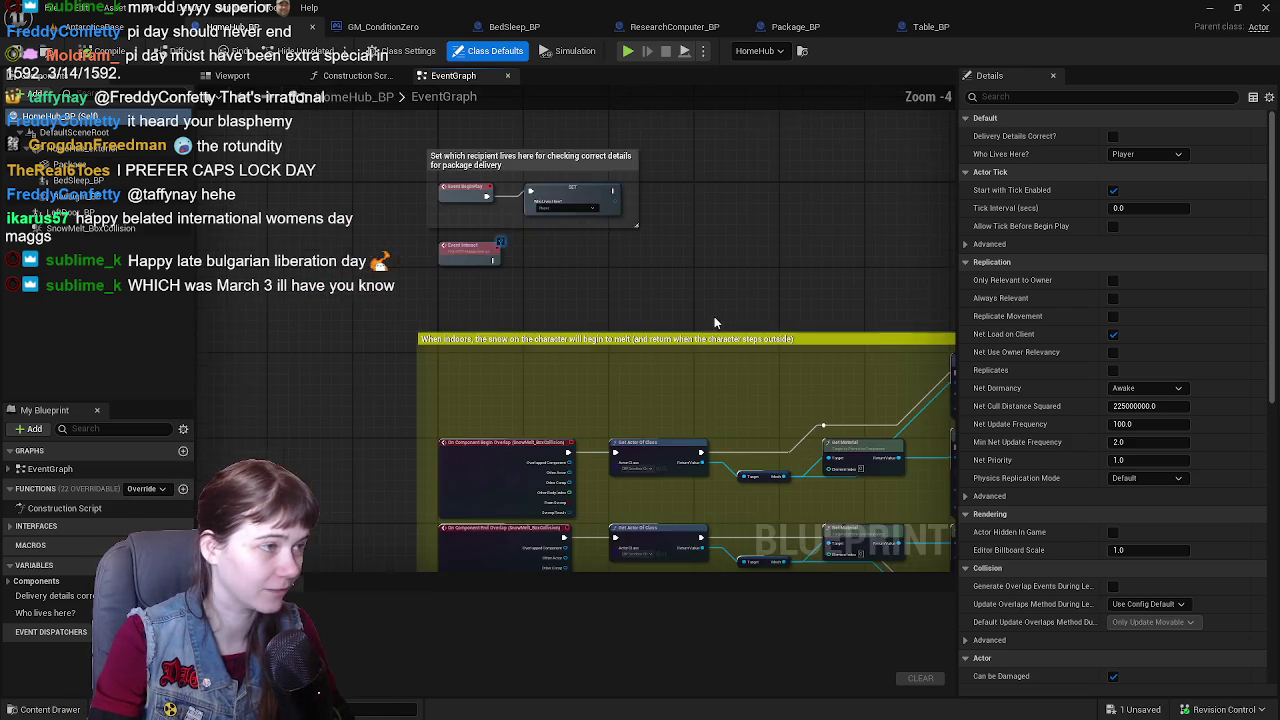
pyautogui.scroll(1, 565, 240)
pyautogui.scroll(1, 605, 277)
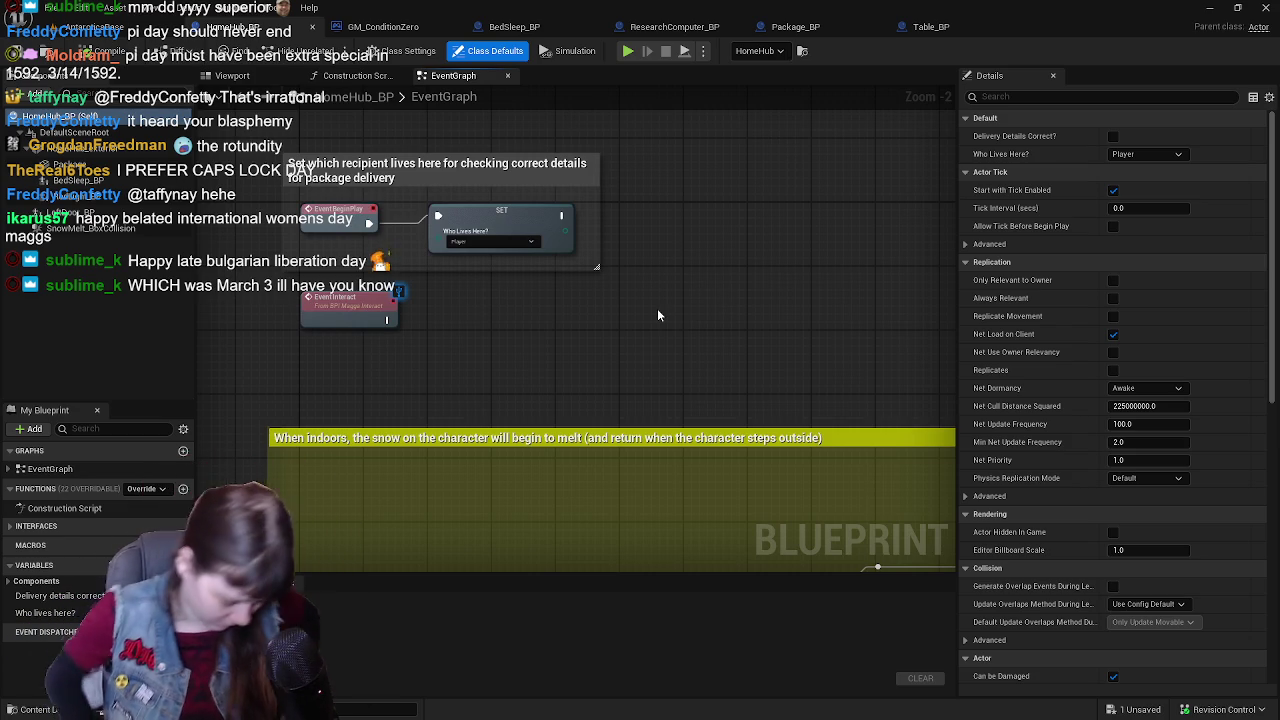
pyautogui.scroll(-1, 660, 315)
pyautogui.moveTo(660, 315); pyautogui.dragTo(620, 274)
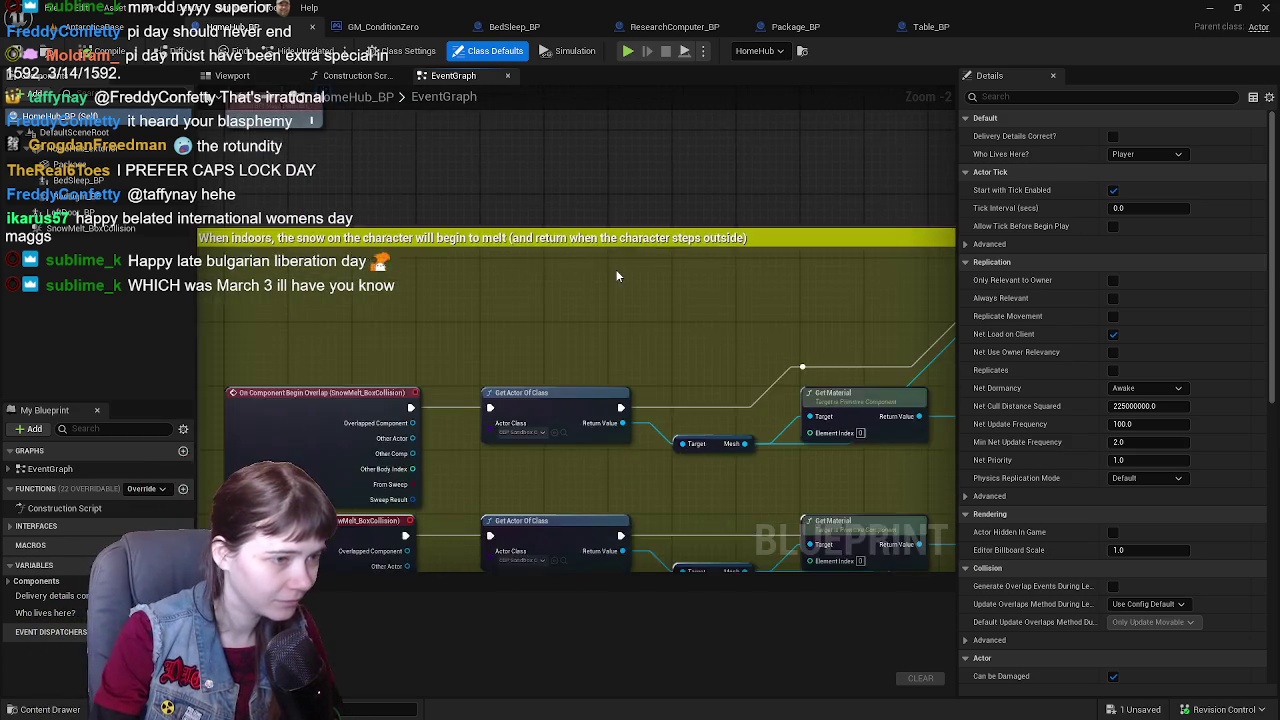
pyautogui.moveTo(645, 337)
pyautogui.mouseDown()
pyautogui.moveTo(585, 225)
pyautogui.moveTo(578, 308)
pyautogui.moveTo(740, 342)
pyautogui.moveTo(754, 398)
pyautogui.mouseUp()
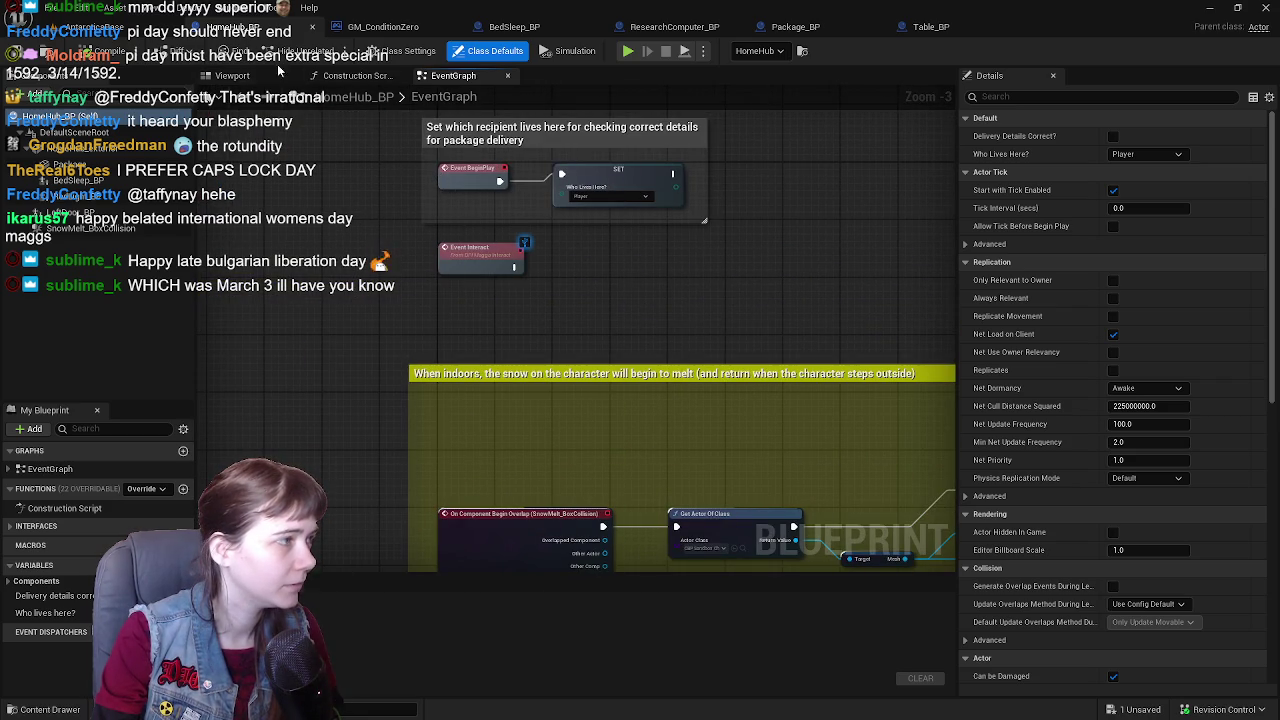
# - In BedSleep_BP, add a SET Tasks Completed? node after Day Transition and save
pyautogui.middleClick(390, 27)
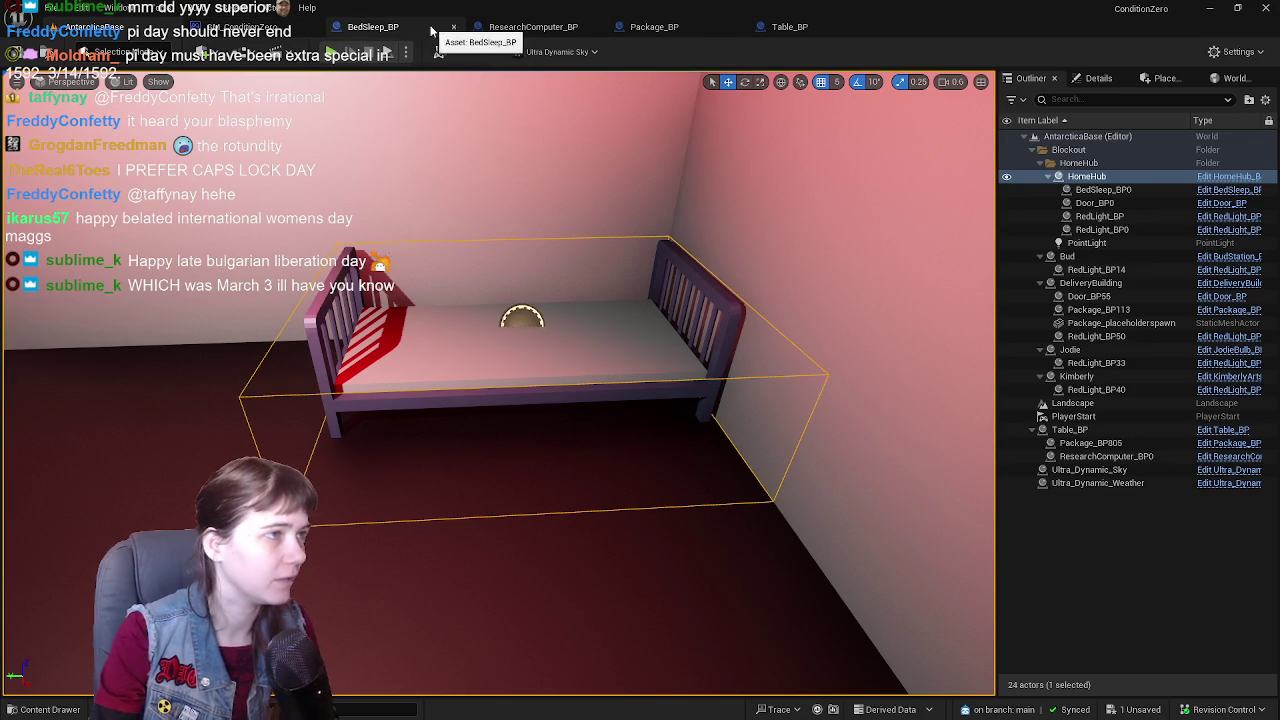
pyautogui.click(425, 28)
pyautogui.scroll(1, 474, 434)
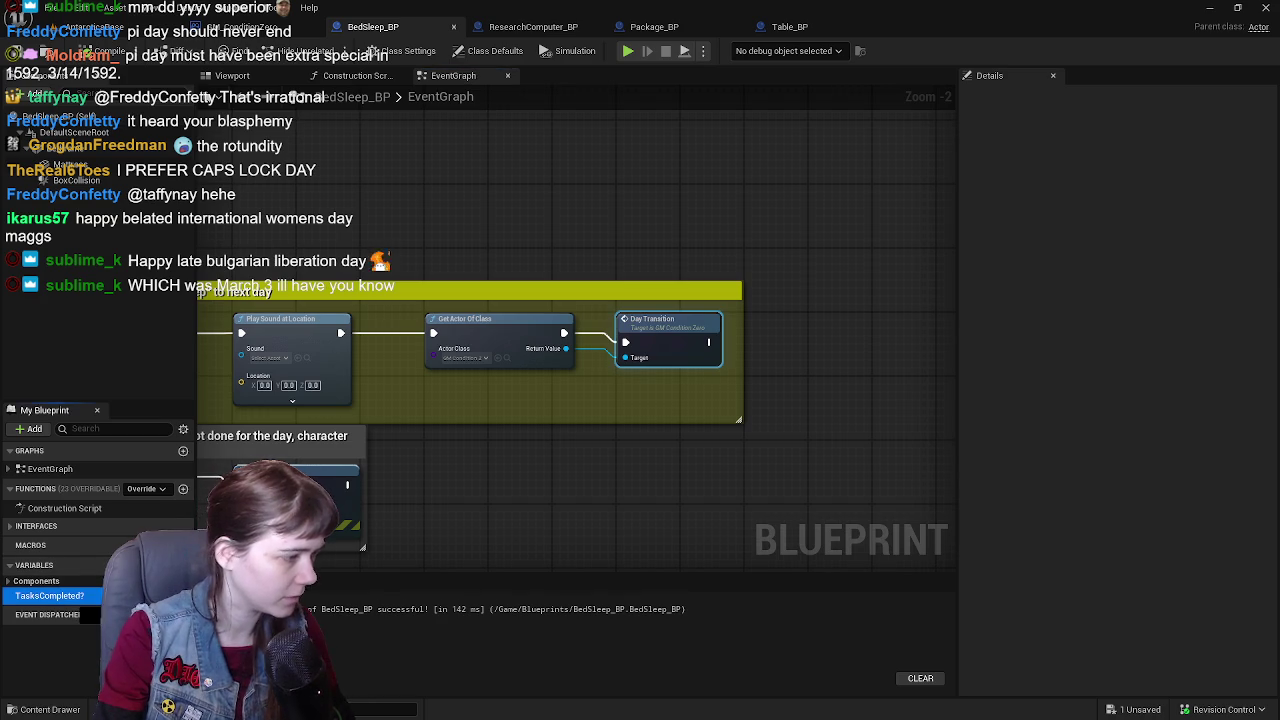
pyautogui.moveTo(49, 595)
pyautogui.mouseDown()
pyautogui.moveTo(792, 330)
pyautogui.moveTo(826, 330)
pyautogui.mouseUp()
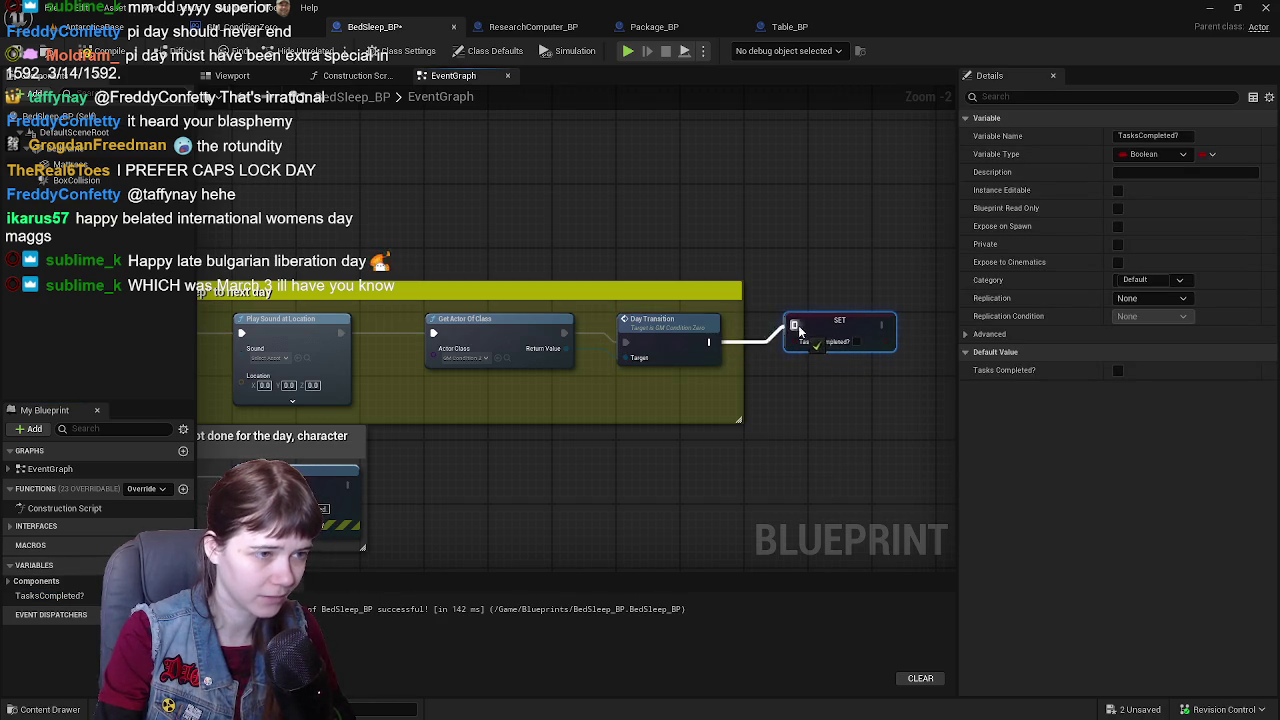
pyautogui.moveTo(798, 332)
pyautogui.mouseDown()
pyautogui.moveTo(814, 340)
pyautogui.moveTo(792, 328)
pyautogui.moveTo(816, 311)
pyautogui.mouseUp()
pyautogui.click(758, 240)
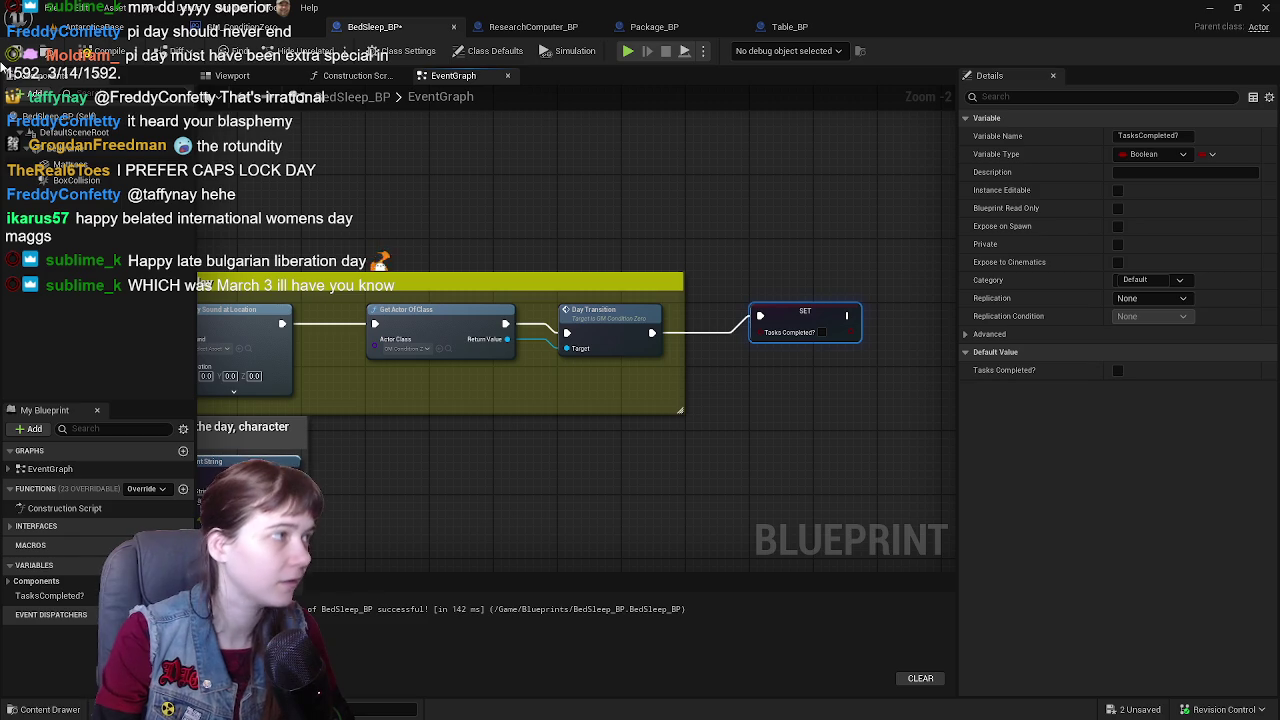
pyautogui.hotkey('ctrl', 's')
pyautogui.click(240, 26)
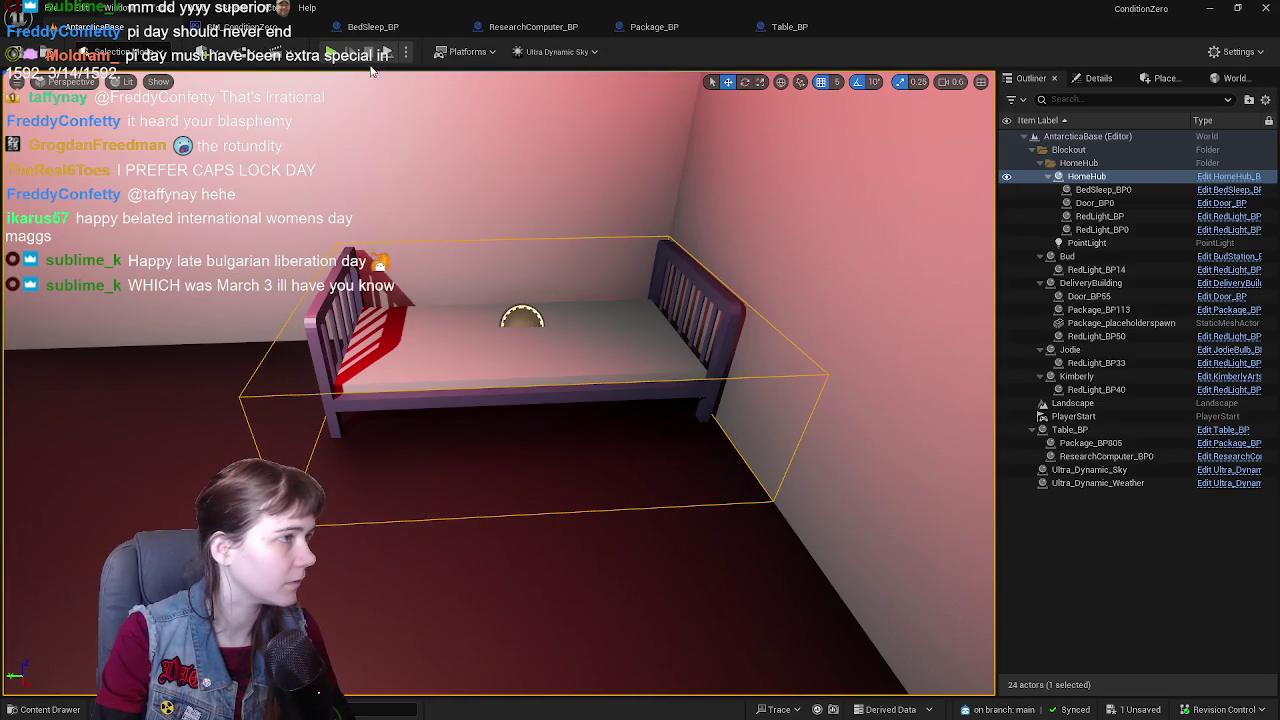
pyautogui.hotkey('alt', 'p')
pyautogui.press('w')
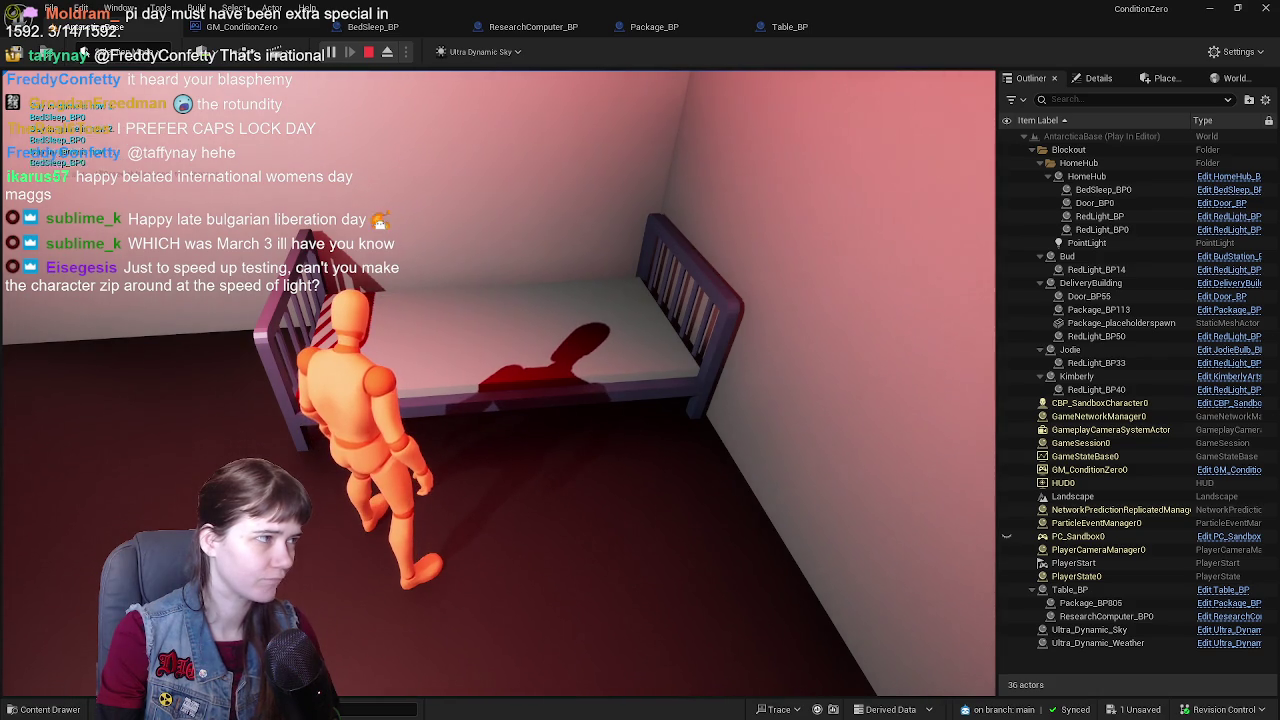
pyautogui.press('Escape')
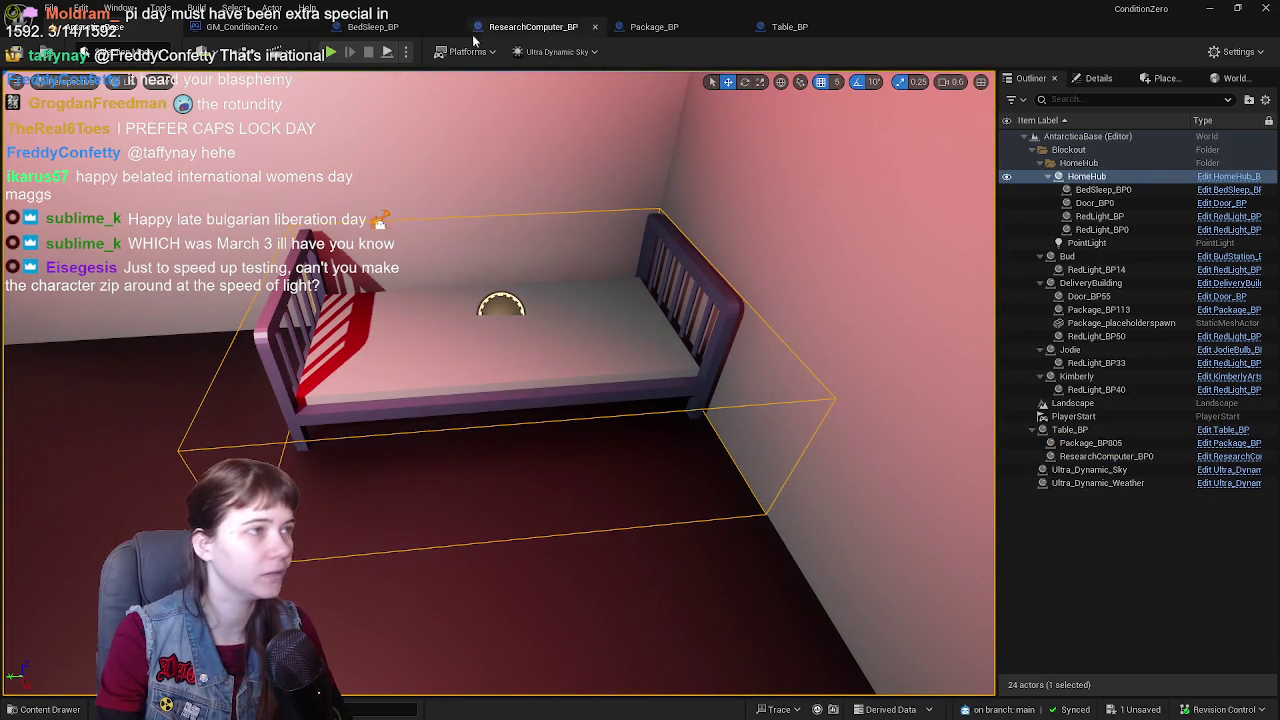
# - Pan BedSleep_BP's research, package-delivery and Tasks Completed? checks over to the yellow day-transition group
pyautogui.click(400, 27)
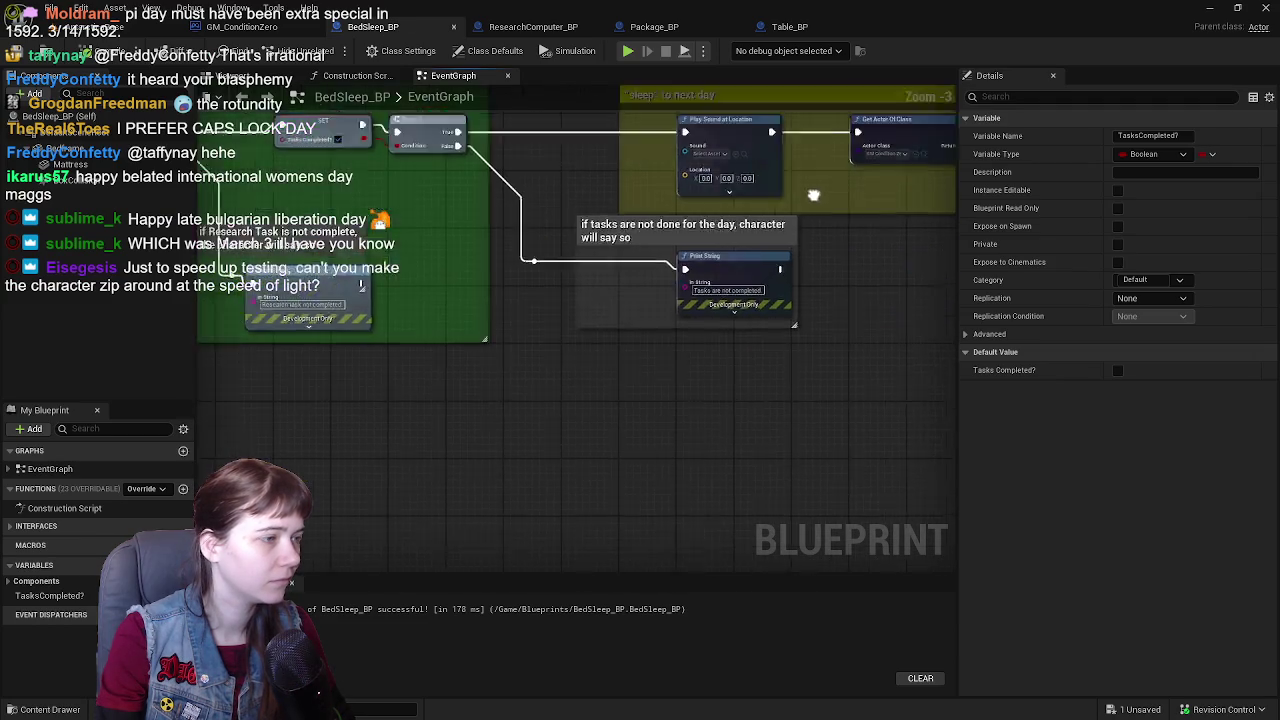
pyautogui.moveTo(813, 195)
pyautogui.mouseDown()
pyautogui.moveTo(520, 267)
pyautogui.moveTo(742, 358)
pyautogui.moveTo(365, 361)
pyautogui.mouseUp()
pyautogui.scroll(-1, 640, 235)
pyautogui.scroll(1, 742, 358)
pyautogui.scroll(-1, 684, 350)
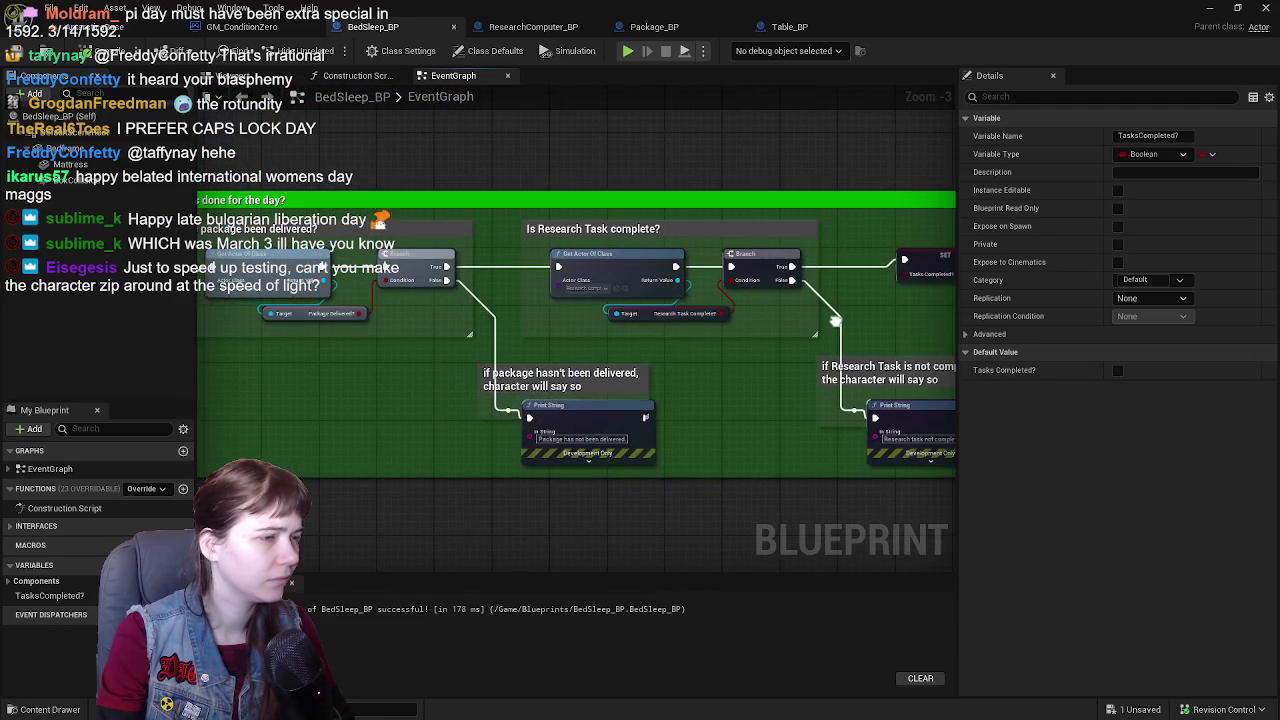
pyautogui.scroll(1, 375, 386)
pyautogui.moveTo(375, 386); pyautogui.dragTo(372, 387)
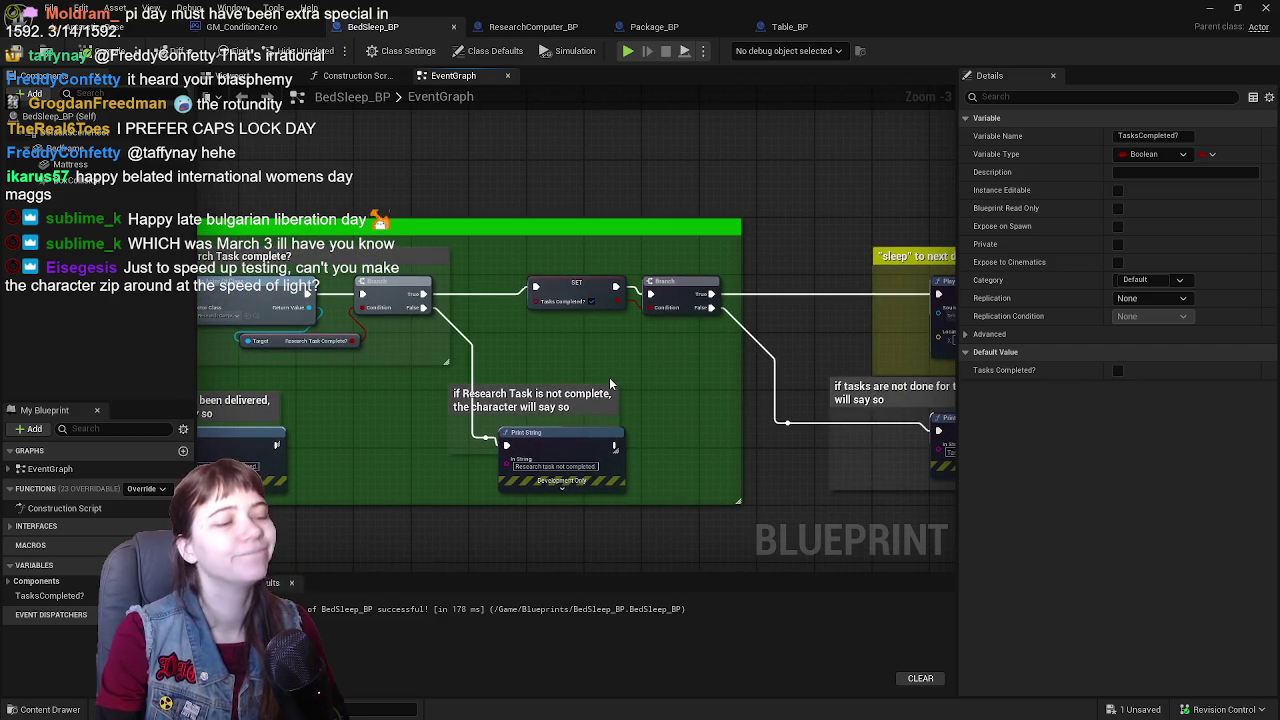
pyautogui.moveTo(489, 375); pyautogui.dragTo(433, 365)
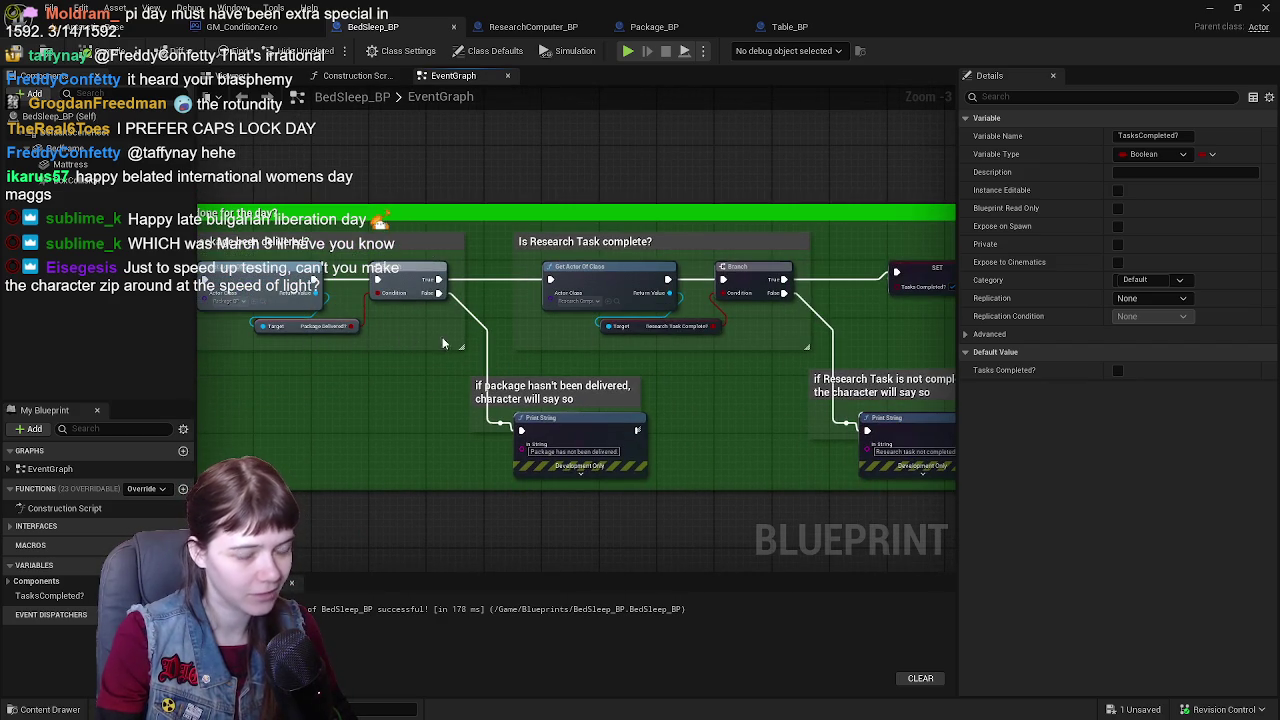
pyautogui.moveTo(754, 344)
pyautogui.mouseDown()
pyautogui.moveTo(340, 330)
pyautogui.moveTo(738, 315)
pyautogui.moveTo(738, 350)
pyautogui.mouseUp()
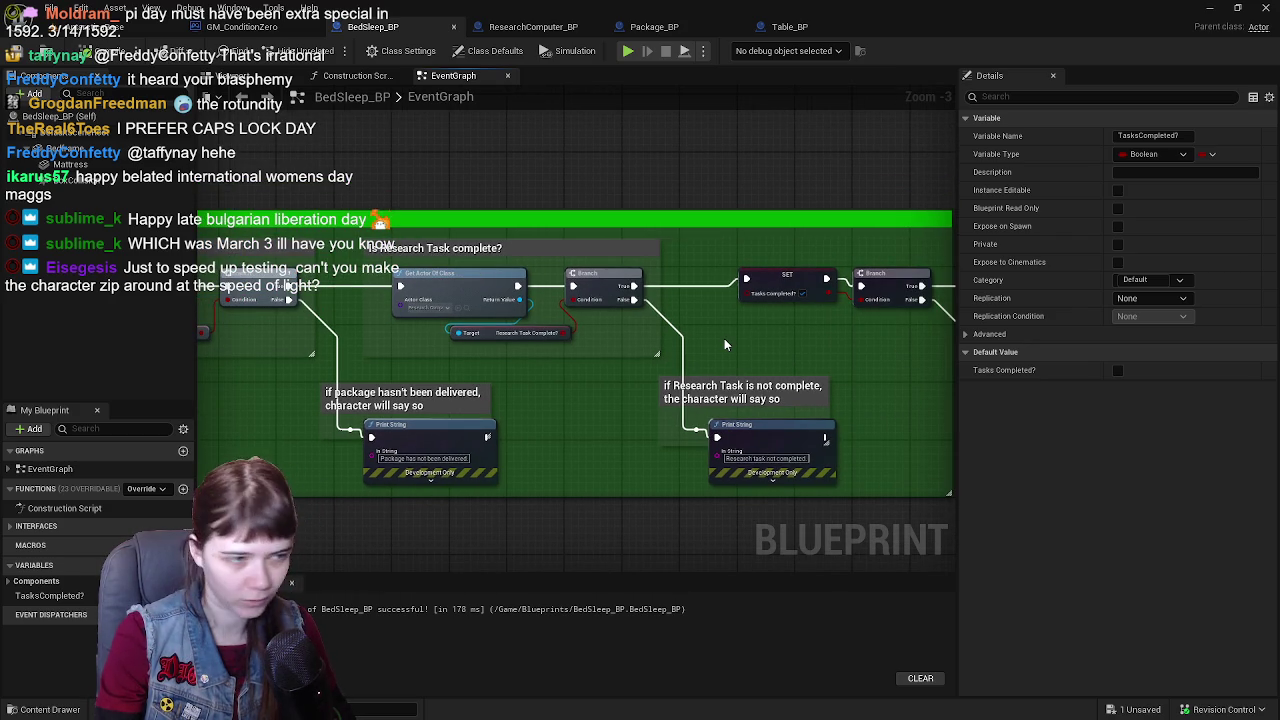
pyautogui.moveTo(764, 334); pyautogui.dragTo(880, 337)
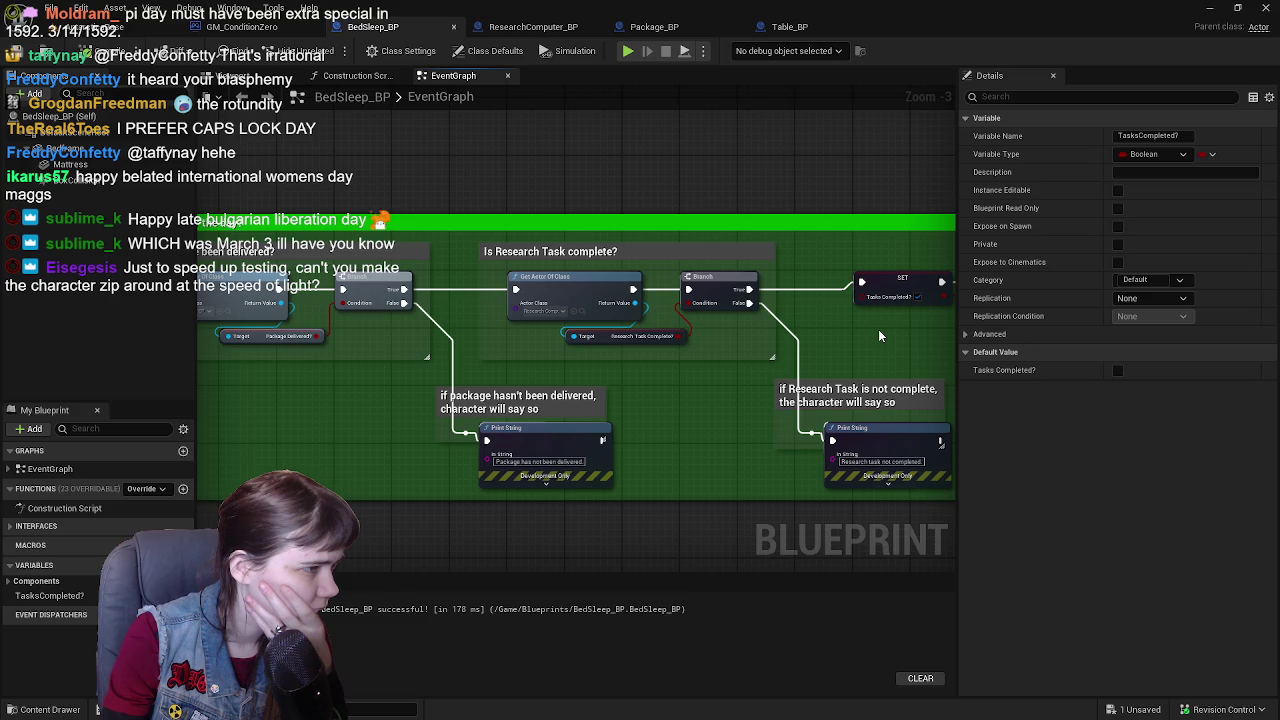
pyautogui.moveTo(880, 336); pyautogui.dragTo(953, 330)
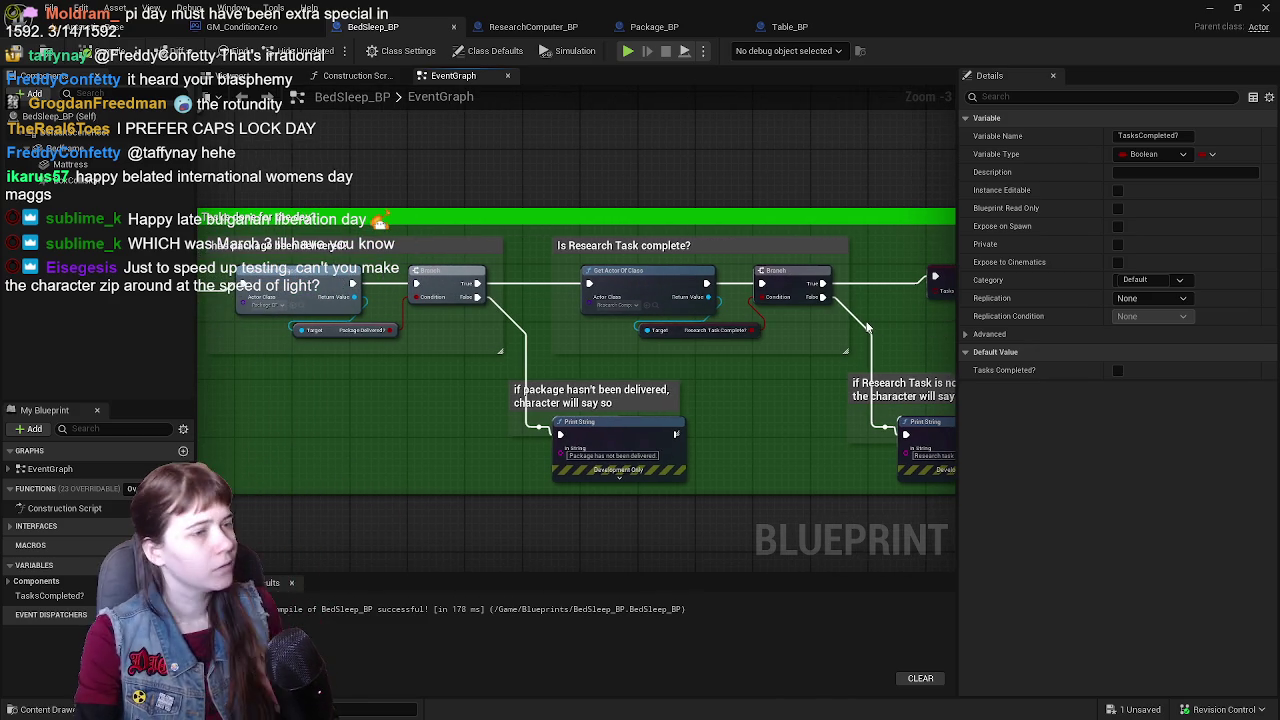
pyautogui.moveTo(866, 327)
pyautogui.mouseDown()
pyautogui.moveTo(700, 348)
pyautogui.moveTo(783, 333)
pyautogui.moveTo(687, 329)
pyautogui.moveTo(823, 329)
pyautogui.mouseUp()
pyautogui.scroll(1, 650, 329)
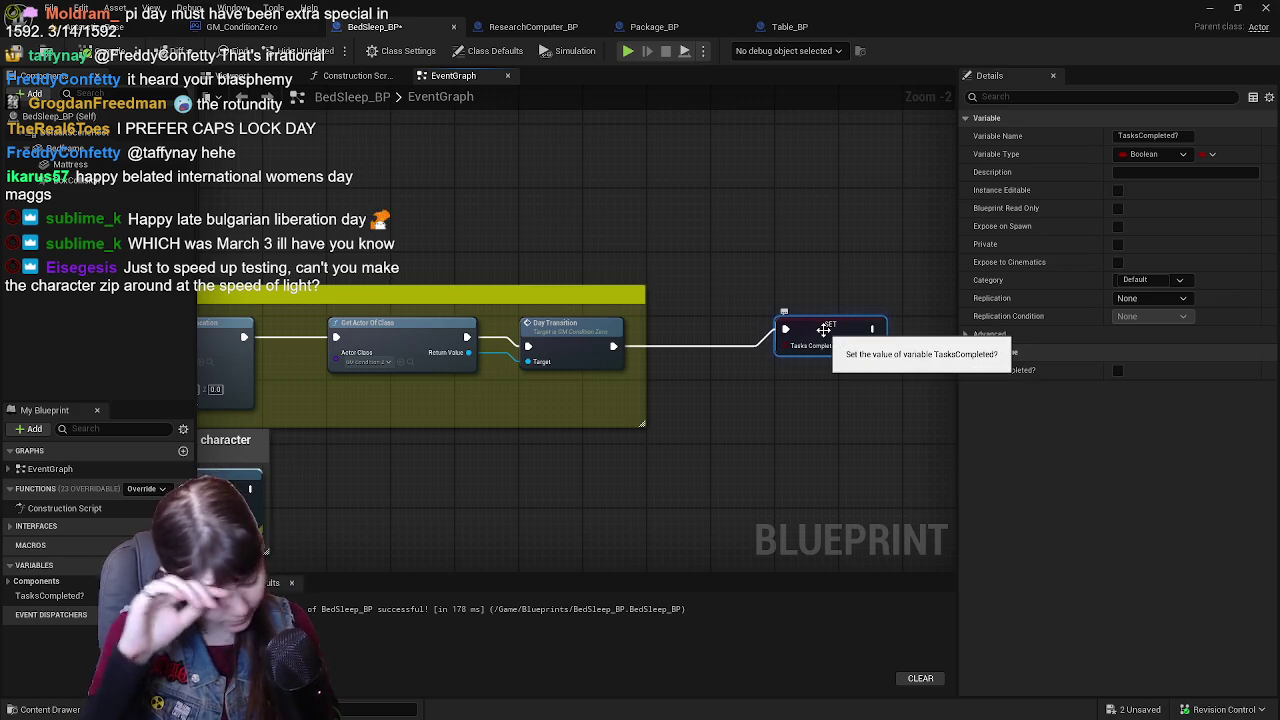
# - Jump to the game mode's Day Transition event, then select and shift BedSleep_BP's package-delivery check nodes
pyautogui.doubleClick(552, 327)
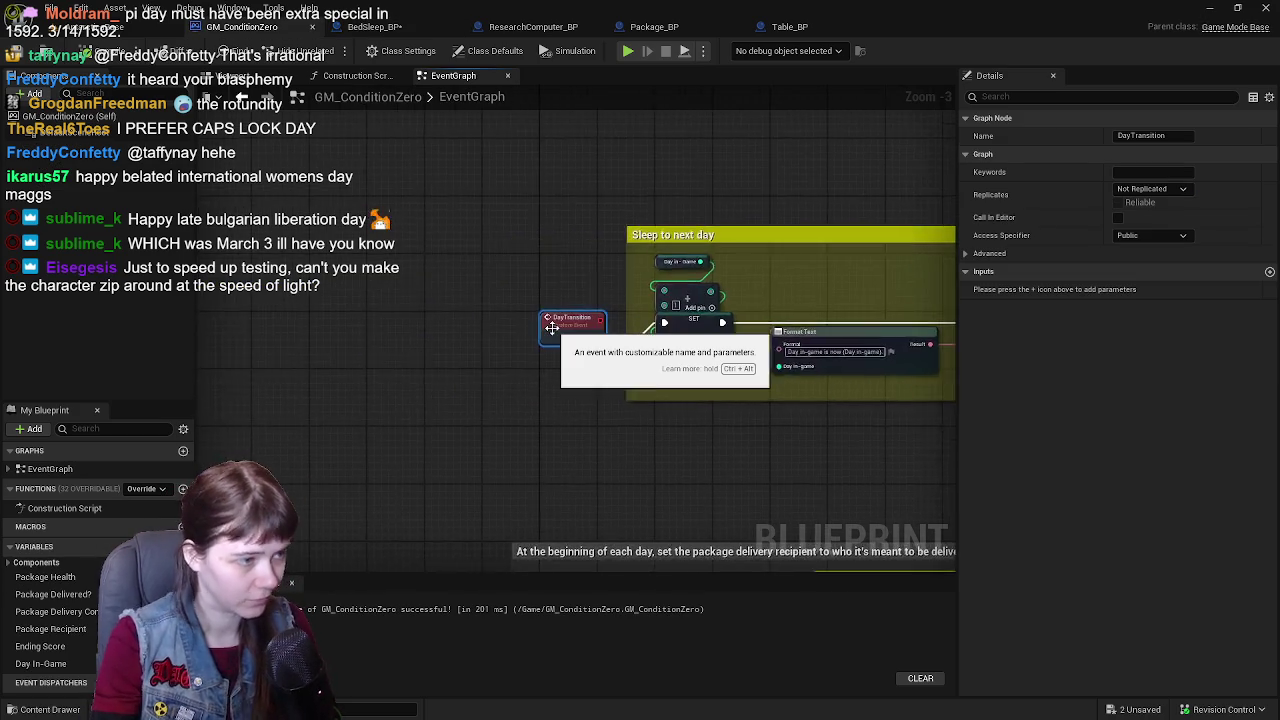
pyautogui.scroll(3, 552, 327)
pyautogui.scroll(-4, 552, 327)
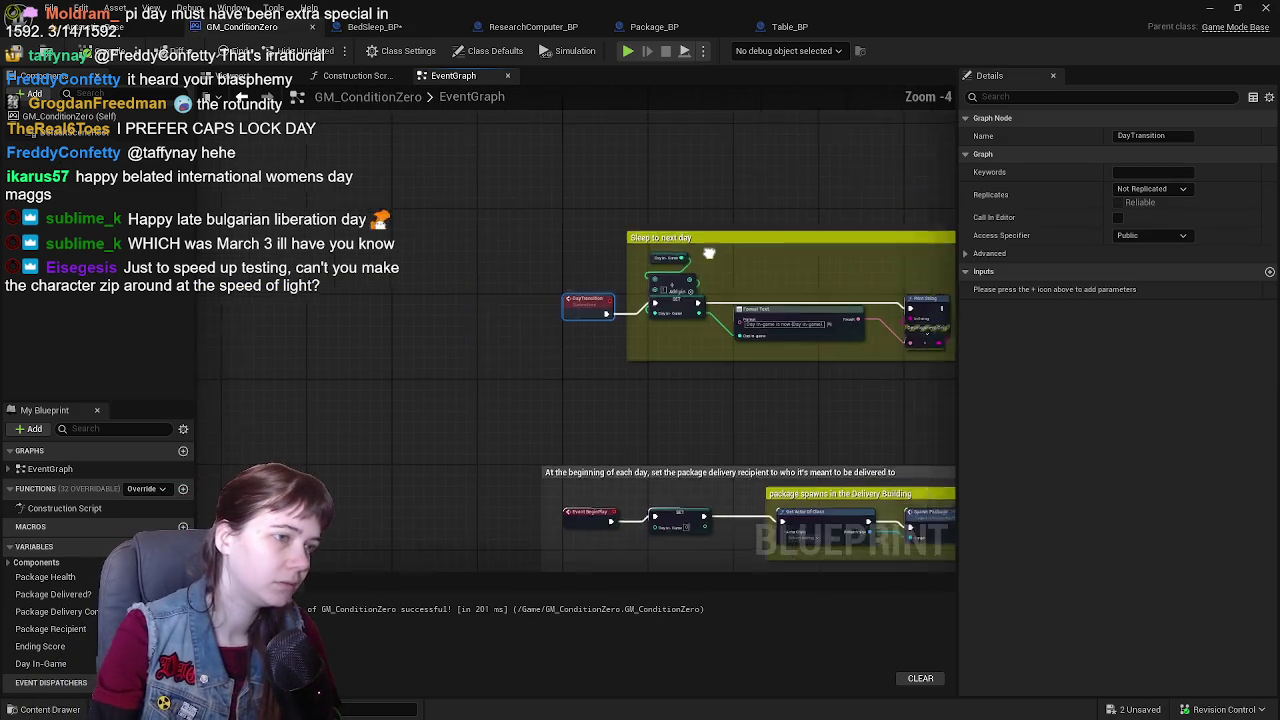
pyautogui.scroll(2, 632, 277)
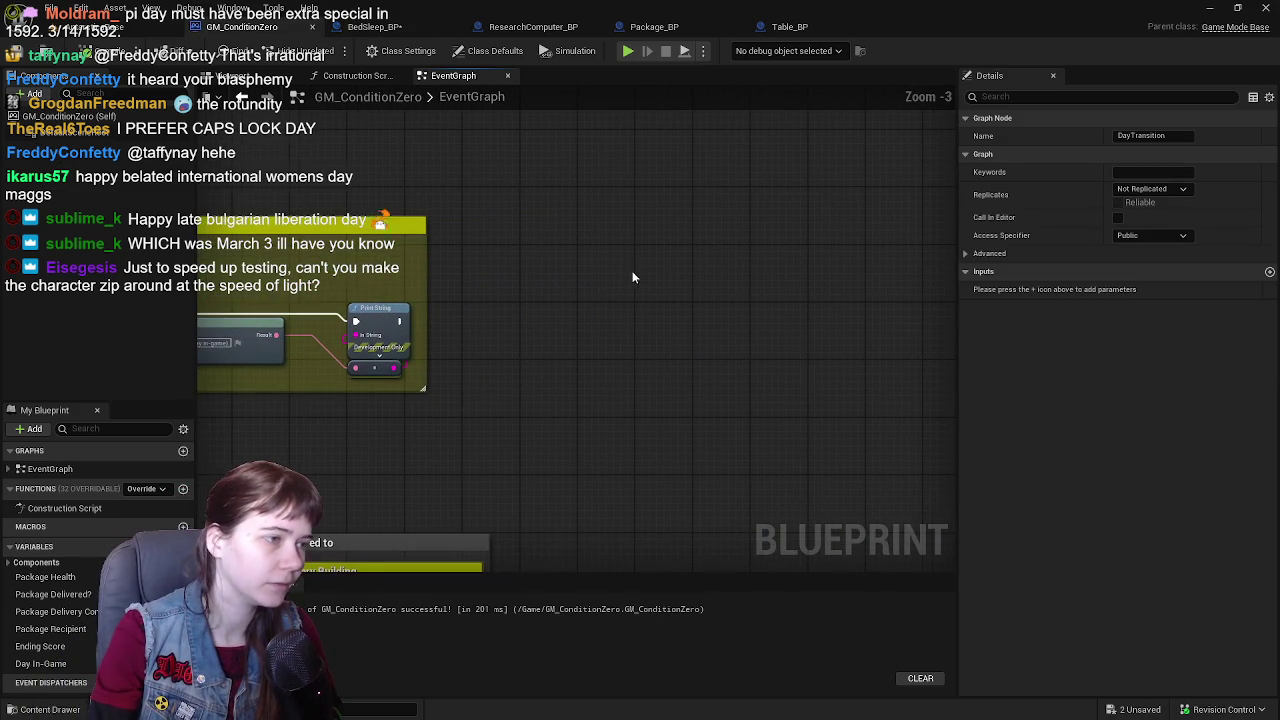
pyautogui.click(410, 28)
pyautogui.scroll(3, 541, 262)
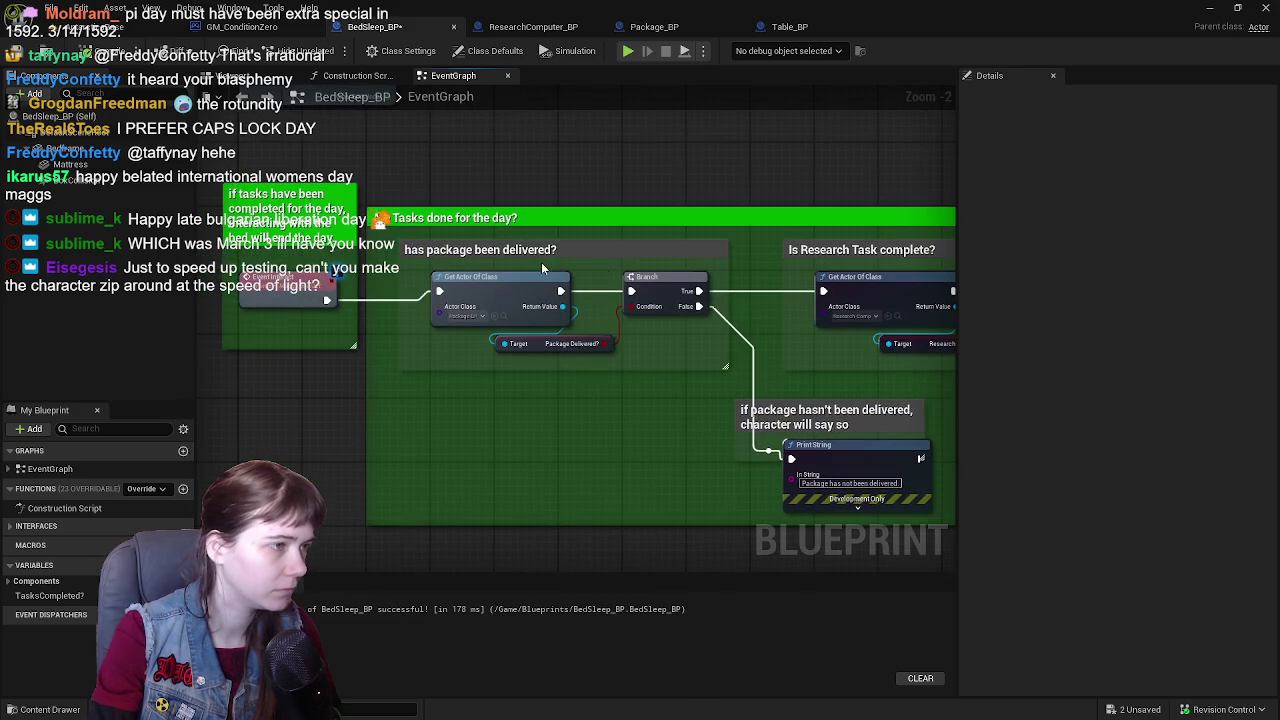
pyautogui.moveTo(398, 240); pyautogui.dragTo(730, 367)
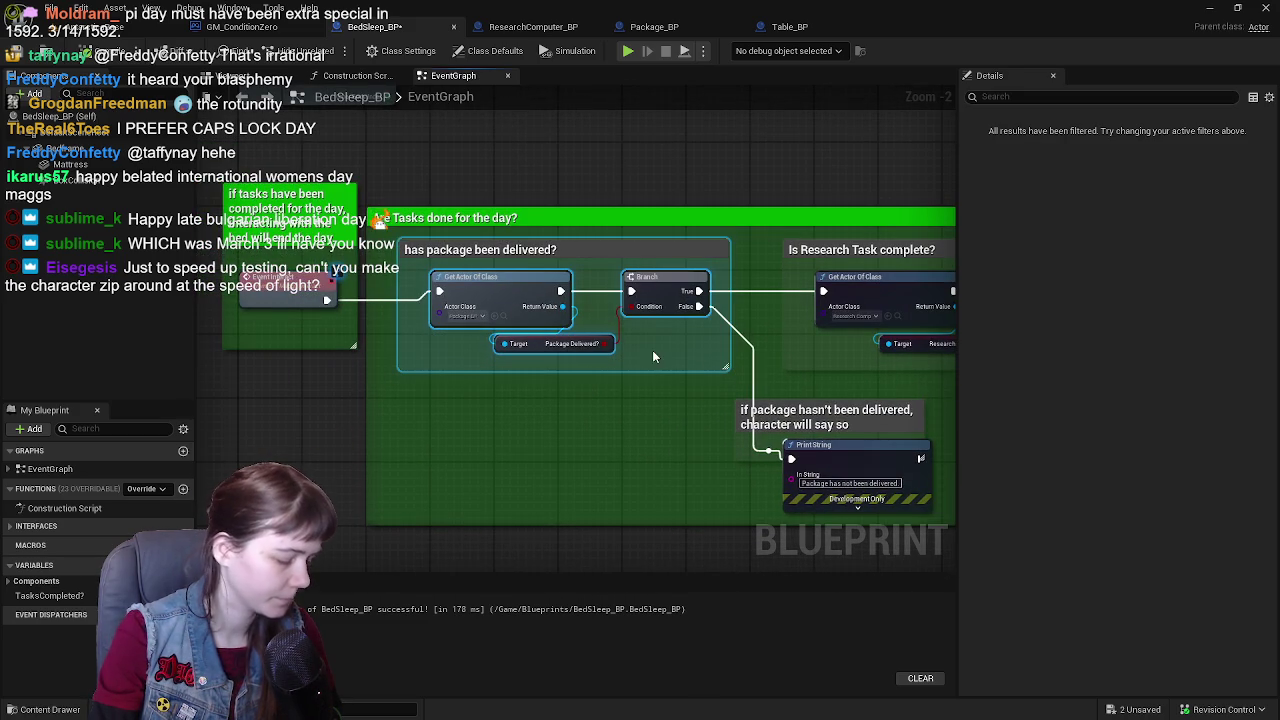
pyautogui.moveTo(734, 215); pyautogui.dragTo(549, 200)
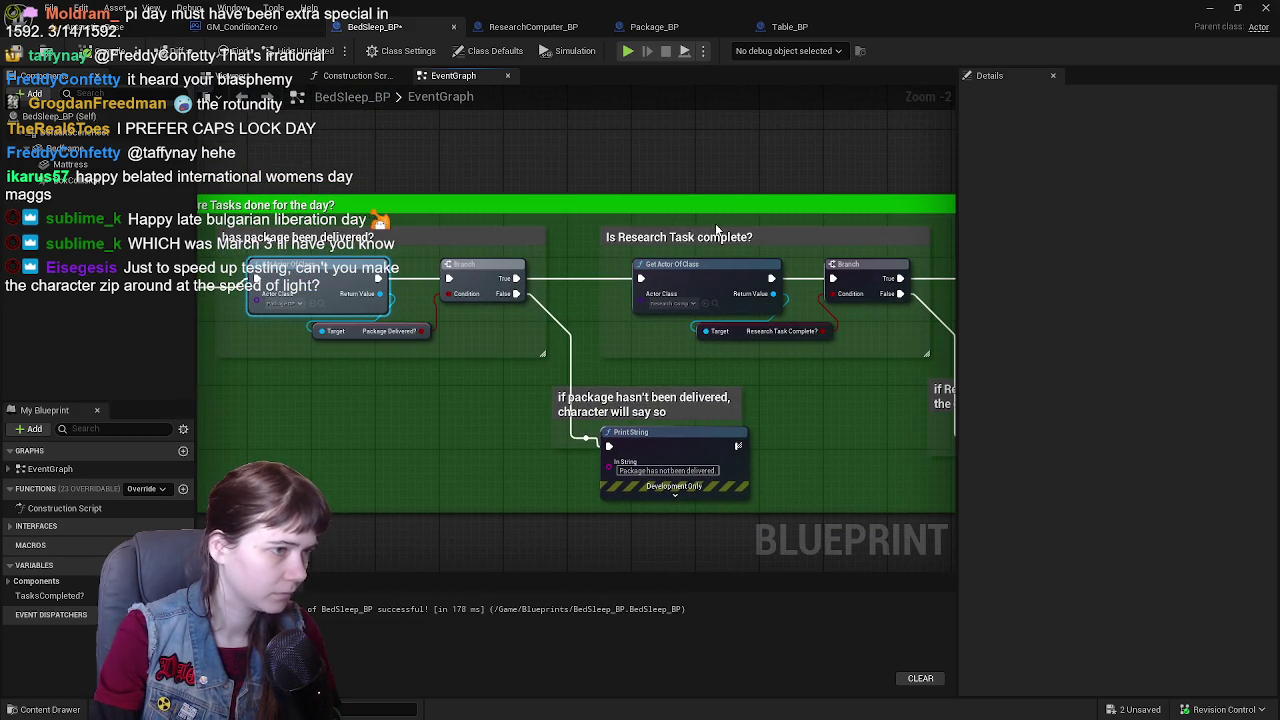
# - Paste the copied Get Actor Of Class node into the GM_ConditionZero event graph
pyautogui.click(240, 26)
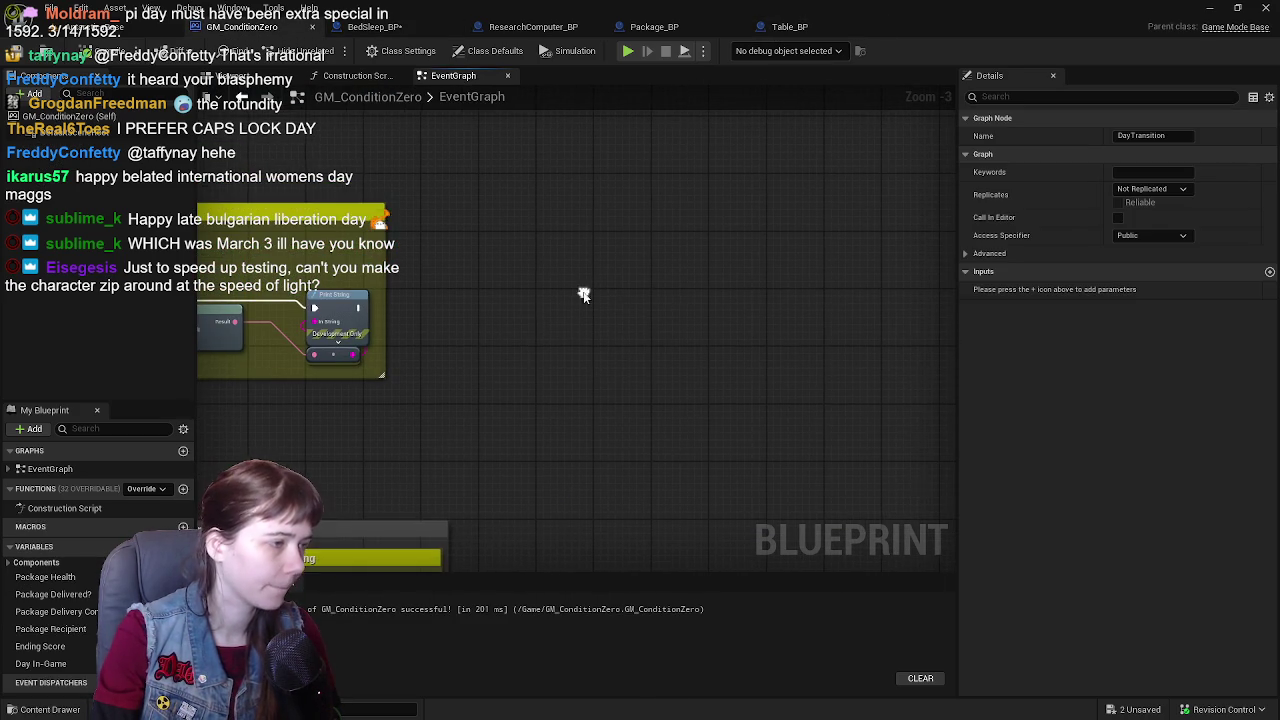
pyautogui.click(542, 325)
pyautogui.hotkey('ctrl', 'v')
pyautogui.moveTo(591, 331)
pyautogui.mouseDown()
pyautogui.moveTo(552, 290)
pyautogui.moveTo(538, 297)
pyautogui.mouseUp()
pyautogui.click(375, 26)
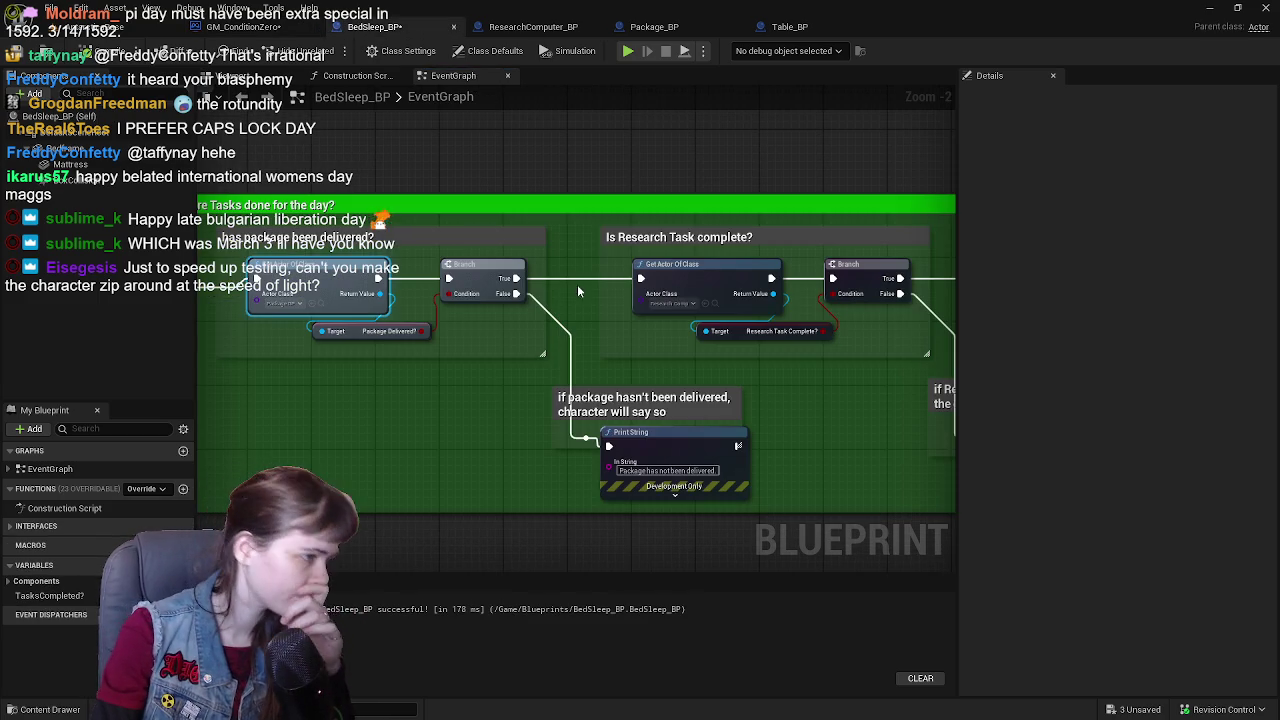
pyautogui.click(276, 30)
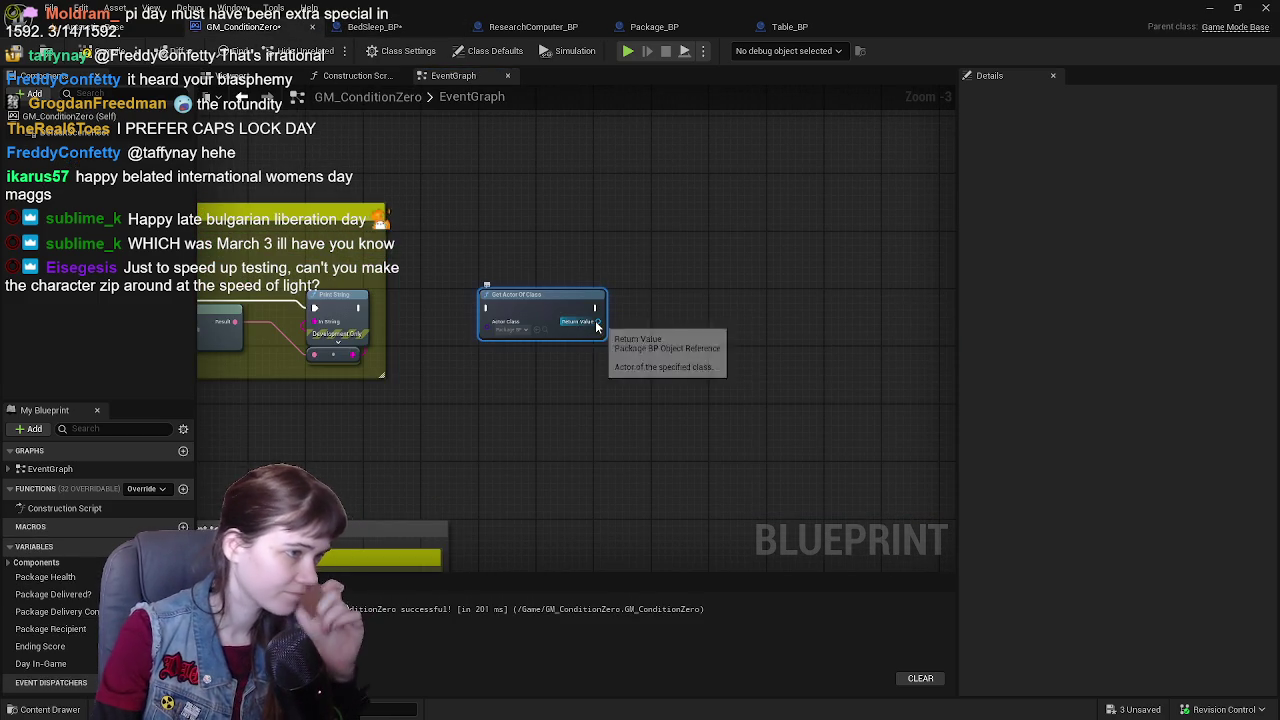
# - Add a SET Package Delivered? node from the package reference, chained after Get Actor Of Class
pyautogui.moveTo(598, 321); pyautogui.dragTo(648, 352)
pyautogui.write('set package dec')
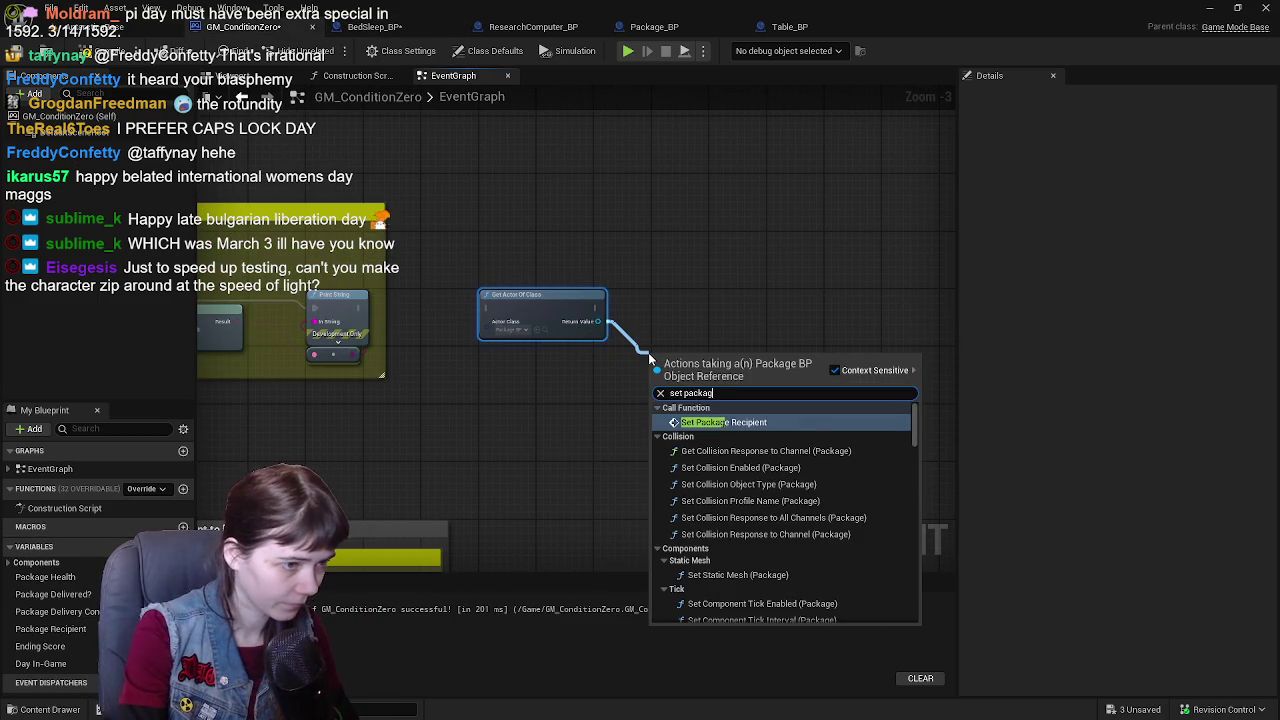
pyautogui.press('BackSpace')
pyautogui.write('livered')
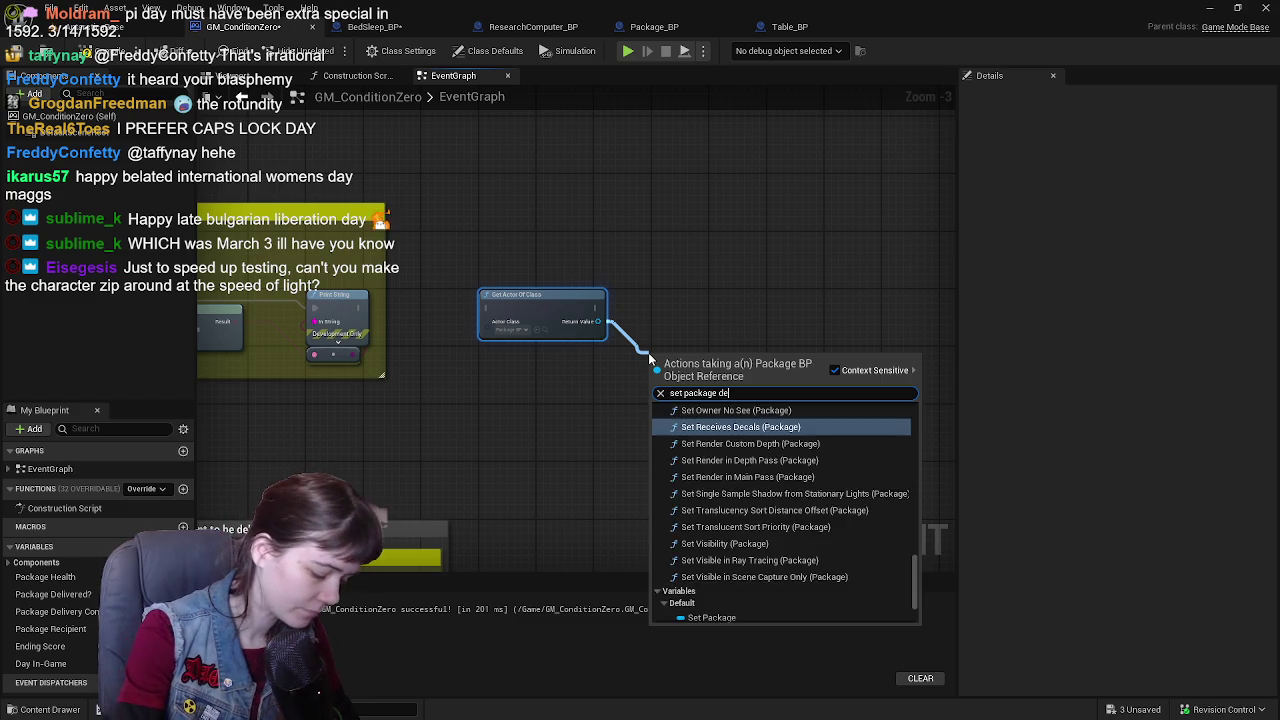
pyautogui.press('Return')
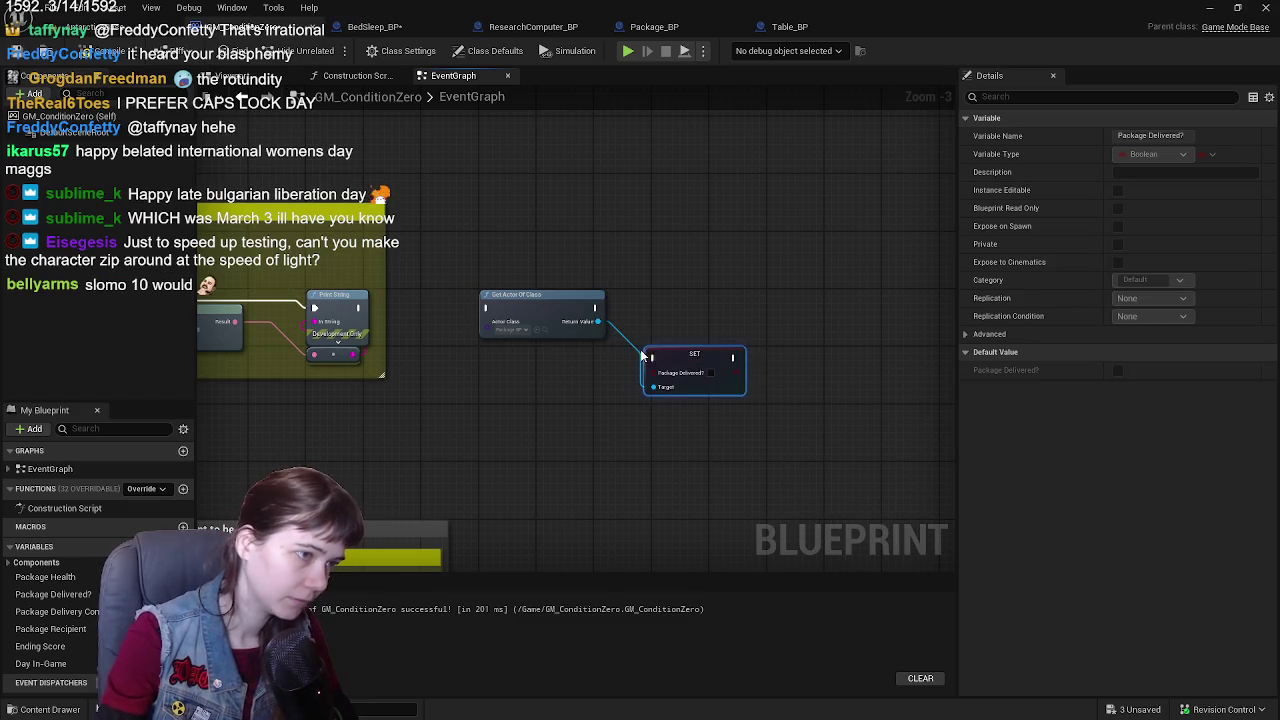
pyautogui.scroll(2, 640, 340)
pyautogui.moveTo(633, 328); pyautogui.dragTo(612, 337)
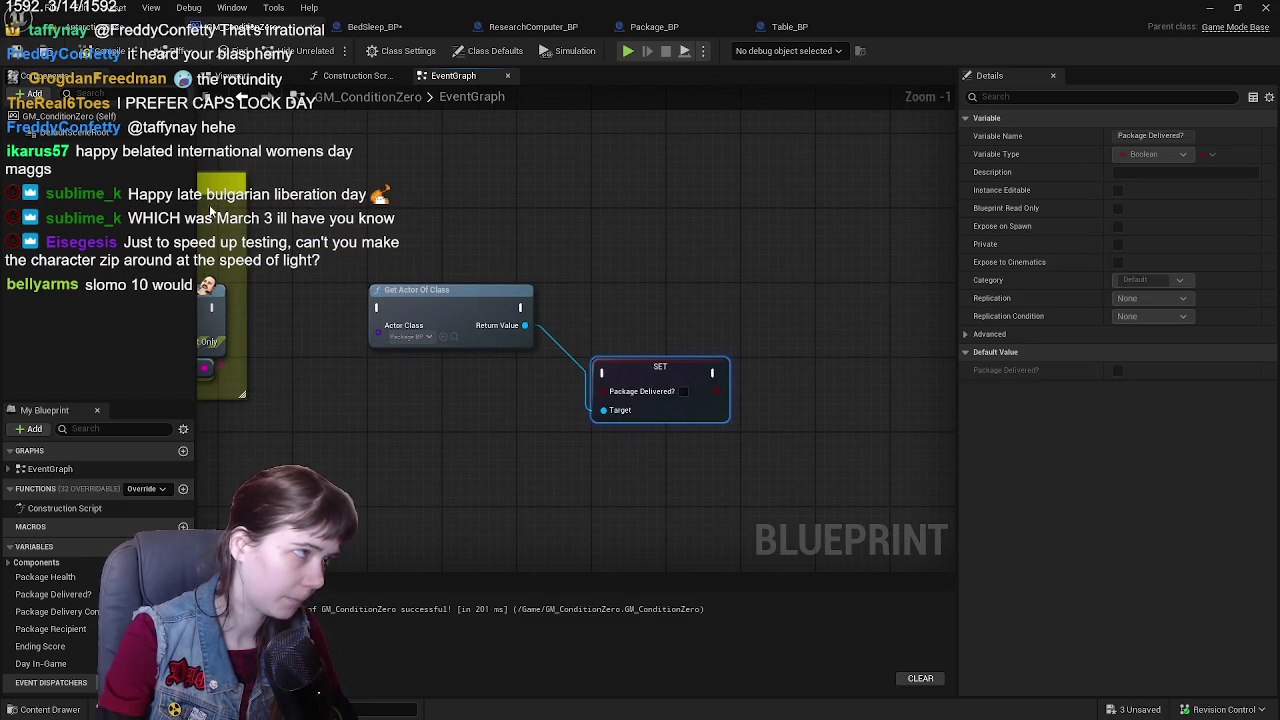
pyautogui.click(25, 50)
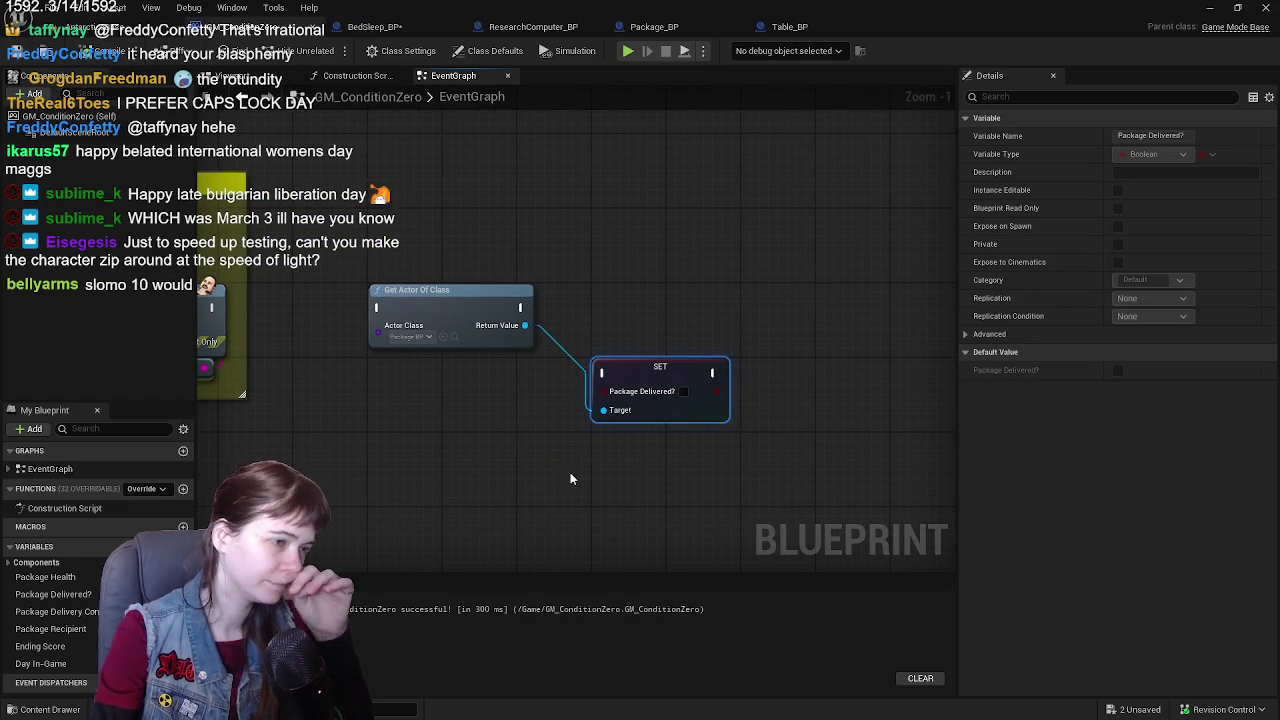
pyautogui.moveTo(652, 363); pyautogui.dragTo(640, 290)
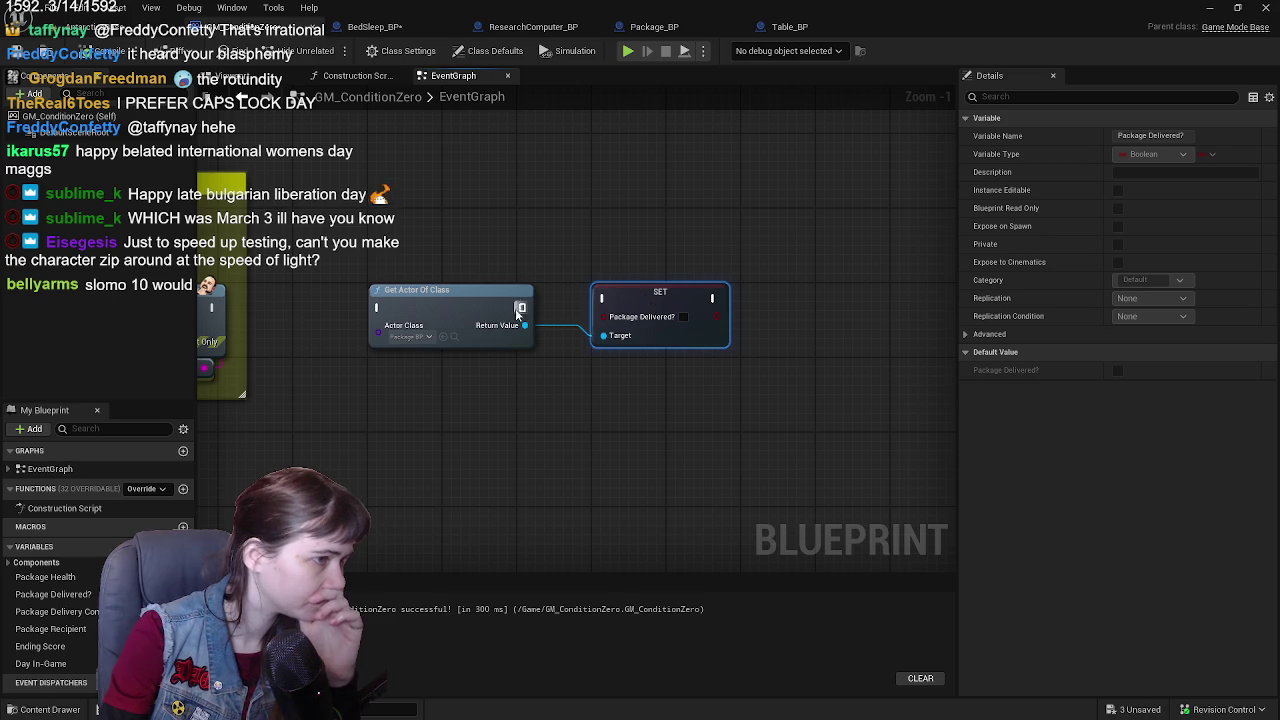
pyautogui.moveTo(520, 307); pyautogui.dragTo(603, 298)
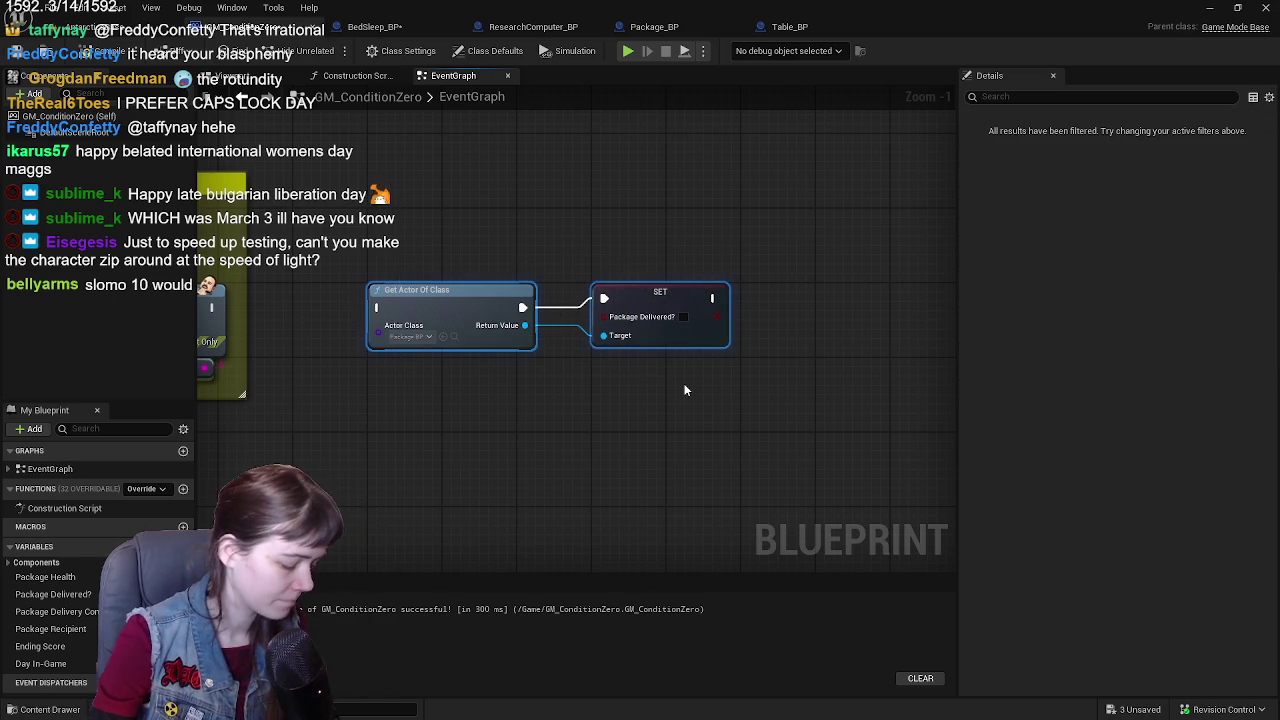
# - Title the comment 'set new package delivery task', colour it yellow (R=1, G=1), and compile
pyautogui.write('c')
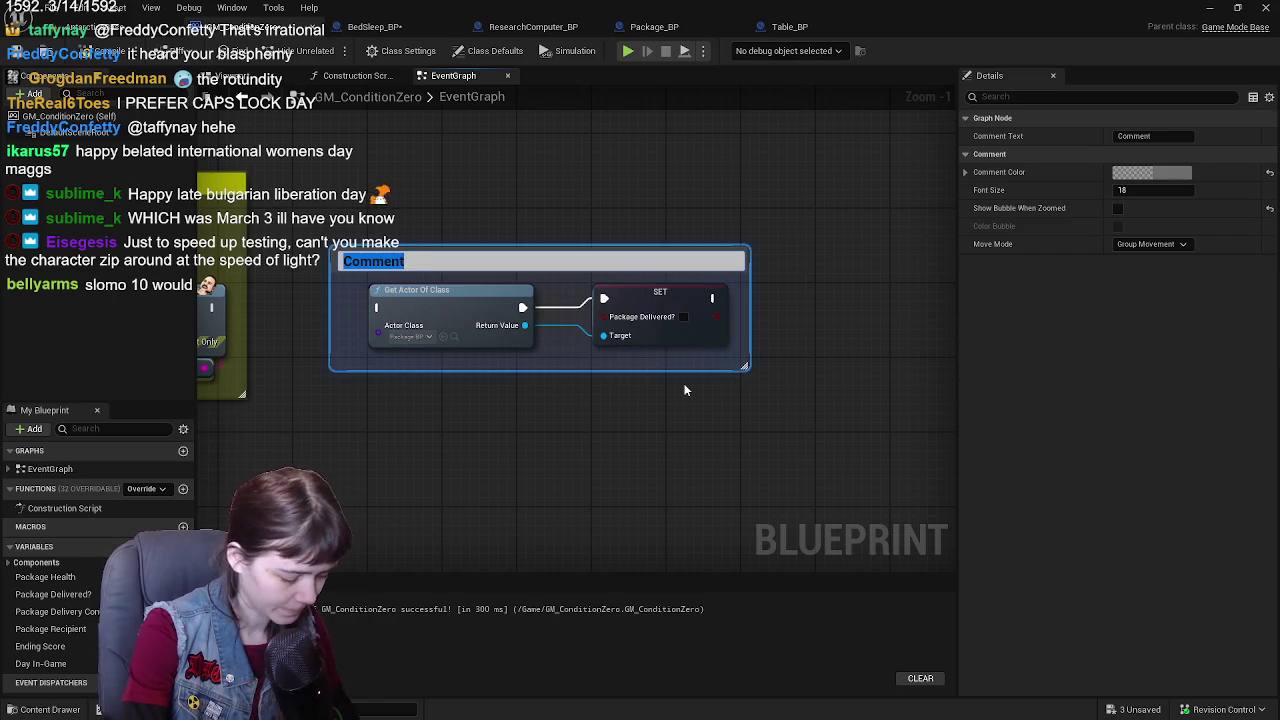
pyautogui.write('set')
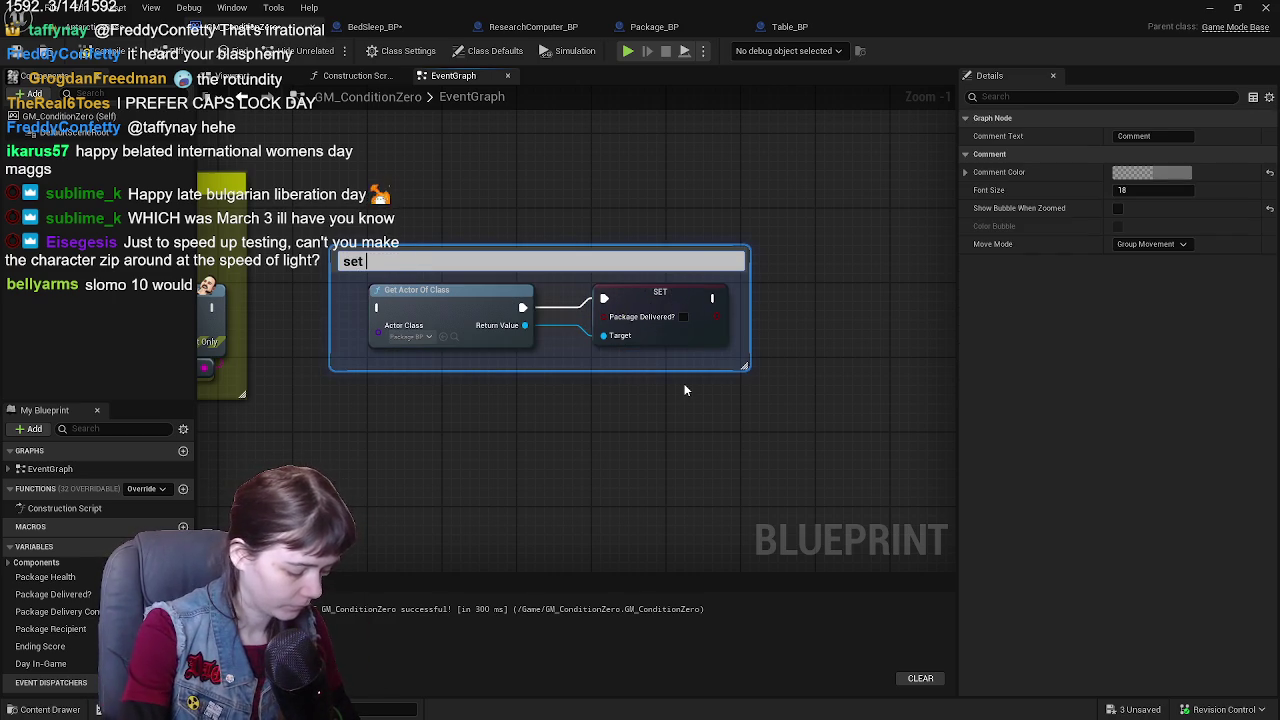
pyautogui.write('e de')
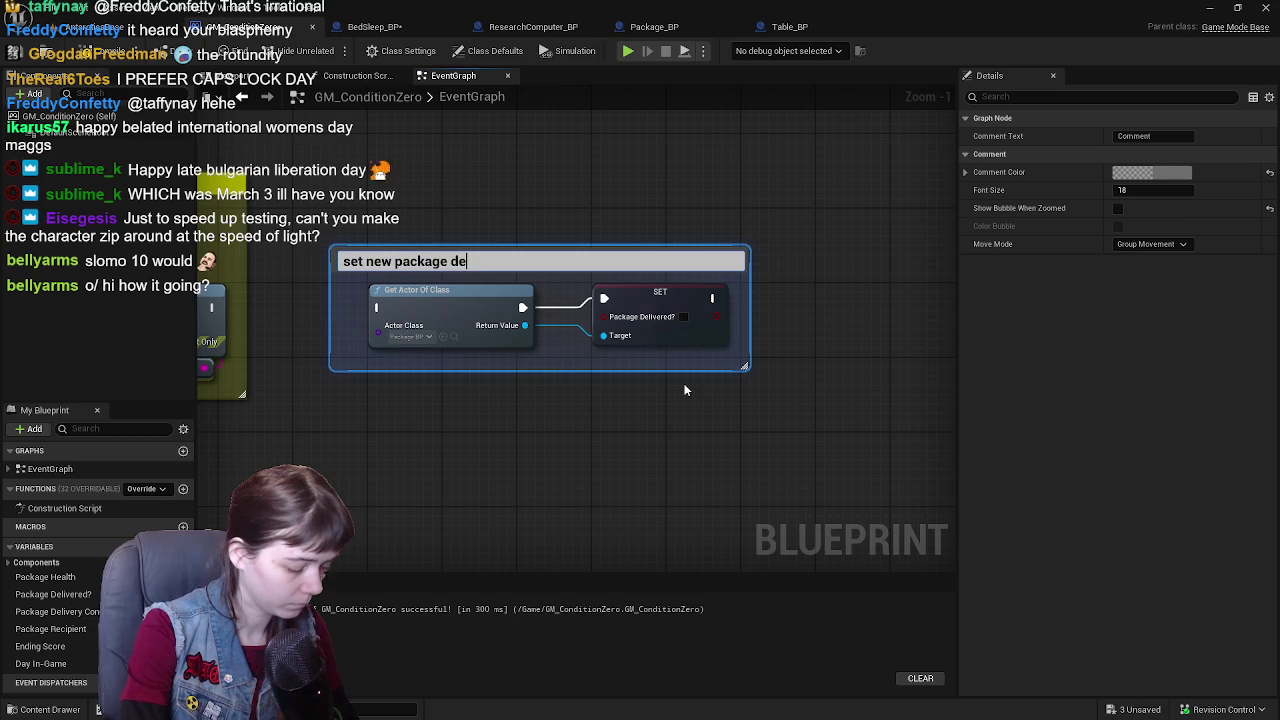
pyautogui.write('livery task')
pyautogui.press('Return')
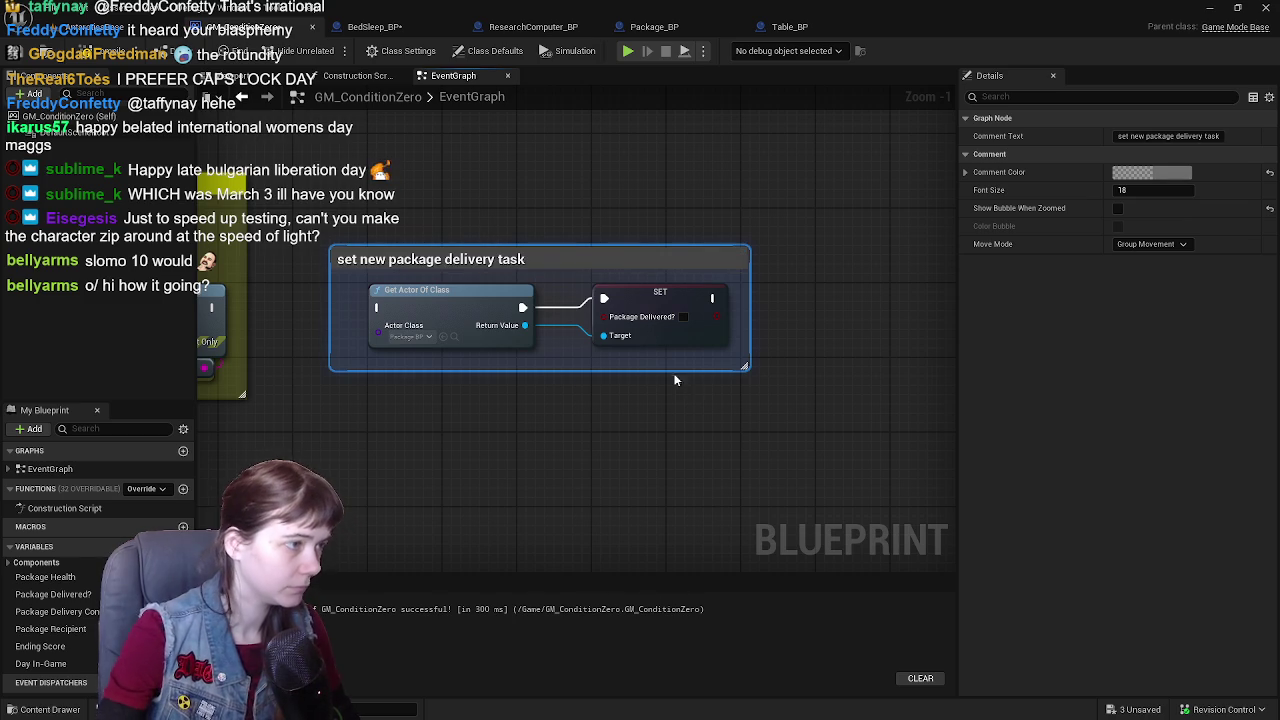
pyautogui.scroll(-1, 675, 380)
pyautogui.moveTo(483, 180); pyautogui.dragTo(687, 194)
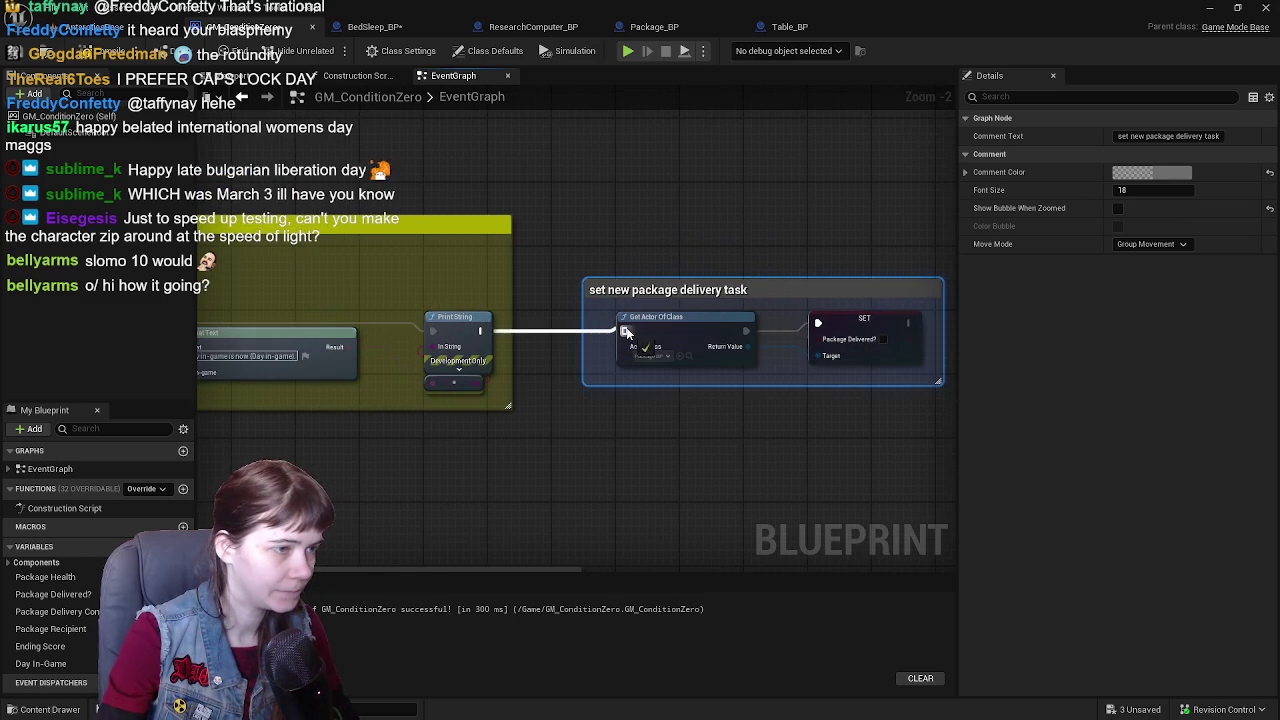
pyautogui.click(1172, 174)
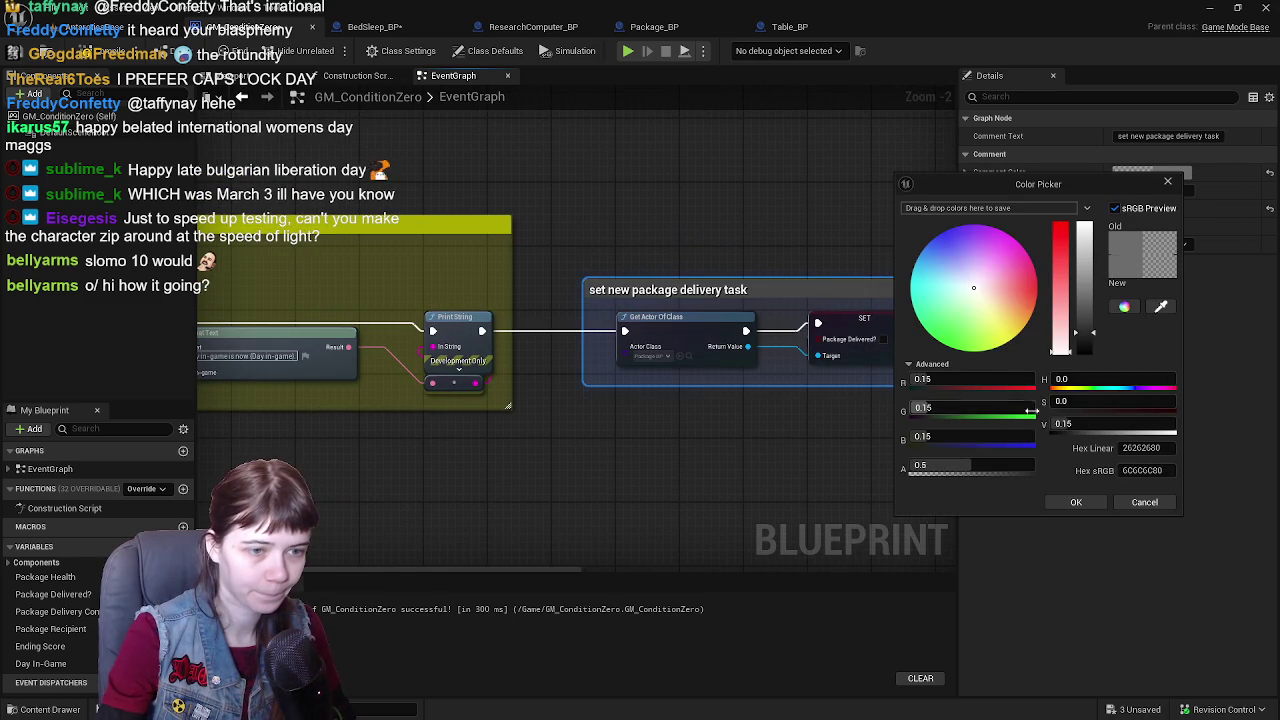
pyautogui.write('1')
pyautogui.write('0')
pyautogui.press('Return')
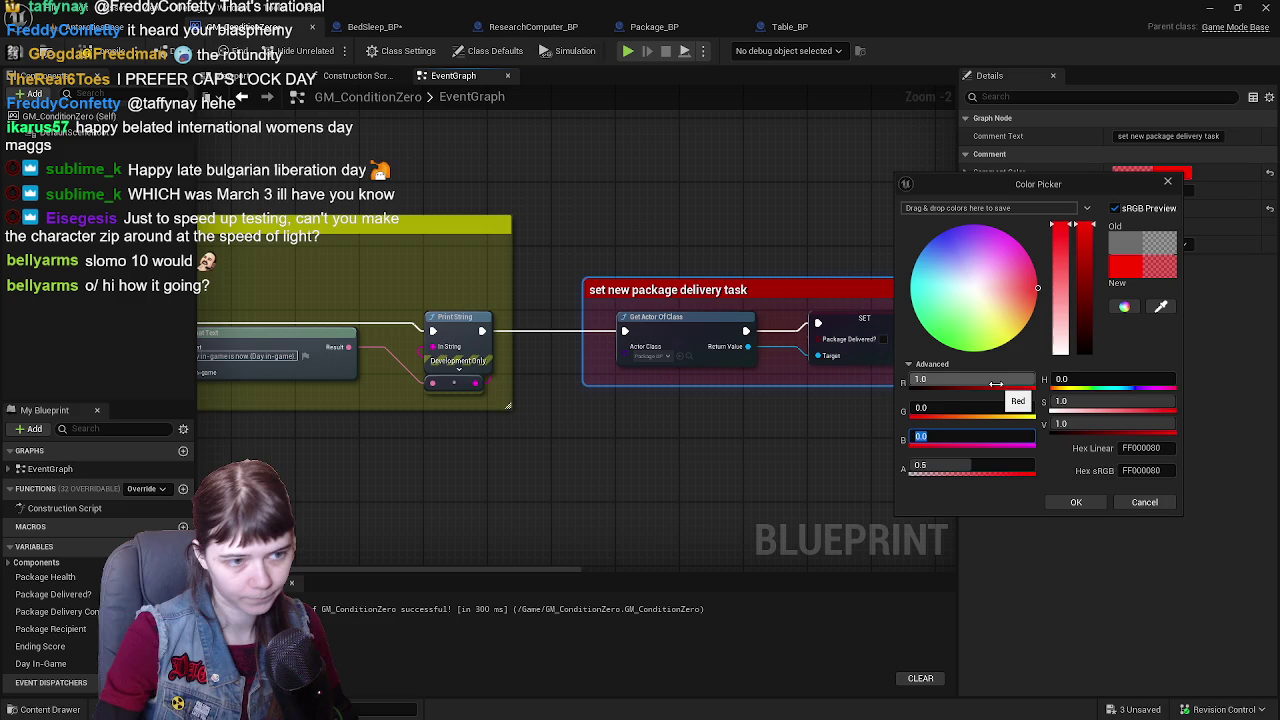
pyautogui.click(1002, 408)
pyautogui.write('1')
pyautogui.press('Return')
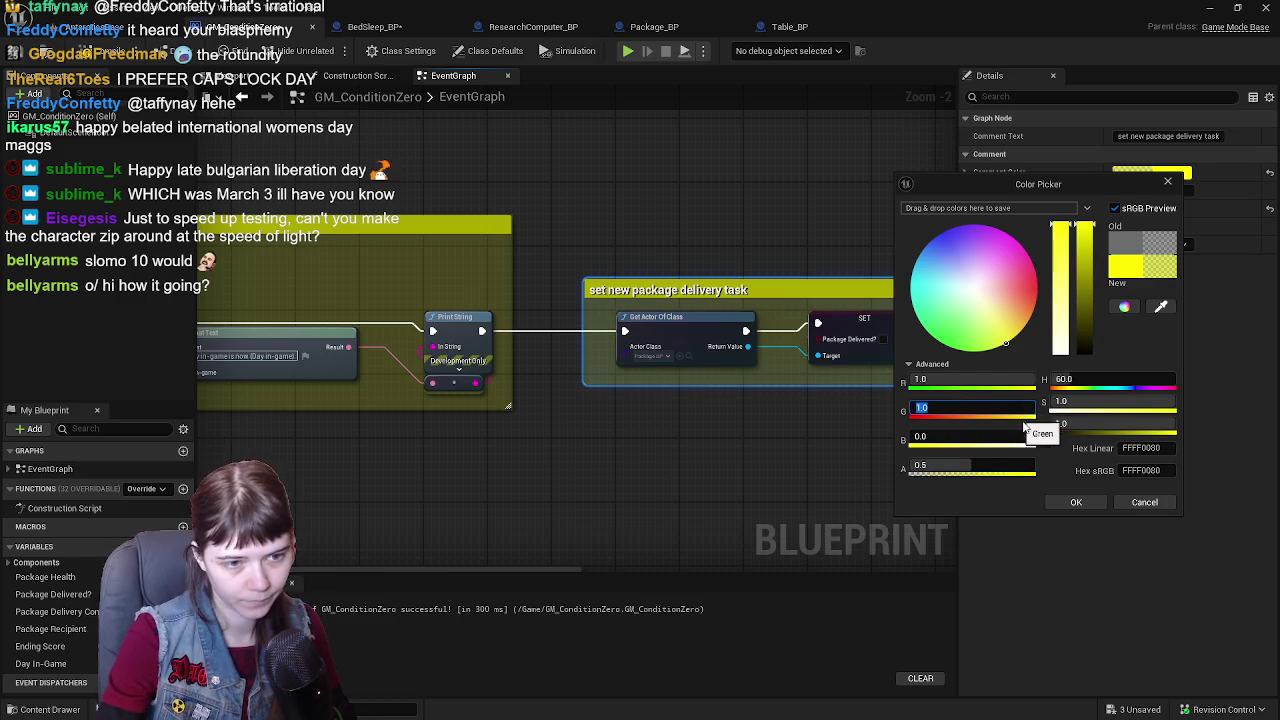
pyautogui.click(1075, 502)
pyautogui.press('F7')
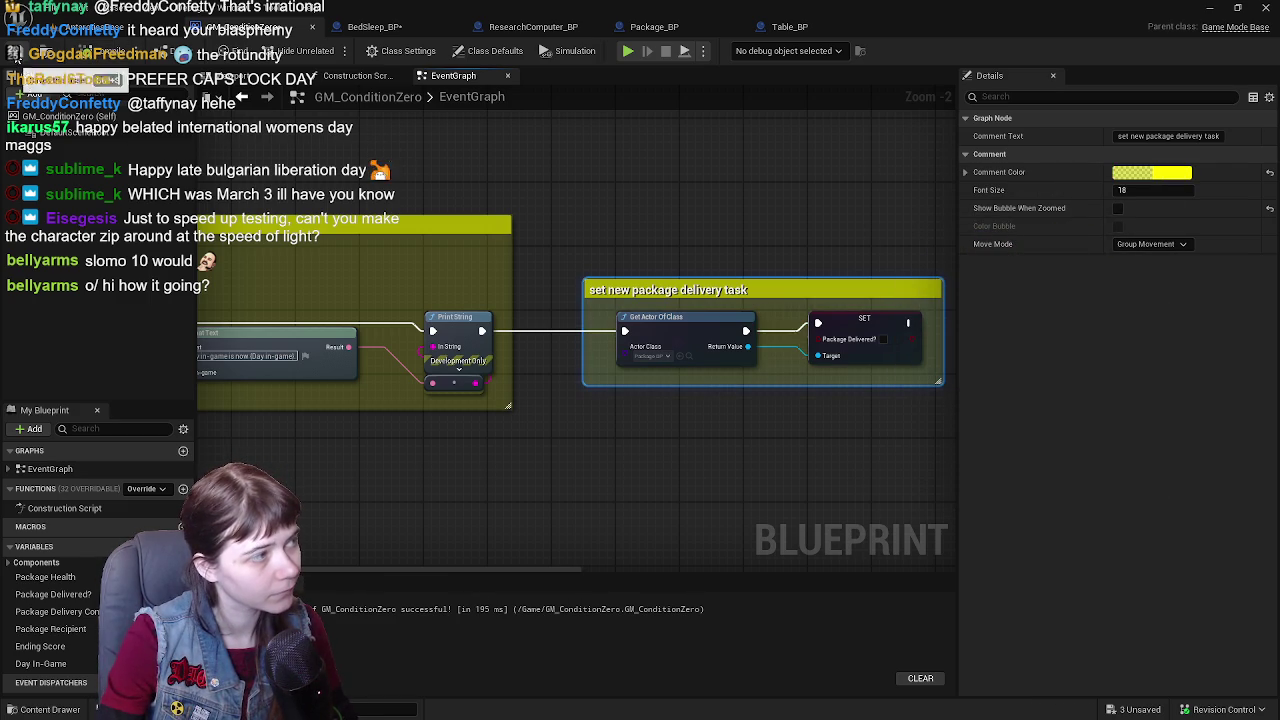
# - Check the BedSleep_BP event graph, then return to GM_ConditionZero
pyautogui.click(790, 26)
pyautogui.click(375, 26)
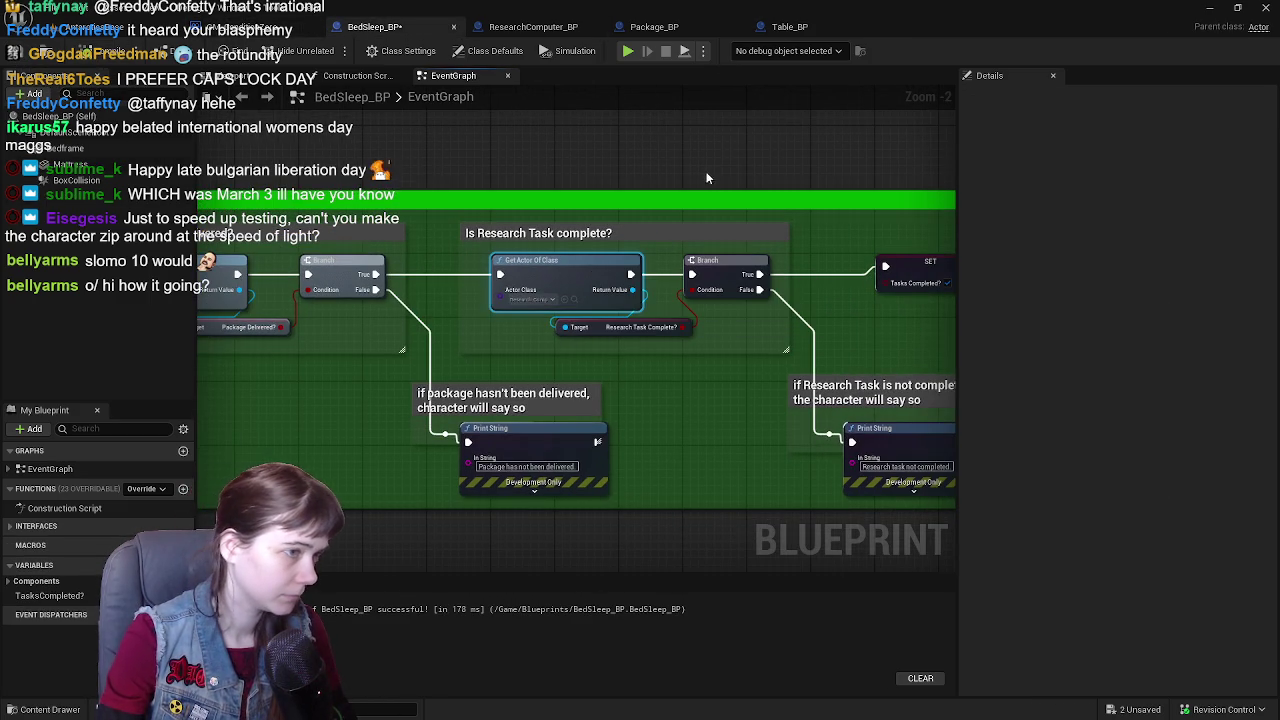
pyautogui.click(255, 27)
# - Paste another Get Actor Of Class node and wire a SET Research Task Complete? after it
pyautogui.click(679, 316)
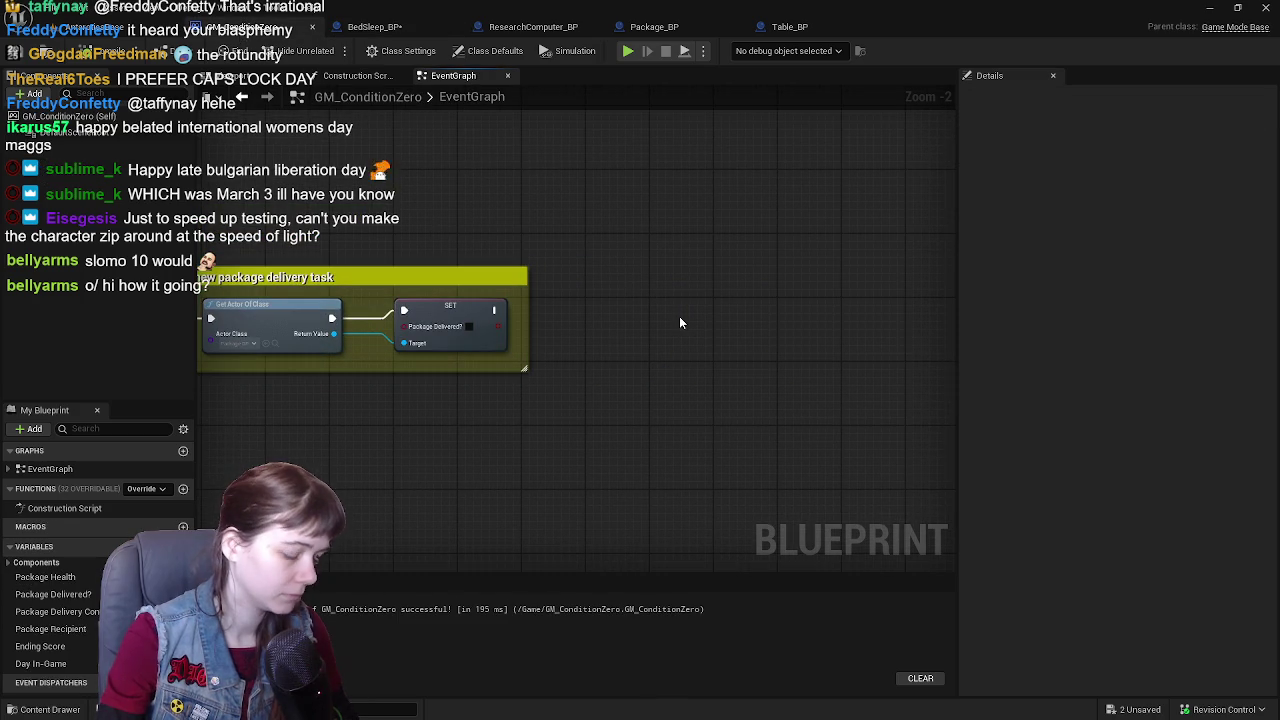
pyautogui.hotkey('ctrl', 'v')
pyautogui.moveTo(705, 320); pyautogui.dragTo(697, 312)
pyautogui.moveTo(791, 333); pyautogui.dragTo(850, 358)
pyautogui.write('set researc')
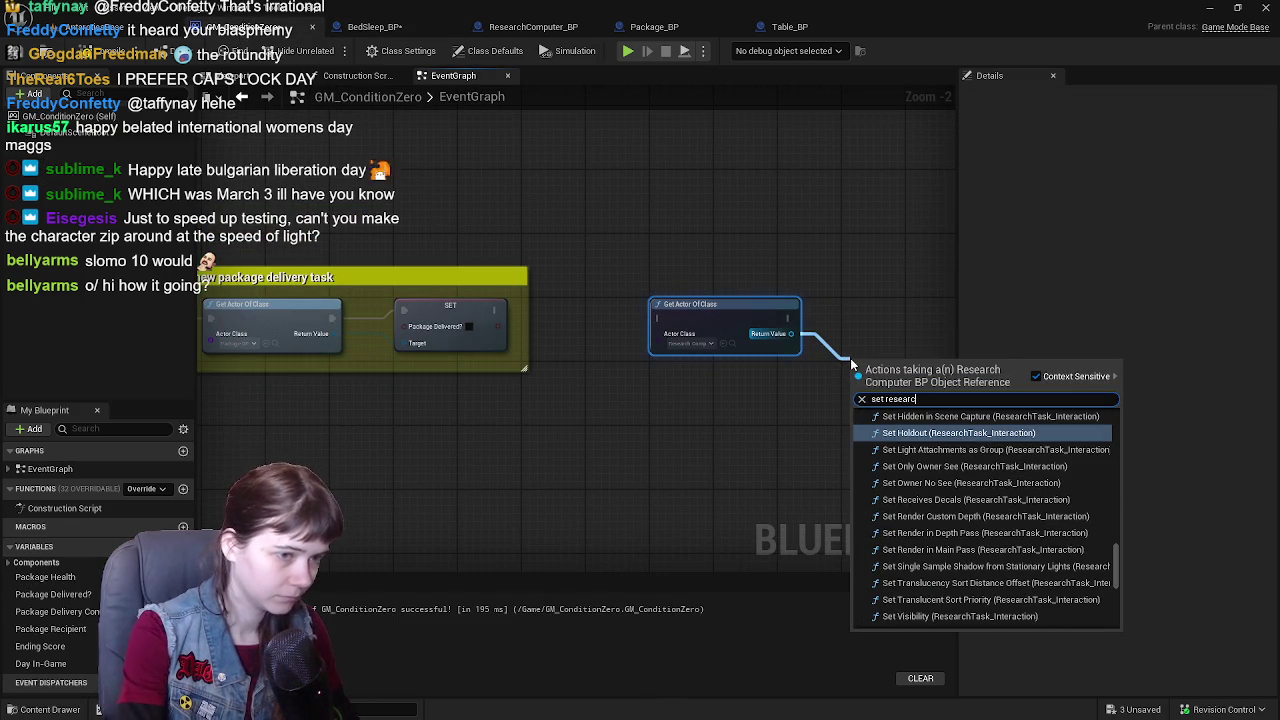
pyautogui.write('h task')
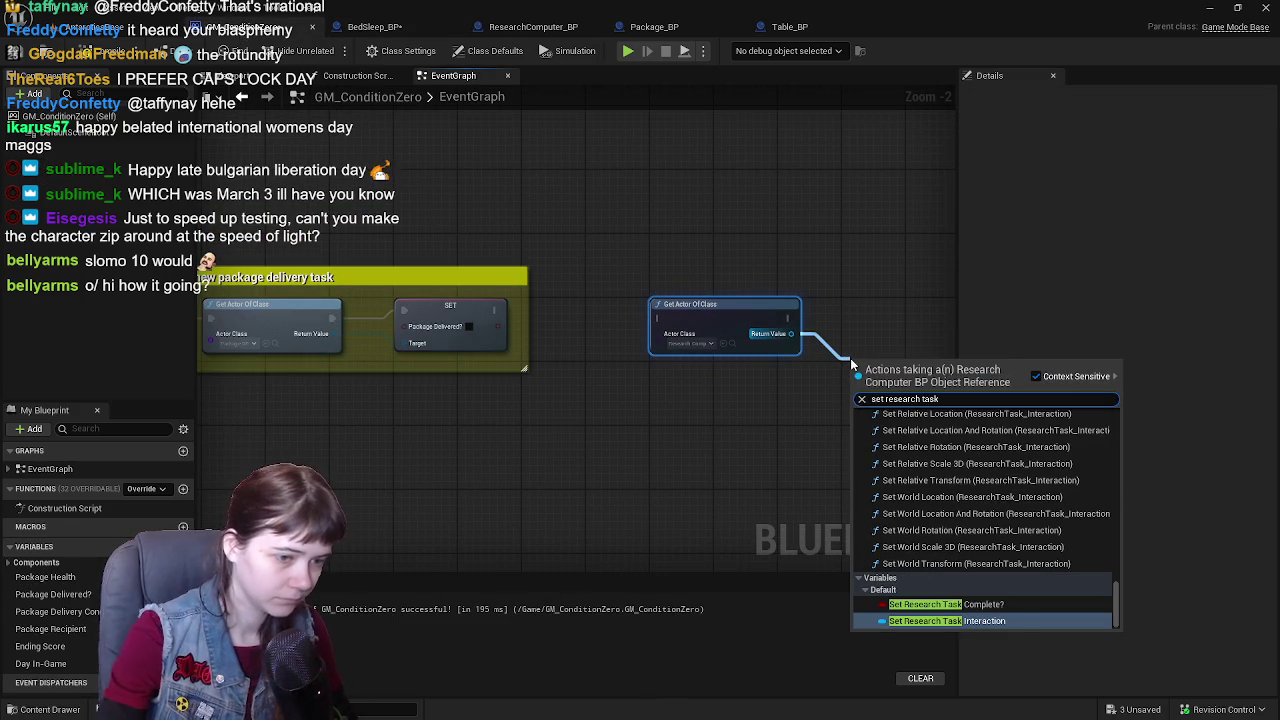
pyautogui.click(1000, 604)
pyautogui.moveTo(800, 390)
pyautogui.mouseDown()
pyautogui.moveTo(806, 349)
pyautogui.moveTo(790, 330)
pyautogui.mouseUp()
pyautogui.click(758, 288)
pyautogui.moveTo(808, 389); pyautogui.dragTo(810, 343)
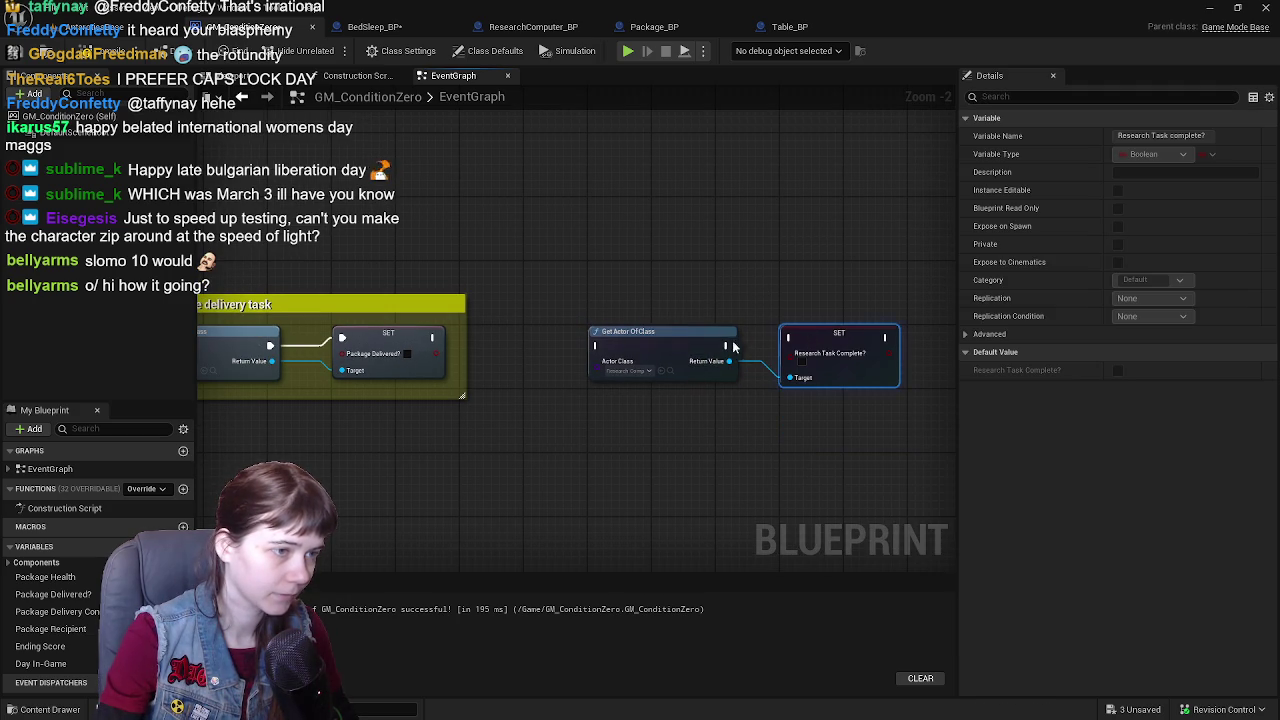
pyautogui.moveTo(733, 346); pyautogui.dragTo(788, 337)
# - Comment both as 'set new research task', chain it after the package setter, and colour it yellow
pyautogui.moveTo(670, 296); pyautogui.dragTo(895, 454)
pyautogui.write('c')
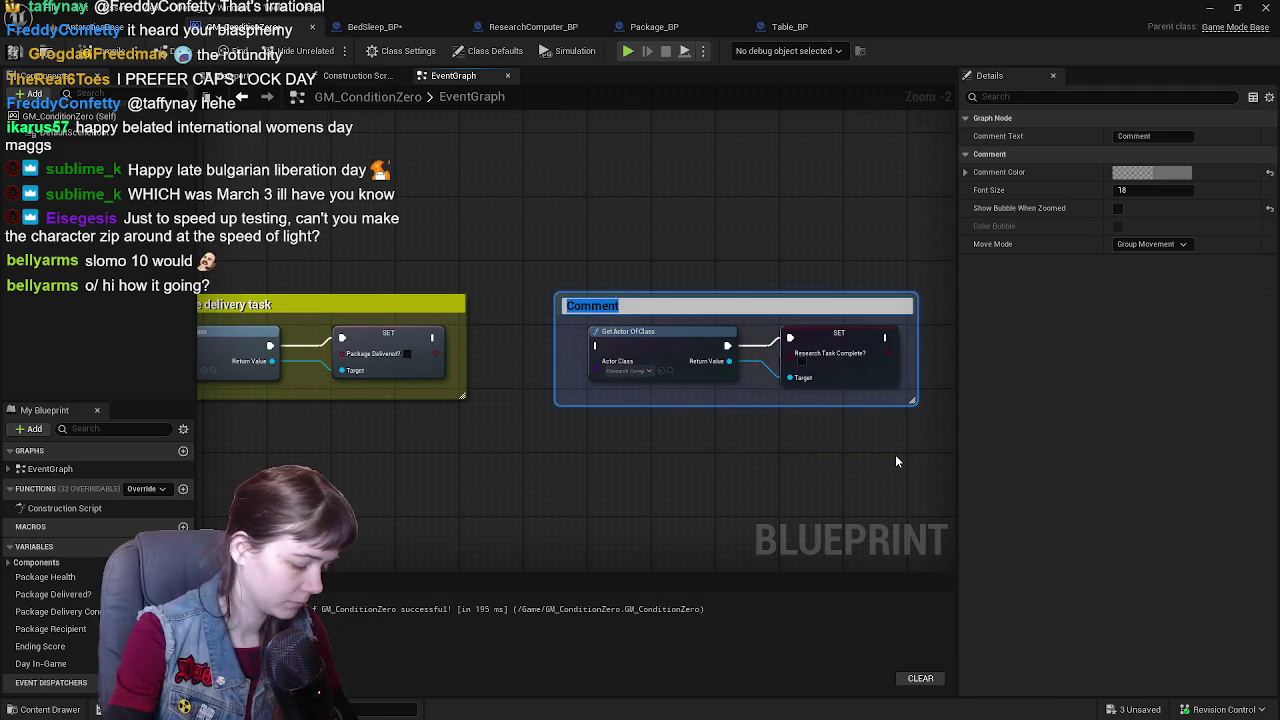
pyautogui.write('set new research task')
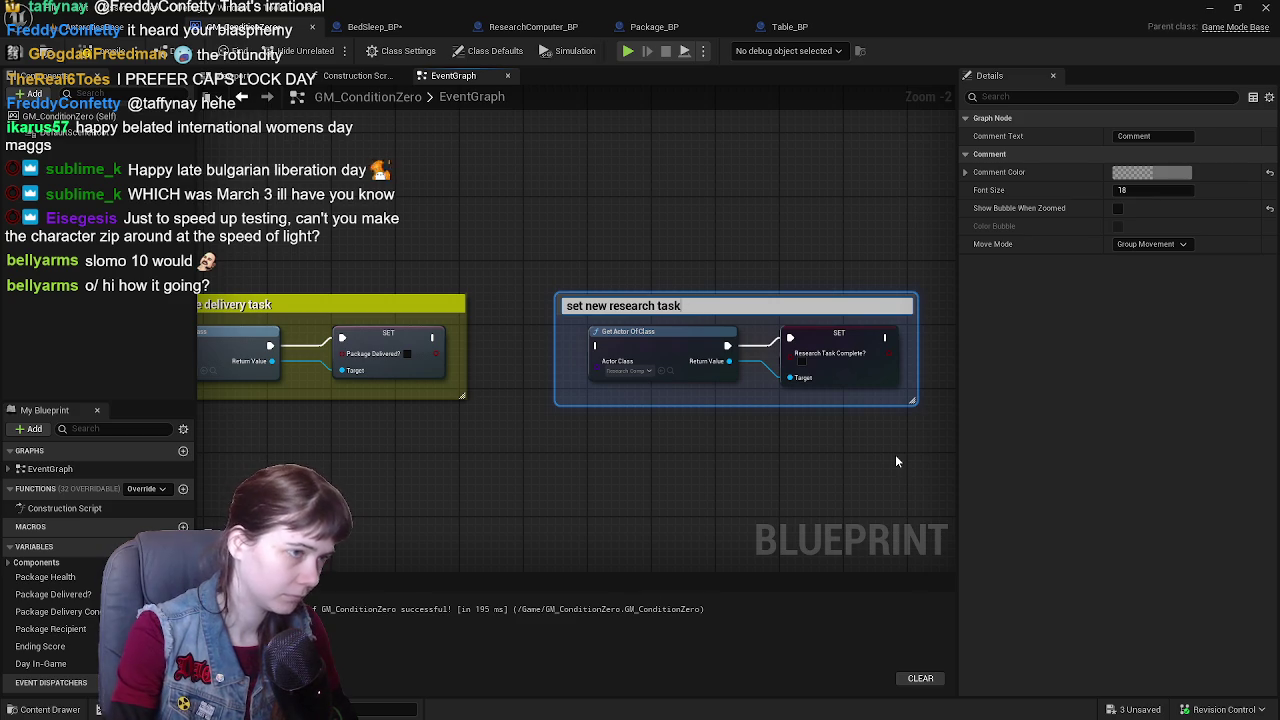
pyautogui.press('Return')
pyautogui.moveTo(436, 336); pyautogui.dragTo(596, 346)
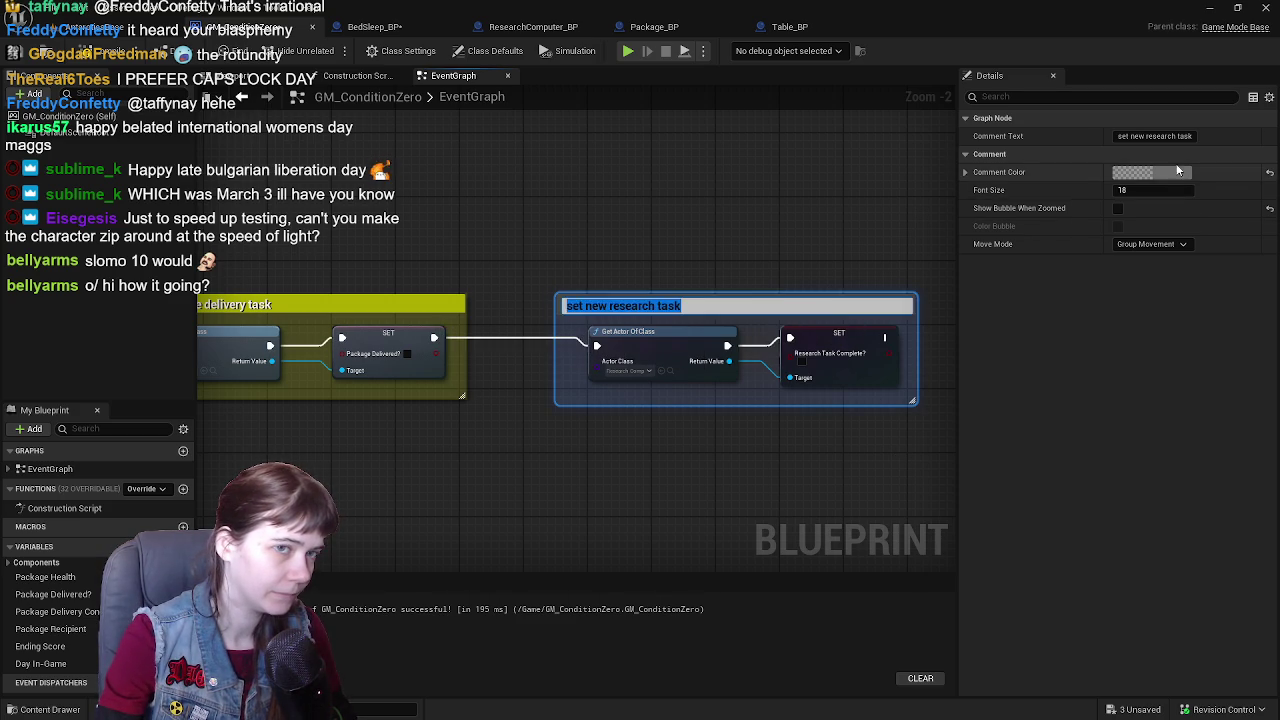
pyautogui.click(1150, 172)
pyautogui.click(977, 381)
pyautogui.write('1')
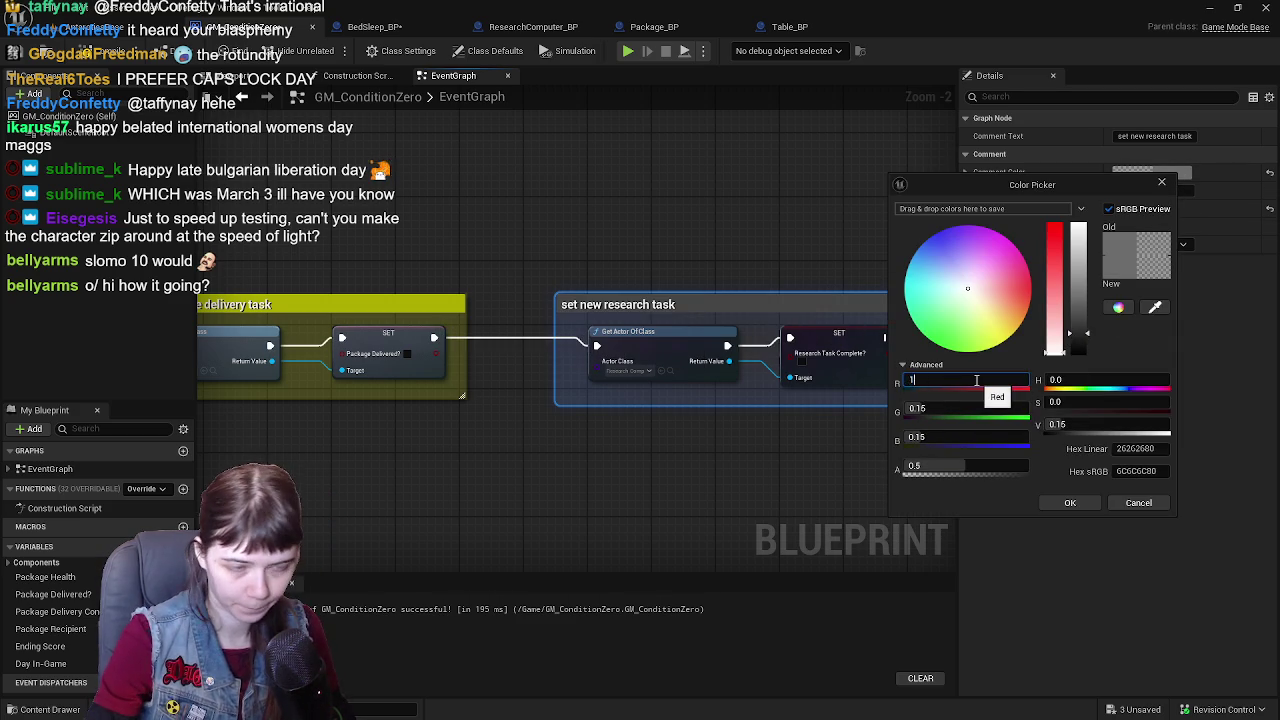
pyautogui.press('Return')
pyautogui.click(1070, 502)
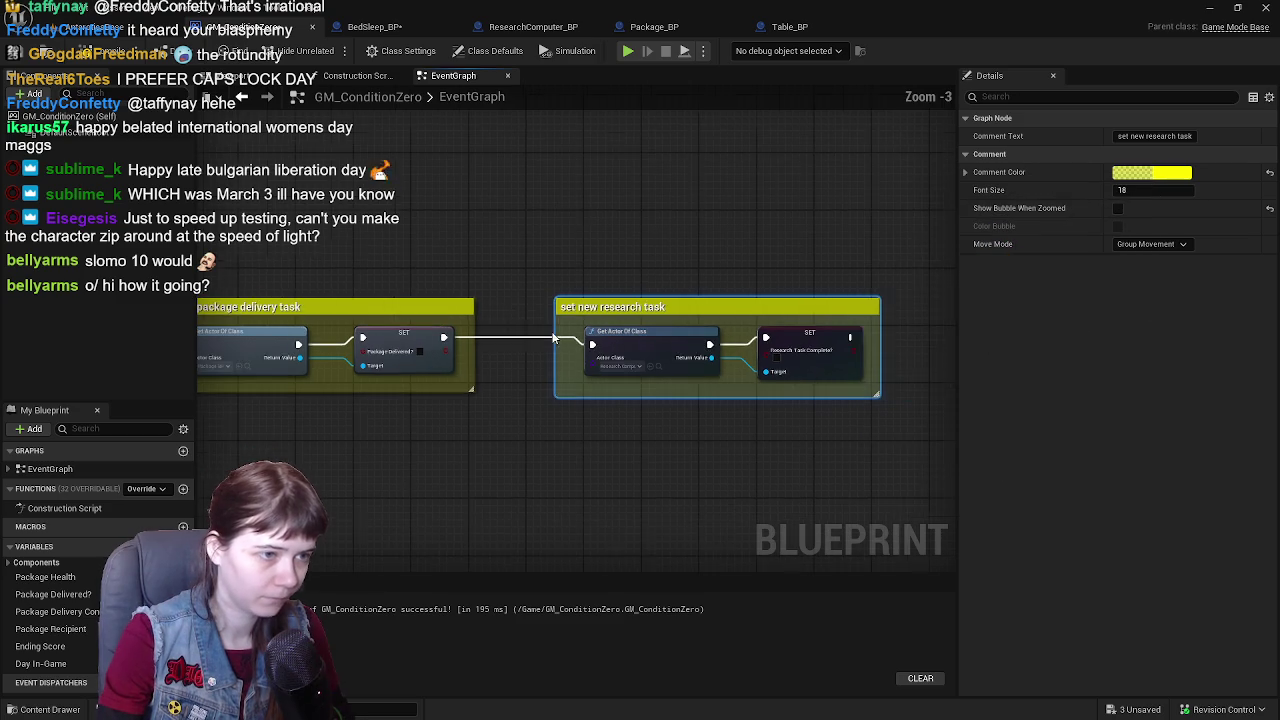
pyautogui.moveTo(553, 338)
pyautogui.mouseDown()
pyautogui.moveTo(521, 322)
pyautogui.moveTo(769, 282)
pyautogui.mouseUp()
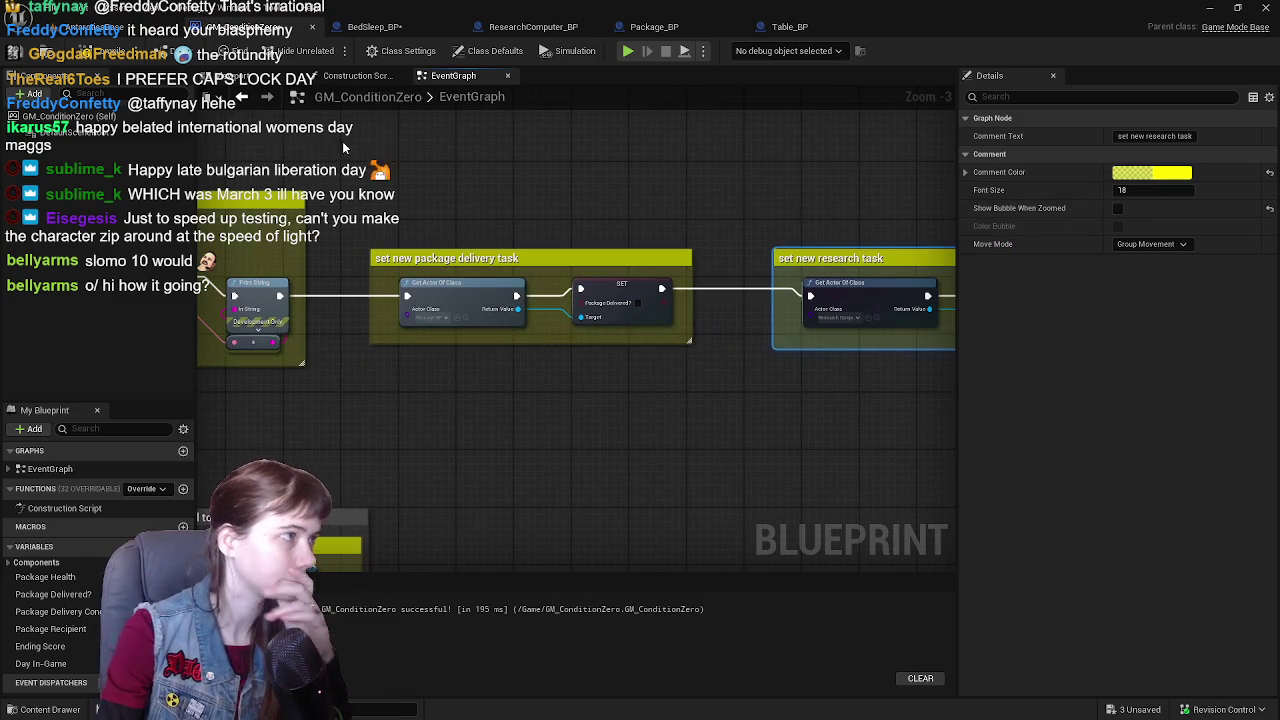
# - Move both yellow comment groups right, clearing space beside the Print String comment
pyautogui.moveTo(343, 147); pyautogui.dragTo(198, 143)
pyautogui.moveTo(260, 242)
pyautogui.mouseDown()
pyautogui.moveTo(600, 380)
pyautogui.moveTo(907, 381)
pyautogui.mouseUp()
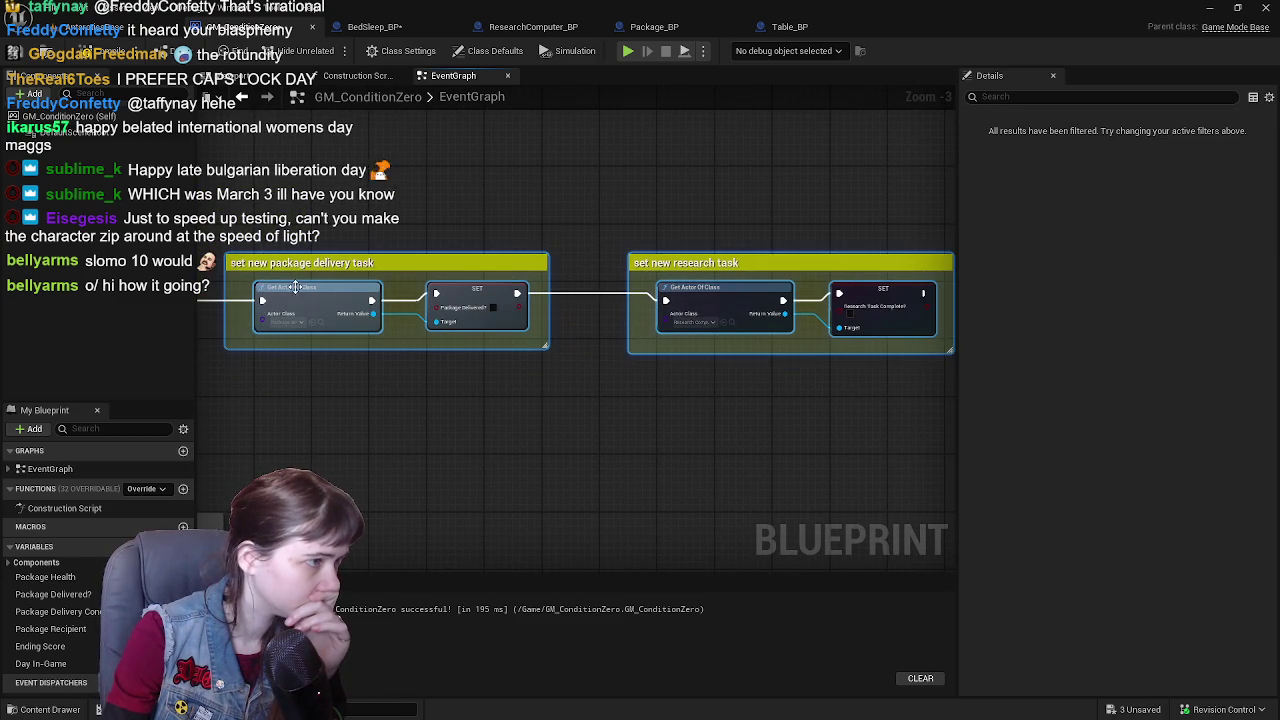
pyautogui.moveTo(295, 287); pyautogui.dragTo(478, 284)
pyautogui.moveTo(404, 208); pyautogui.dragTo(575, 206)
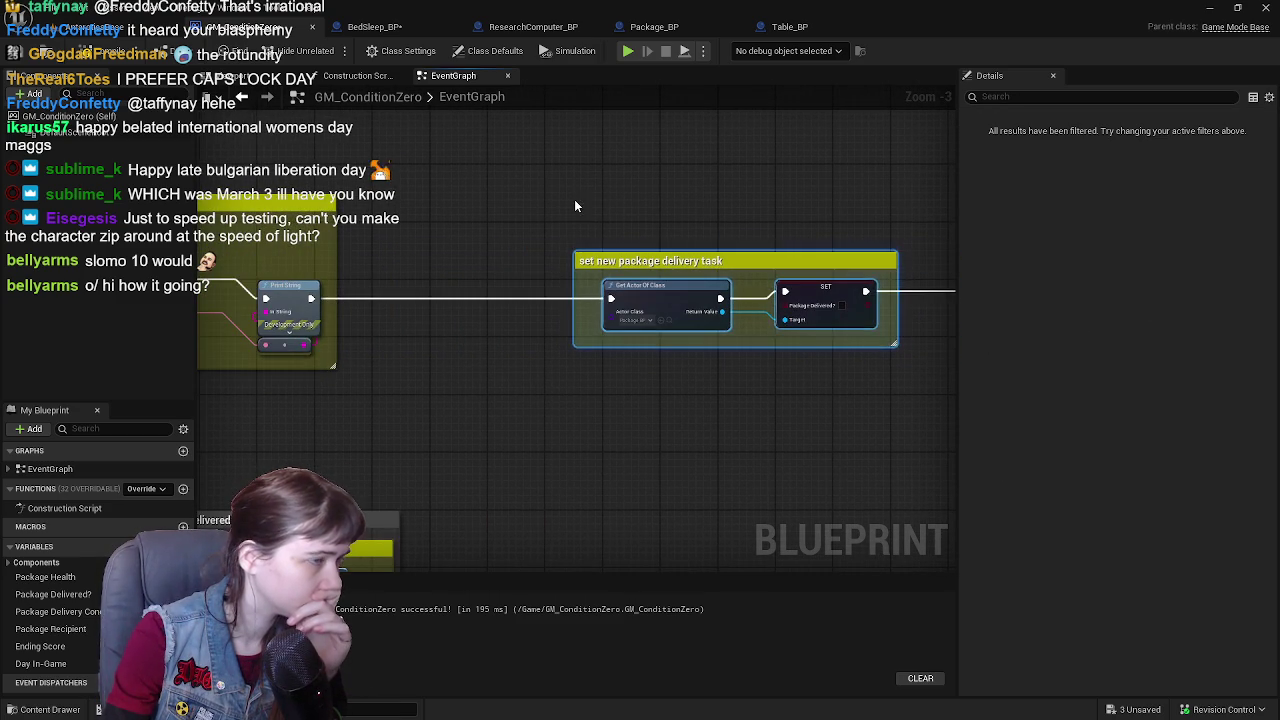
# - Delete the SET Tasks Completed? node from BedSleep_BP's event graph
pyautogui.click(375, 26)
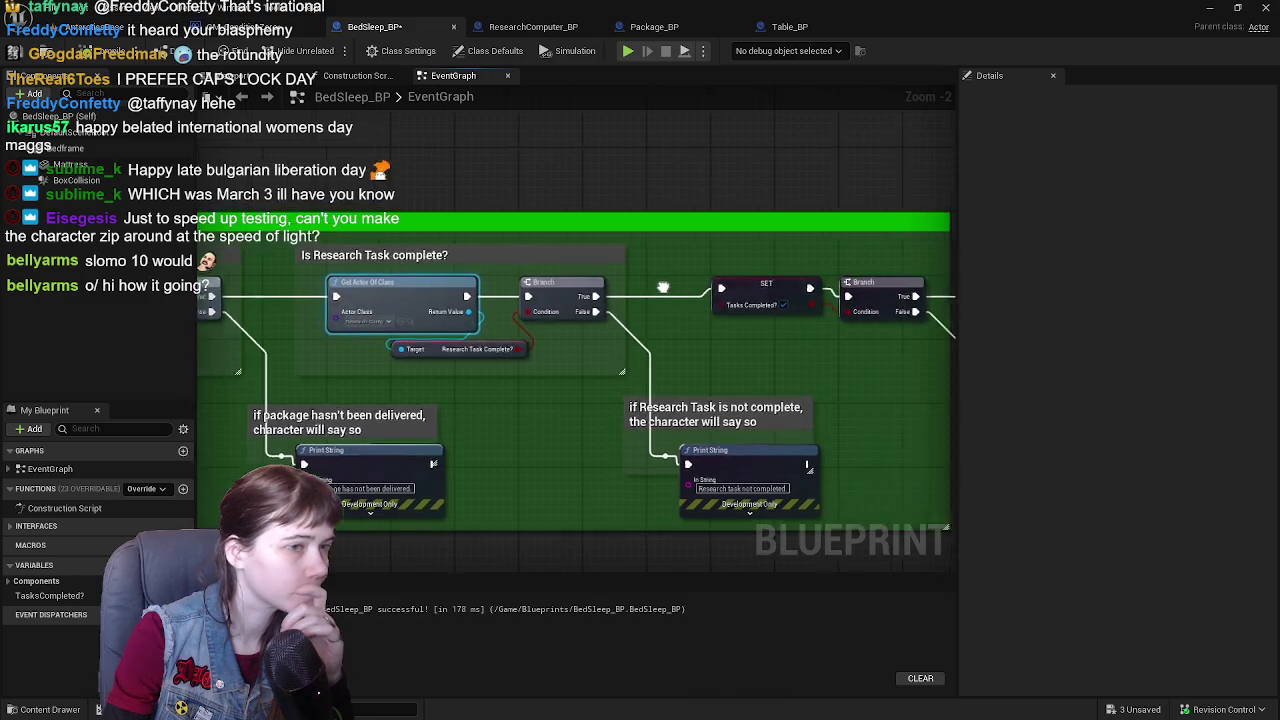
pyautogui.click(708, 293)
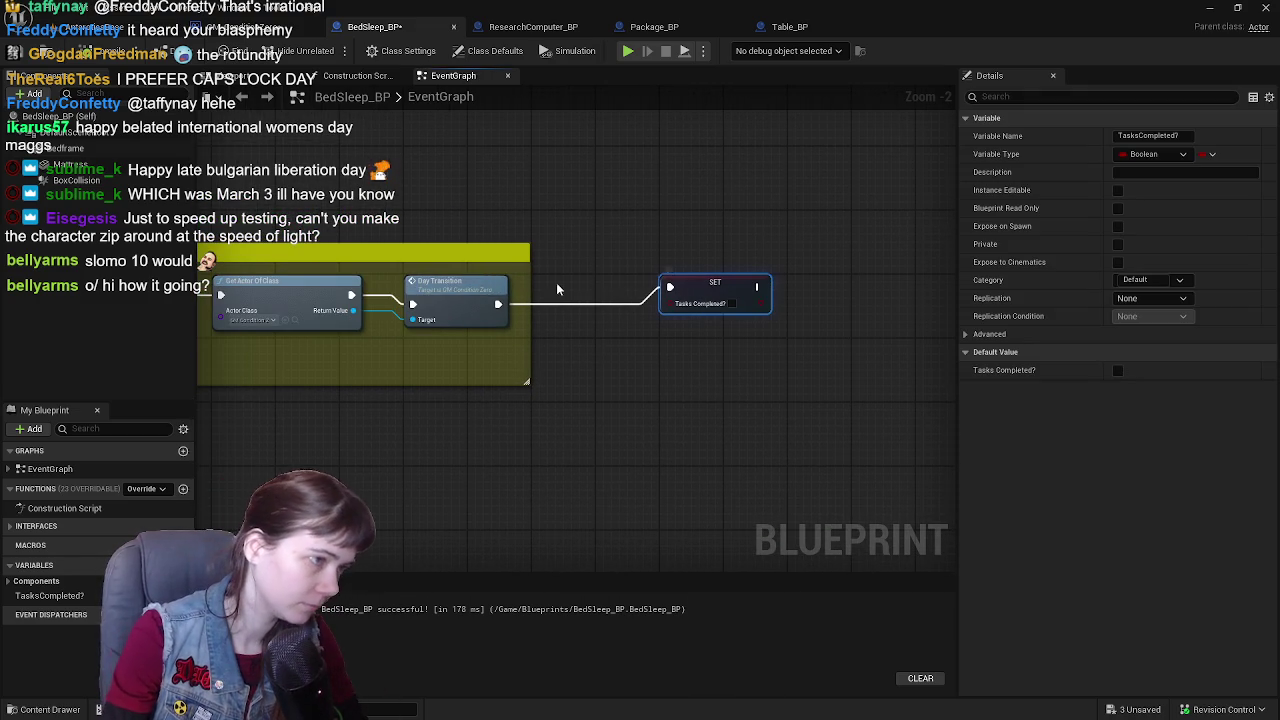
pyautogui.press('Delete')
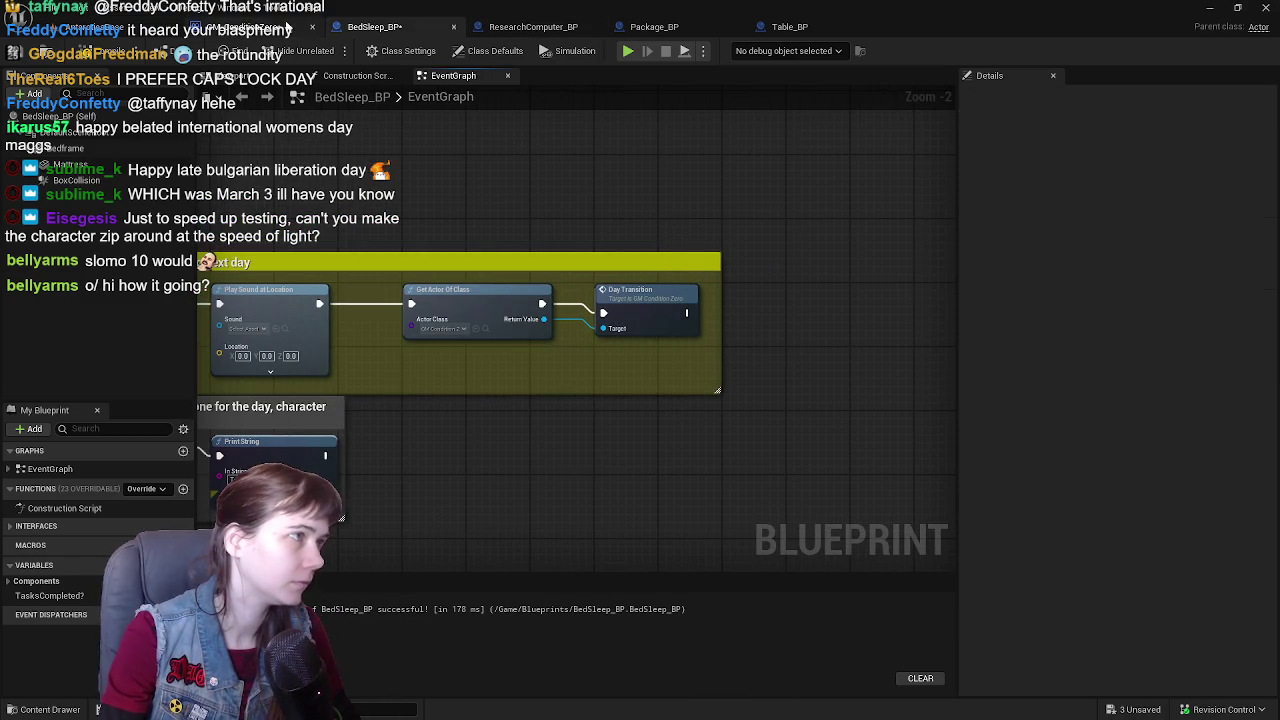
# - Add a new Get Actor Of Class node in GM_ConditionZero and push the comment groups further right
pyautogui.click(268, 27)
pyautogui.moveTo(424, 298); pyautogui.dragTo(520, 314)
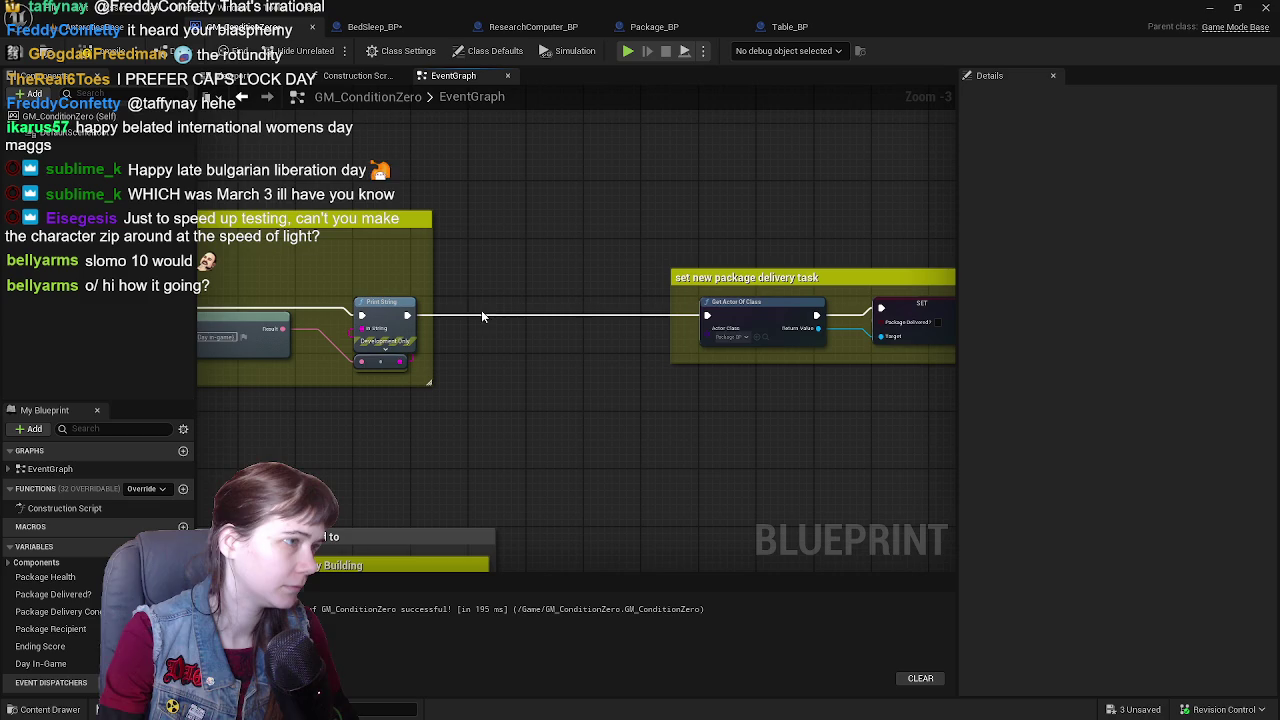
pyautogui.rightClick(474, 286)
pyautogui.write('get ac')
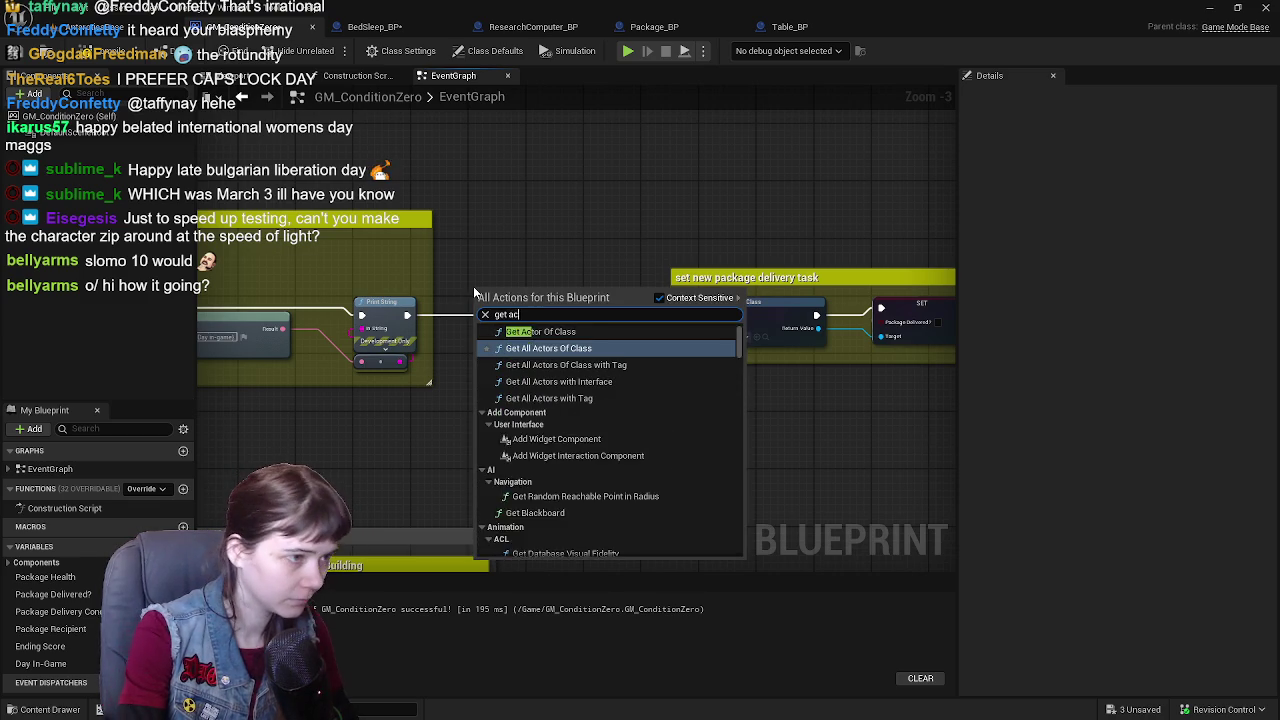
pyautogui.write('tor of class')
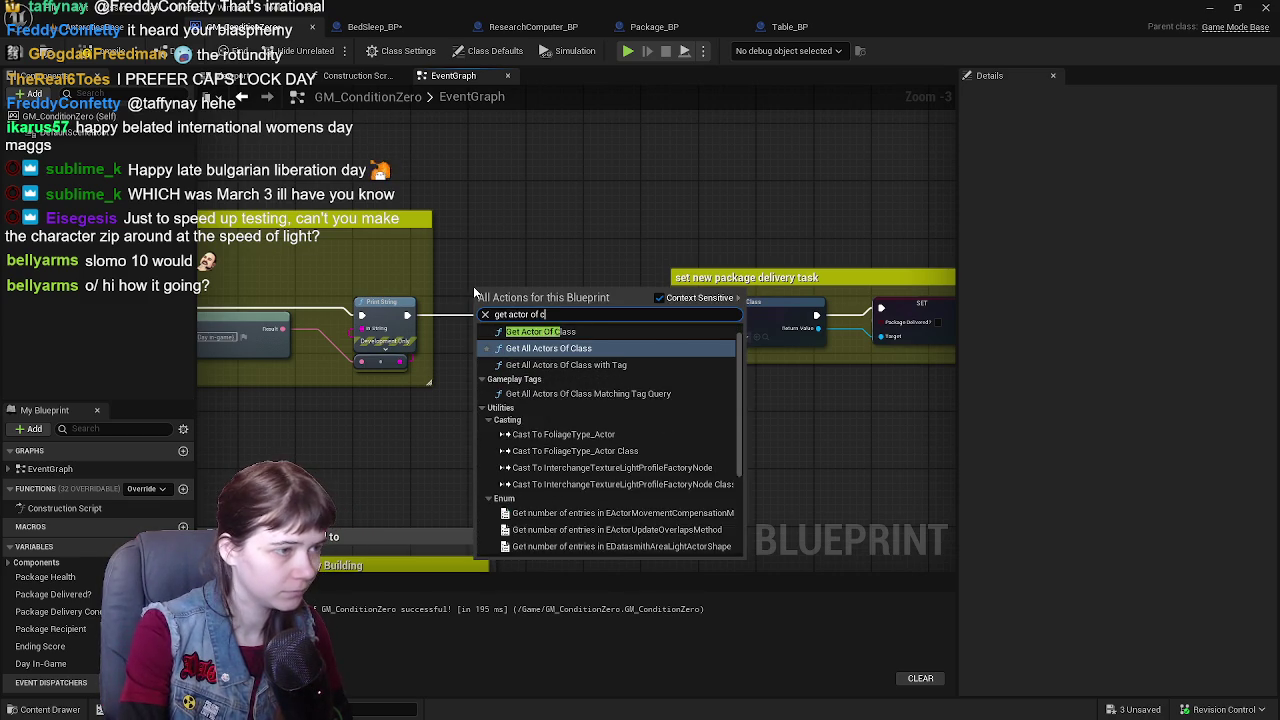
pyautogui.click(633, 343)
pyautogui.moveTo(508, 293)
pyautogui.mouseDown()
pyautogui.moveTo(562, 297)
pyautogui.moveTo(508, 304)
pyautogui.moveTo(563, 304)
pyautogui.mouseUp()
pyautogui.scroll(-1, 672, 213)
pyautogui.scroll(-1, 396, 272)
pyautogui.moveTo(396, 272)
pyautogui.mouseDown()
pyautogui.moveTo(340, 294)
pyautogui.moveTo(760, 397)
pyautogui.mouseUp()
pyautogui.scroll(4, 340, 320)
pyautogui.moveTo(444, 334); pyautogui.dragTo(593, 334)
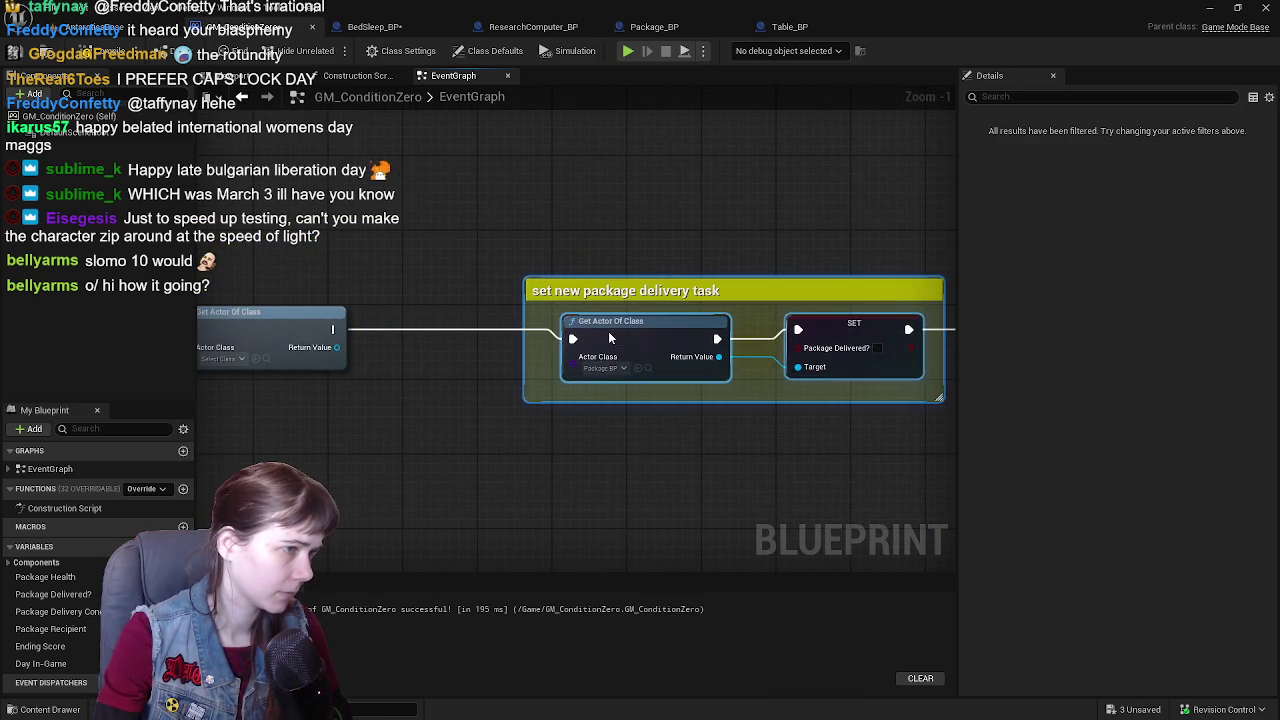
pyautogui.moveTo(420, 334); pyautogui.dragTo(298, 303)
pyautogui.scroll(-4, 298, 303)
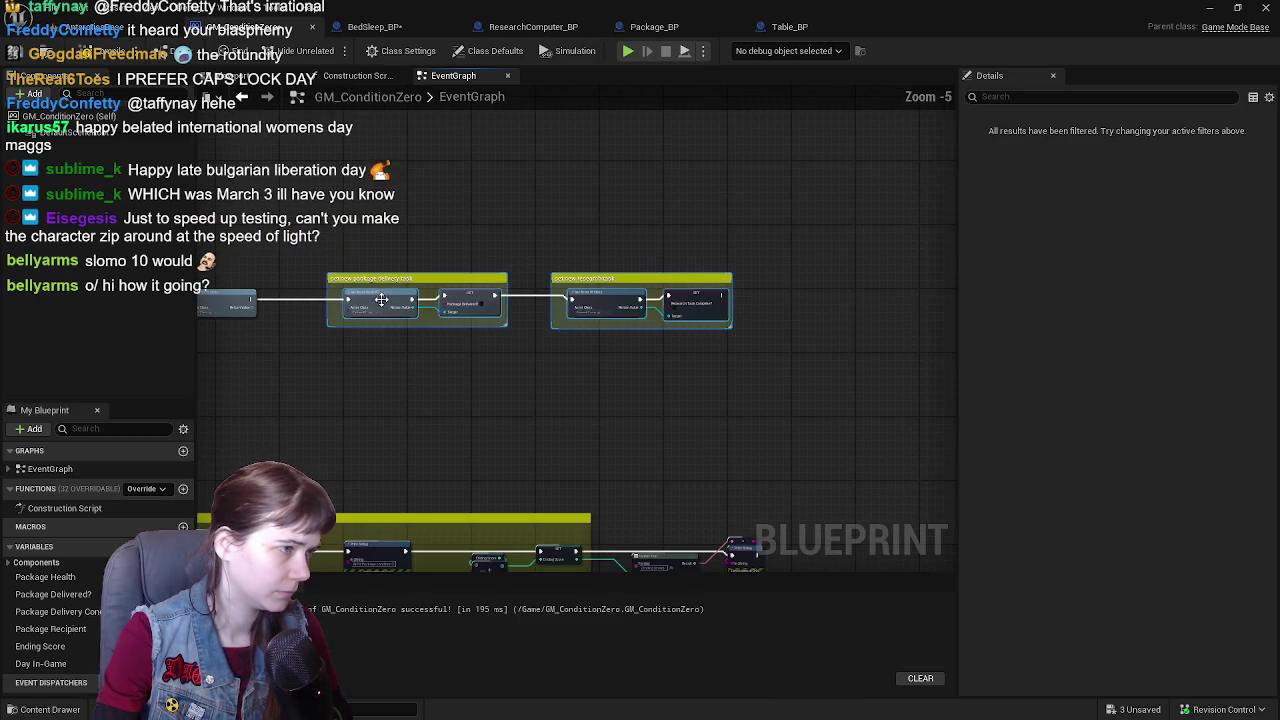
pyautogui.moveTo(379, 303); pyautogui.dragTo(632, 303)
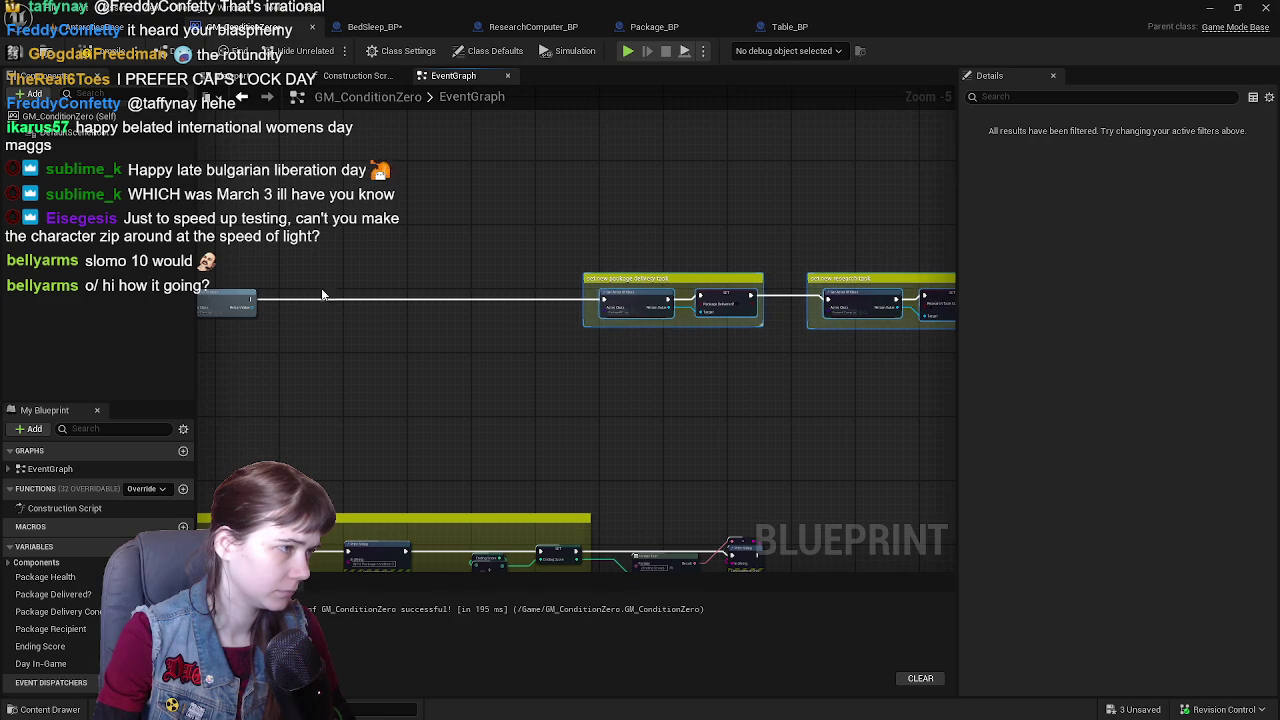
pyautogui.scroll(4, 322, 294)
pyautogui.moveTo(322, 300); pyautogui.dragTo(459, 300)
# - Set the new Get Actor Of Class node's class to Bed Sleep BP
pyautogui.moveTo(544, 327); pyautogui.dragTo(622, 375)
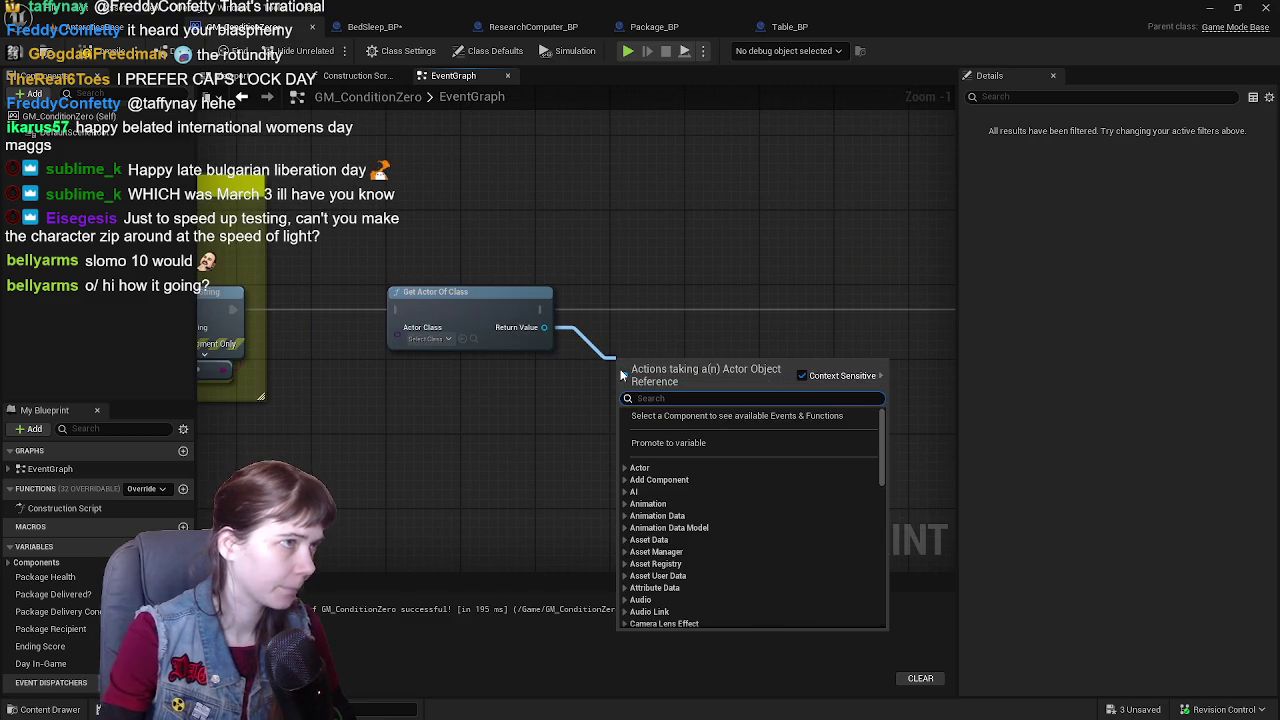
pyautogui.write('get tasks')
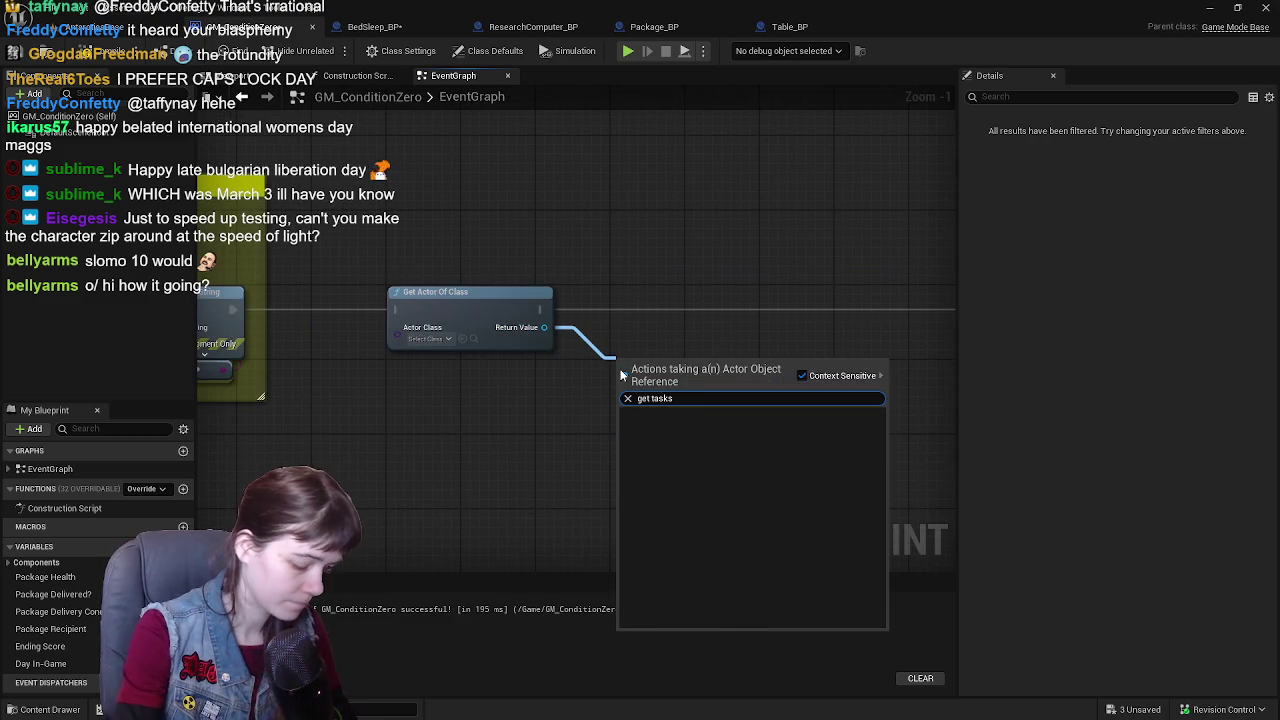
pyautogui.press('BackSpace')
pyautogui.press('BackSpace')
pyautogui.press('BackSpace')
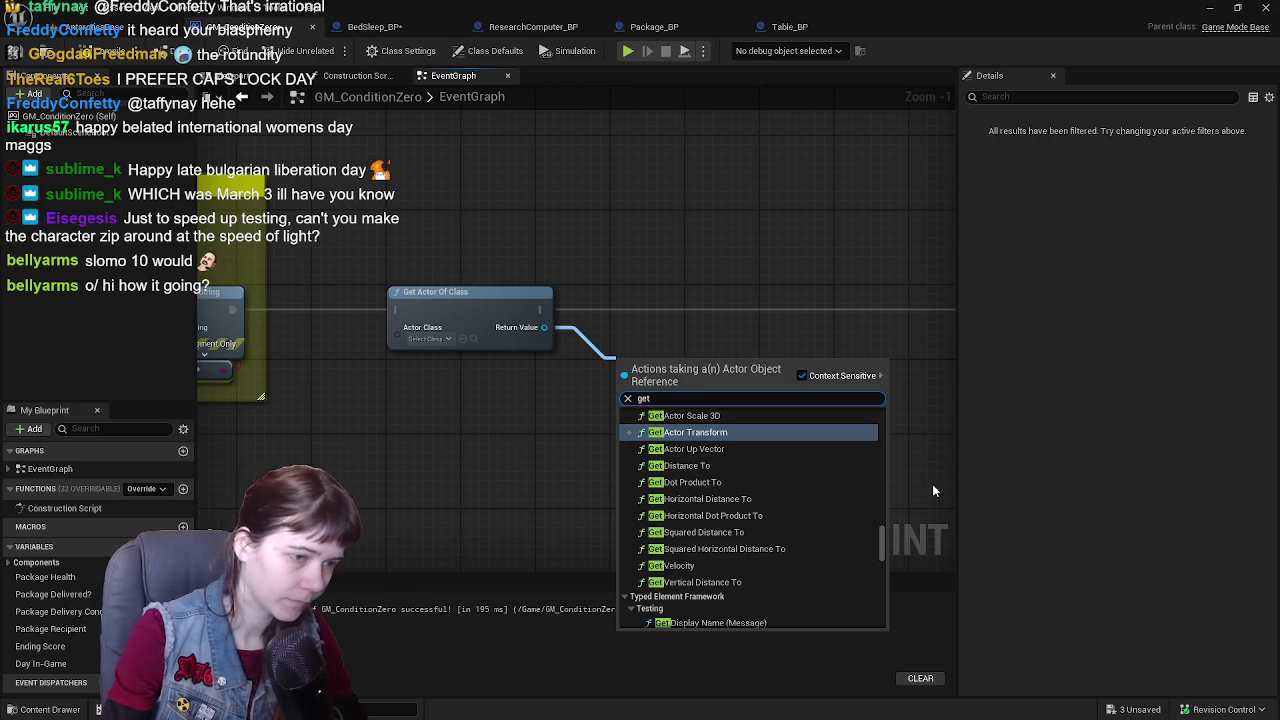
pyautogui.press('BackSpace')
pyautogui.moveTo(878, 546); pyautogui.dragTo(876, 600)
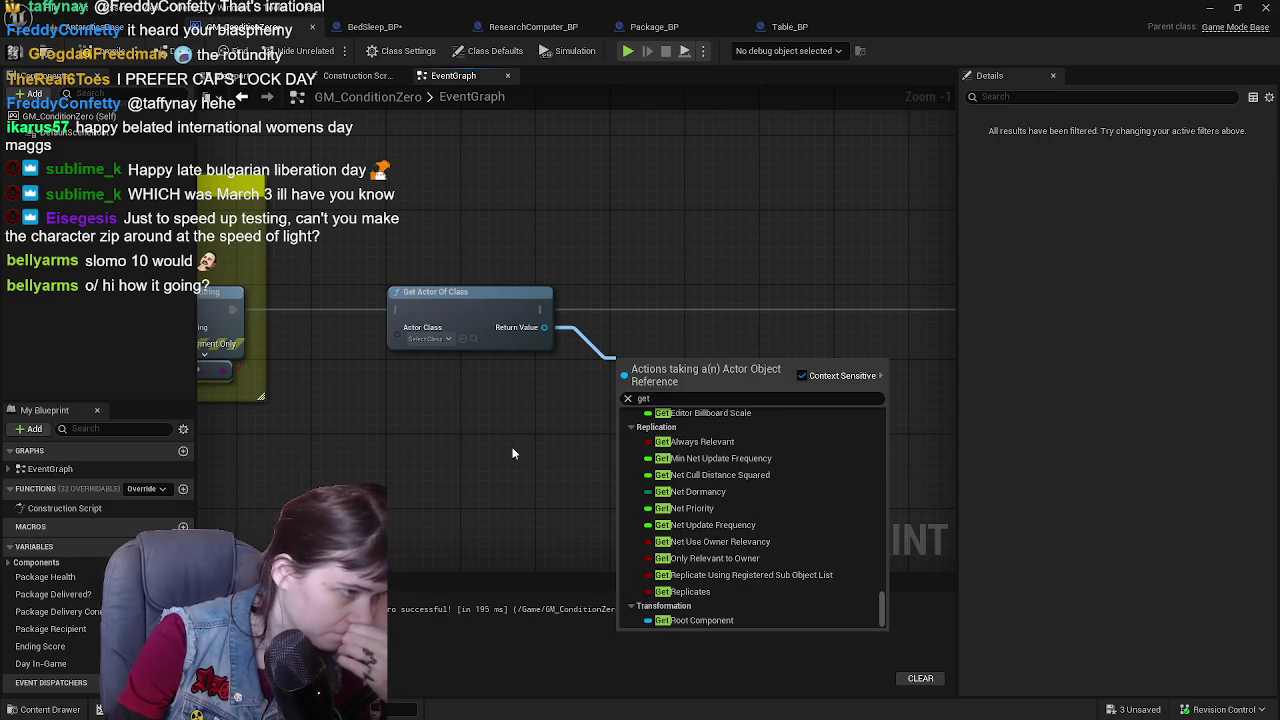
pyautogui.click(512, 447)
pyautogui.click(448, 340)
pyautogui.write('bedsl')
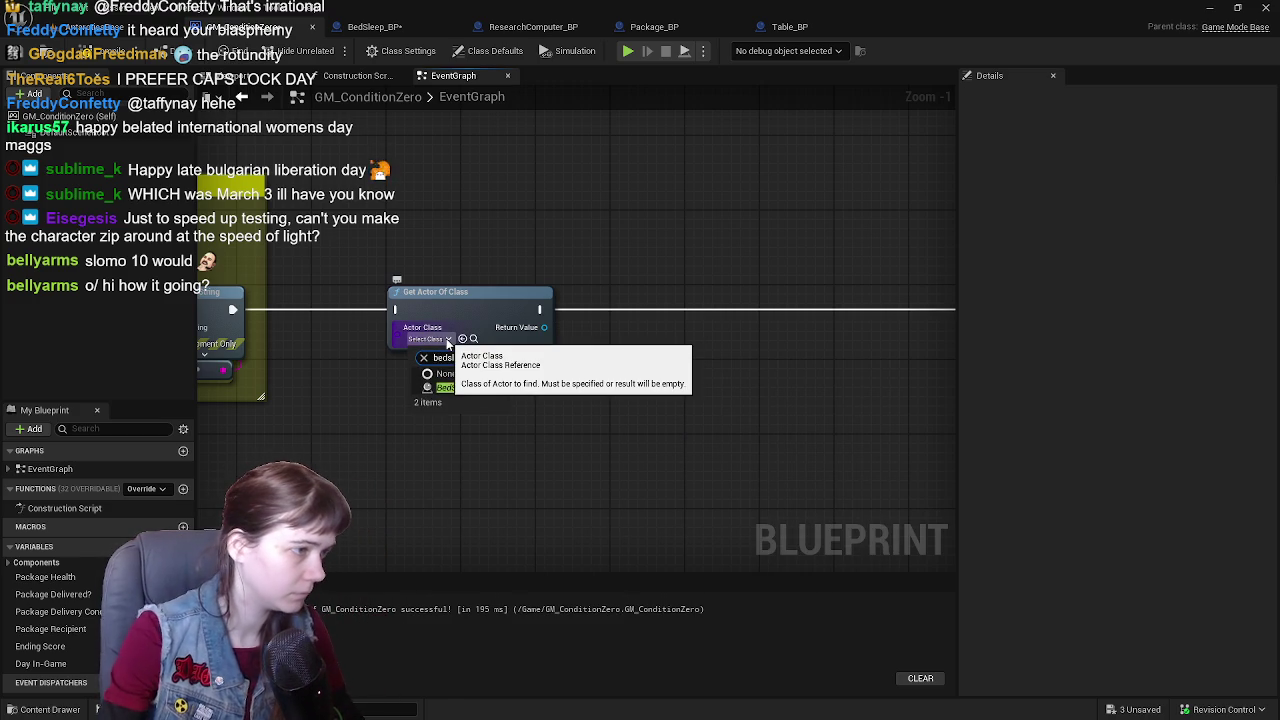
pyautogui.click(482, 390)
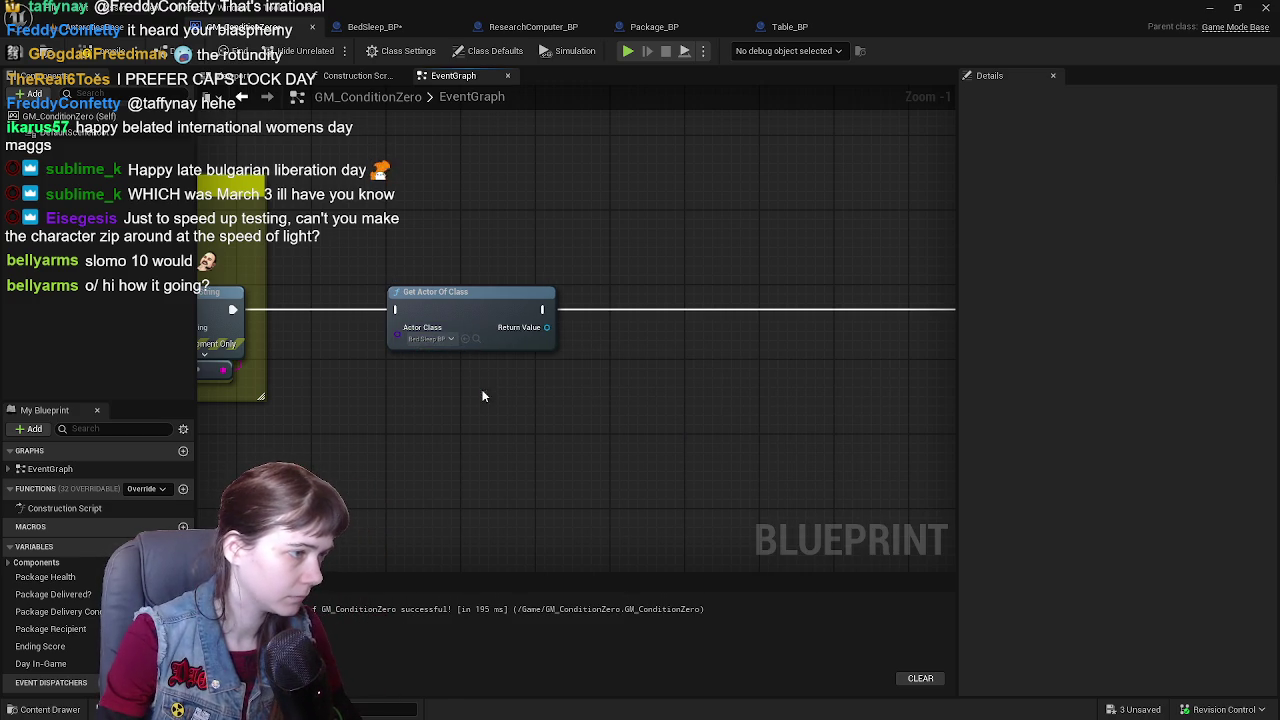
# - Add a SET Tasks Completed? on the bed actor, wire its execution, and start the 'set new daily tasks' comment
pyautogui.moveTo(546, 334); pyautogui.dragTo(602, 384)
pyautogui.write('get tasks')
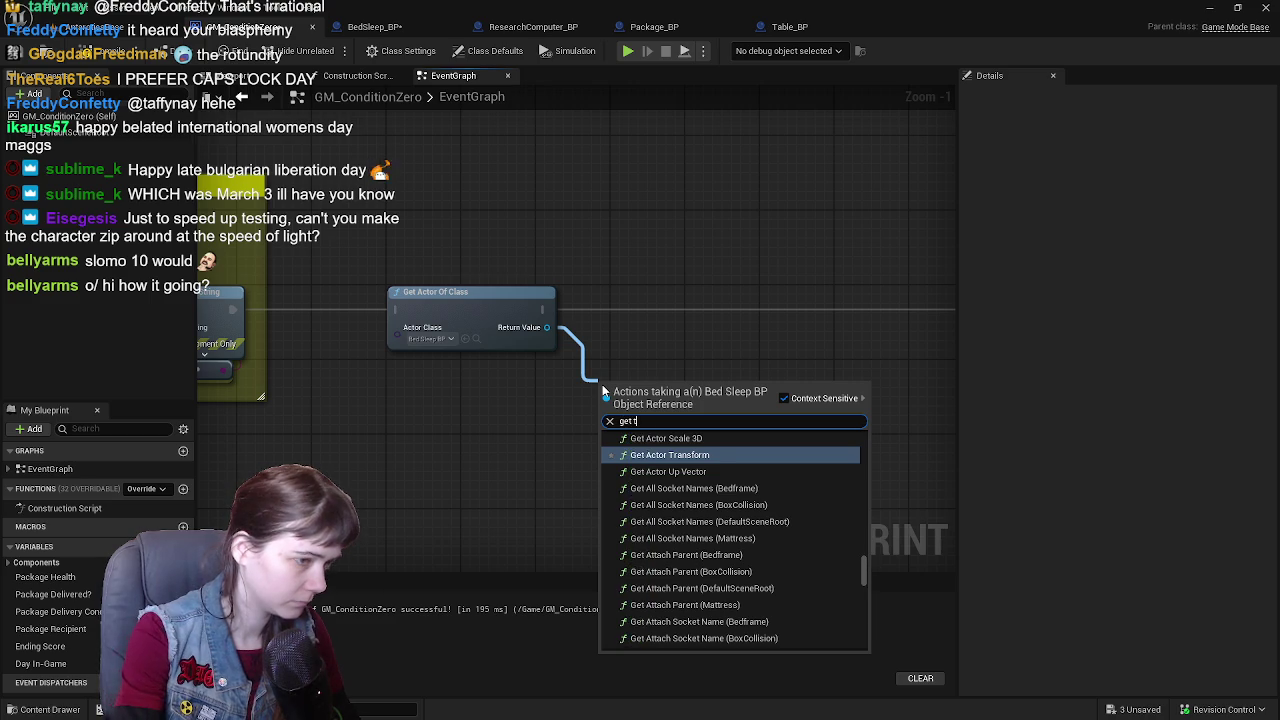
pyautogui.click(732, 462)
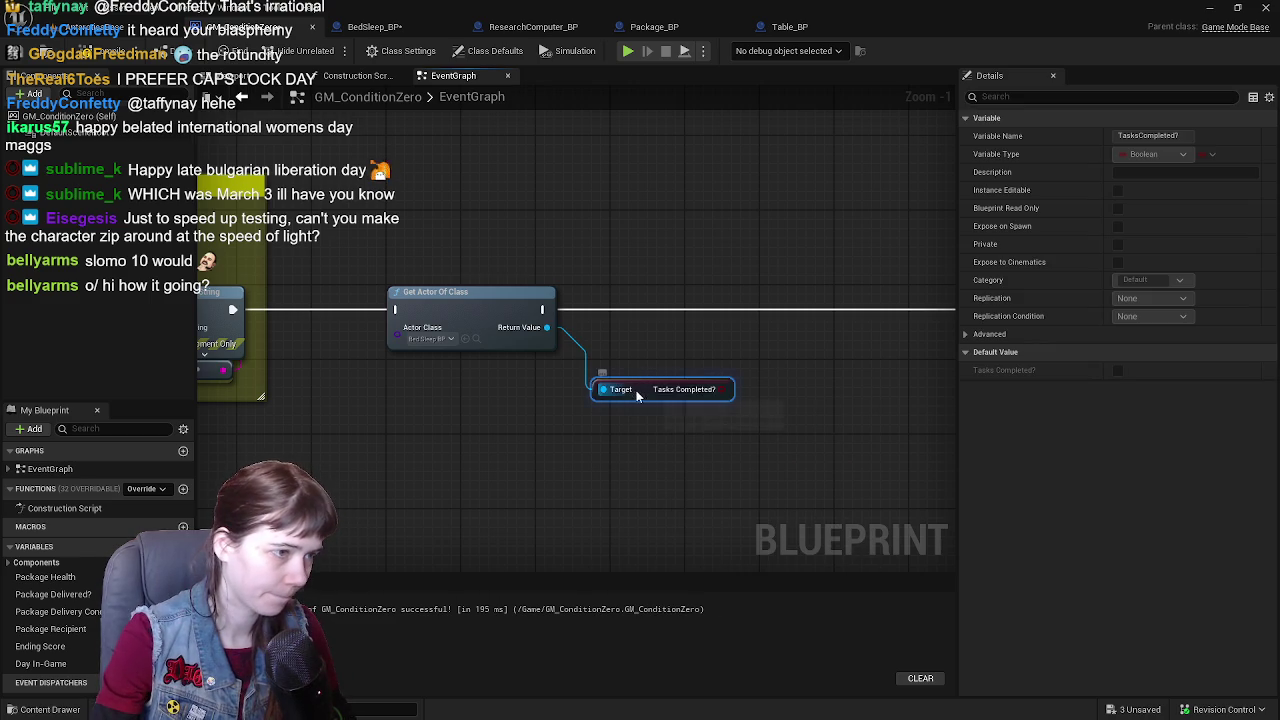
pyautogui.press('Delete')
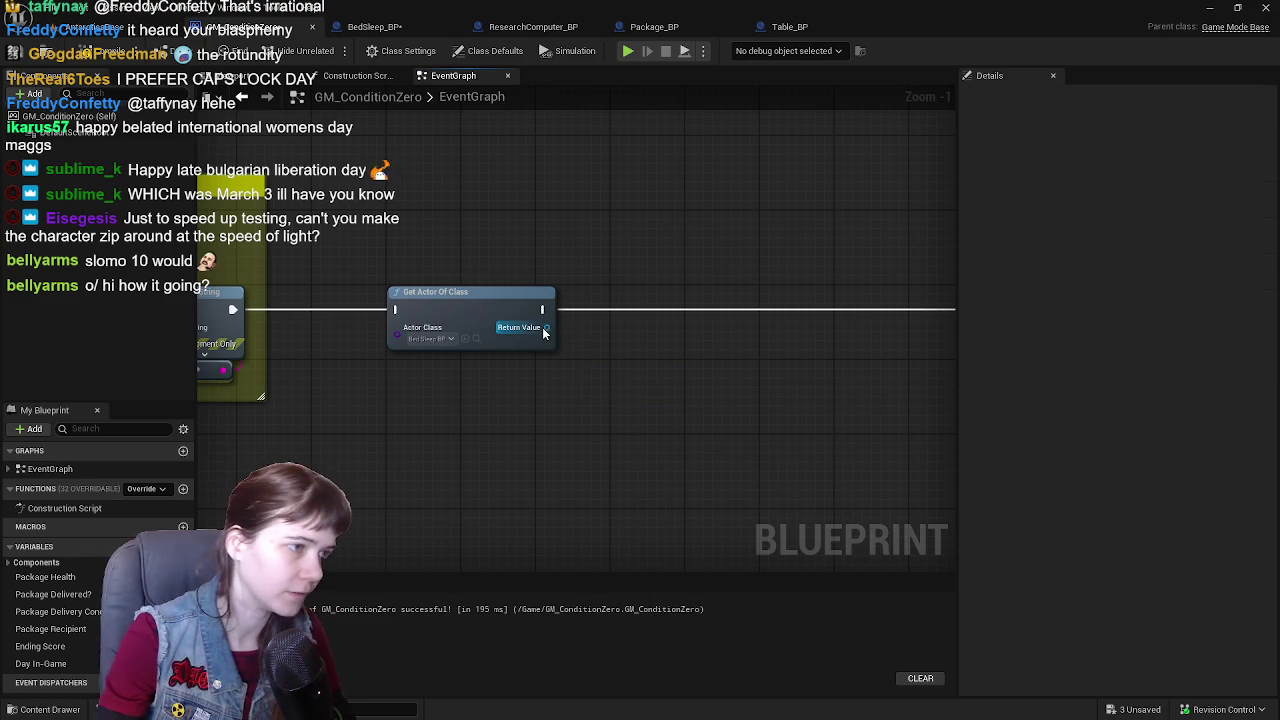
pyautogui.moveTo(545, 334); pyautogui.dragTo(604, 380)
pyautogui.write('set tasks')
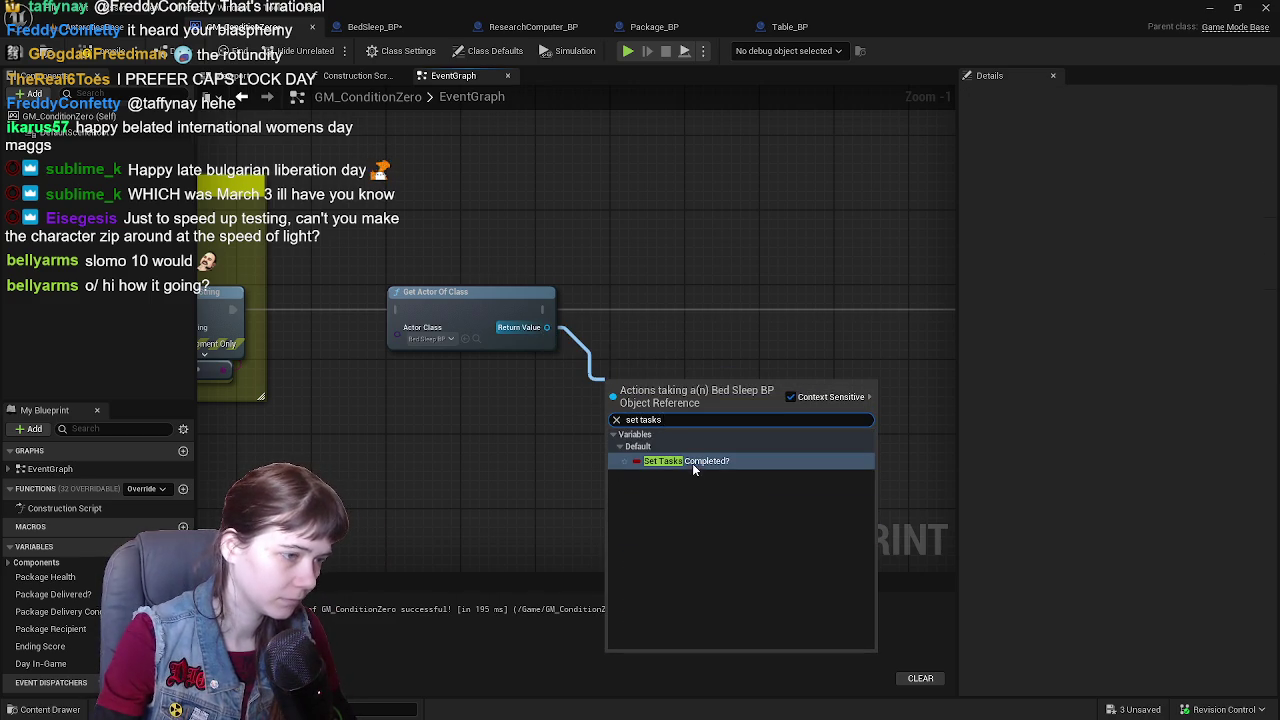
pyautogui.click(692, 463)
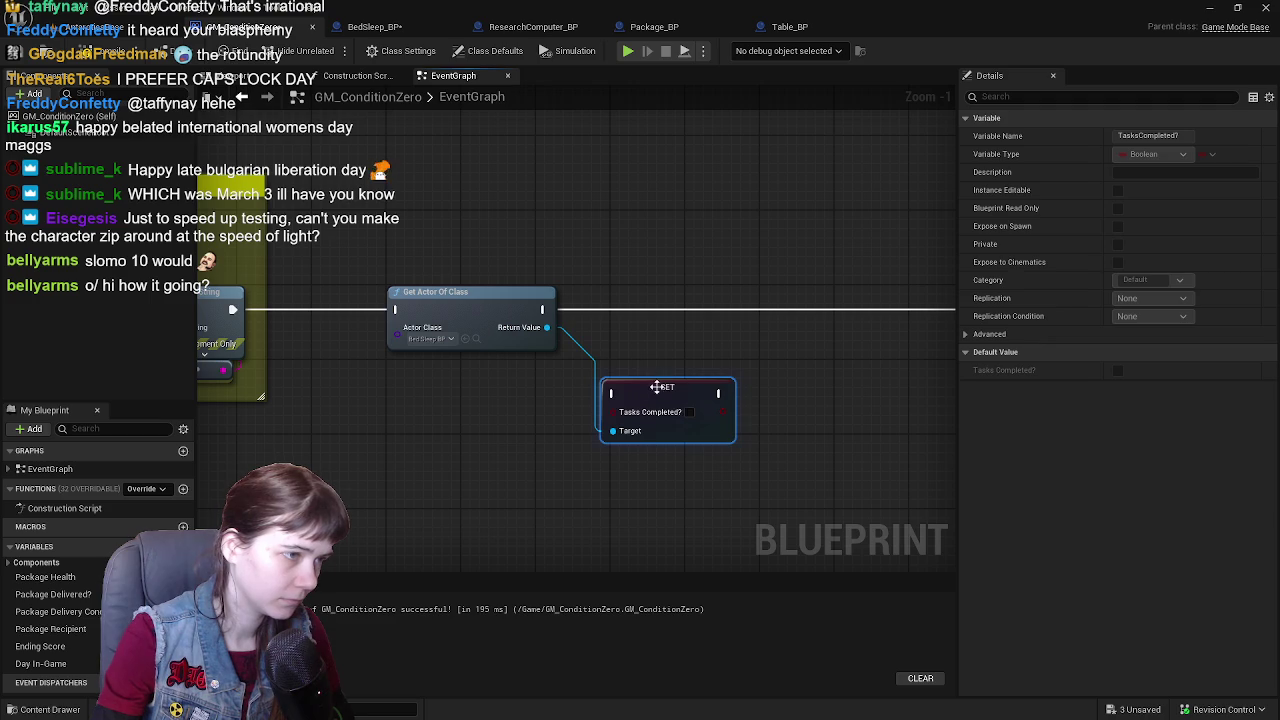
pyautogui.moveTo(656, 387); pyautogui.dragTo(665, 305)
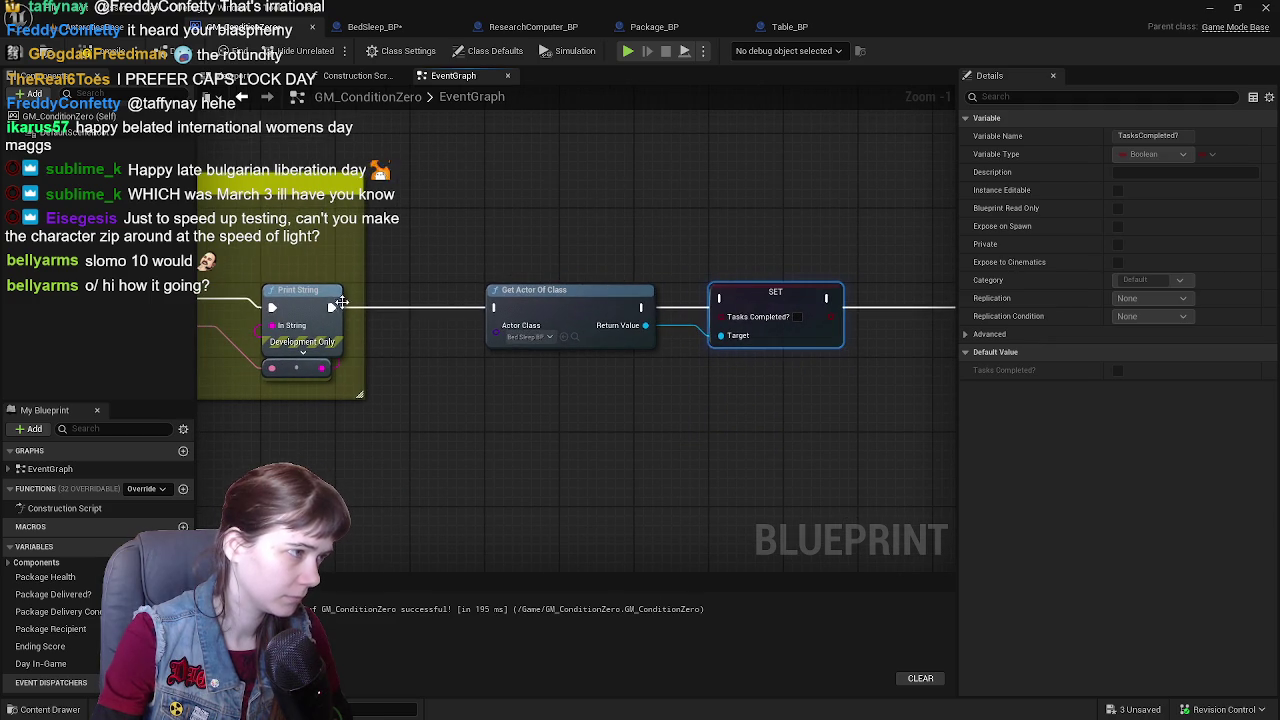
pyautogui.moveTo(641, 307); pyautogui.dragTo(722, 300)
pyautogui.moveTo(475, 272); pyautogui.dragTo(825, 406)
pyautogui.write('c')
pyautogui.write('set new daily tasks')
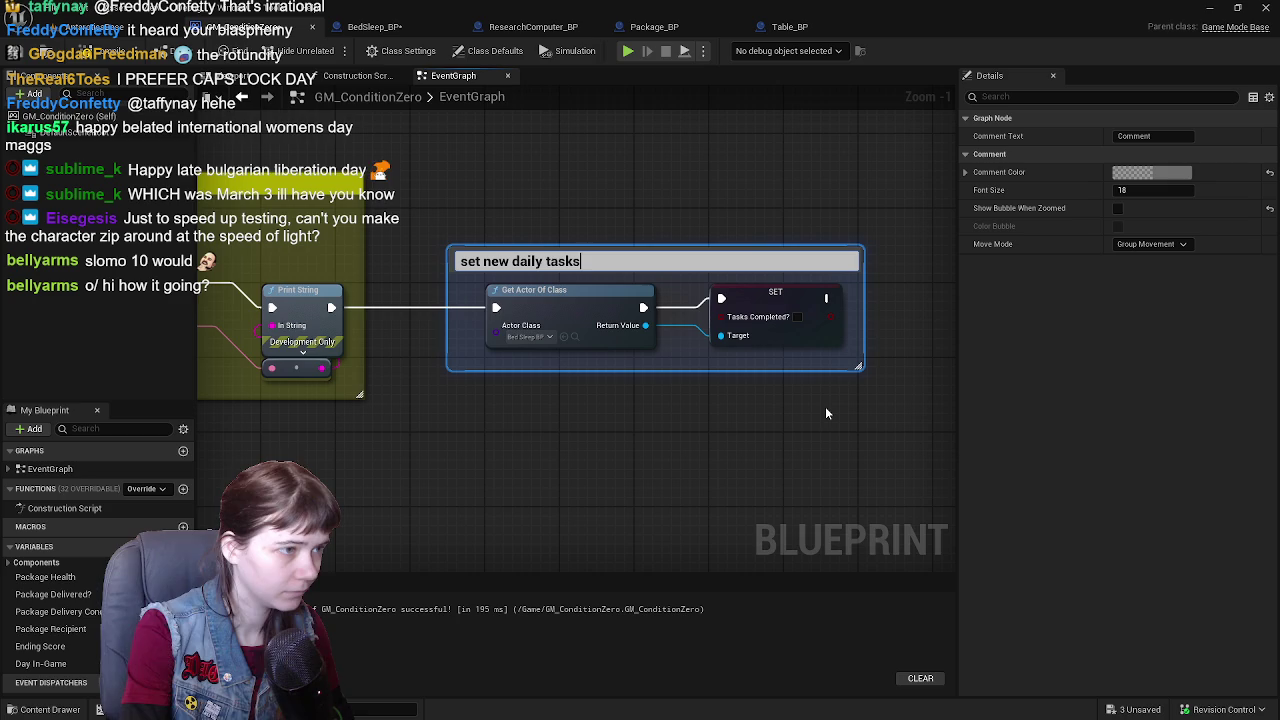
# - Commit the 'set new daily tasks' title and colour its comment yellow (R 1, G 1, B 0)
pyautogui.press('Return')
pyautogui.scroll(-1, 670, 387)
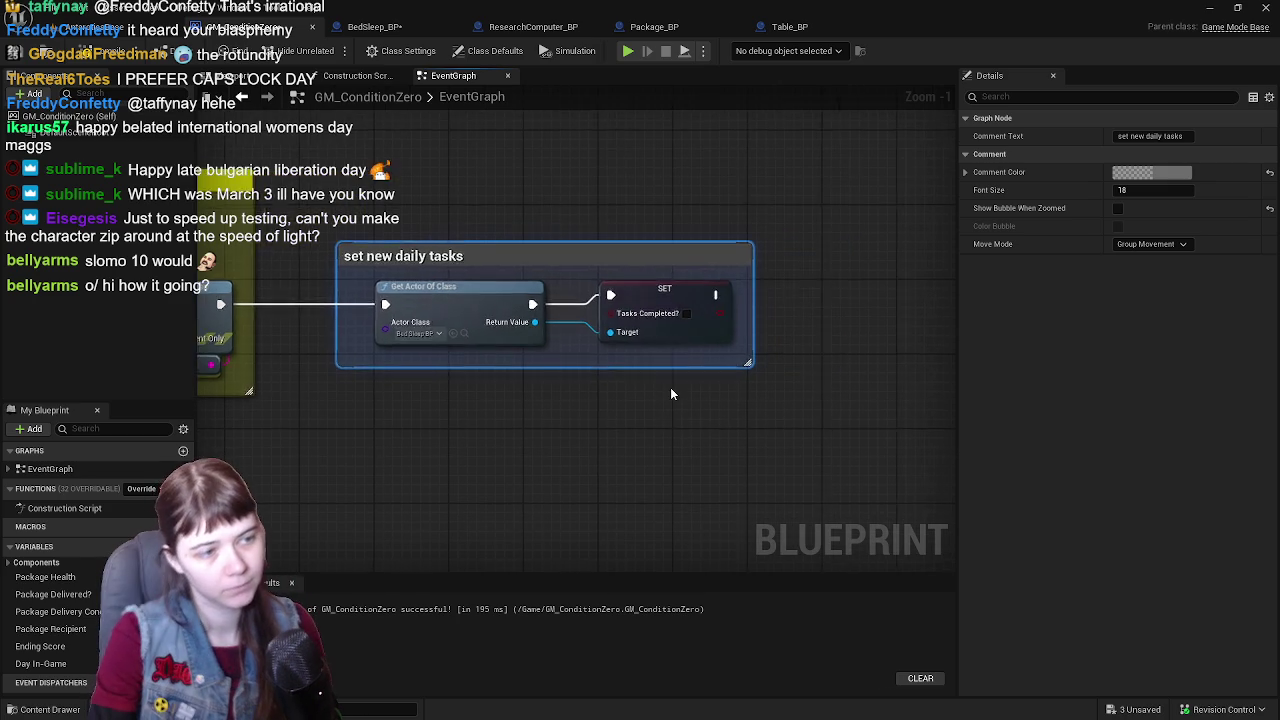
pyautogui.click(1185, 172)
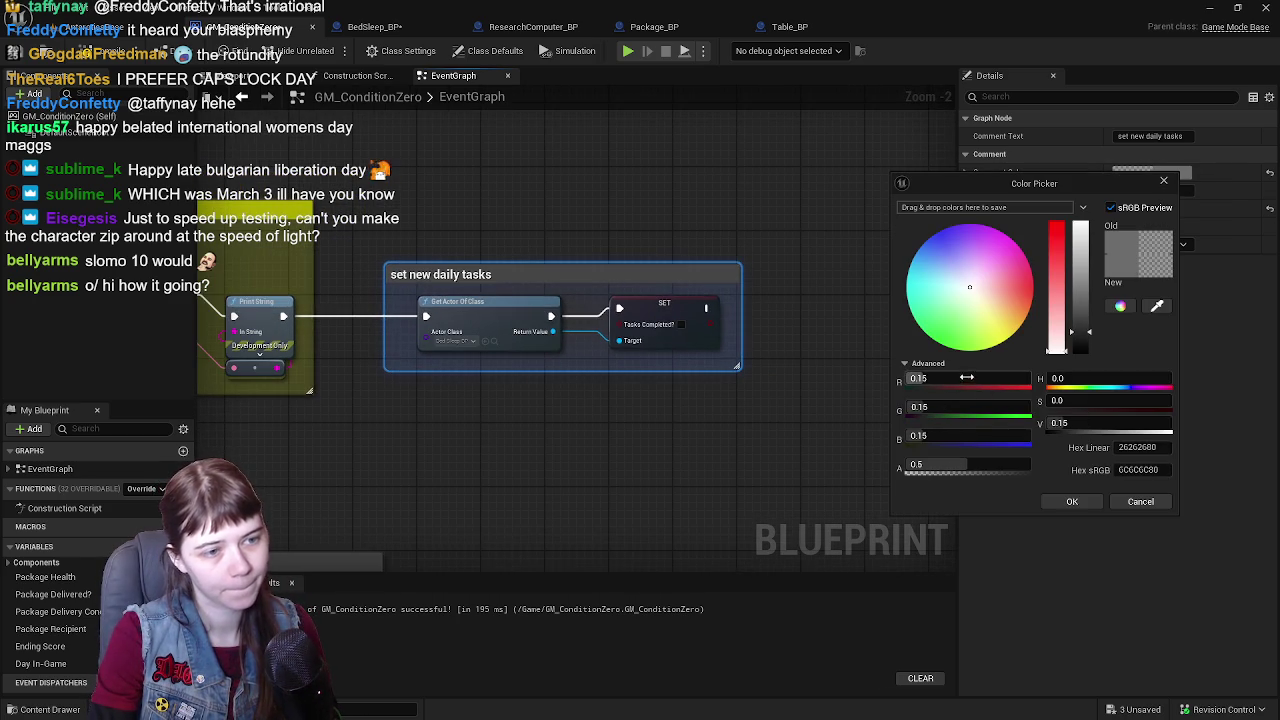
pyautogui.write('1')
pyautogui.press('Tab')
pyautogui.write('1')
pyautogui.press('Tab')
pyautogui.write('0')
pyautogui.press('Return')
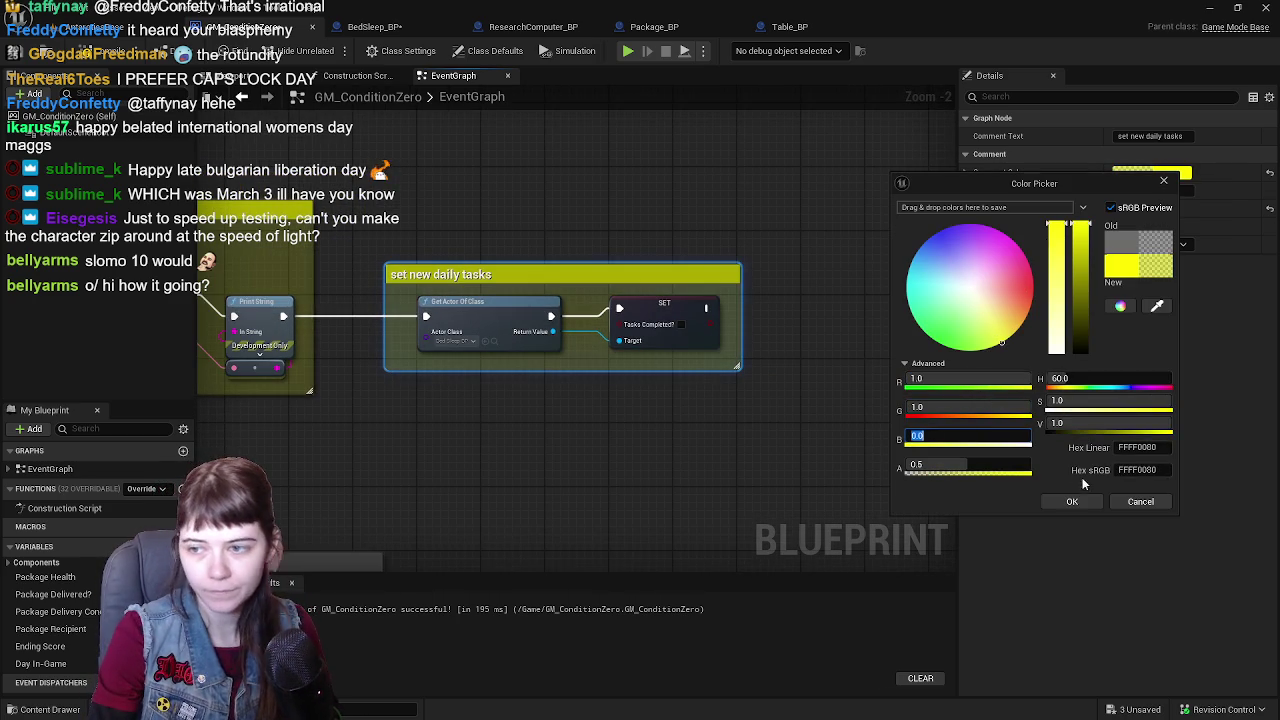
pyautogui.click(1073, 502)
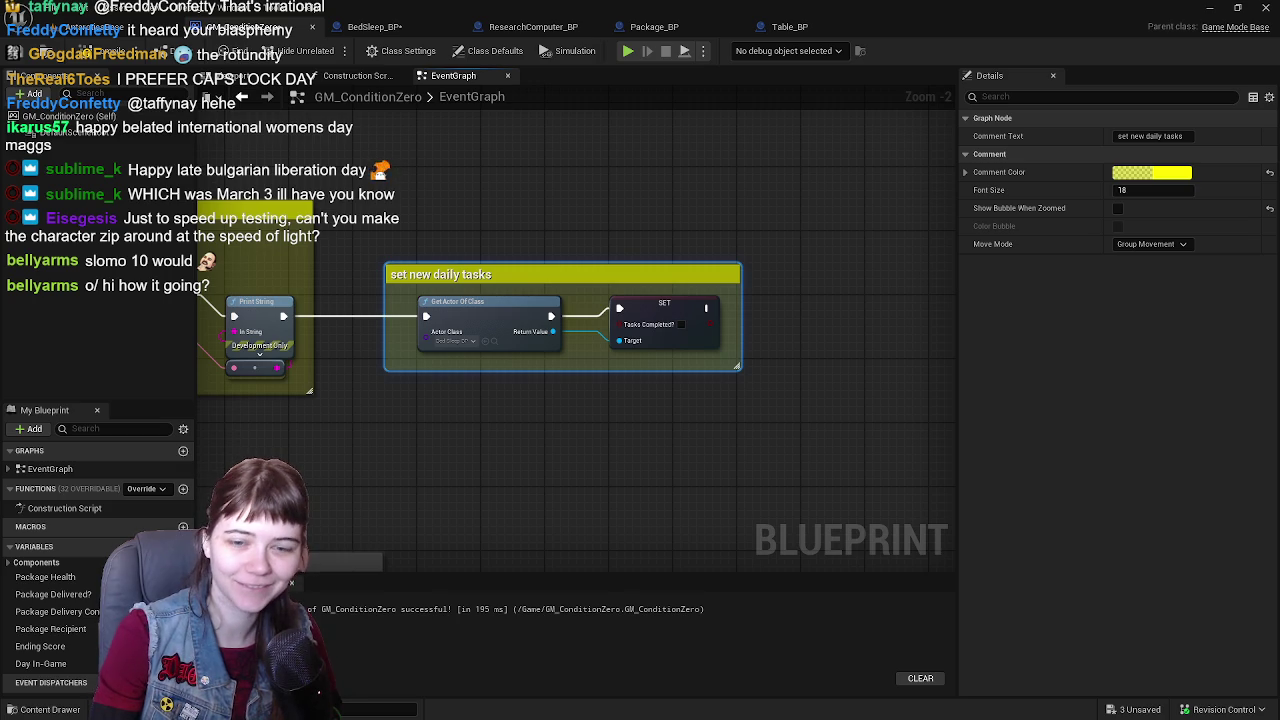
pyautogui.scroll(-1, 568, 220)
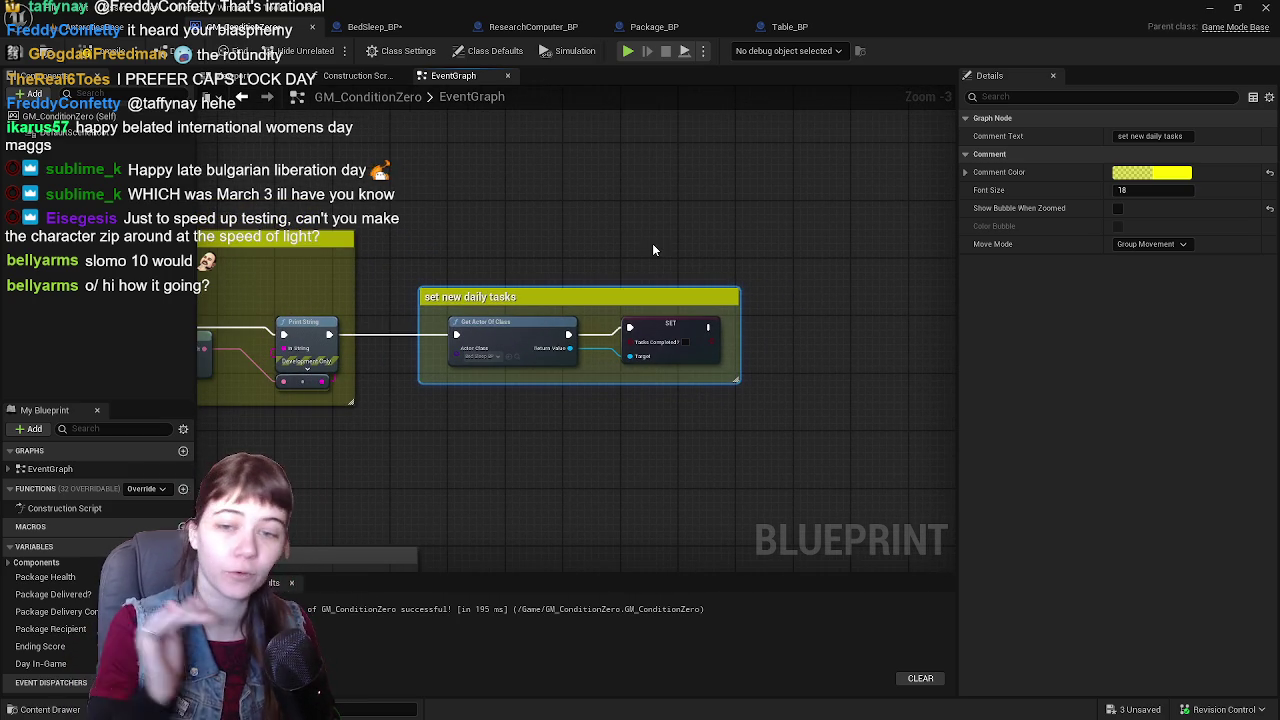
# - Select both comment groups and pan along the daily, package delivery and research task groups
pyautogui.scroll(-1, 652, 243)
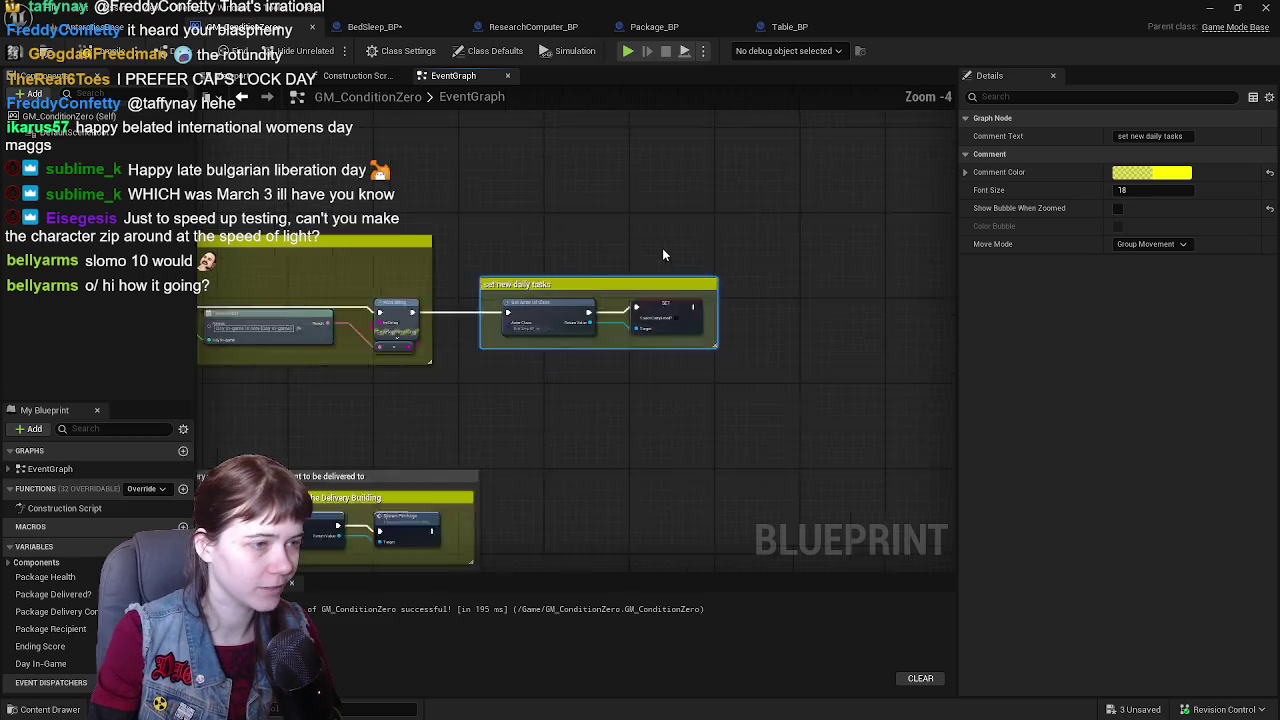
pyautogui.scroll(-1, 365, 271)
pyautogui.moveTo(743, 257)
pyautogui.mouseDown()
pyautogui.moveTo(514, 329)
pyautogui.moveTo(547, 346)
pyautogui.mouseUp()
pyautogui.scroll(2, 547, 353)
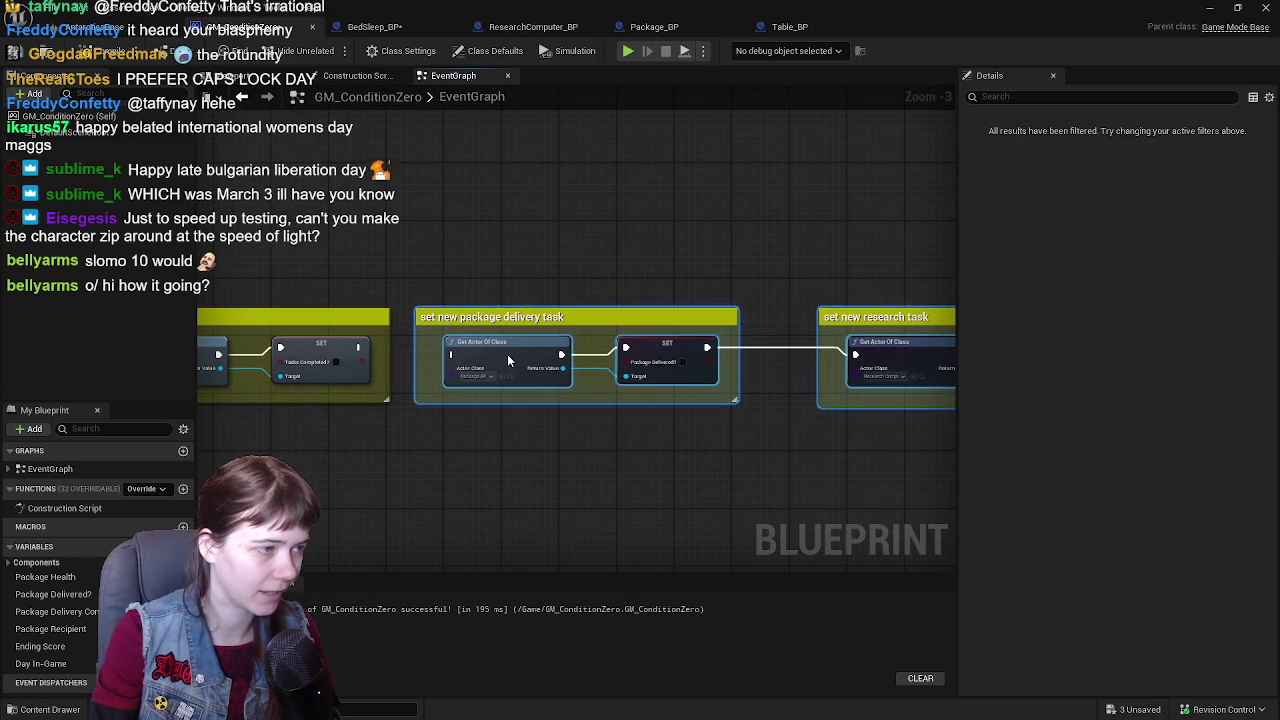
pyautogui.scroll(1, 507, 354)
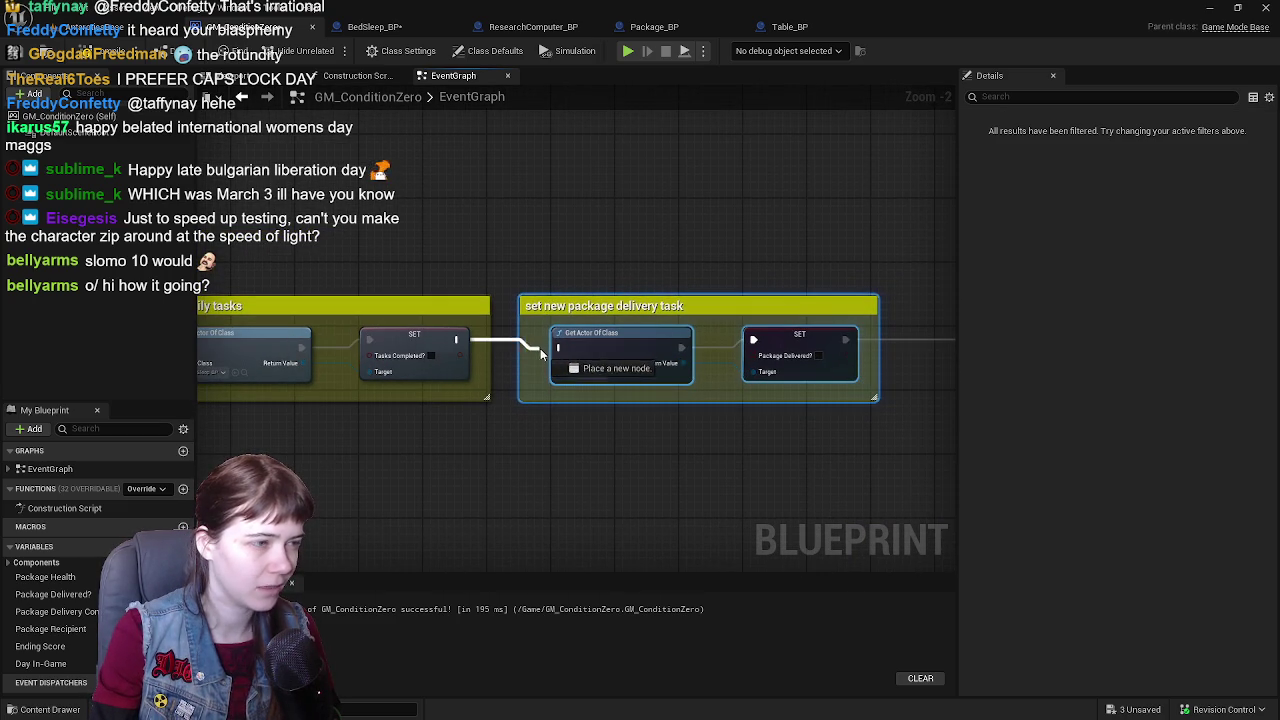
pyautogui.scroll(-1, 594, 243)
pyautogui.moveTo(594, 243); pyautogui.dragTo(670, 275)
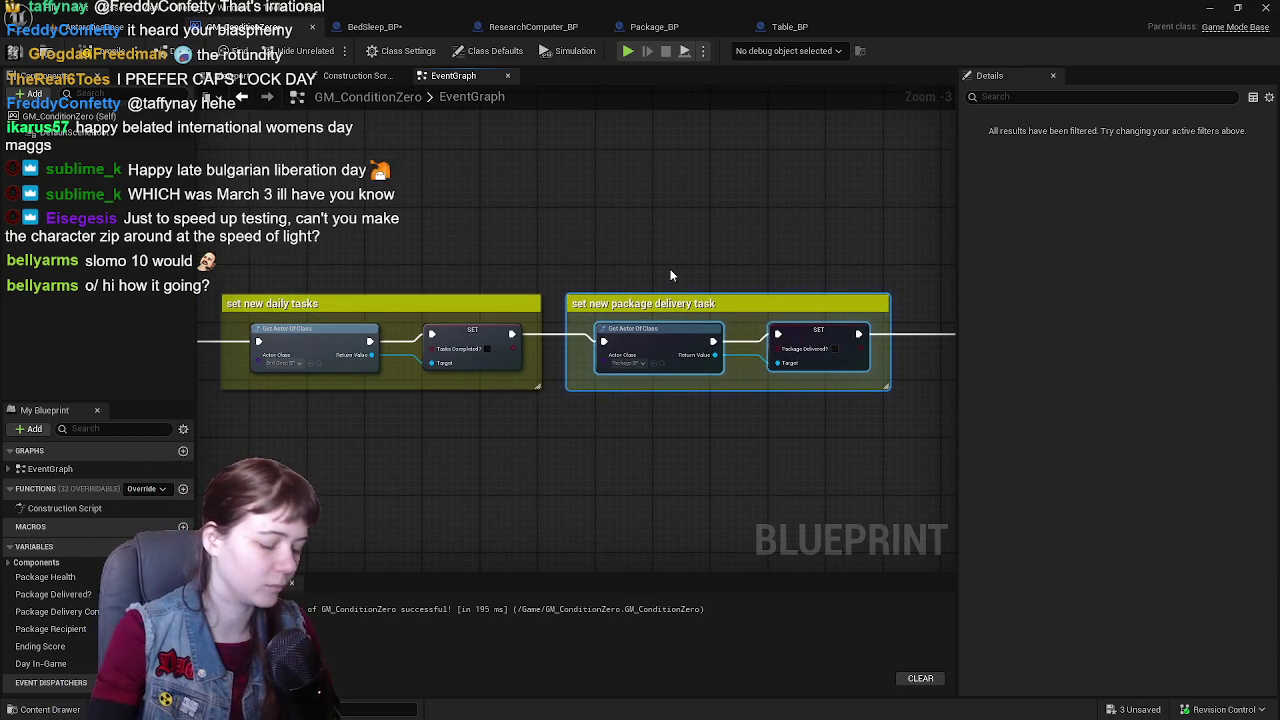
pyautogui.moveTo(671, 275)
pyautogui.mouseDown()
pyautogui.moveTo(464, 233)
pyautogui.moveTo(530, 225)
pyautogui.moveTo(557, 255)
pyautogui.mouseUp()
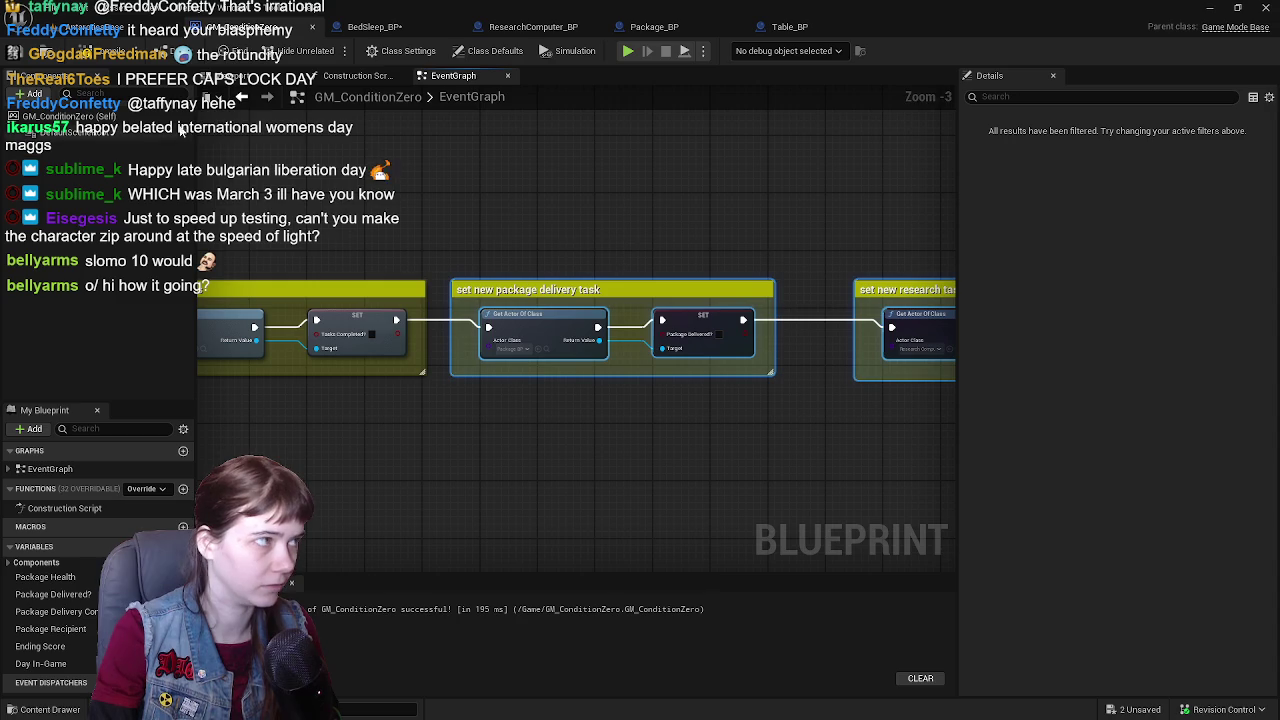
pyautogui.moveTo(569, 200); pyautogui.dragTo(448, 203)
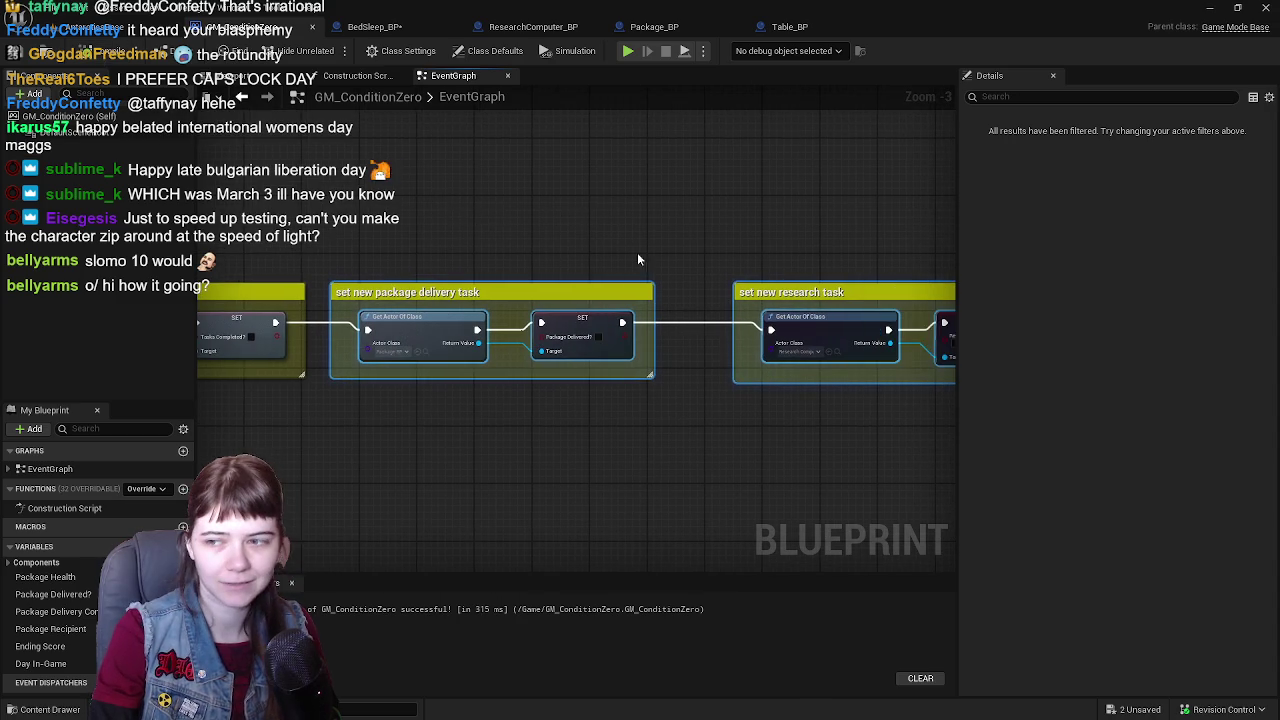
pyautogui.moveTo(638, 259)
pyautogui.mouseDown()
pyautogui.moveTo(571, 283)
pyautogui.moveTo(726, 263)
pyautogui.moveTo(634, 260)
pyautogui.mouseUp()
# - Drag the daily tasks comment's top and right edges out to enclose the later groups
pyautogui.scroll(-1, 520, 277)
pyautogui.scroll(1, 726, 263)
pyautogui.moveTo(435, 306); pyautogui.dragTo(435, 268)
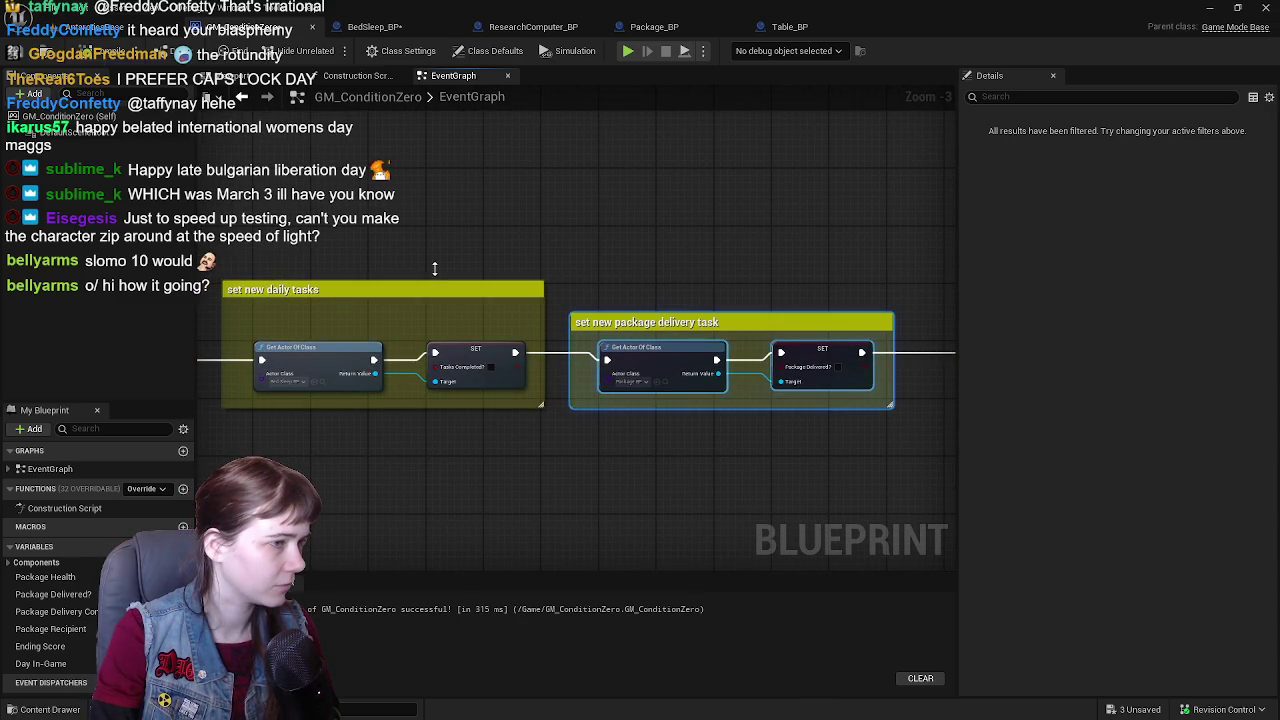
pyautogui.moveTo(643, 285)
pyautogui.mouseDown()
pyautogui.moveTo(687, 243)
pyautogui.moveTo(600, 214)
pyautogui.moveTo(496, 266)
pyautogui.mouseUp()
pyautogui.moveTo(392, 301)
pyautogui.mouseDown()
pyautogui.moveTo(777, 301)
pyautogui.moveTo(532, 284)
pyautogui.moveTo(562, 322)
pyautogui.moveTo(507, 328)
pyautogui.moveTo(943, 321)
pyautogui.mouseUp()
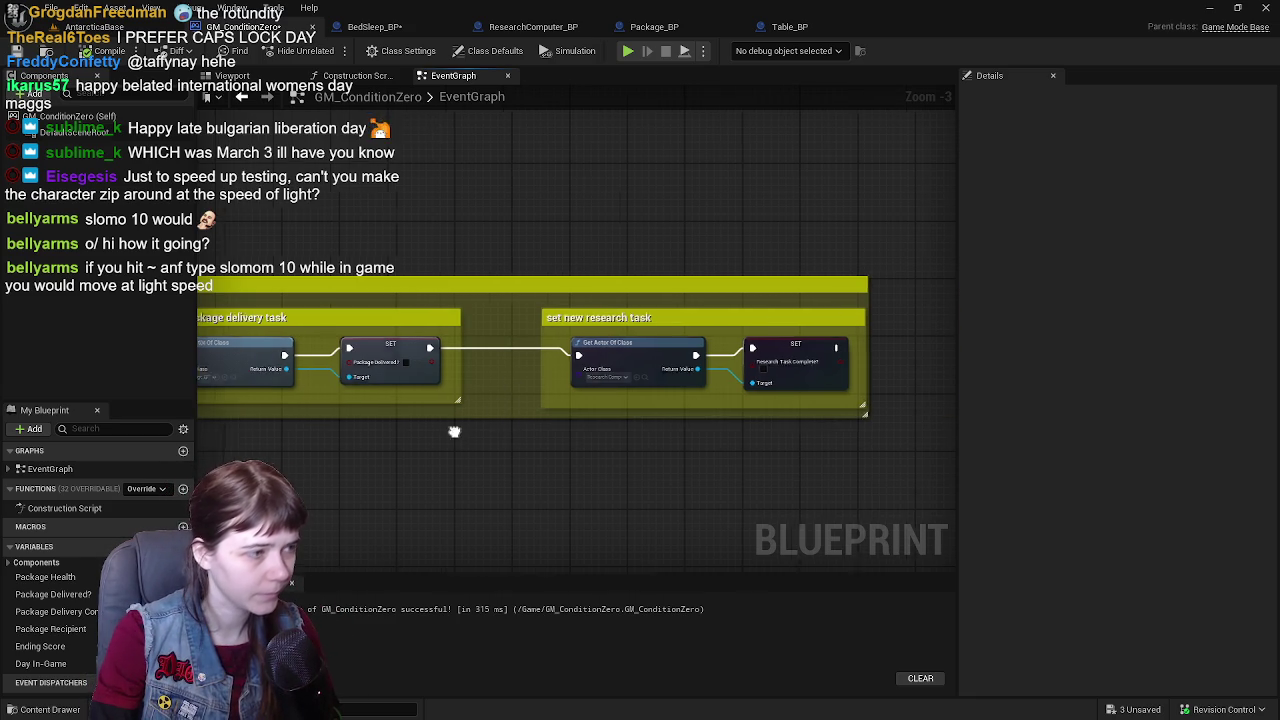
# - Save the GM_ConditionZero blueprint with Ctrl+S and view the end of the research task chain
pyautogui.moveTo(454, 431); pyautogui.dragTo(629, 434)
pyautogui.hotkey('ctrl', 's')
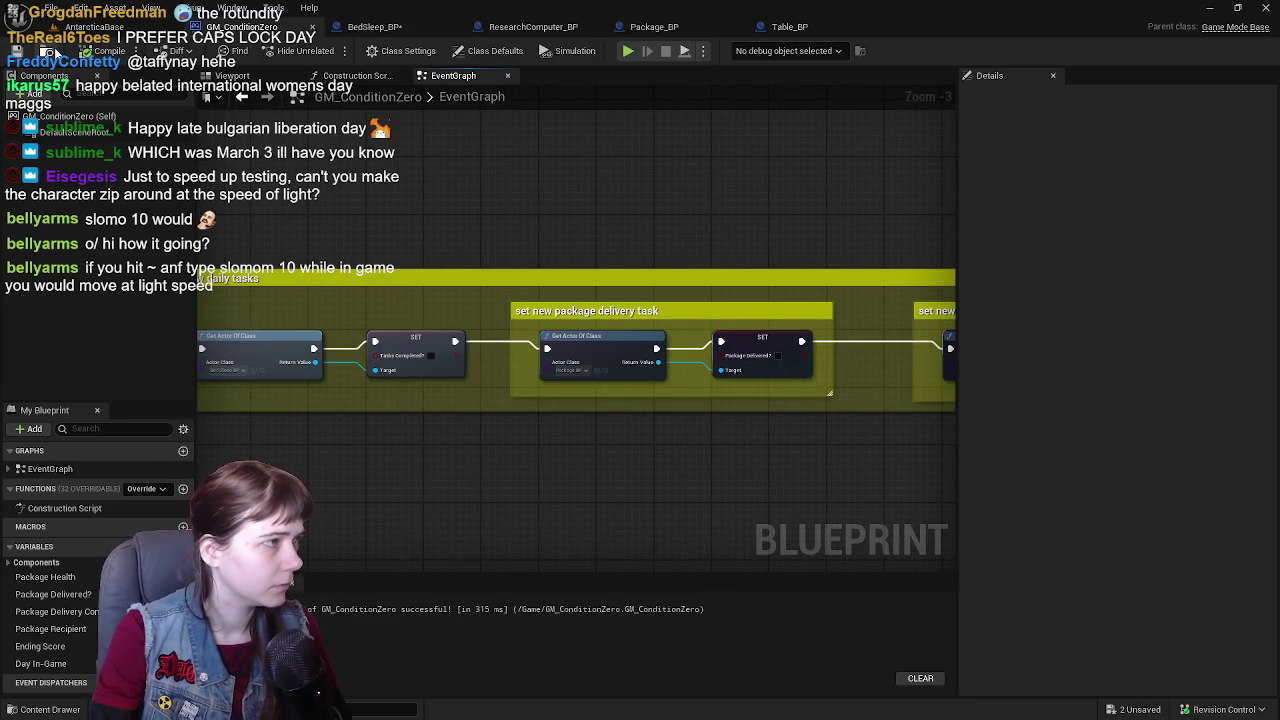
pyautogui.moveTo(561, 198); pyautogui.dragTo(194, 188)
pyautogui.moveTo(880, 330)
pyautogui.mouseDown()
pyautogui.moveTo(420, 320)
pyautogui.moveTo(884, 311)
pyautogui.moveTo(450, 300)
pyautogui.moveTo(300, 250)
pyautogui.moveTo(688, 140)
pyautogui.mouseUp()
# - Check BedSleep_BP's graph, then add a Print String after the Research Task Complete? setter
pyautogui.click(375, 26)
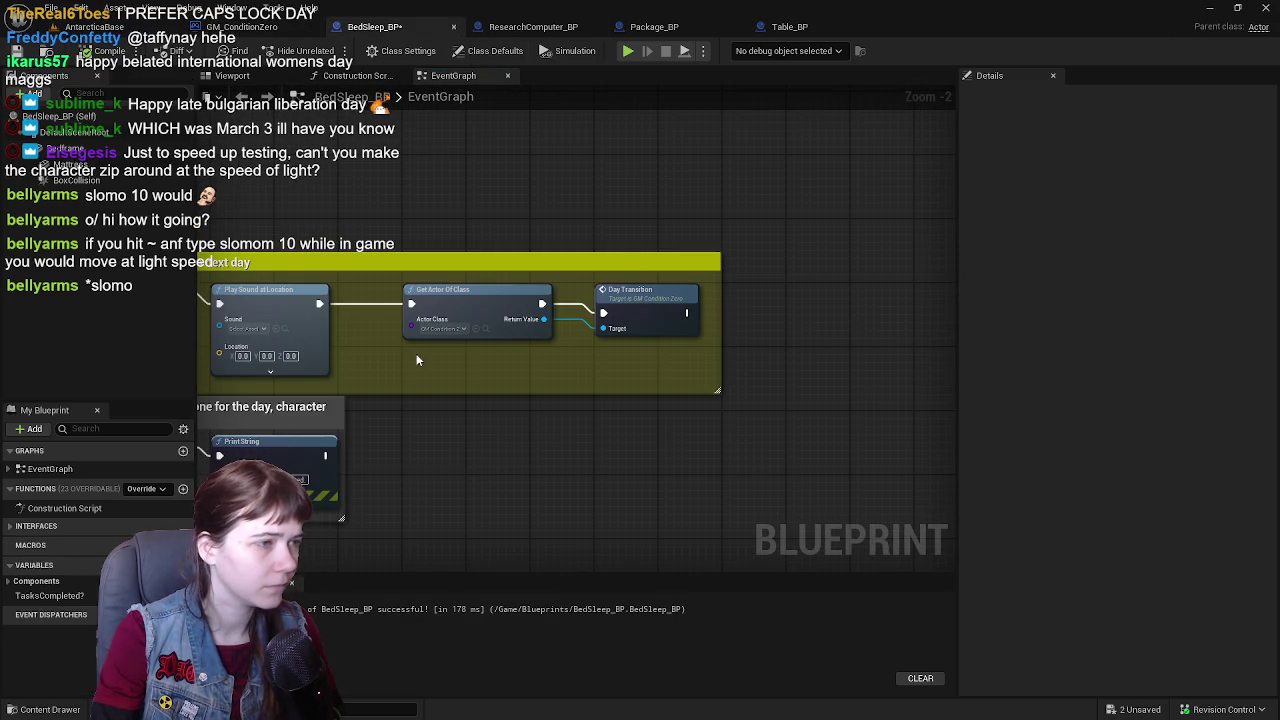
pyautogui.click(242, 26)
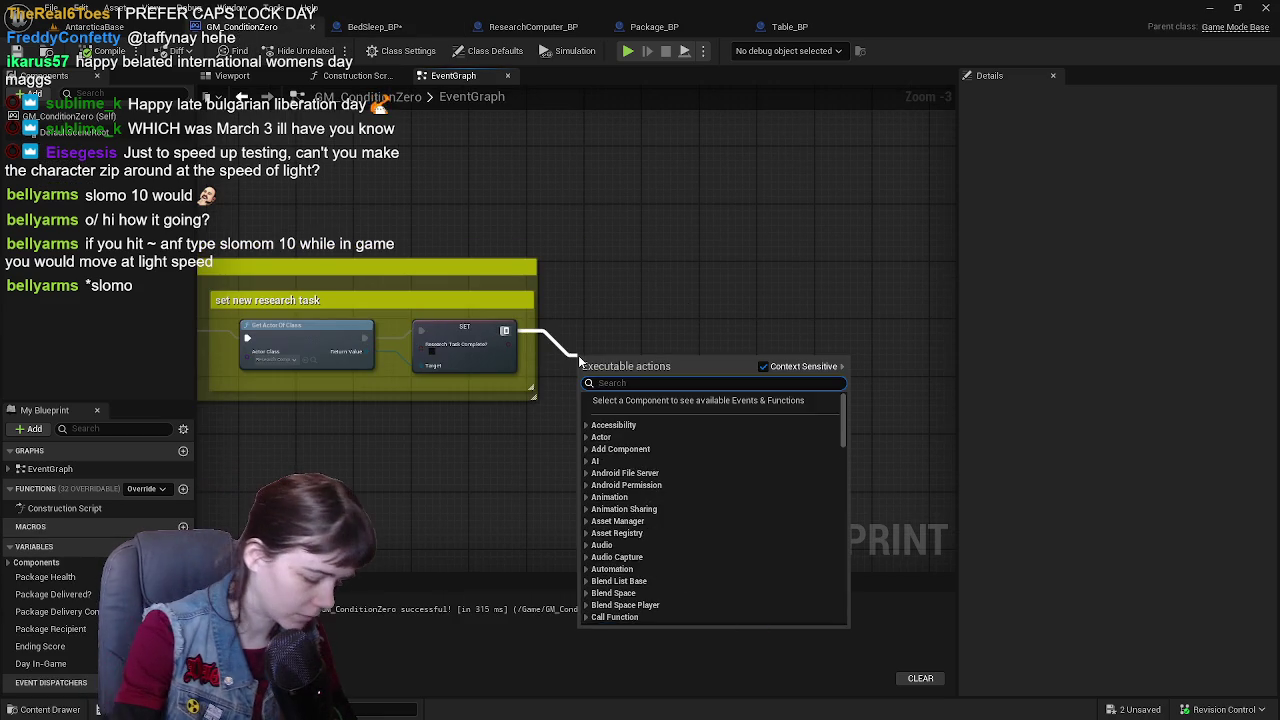
pyautogui.write('print')
pyautogui.press('Return')
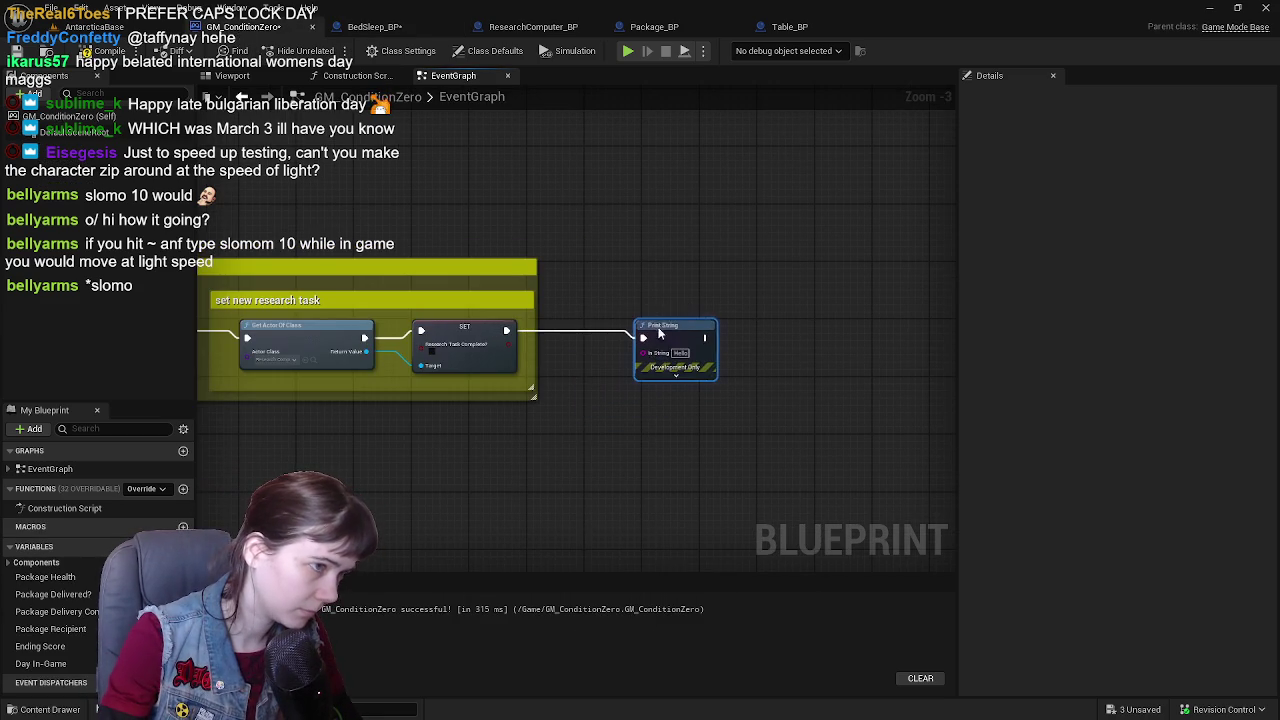